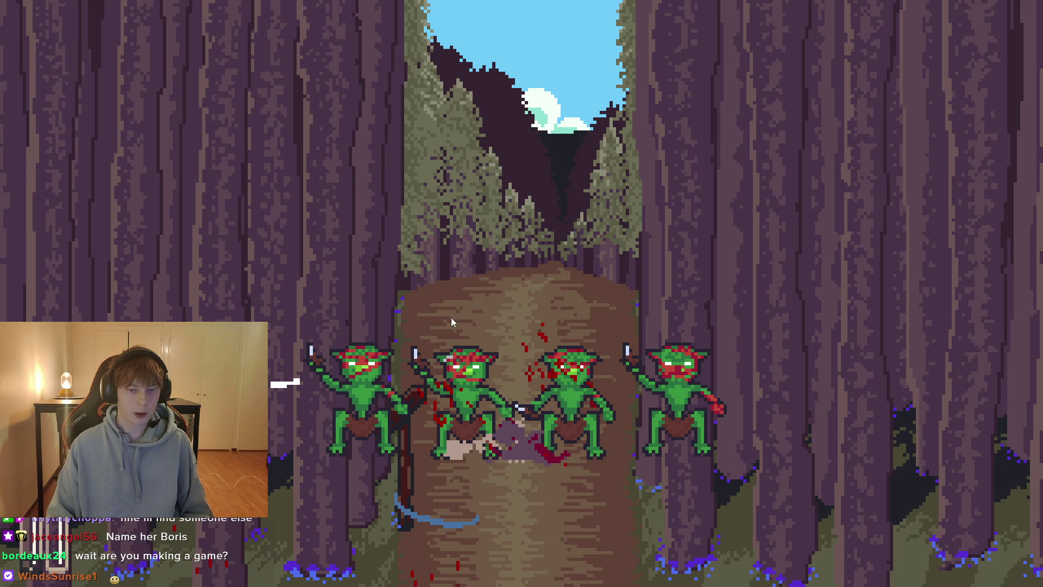
- Slash repeatedly at the leftmost goblin in the row of four
click(386, 301)
click(395, 350)
click(350, 379)
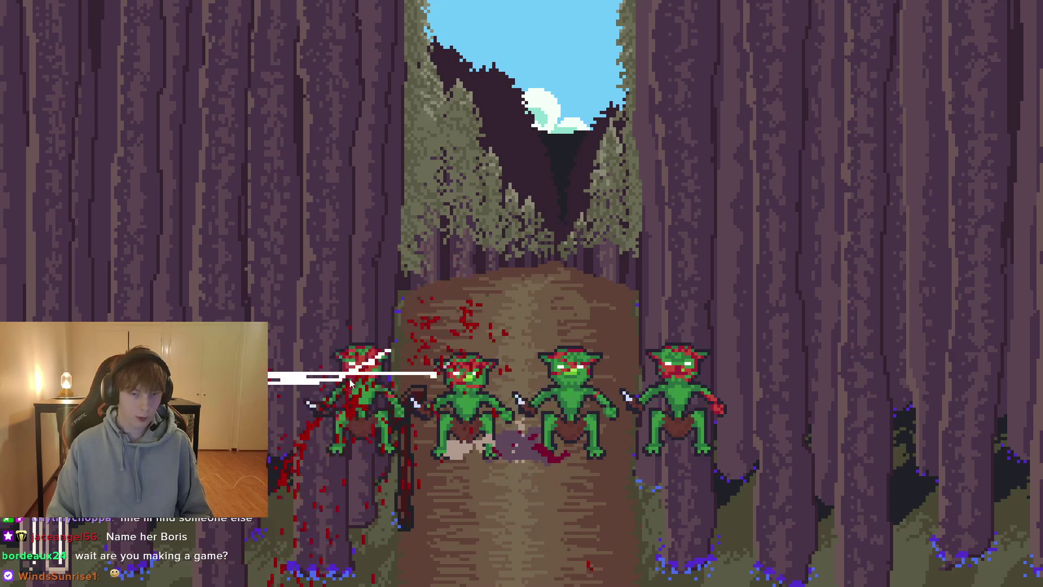
click(342, 379)
click(342, 379)
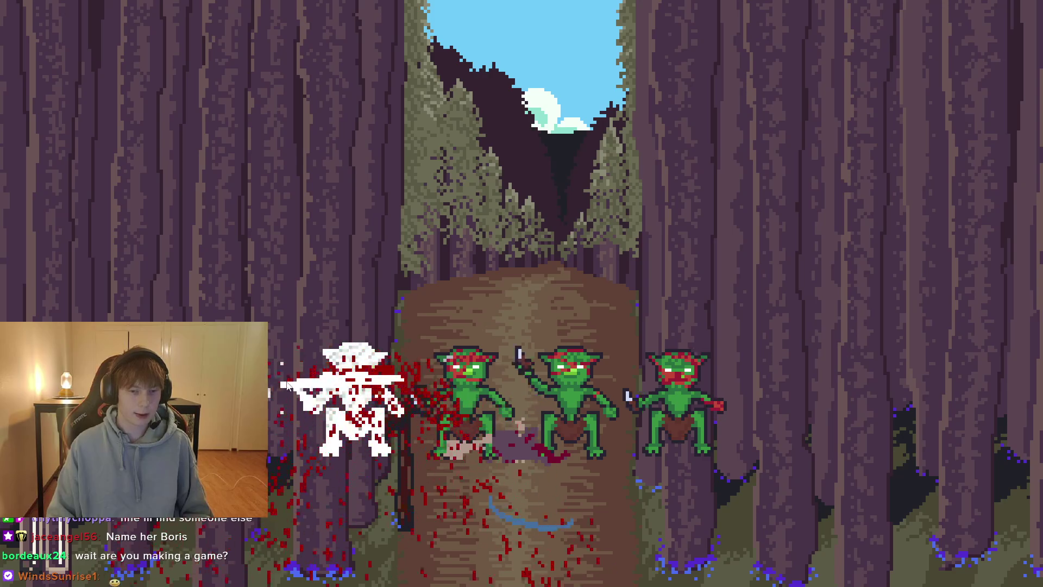
click(342, 379)
click(342, 379)
click(380, 402)
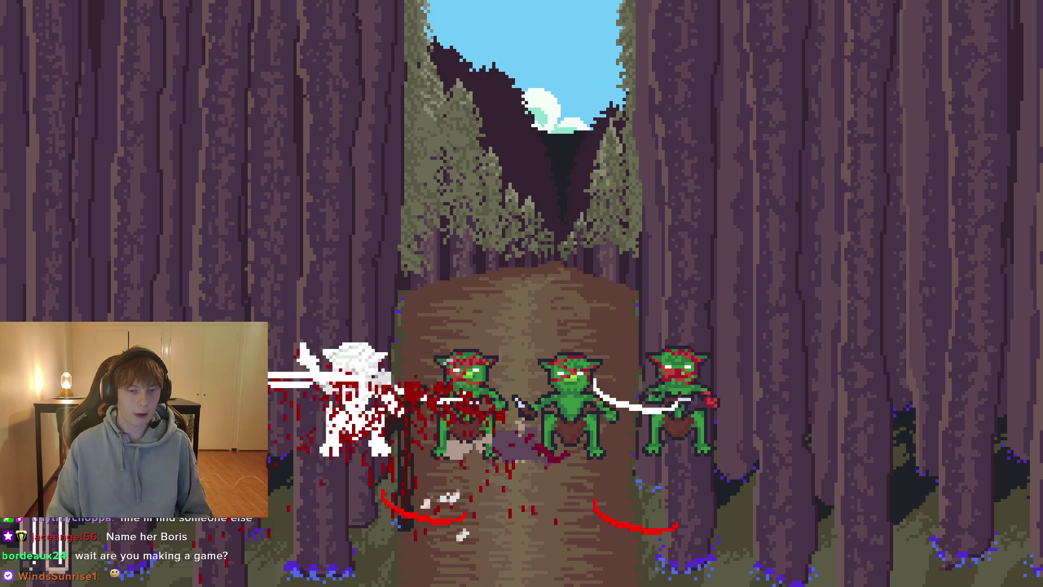
- Keep swinging the sword at the goblins, then stop the running game with F8
click(299, 374)
click(271, 379)
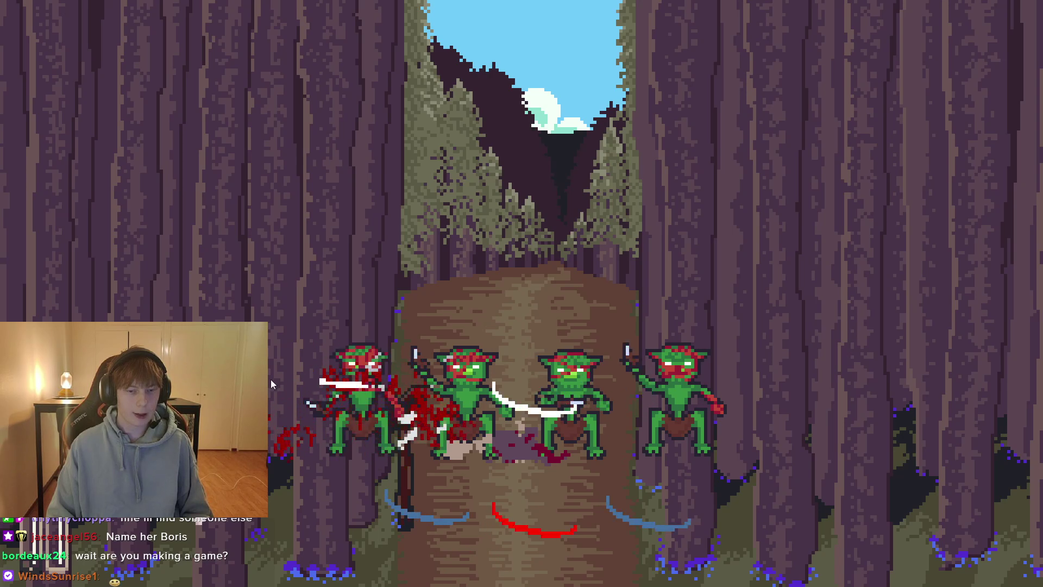
click(268, 377)
click(279, 491)
click(326, 494)
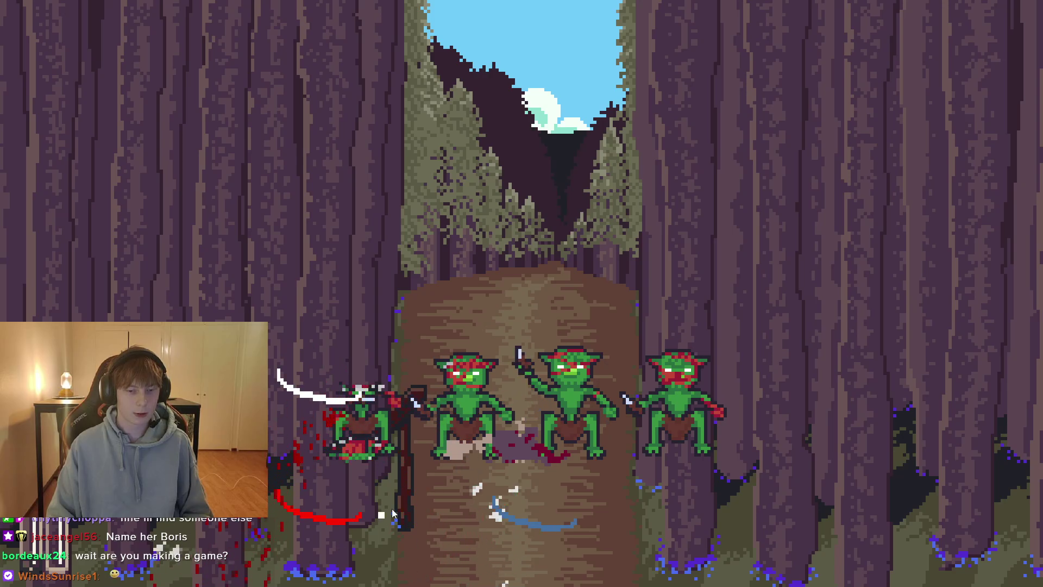
click(385, 472)
click(370, 476)
click(355, 480)
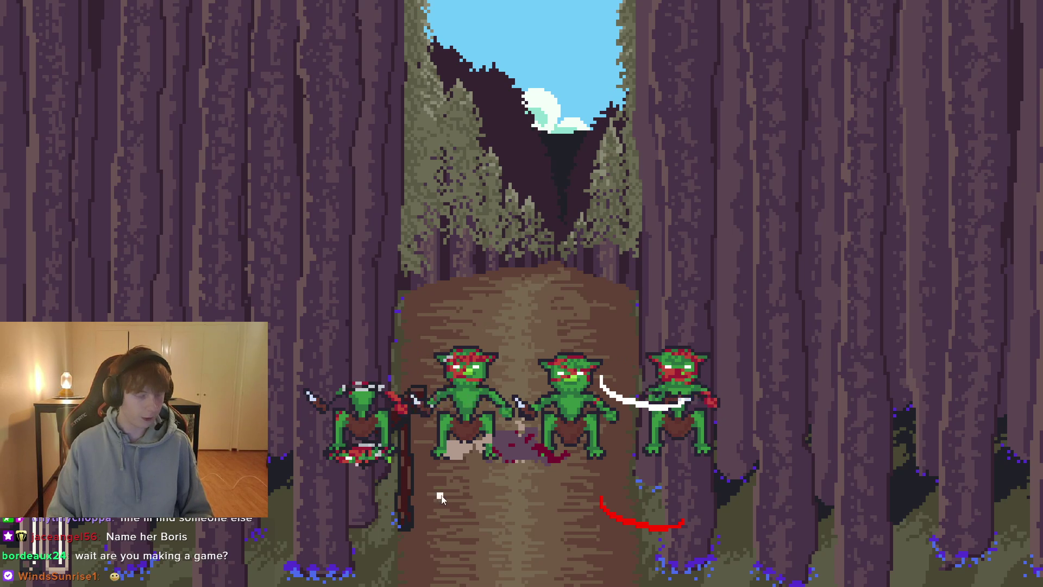
key(F8)
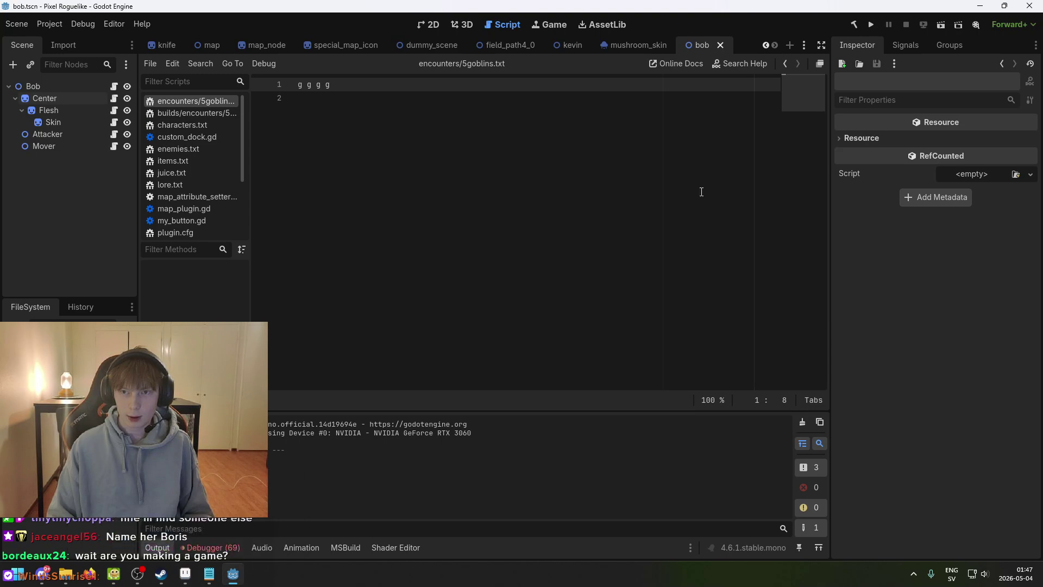
- Open the Bounty Hunters.txt character notes in Notepad and make its window narrower
click(184, 579)
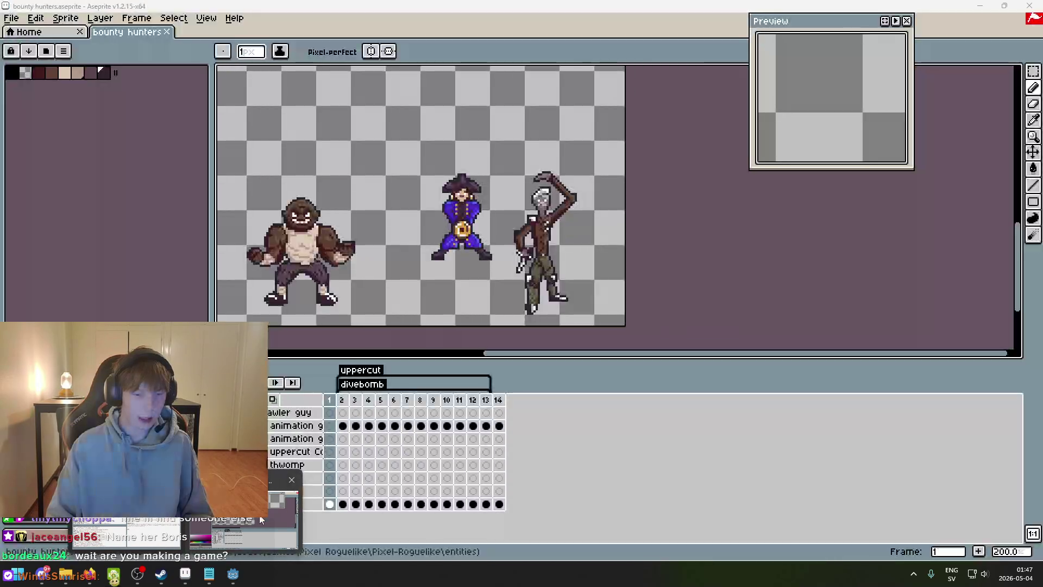
scroll(454, 231, up, 2)
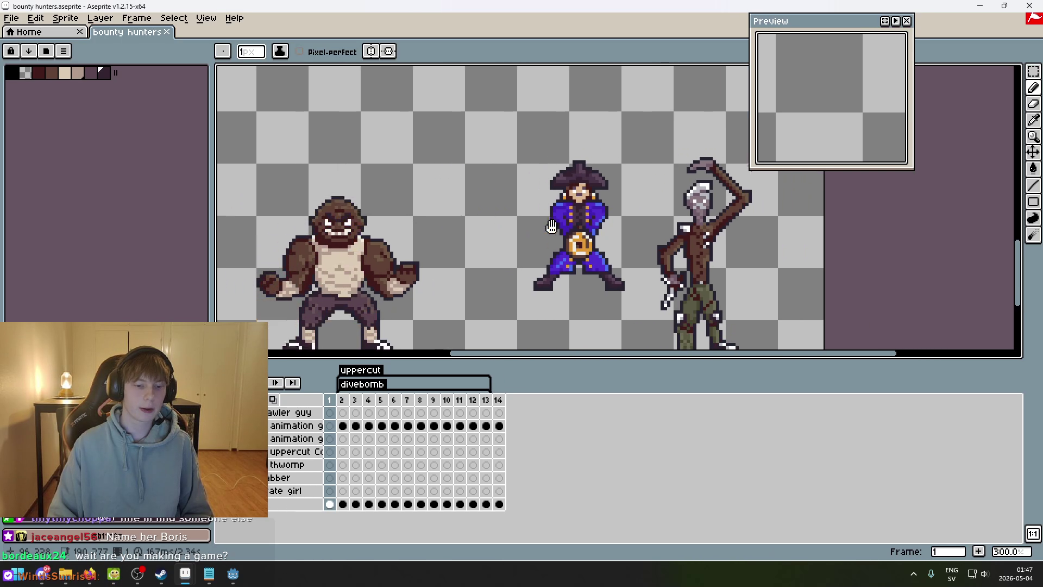
click(209, 574)
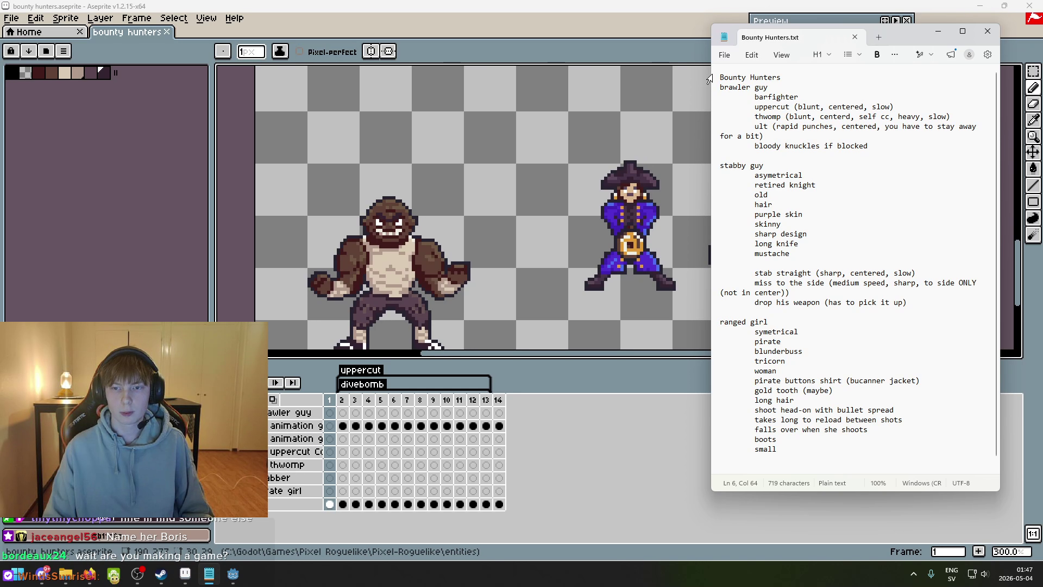
drag(710, 80, 737, 80)
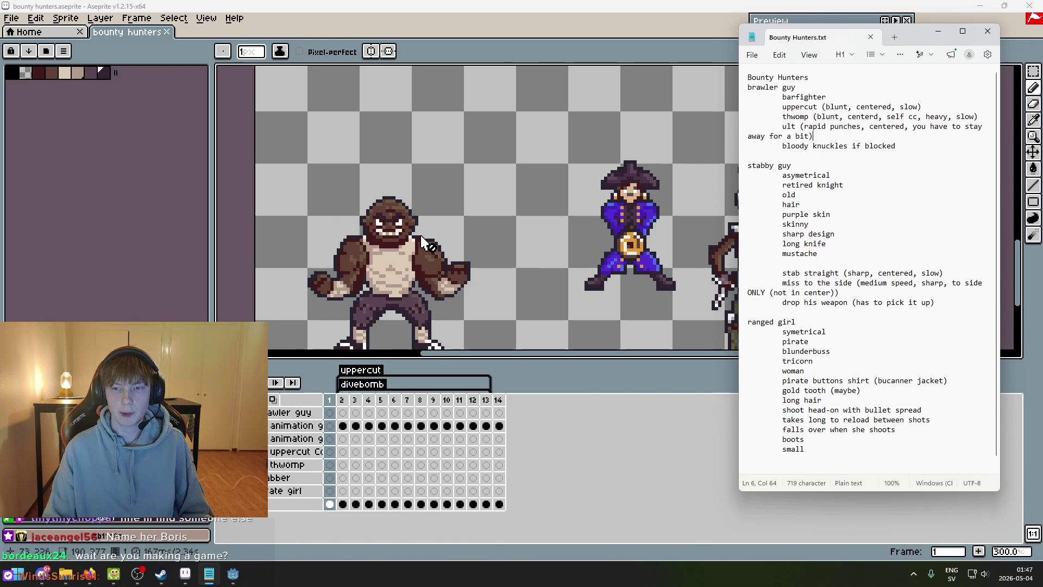
scroll(449, 254, down, 1)
- Back in Aseprite, save bounty hunters.aseprite and centre the three sprites in view
click(506, 239)
key(ctrl+s)
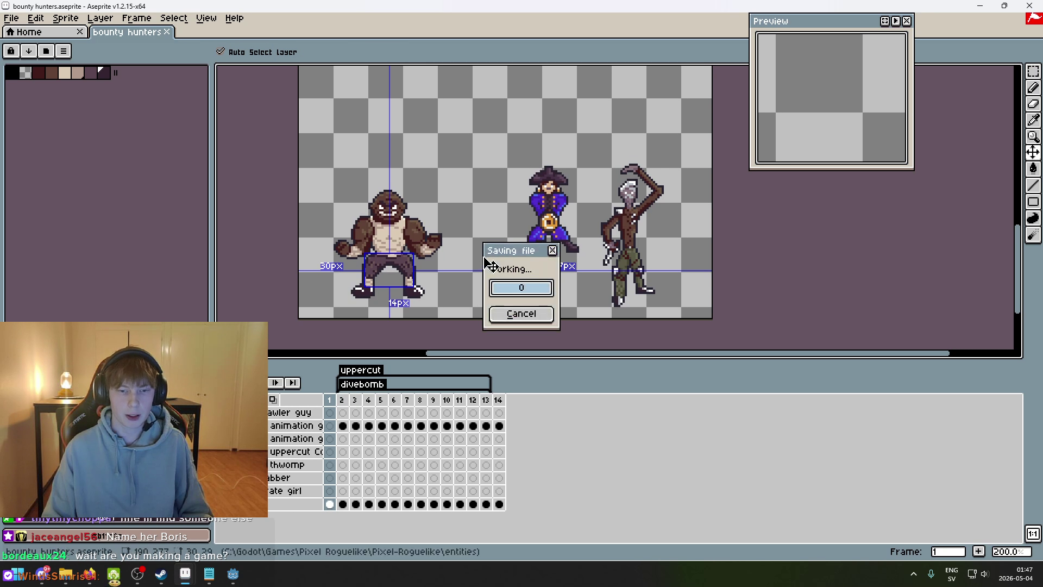
scroll(458, 270, up, 1)
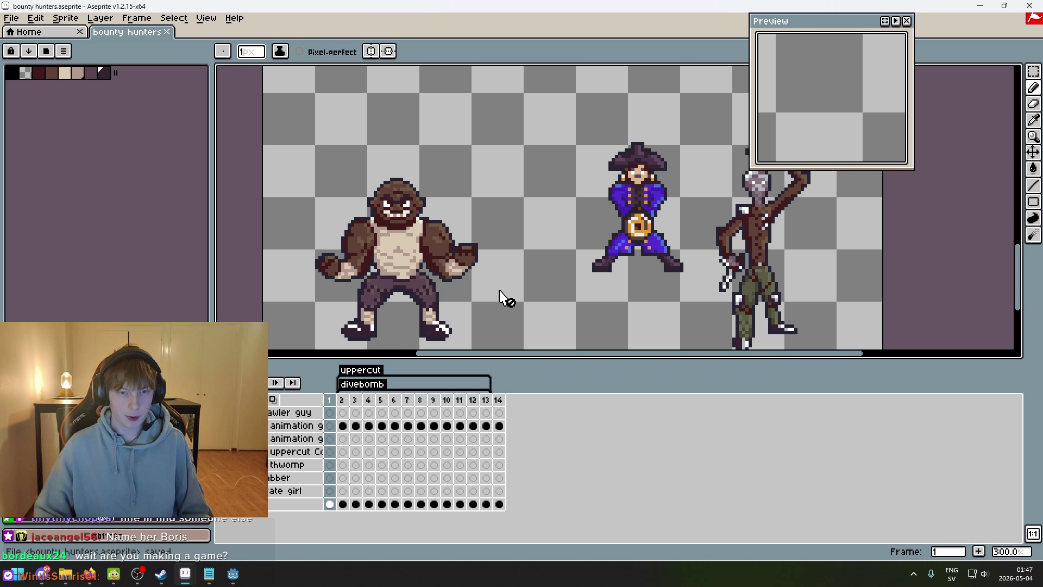
scroll(475, 298, down, 2)
scroll(557, 178, up, 1)
drag(557, 178, 650, 44)
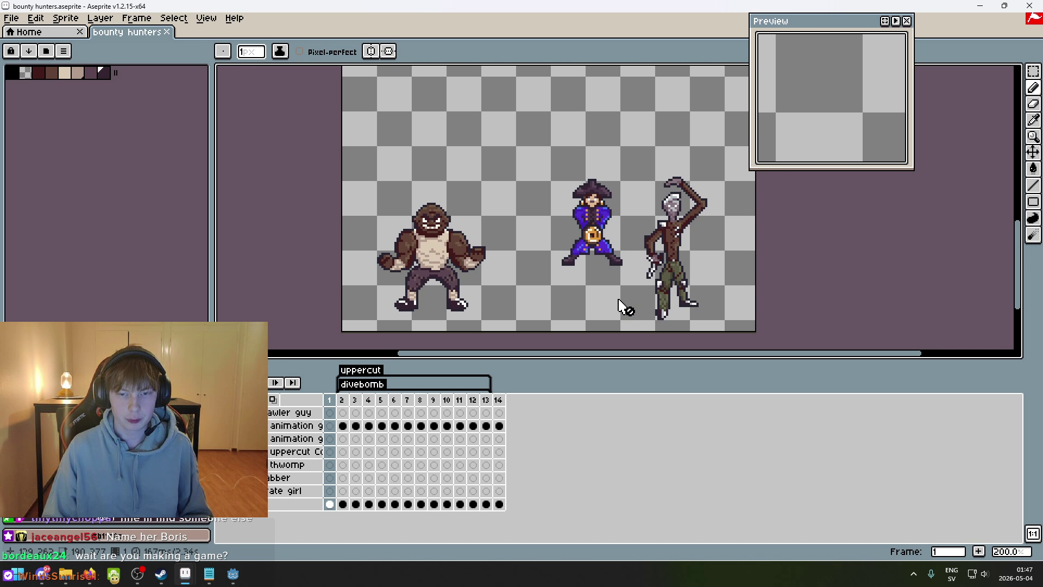
scroll(612, 291, up, 1)
scroll(613, 291, down, 1)
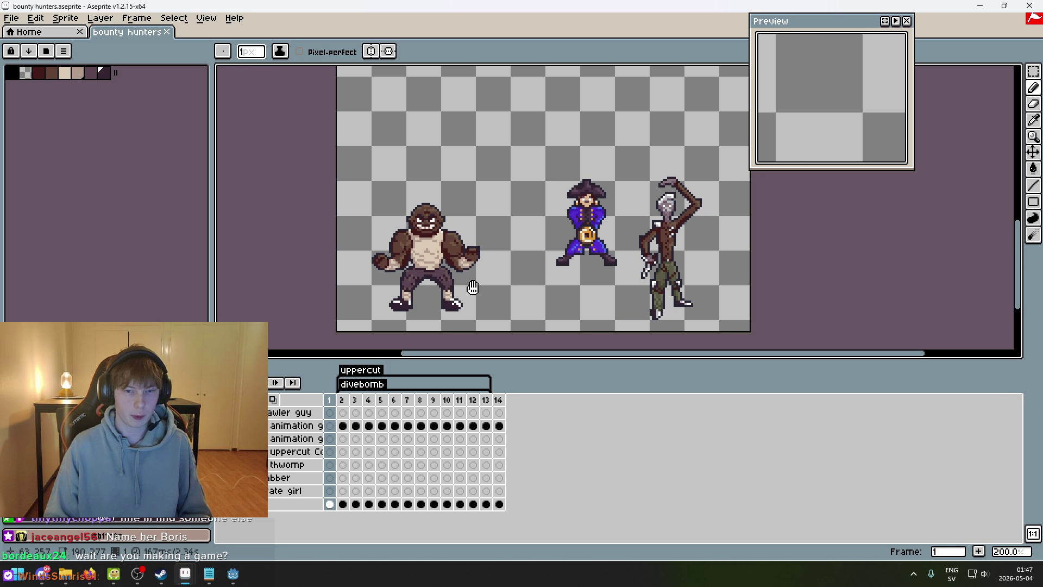
mouse_move(472, 287)
mouse_down()
mouse_move(419, 298)
mouse_move(396, 331)
mouse_up()
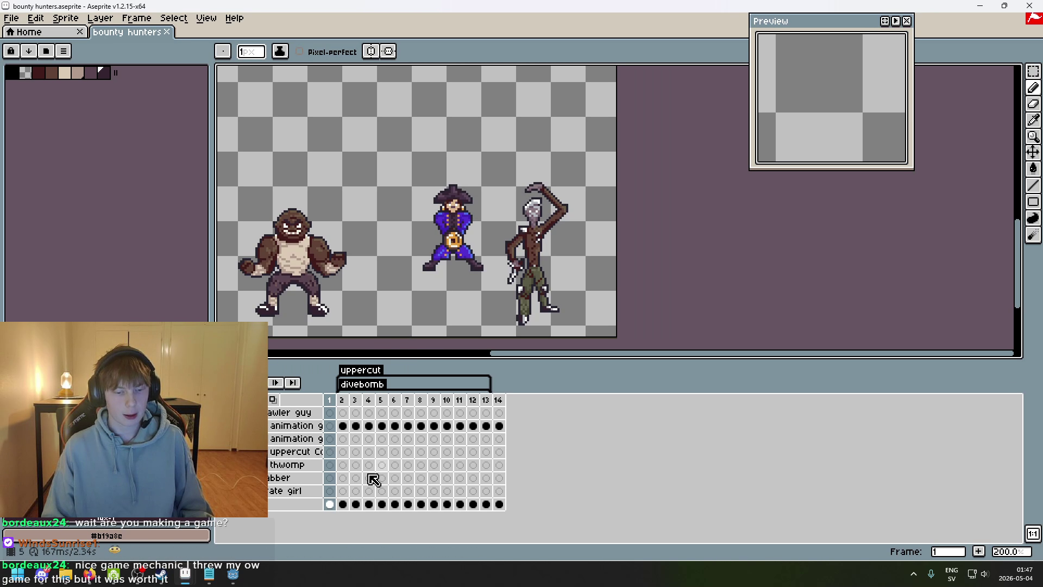
- Expand the thwomp group's layers in the timeline
click(264, 465)
key(Up)
key(Up)
key(Up)
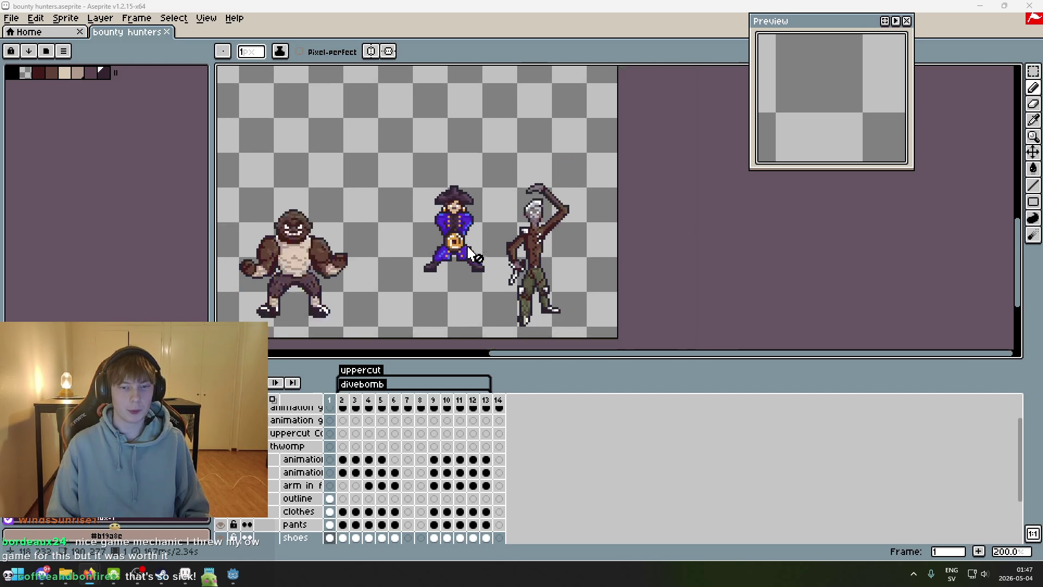
scroll(450, 246, down, 2)
scroll(494, 294, up, 2)
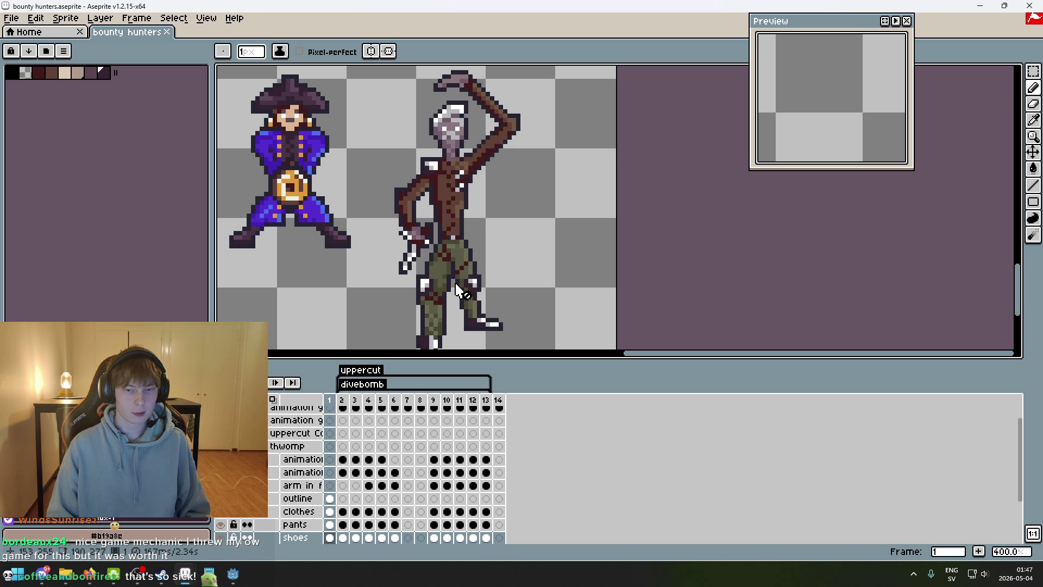
scroll(559, 250, down, 2)
- Step forward through frames 2 and 3, then back to frame 1
key(Right)
key(Right)
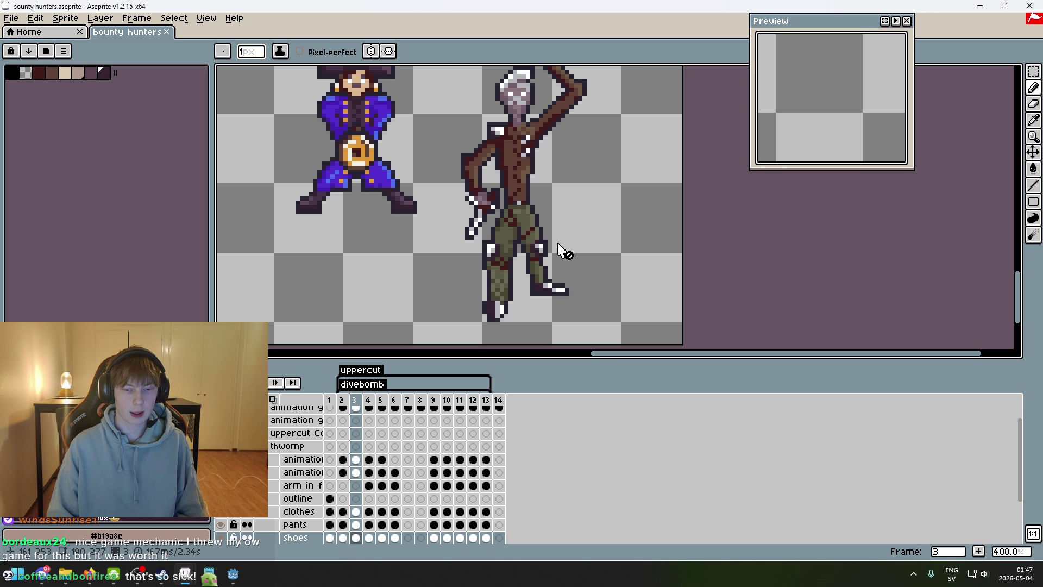
key(Down)
key(Up)
key(Up)
key(Up)
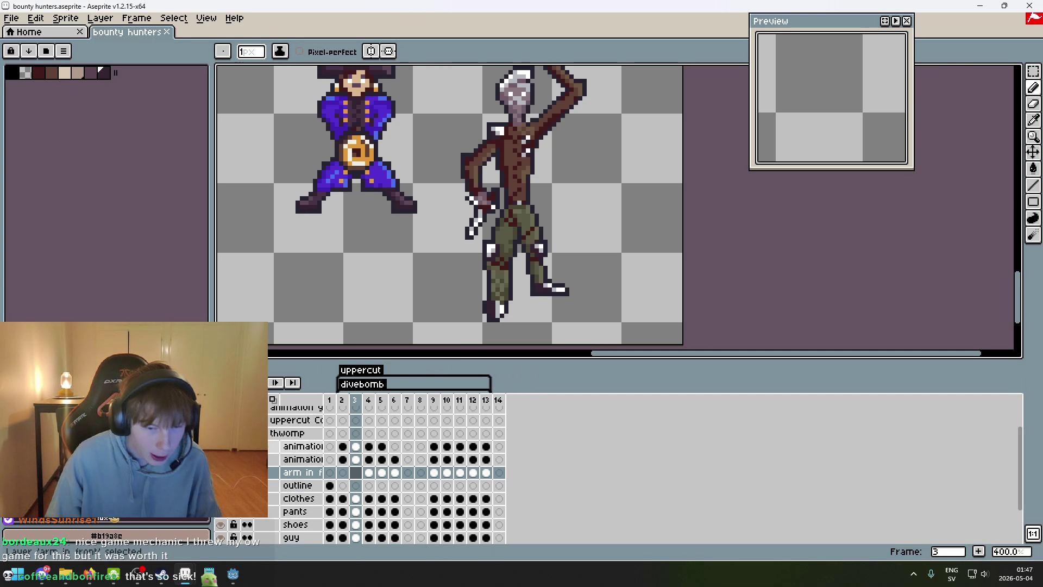
scroll(385, 472, up, 2)
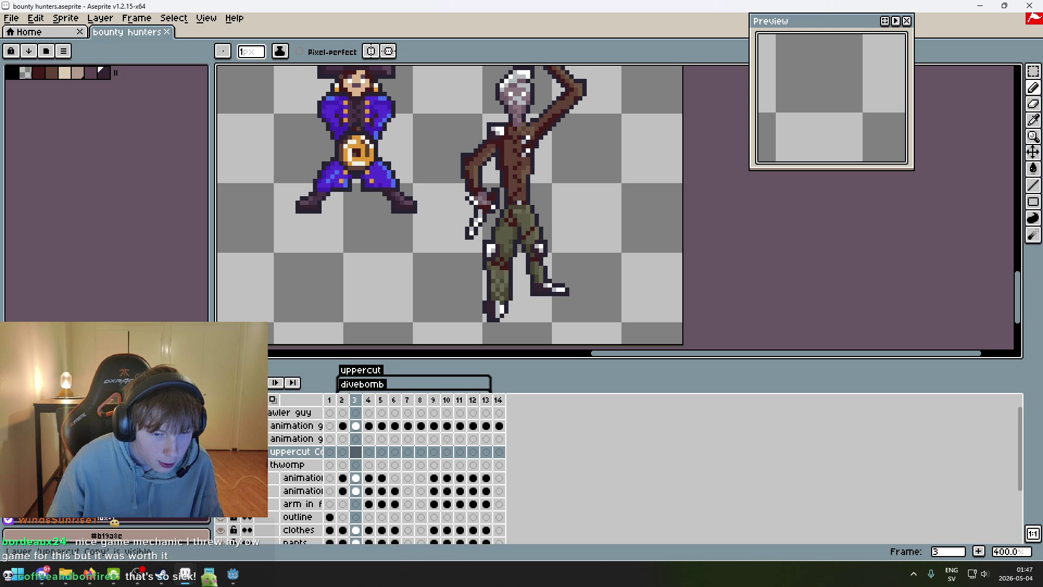
key(Left)
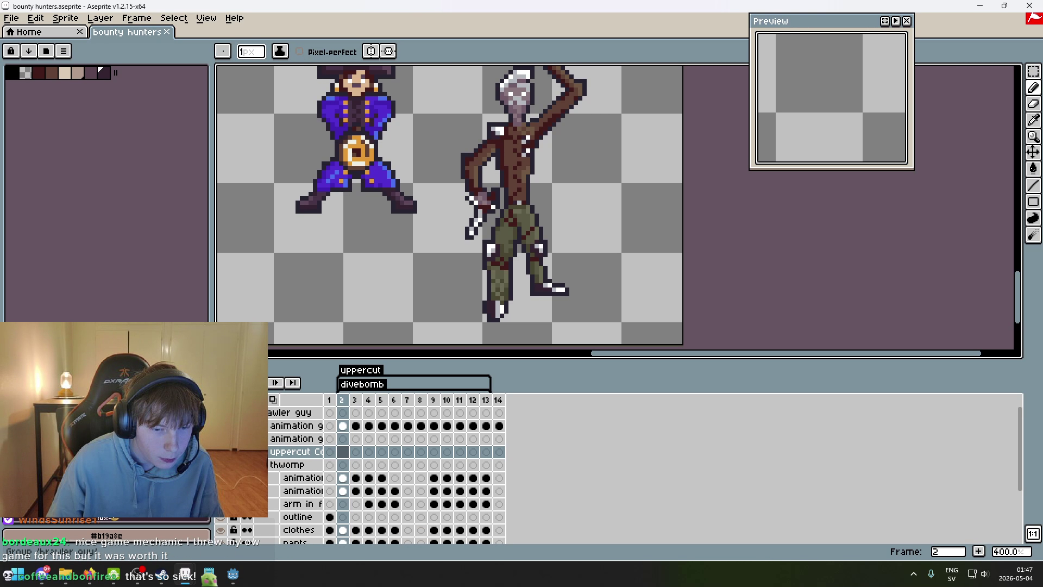
scroll(386, 472, down, 5)
key(Left)
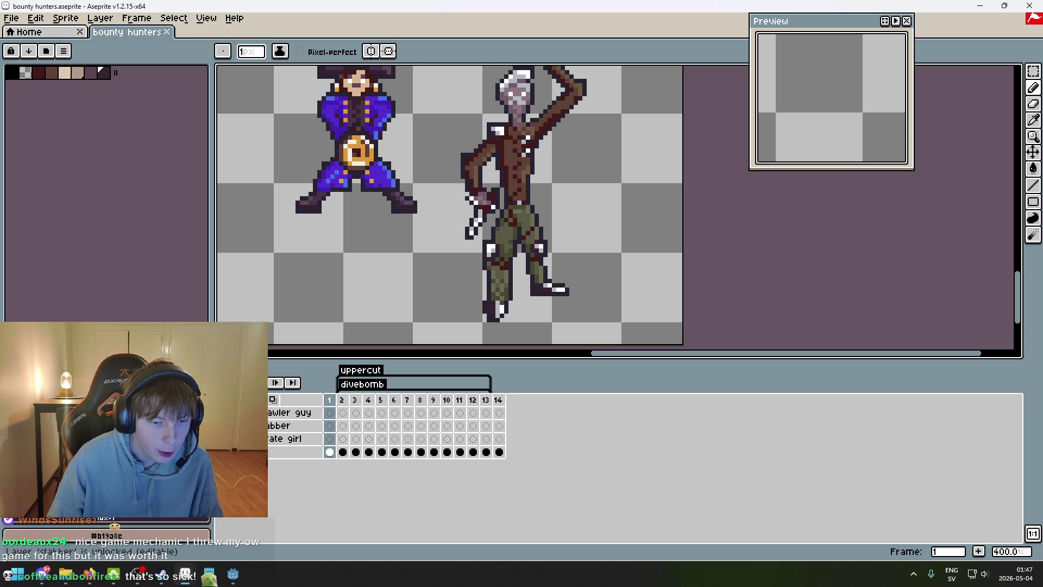
- Expand the stabber group to show its shoulder piece, emblem, knife and other layers
click(247, 425)
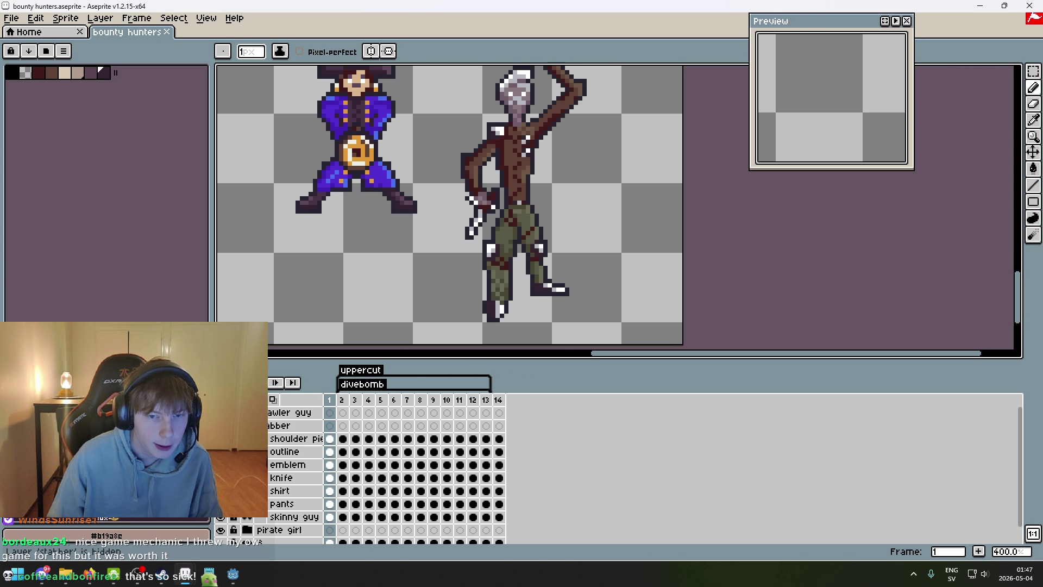
scroll(421, 261, down, 4)
scroll(427, 250, up, 3)
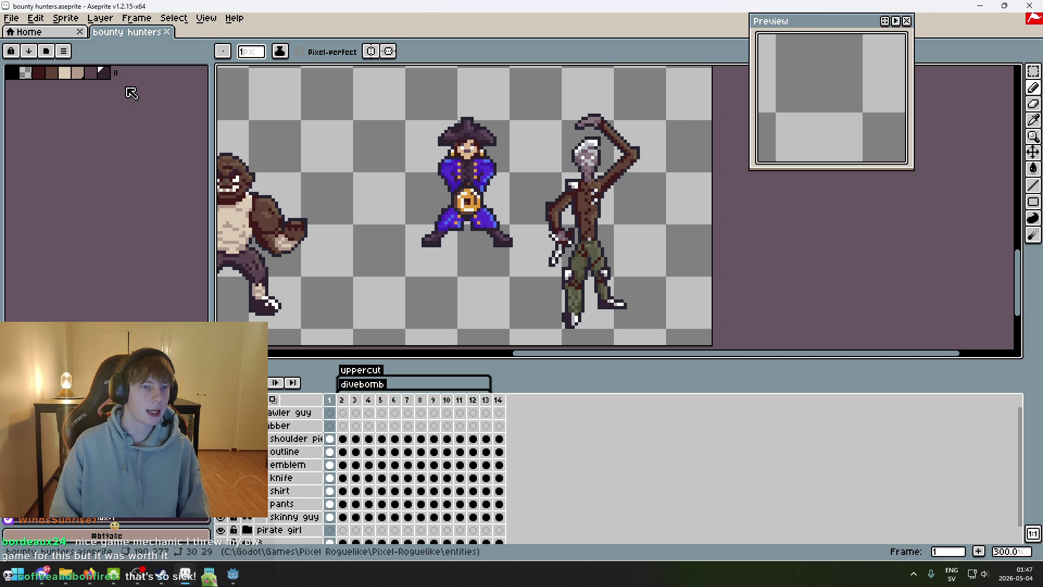
- Resize the canvas to 240 × 277 px with Sprite > Canvas Size, anchoring the existing art
click(65, 18)
click(103, 81)
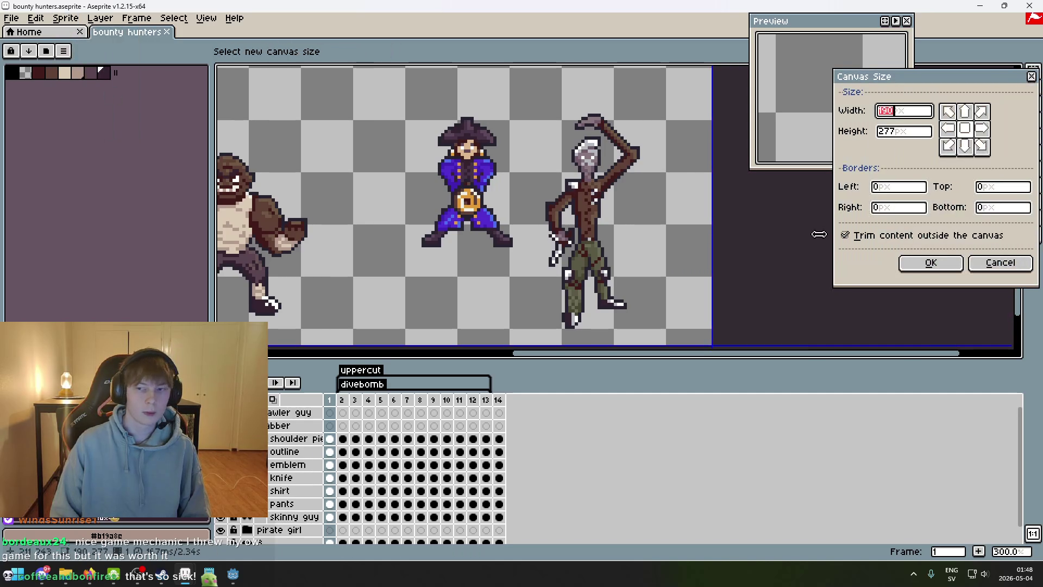
click(984, 111)
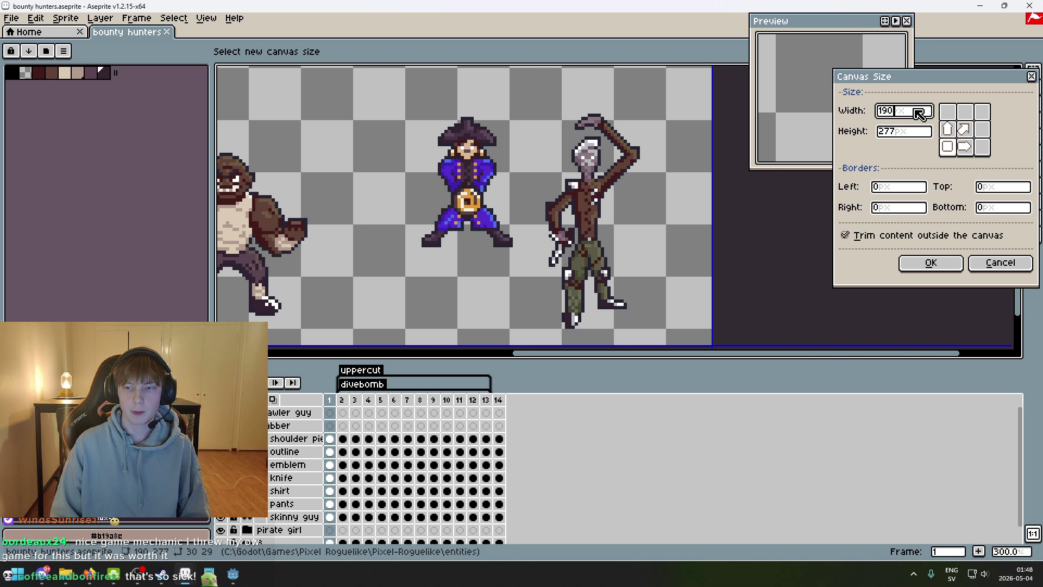
text(1)
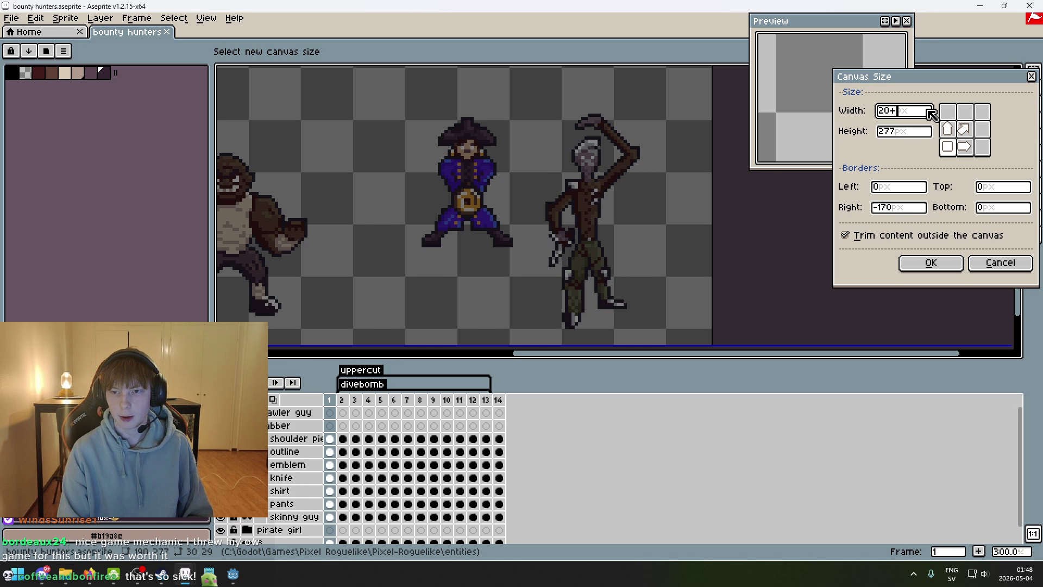
text(0)
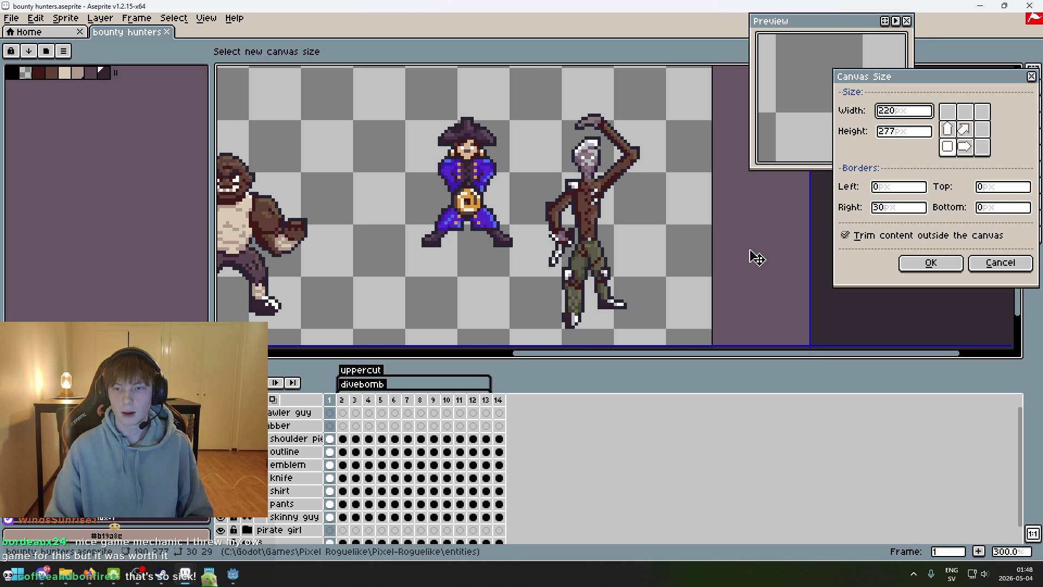
scroll(752, 256, down, 3)
scroll(602, 228, up, 2)
scroll(601, 228, down, 1)
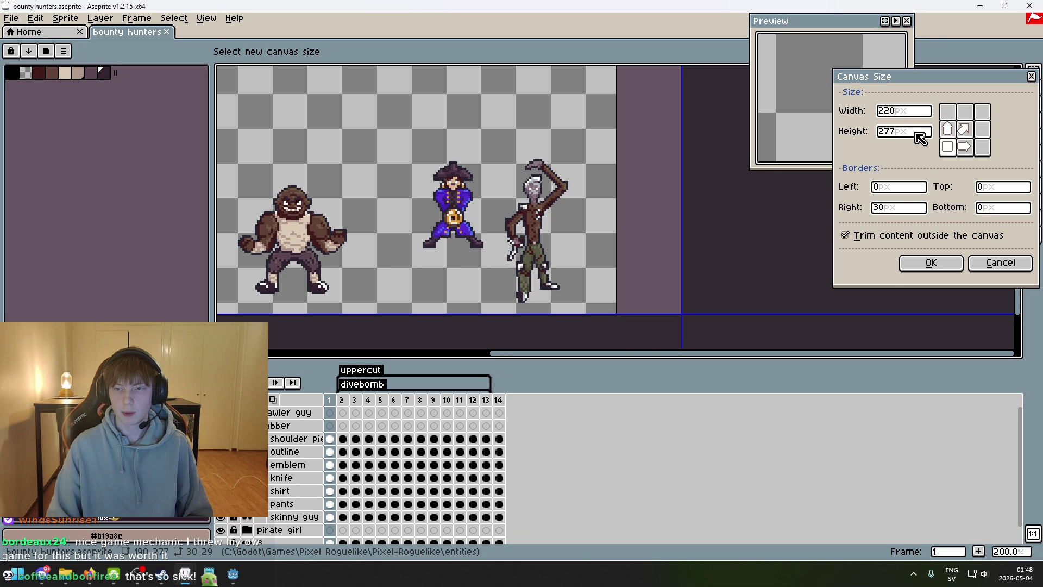
text(30)
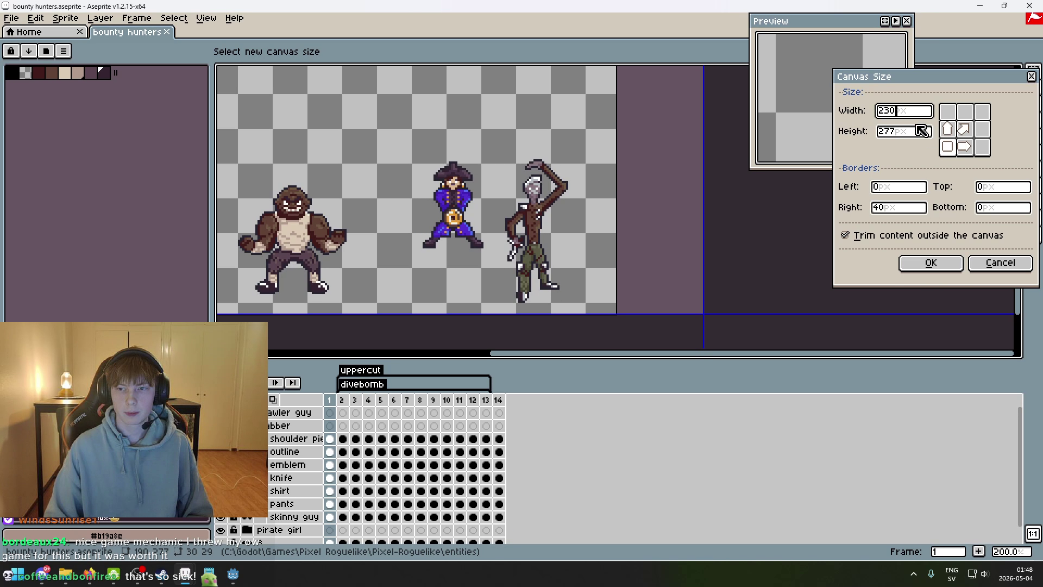
text(4)
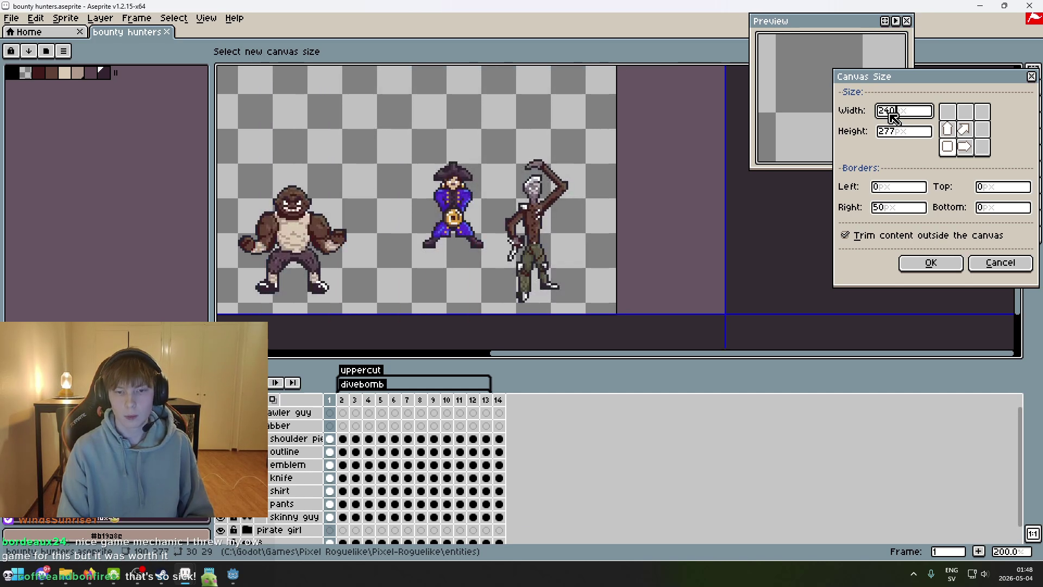
key(Return)
click(288, 426)
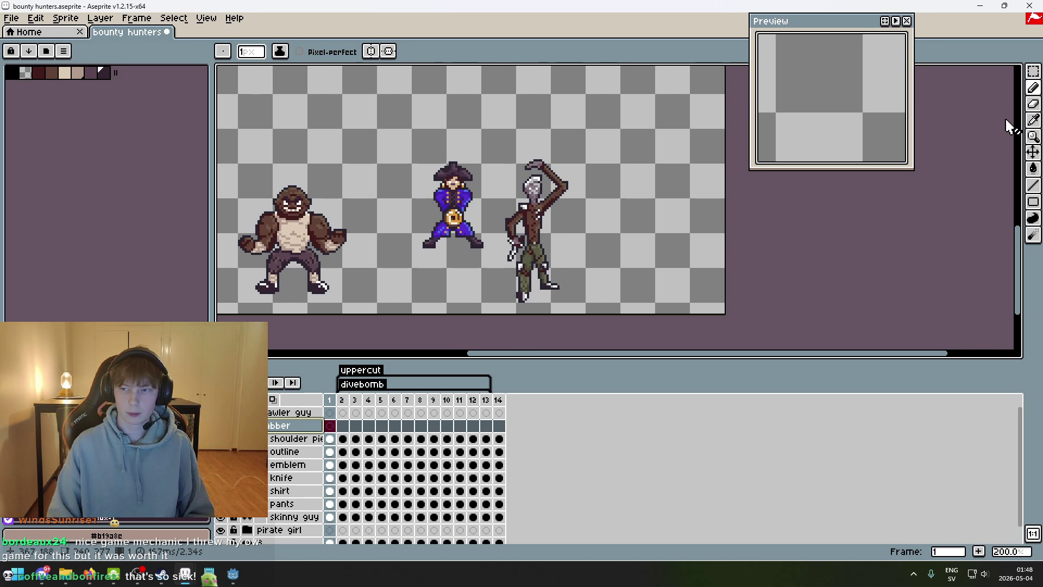
- Move the skinny stabber sprite right into the newly added canvas space
key(v)
mouse_move(631, 281)
mouse_down()
mouse_move(728, 278)
mouse_move(727, 267)
mouse_up()
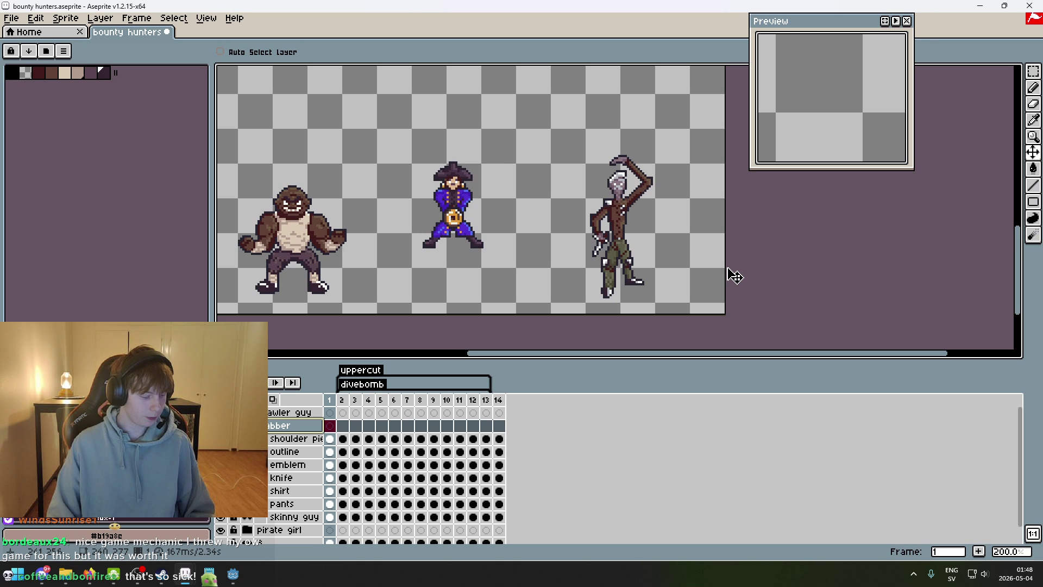
scroll(640, 242, up, 1)
drag(641, 243, 544, 234)
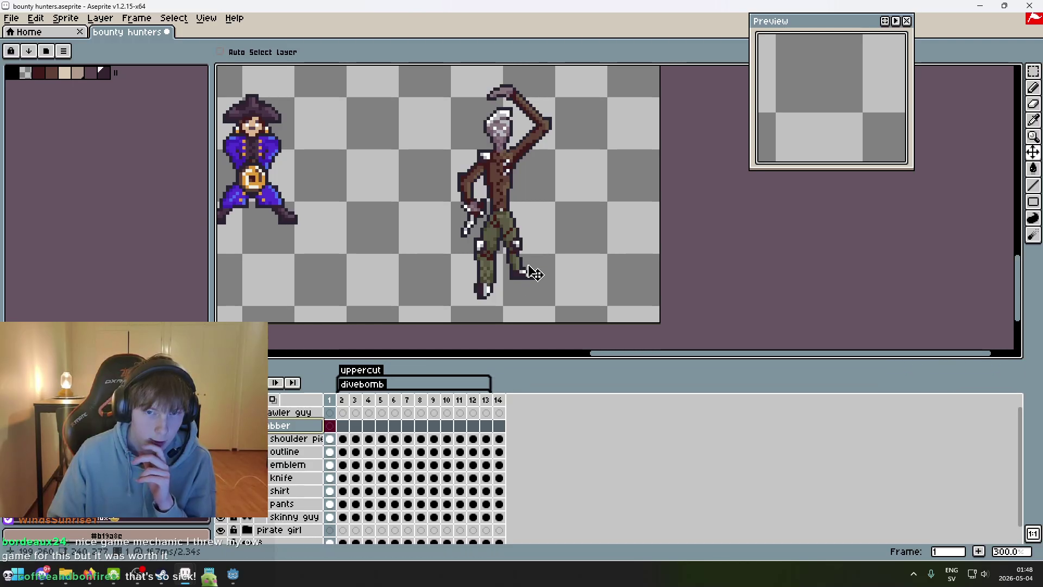
drag(524, 267, 522, 276)
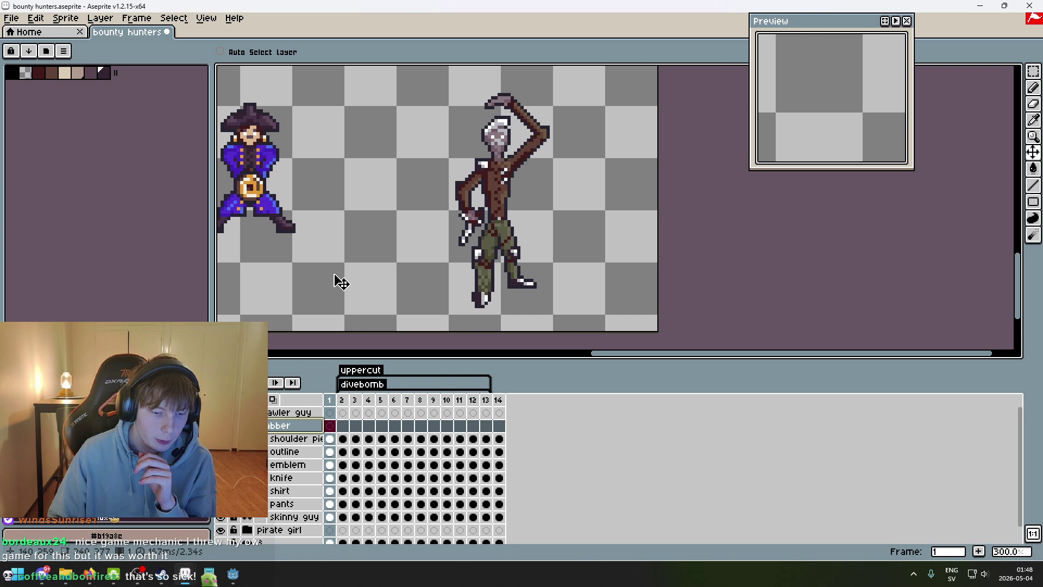
scroll(335, 270, down, 2)
scroll(345, 269, up, 1)
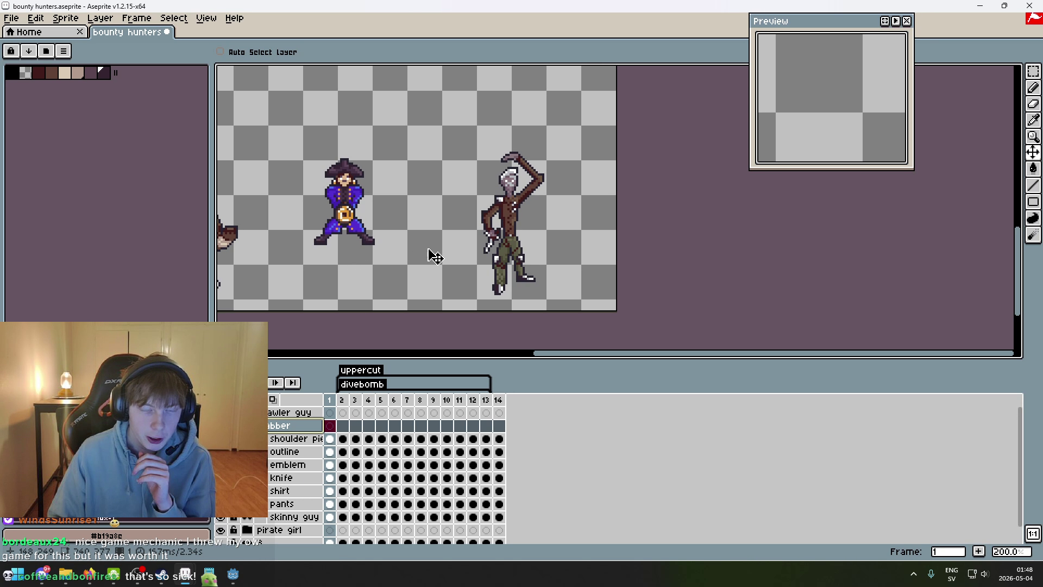
drag(434, 256, 378, 271)
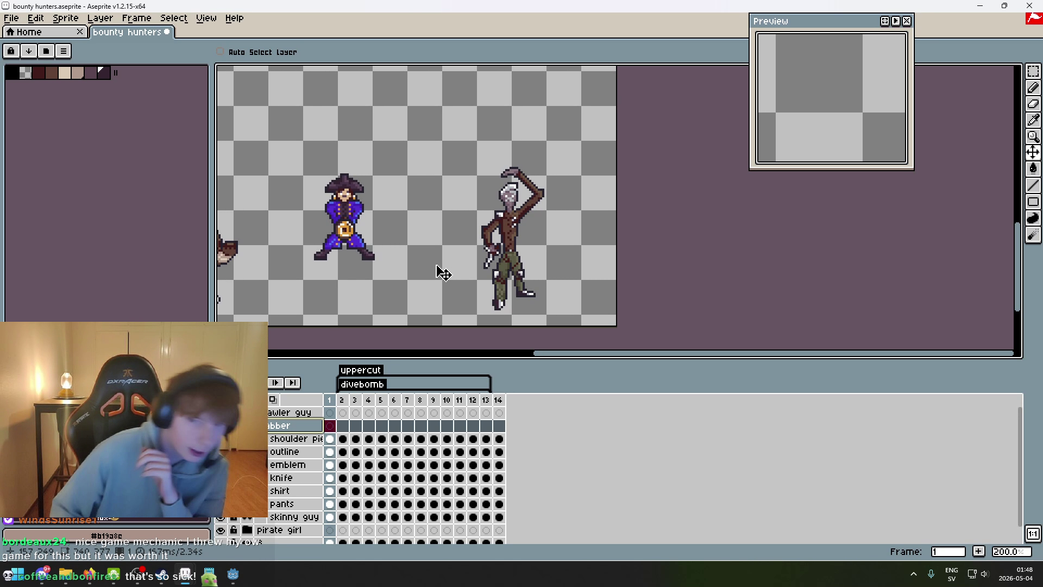
drag(535, 226, 514, 249)
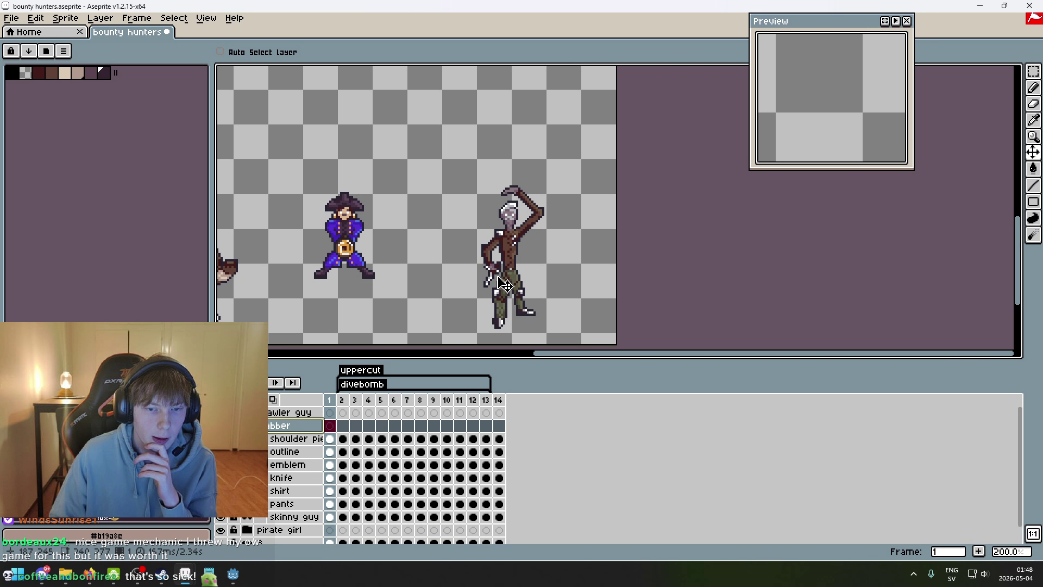
- With the Pencil on the shoulder piece layer, draw a trial curved stroke
key(b)
drag(356, 144, 433, 163)
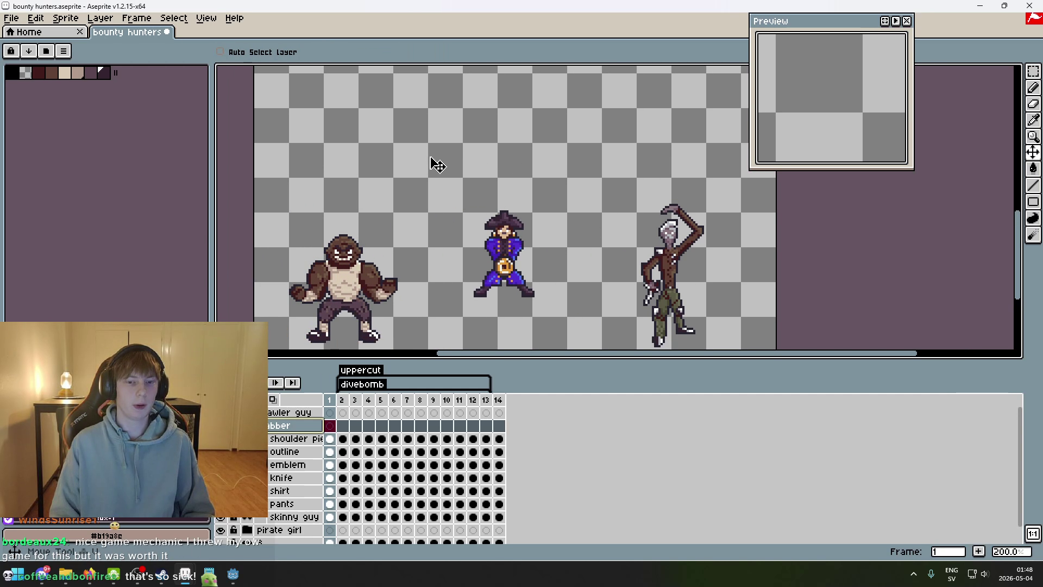
scroll(387, 179, up, 2)
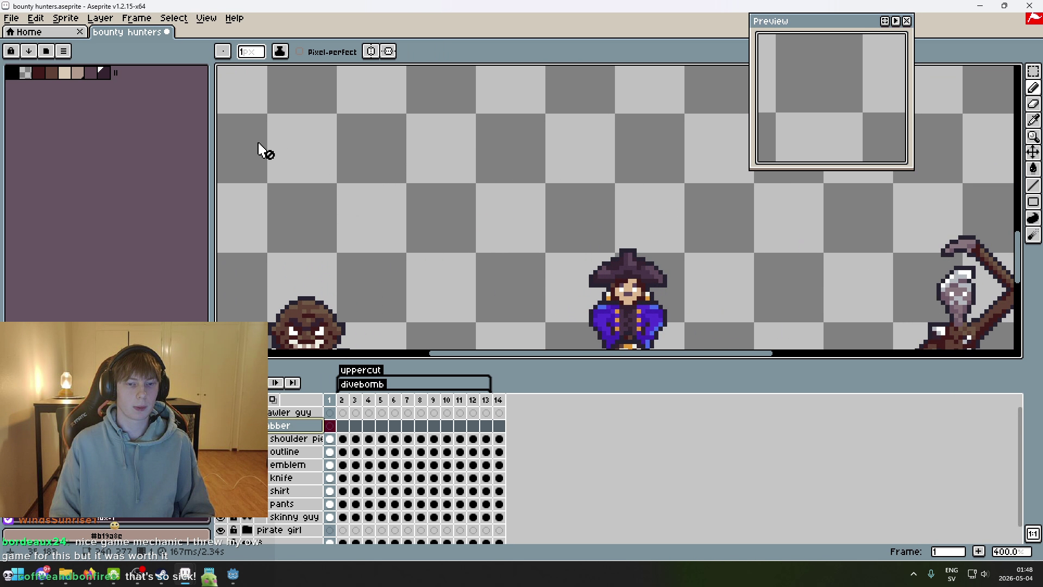
click(304, 439)
drag(315, 142, 438, 214)
- Undo the trial stroke and sketch a stick figure with round head, body, arms and legs
key(ctrl+z)
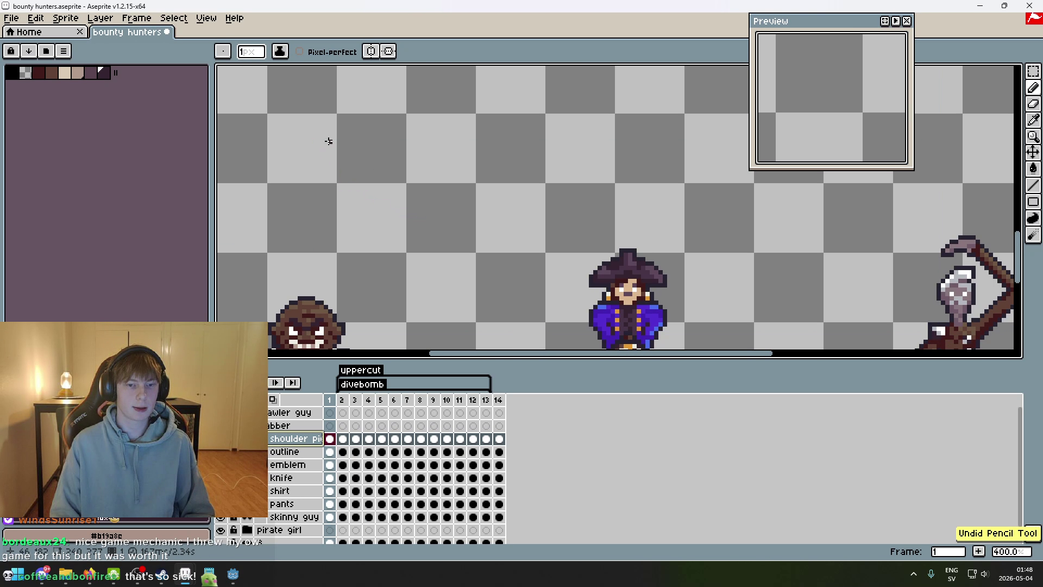
drag(329, 206, 409, 215)
drag(376, 144, 406, 242)
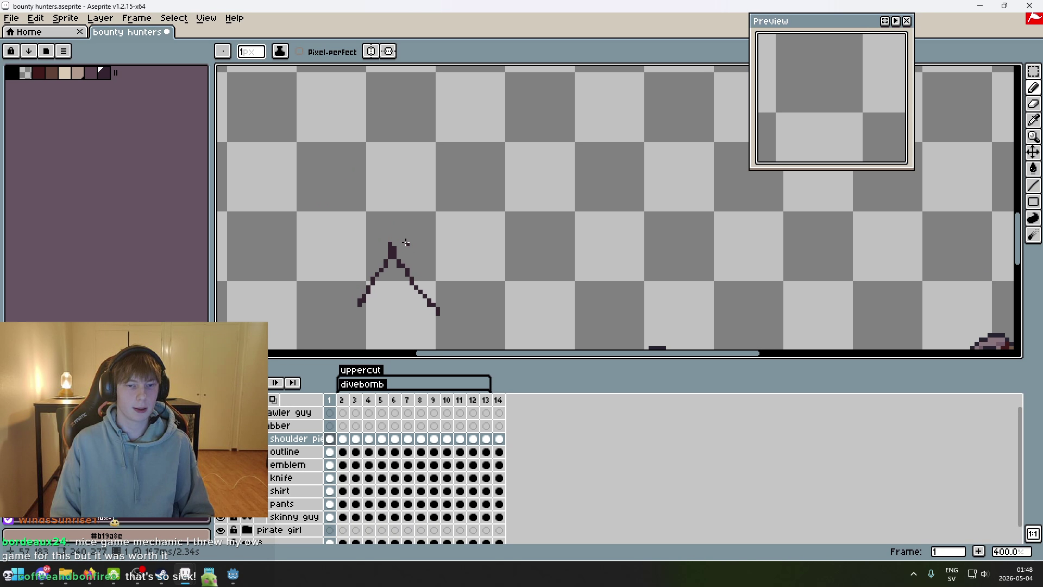
drag(419, 140, 352, 130)
drag(311, 181, 390, 211)
drag(396, 222, 450, 193)
drag(437, 253, 524, 228)
scroll(532, 233, down, 2)
- Enlarge the brush to 6 px and draw a thick curved stroke across the figure
key(plus)
key(plus)
key(plus)
click(533, 229)
scroll(533, 229, up, 3)
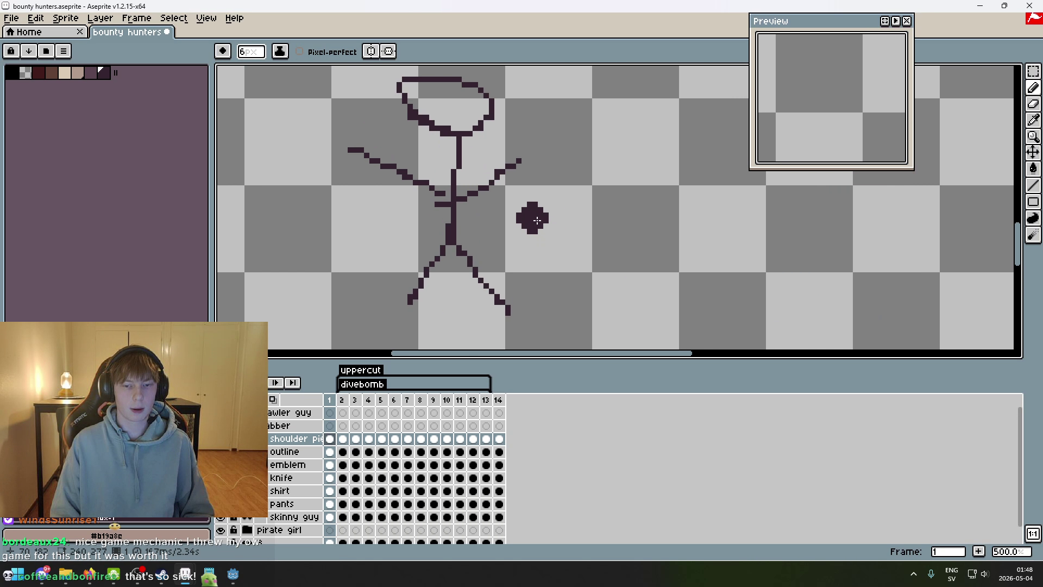
mouse_move(281, 124)
mouse_down()
mouse_move(302, 182)
mouse_move(402, 248)
mouse_up()
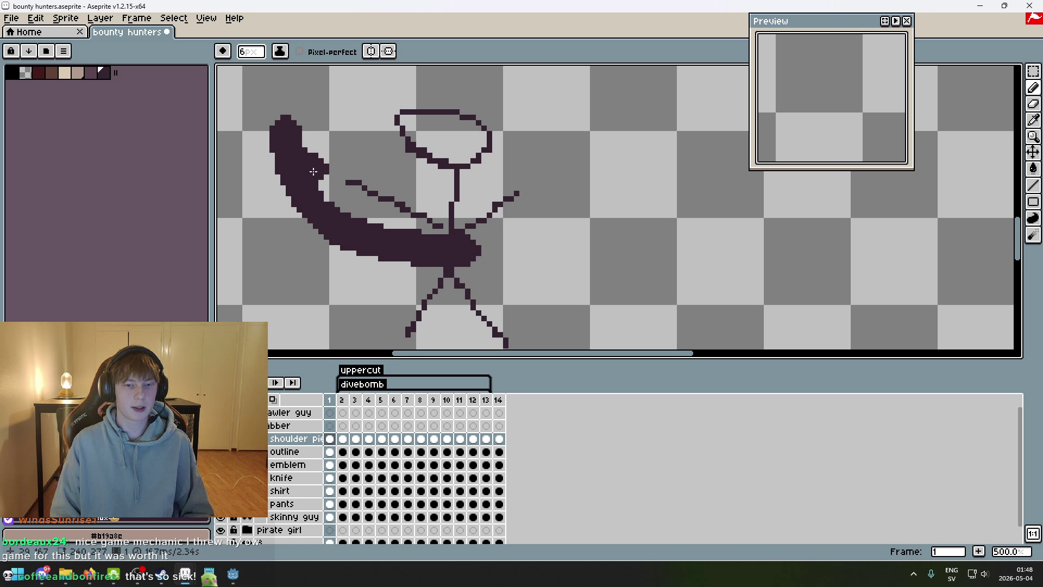
scroll(326, 212, down, 2)
scroll(329, 218, up, 3)
scroll(530, 258, down, 3)
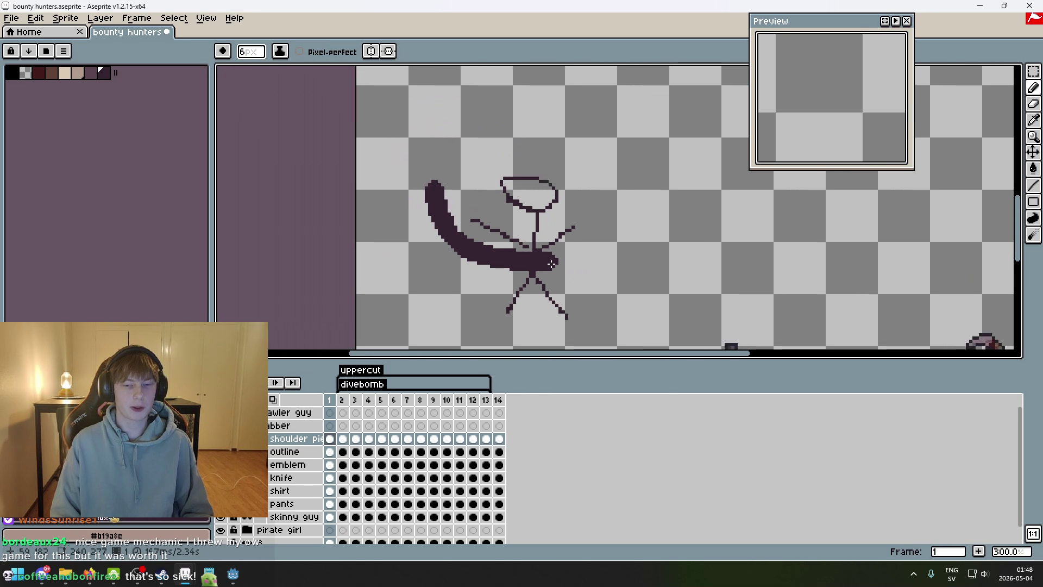
scroll(531, 255, up, 1)
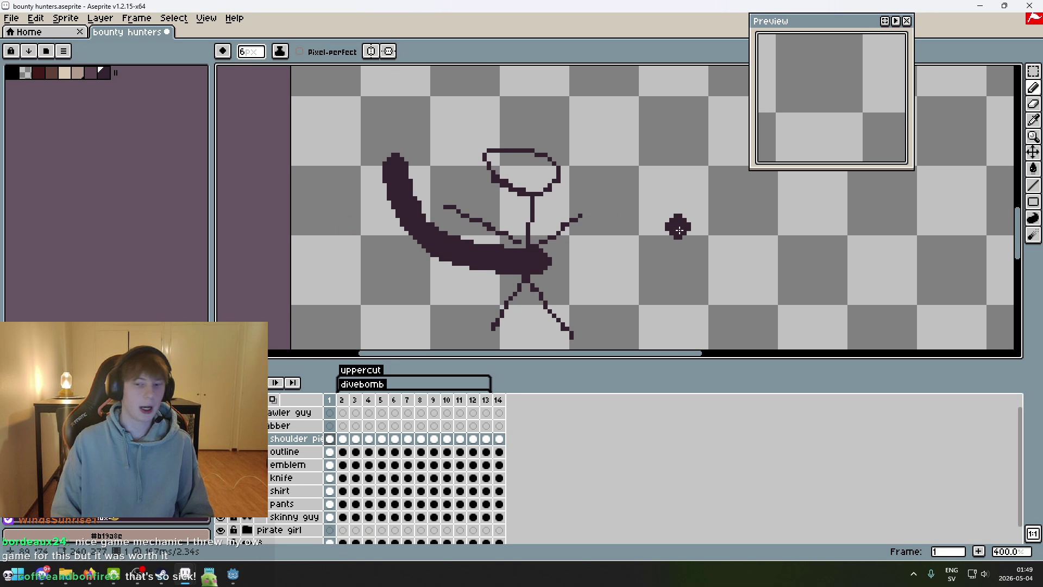
scroll(740, 228, right, 1)
scroll(599, 271, down, 2)
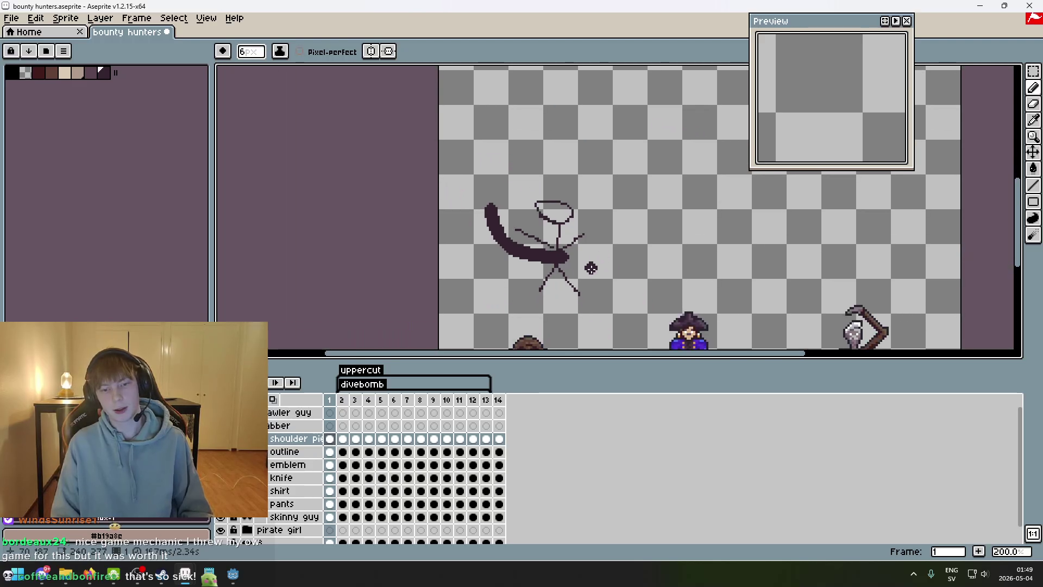
scroll(547, 255, up, 2)
- Draw a stroke near the head, then undo both it and the thick curved stroke
drag(478, 95, 565, 157)
key(ctrl+z)
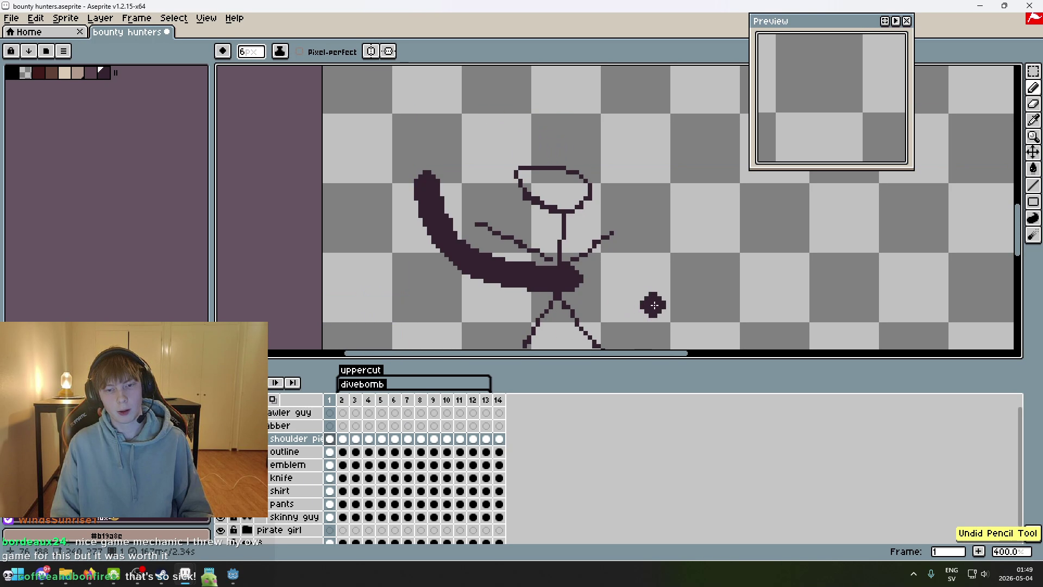
key(ctrl+z)
scroll(654, 305, down, 1)
scroll(655, 307, up, 2)
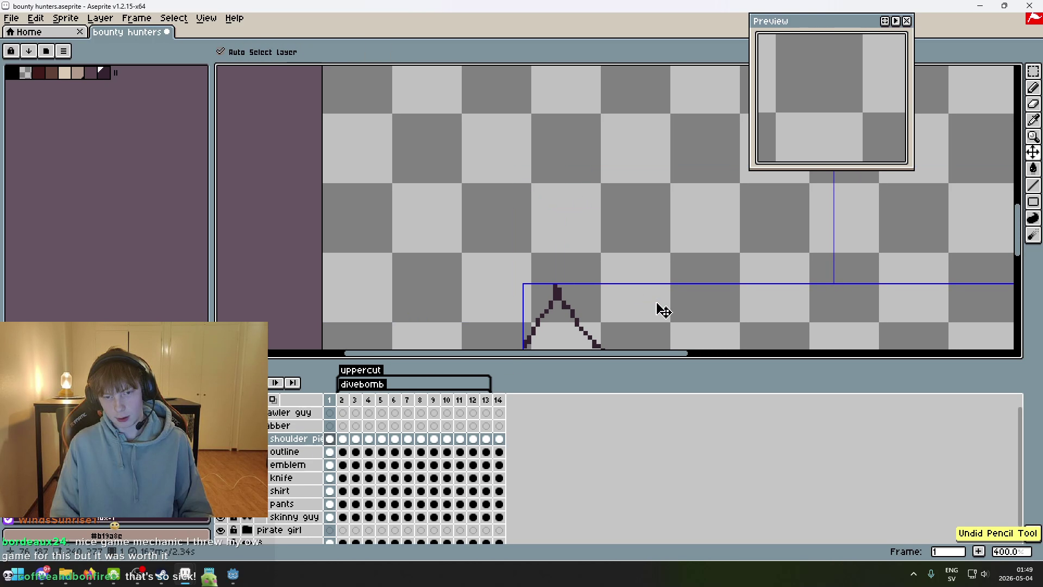
scroll(660, 301, up, 1)
- Centre all three sprites, collapse the stabber and pirate girl groups, and expand thwomp
scroll(693, 296, down, 2)
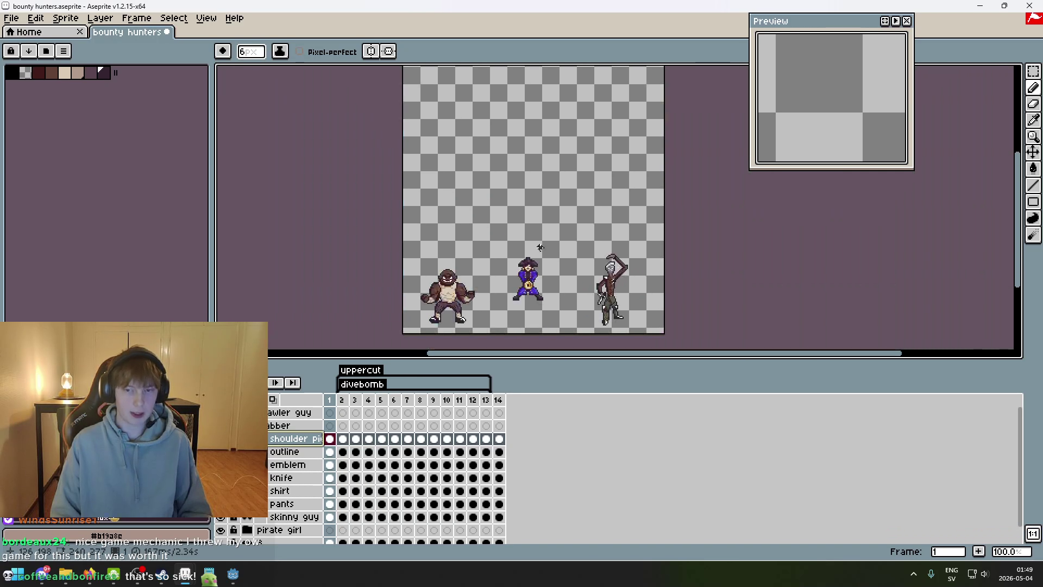
scroll(638, 292, up, 2)
drag(638, 291, 587, 168)
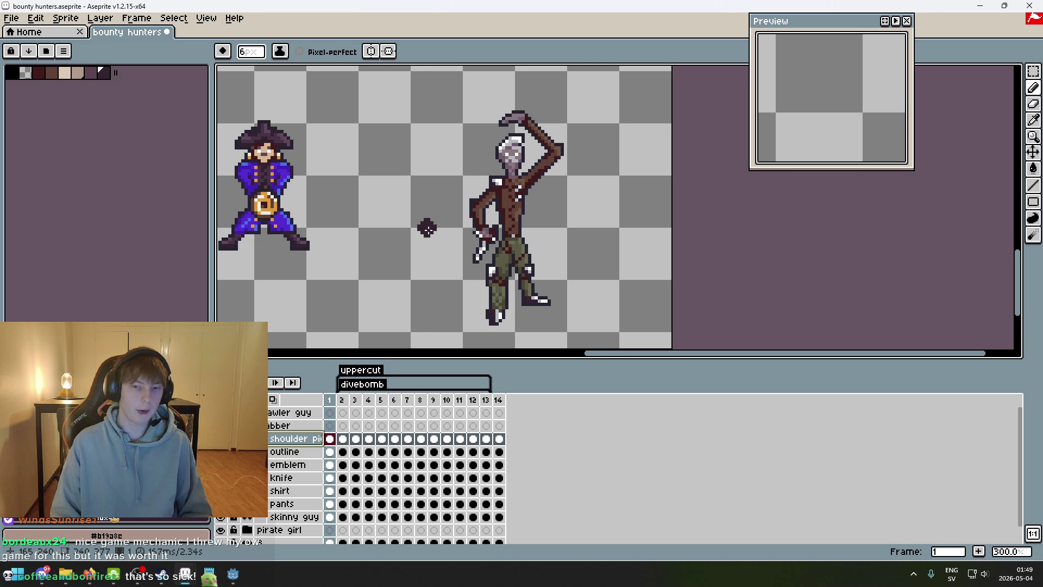
scroll(427, 227, down, 1)
drag(427, 227, 519, 224)
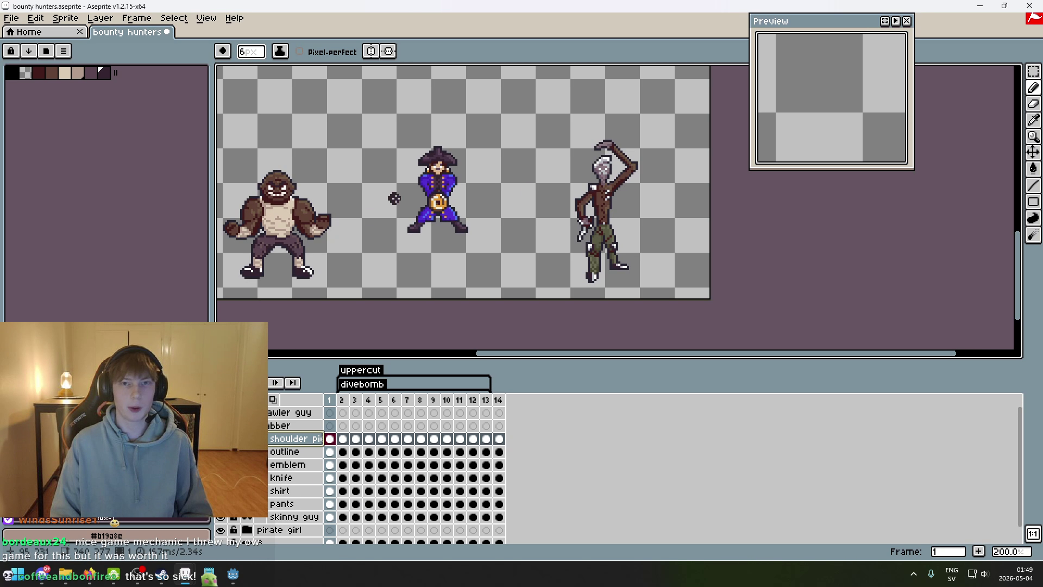
drag(428, 217, 598, 223)
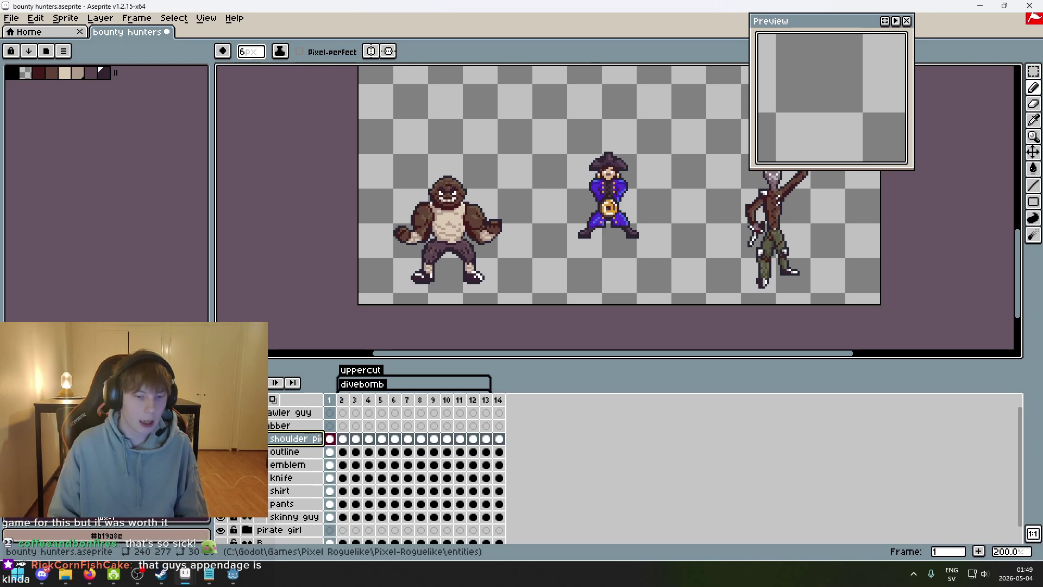
click(255, 426)
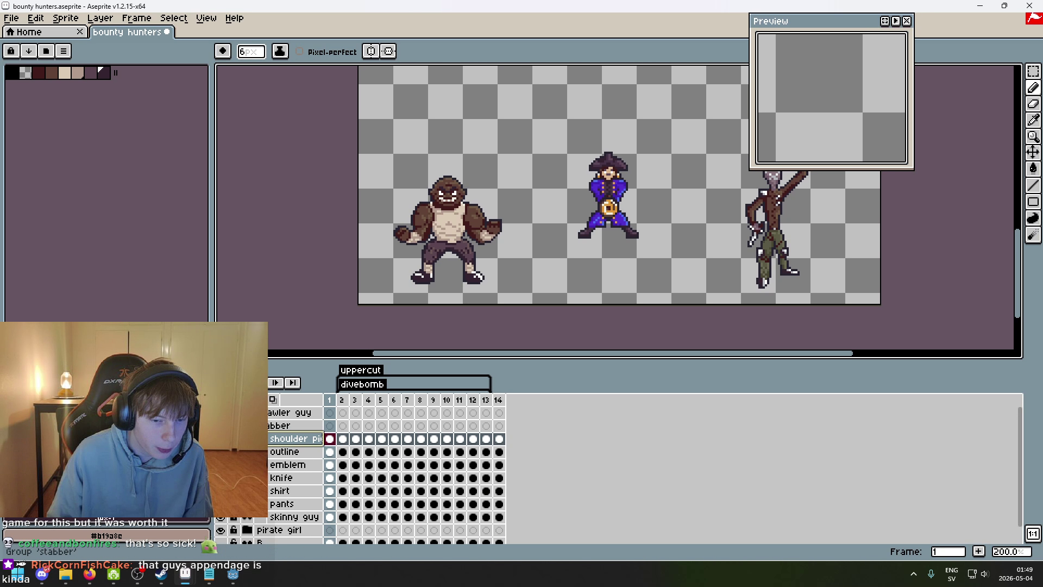
click(255, 439)
click(256, 451)
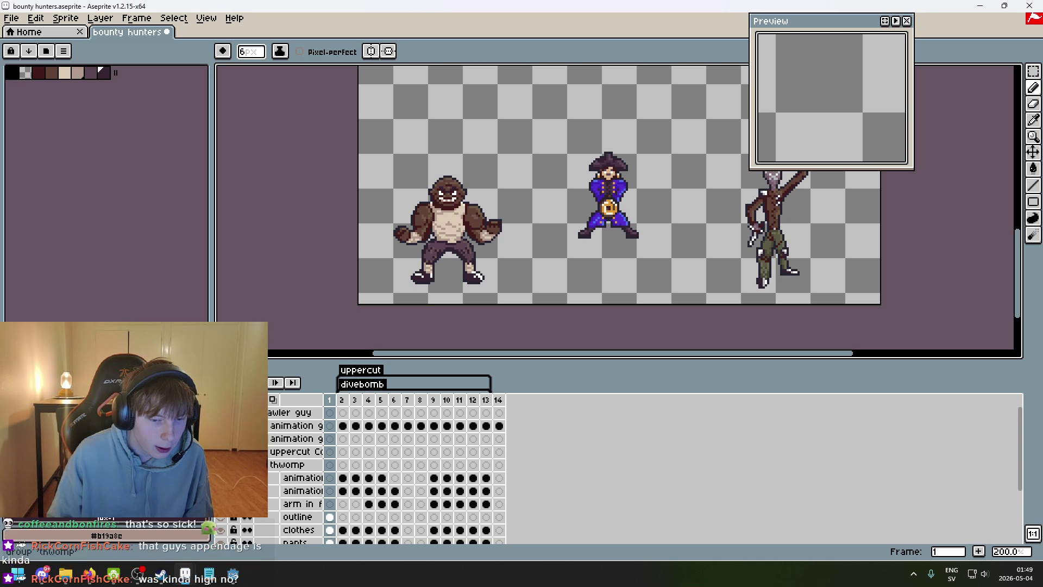
- Play back the brawler's animation and watch its frames
click(276, 382)
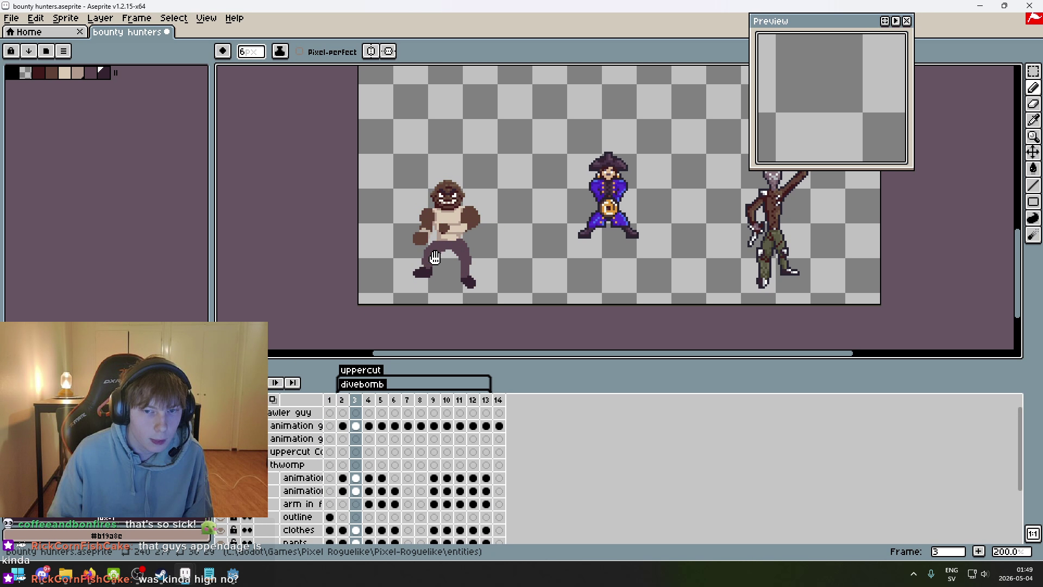
scroll(489, 287, up, 1)
scroll(477, 251, down, 1)
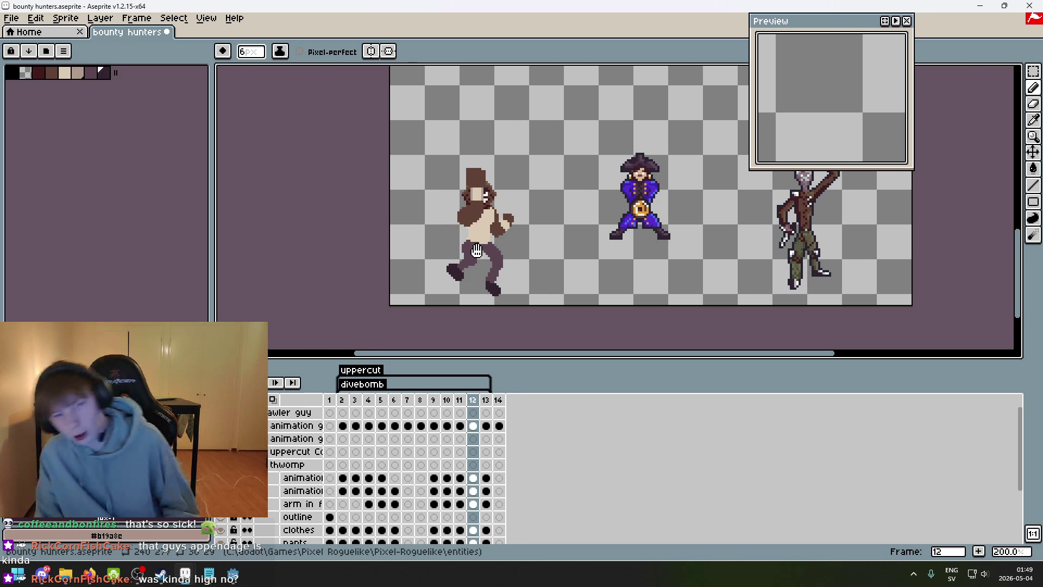
scroll(486, 208, up, 1)
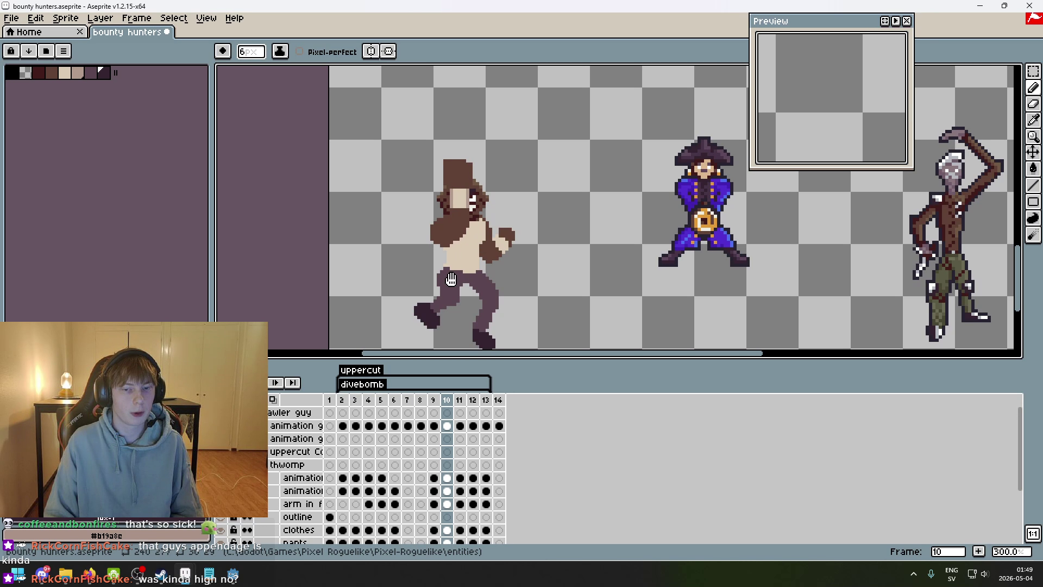
scroll(501, 273, down, 1)
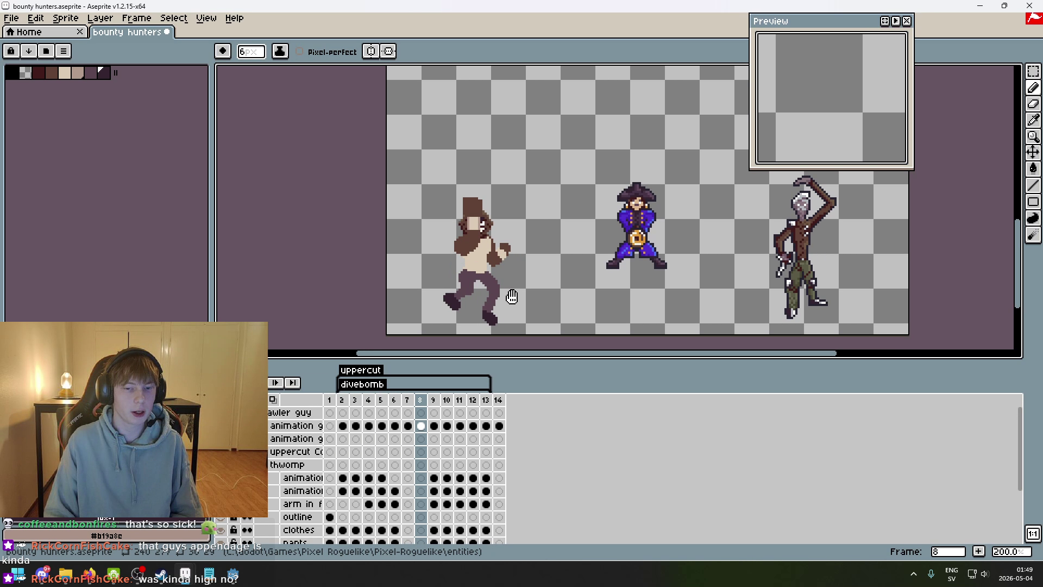
scroll(511, 295, up, 1)
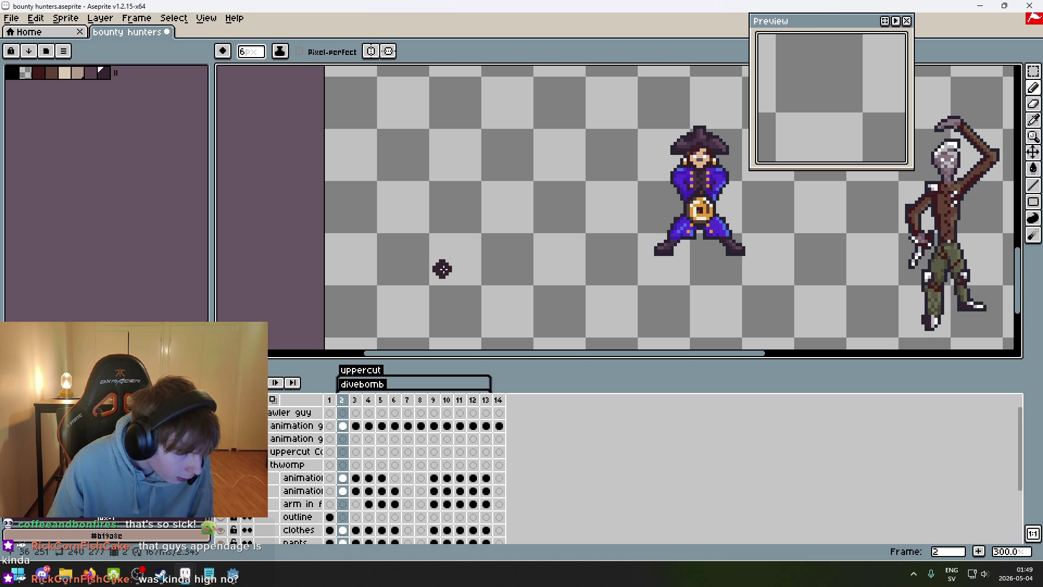
- Zoom out around the sprites and return to frame 1
scroll(442, 268, right, 5)
mouse_move(347, 284)
mouse_down()
mouse_move(366, 282)
mouse_move(298, 287)
mouse_move(446, 276)
mouse_up()
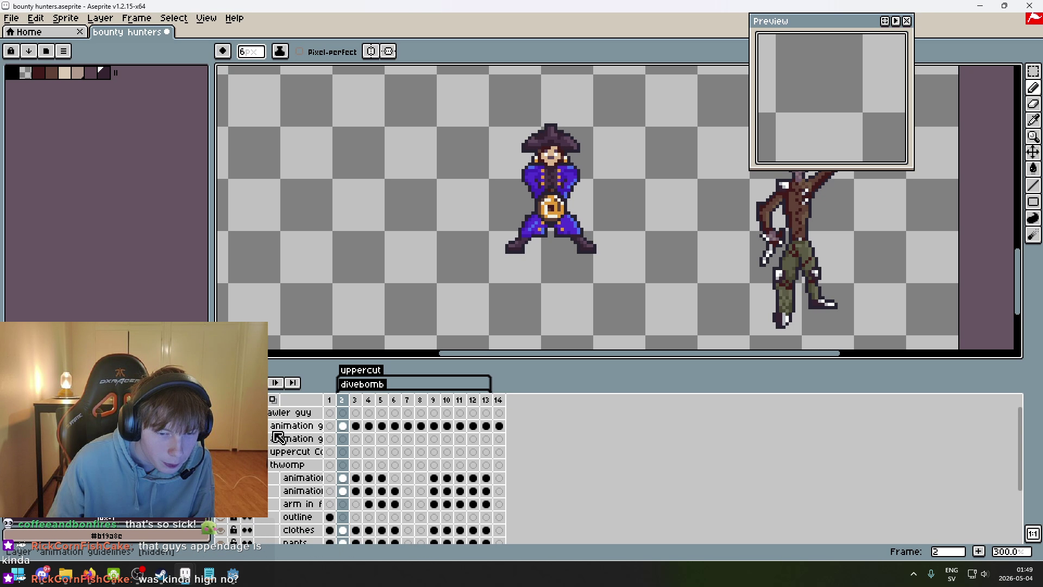
scroll(559, 272, right, 5)
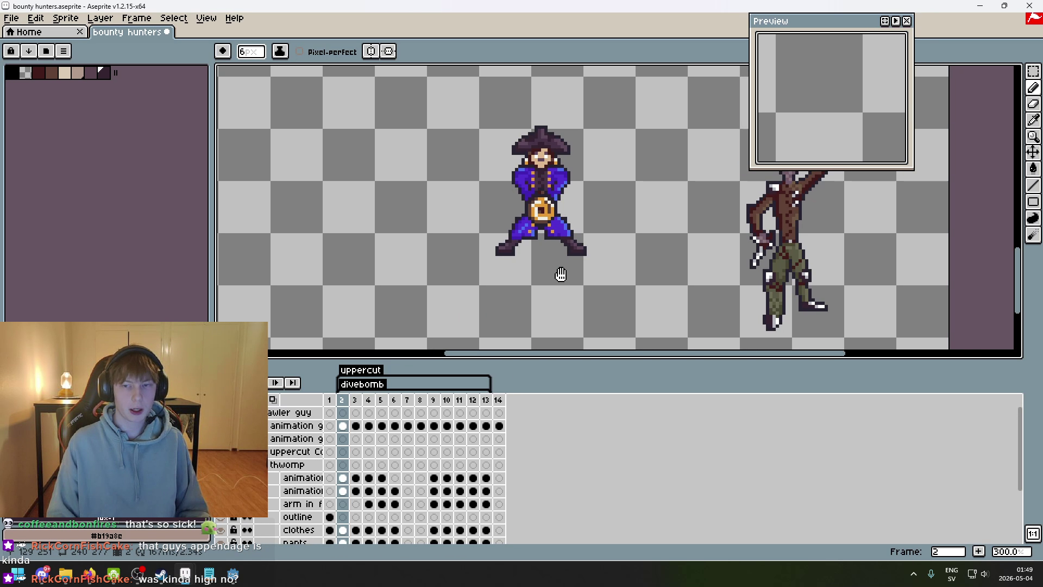
scroll(646, 259, up, 1)
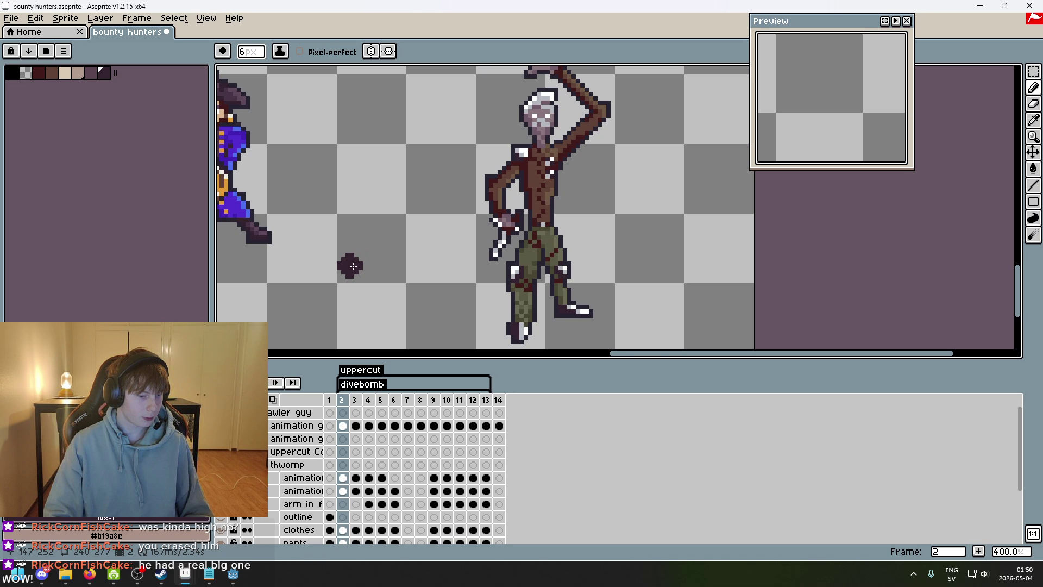
scroll(352, 263, down, 3)
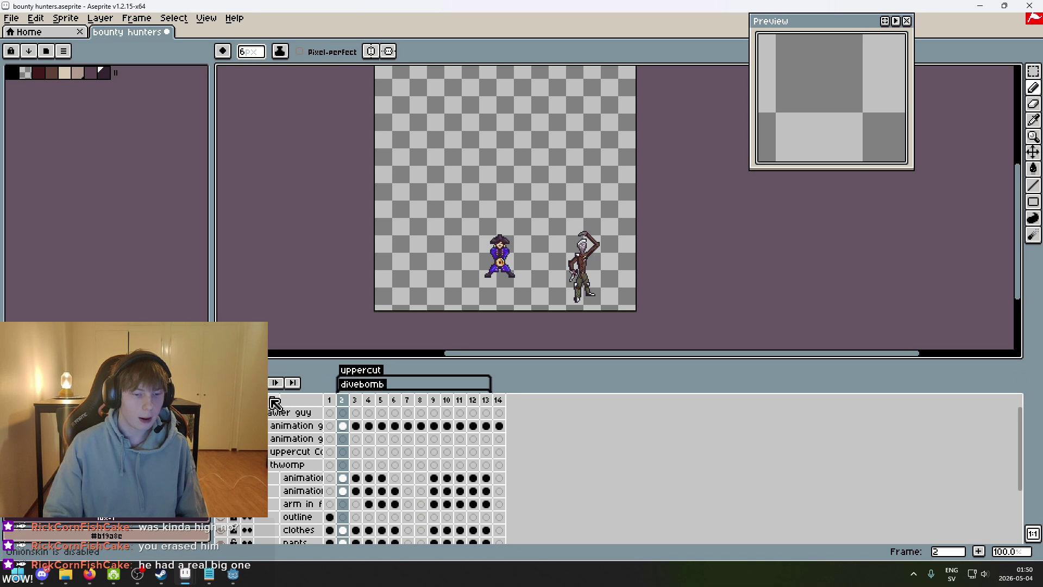
click(329, 400)
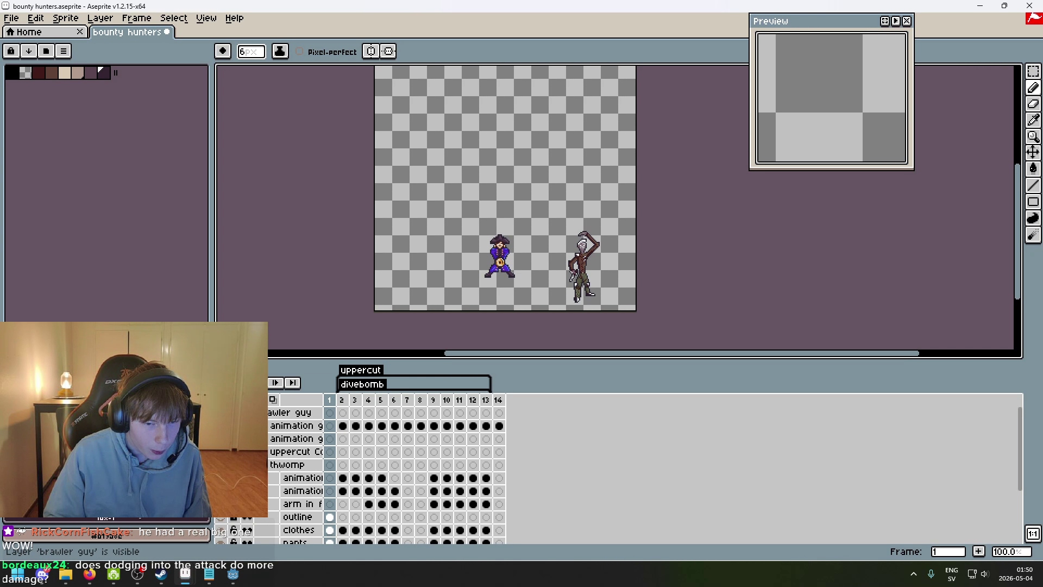
scroll(296, 440, down, 1)
- Make the thwomp layer visible and toggle the uppercut Copy layer's visibility
click(220, 451)
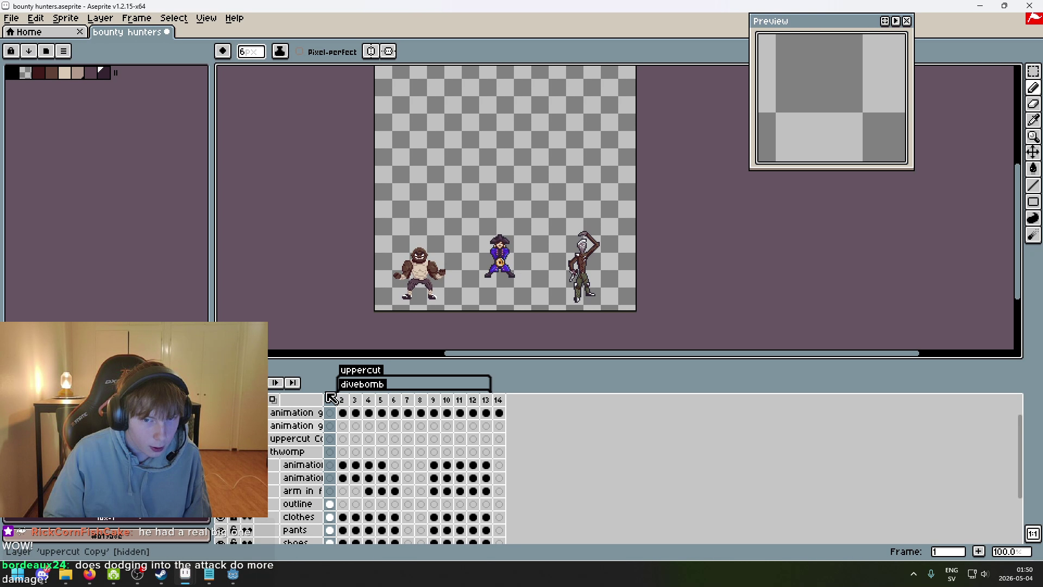
scroll(407, 344, up, 2)
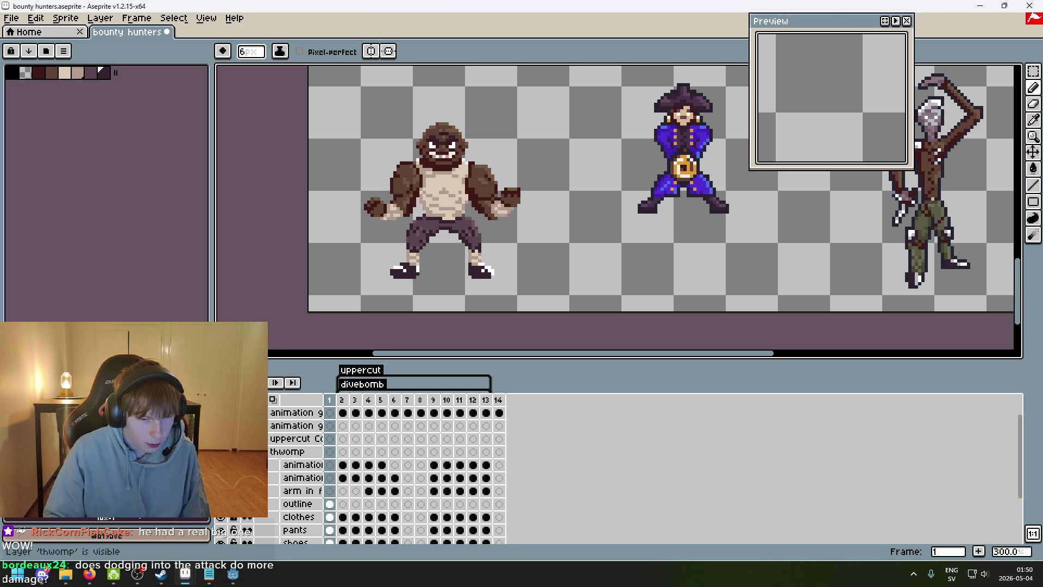
click(220, 413)
click(220, 426)
- Play the animation, then hide the brawler's uppercut Copy layer
key(Return)
drag(519, 268, 538, 289)
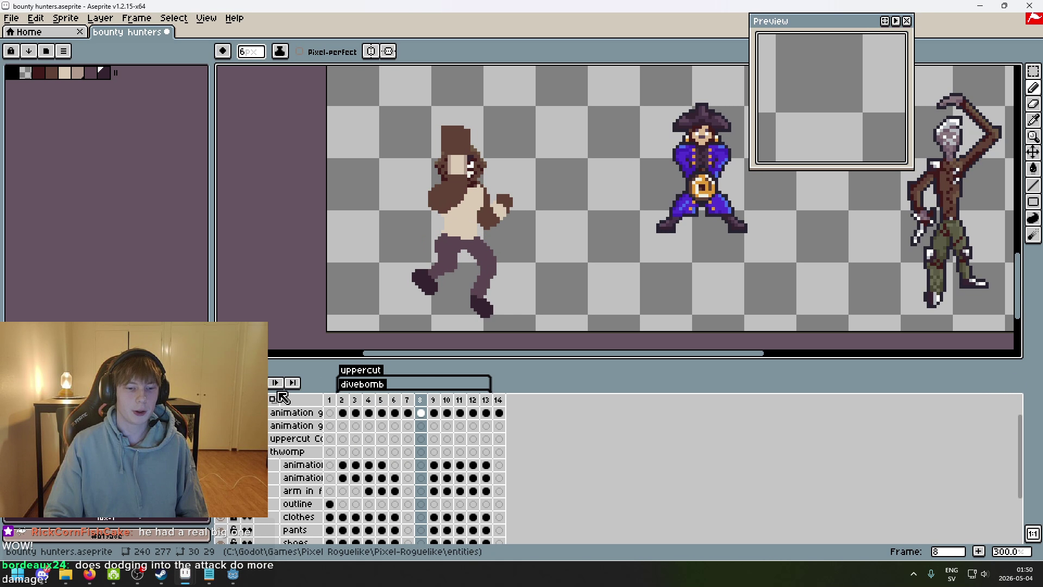
click(220, 438)
scroll(270, 458, up, 1)
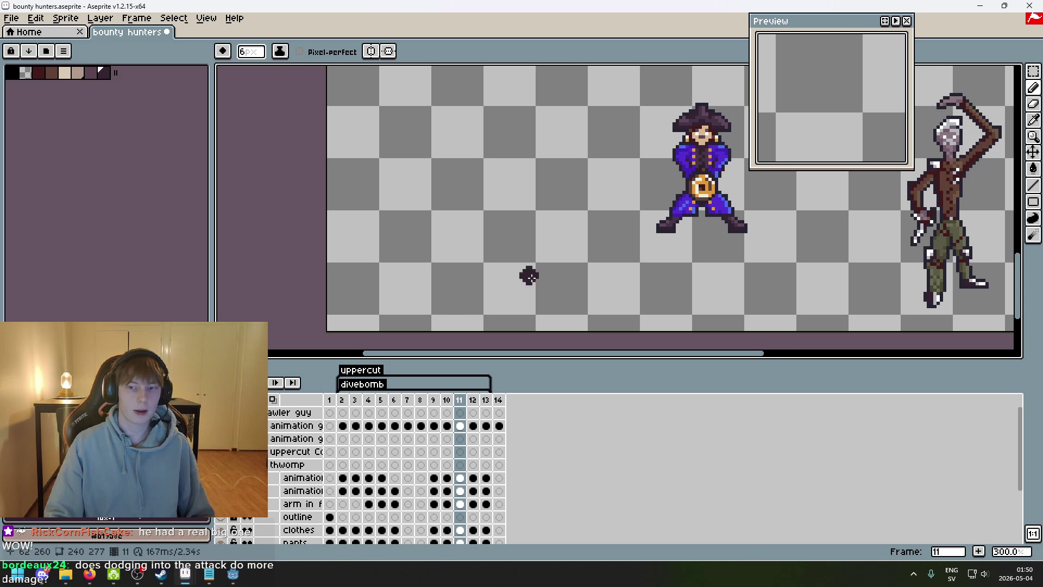
scroll(440, 283, down, 1)
scroll(440, 283, up, 1)
- Paint two trial strokes left of the pirate and undo each one
drag(399, 171, 489, 247)
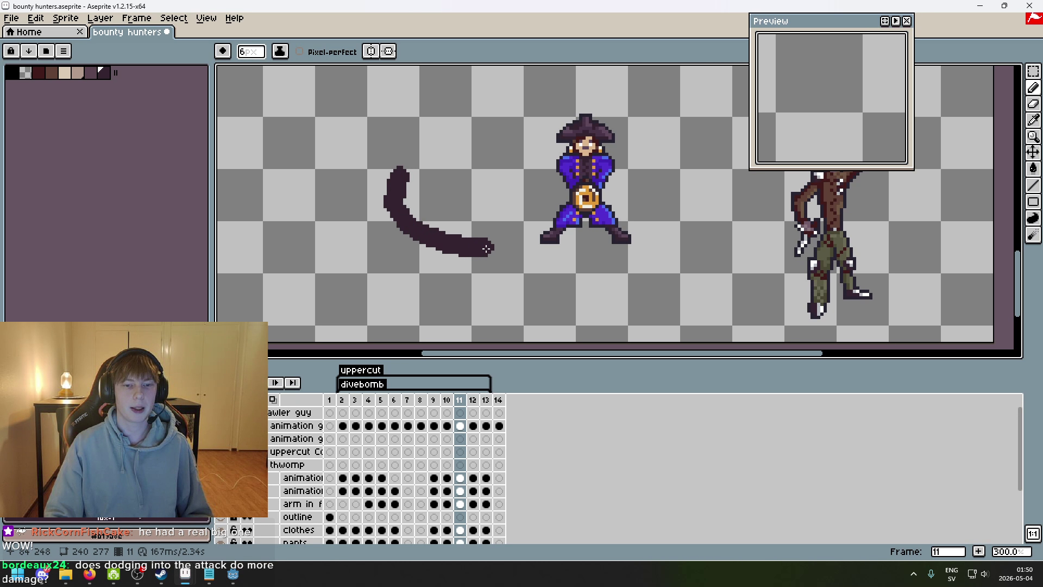
key(ctrl+z)
drag(390, 152, 422, 207)
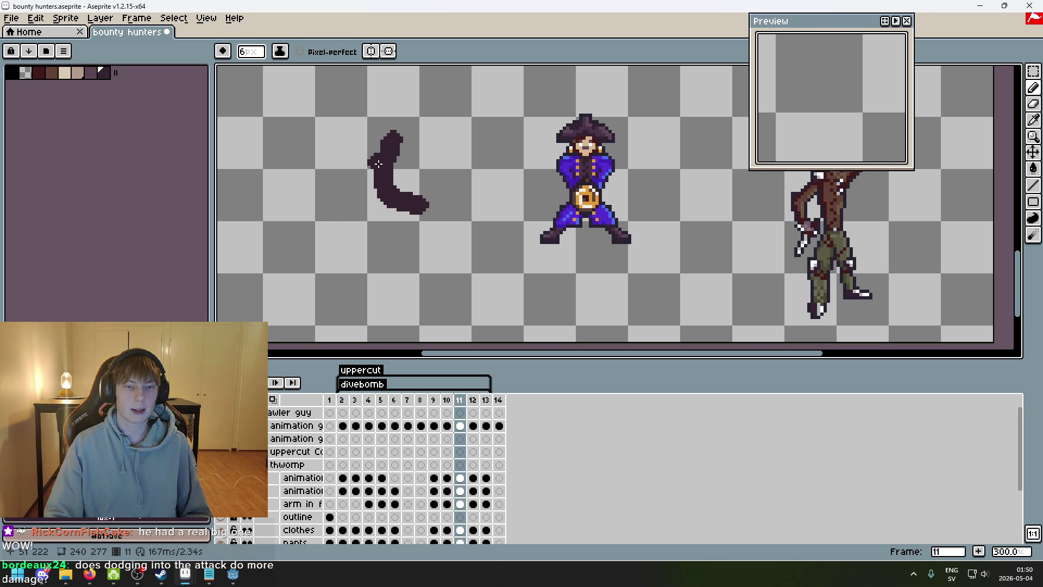
key(ctrl+z)
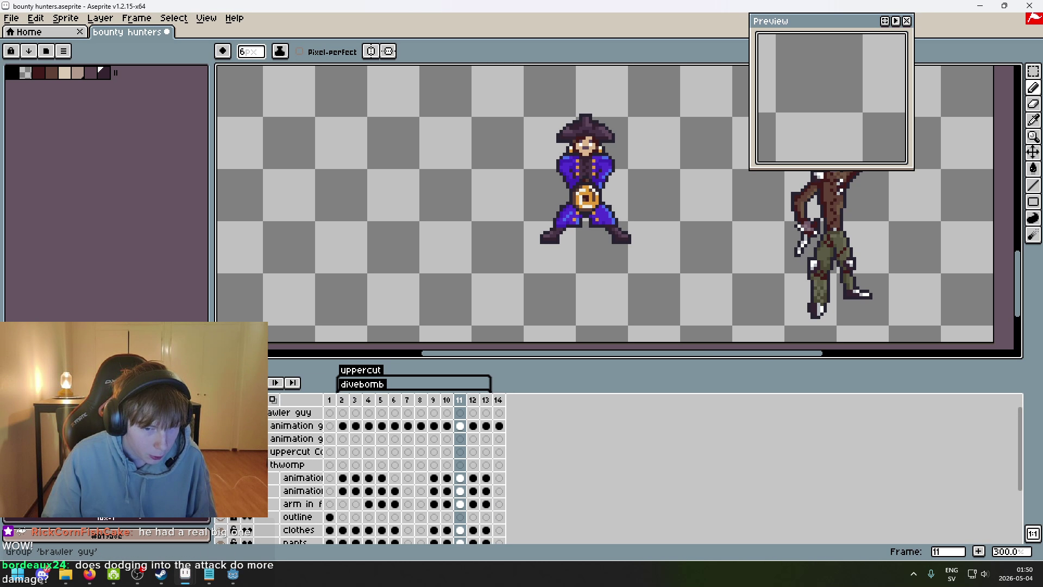
- Collapse the brawler guy layer group and look over the rogue sprite
click(253, 412)
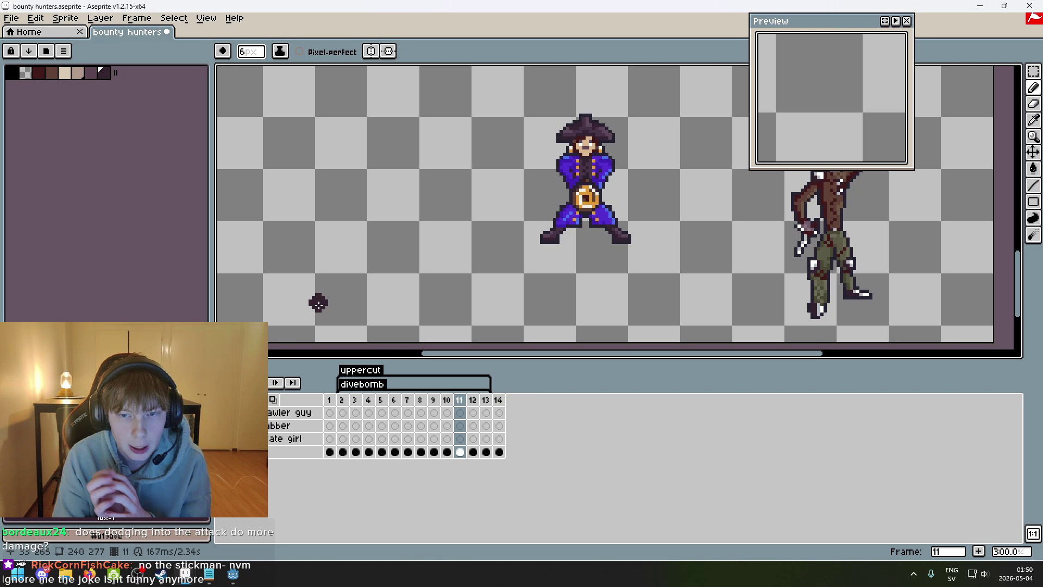
scroll(318, 303, right, 3)
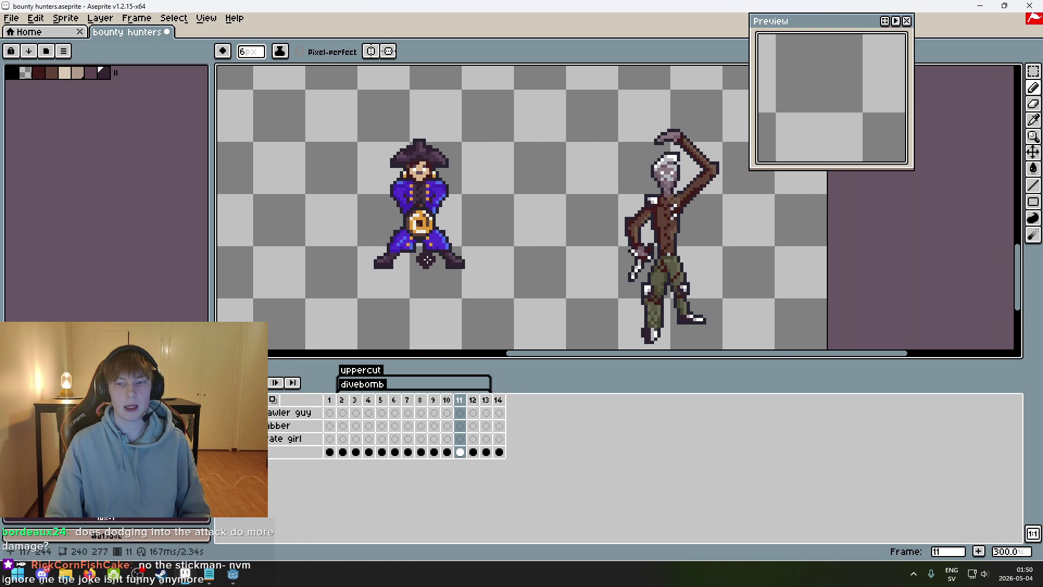
scroll(489, 244, up, 1)
scroll(402, 219, right, 4)
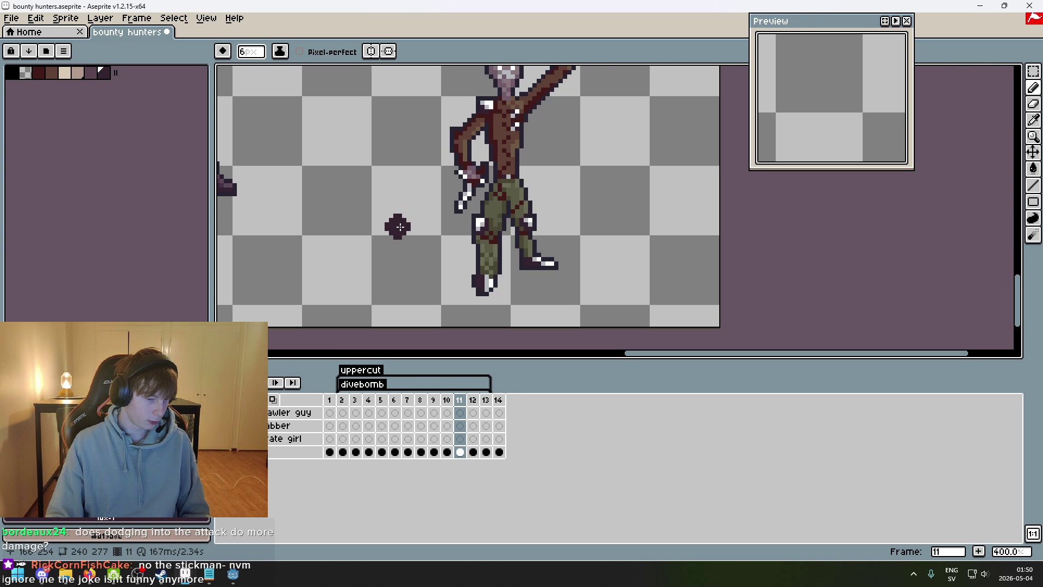
scroll(407, 228, down, 1)
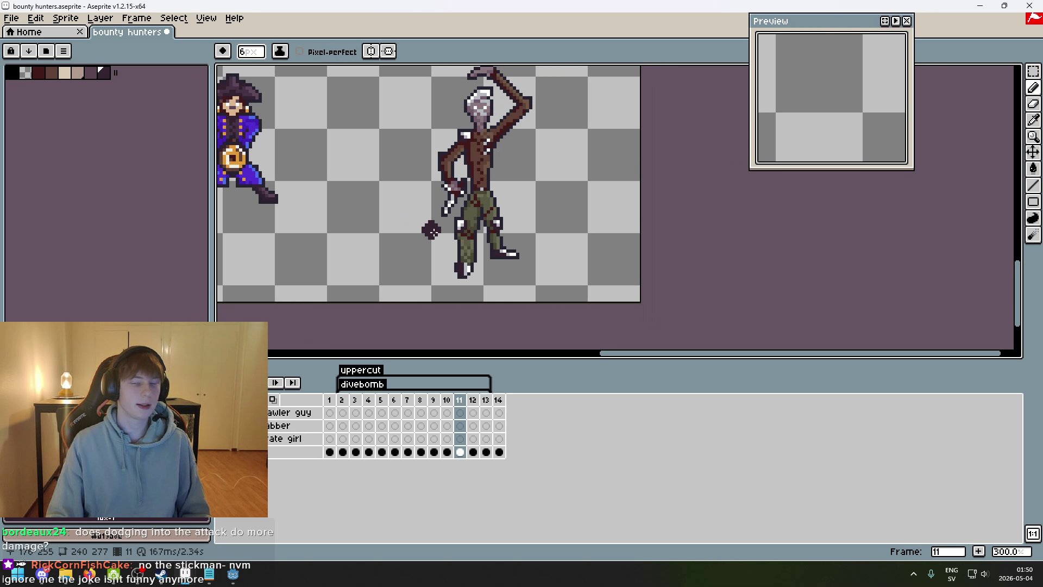
scroll(425, 227, left, 2)
scroll(440, 249, up, 1)
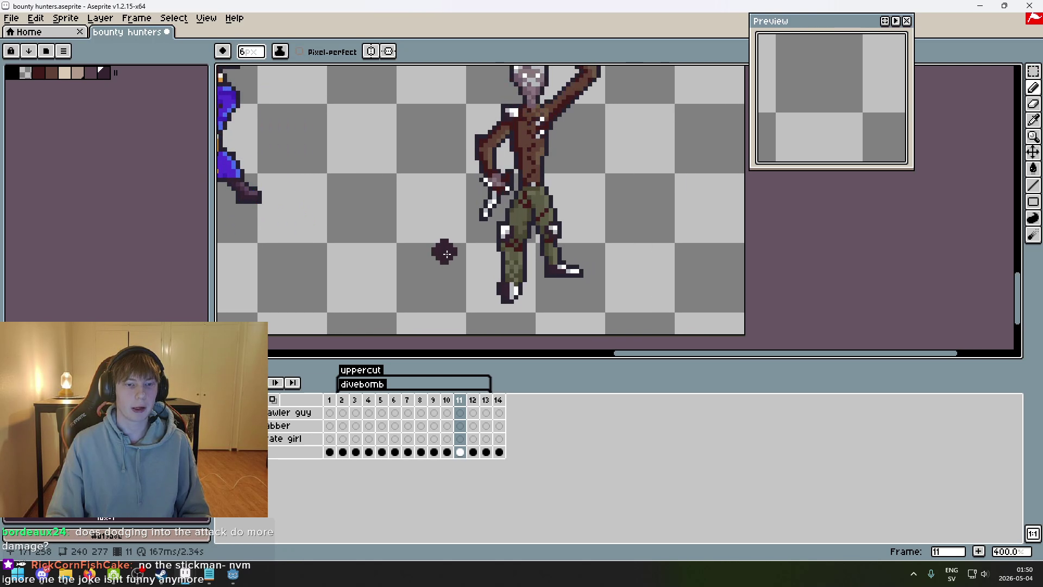
scroll(443, 250, left, 3)
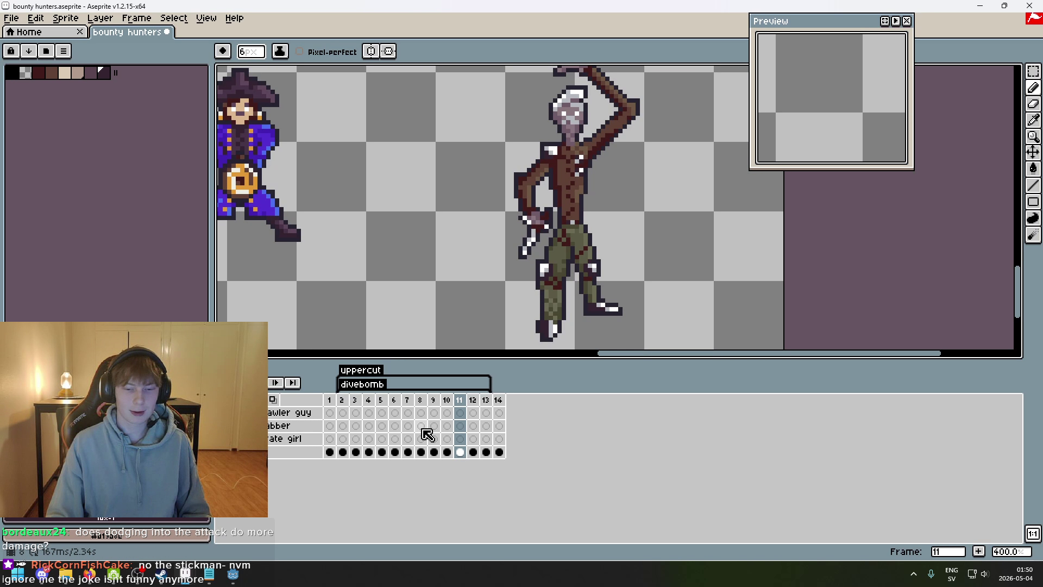
scroll(435, 304, down, 2)
scroll(429, 315, left, 1)
scroll(440, 304, up, 1)
scroll(449, 294, down, 3)
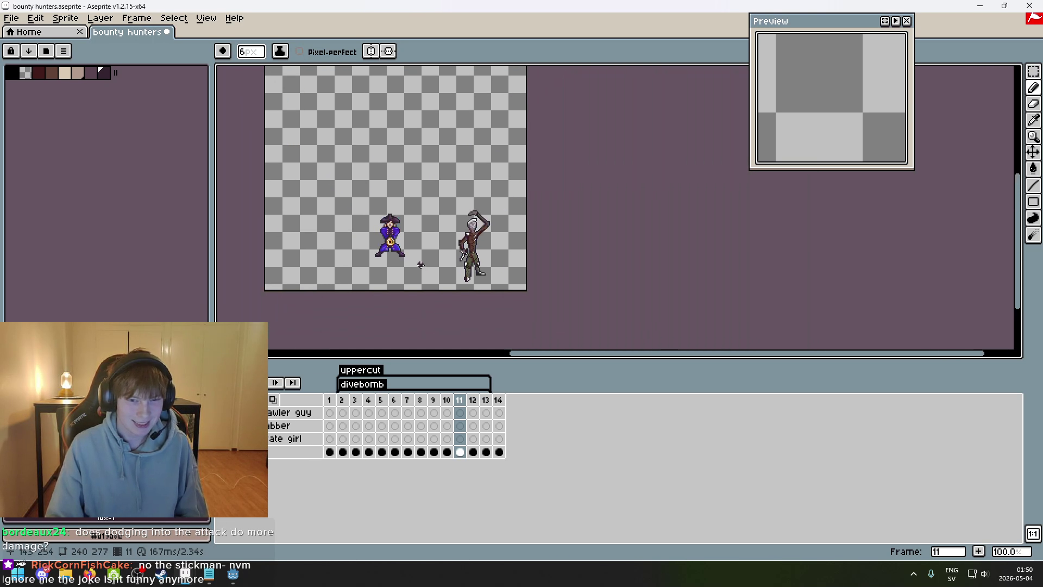
scroll(435, 302, left, 1)
scroll(428, 305, right, 1)
scroll(428, 306, up, 4)
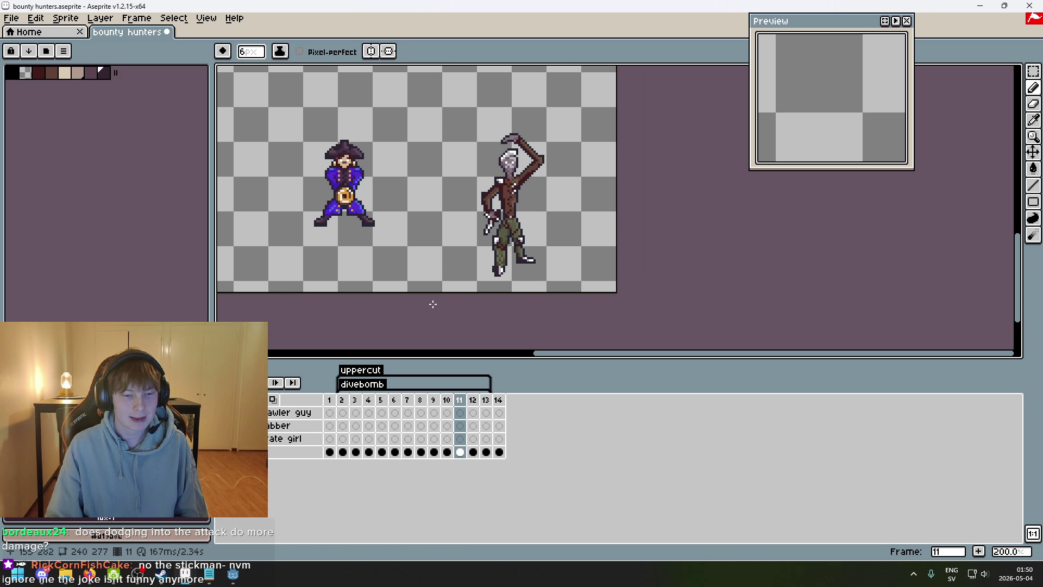
scroll(435, 279, down, 2)
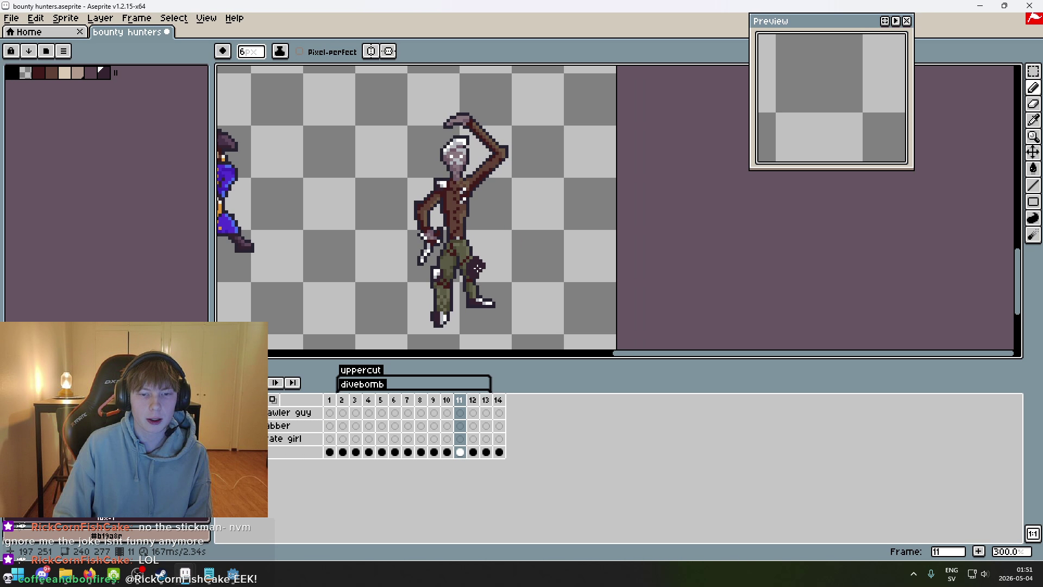
scroll(505, 262, down, 2)
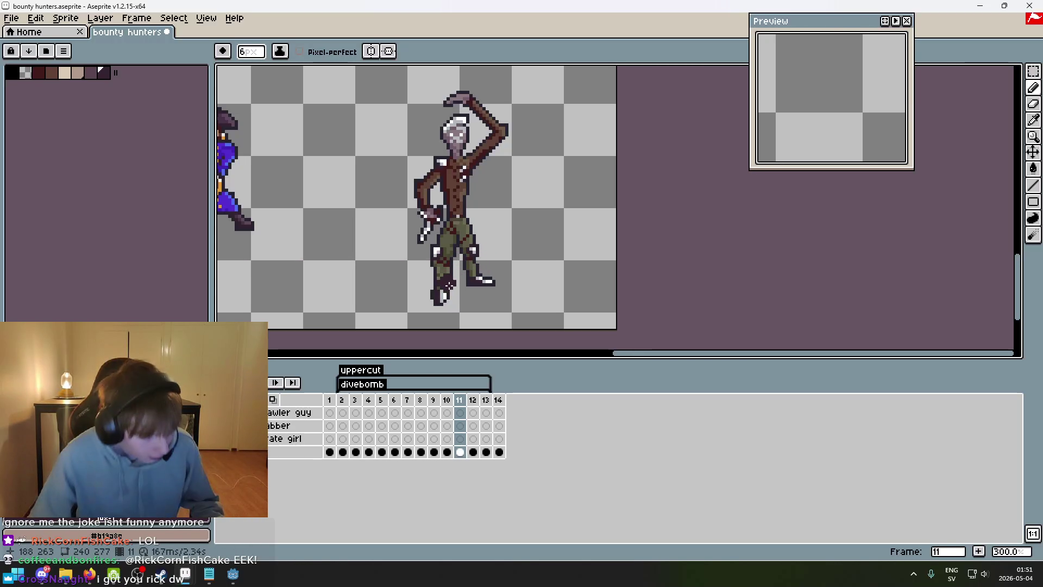
- Bring the Bounty Hunters notes in Notepad up beside the sprites
mouse_move(459, 199)
mouse_down()
mouse_move(531, 244)
mouse_move(528, 191)
mouse_up()
scroll(528, 221, up, 1)
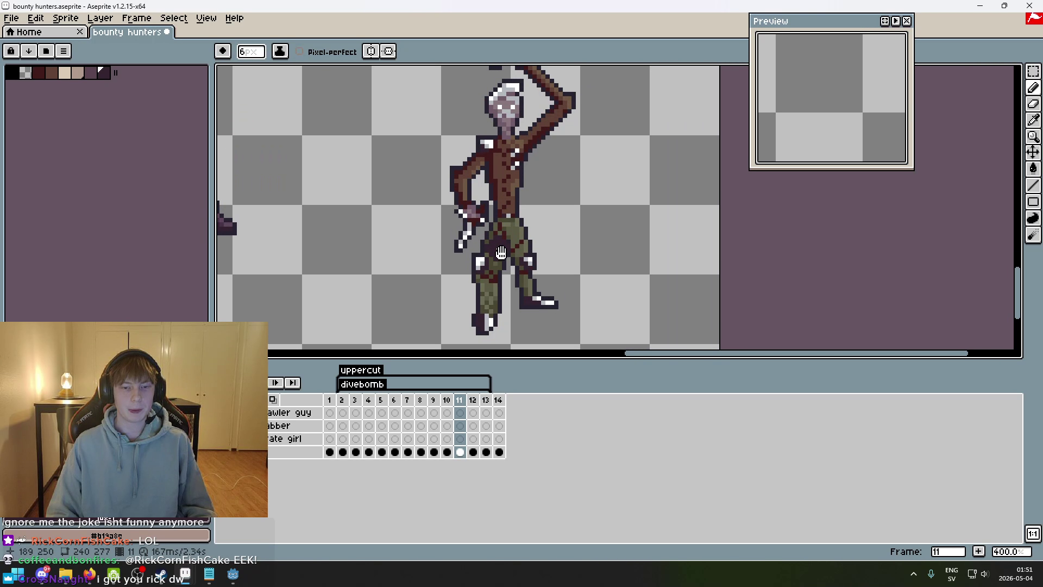
click(210, 574)
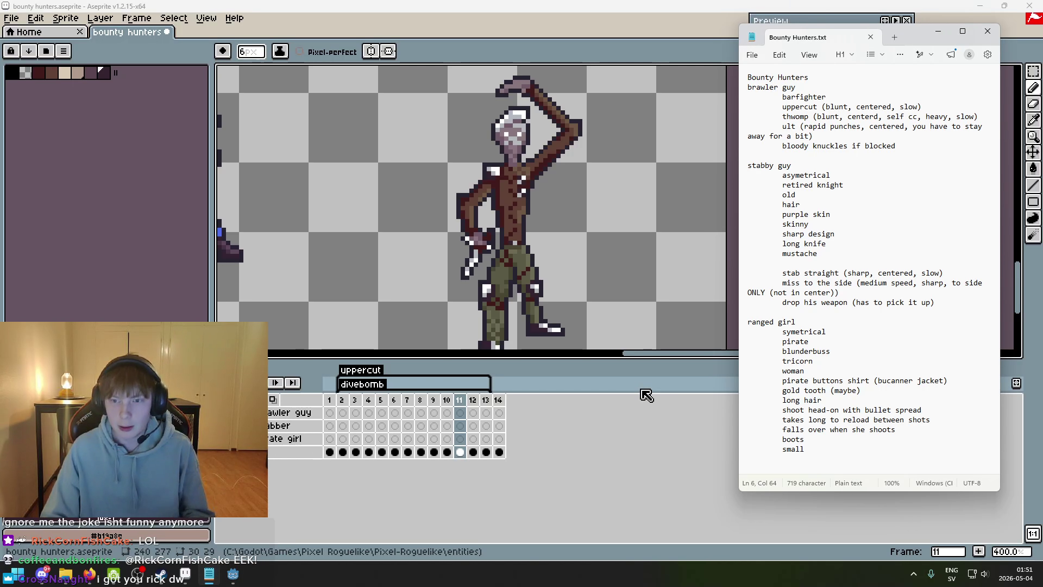
- Highlight the stabby guy's trait lines down to mustache and the stab straight line
mouse_move(782, 176)
mouse_down()
mouse_move(839, 210)
mouse_move(783, 204)
mouse_up()
click(815, 239)
mouse_move(817, 254)
mouse_down()
mouse_move(826, 235)
mouse_move(812, 216)
mouse_move(834, 237)
mouse_move(787, 224)
mouse_up()
click(808, 225)
click(787, 225)
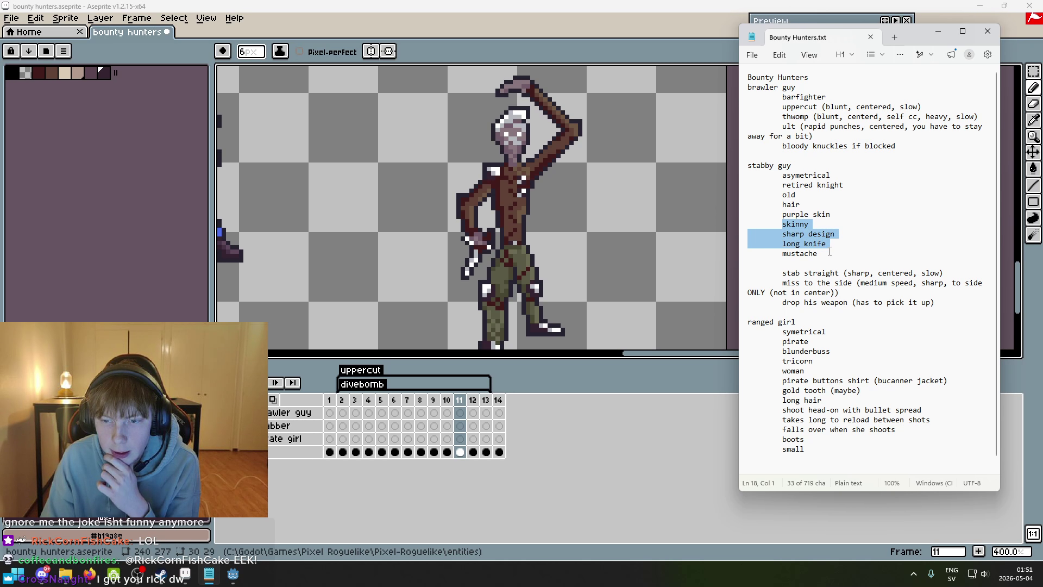
click(817, 254)
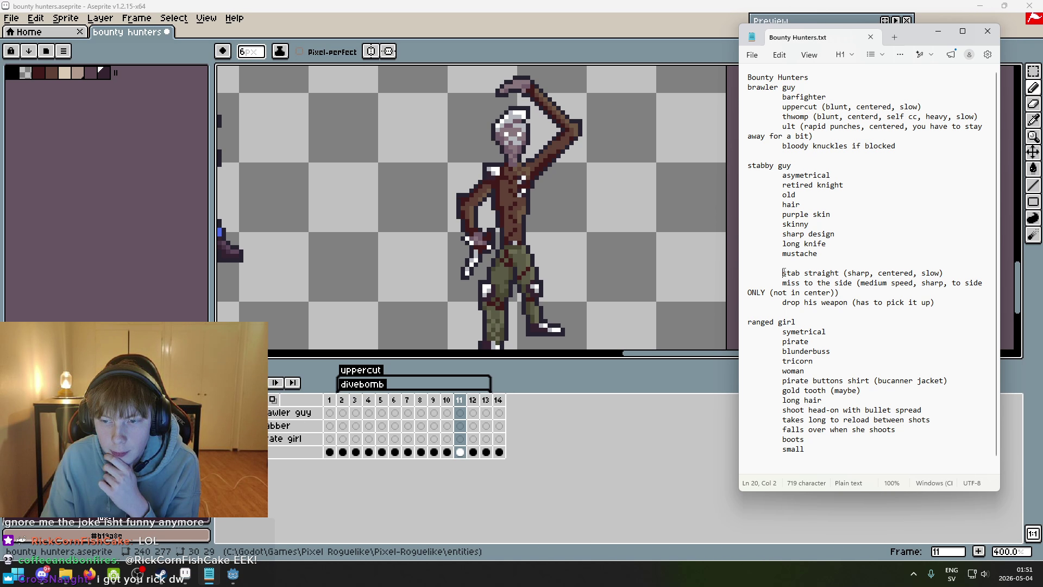
drag(891, 273, 922, 273)
key(shift+Home)
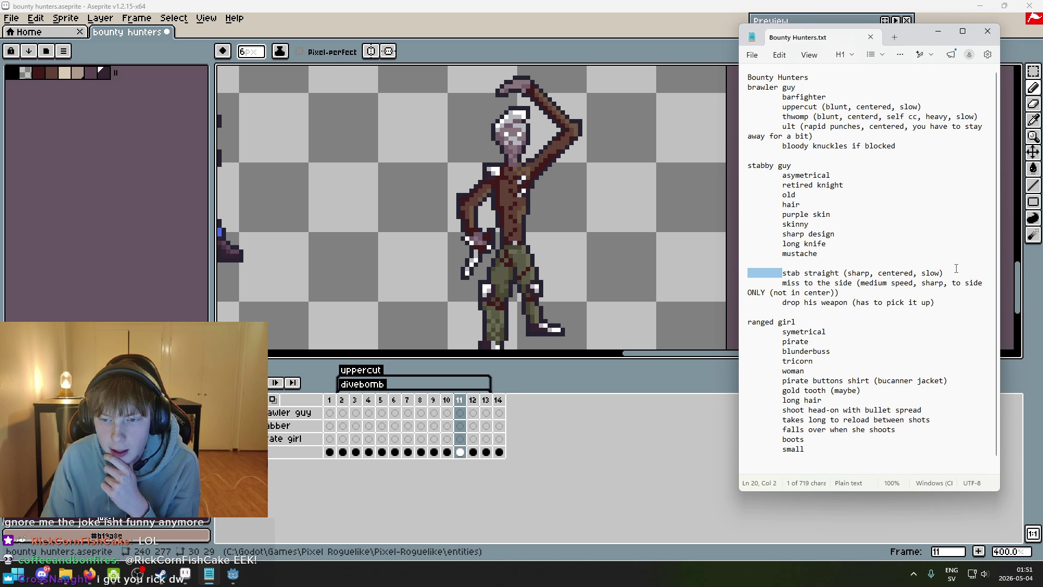
key(shift+Down)
- Select the miss-to-the-side and drop-his-weapon notes, clear the selection, and minimize Notepad
click(781, 284)
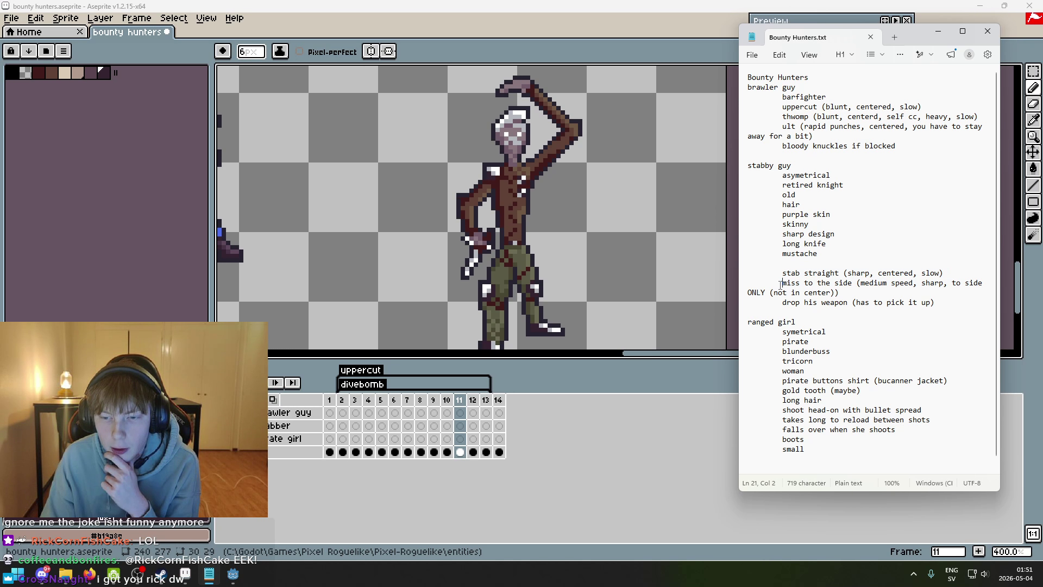
drag(782, 283, 849, 282)
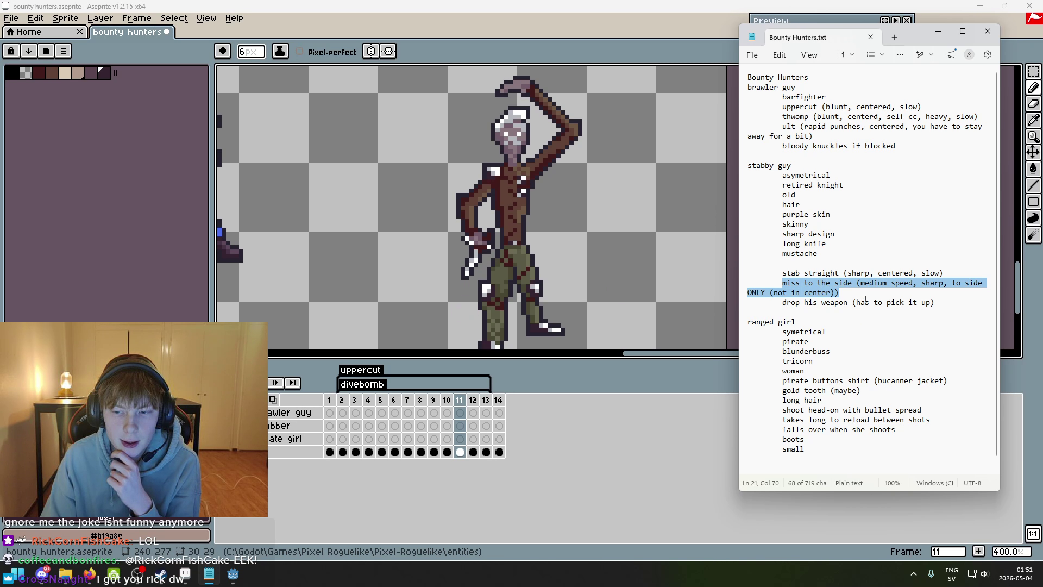
drag(782, 283, 855, 289)
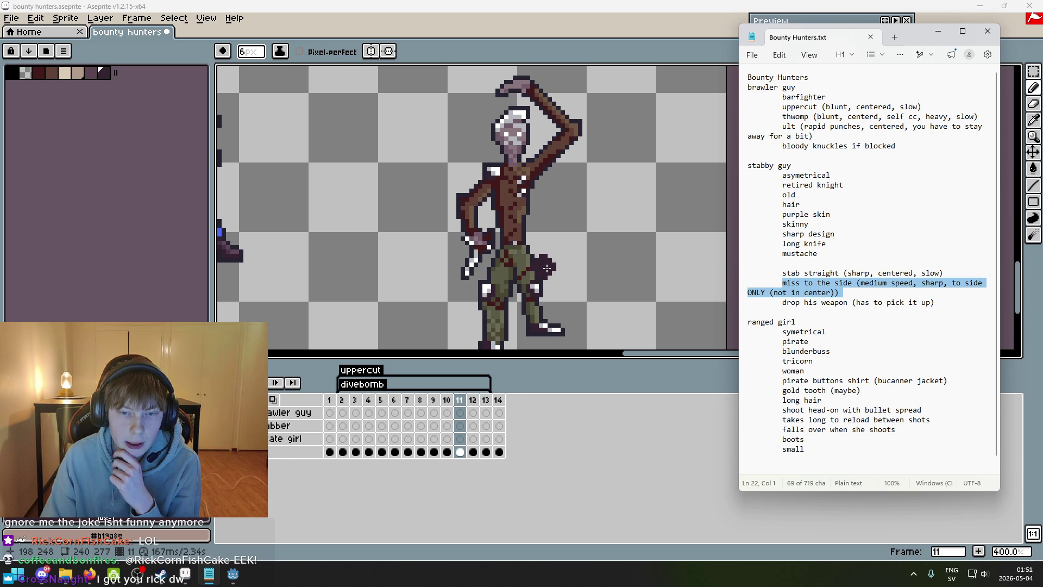
click(855, 290)
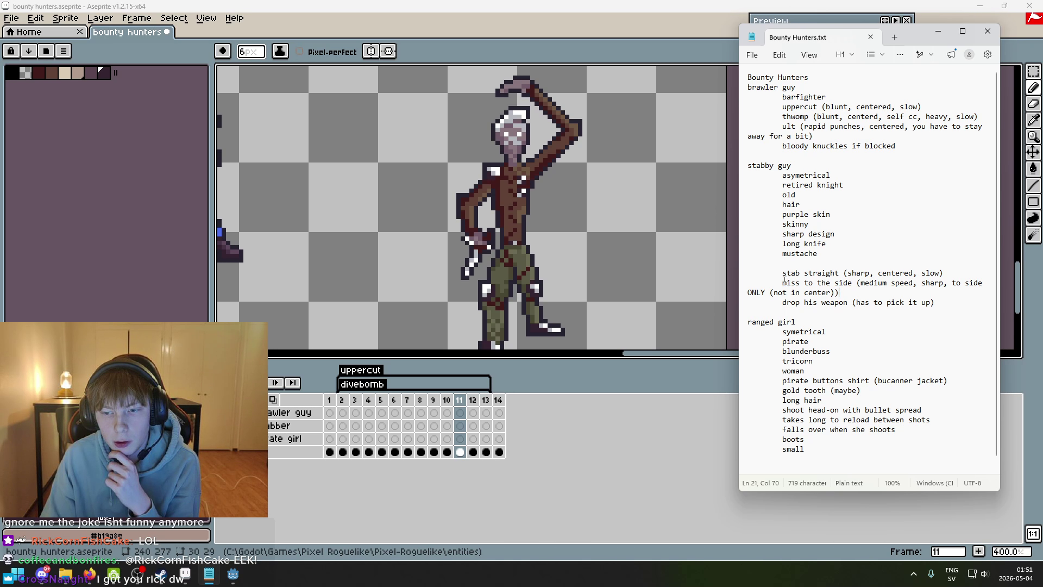
drag(784, 283, 853, 293)
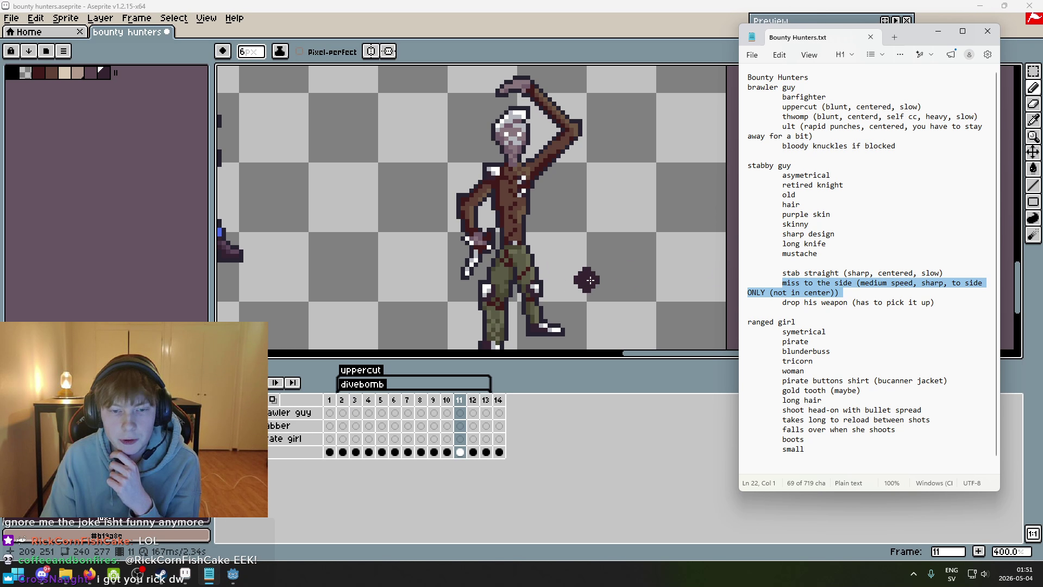
mouse_move(783, 283)
mouse_down()
mouse_move(749, 273)
mouse_move(853, 301)
mouse_up()
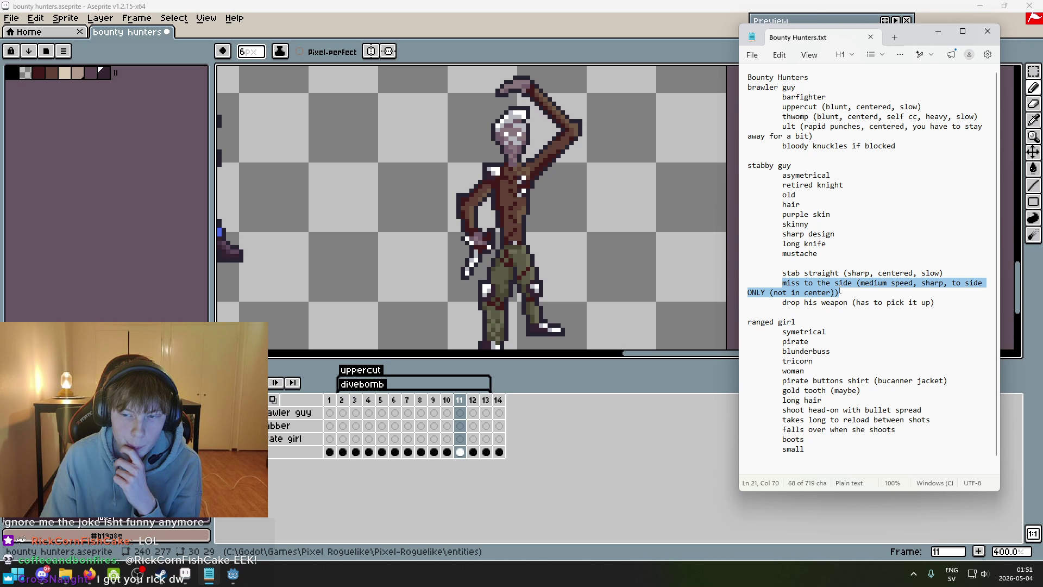
click(878, 302)
drag(782, 304, 938, 307)
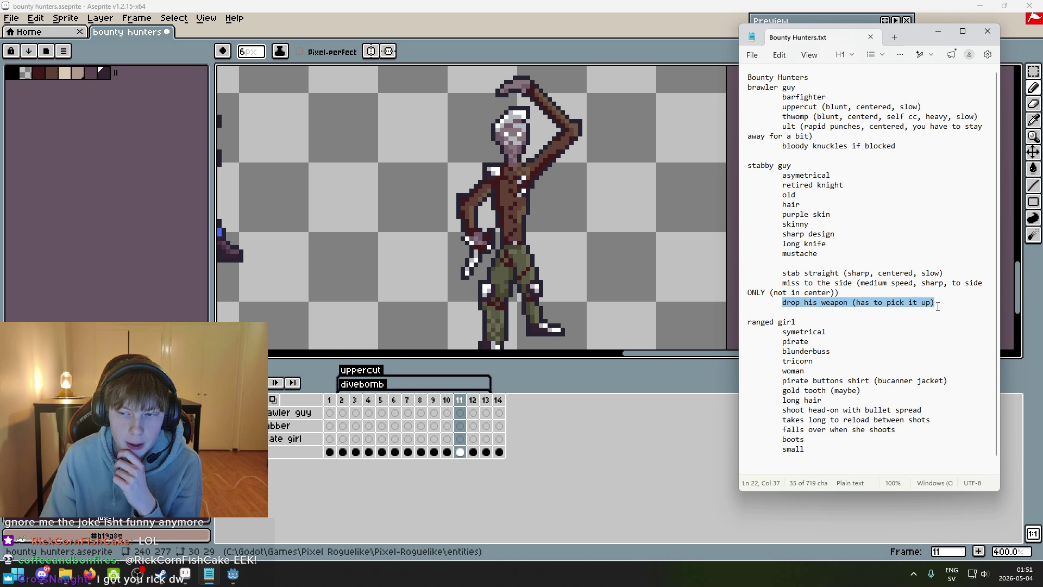
click(782, 303)
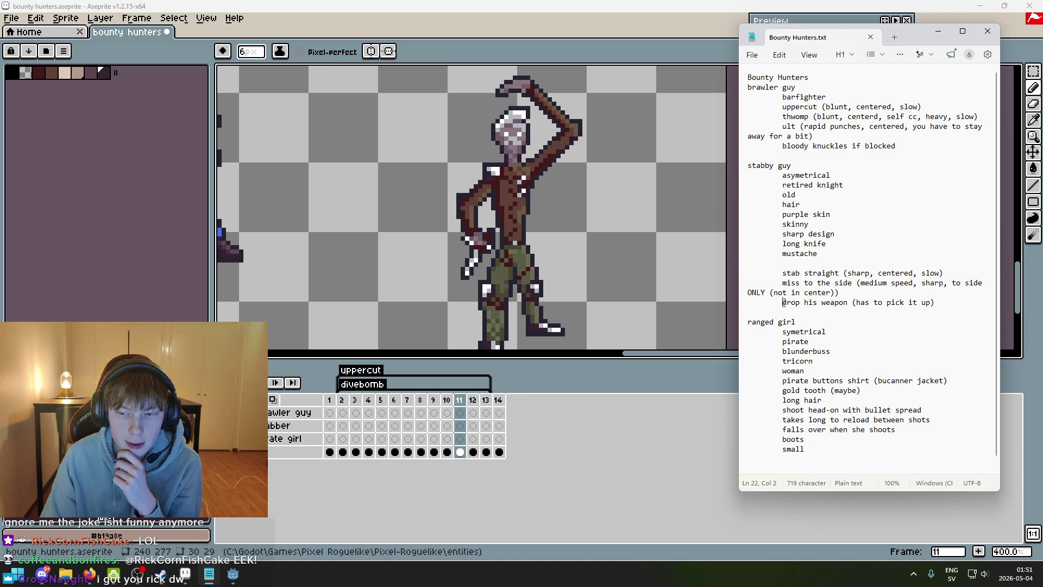
click(878, 303)
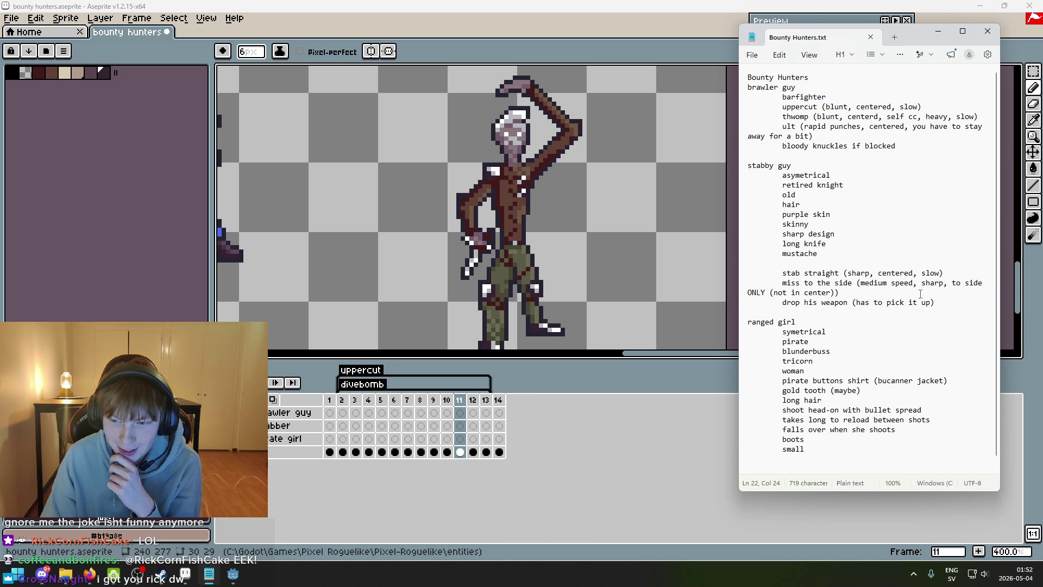
click(933, 32)
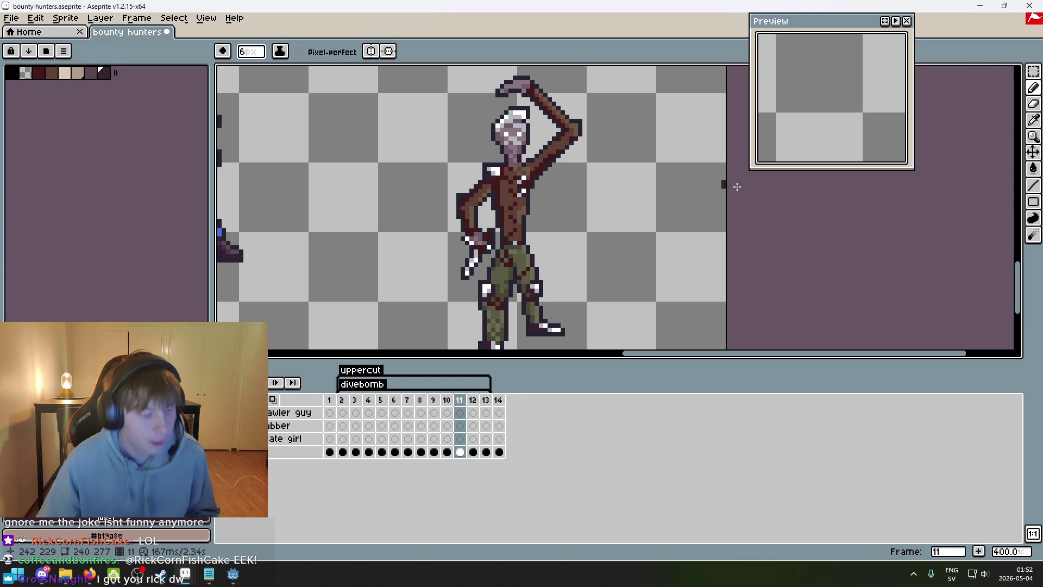
- Recentre the stabber sprite, expand the stabber group and select its outline layer
drag(605, 250, 503, 366)
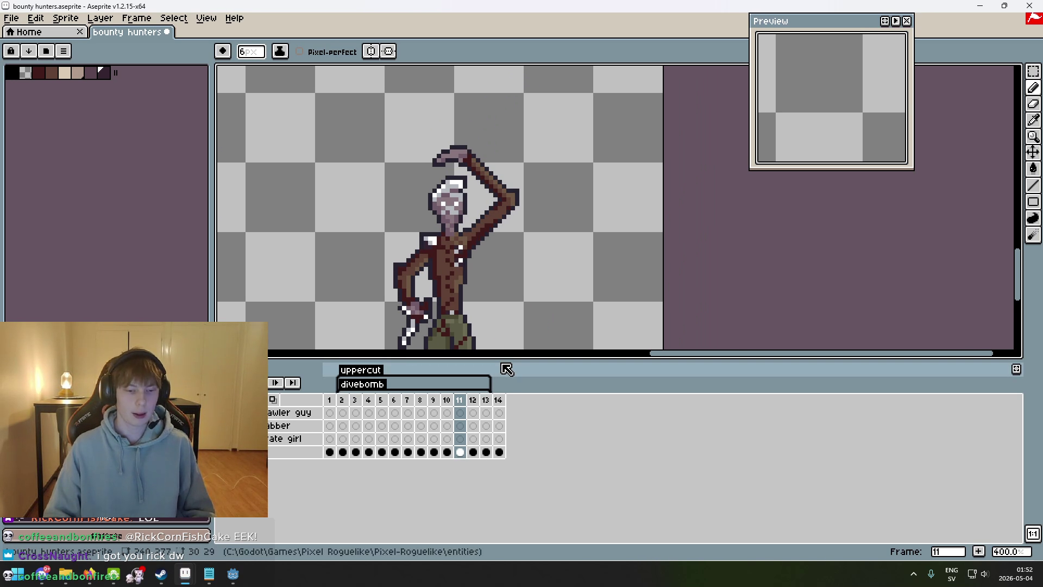
click(247, 452)
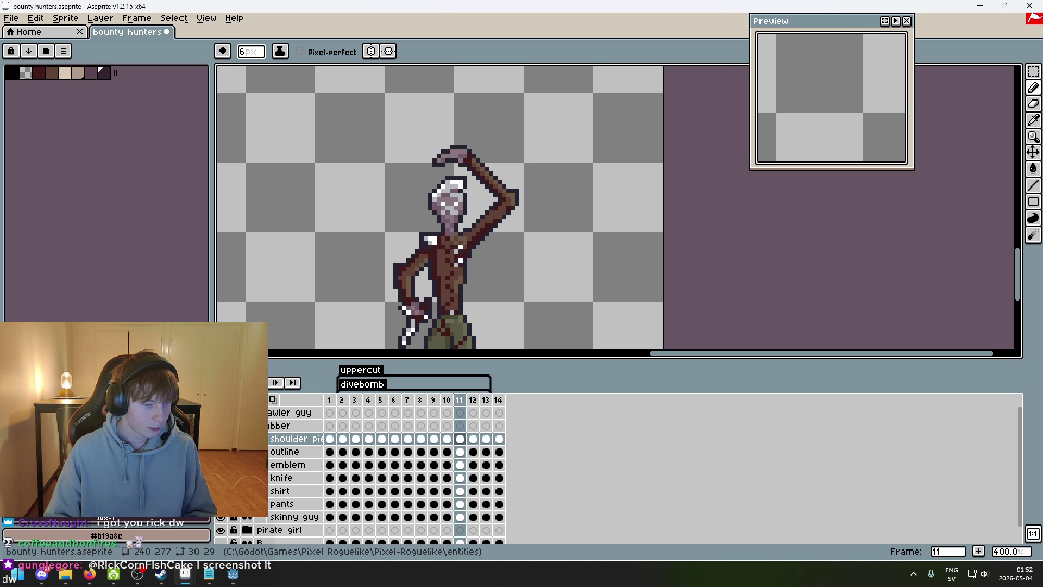
scroll(414, 332, up, 1)
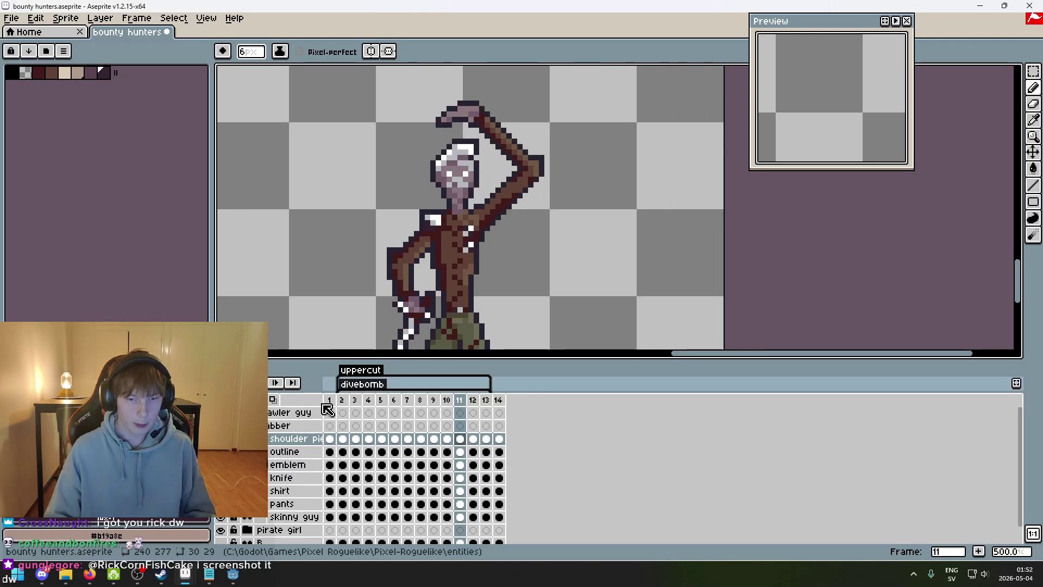
click(250, 425)
click(250, 425)
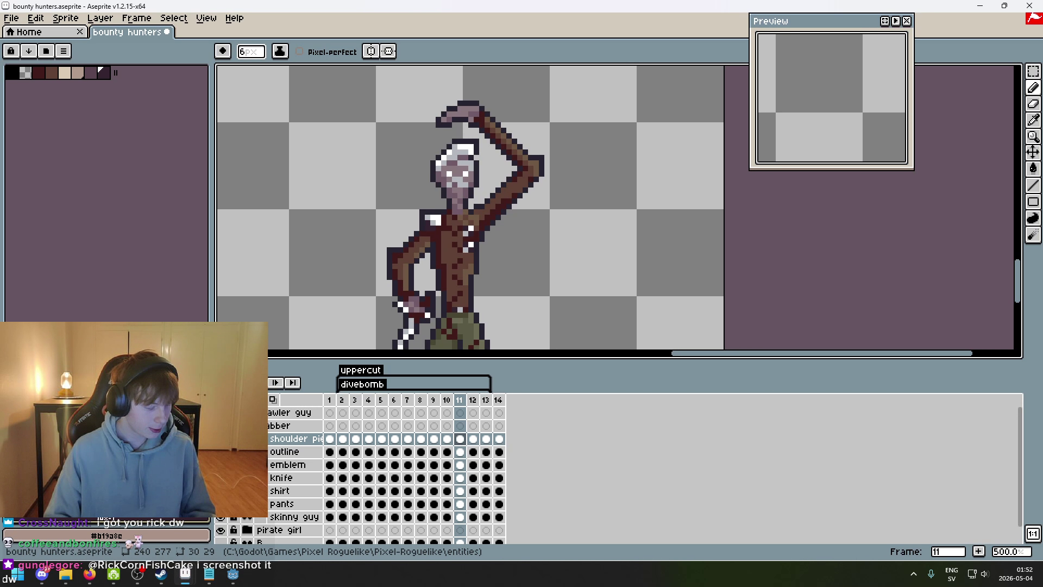
click(287, 453)
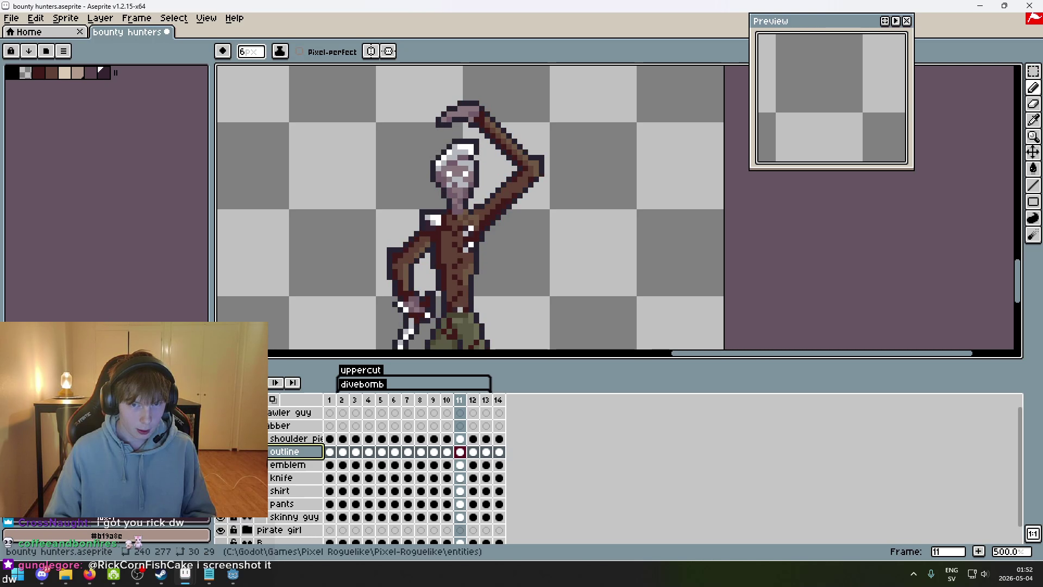
- Try adding a new layer group from the stabber layers, undoing it twice
right_click(283, 440)
key(Escape)
right_click(281, 441)
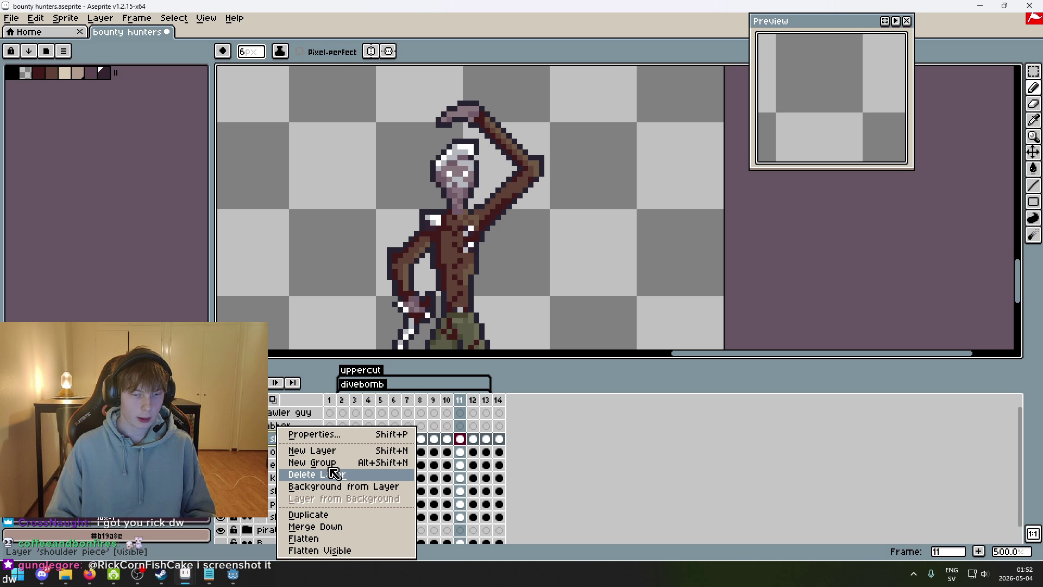
click(282, 425)
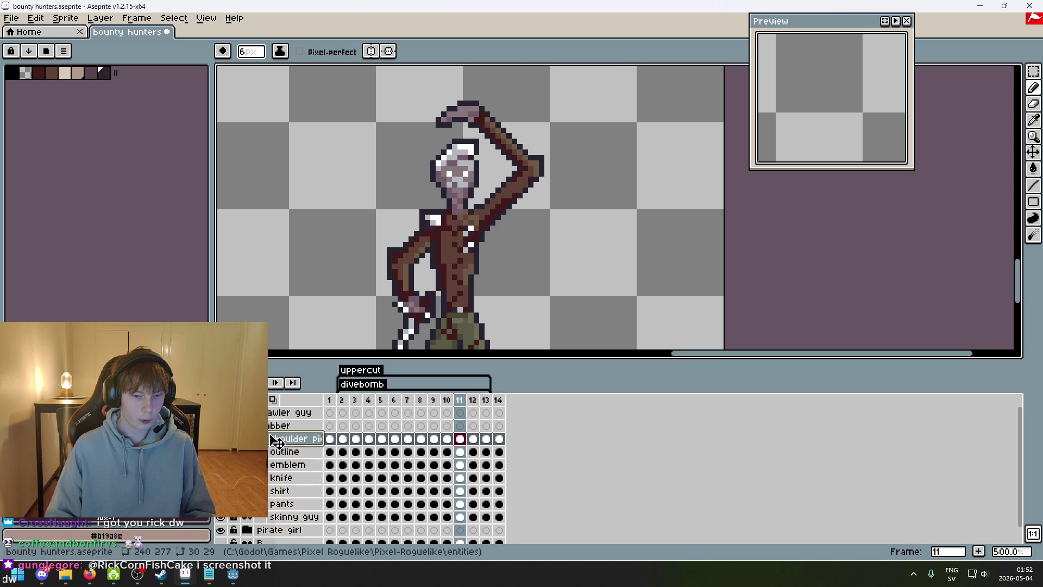
right_click(283, 425)
click(338, 465)
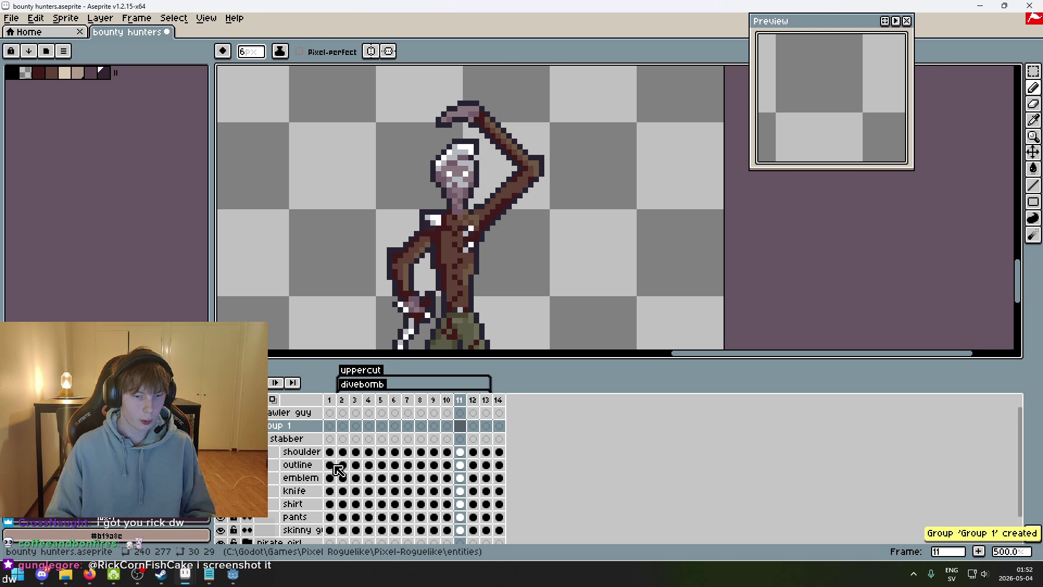
key(ctrl+z)
right_click(303, 429)
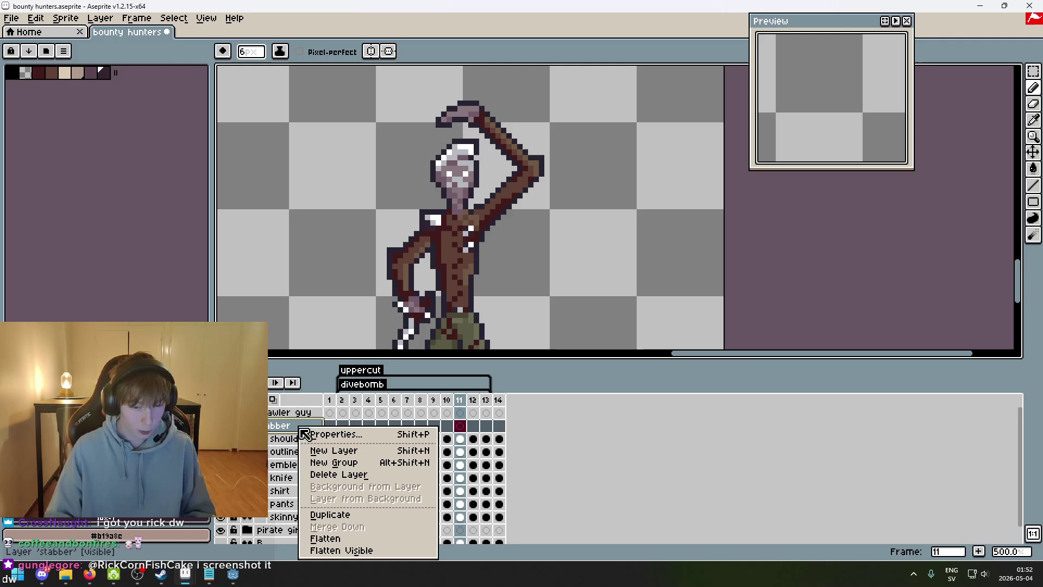
click(345, 464)
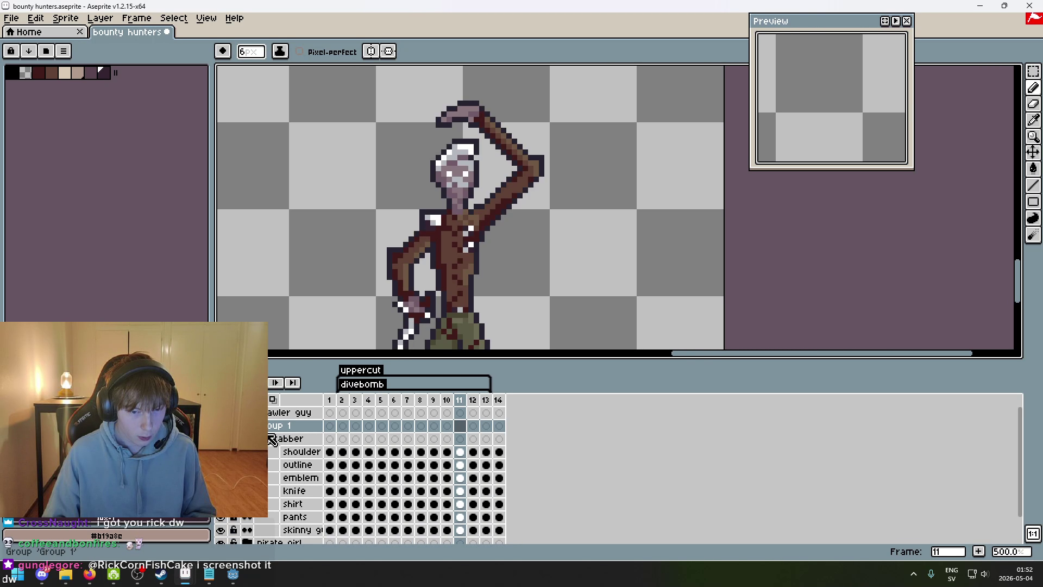
key(ctrl+z)
- Create Group 1 from shoulder piece, then drag shoulder piece back out of it
click(294, 439)
right_click(292, 438)
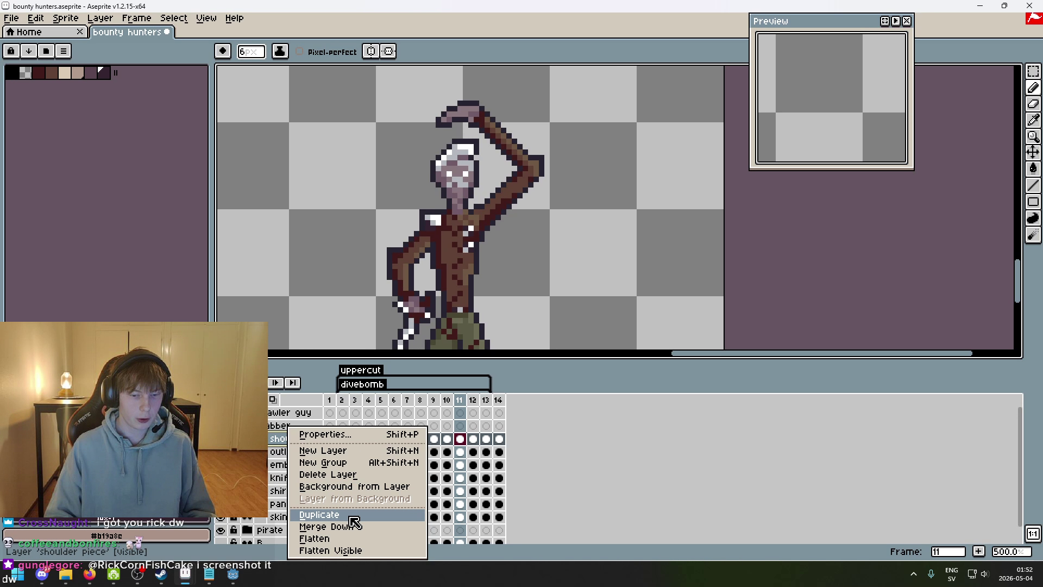
click(337, 465)
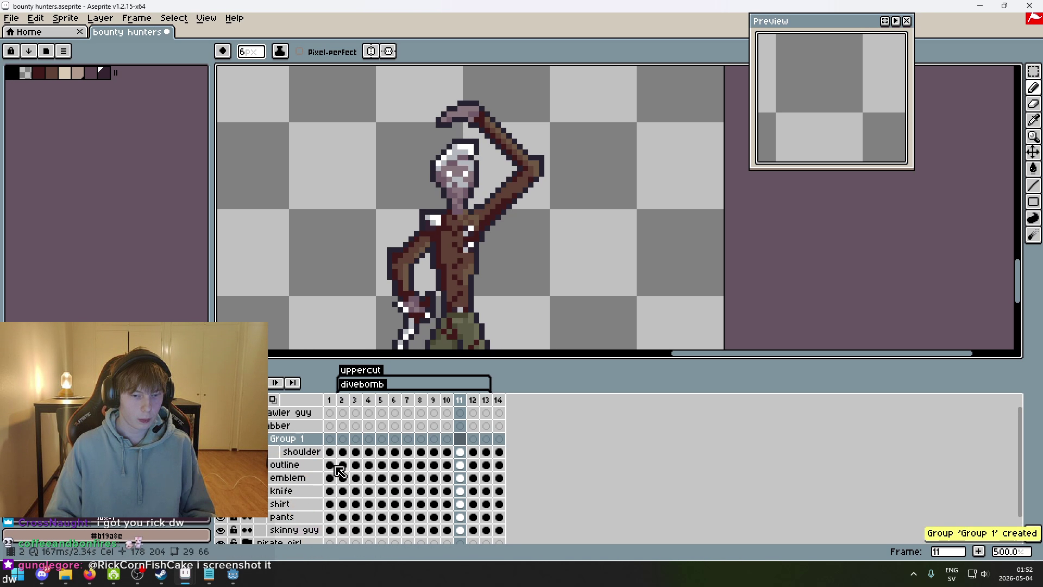
click(297, 453)
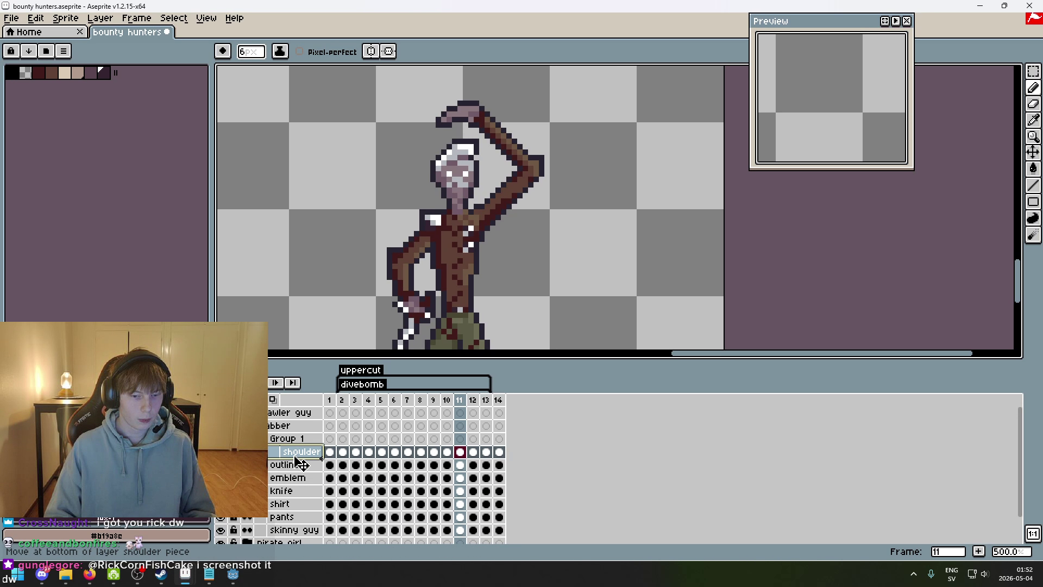
drag(300, 460, 302, 438)
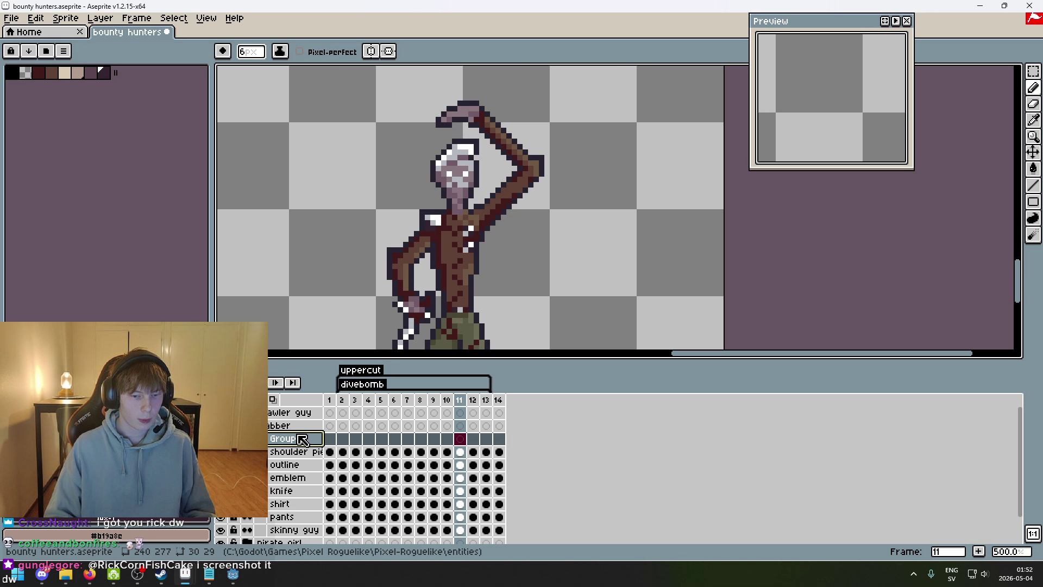
- Rename Group 1 to 'stab'
double_click(302, 438)
text(stab)
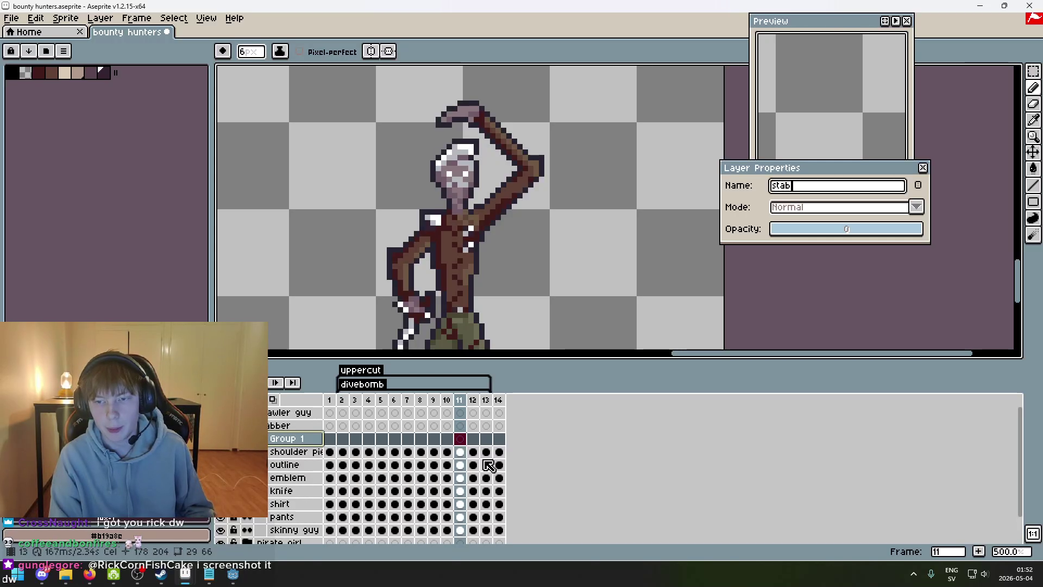
key(Return)
scroll(505, 293, down, 1)
scroll(505, 294, left, 1)
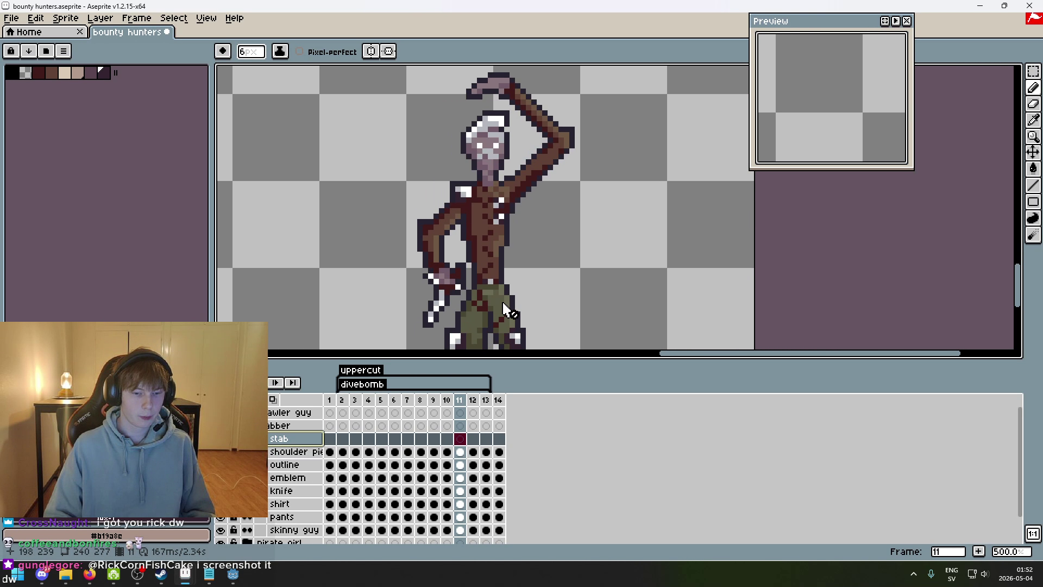
scroll(560, 260, down, 2)
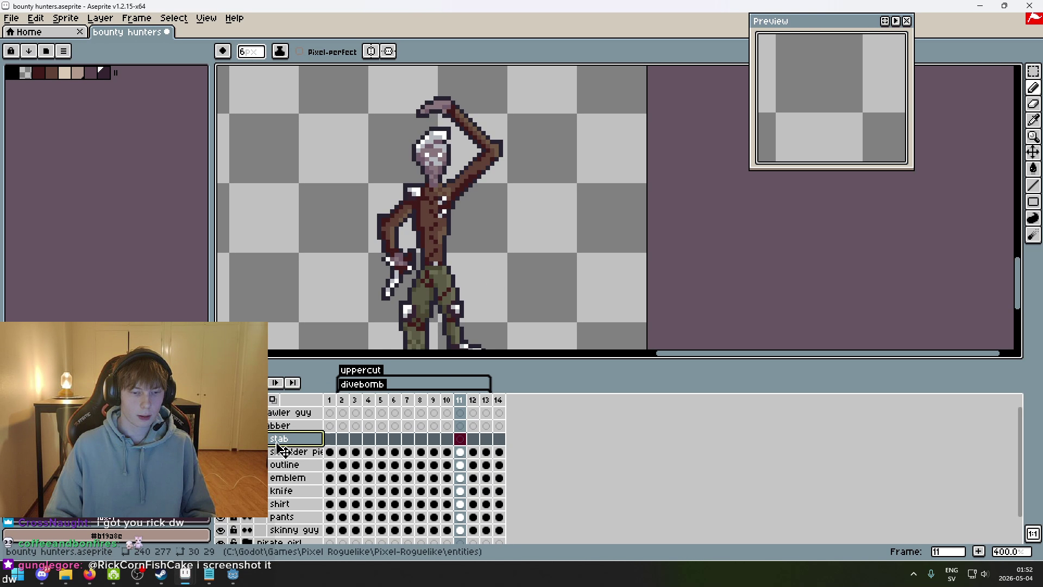
right_click(285, 438)
- Add a new Layer 1 inside stab on frame 1 with a one-pixel brush
click(318, 450)
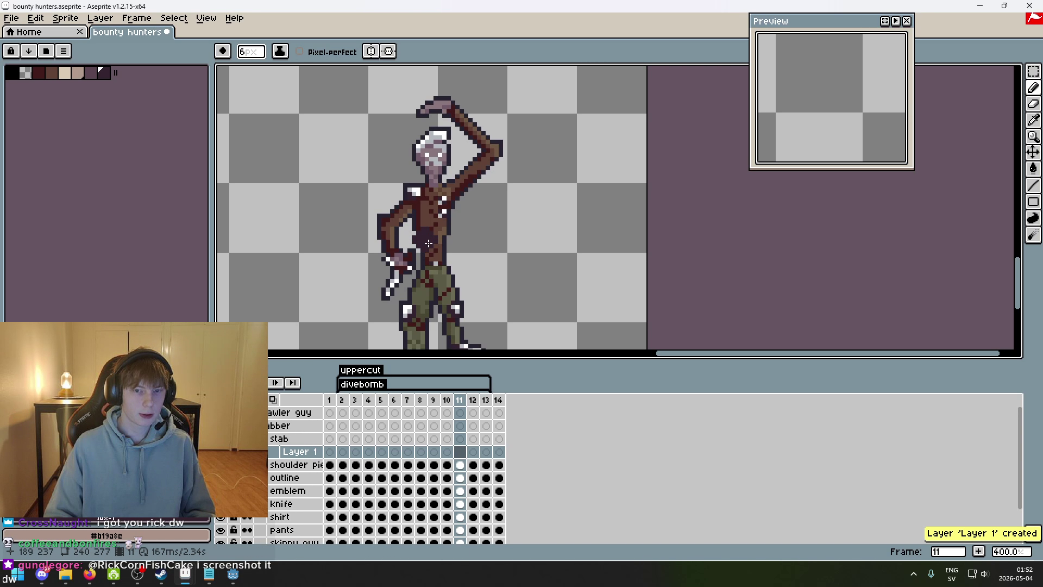
scroll(423, 245, down, 1)
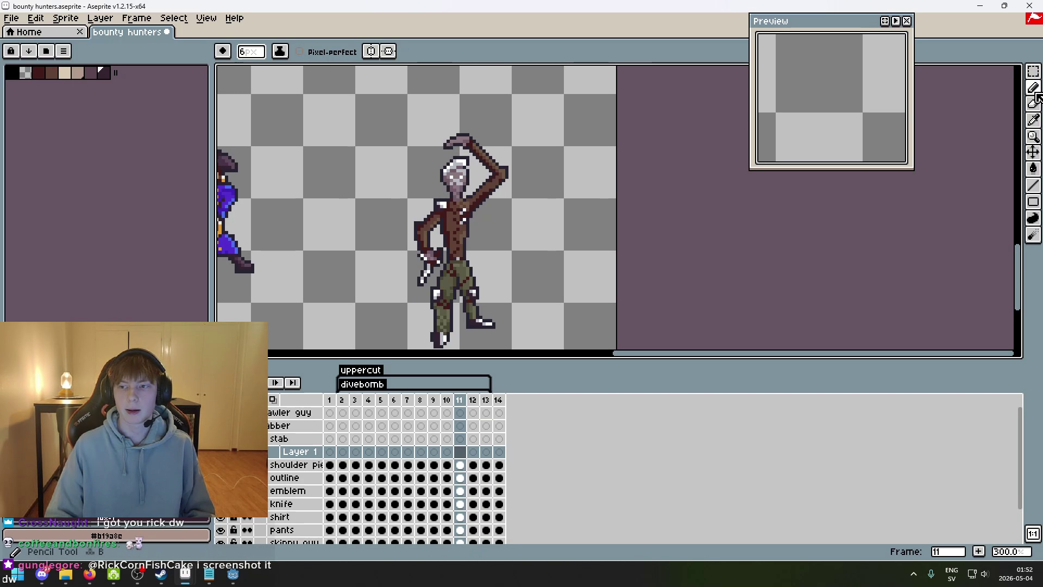
scroll(400, 217, up, 1)
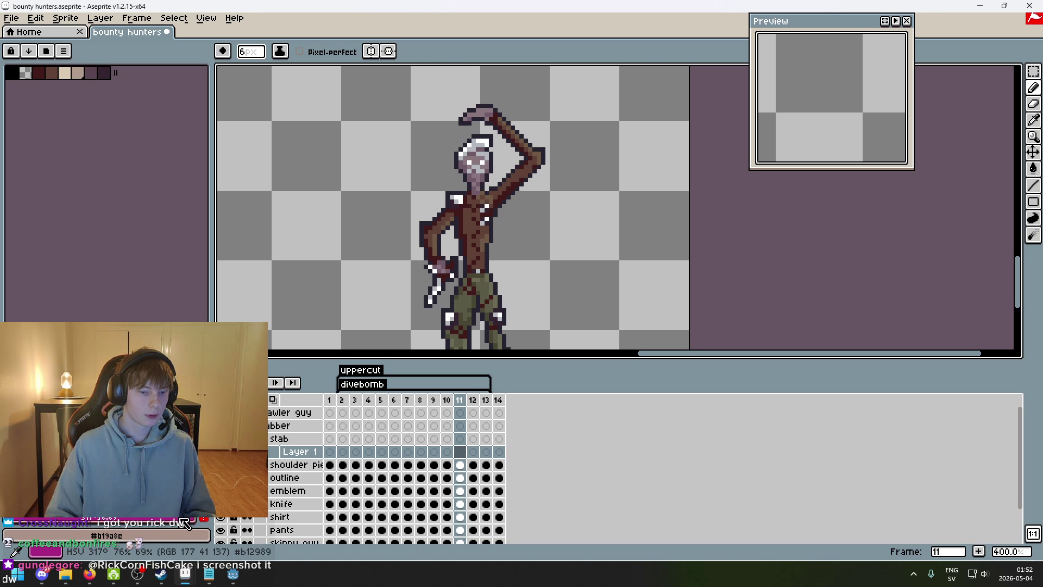
click(330, 452)
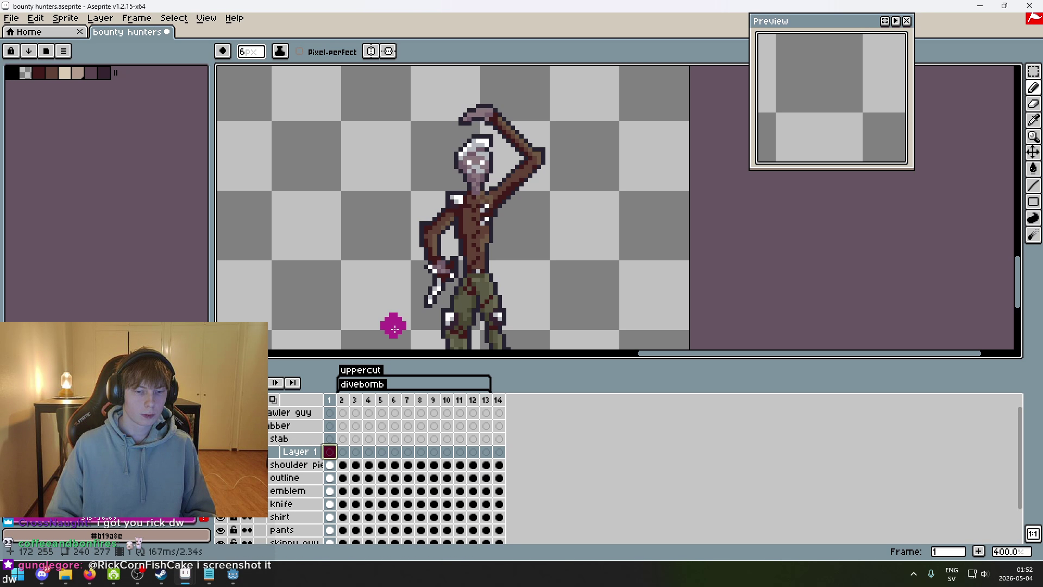
scroll(459, 142, up, 5)
key(minus)
key(minus)
key(minus)
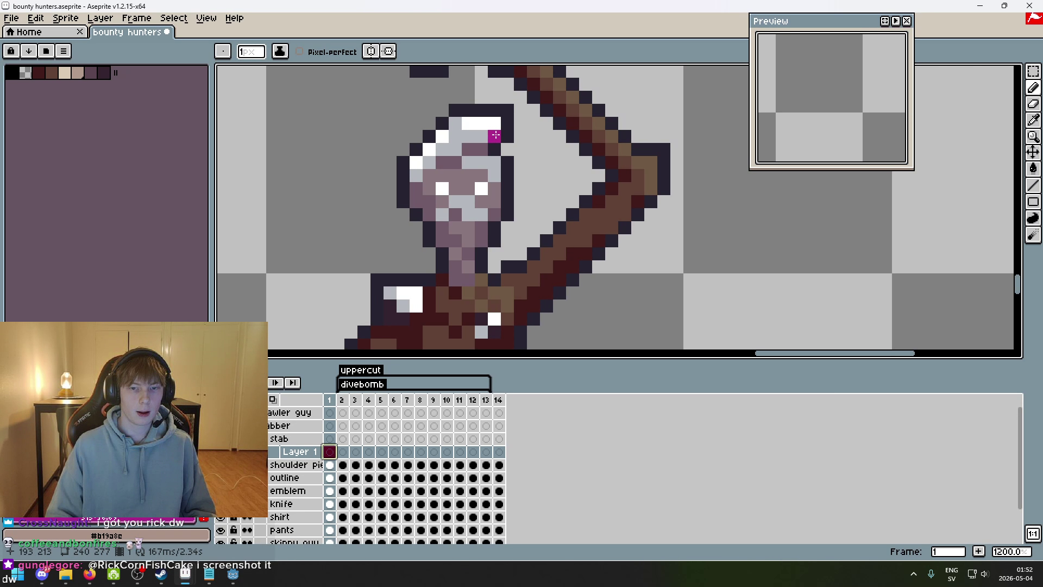
- Fill the stabber's head and hat in solid magenta, erasing a stray pixel
drag(454, 135, 482, 136)
click(445, 137)
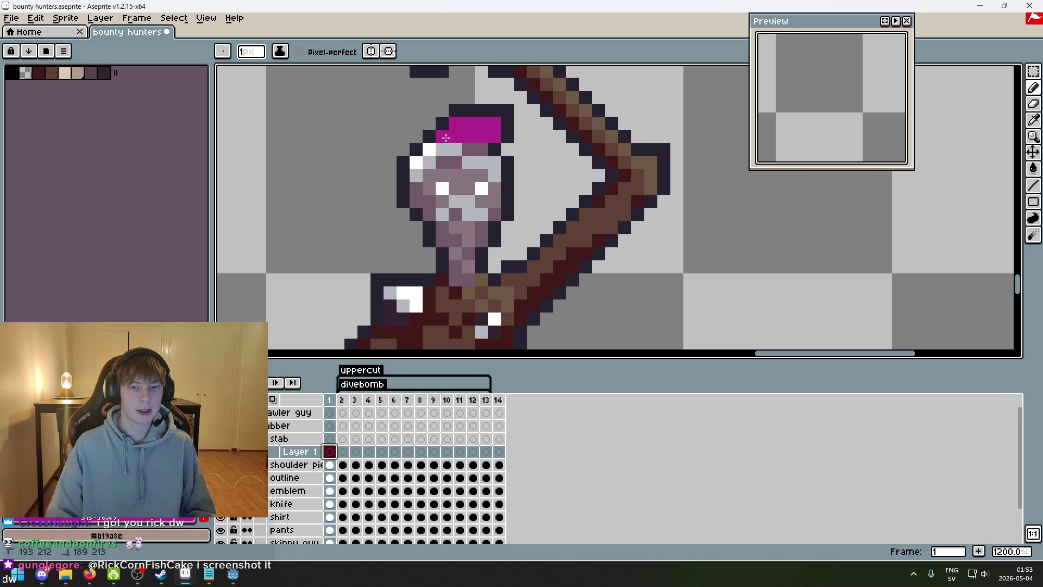
drag(416, 188, 429, 202)
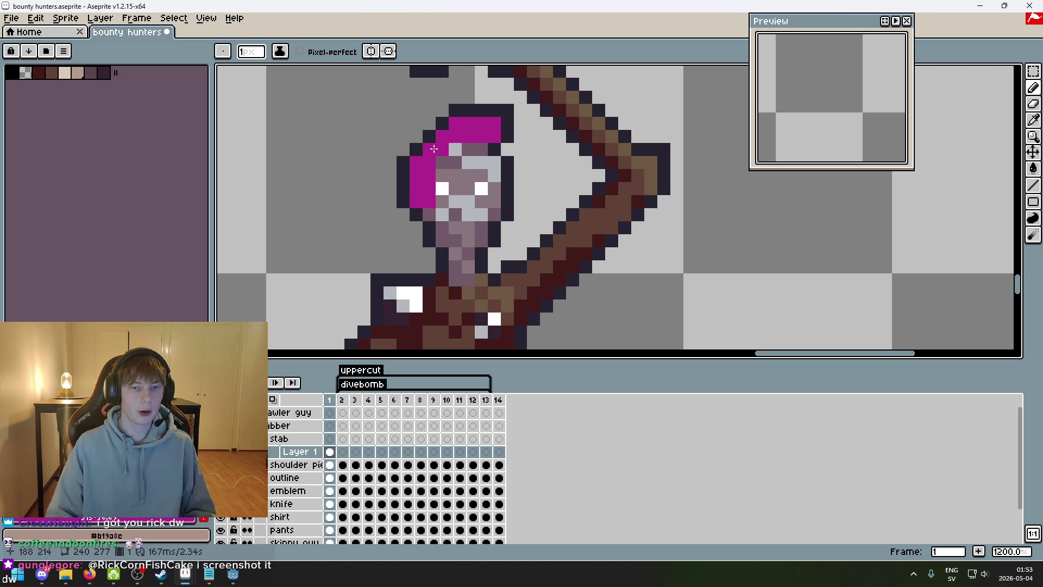
scroll(403, 136, up, 4)
right_click(393, 211)
scroll(371, 235, down, 1)
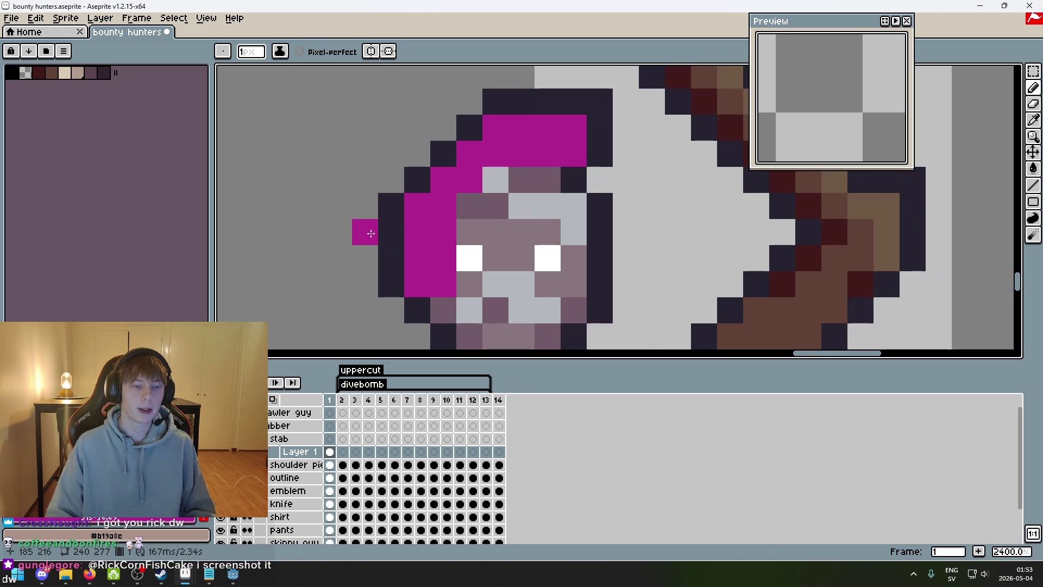
mouse_move(489, 179)
mouse_down()
mouse_move(514, 177)
mouse_move(598, 207)
mouse_move(506, 204)
mouse_move(467, 233)
mouse_move(443, 310)
mouse_up()
mouse_move(475, 267)
mouse_down()
mouse_move(508, 206)
mouse_move(556, 172)
mouse_move(530, 253)
mouse_up()
scroll(496, 229, down, 3)
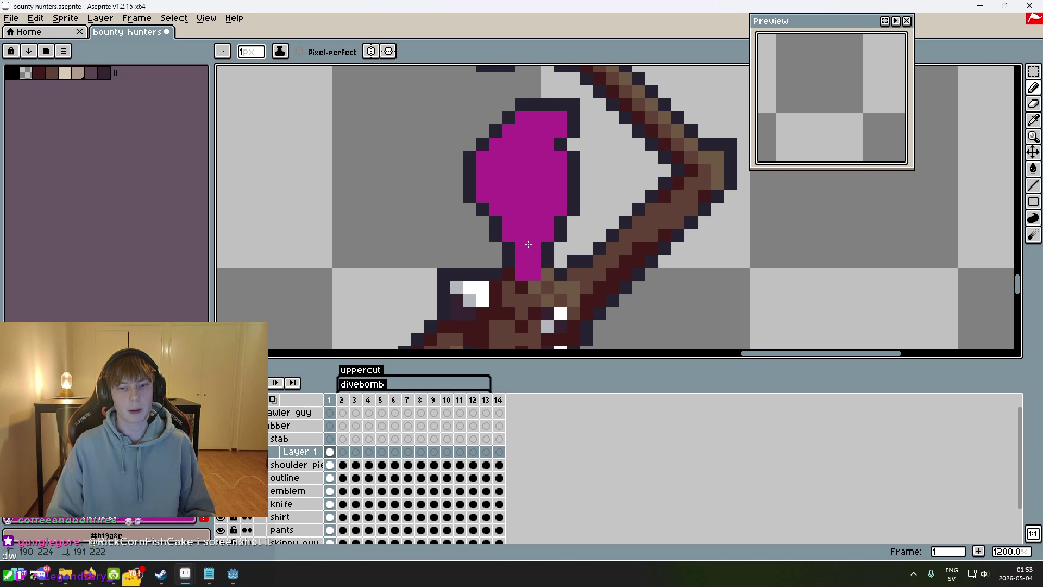
scroll(519, 255, down, 1)
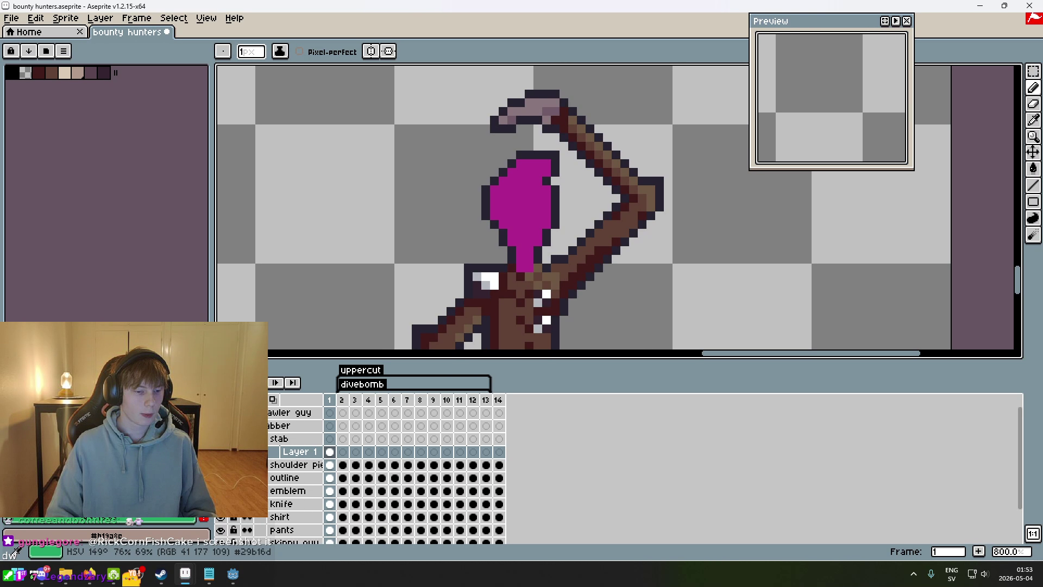
scroll(380, 136, right, 3)
- Colour the raised weapon's tip green, then hide the guide layer
click(369, 87)
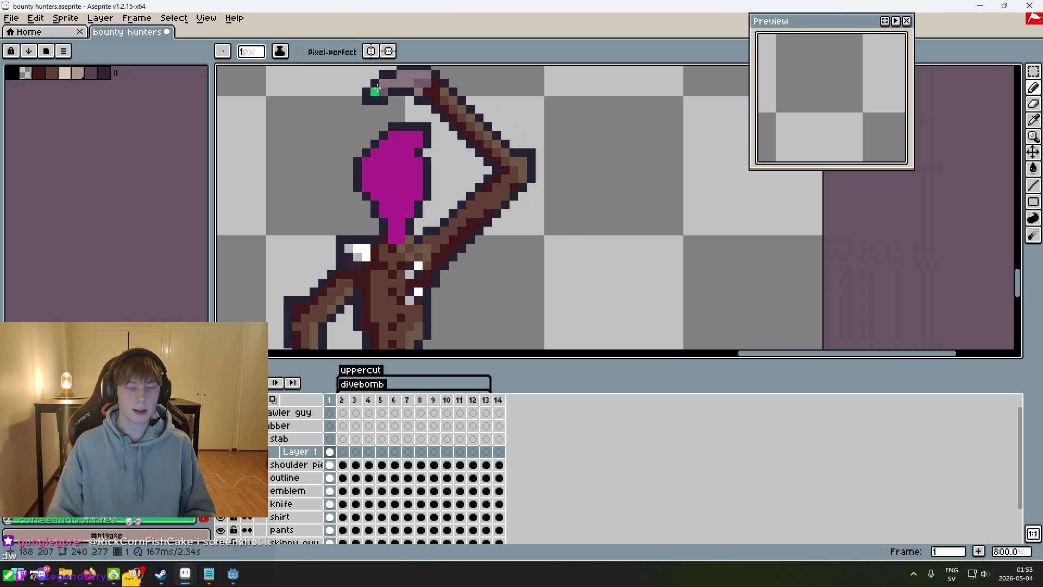
scroll(369, 136, up, 2)
drag(377, 145, 444, 114)
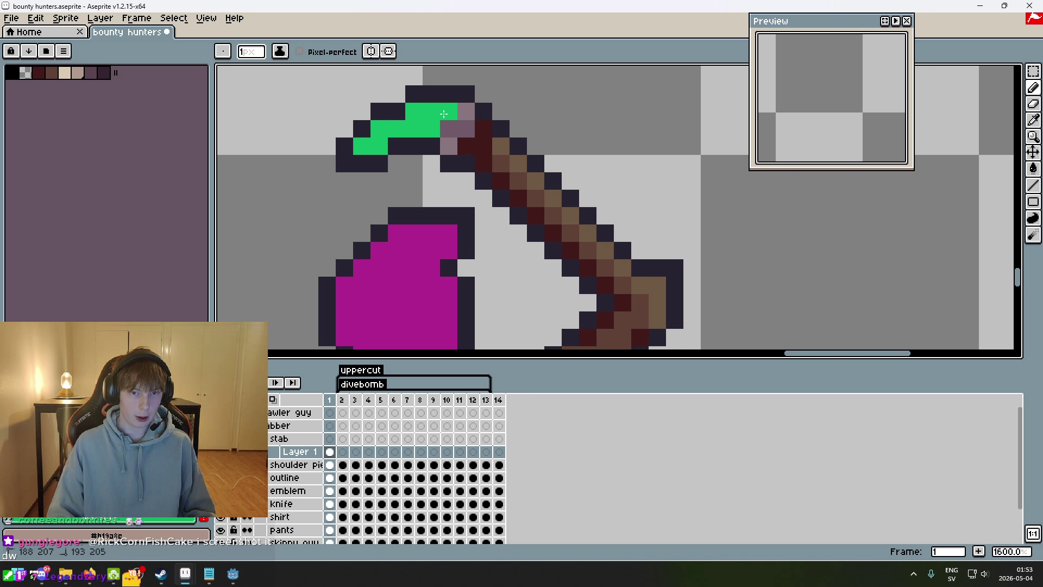
scroll(454, 117, down, 2)
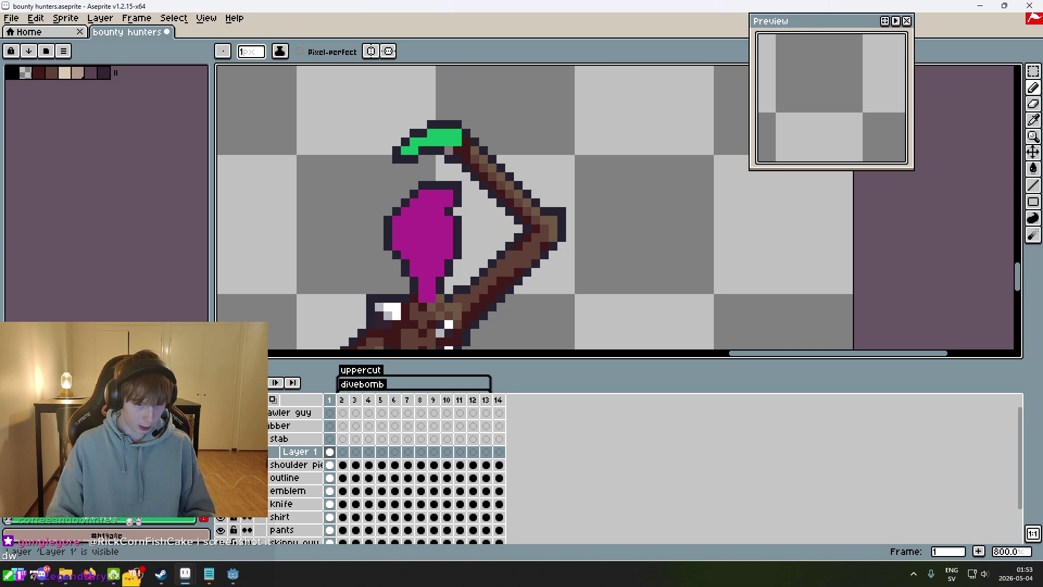
key(Delete)
- Expand the brawler guy group, step to frame 2 and play the animation once
click(254, 413)
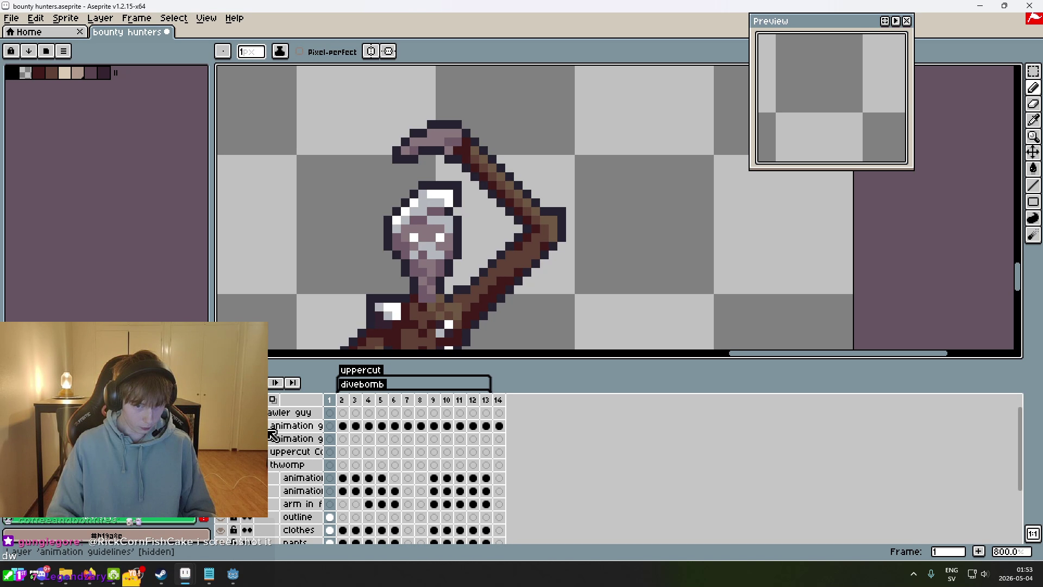
scroll(287, 309, down, 5)
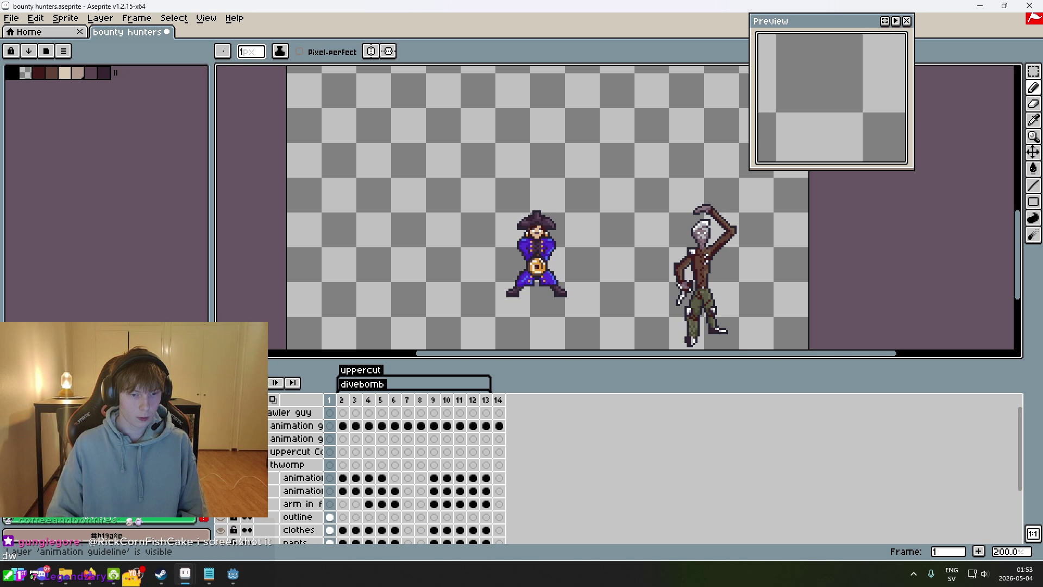
key(Right)
key(Right)
key(Right)
key(Right)
key(Right)
key(Left)
key(Left)
key(Left)
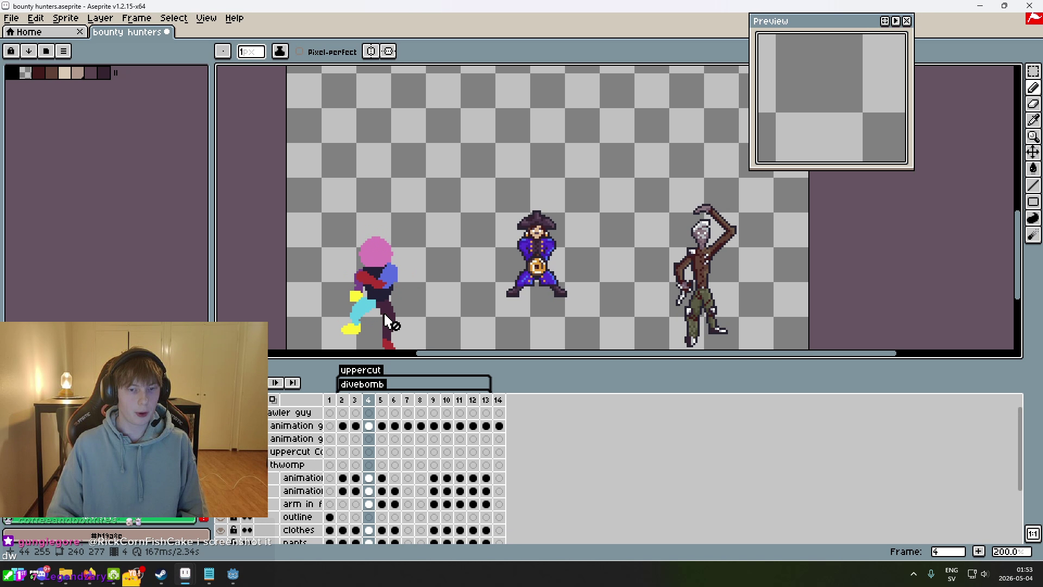
drag(427, 277, 482, 236)
key(Left)
scroll(433, 283, up, 1)
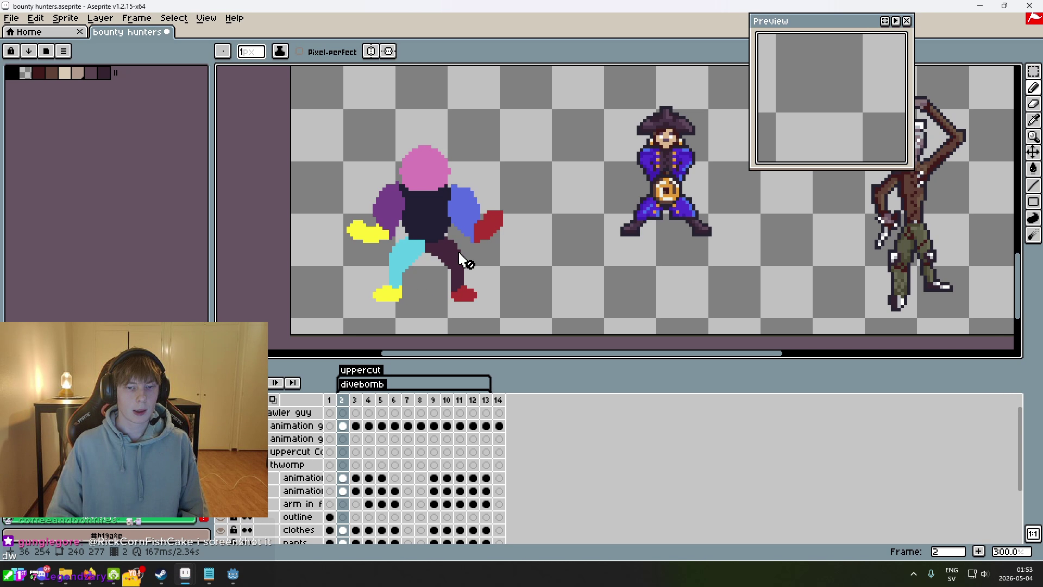
key(Return)
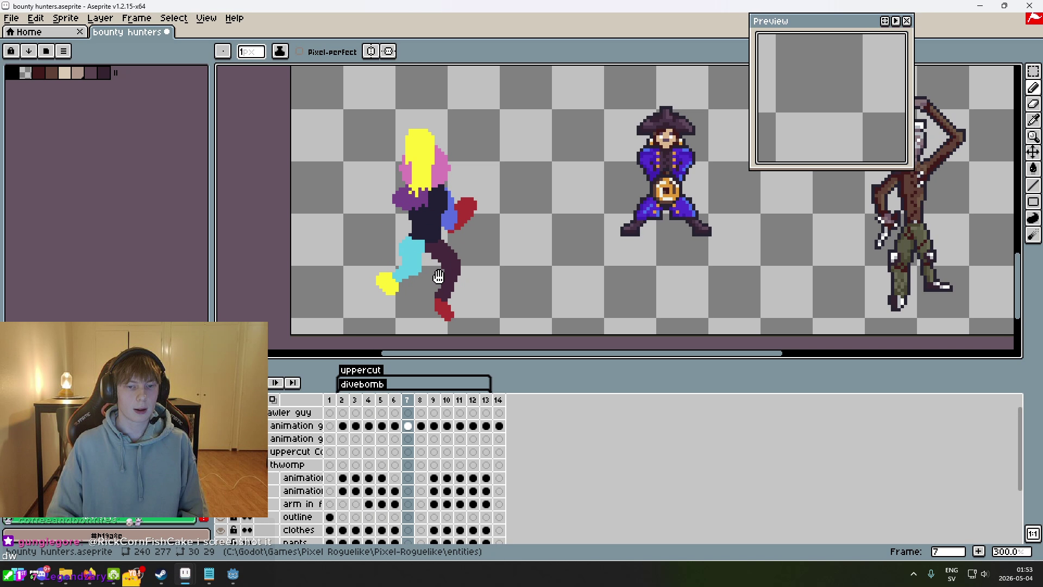
key(Return)
key(Return)
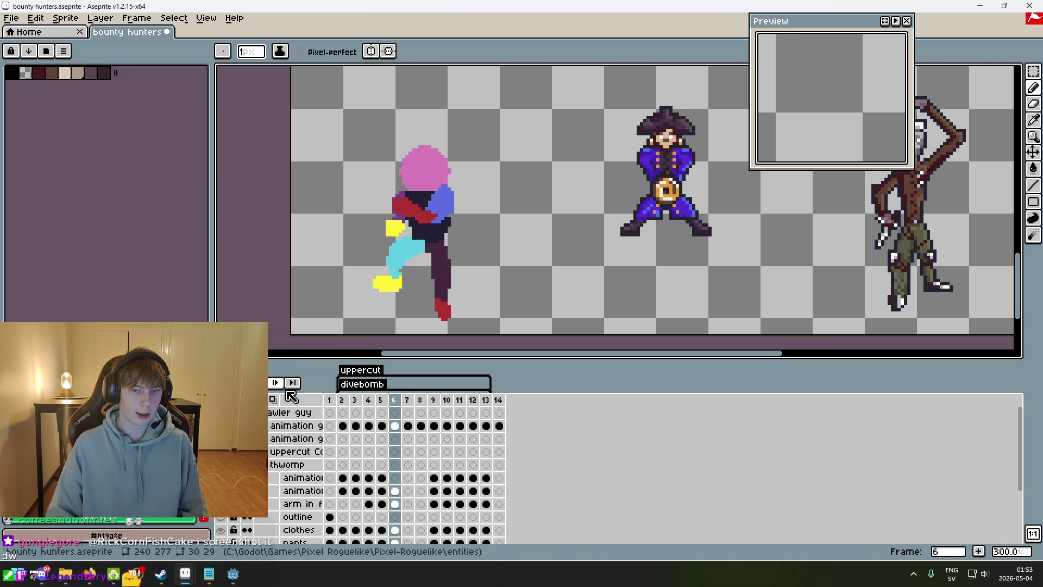
- Step through the brawler guy's guideline frames up to frame 7 and play it again
key(Right)
key(Right)
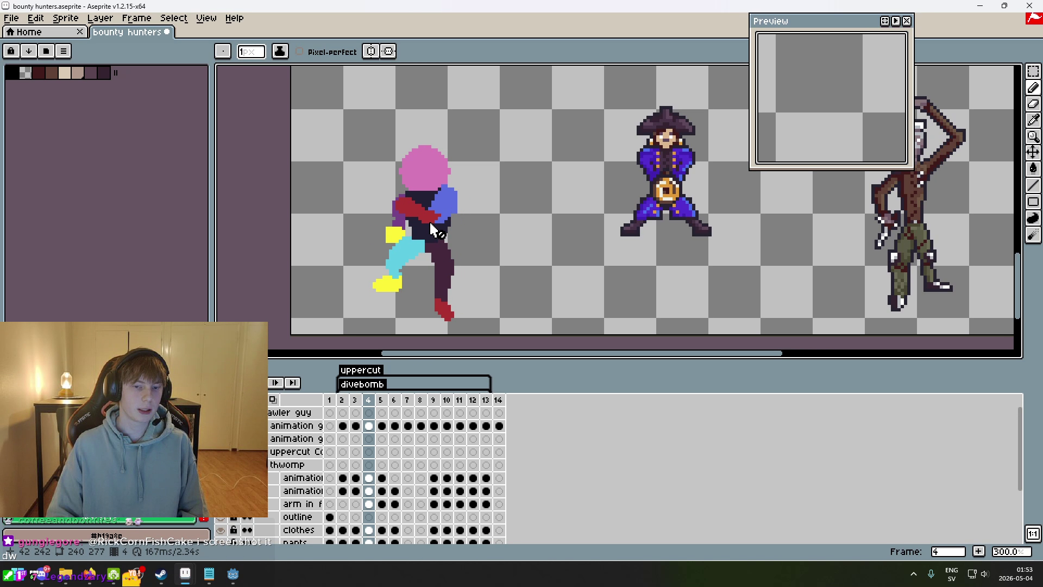
scroll(435, 226, up, 1)
key(Left)
key(Right)
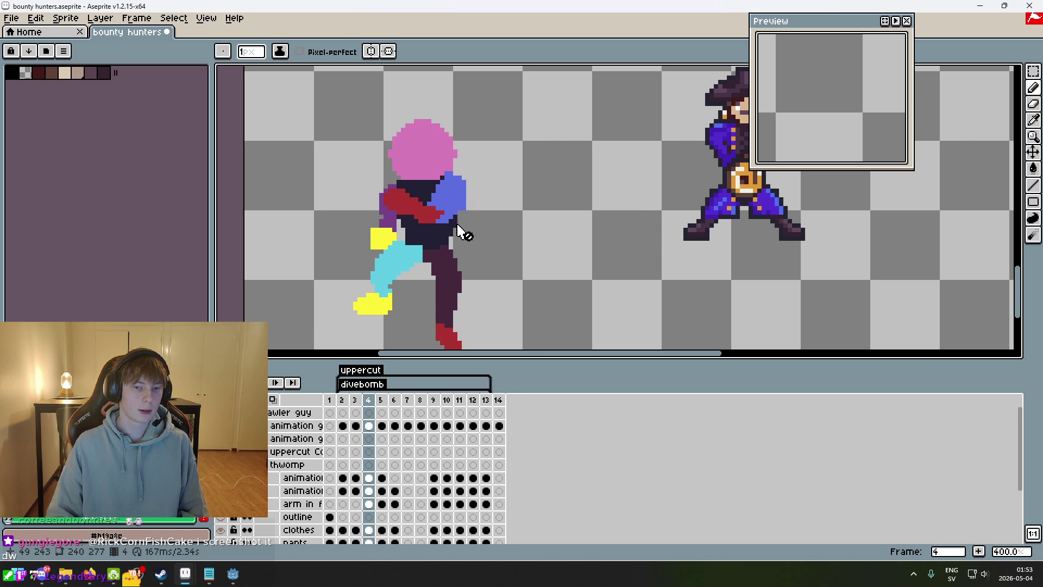
key(Right)
key(Right)
key(Right)
key(Left)
key(Left)
key(Left)
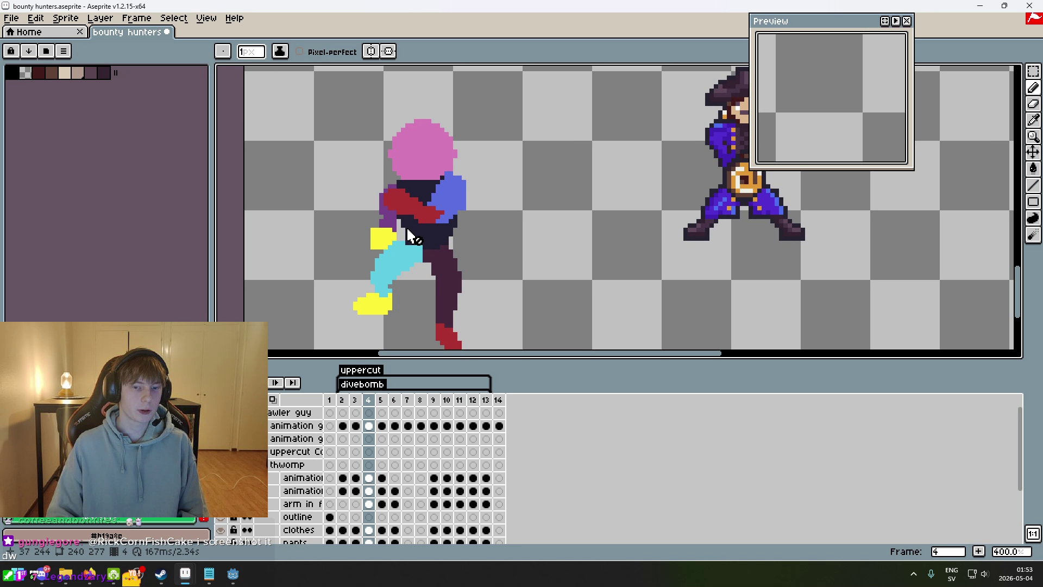
key(Right)
key(Right)
scroll(427, 228, up, 2)
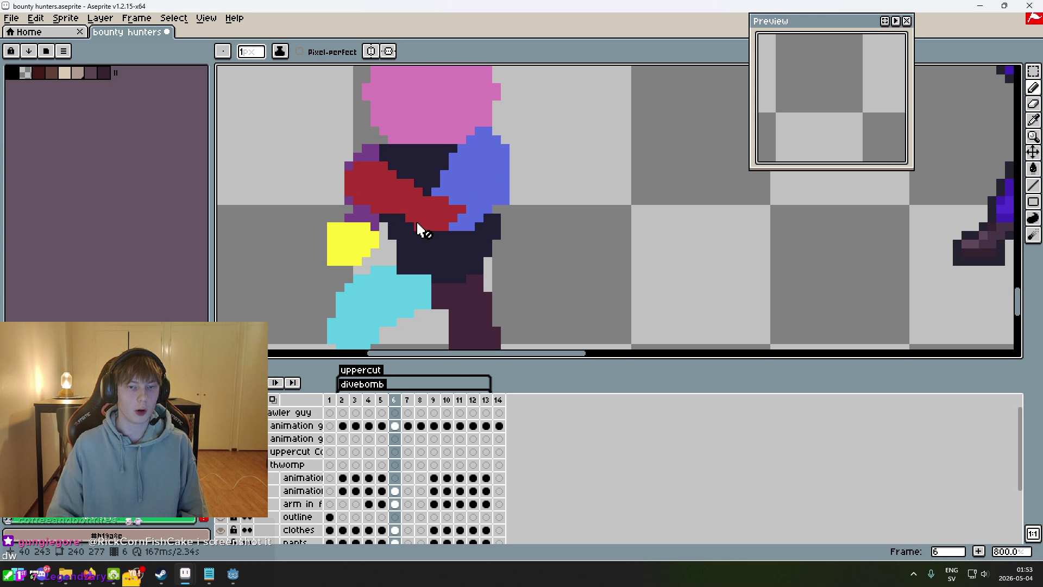
scroll(466, 226, down, 4)
key(Return)
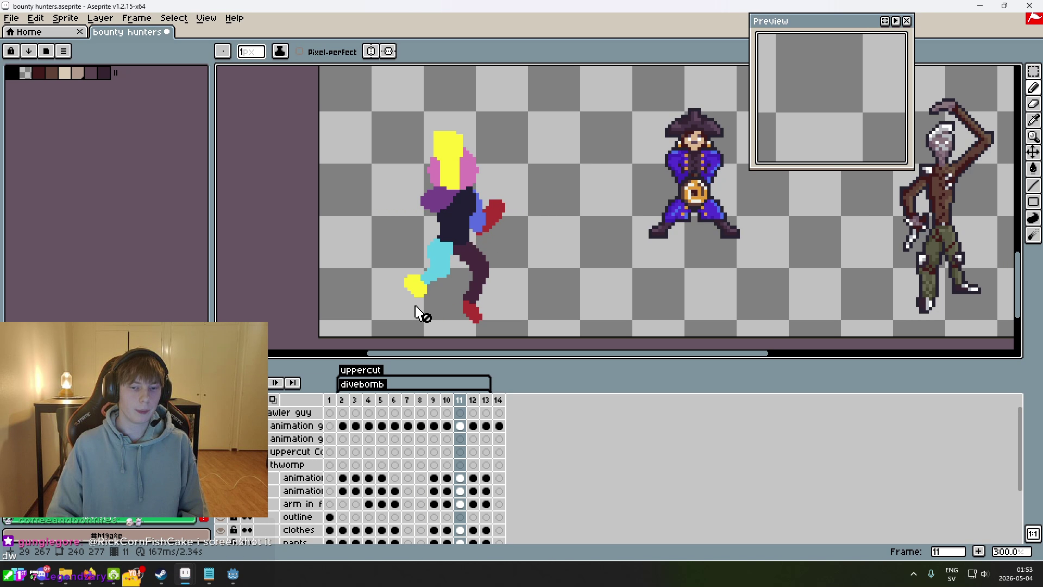
scroll(624, 200, right, 5)
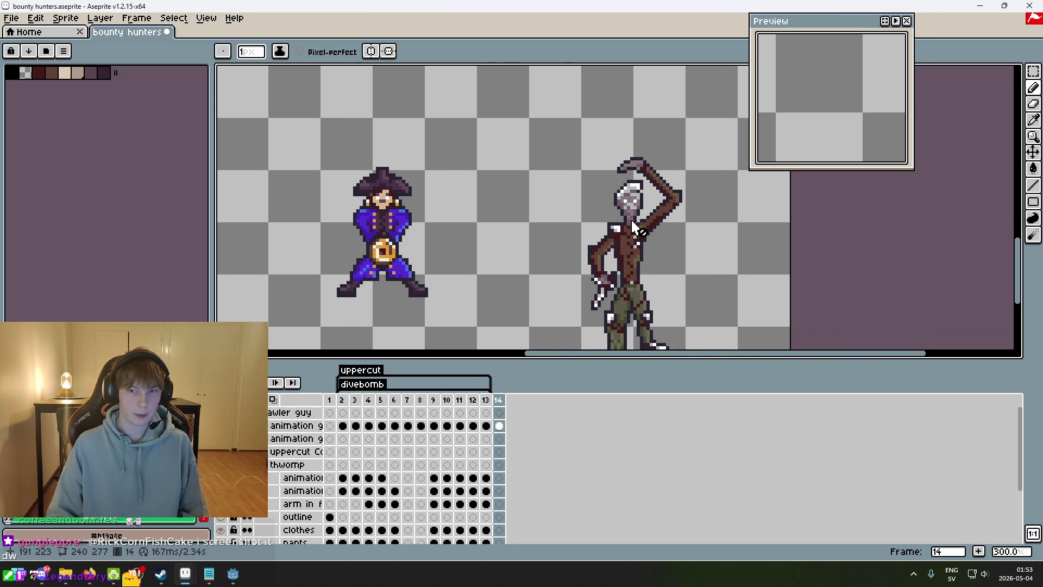
scroll(293, 433, down, 3)
scroll(293, 433, up, 3)
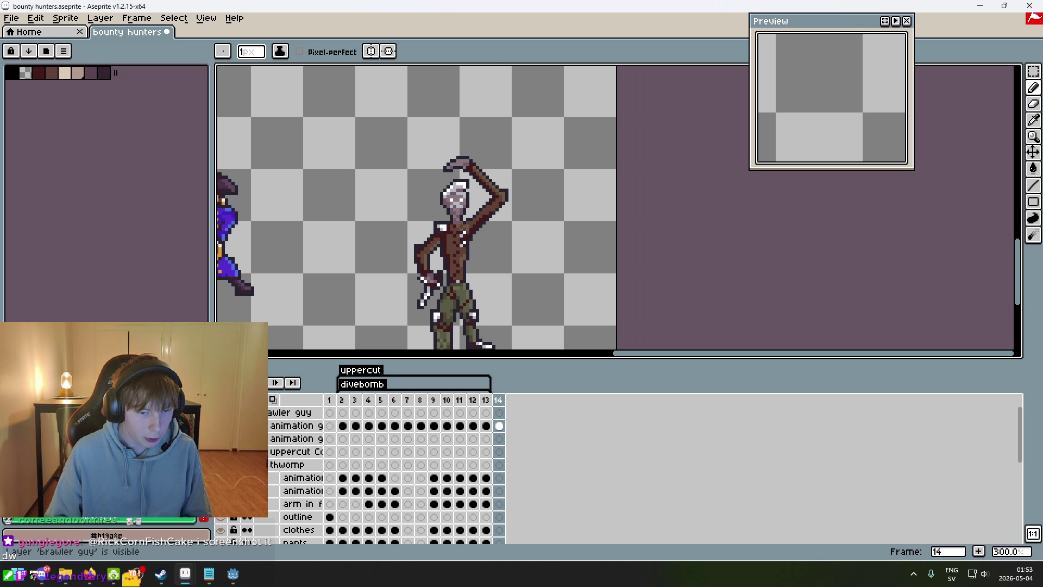
scroll(293, 433, down, 5)
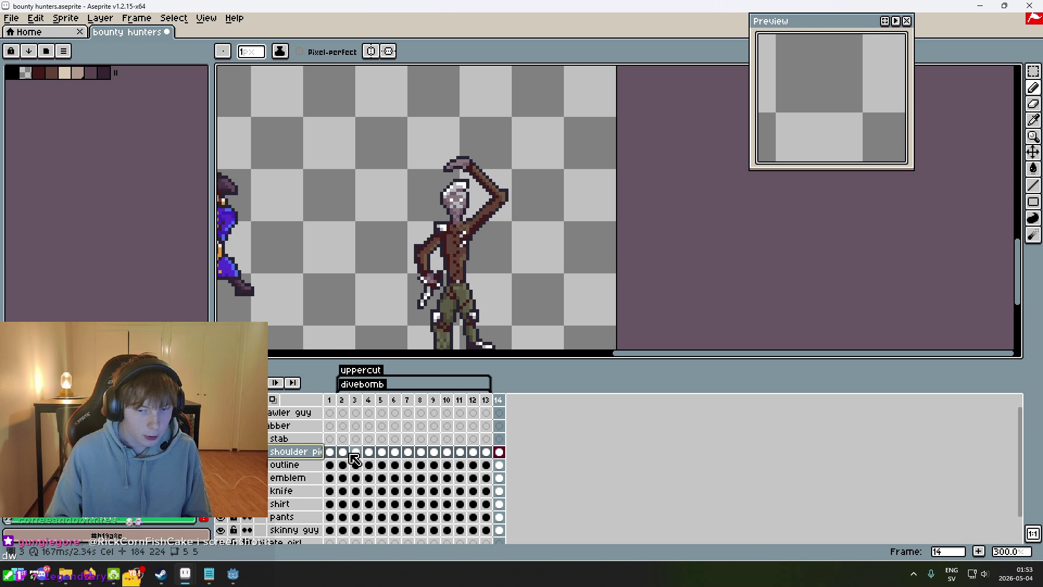
- On the stab group's Layer 1, paint green down the raised arm's upper segment
click(262, 438)
click(299, 452)
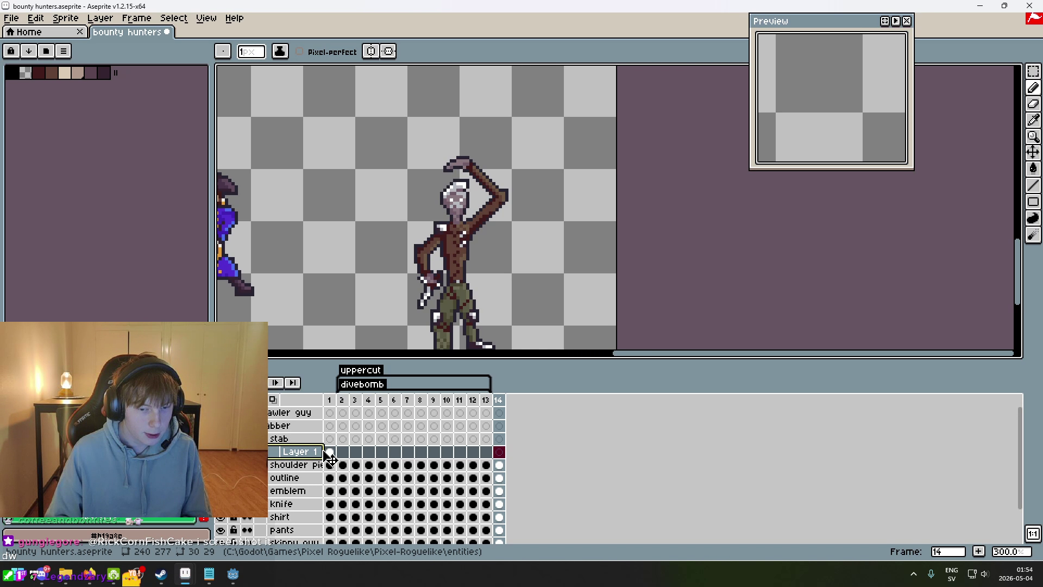
key(Left)
key(Left)
key(Left)
key(Left)
key(Left)
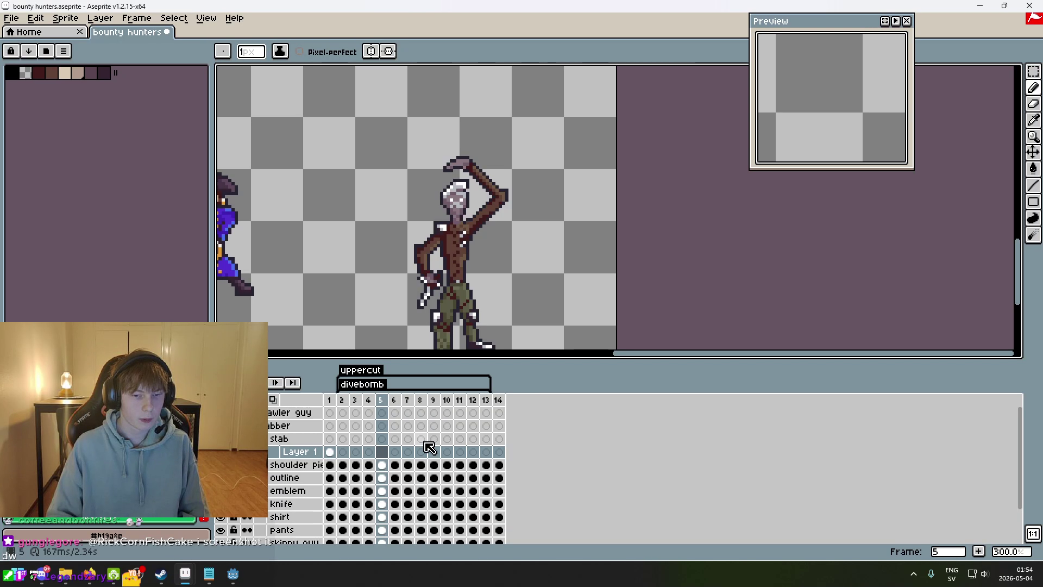
scroll(467, 264, up, 7)
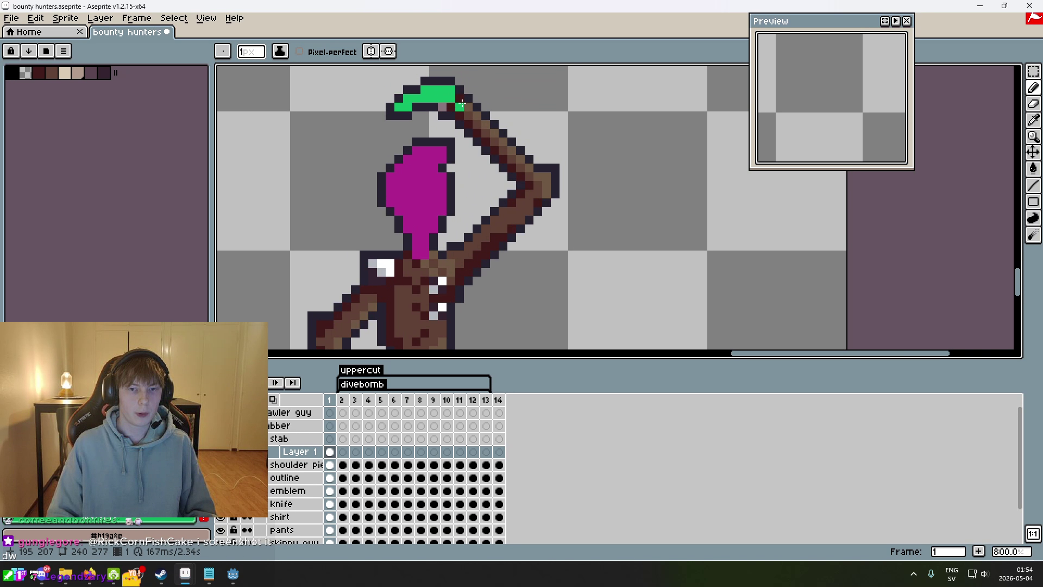
scroll(498, 145, up, 1)
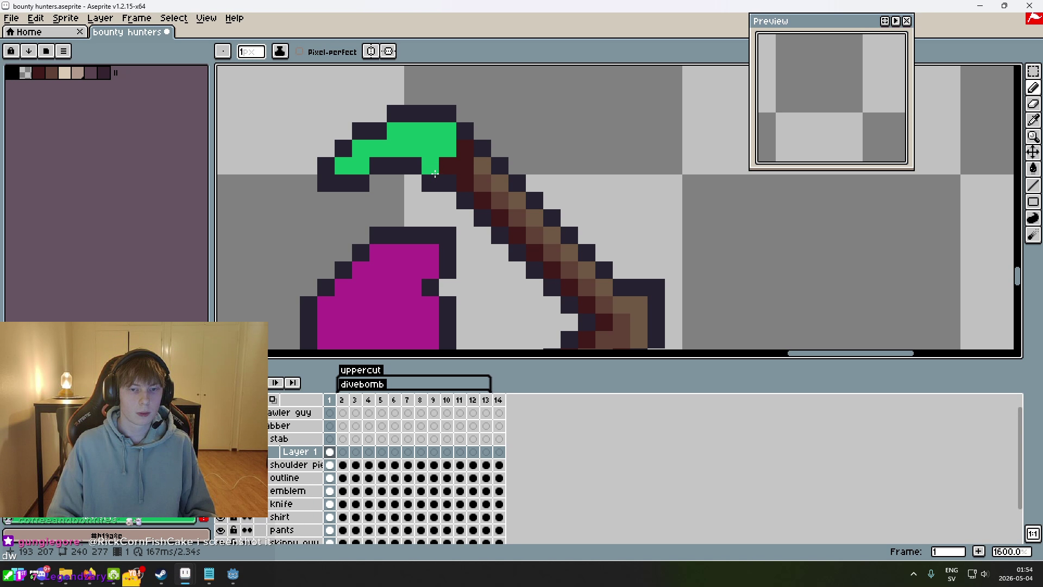
mouse_move(434, 168)
mouse_down()
mouse_move(465, 163)
mouse_move(588, 288)
mouse_up()
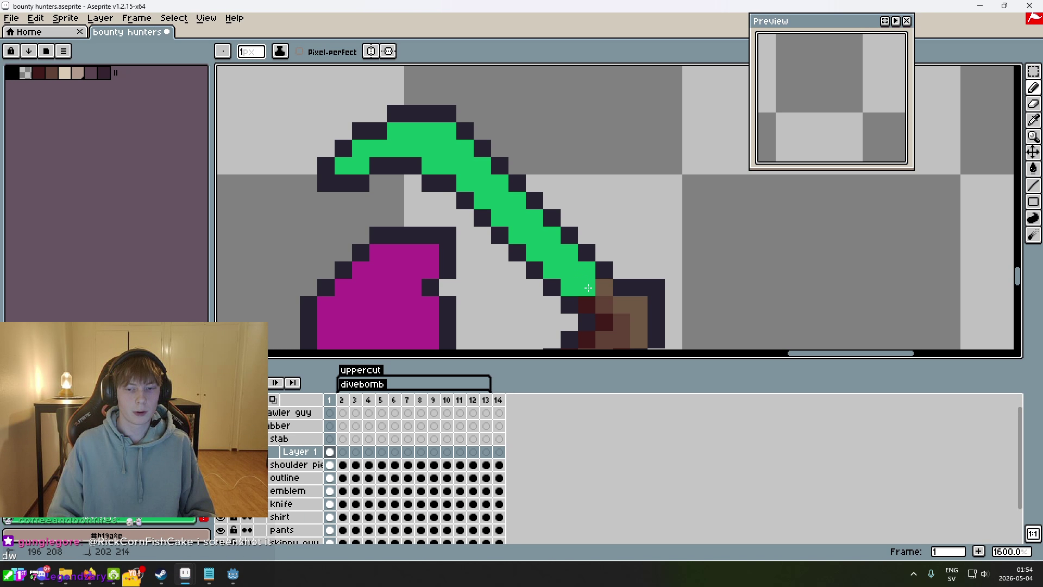
scroll(667, 288, down, 3)
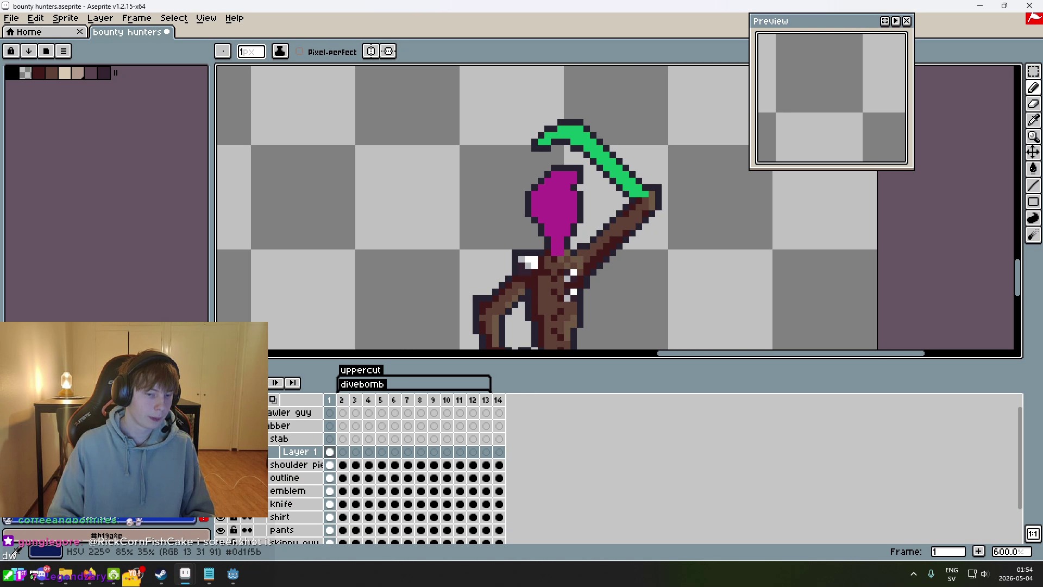
scroll(604, 184, up, 3)
- Fill the arm's lower segment blue, adding a couple of extra blue pixels
drag(604, 185, 578, 174)
mouse_move(643, 158)
mouse_down()
mouse_move(642, 184)
mouse_move(614, 210)
mouse_move(560, 234)
mouse_move(570, 260)
mouse_up()
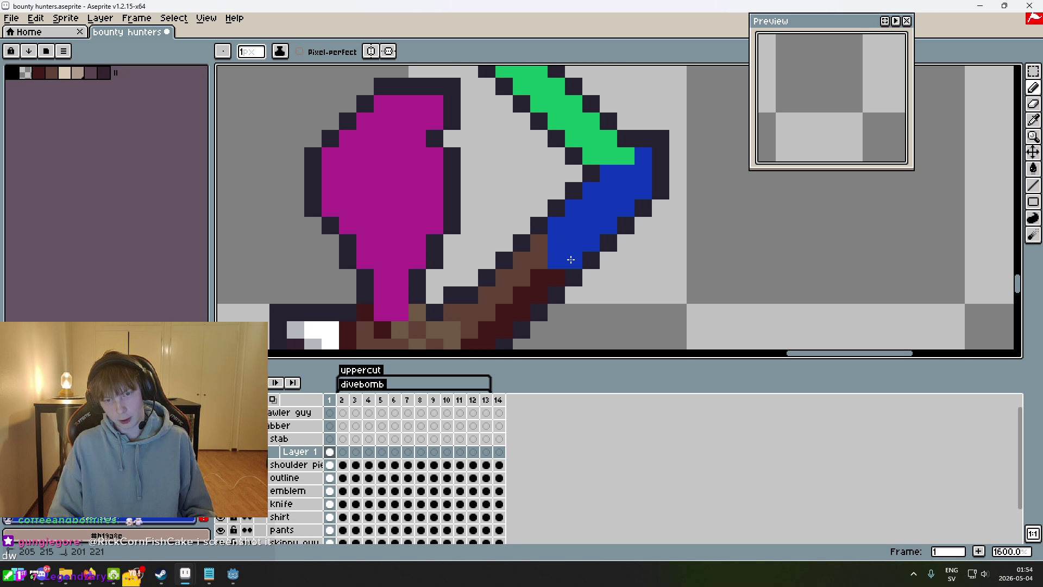
click(522, 293)
mouse_move(523, 294)
mouse_down()
mouse_move(592, 241)
mouse_move(573, 220)
mouse_move(559, 264)
mouse_up()
click(525, 264)
scroll(612, 226, down, 5)
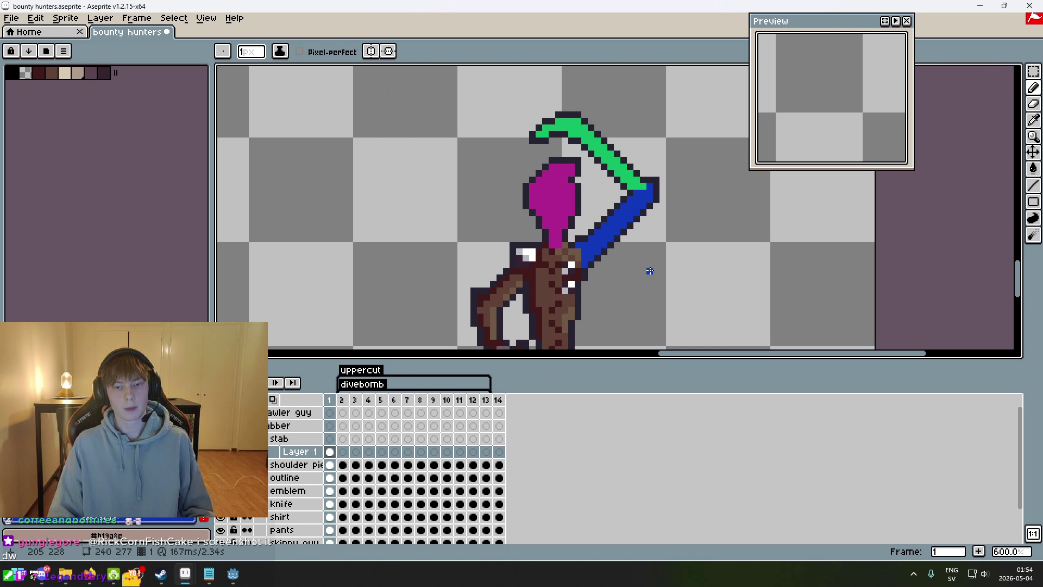
scroll(650, 268, up, 2)
- Paint the lowered hand and arm pixels yellow-green
drag(586, 214, 627, 240)
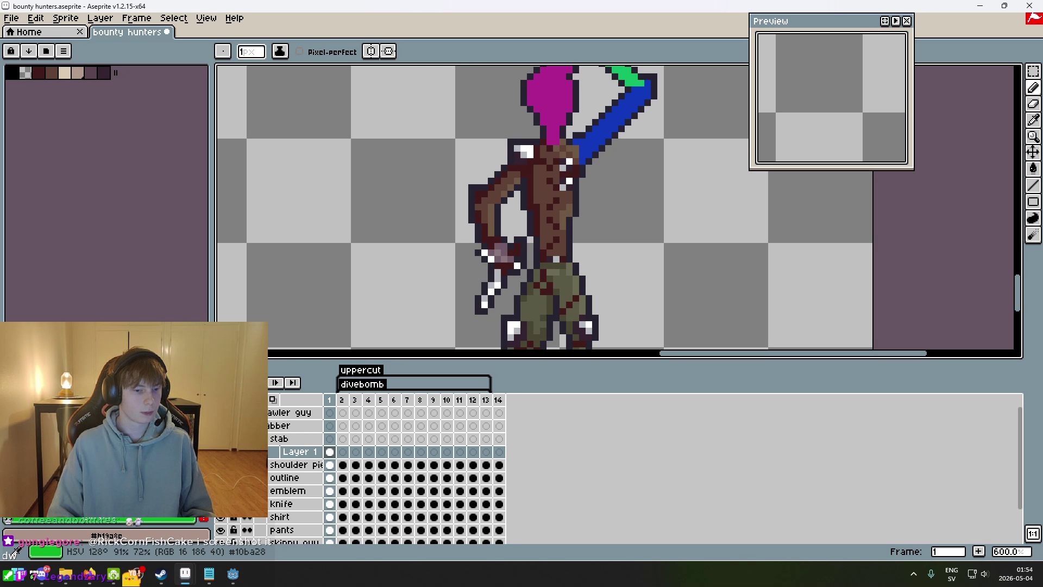
scroll(517, 273, up, 3)
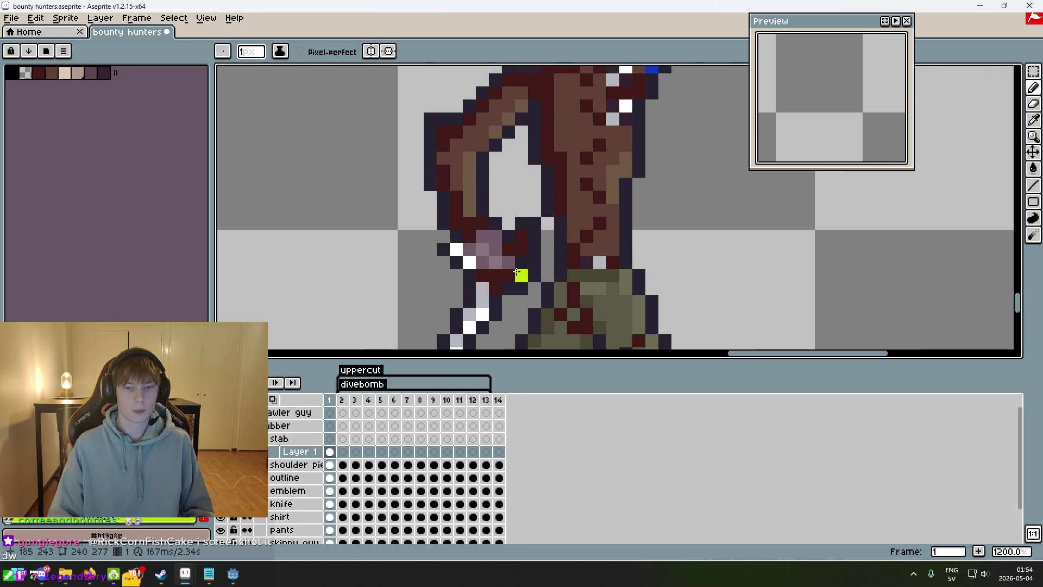
mouse_move(498, 262)
mouse_down()
mouse_move(483, 256)
mouse_move(490, 237)
mouse_up()
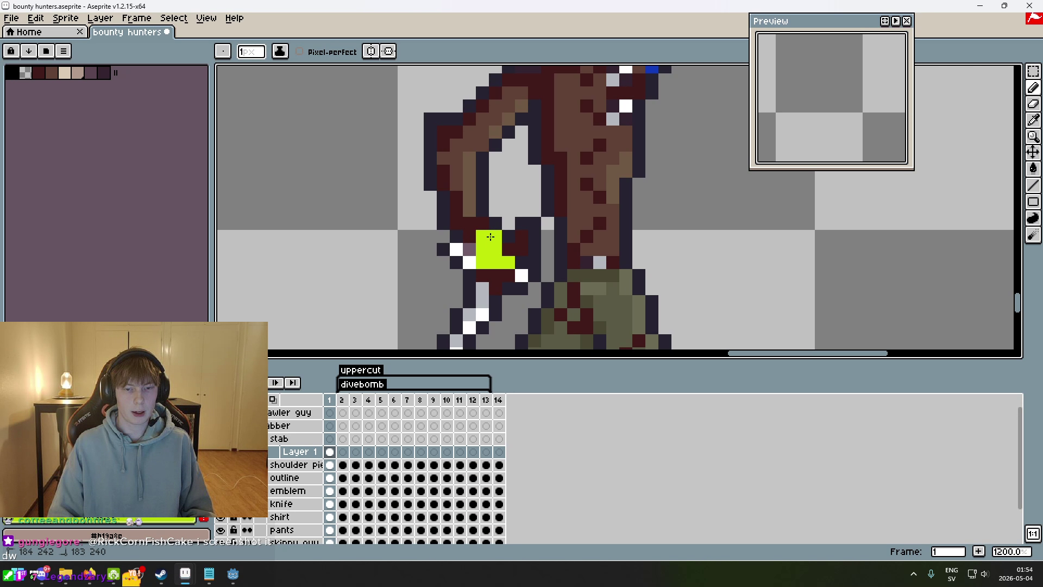
click(443, 132)
click(468, 170)
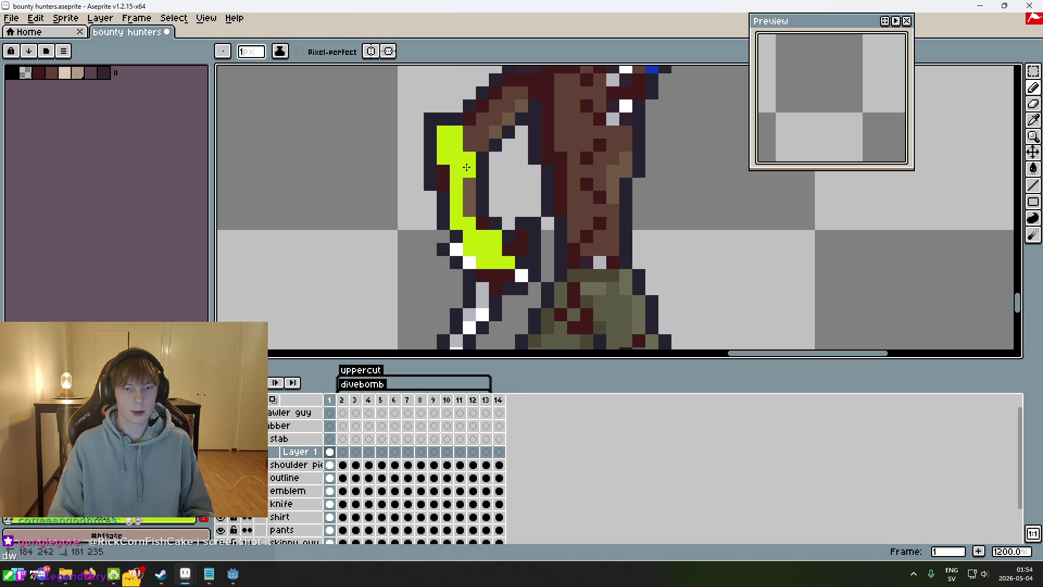
click(468, 184)
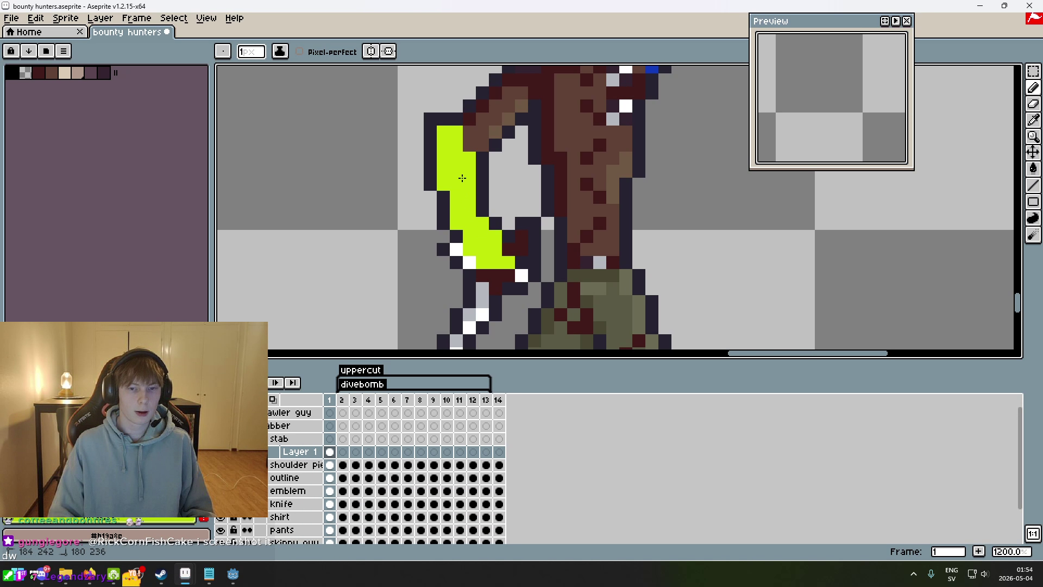
scroll(468, 184, down, 5)
scroll(501, 196, up, 6)
click(501, 196)
scroll(501, 196, down, 5)
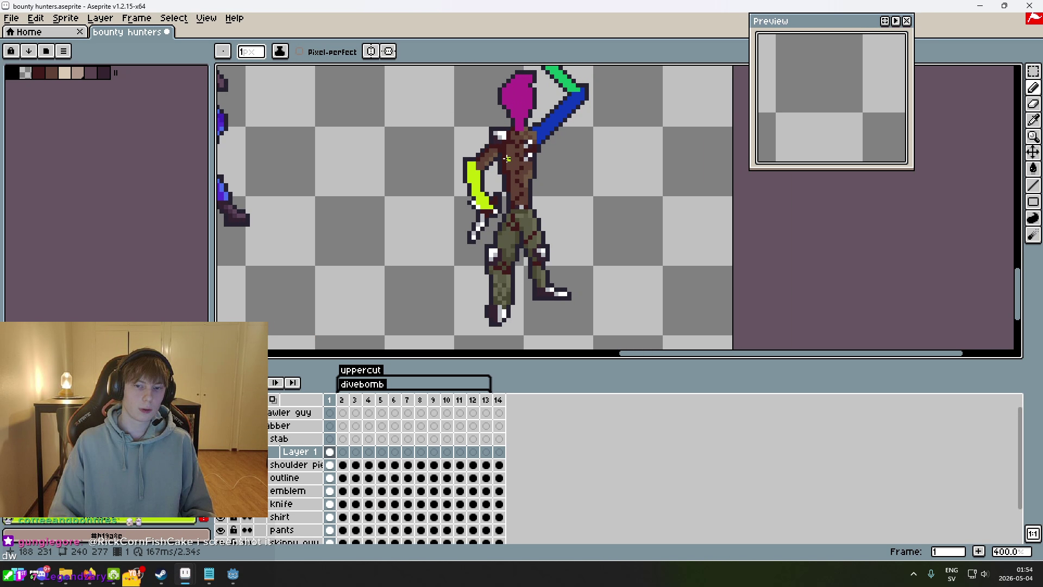
scroll(544, 109, up, 5)
- Switch to cyan and extend the cyan arm block down-left over the forearm
click(98, 508)
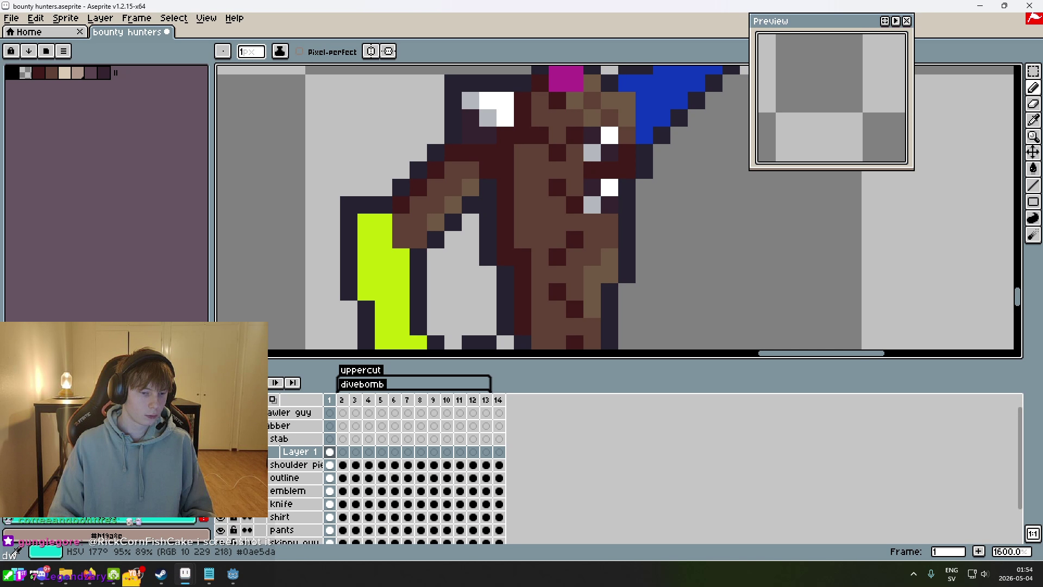
scroll(419, 275, down, 2)
scroll(419, 275, up, 4)
click(414, 291)
scroll(538, 247, down, 2)
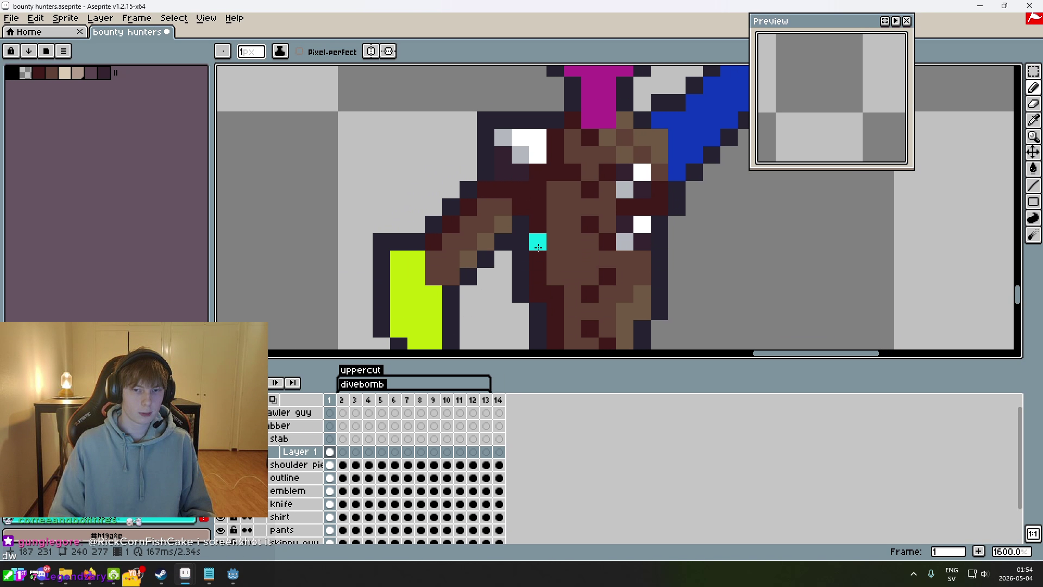
key(ctrl+z)
drag(537, 136, 505, 160)
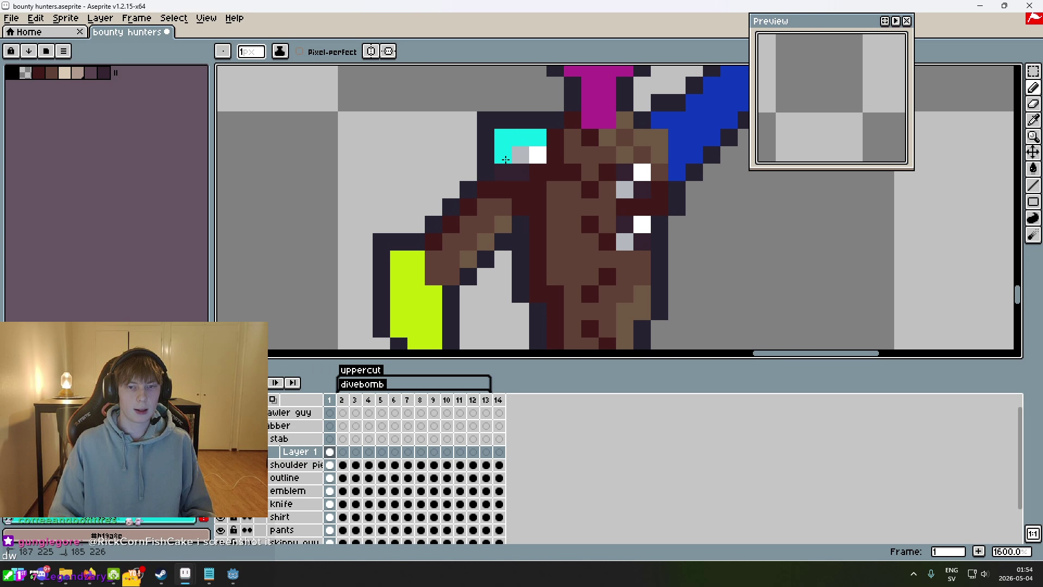
key(ctrl+z)
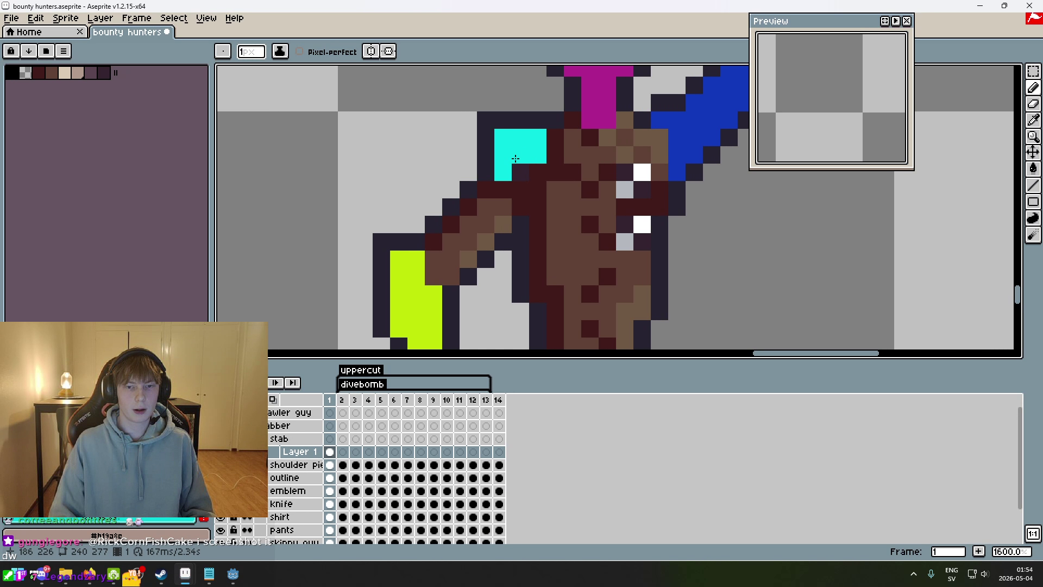
scroll(443, 185, down, 1)
scroll(442, 184, up, 1)
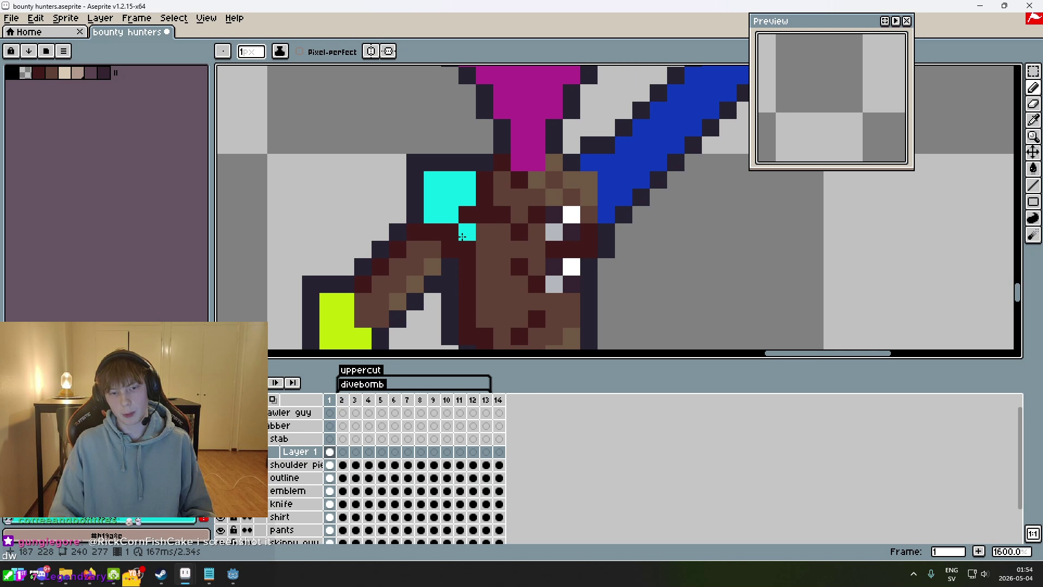
mouse_move(469, 221)
mouse_down()
mouse_move(444, 249)
mouse_move(418, 232)
mouse_up()
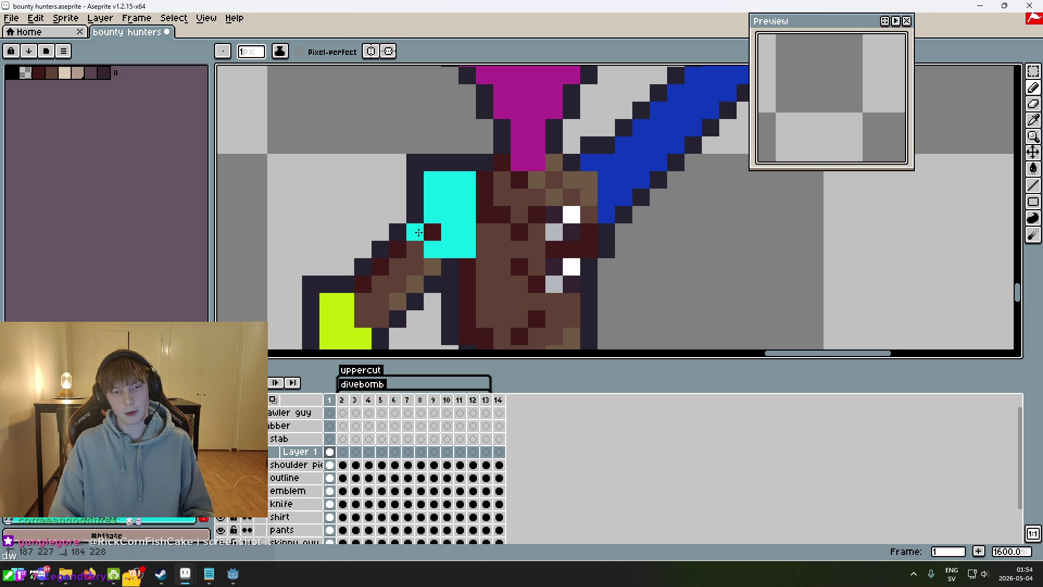
drag(413, 283, 385, 282)
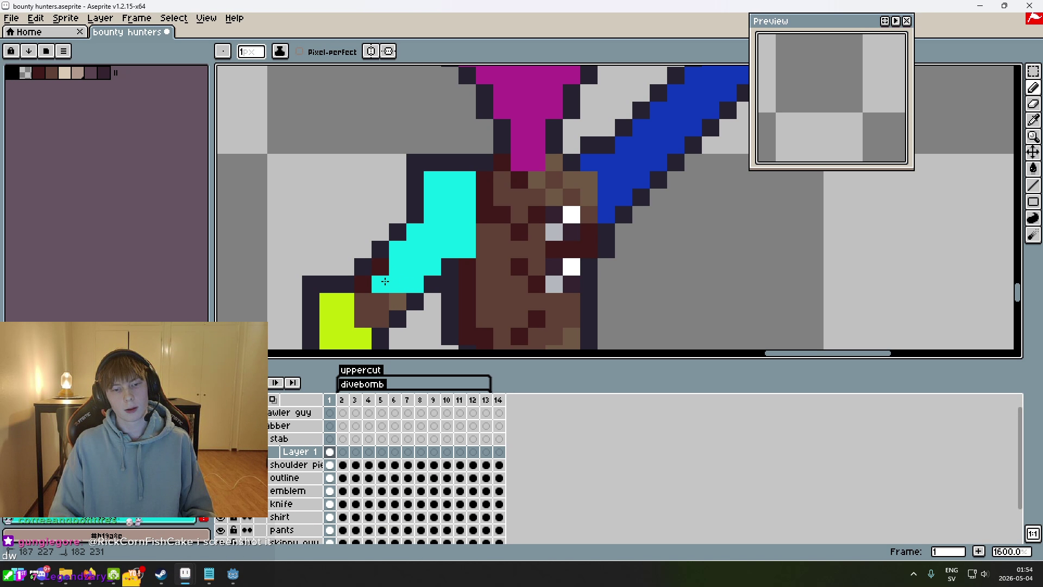
scroll(379, 302, down, 6)
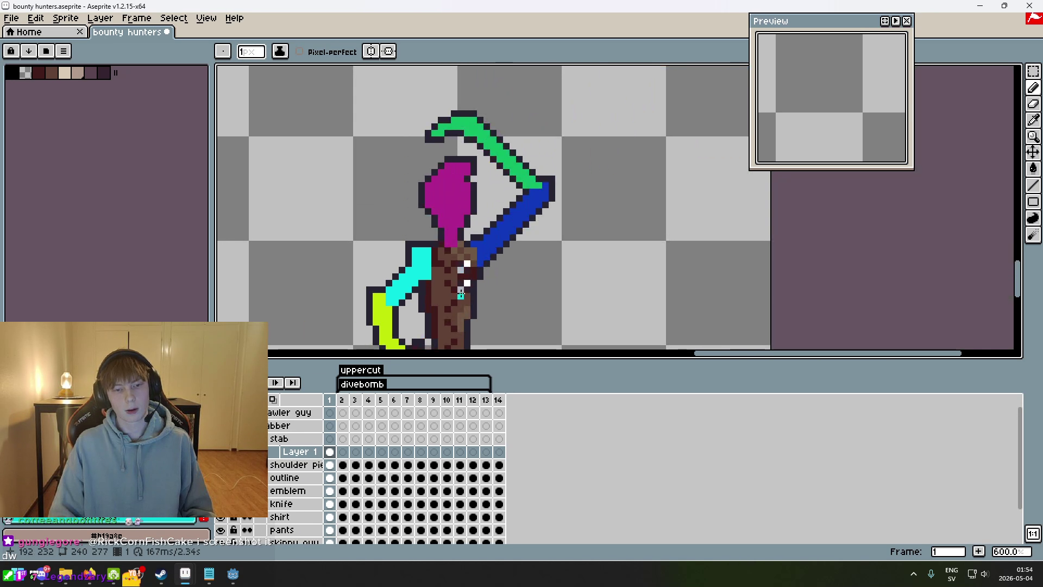
scroll(486, 205, up, 3)
- Start an orange block below the head, covering the neck's brown pixels
drag(448, 232, 450, 265)
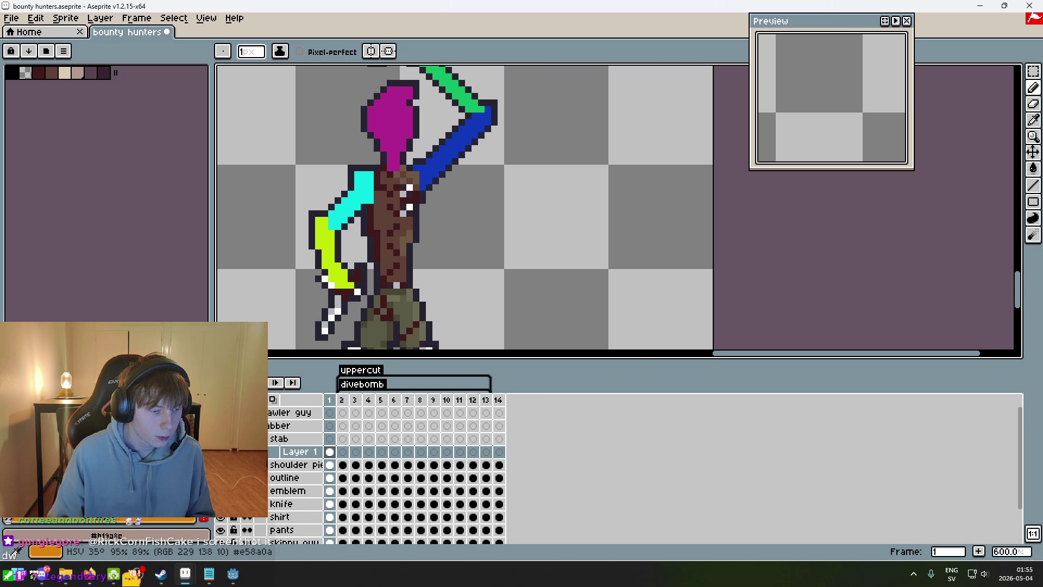
scroll(408, 136, up, 4)
click(407, 144)
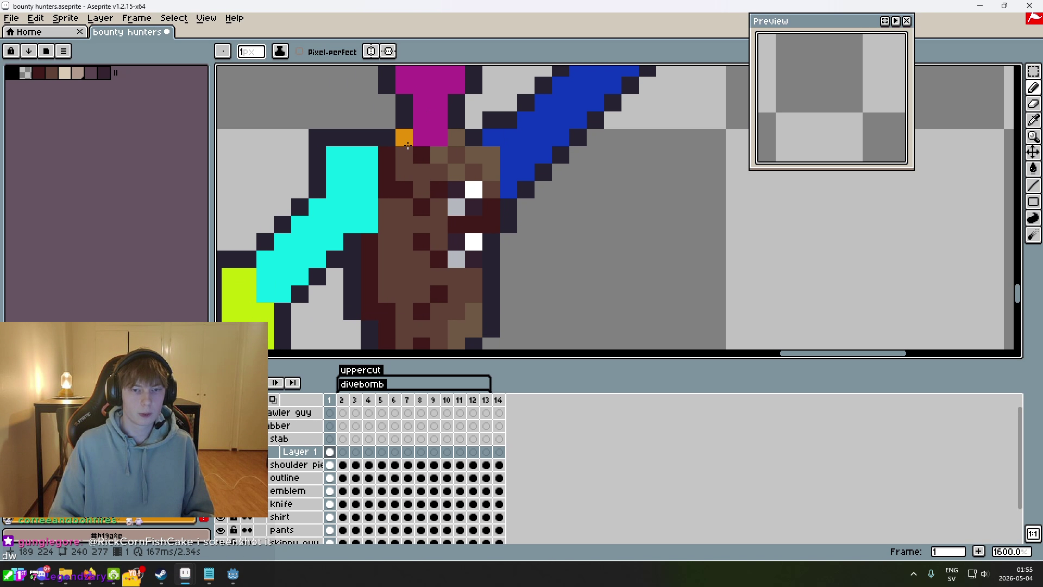
key(ctrl+z)
drag(437, 171, 401, 164)
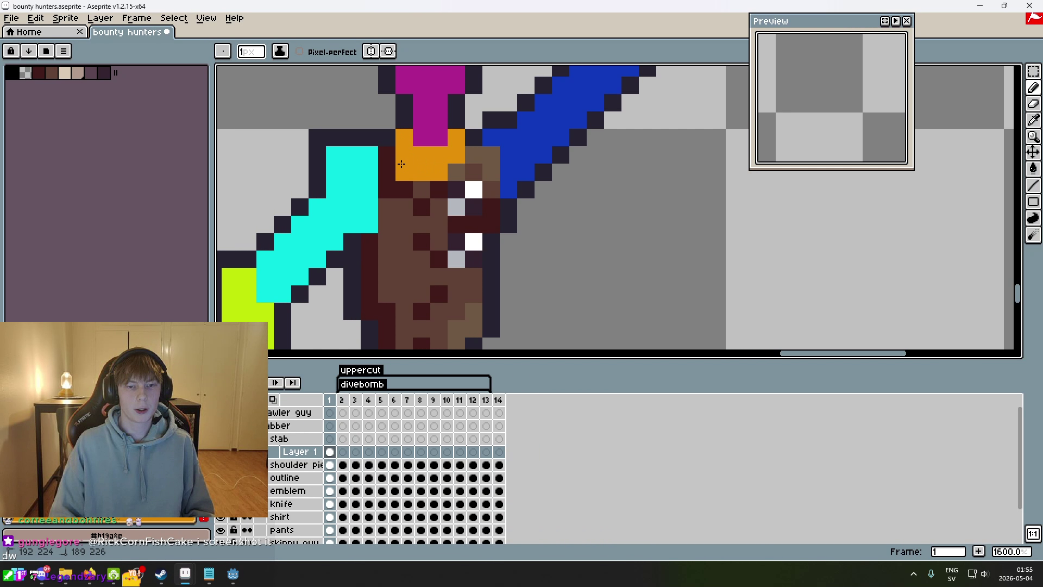
mouse_move(463, 151)
mouse_down()
mouse_move(462, 190)
mouse_move(399, 200)
mouse_up()
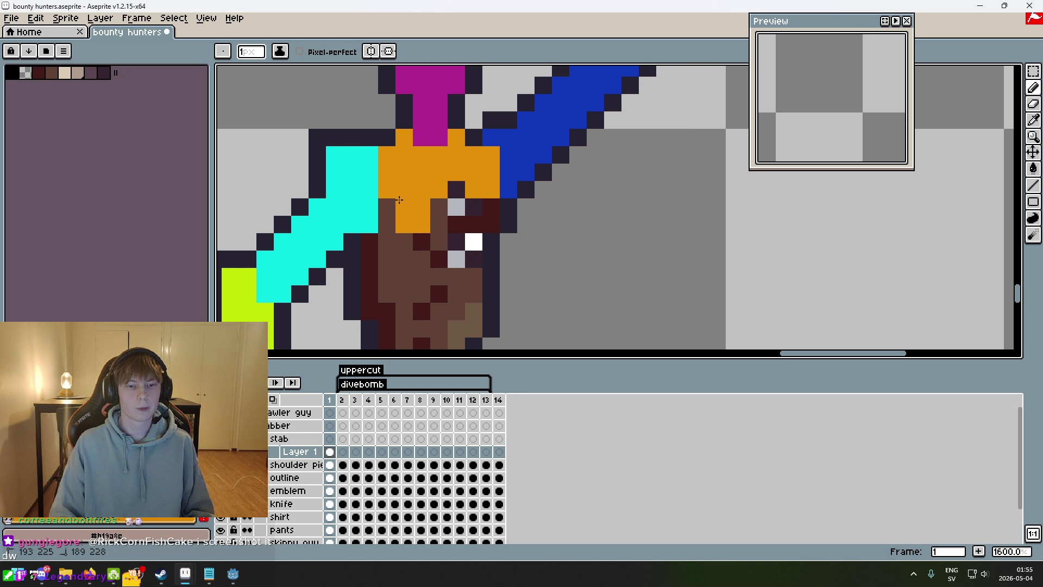
- Paint the torso's left edge, eye pixels and brown columns orange down to the waist
drag(386, 275, 370, 254)
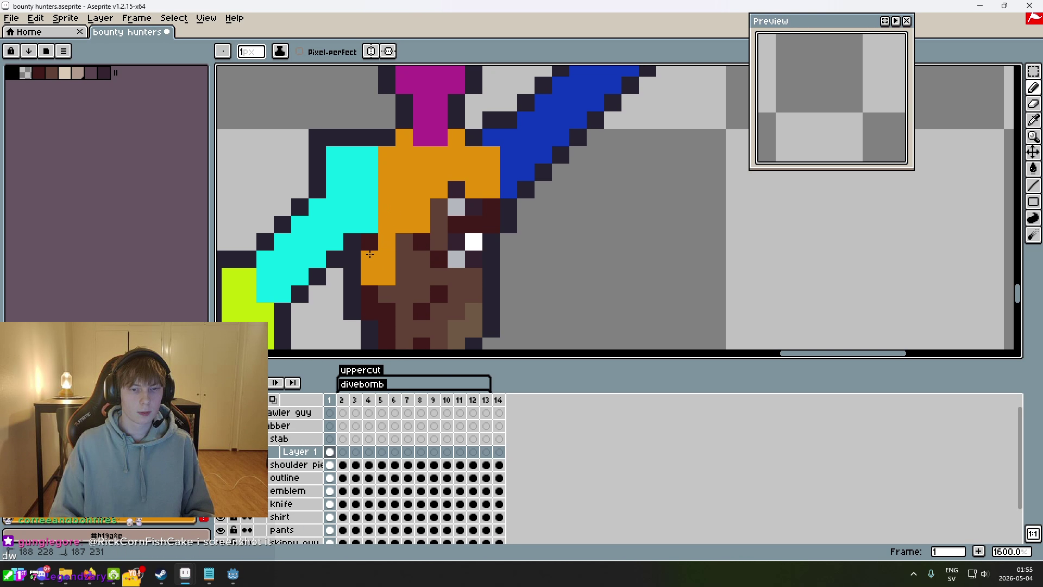
drag(456, 206, 473, 242)
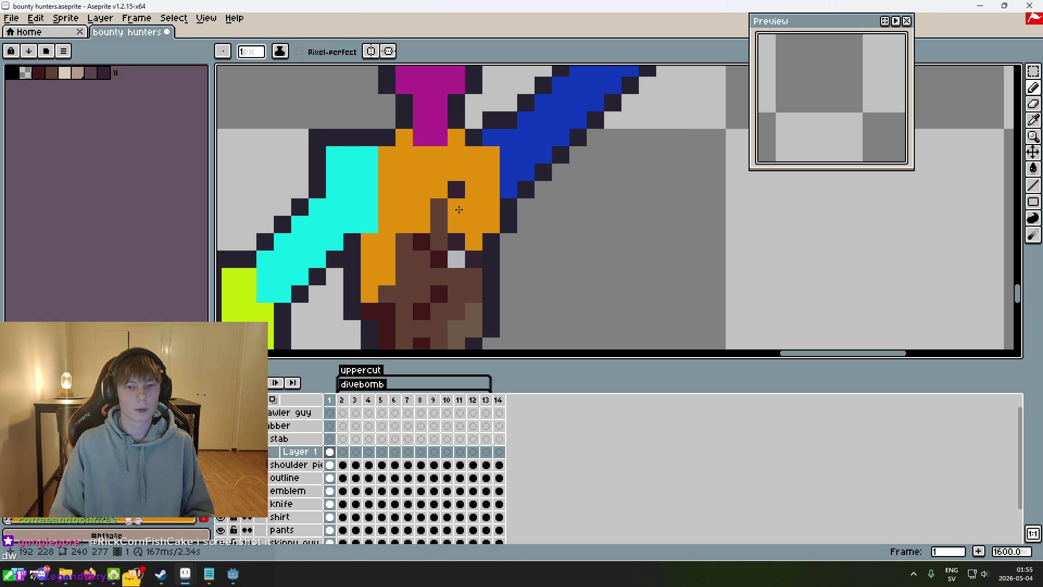
scroll(435, 218, down, 3)
drag(491, 163, 503, 218)
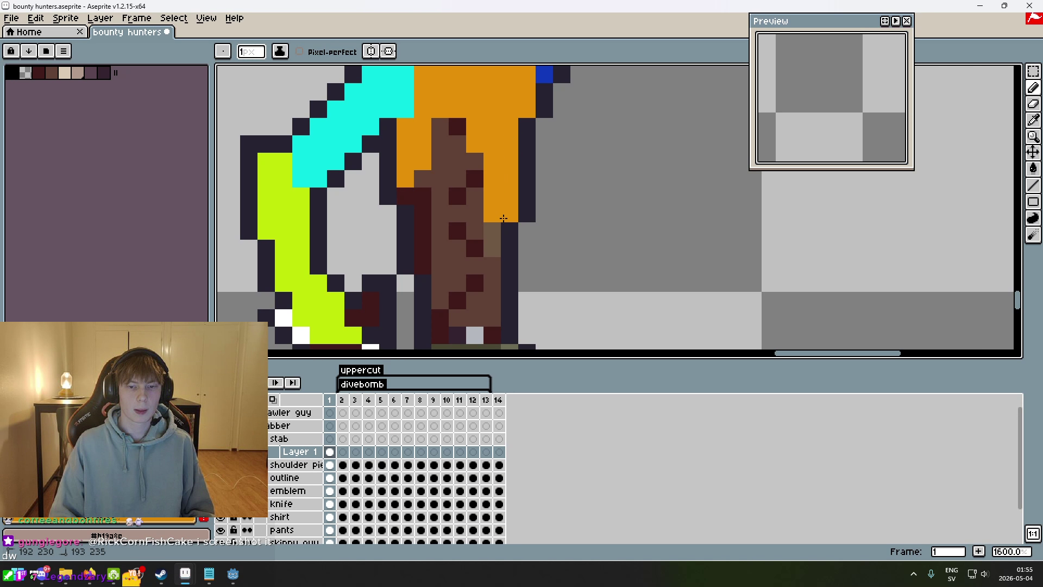
mouse_move(482, 255)
mouse_down()
mouse_move(421, 266)
mouse_move(405, 188)
mouse_move(440, 125)
mouse_move(463, 139)
mouse_move(443, 177)
mouse_move(457, 198)
mouse_up()
scroll(459, 195, down, 3)
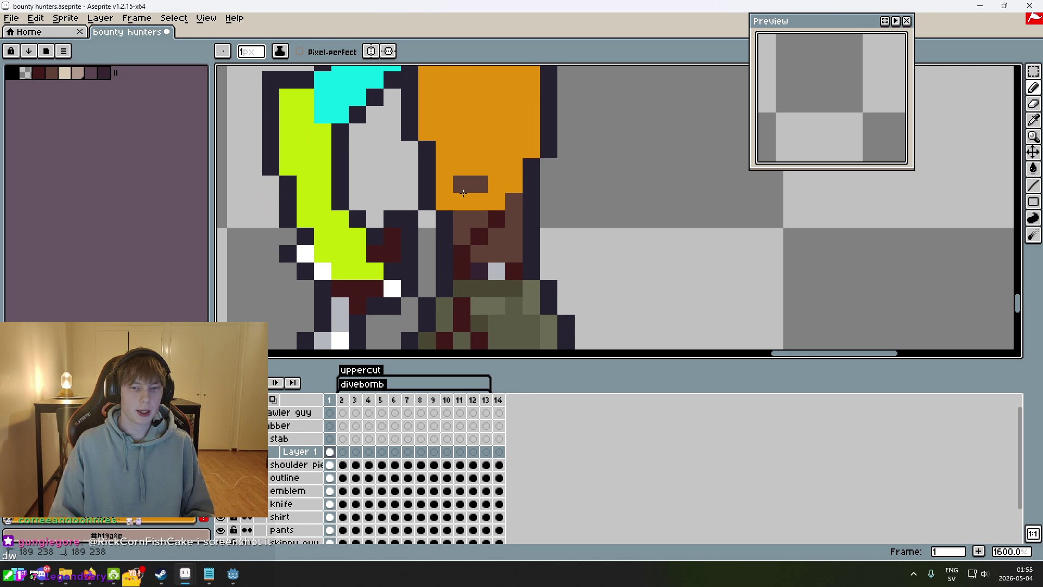
drag(514, 253, 514, 195)
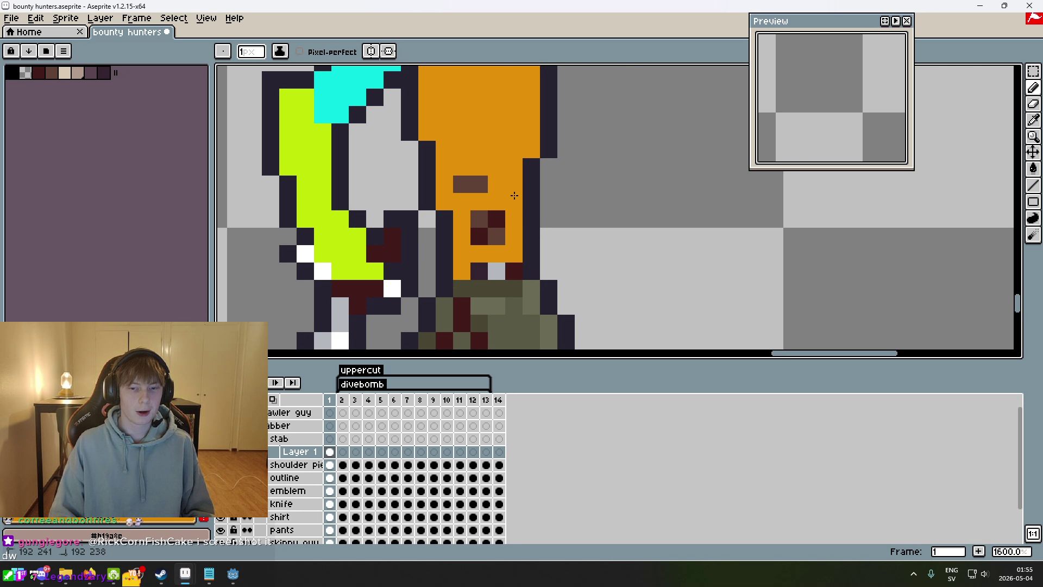
scroll(478, 186, down, 6)
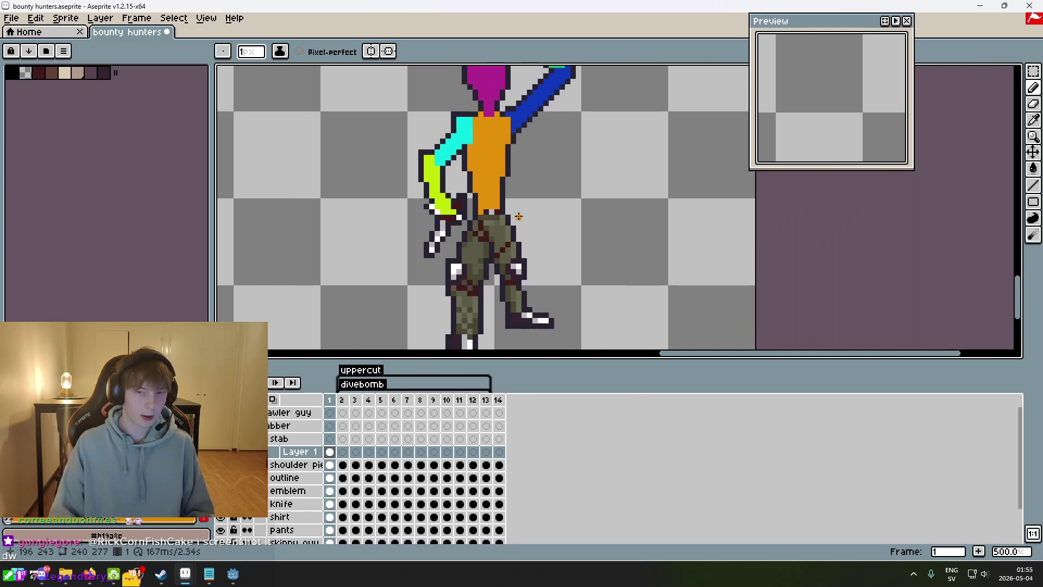
scroll(493, 228, up, 4)
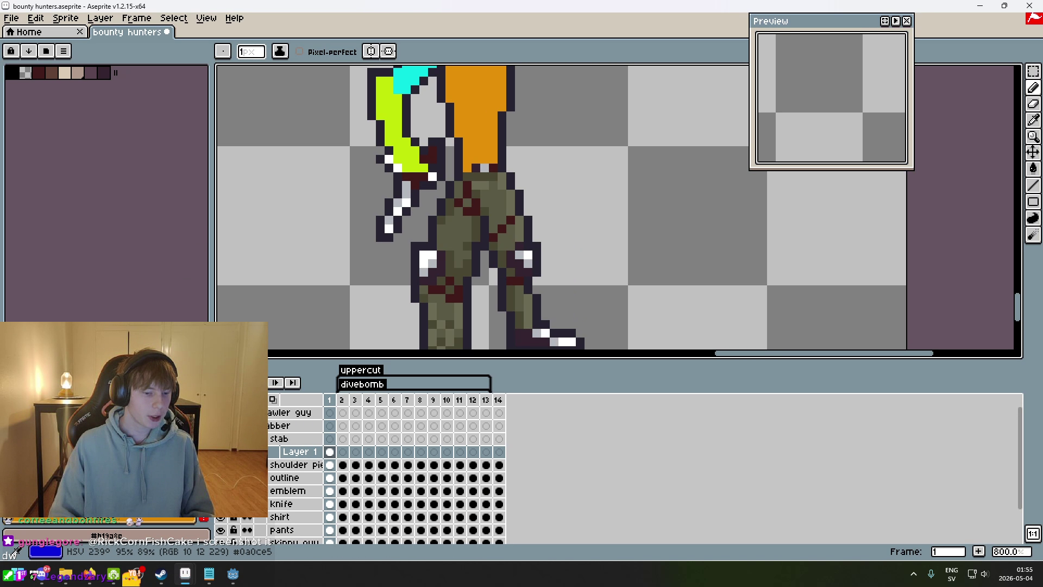
- Zoom out to fit the figure and start a green block at the top of the leg
key(minus)
key(minus)
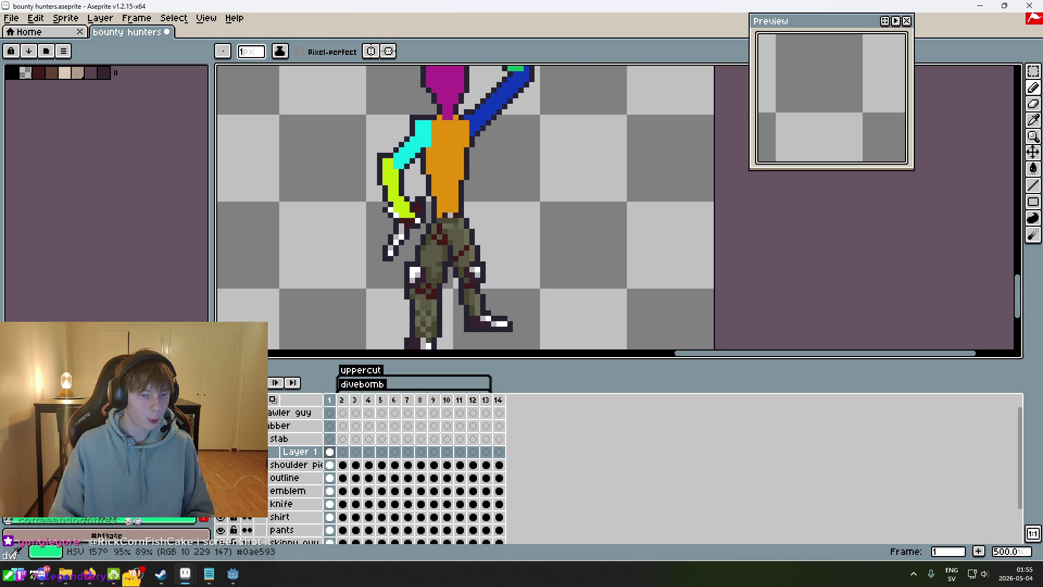
scroll(463, 235, up, 5)
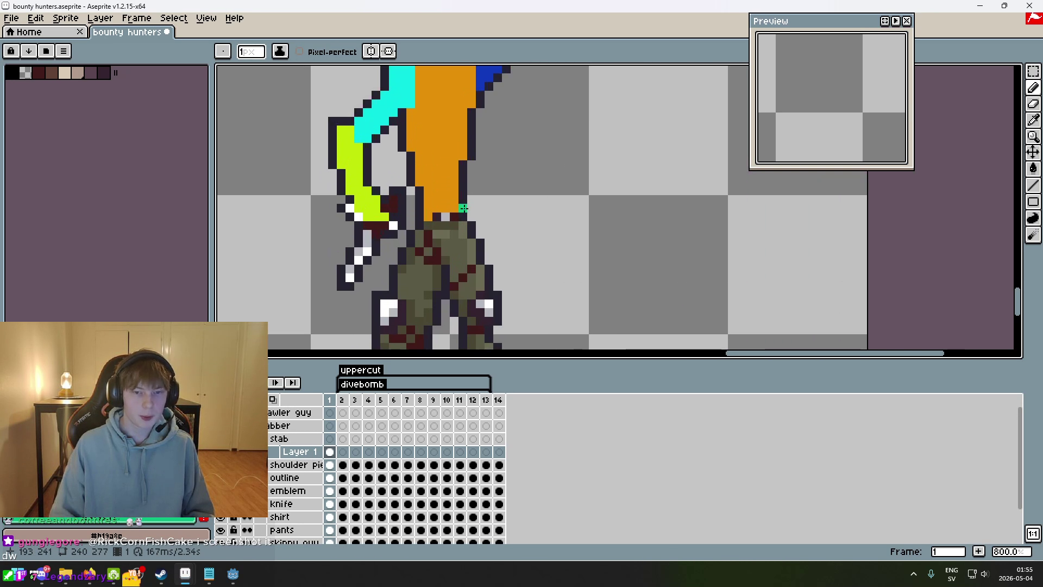
mouse_move(410, 227)
mouse_down()
mouse_move(443, 226)
mouse_move(404, 243)
mouse_up()
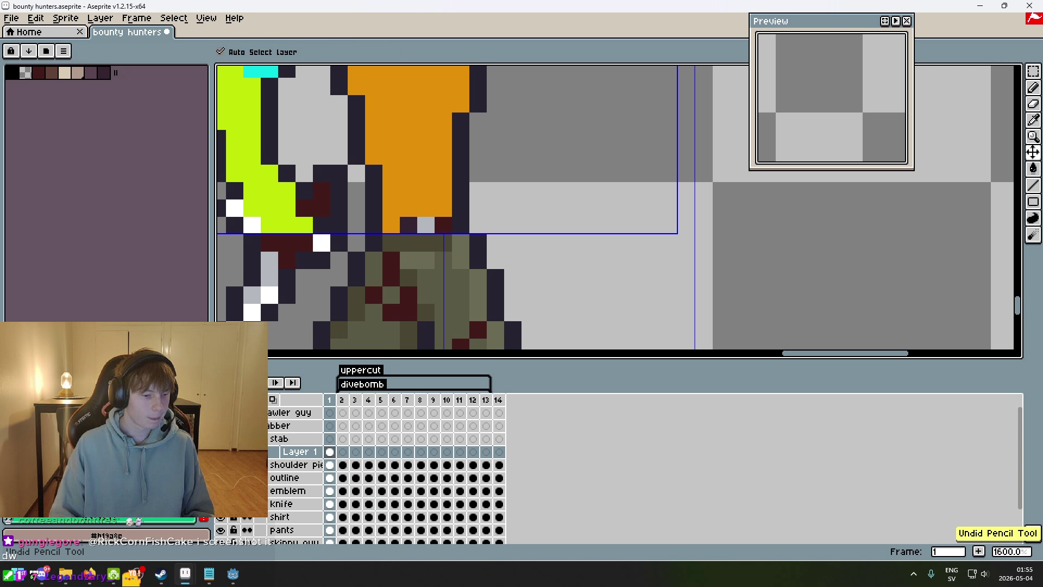
- Paint green across the hip and down the thigh, undoing a stray diagonal line
scroll(467, 192, down, 3)
scroll(468, 192, up, 2)
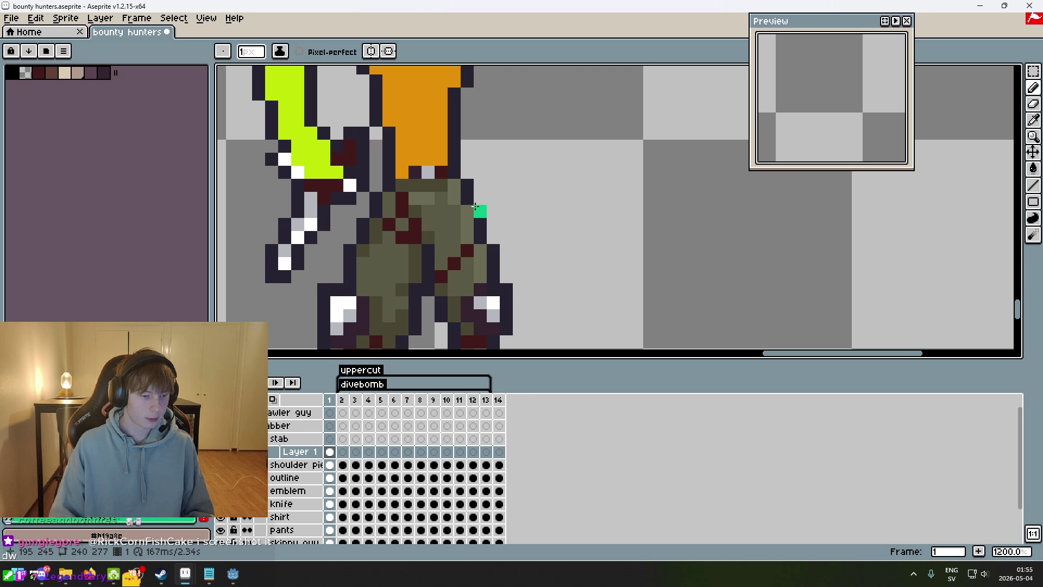
drag(436, 175, 413, 179)
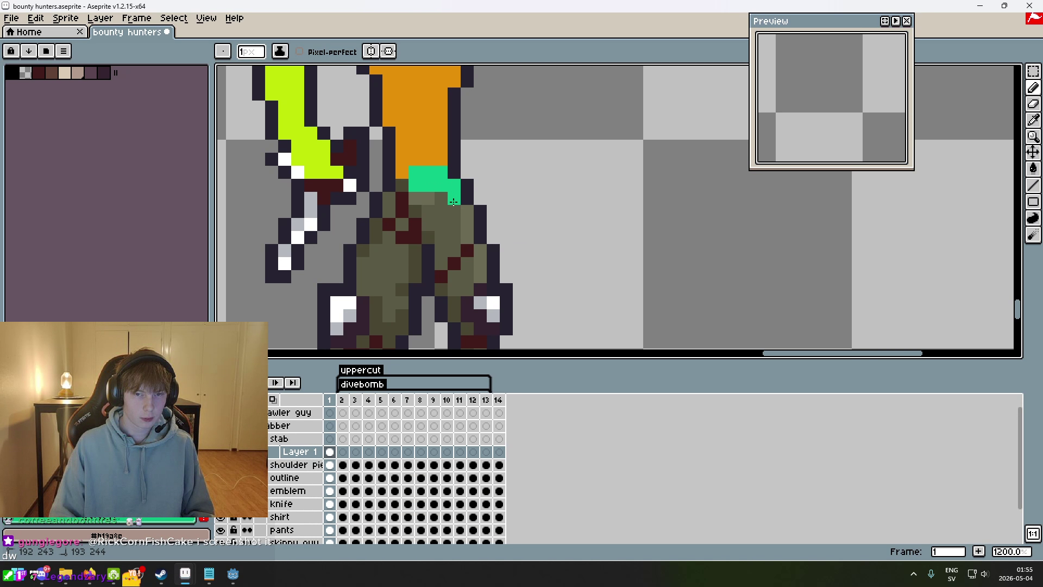
scroll(452, 207, down, 2)
scroll(452, 207, up, 2)
mouse_move(439, 231)
mouse_down()
mouse_move(452, 206)
mouse_move(426, 236)
mouse_move(426, 279)
mouse_up()
click(460, 266)
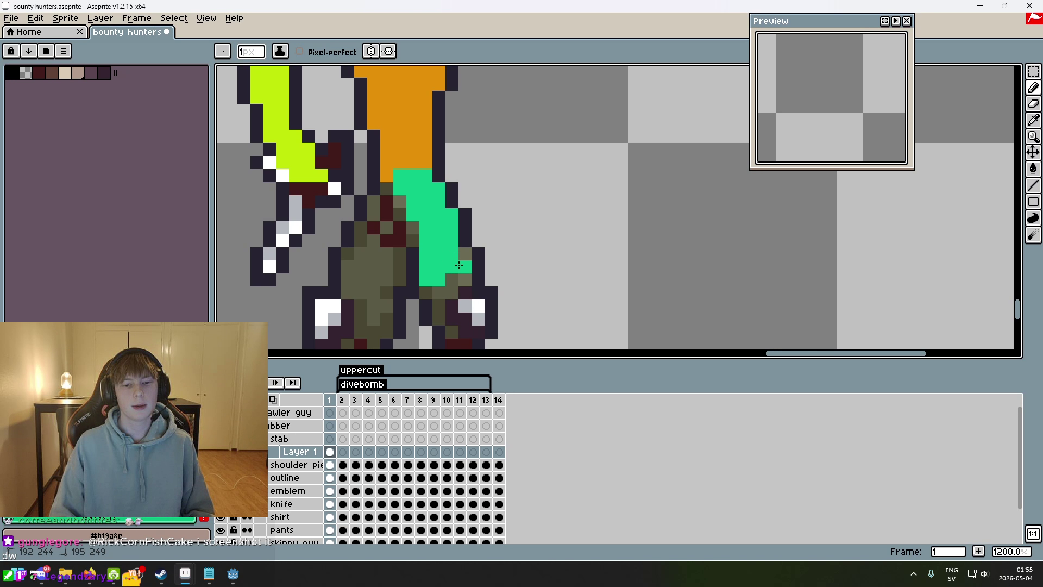
scroll(485, 253, down, 2)
scroll(485, 253, up, 5)
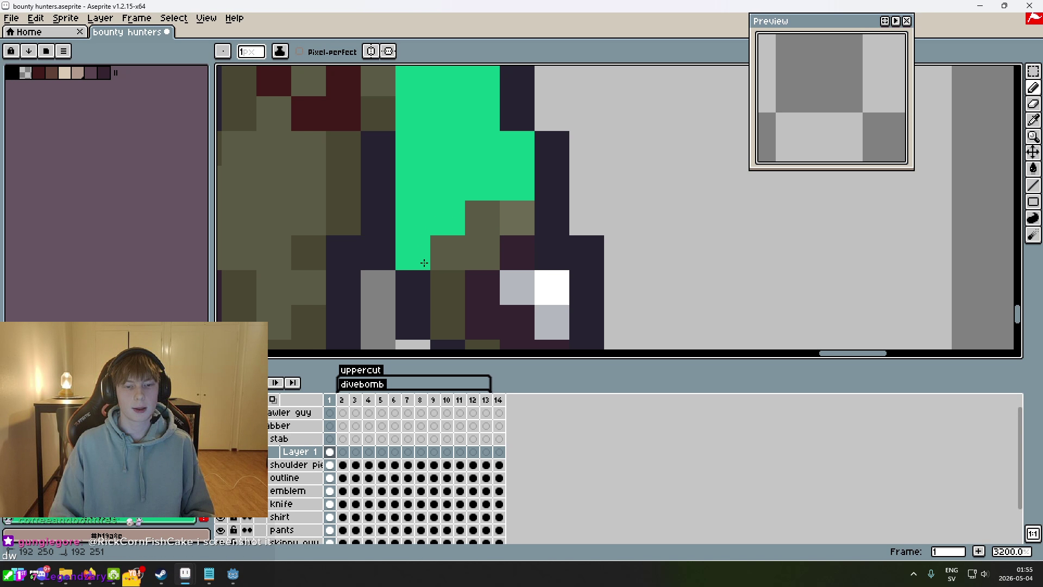
drag(479, 239, 514, 221)
scroll(513, 256, down, 1)
scroll(649, 217, down, 2)
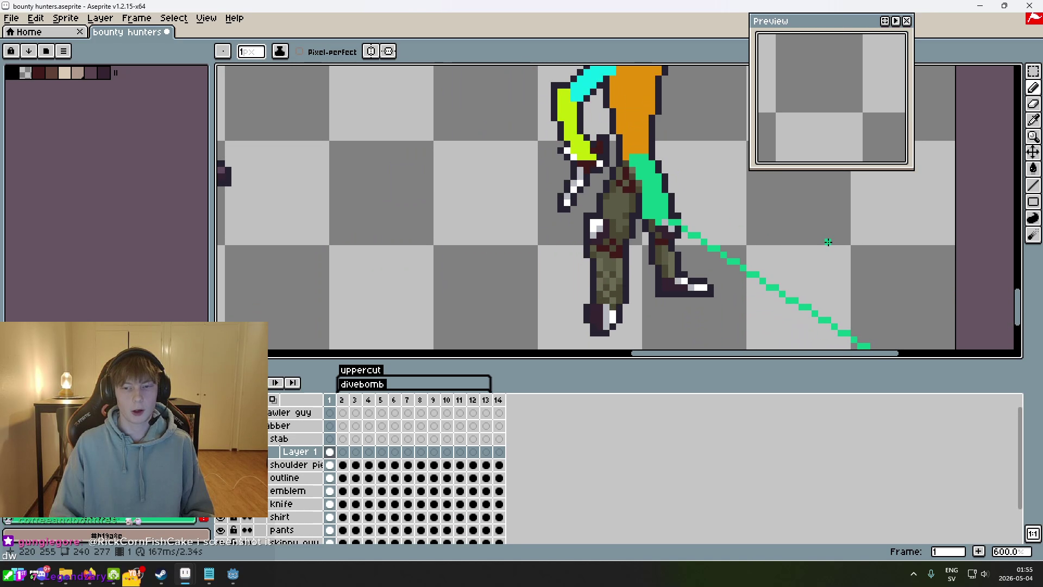
key(ctrl+z)
scroll(649, 213, up, 4)
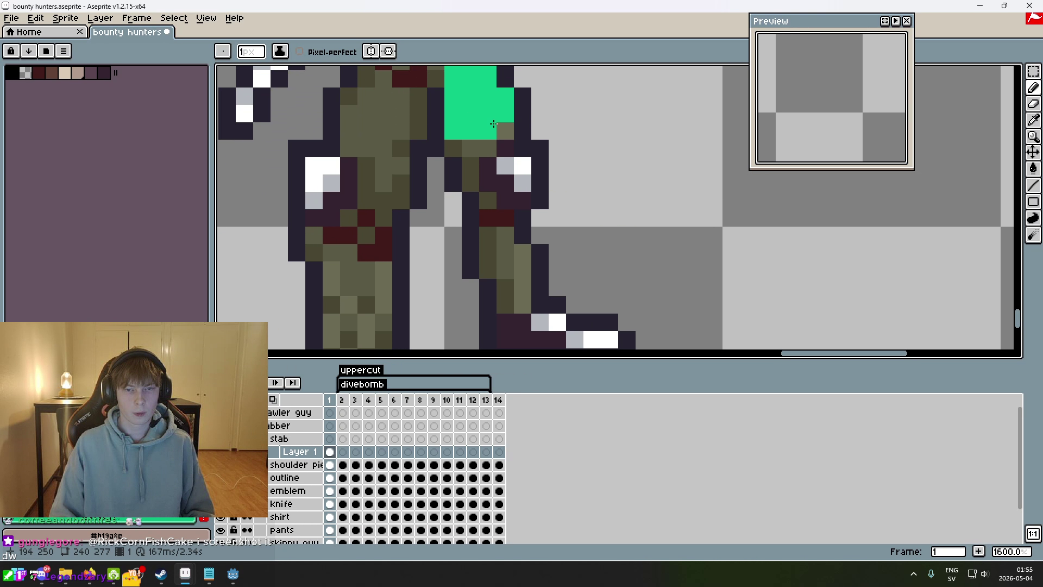
- Paint the lower leg and shin green down along the foot
mouse_move(469, 148)
mouse_down()
mouse_move(471, 182)
mouse_move(500, 167)
mouse_up()
key(e)
key(b)
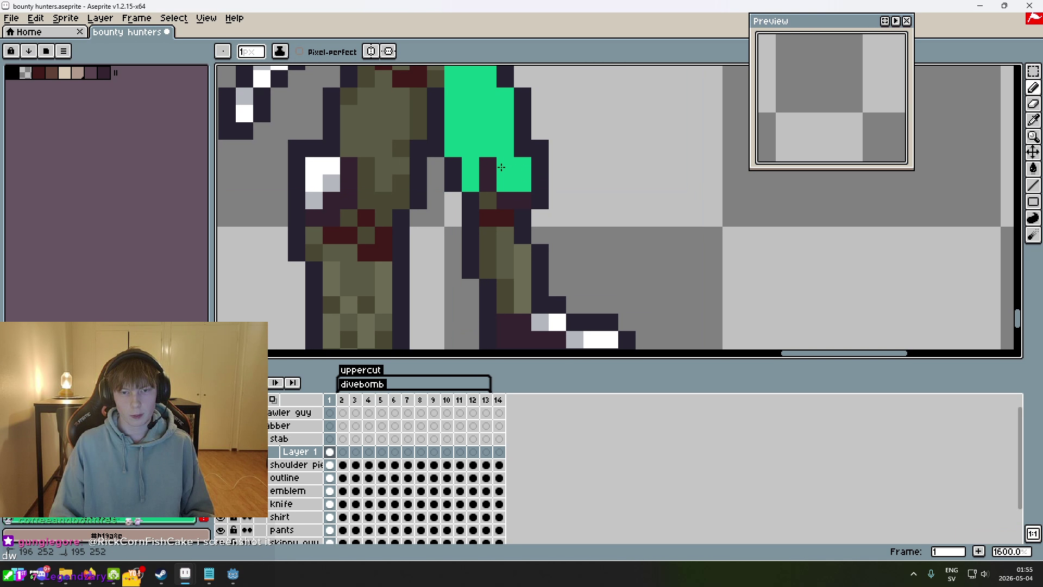
drag(489, 211, 498, 271)
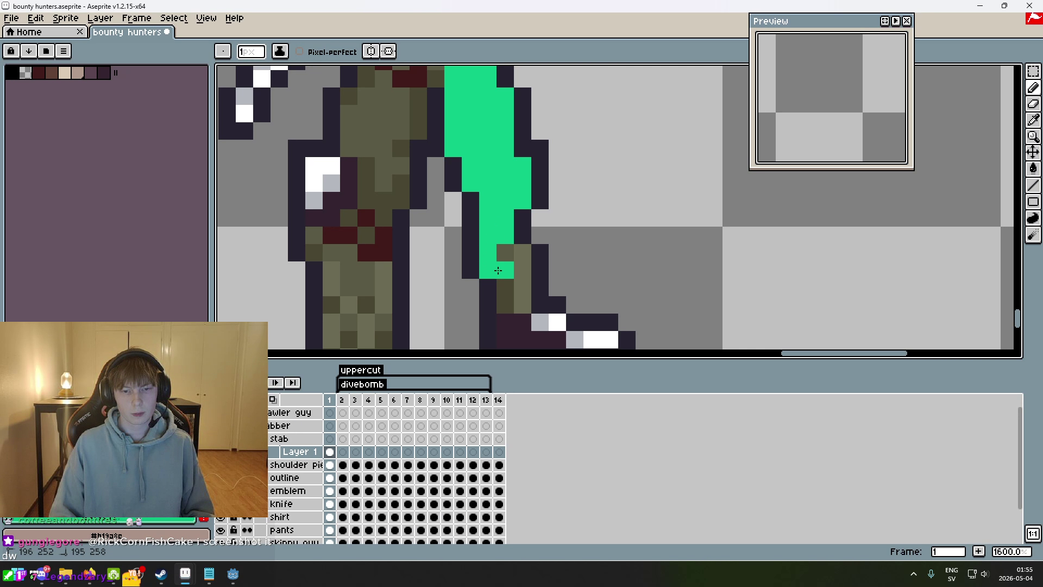
scroll(522, 265, down, 3)
scroll(516, 242, up, 3)
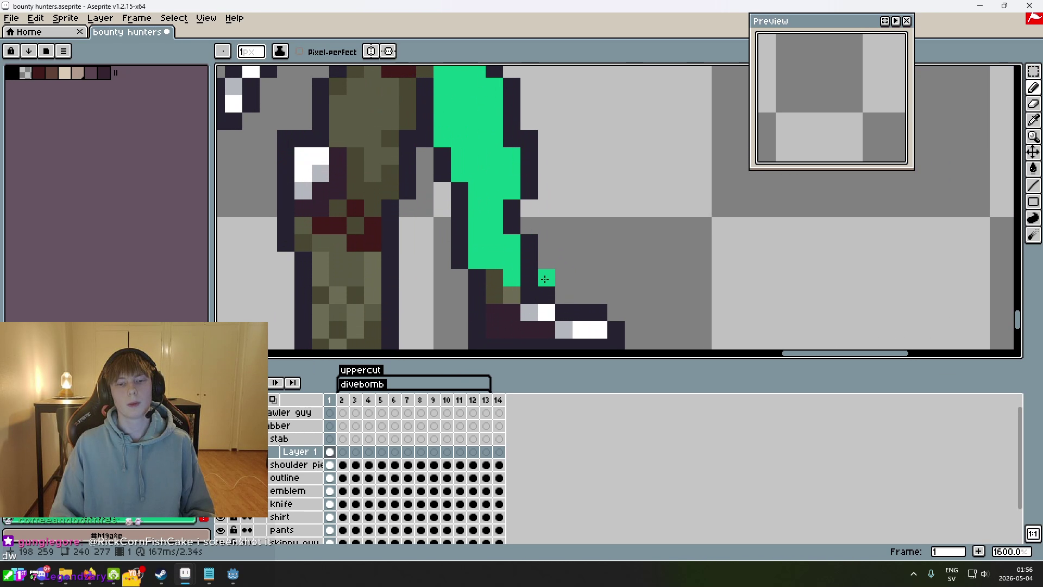
click(515, 241)
mouse_move(520, 249)
mouse_down()
mouse_move(532, 282)
mouse_move(605, 286)
mouse_up()
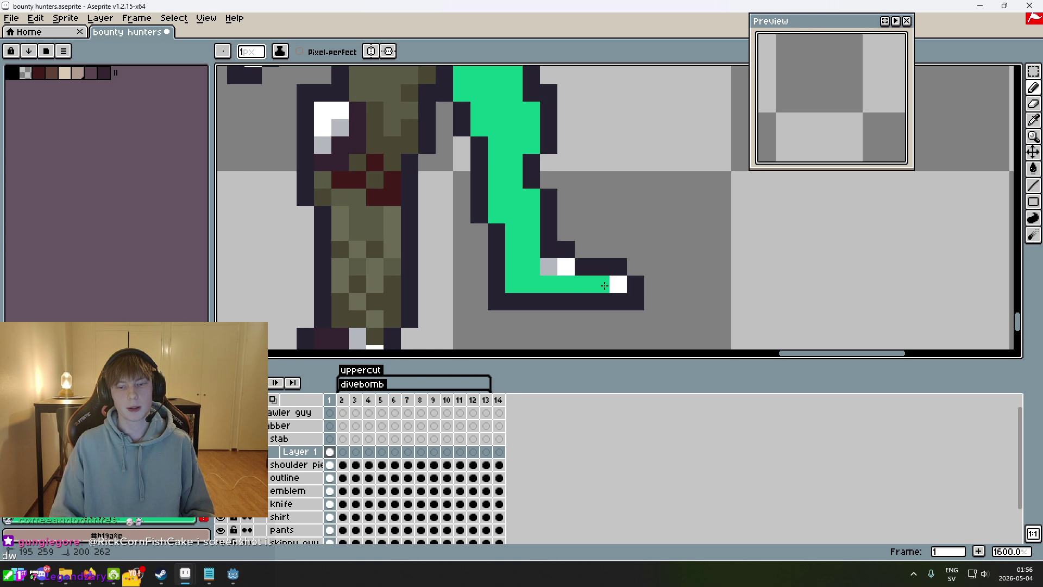
scroll(560, 270, down, 3)
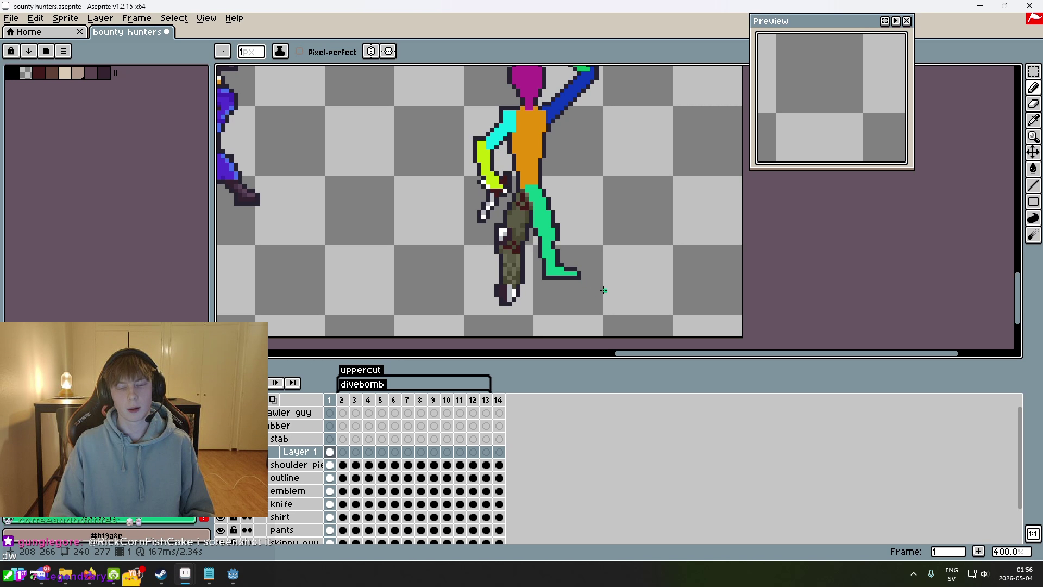
- Choose a palette colour and paint the front foot pixels purple
click(10, 72)
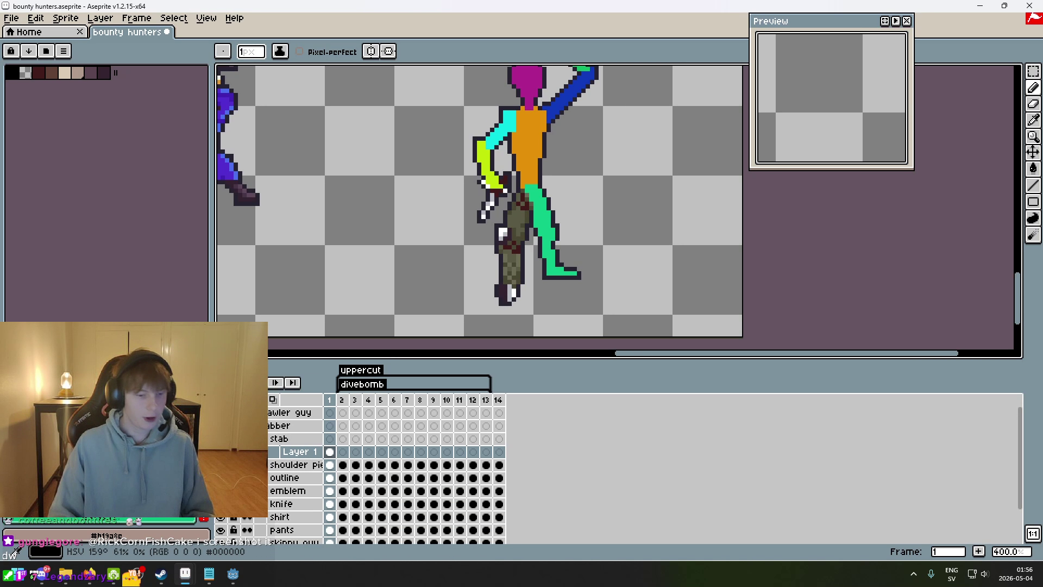
click(81, 435)
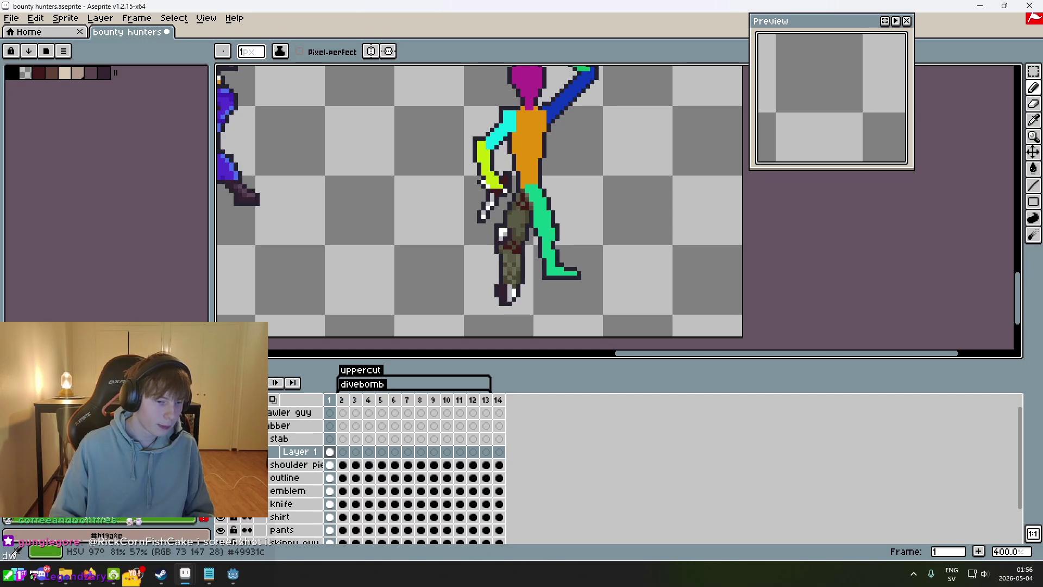
scroll(462, 324, up, 5)
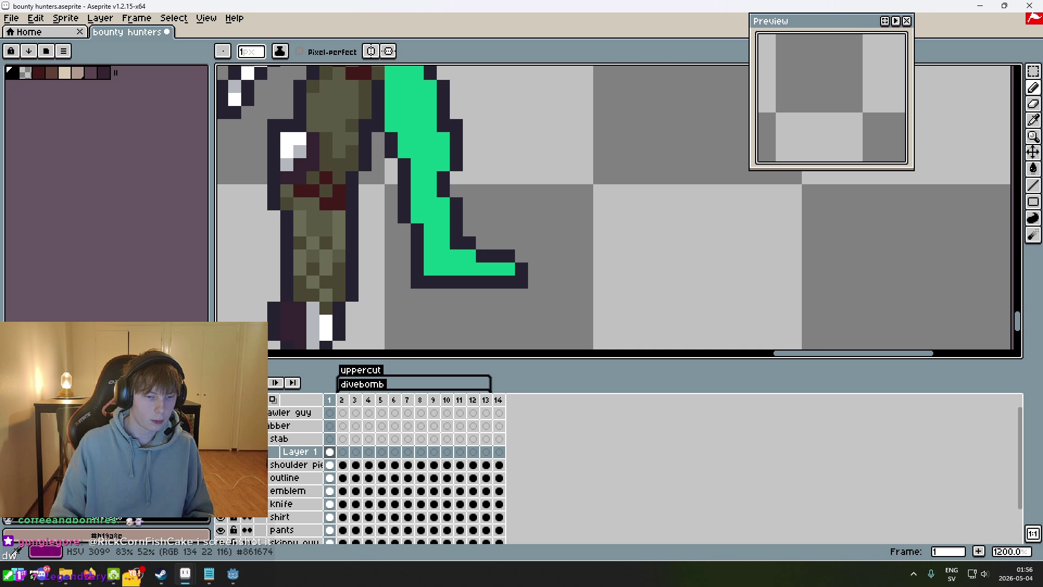
scroll(477, 226, up, 5)
mouse_move(477, 225)
mouse_down()
mouse_move(368, 235)
mouse_move(563, 256)
mouse_up()
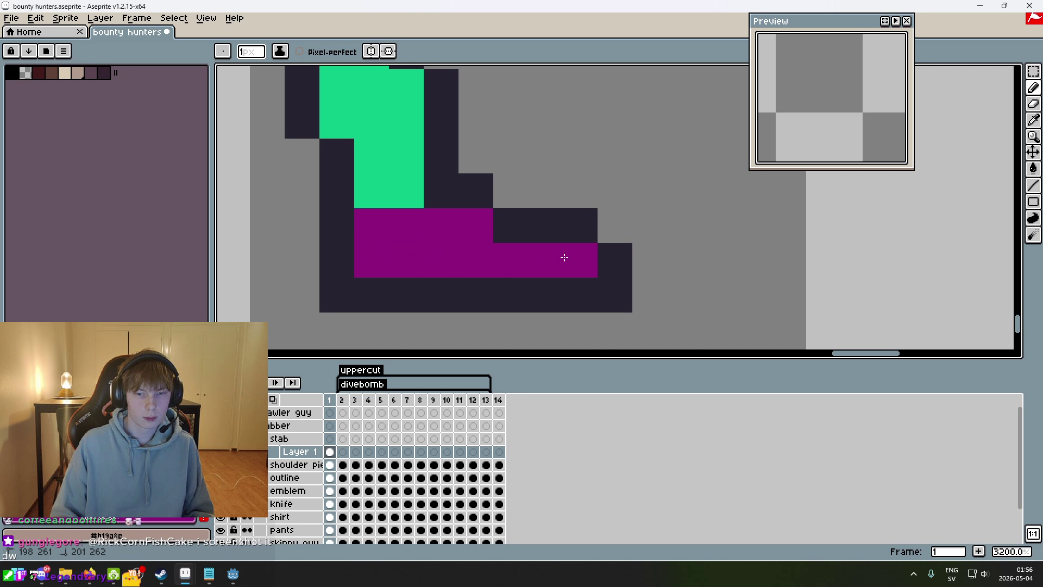
scroll(551, 249, down, 5)
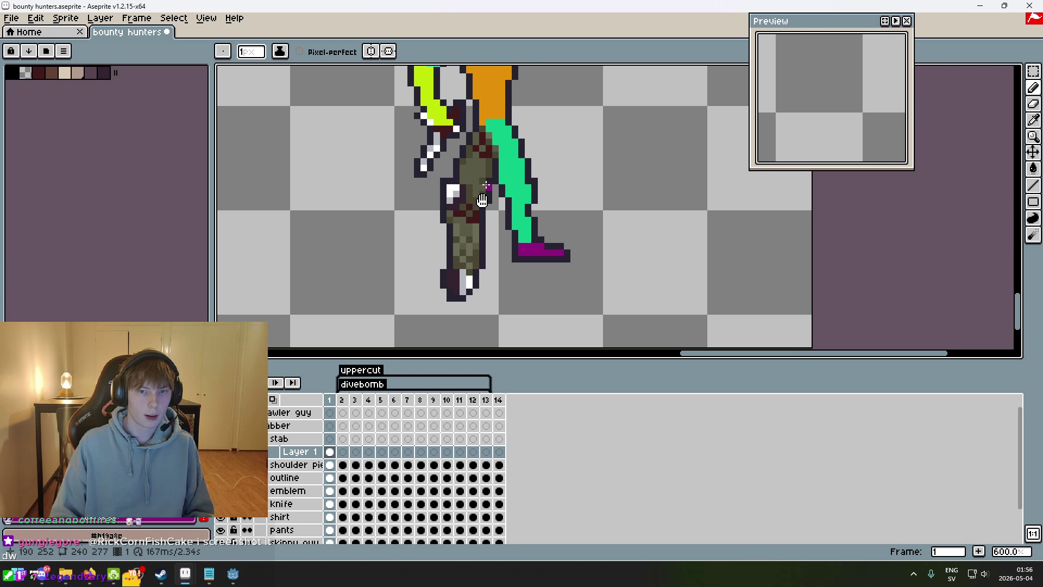
scroll(483, 200, up, 1)
scroll(473, 258, down, 1)
click(9, 70)
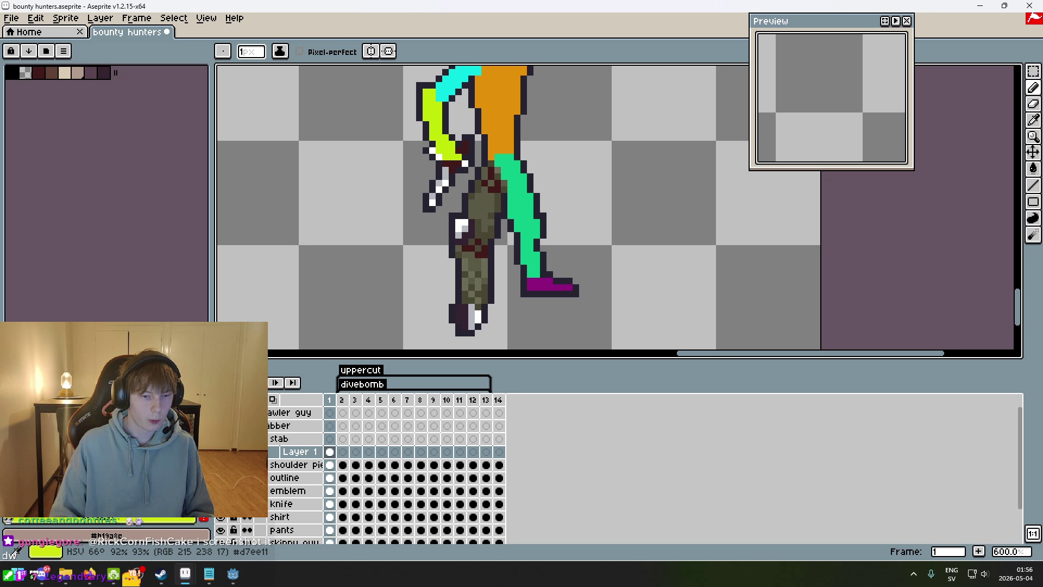
scroll(413, 249, up, 2)
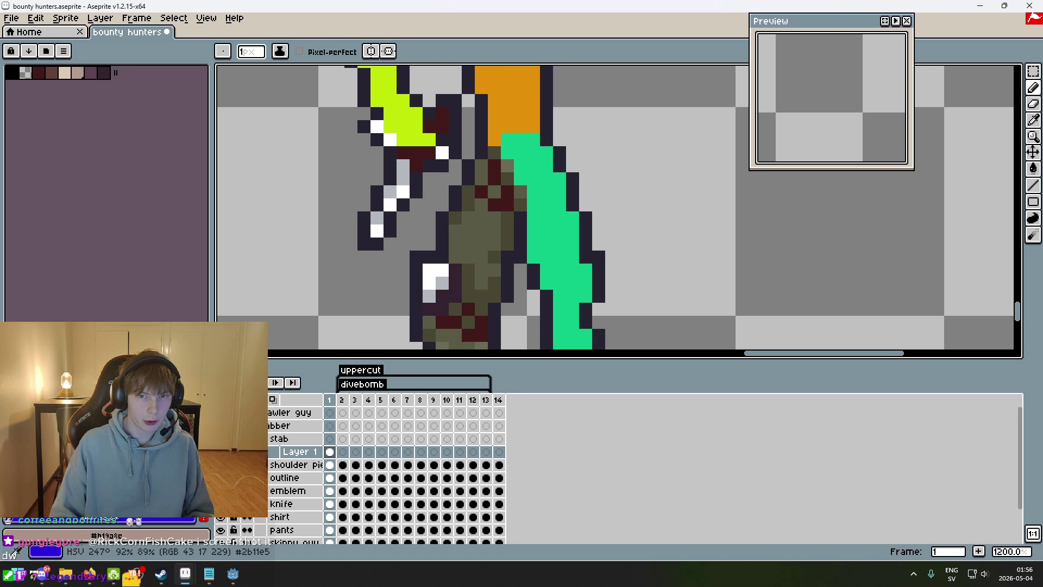
- Paint the upper back leg blue from the hip, undoing one wrong stroke
click(507, 166)
click(482, 180)
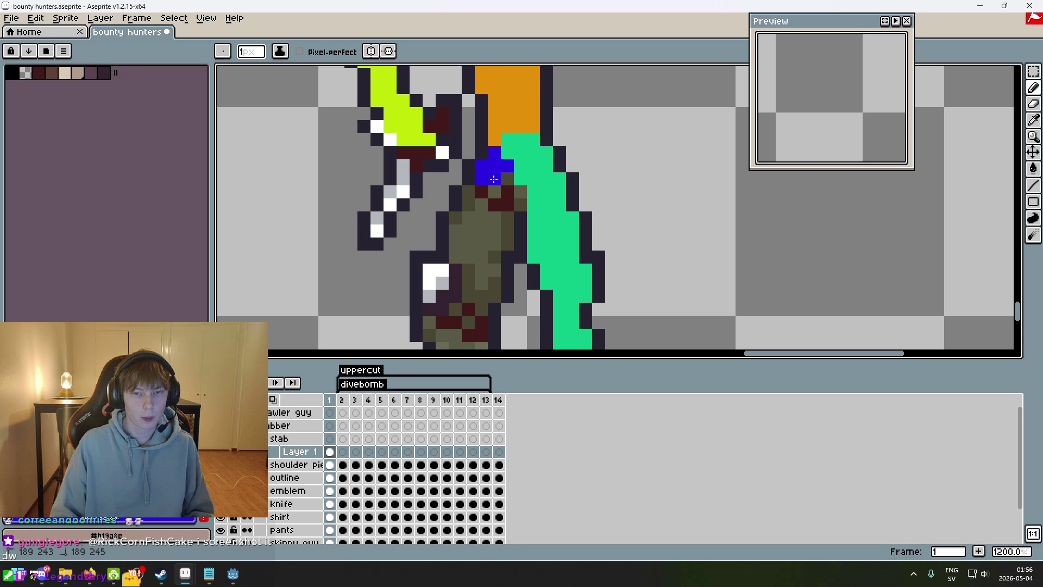
mouse_move(519, 206)
mouse_down()
mouse_move(468, 192)
mouse_move(503, 220)
mouse_move(493, 219)
mouse_move(482, 274)
mouse_up()
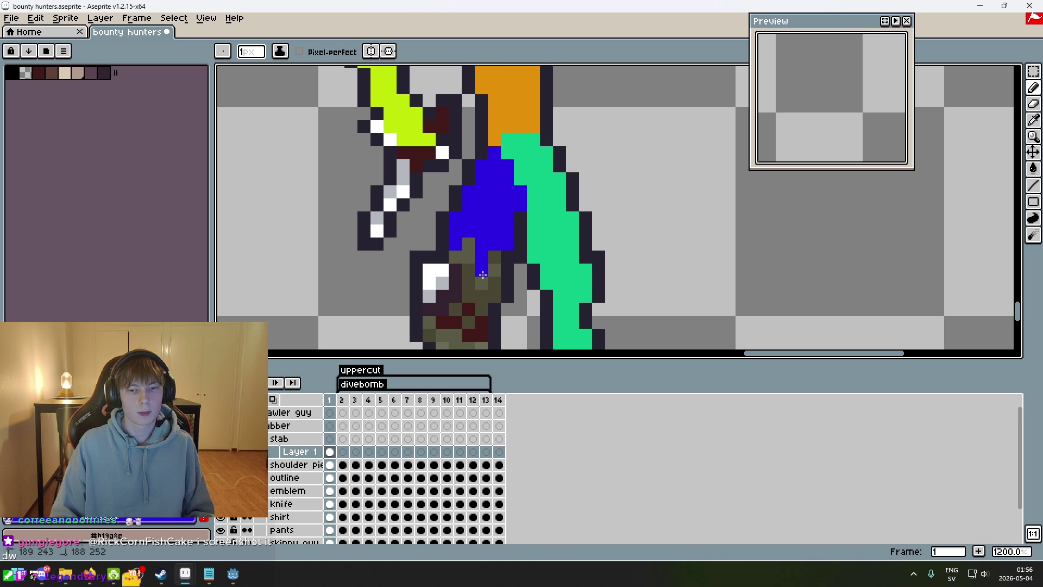
mouse_move(442, 283)
mouse_down()
mouse_move(435, 270)
mouse_move(458, 249)
mouse_up()
key(ctrl+z)
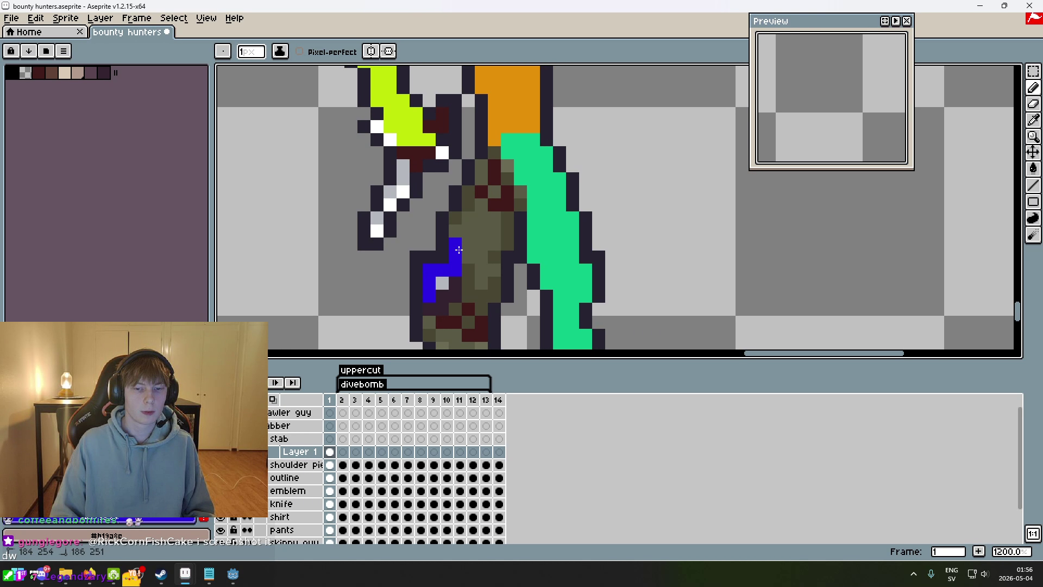
drag(472, 204, 492, 155)
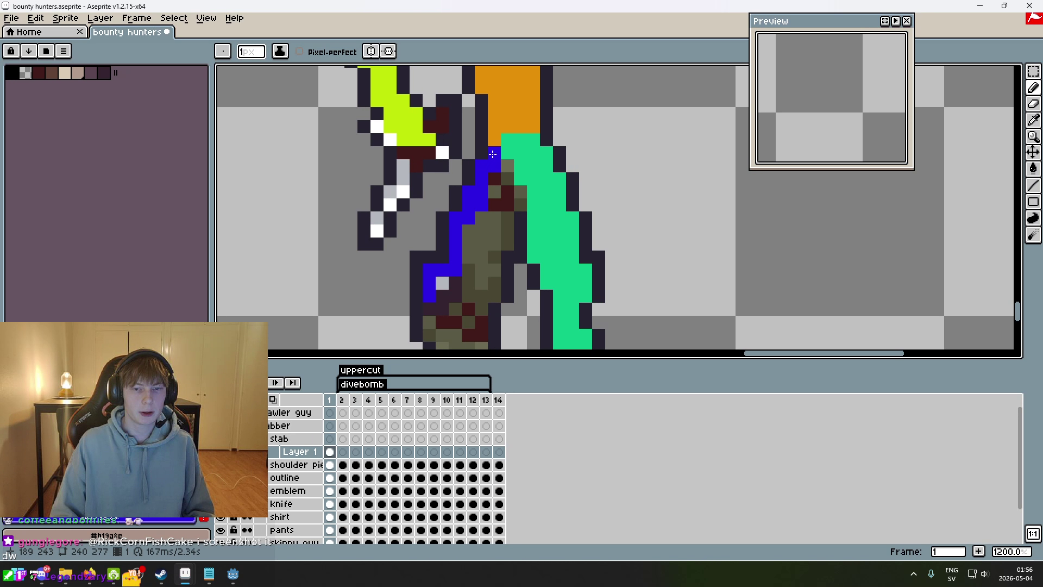
scroll(507, 182, down, 3)
scroll(489, 179, up, 6)
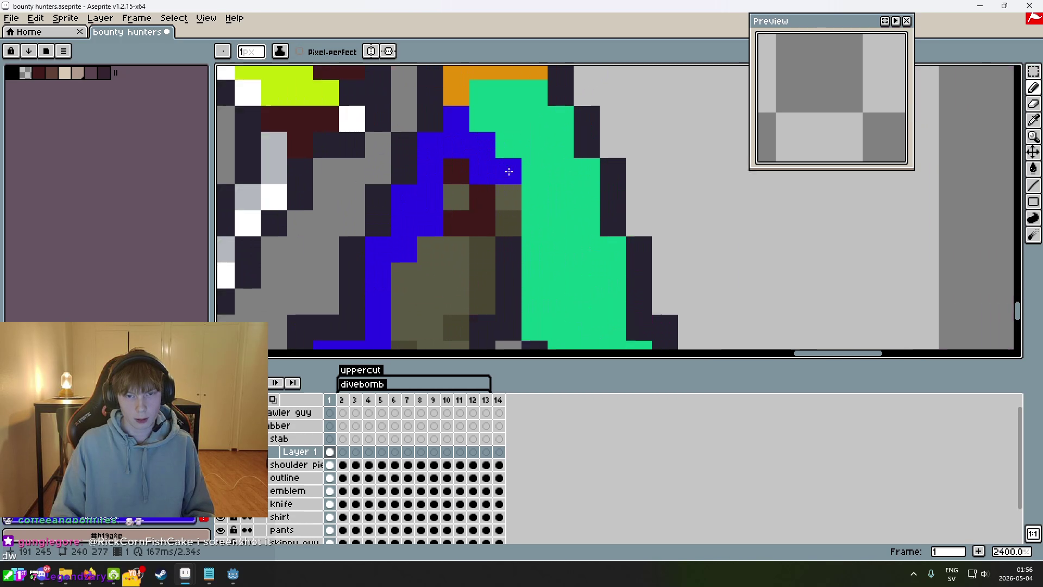
mouse_move(505, 226)
mouse_down()
mouse_move(516, 112)
mouse_move(540, 140)
mouse_move(498, 111)
mouse_move(510, 147)
mouse_move(473, 119)
mouse_move(494, 199)
mouse_move(466, 249)
mouse_move(408, 233)
mouse_up()
scroll(478, 138, down, 3)
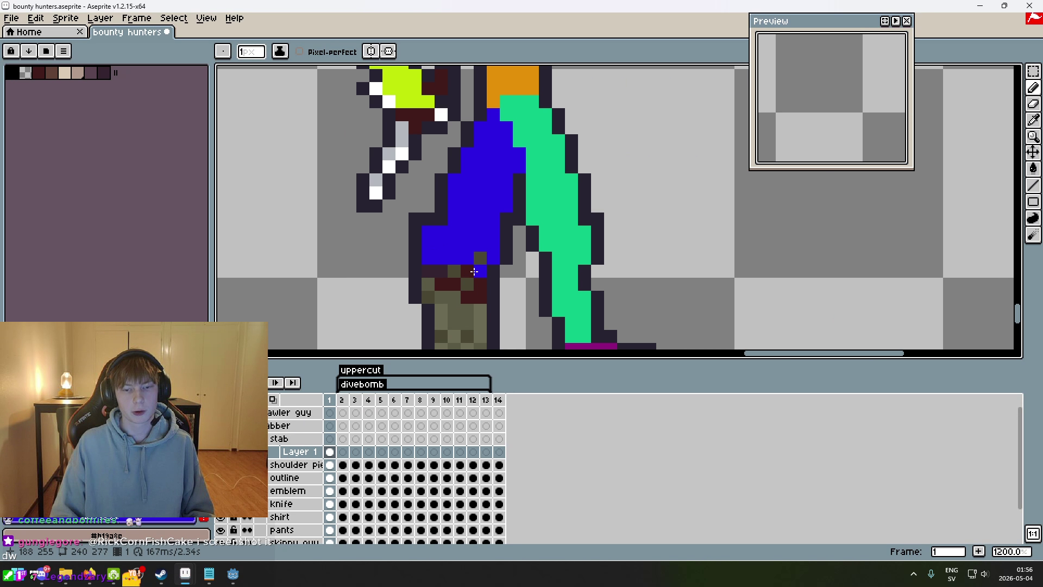
drag(479, 269, 446, 259)
scroll(482, 278, down, 2)
scroll(489, 296, up, 2)
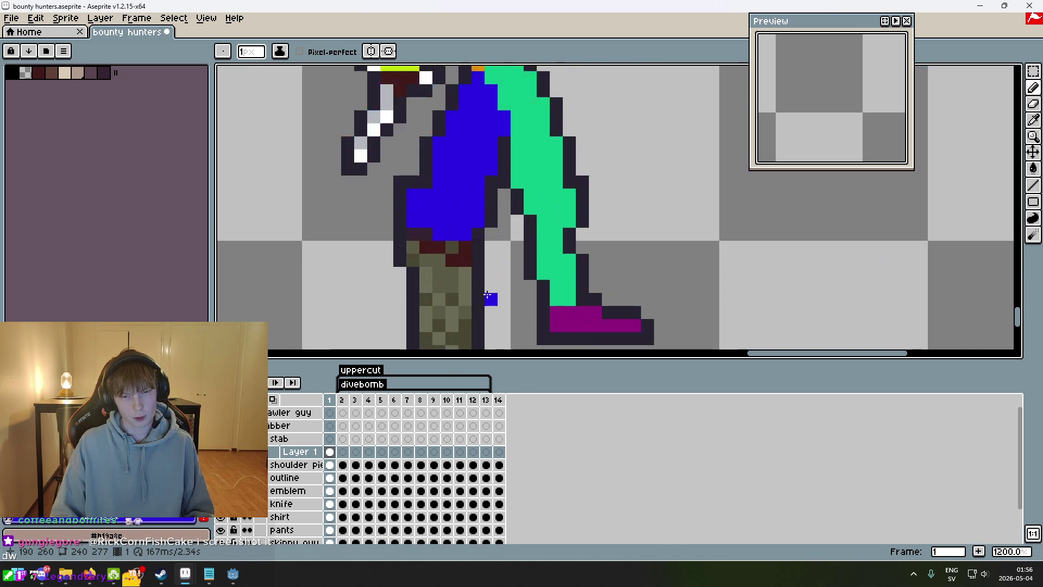
scroll(284, 310, down, 3)
- Paint the lower back leg blue down to the boot
click(364, 144)
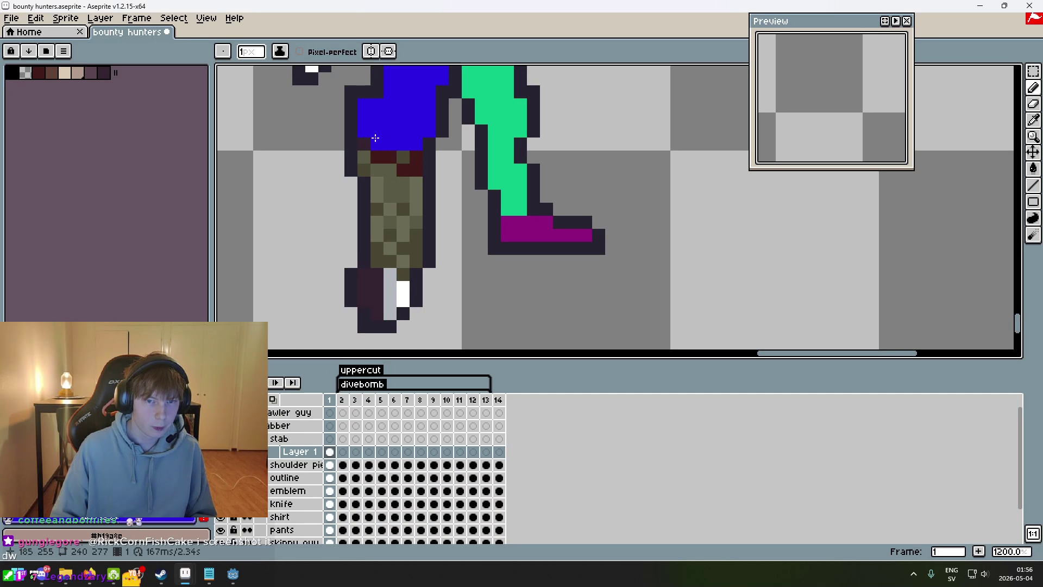
click(376, 170)
click(398, 192)
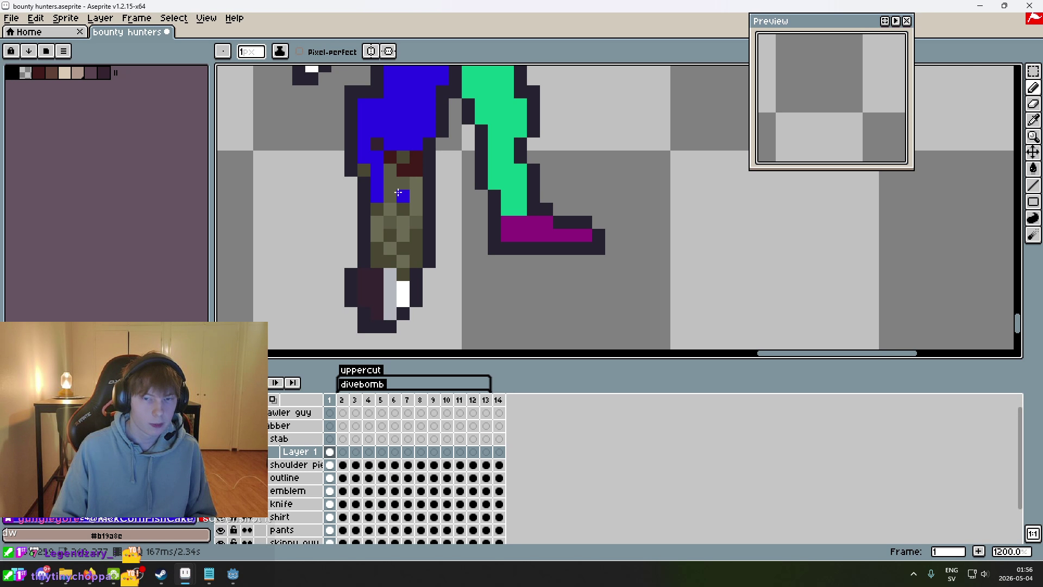
mouse_move(390, 156)
mouse_down()
mouse_move(407, 175)
mouse_move(415, 239)
mouse_move(397, 229)
mouse_move(391, 243)
mouse_up()
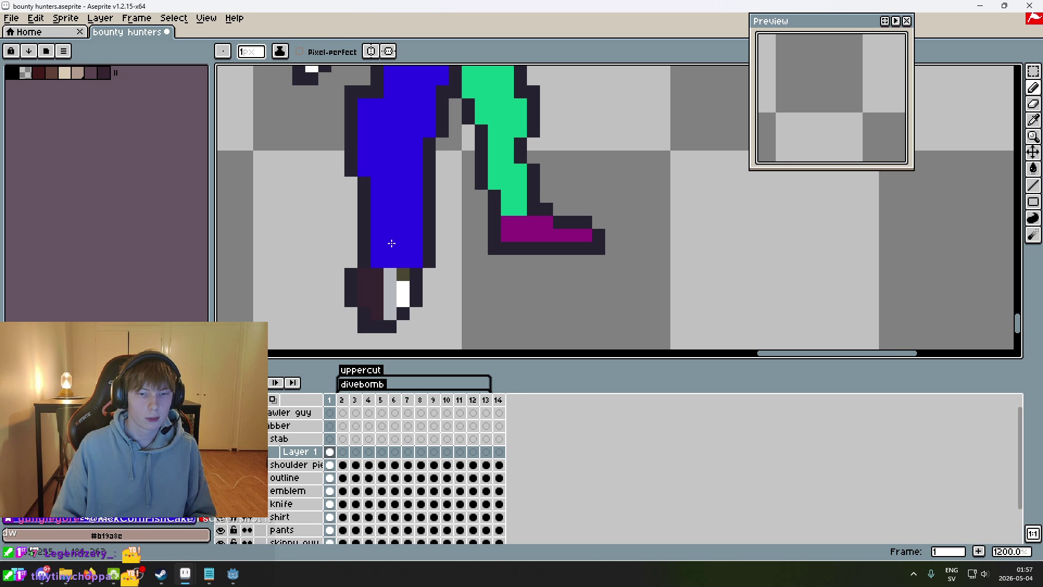
- Colour the back foot red
scroll(406, 270, down, 5)
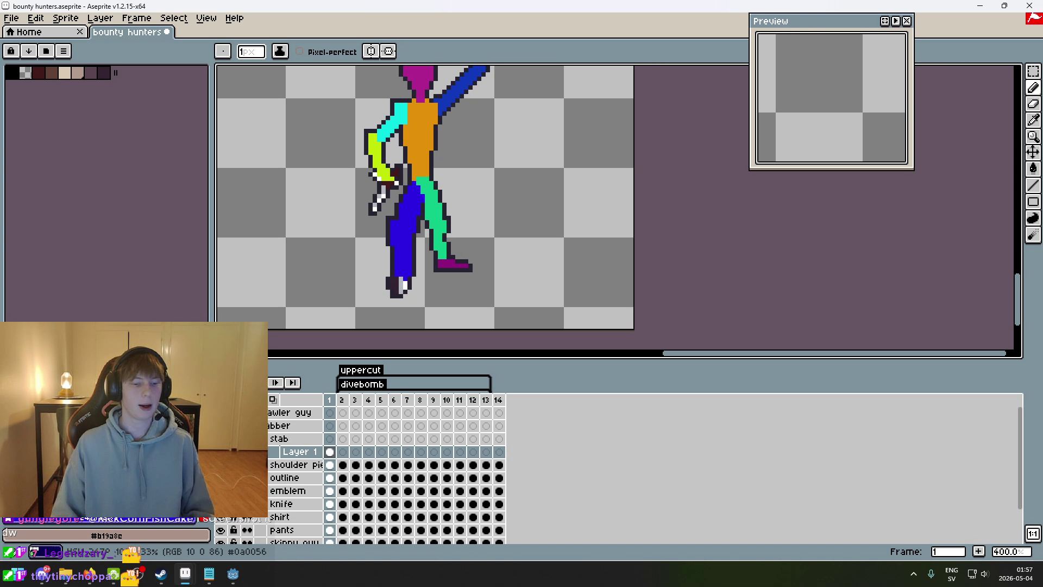
scroll(424, 264, up, 2)
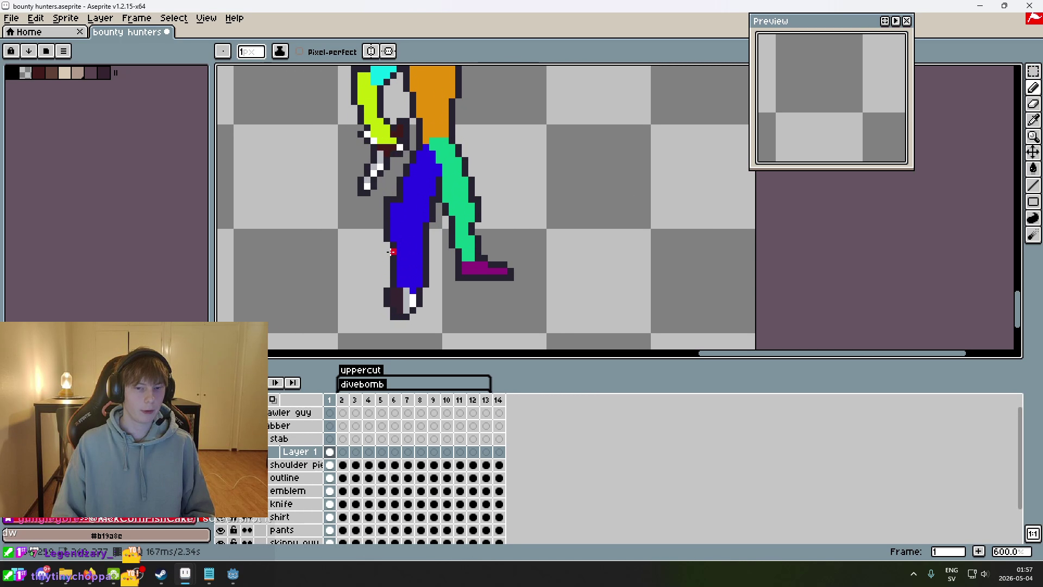
mouse_move(422, 248)
mouse_down()
mouse_move(375, 223)
mouse_move(391, 271)
mouse_move(426, 260)
mouse_up()
scroll(426, 260, down, 6)
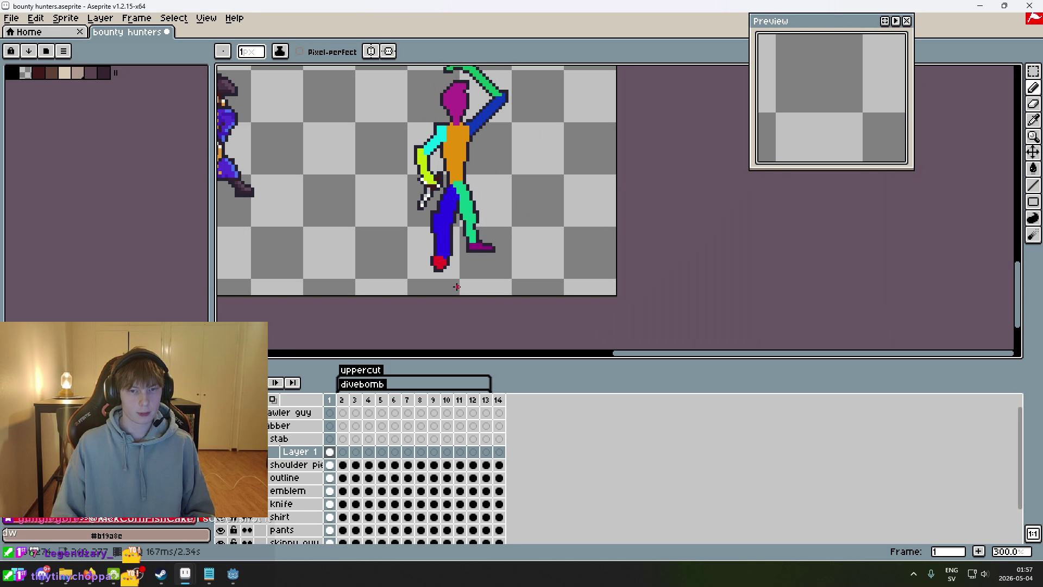
scroll(426, 201, up, 5)
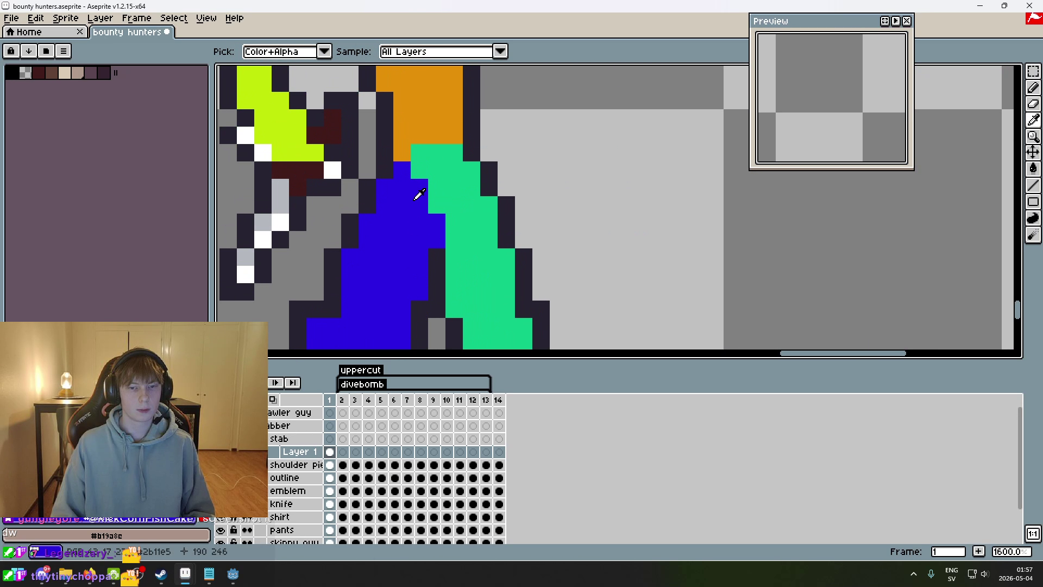
scroll(435, 189, down, 5)
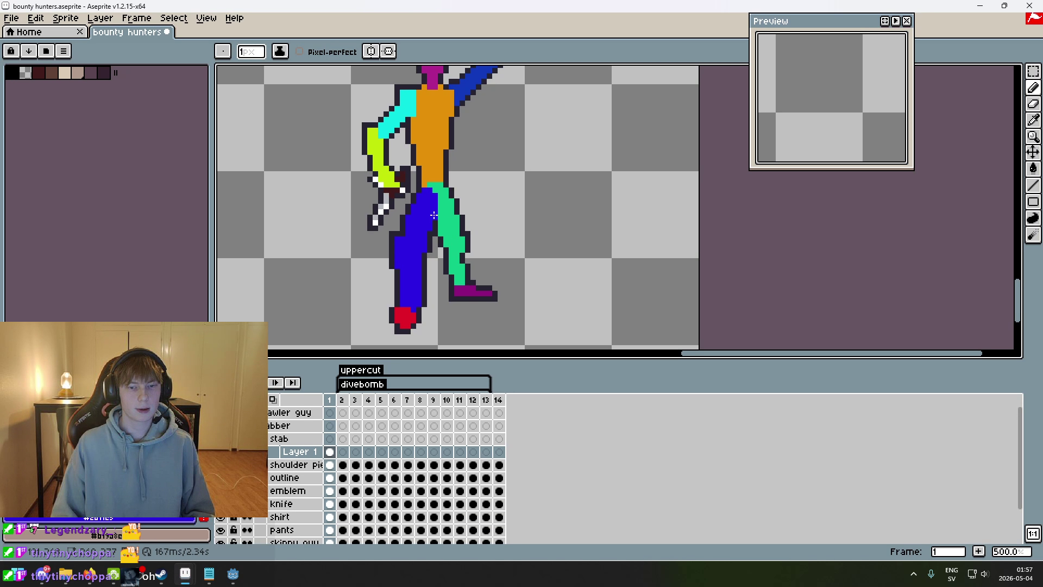
scroll(452, 173, up, 5)
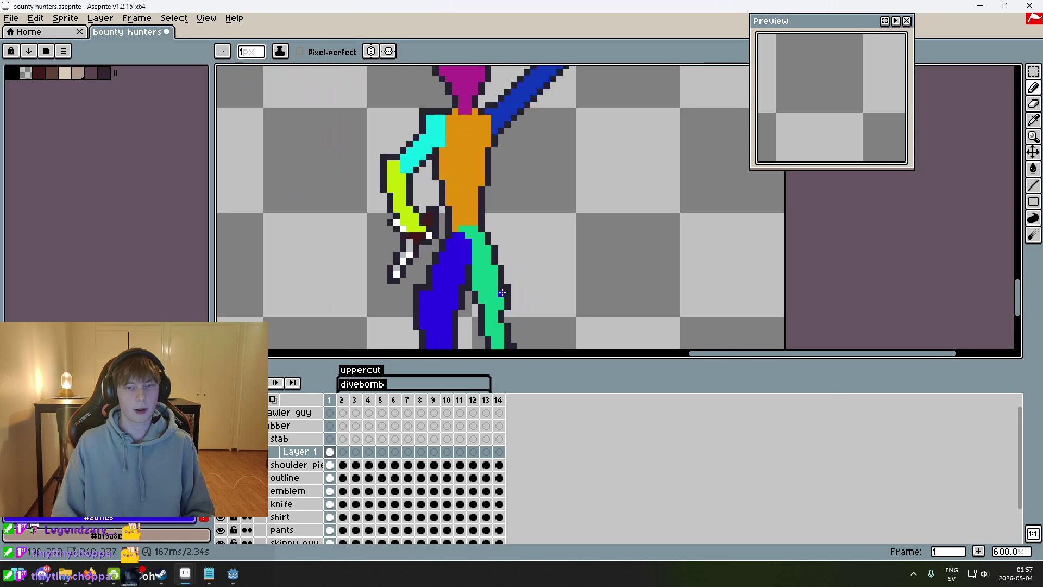
scroll(543, 171, down, 6)
- Fill the outline gap on the raised arm with a green pixel
mouse_move(604, 173)
mouse_down()
mouse_move(524, 256)
mouse_move(531, 223)
mouse_up()
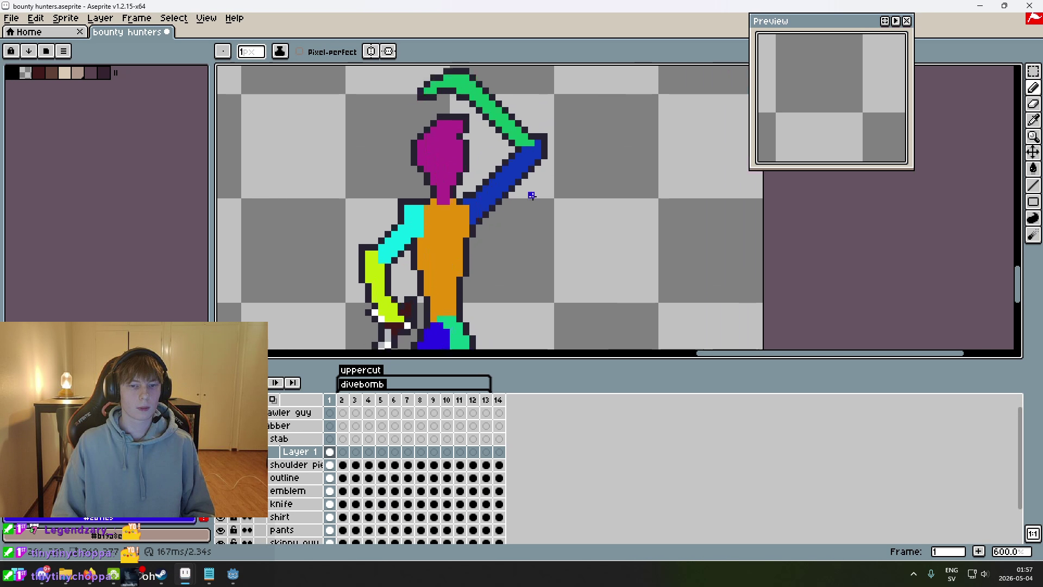
scroll(543, 196, up, 5)
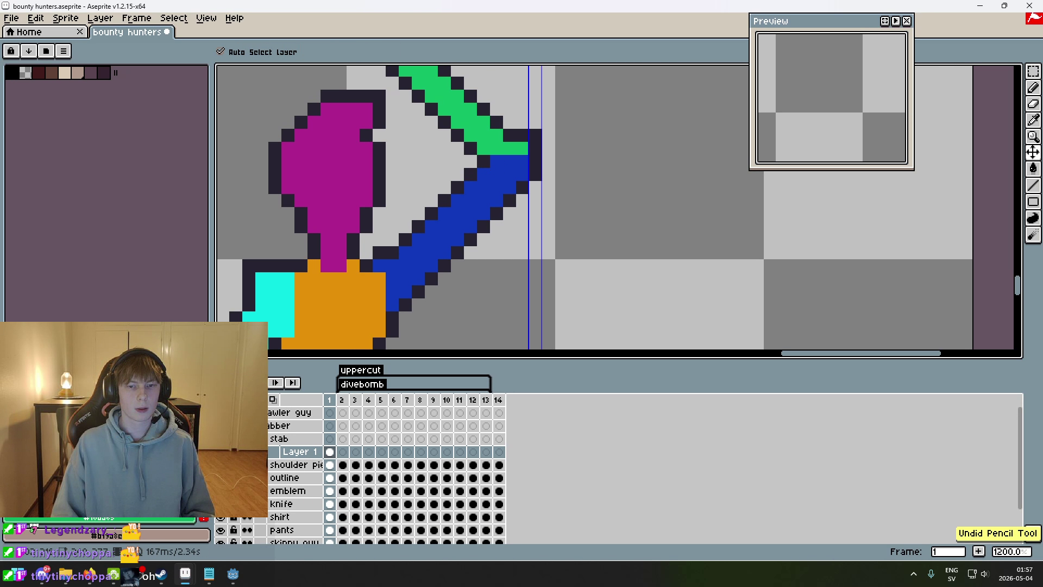
click(498, 162)
scroll(499, 161, down, 5)
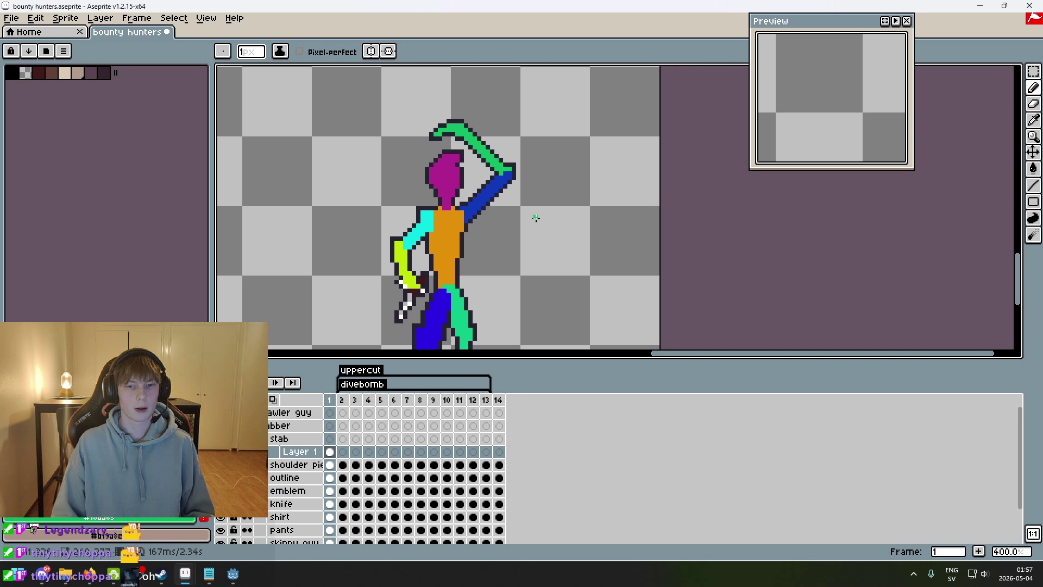
scroll(533, 212, down, 2)
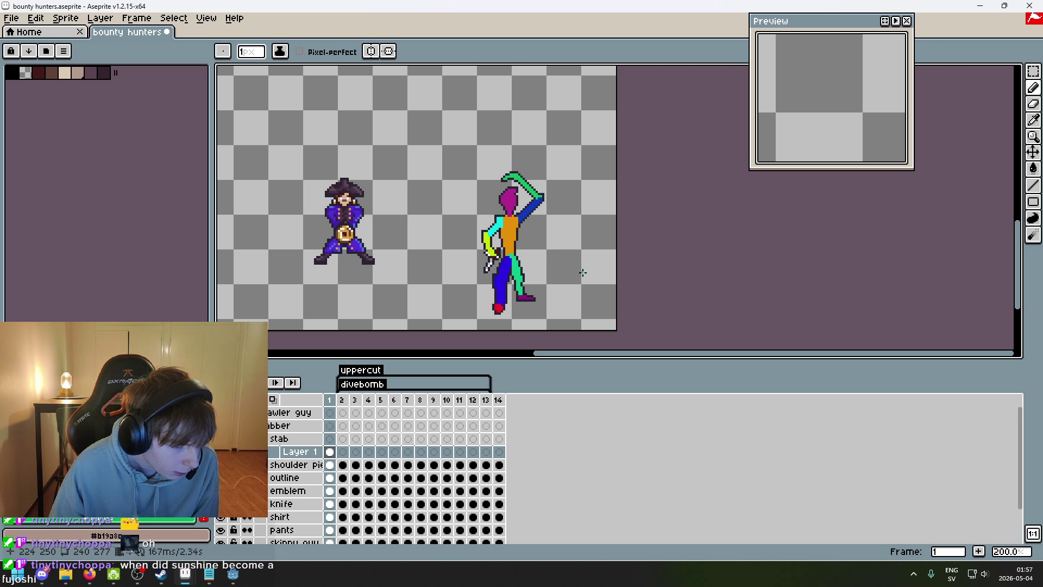
scroll(582, 277, up, 1)
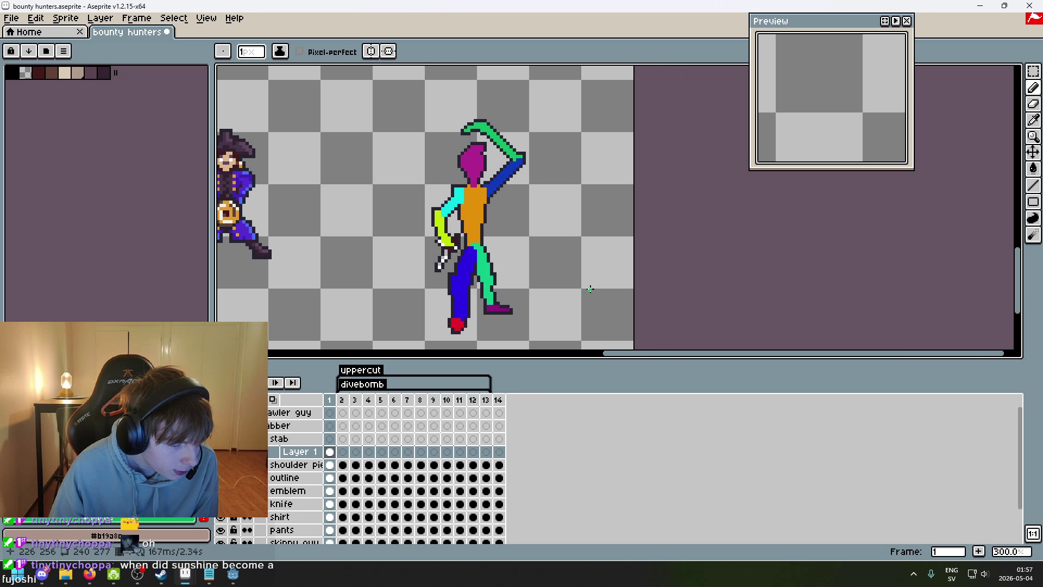
scroll(585, 288, up, 1)
drag(586, 288, 516, 311)
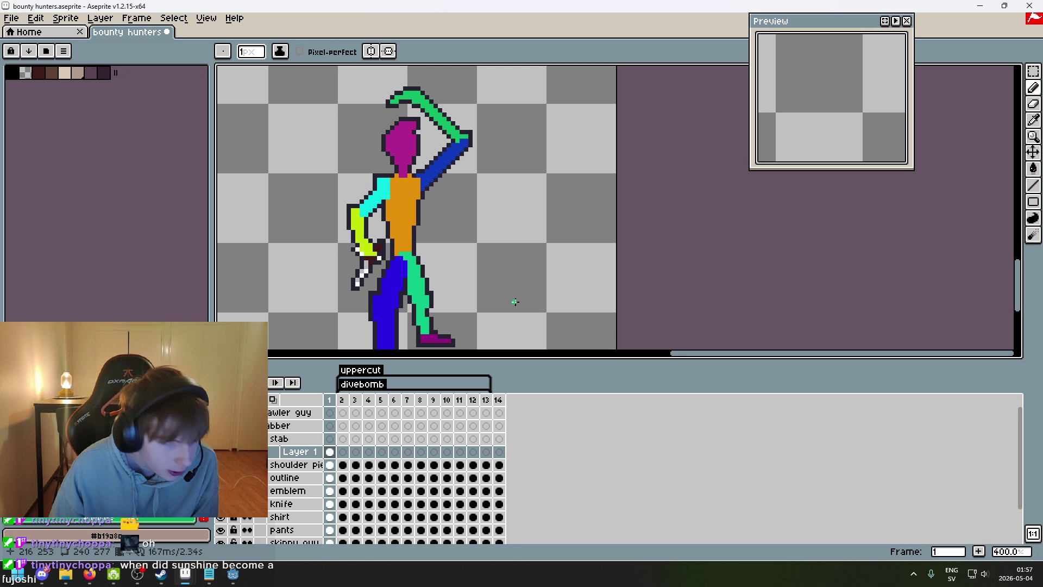
scroll(512, 303, up, 1)
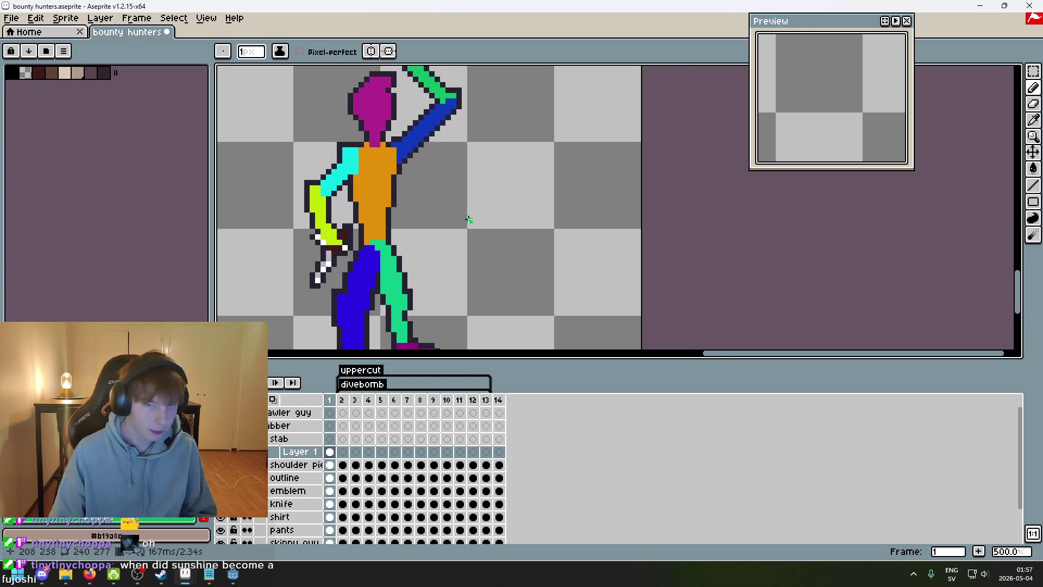
scroll(465, 221, down, 1)
drag(459, 216, 497, 283)
scroll(496, 283, down, 2)
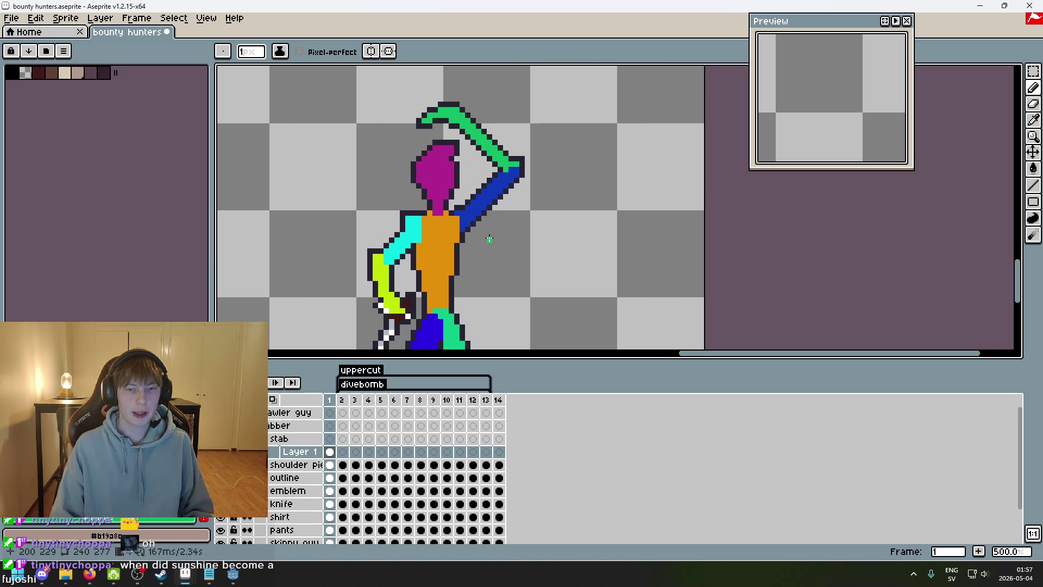
scroll(489, 282, up, 2)
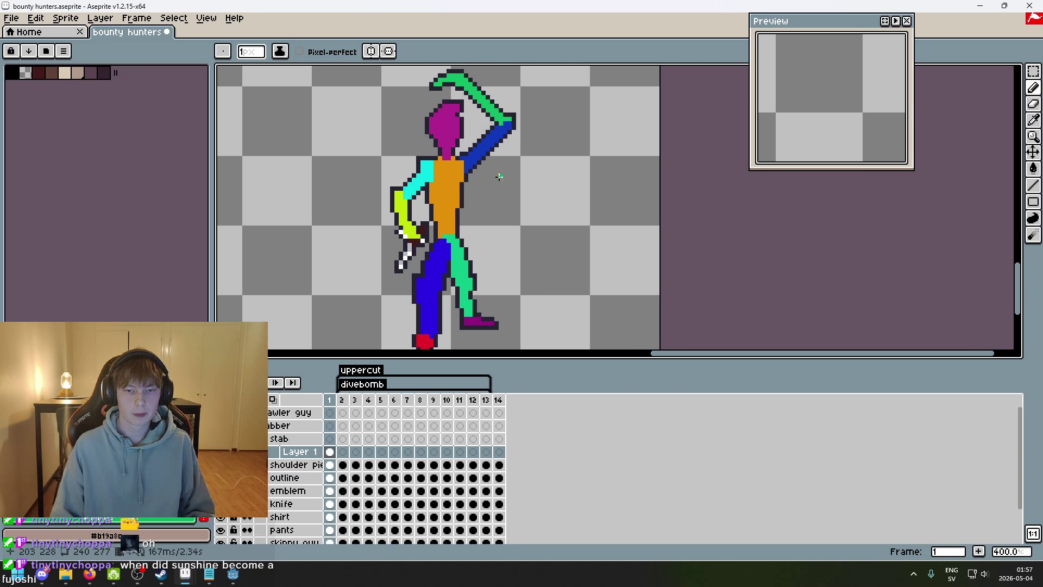
scroll(439, 280, down, 1)
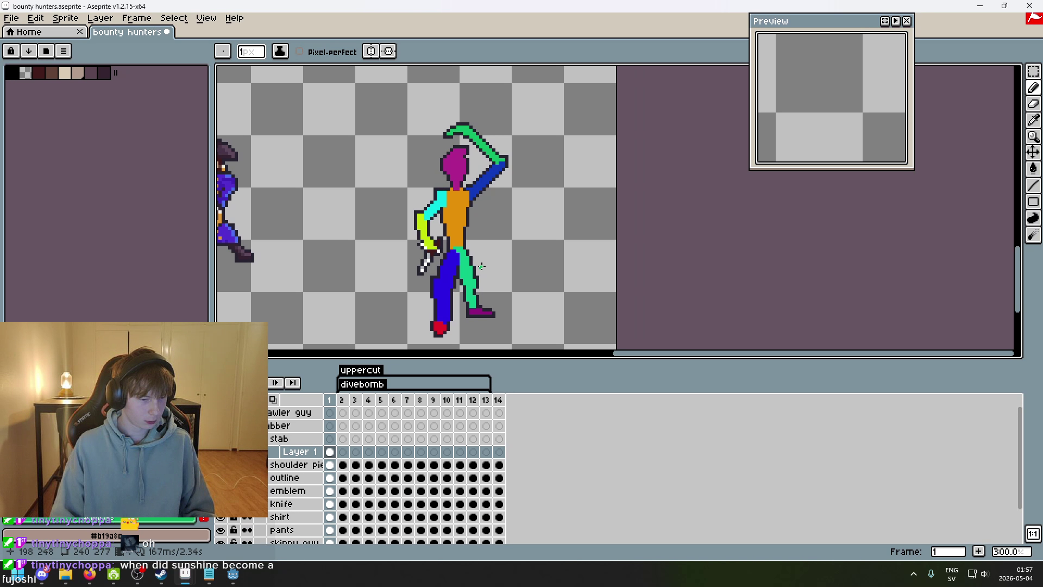
scroll(481, 266, up, 1)
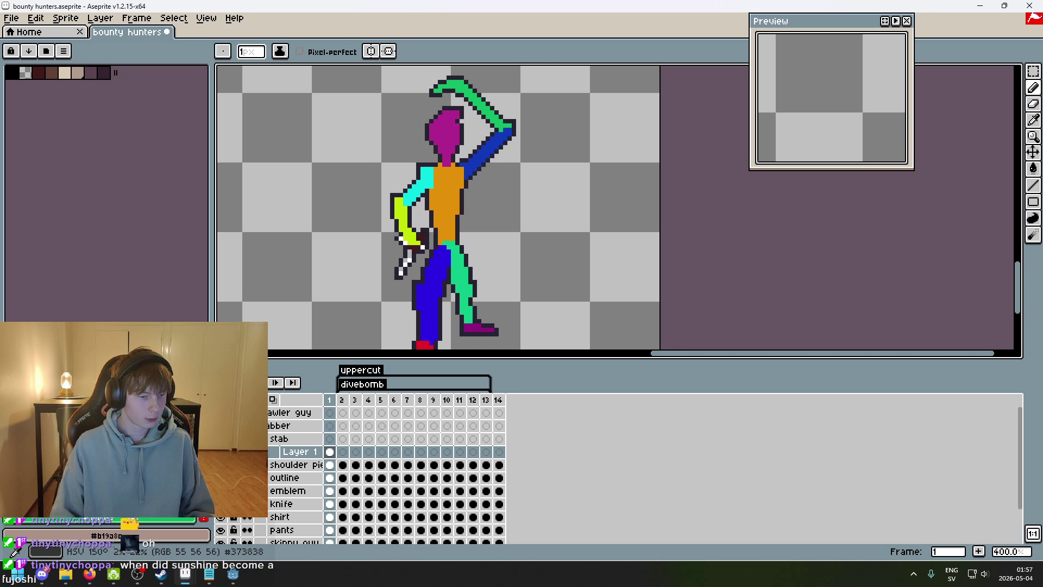
mouse_move(461, 255)
mouse_down()
mouse_move(490, 283)
mouse_move(481, 254)
mouse_up()
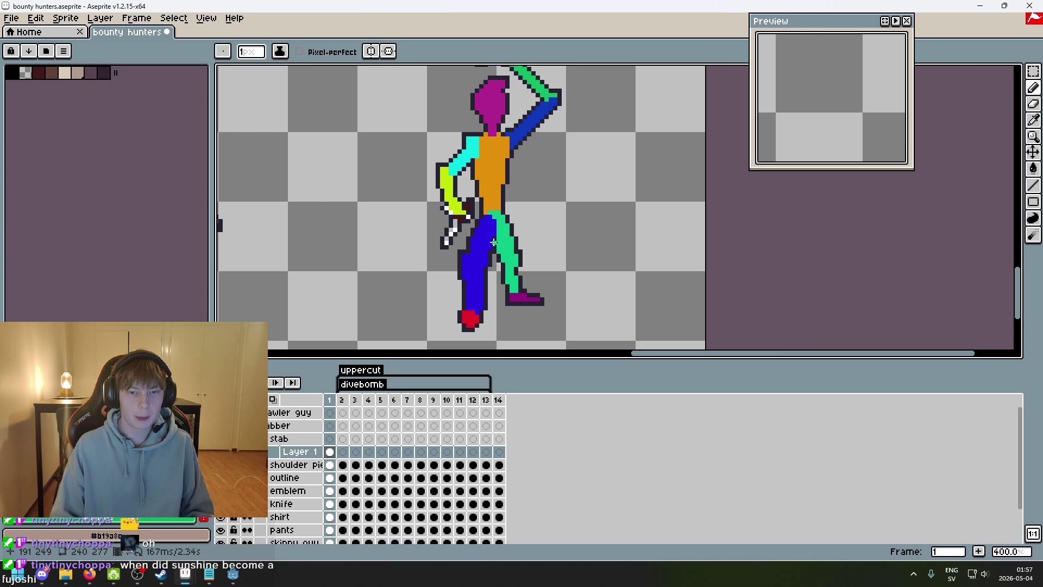
scroll(470, 195, down, 1)
scroll(462, 195, up, 1)
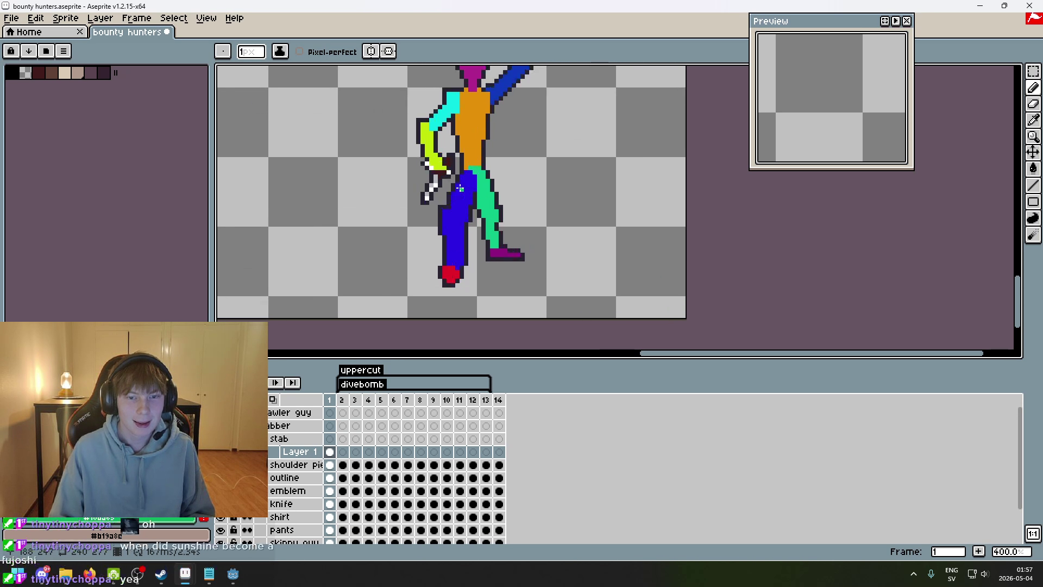
drag(457, 186, 443, 216)
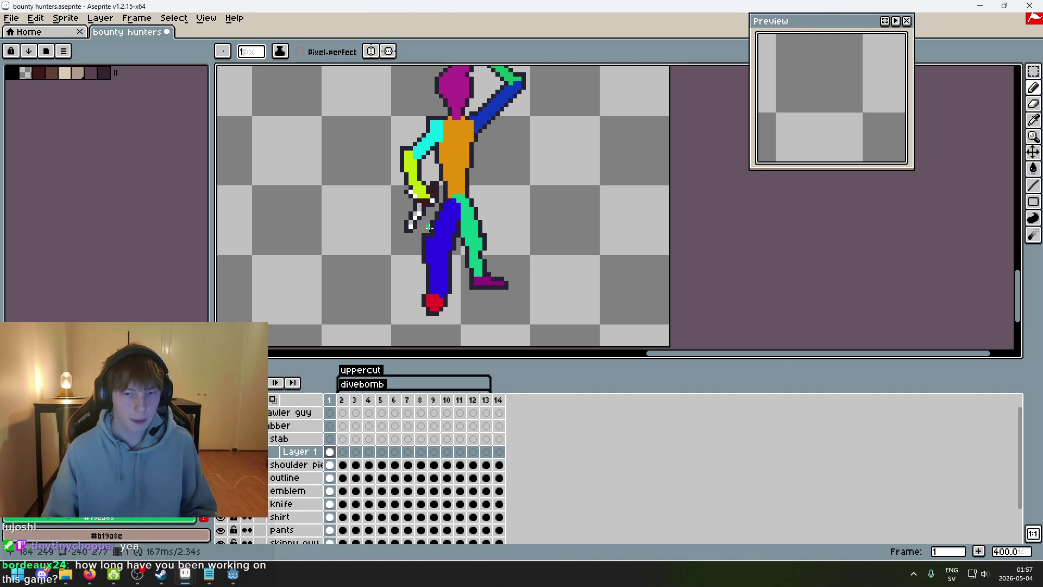
drag(526, 207, 514, 282)
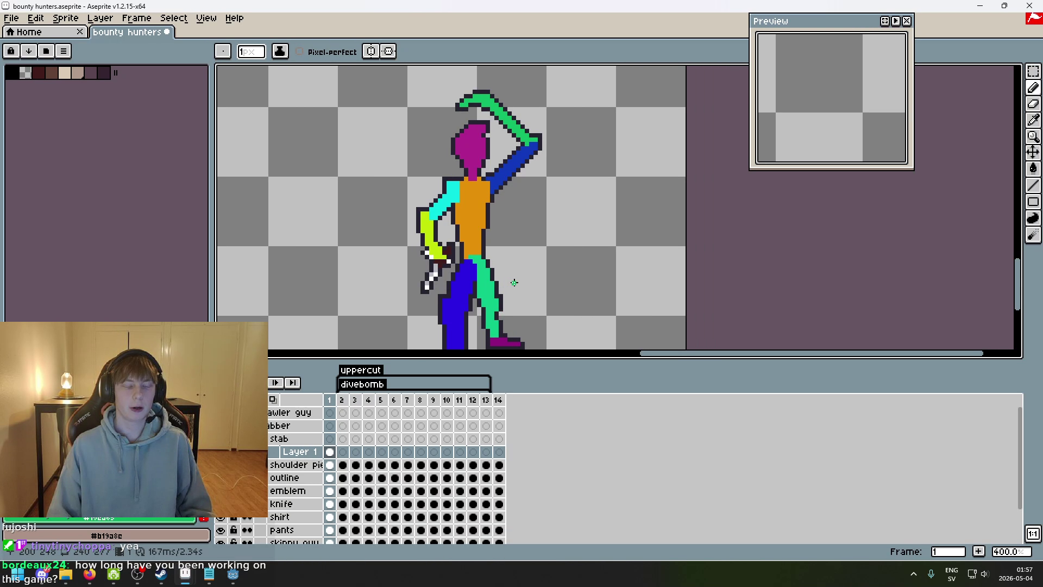
scroll(515, 282, up, 1)
key(Return)
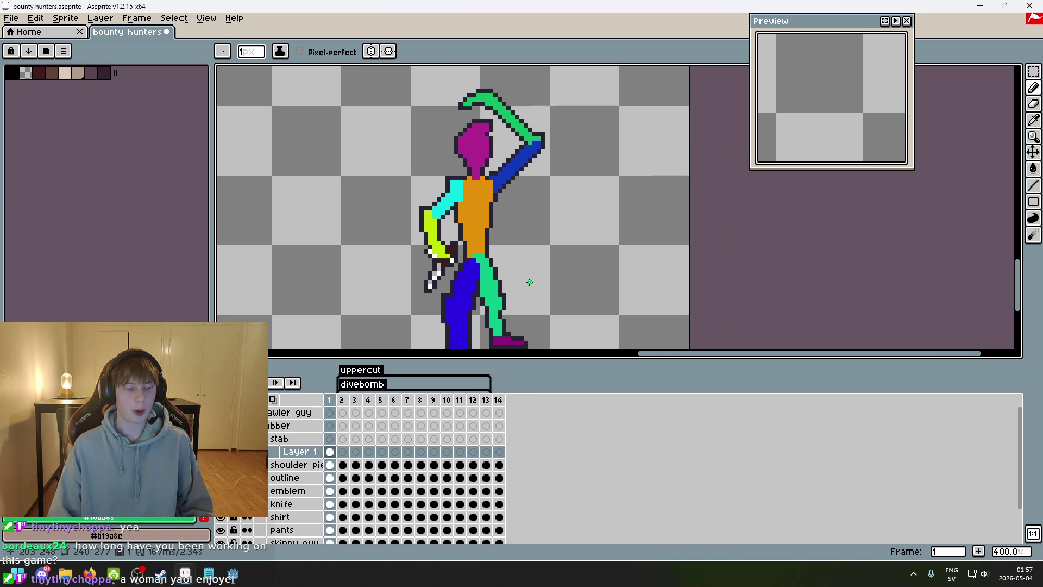
key(Return)
scroll(526, 272, down, 2)
drag(517, 264, 553, 216)
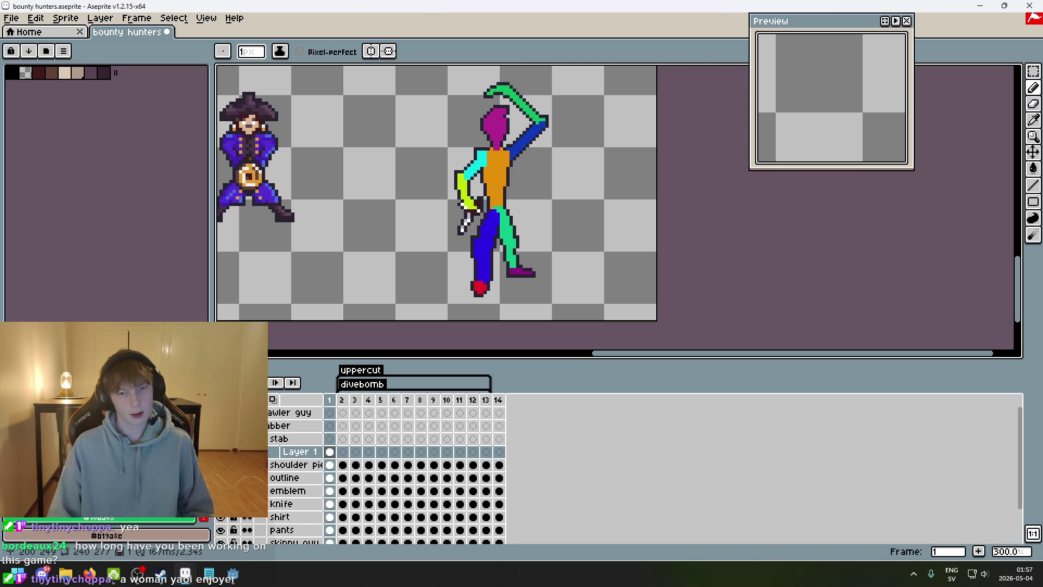
scroll(524, 239, up, 1)
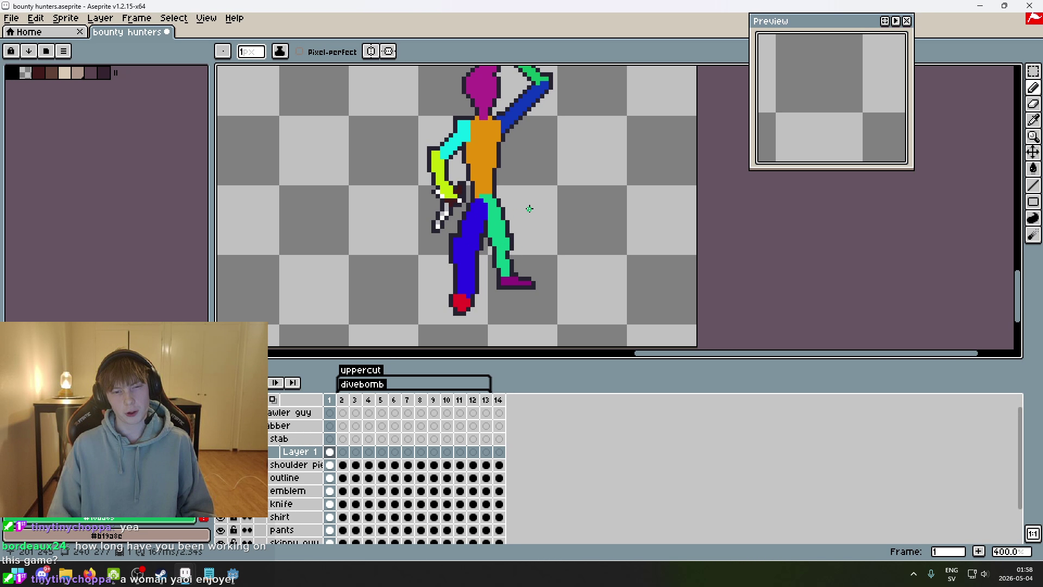
scroll(517, 251, down, 1)
scroll(546, 265, up, 1)
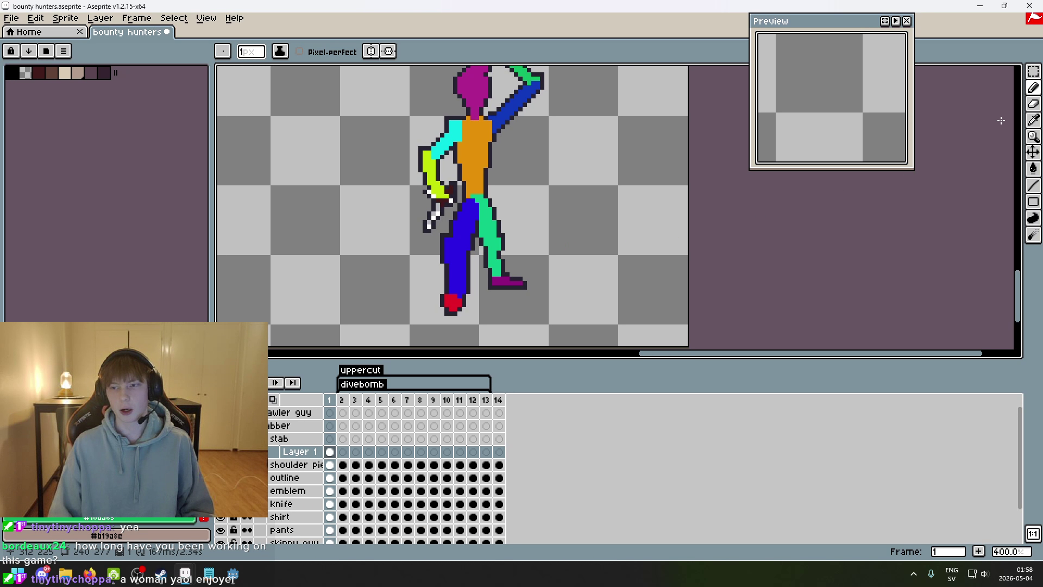
click(1033, 71)
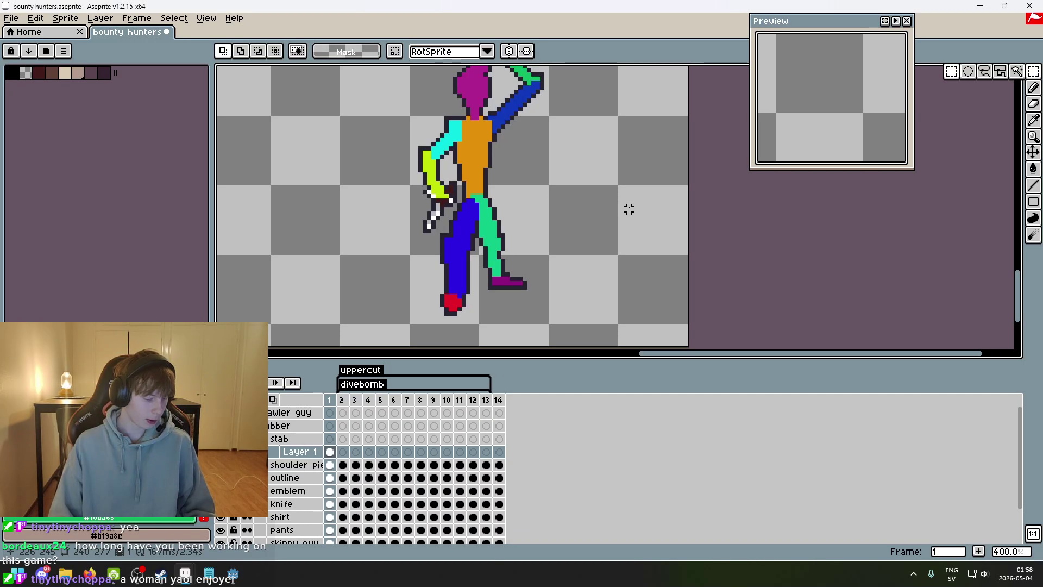
scroll(626, 205, down, 1)
drag(611, 212, 553, 231)
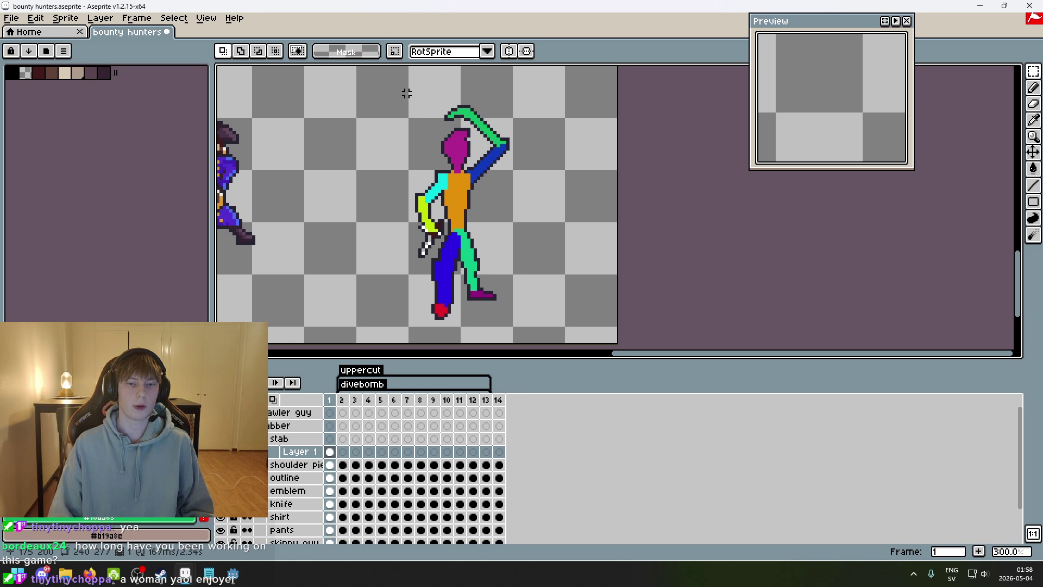
mouse_move(369, 92)
mouse_down()
mouse_move(524, 295)
mouse_move(563, 331)
mouse_move(387, 90)
mouse_move(348, 92)
mouse_move(369, 88)
mouse_move(546, 340)
mouse_up()
click(592, 295)
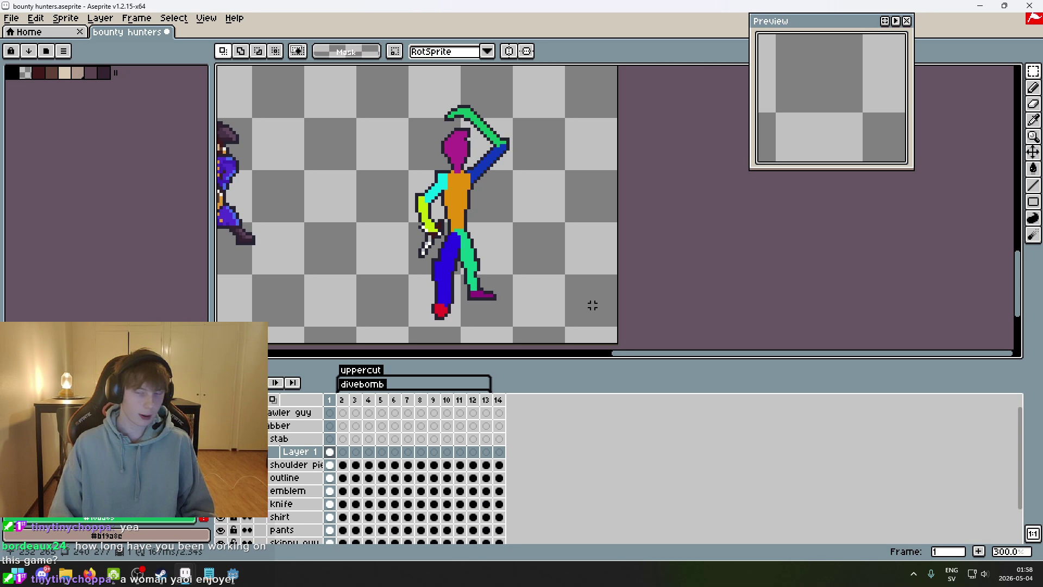
scroll(562, 292, down, 1)
scroll(562, 292, up, 1)
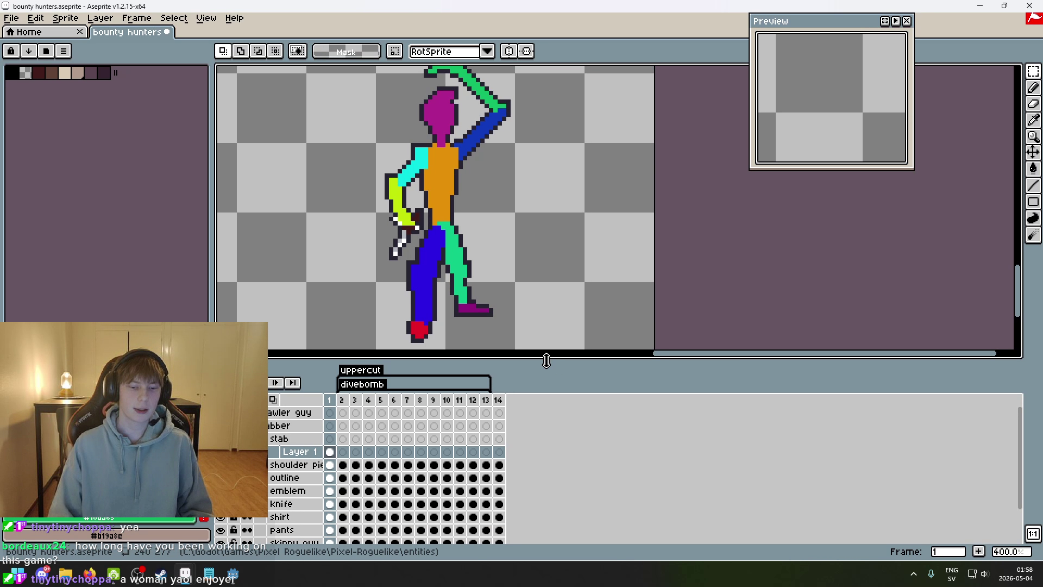
- Flip between frames 1 and 2 to compare the colour guide with the shaded sprite
key(Right)
key(Left)
key(Right)
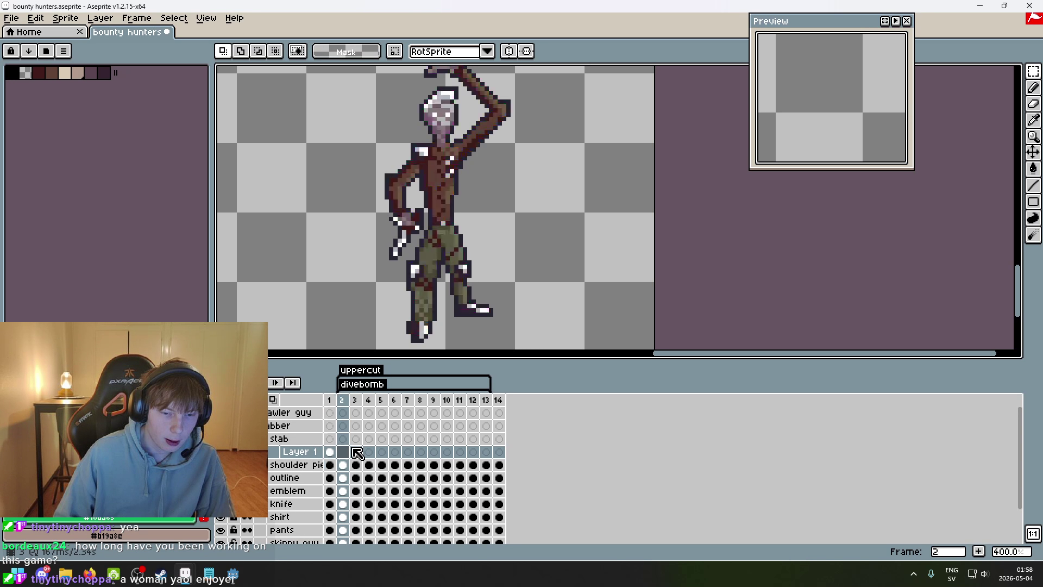
key(Left)
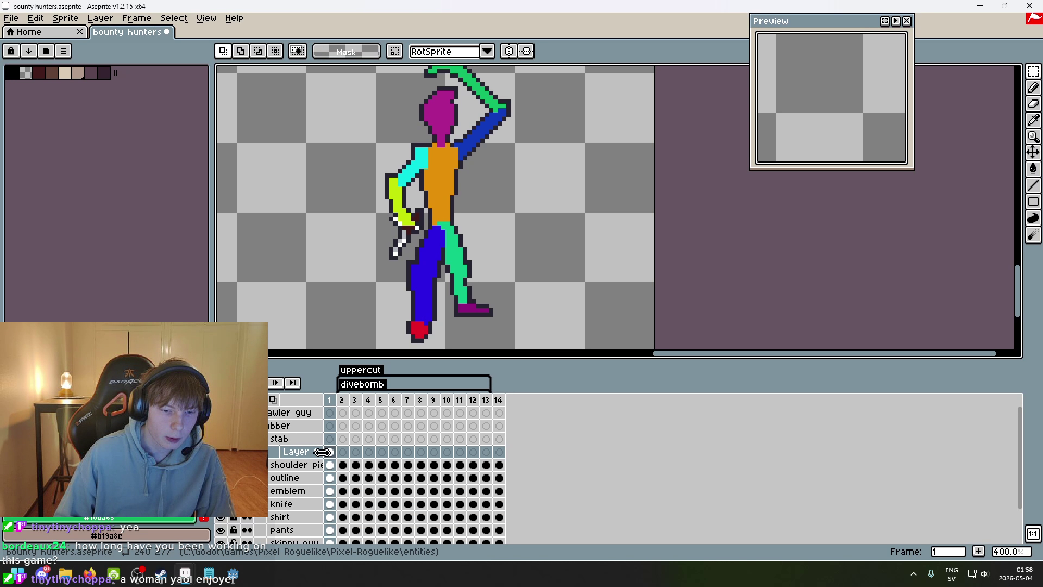
key(Right)
key(Left)
key(Right)
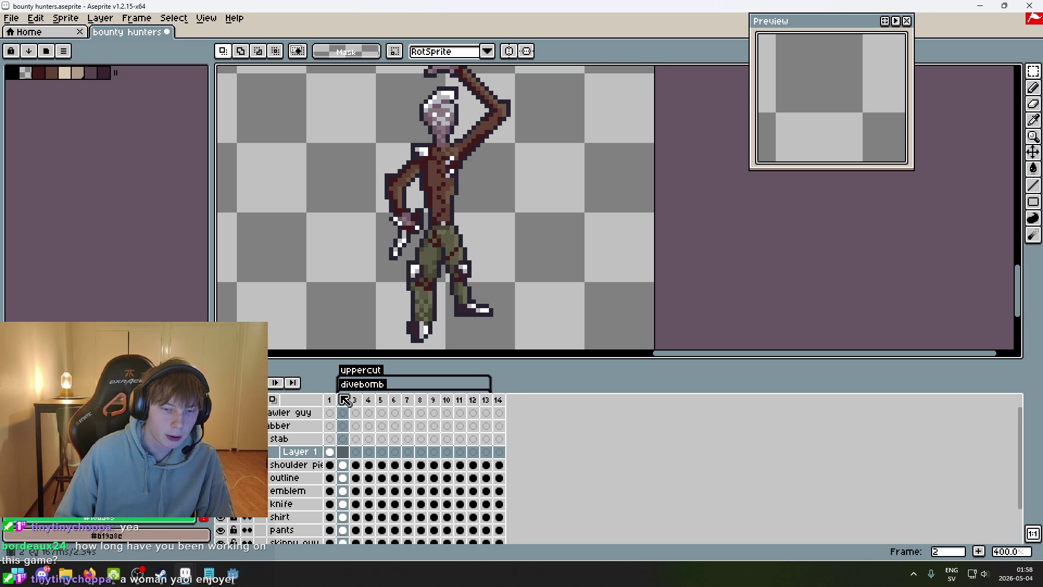
key(Left)
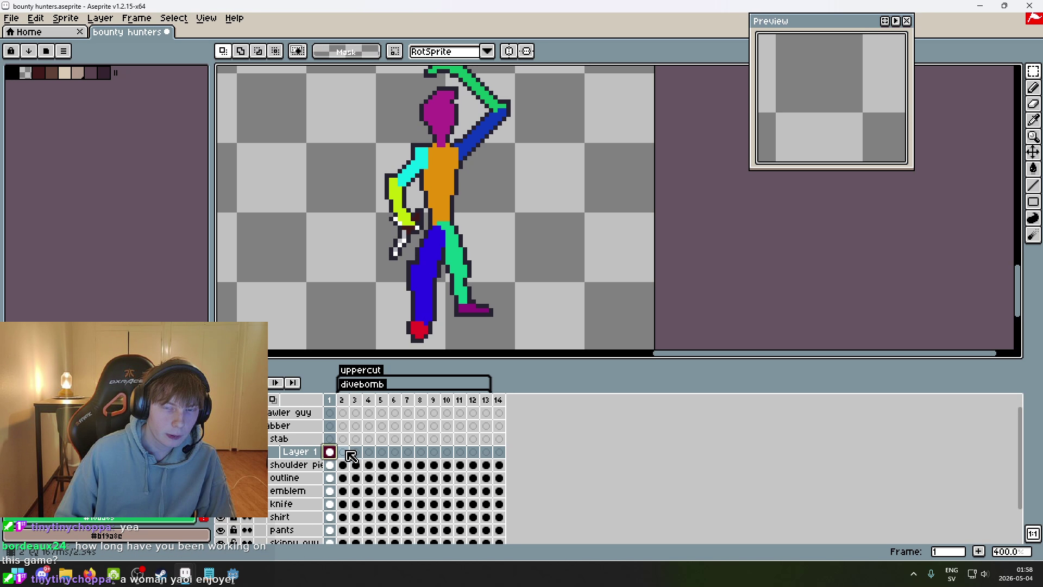
key(Right)
key(Left)
key(Right)
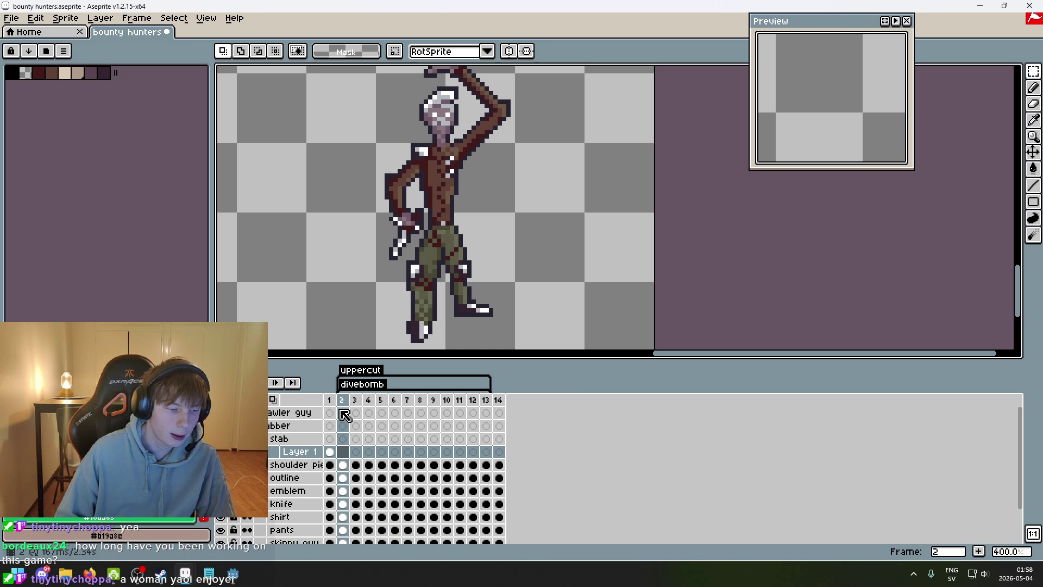
- Delete Layer 1's frame-2 cel from the timeline, leaving that cel selected
right_click(349, 453)
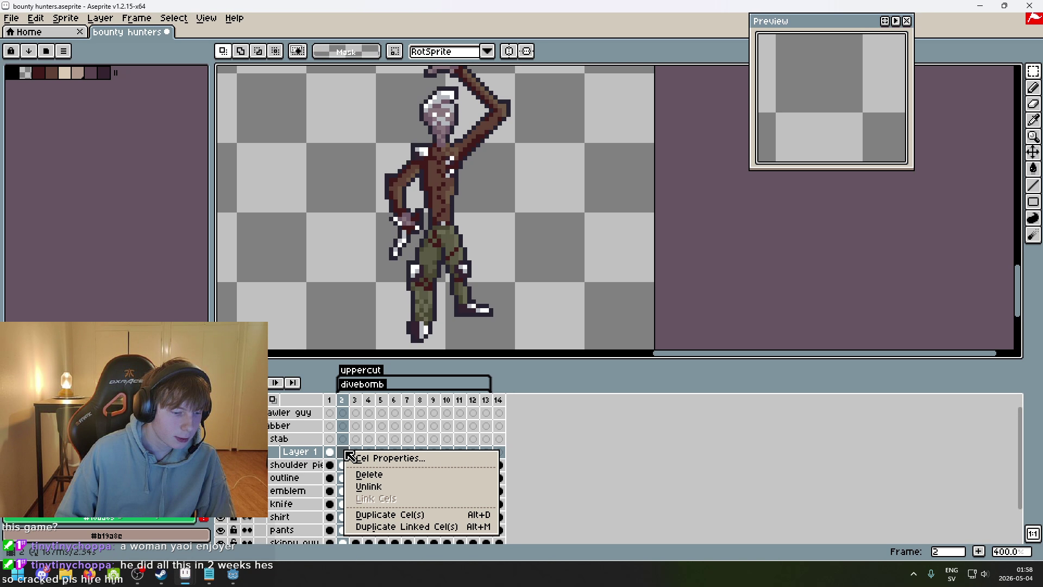
click(370, 474)
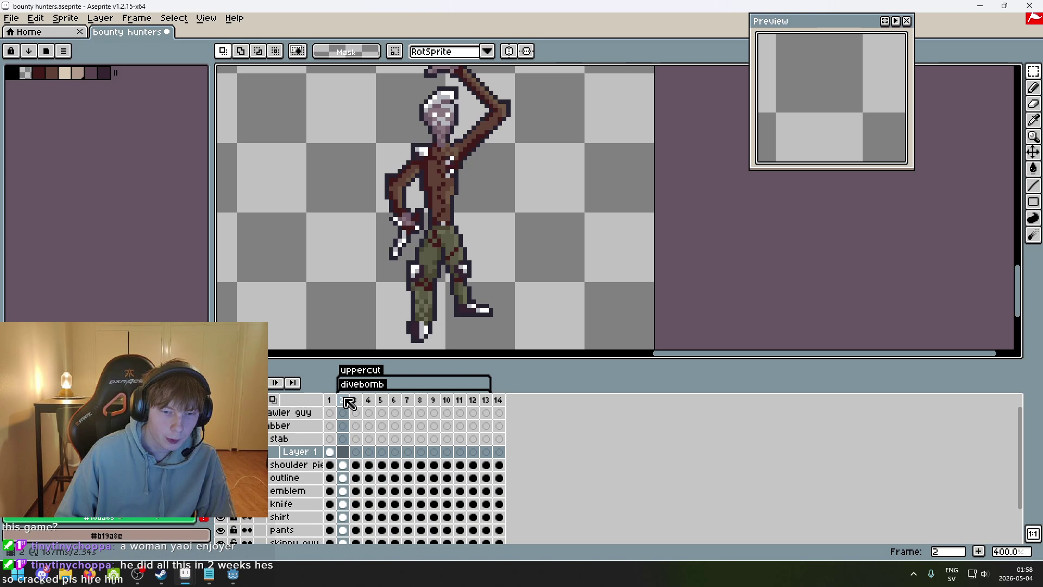
right_click(350, 459)
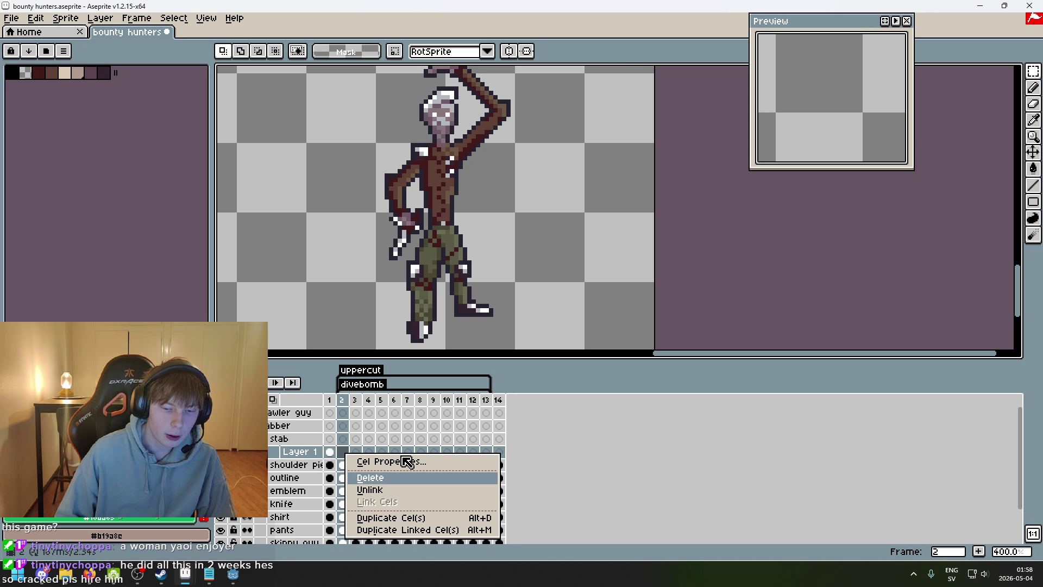
click(346, 372)
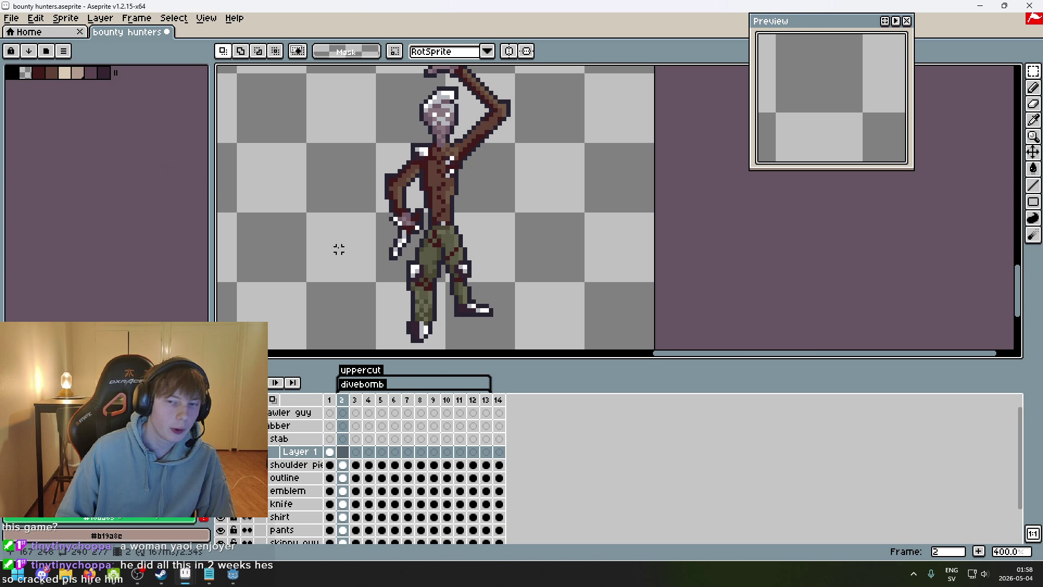
scroll(402, 314, down, 1)
scroll(458, 254, up, 1)
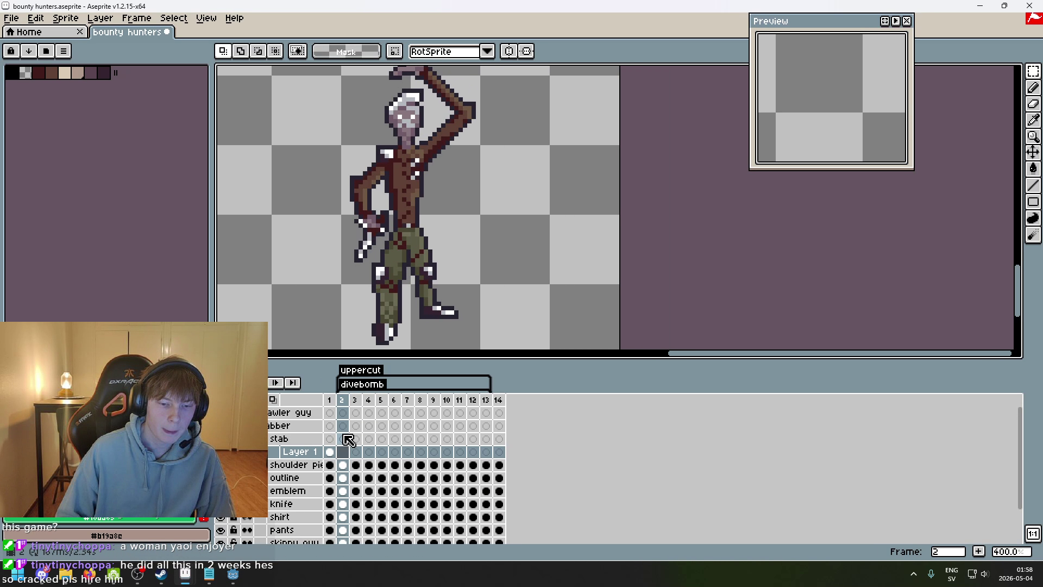
right_click(352, 458)
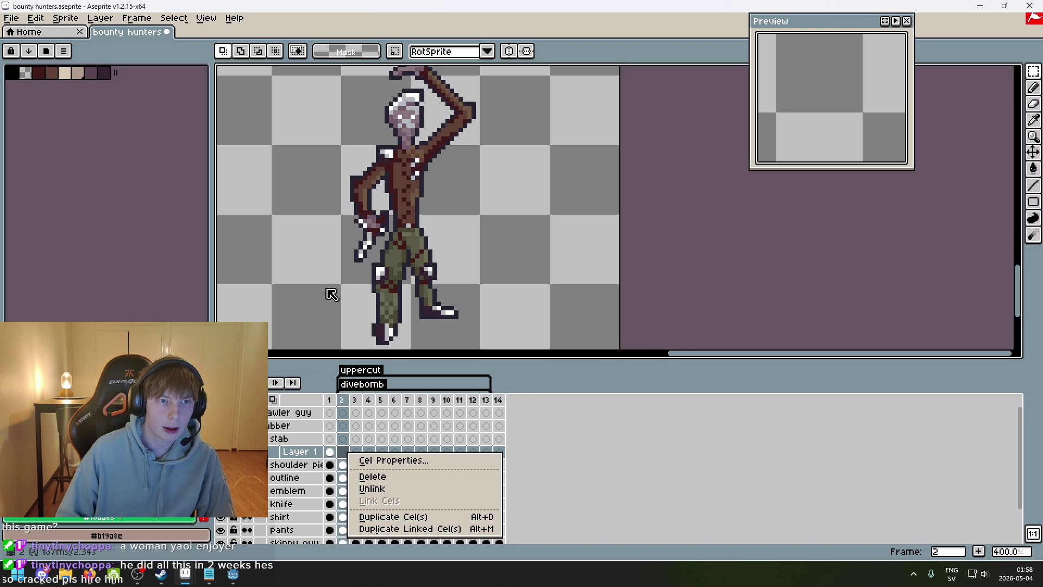
click(356, 269)
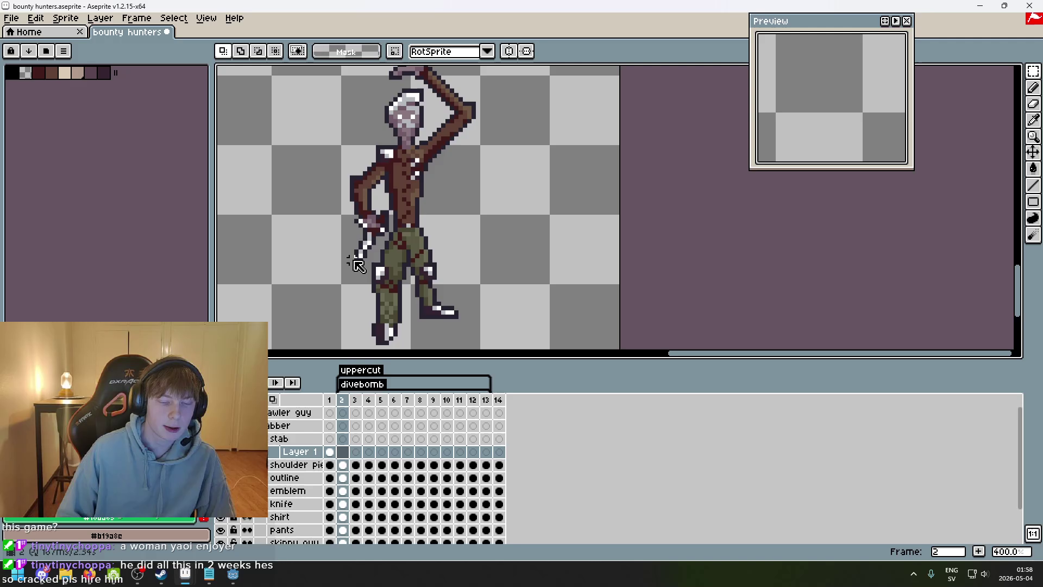
click(350, 456)
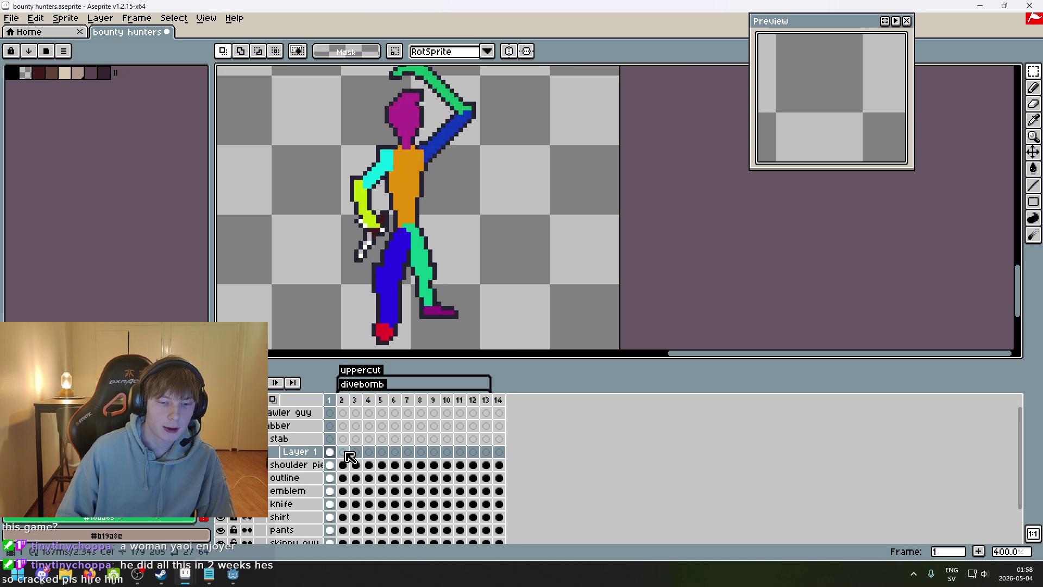
- Open the divebomb tag's properties and change its end frame from 13 to 8
right_click(351, 389)
click(380, 396)
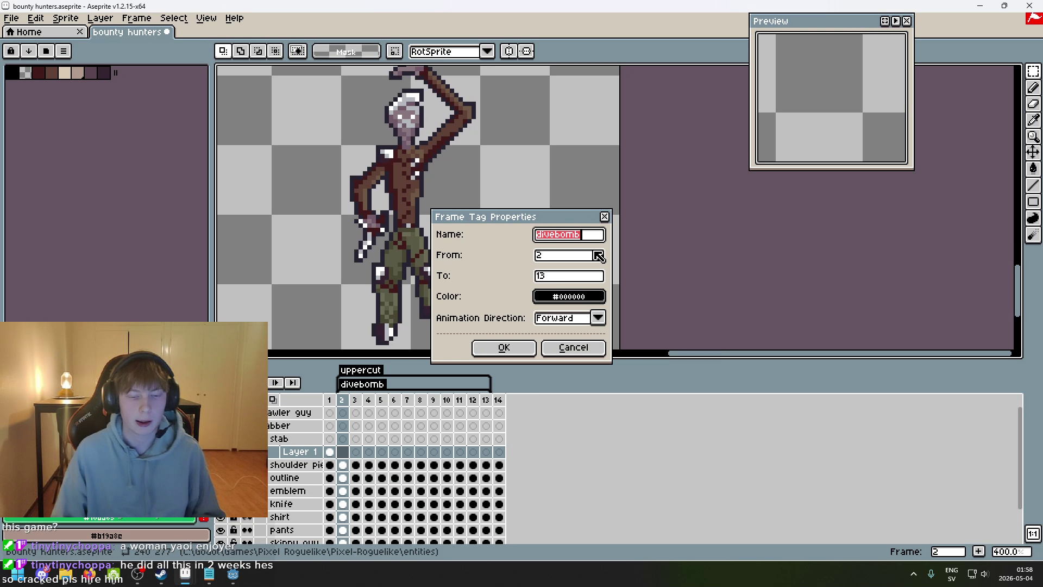
click(587, 276)
text(8)
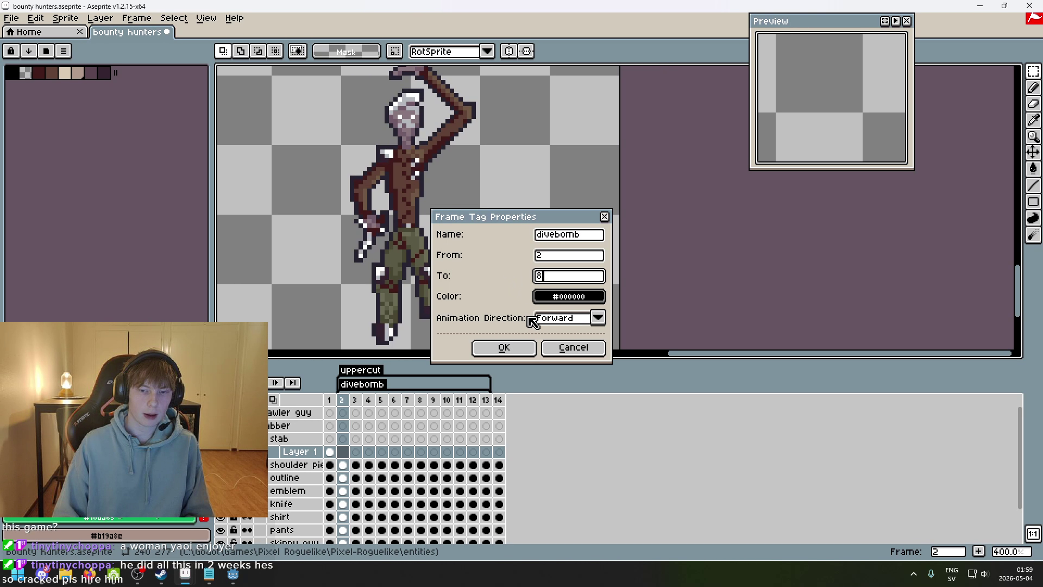
drag(582, 234, 521, 240)
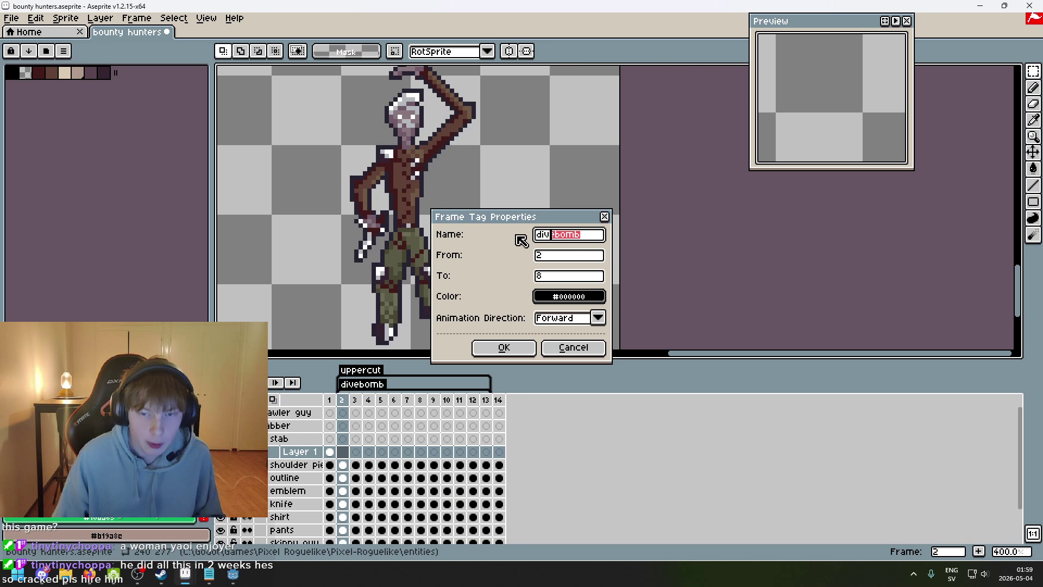
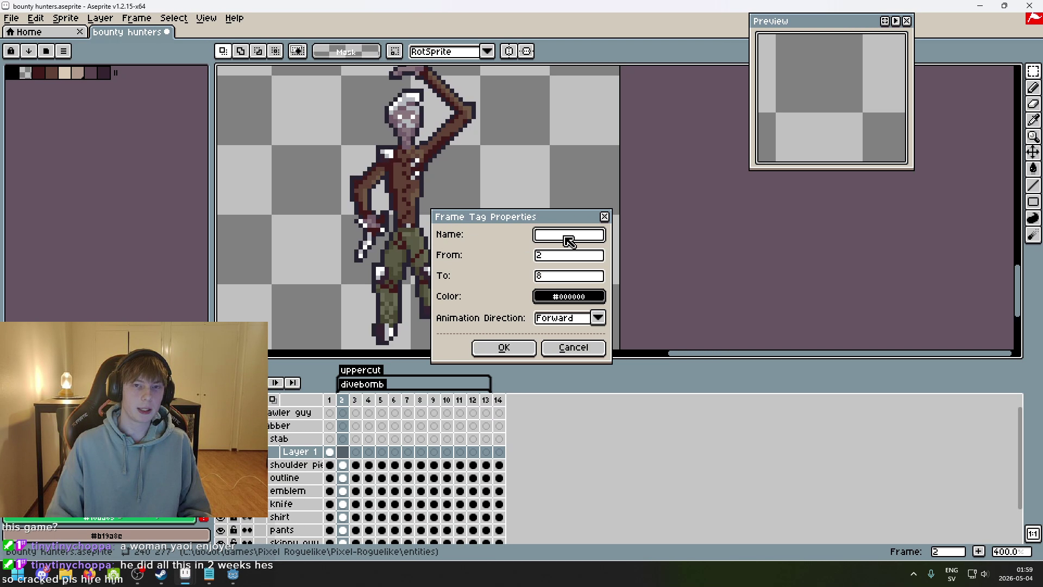
- Name the new frame tag 'stab attack'
mouse_move(472, 216)
mouse_down()
mouse_move(473, 200)
mouse_move(538, 167)
mouse_up()
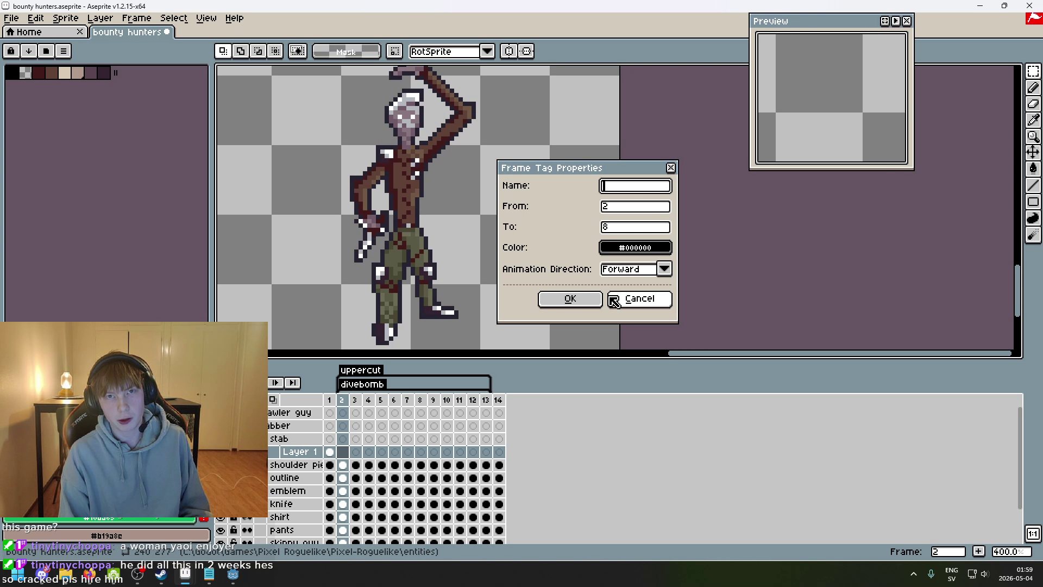
text(stab)
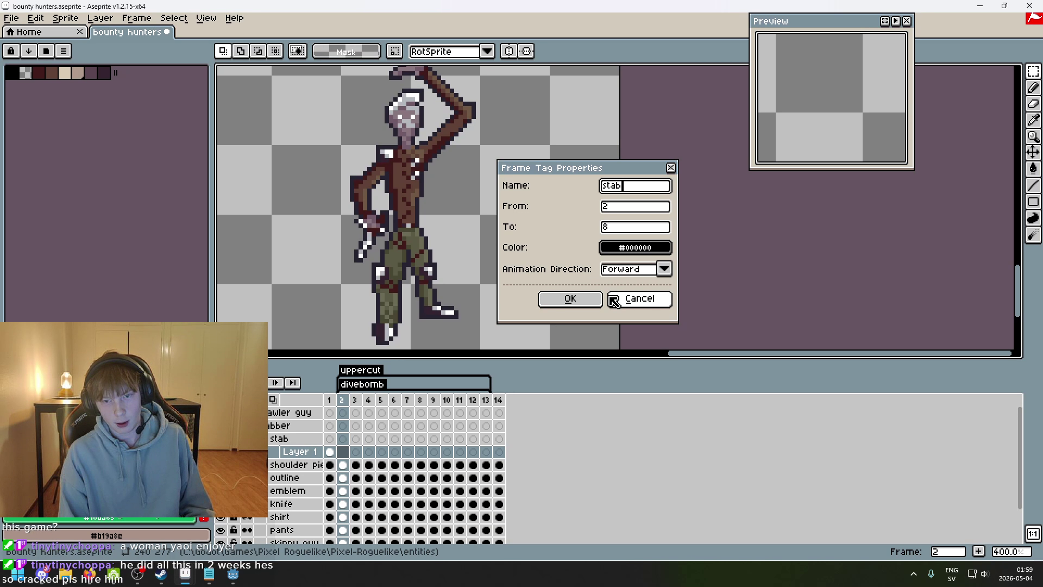
text( attack)
key(Return)
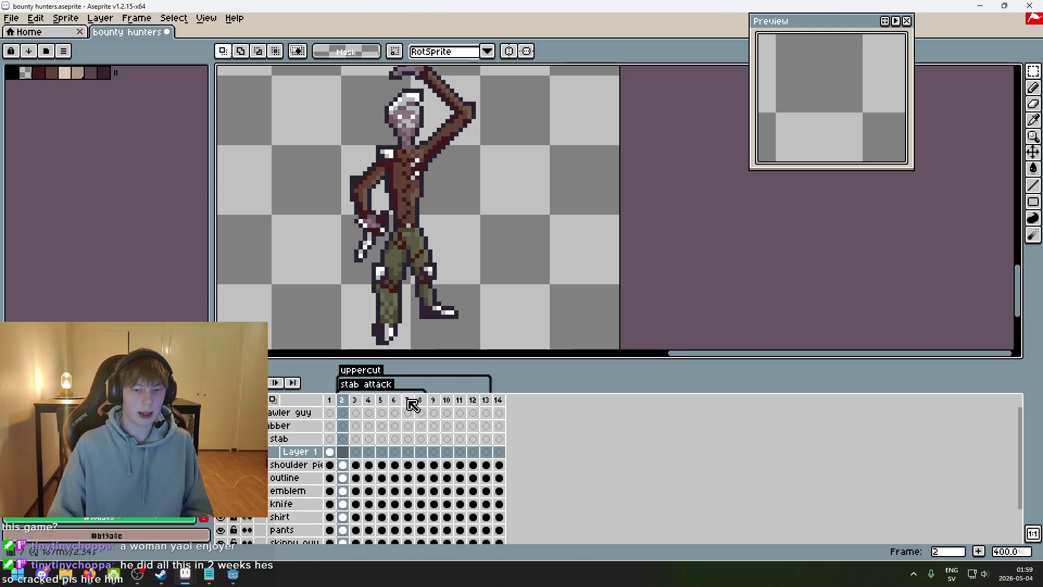
- Extend the stab attack tag so it ends on frame 10
click(426, 400)
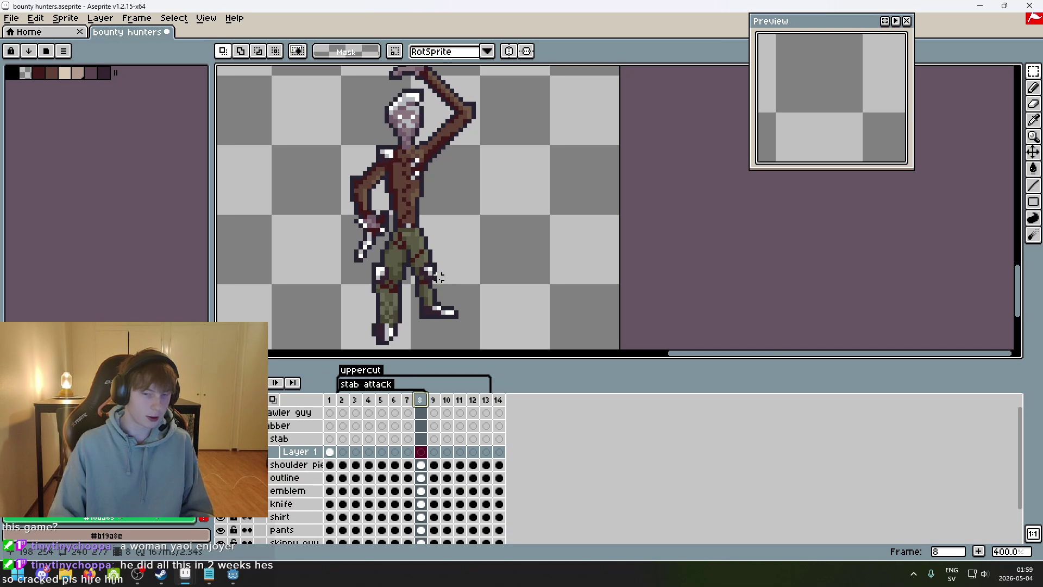
scroll(442, 286, down, 1)
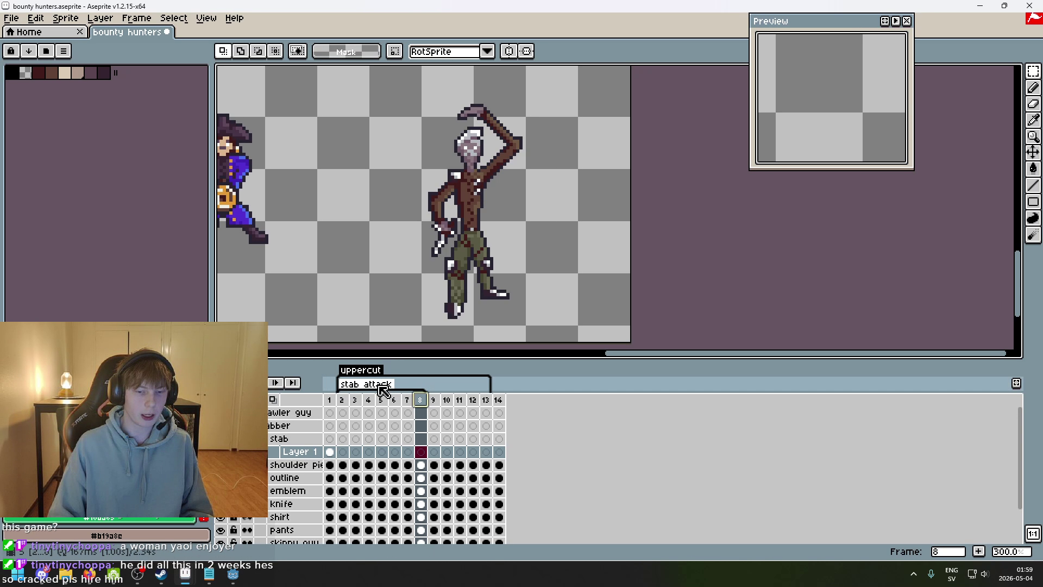
double_click(381, 384)
click(553, 276)
key(BackSpace)
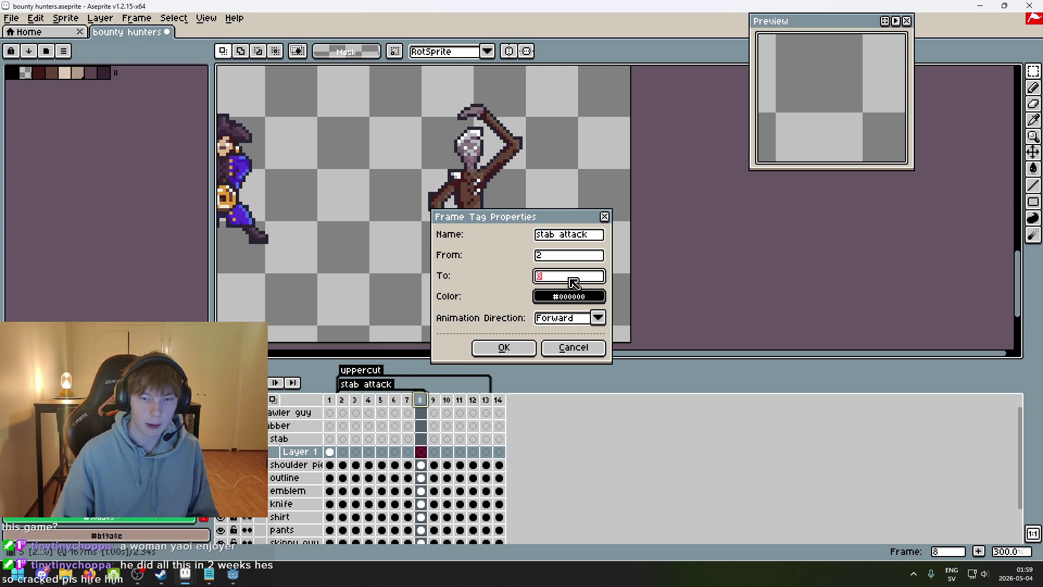
text(10)
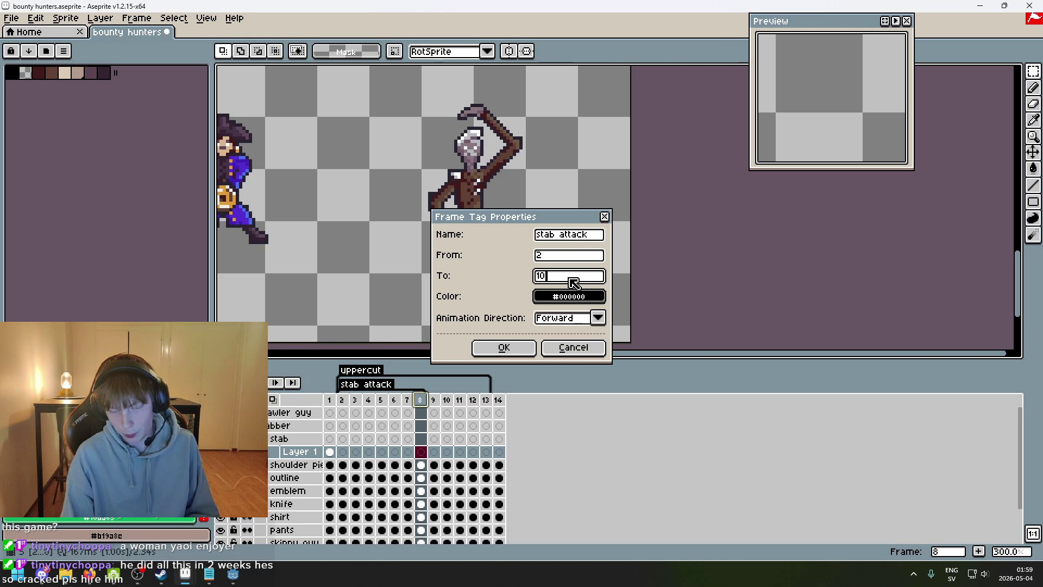
key(Return)
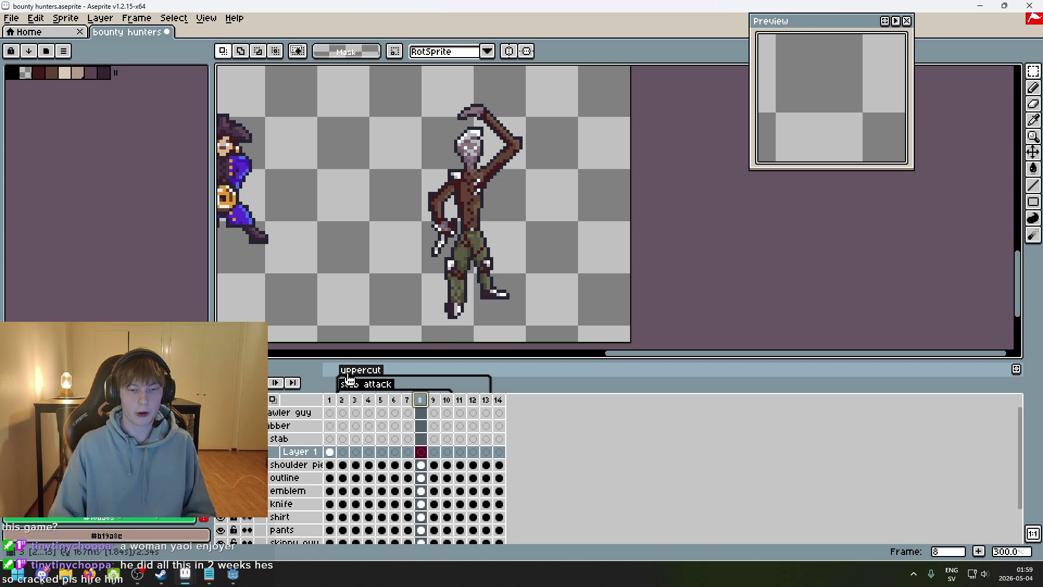
- Go back to frame 2 and switch over to the Godot Engine editor
click(342, 400)
scroll(480, 231, down, 1)
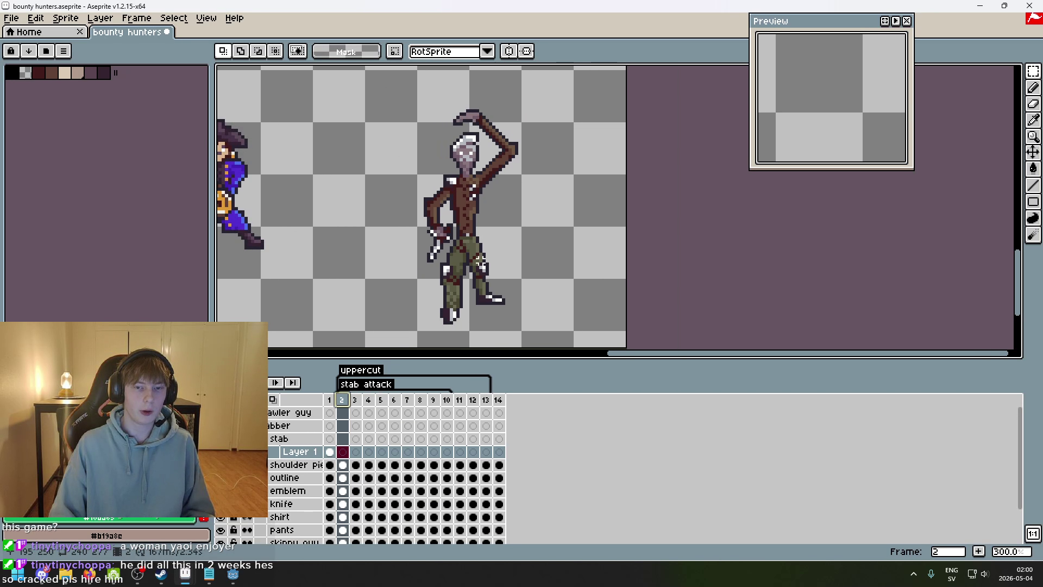
key(alt+Tab)
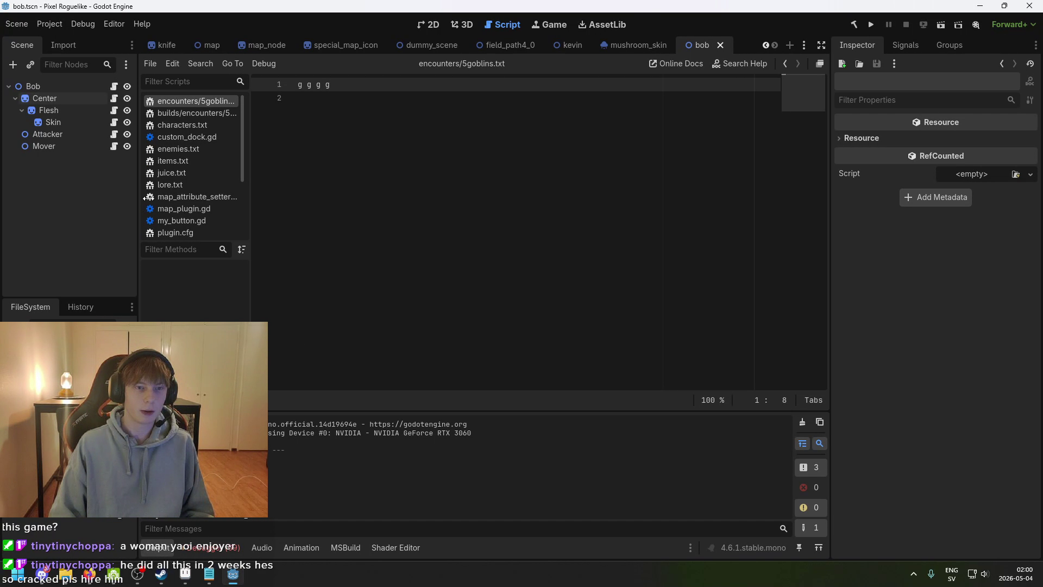
- Open the knife scene in Godot's 2D view and bring its sprite into view
click(163, 45)
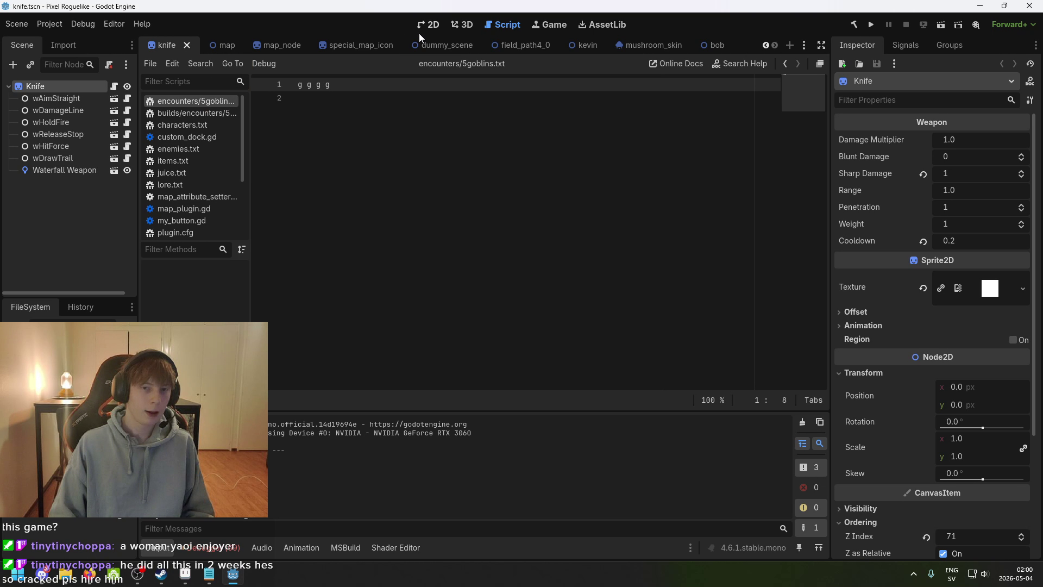
click(433, 27)
drag(365, 217, 509, 243)
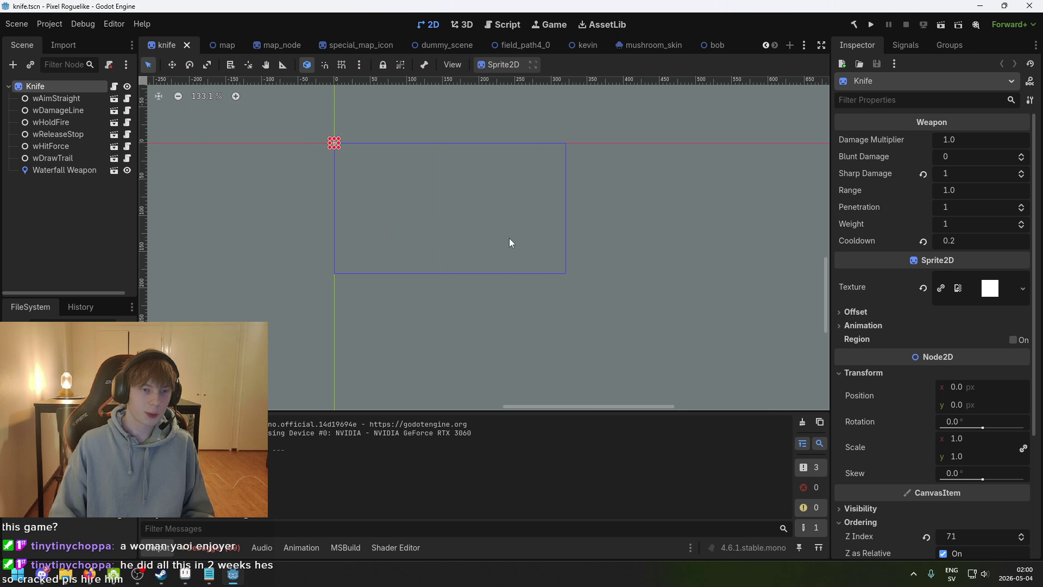
scroll(402, 220, up, 6)
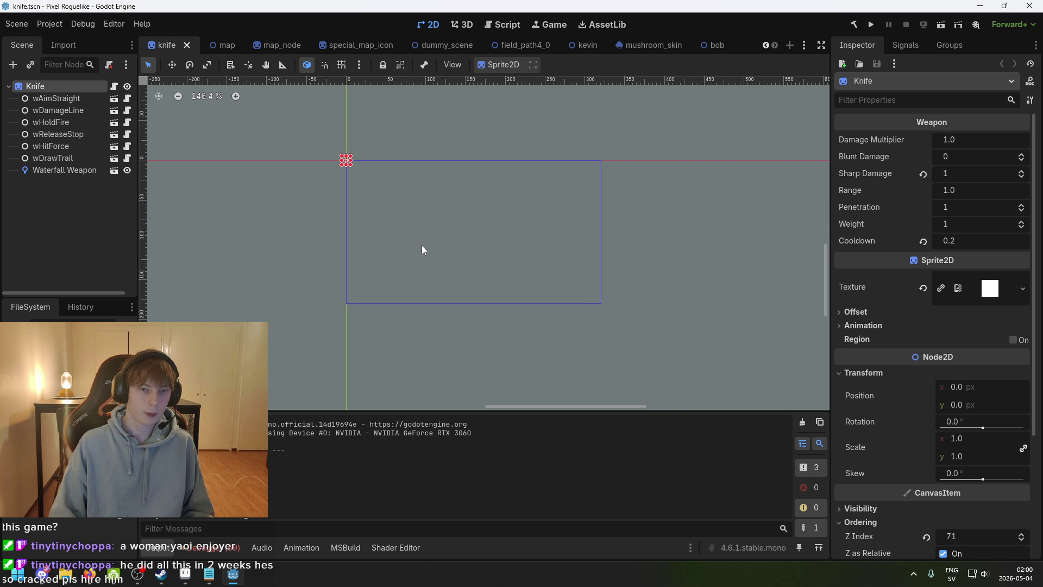
drag(371, 195, 399, 253)
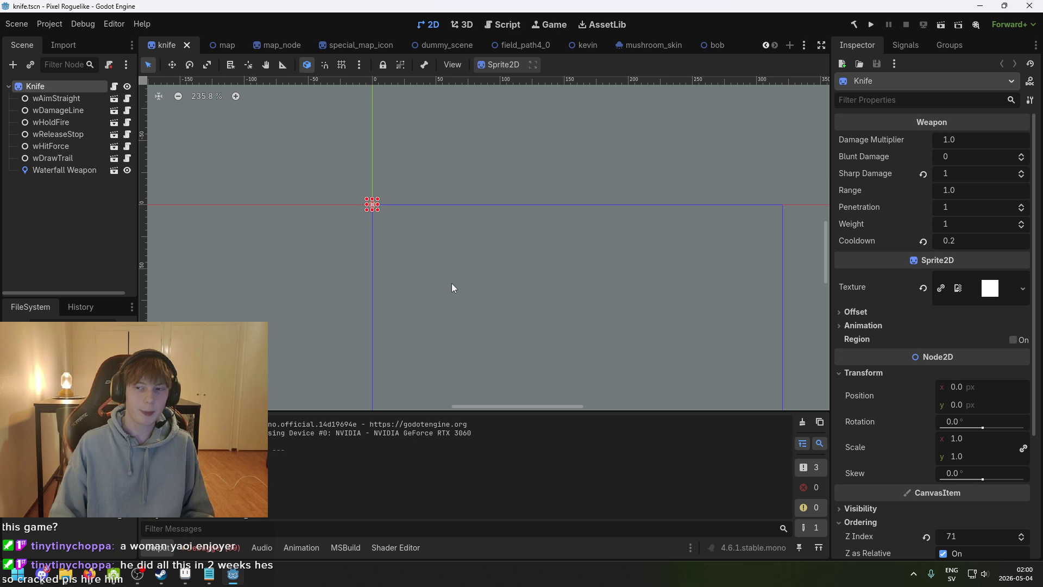
- Zoom in and out around the knife sprite's origin to inspect it
scroll(522, 278, down, 1)
scroll(514, 262, up, 2)
drag(514, 262, 344, 235)
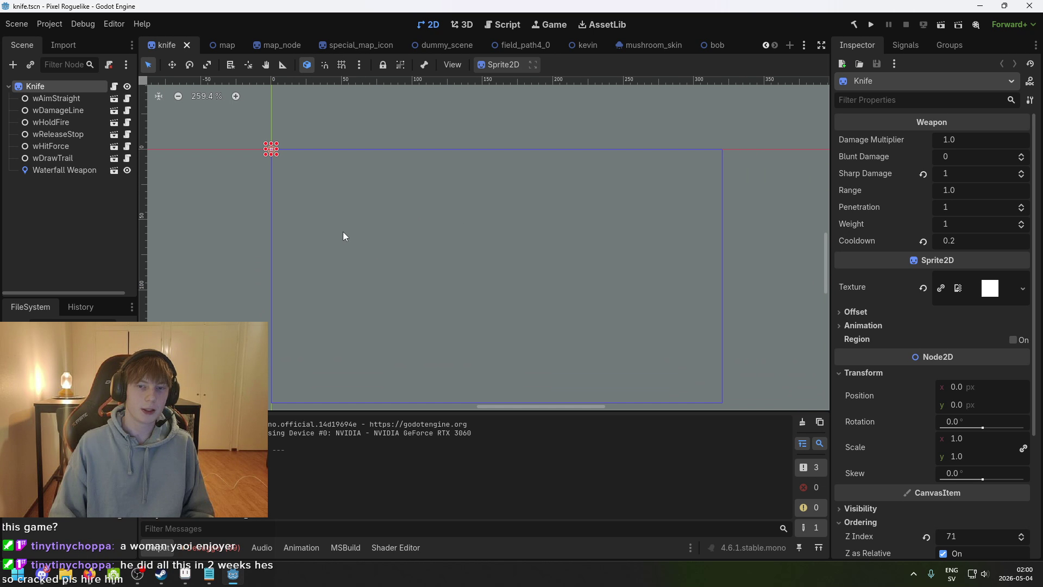
scroll(345, 237, down, 1)
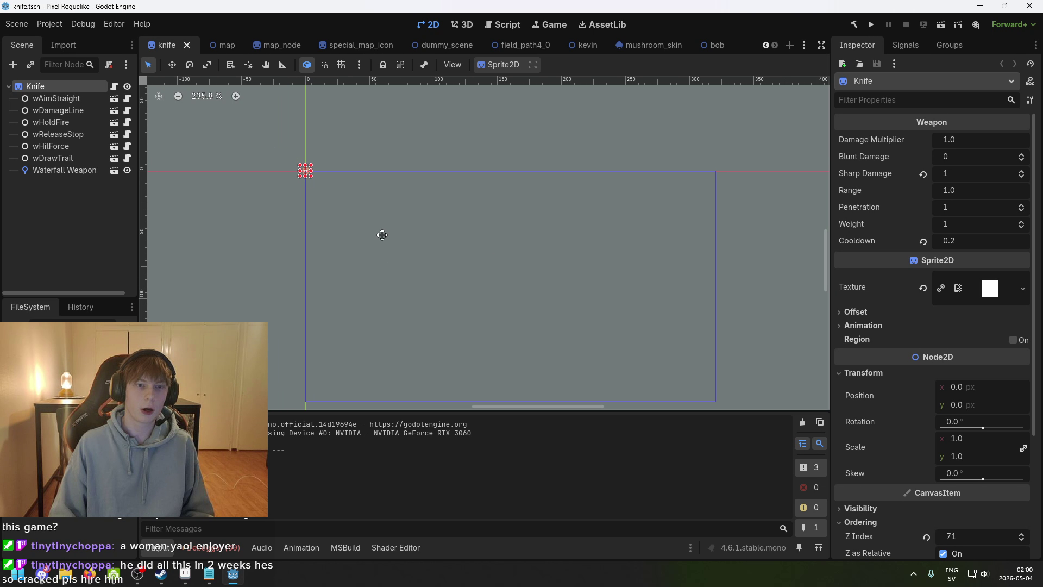
scroll(344, 196, up, 13)
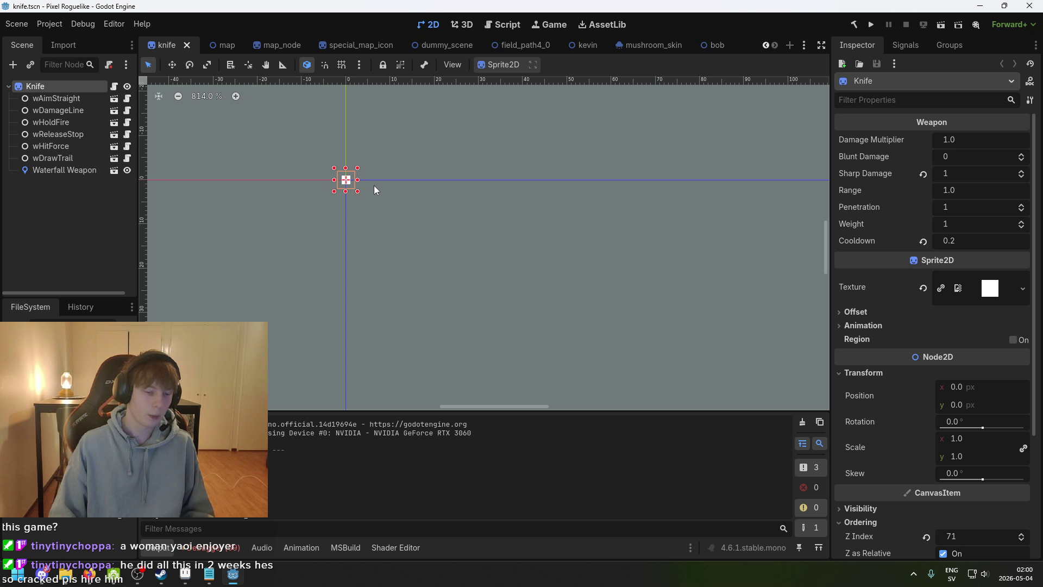
scroll(398, 206, down, 6)
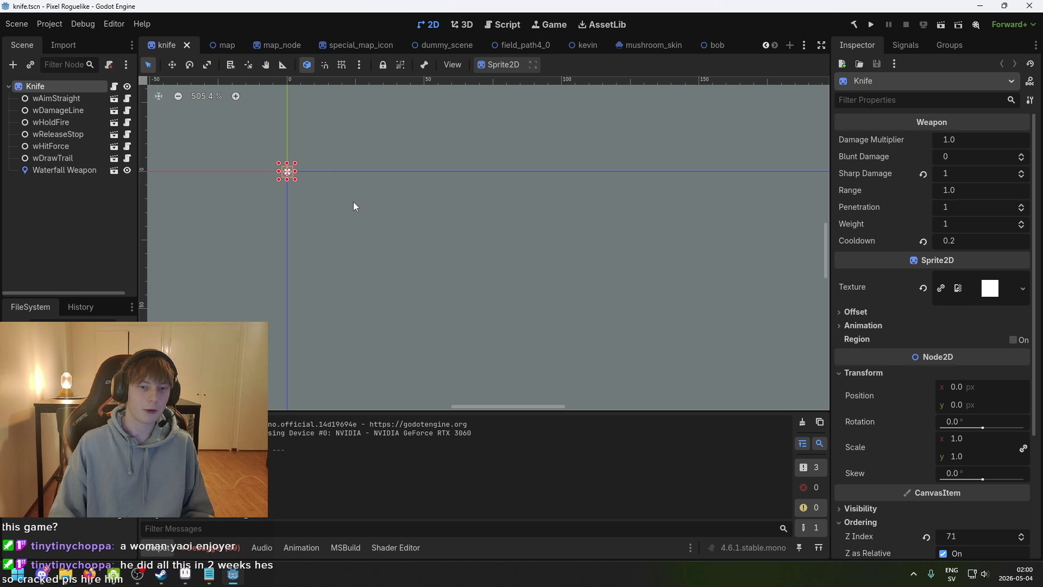
scroll(325, 193, up, 6)
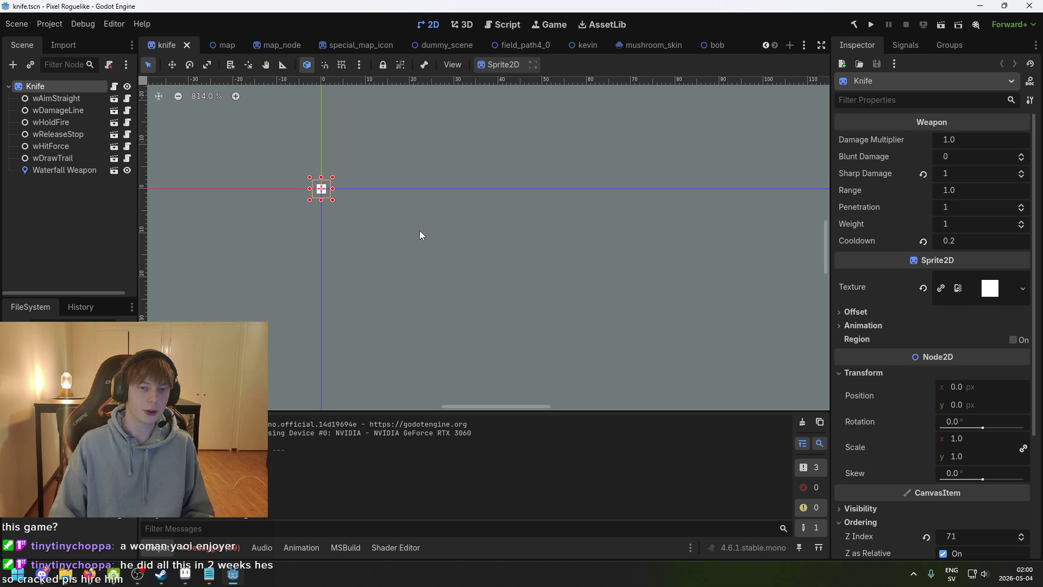
scroll(416, 229, down, 5)
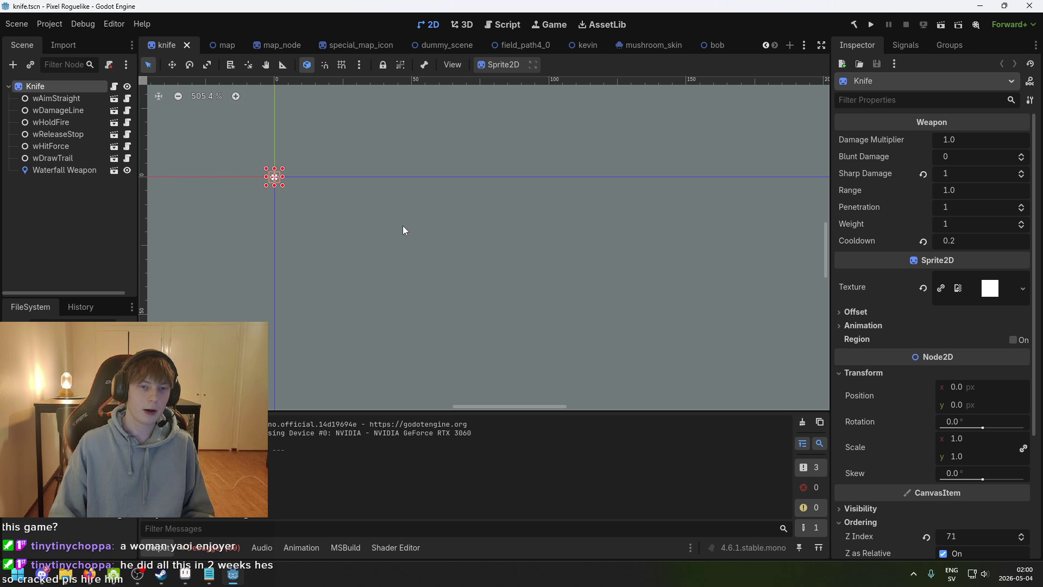
scroll(435, 211, down, 2)
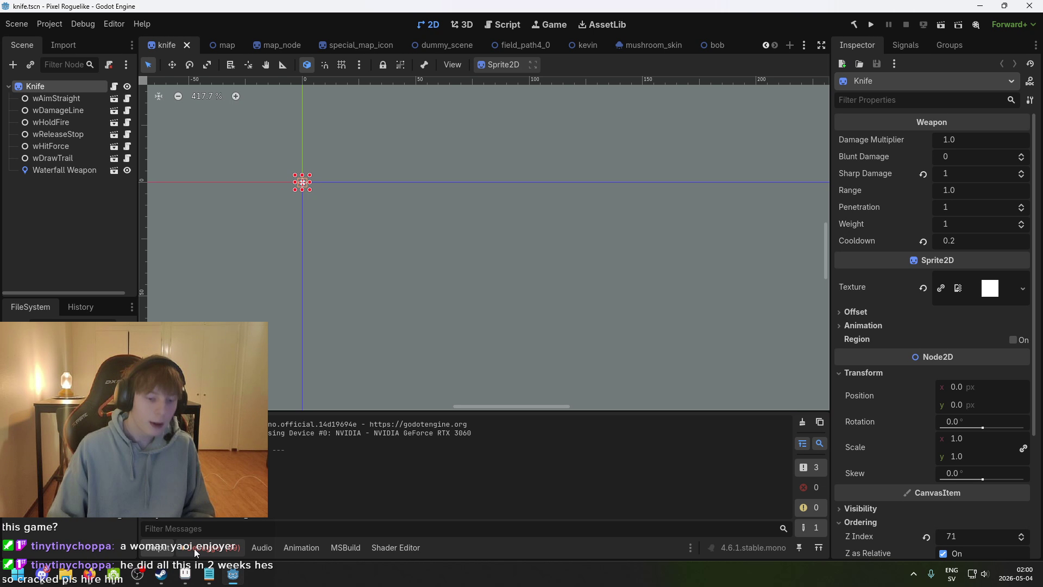
- Return to the bounty hunters sprite and give the canvas more height, recentring the sprite
mouse_move(185, 573)
click(235, 527)
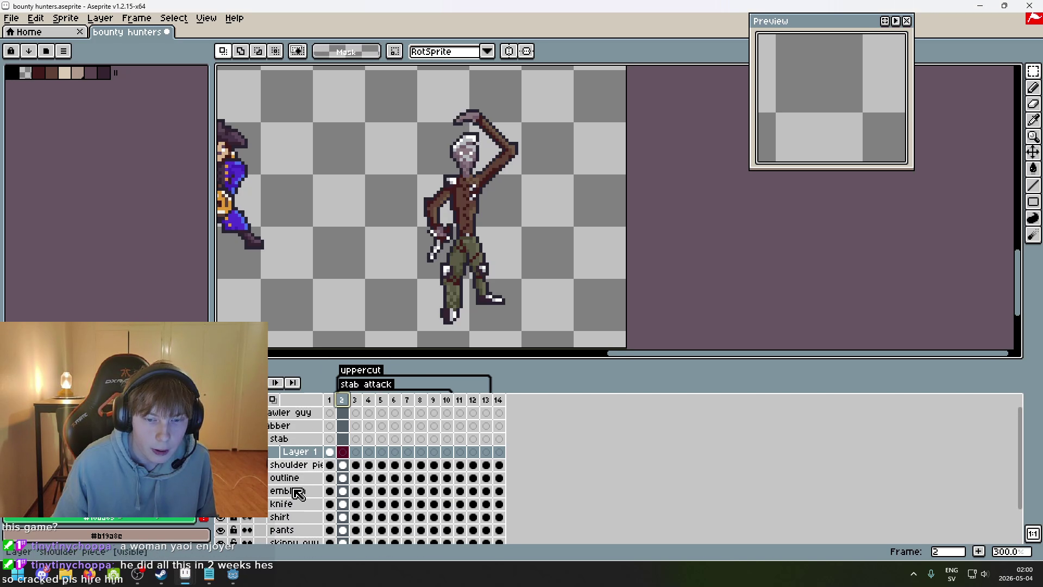
scroll(402, 249, up, 1)
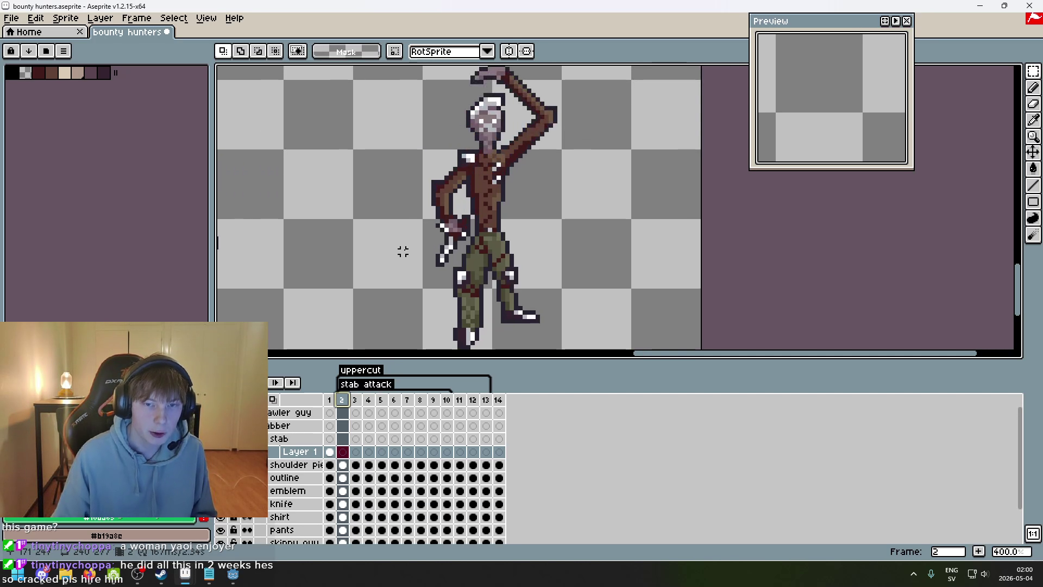
scroll(328, 256, down, 1)
scroll(379, 263, up, 1)
scroll(316, 288, down, 1)
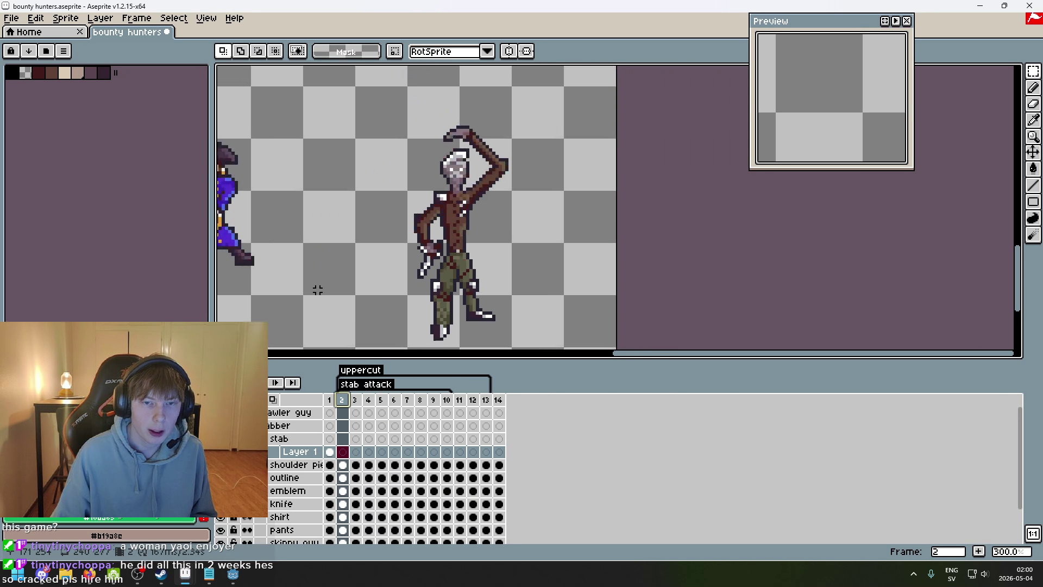
scroll(493, 306, up, 1)
mouse_move(435, 333)
mouse_down()
mouse_move(437, 304)
mouse_move(487, 326)
mouse_up()
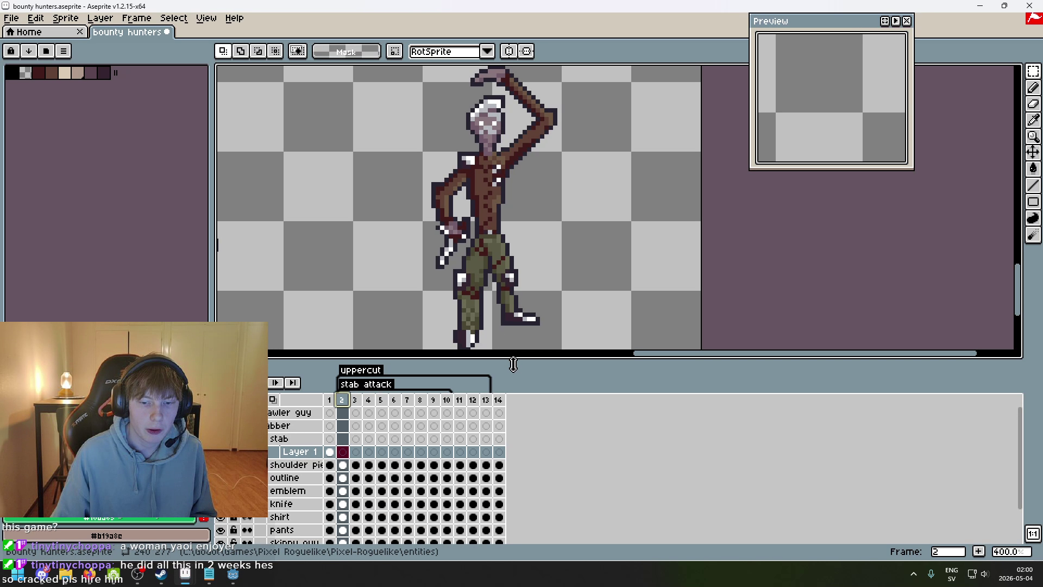
drag(512, 361, 512, 400)
mouse_move(517, 317)
mouse_down()
mouse_move(539, 345)
mouse_move(438, 315)
mouse_up()
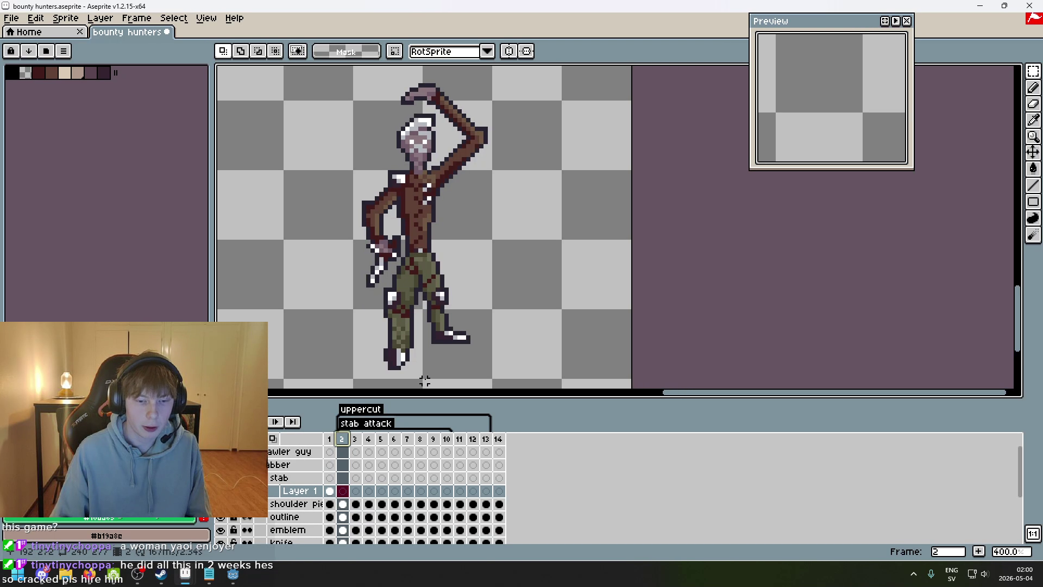
- Play through the animation, then glance at frame 1's guide before returning to frame 2
key(Right)
key(Return)
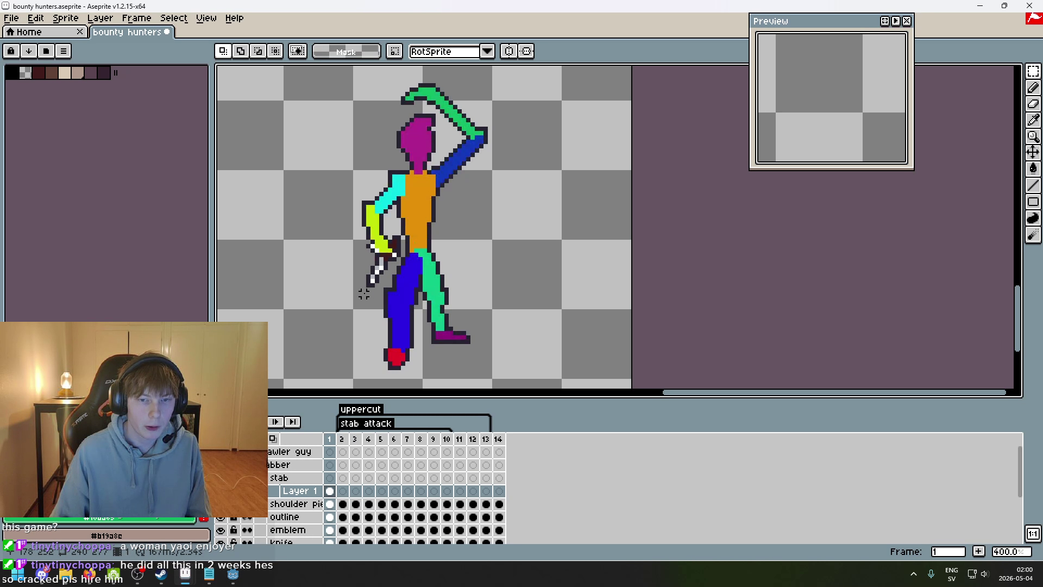
mouse_move(1033, 71)
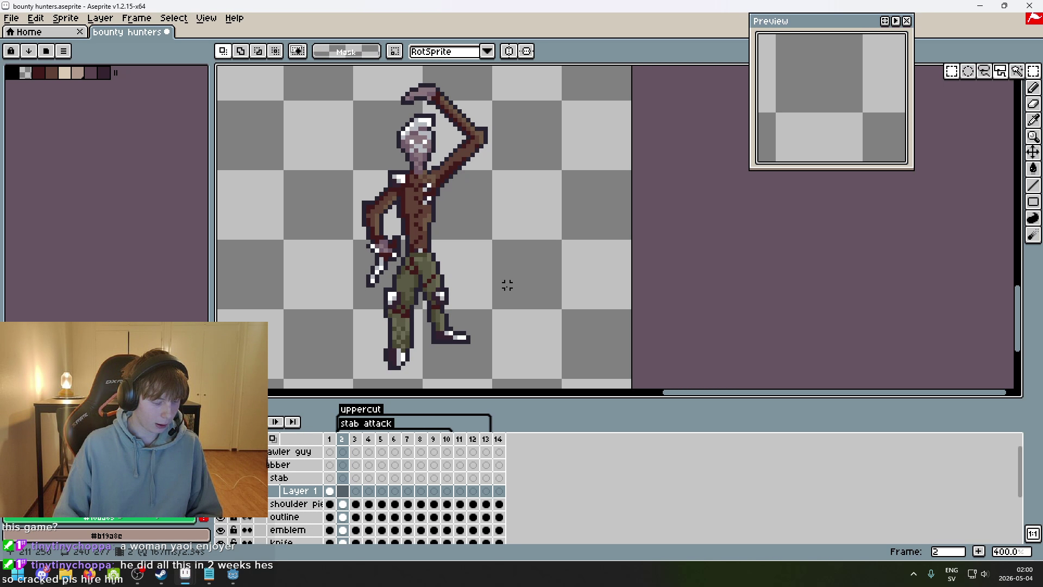
click(330, 491)
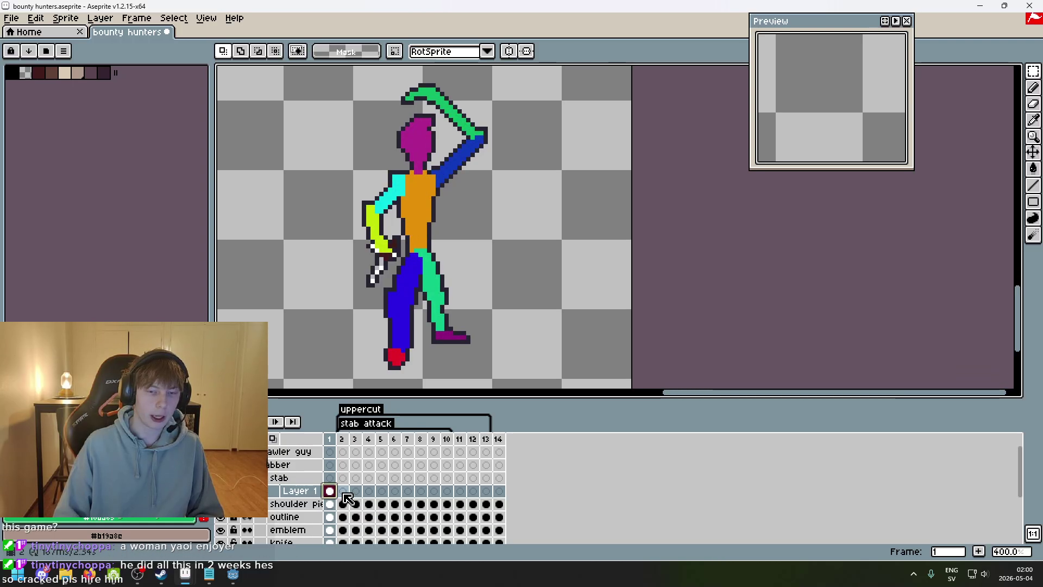
click(347, 495)
- Pick the Magic Wand tool and go to frame 1's colour-coded guide
mouse_move(1038, 72)
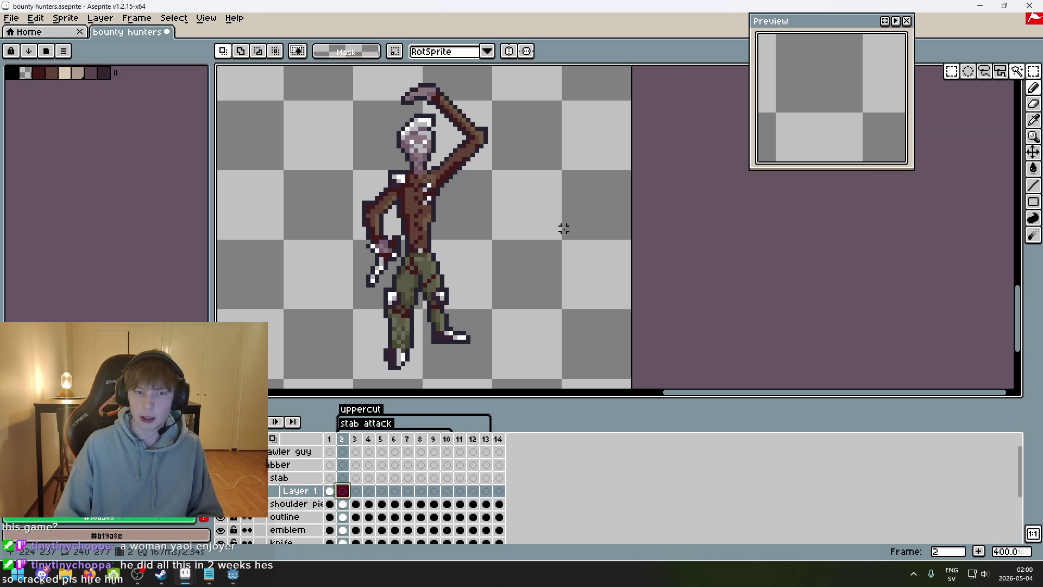
scroll(380, 237, up, 1)
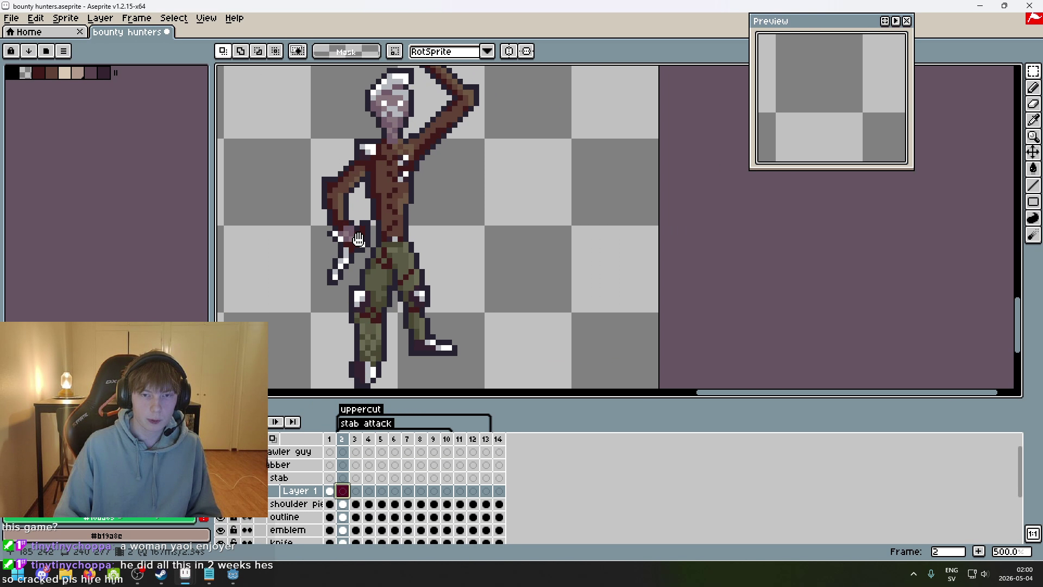
scroll(361, 251, down, 1)
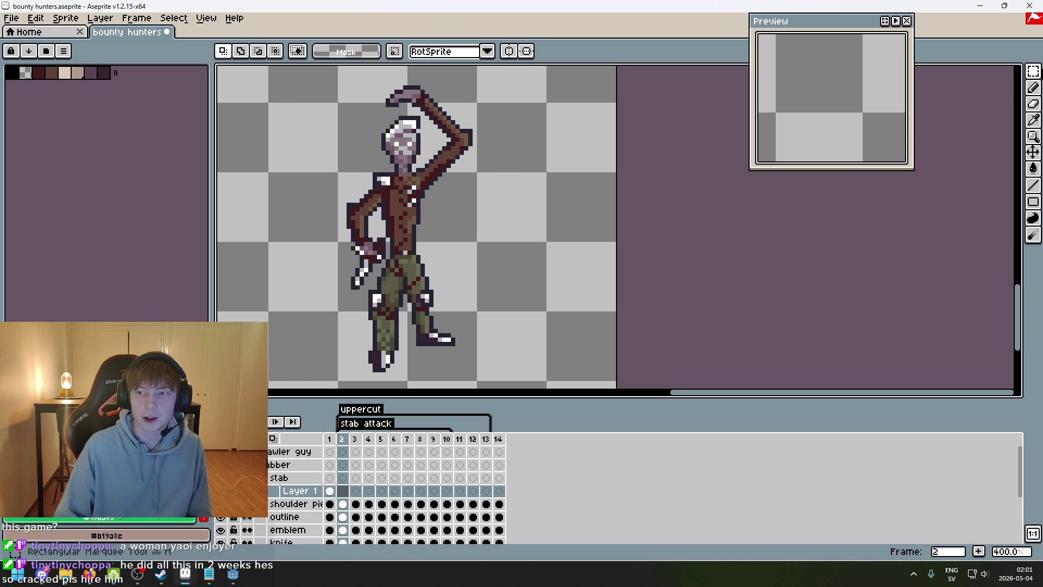
click(1026, 72)
key(Left)
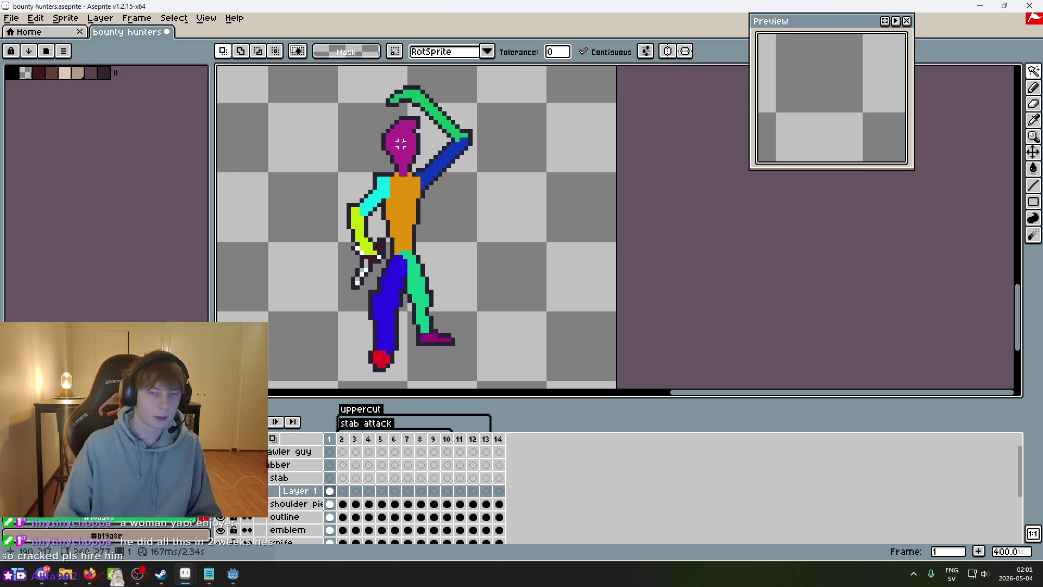
scroll(457, 196, down, 2)
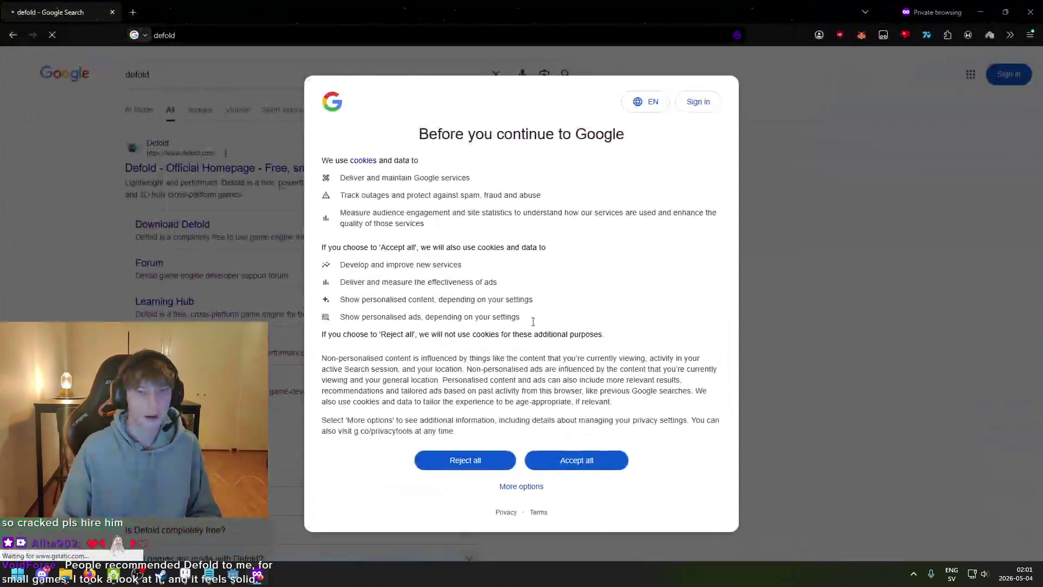
- Accept cookies, show Google image results for Defold and preview two of them
click(608, 459)
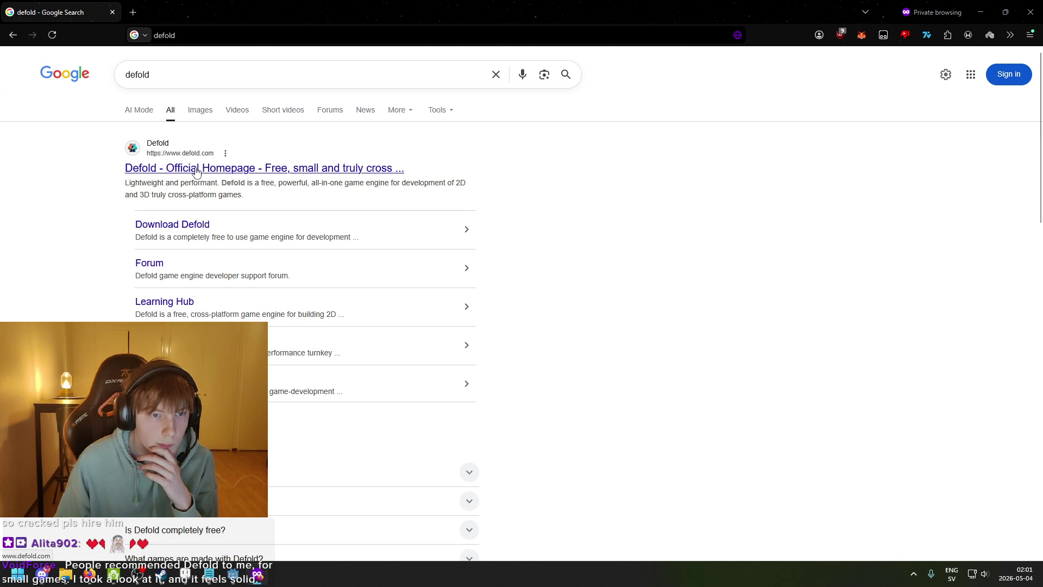
click(197, 108)
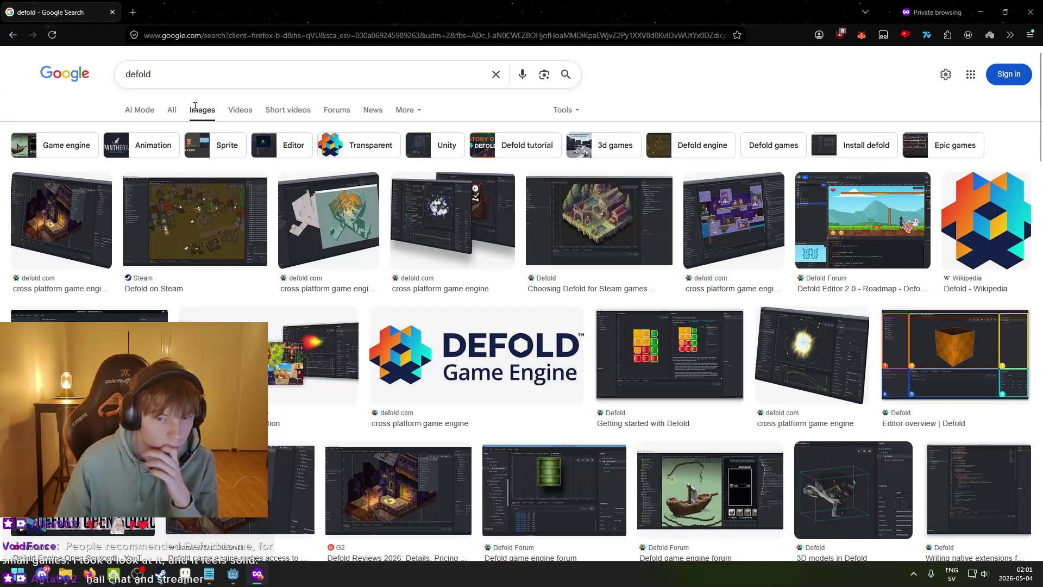
click(481, 224)
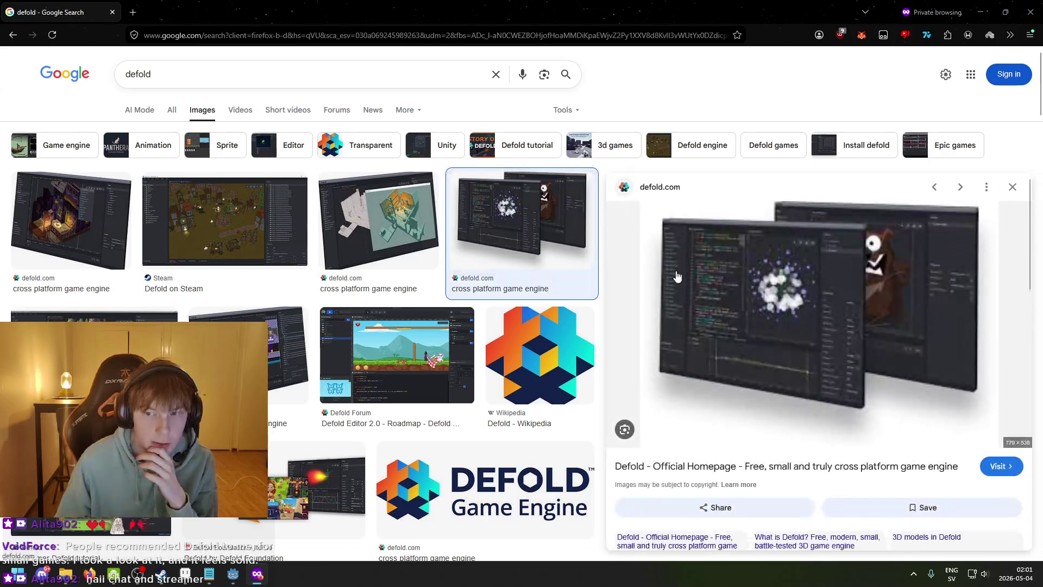
click(379, 220)
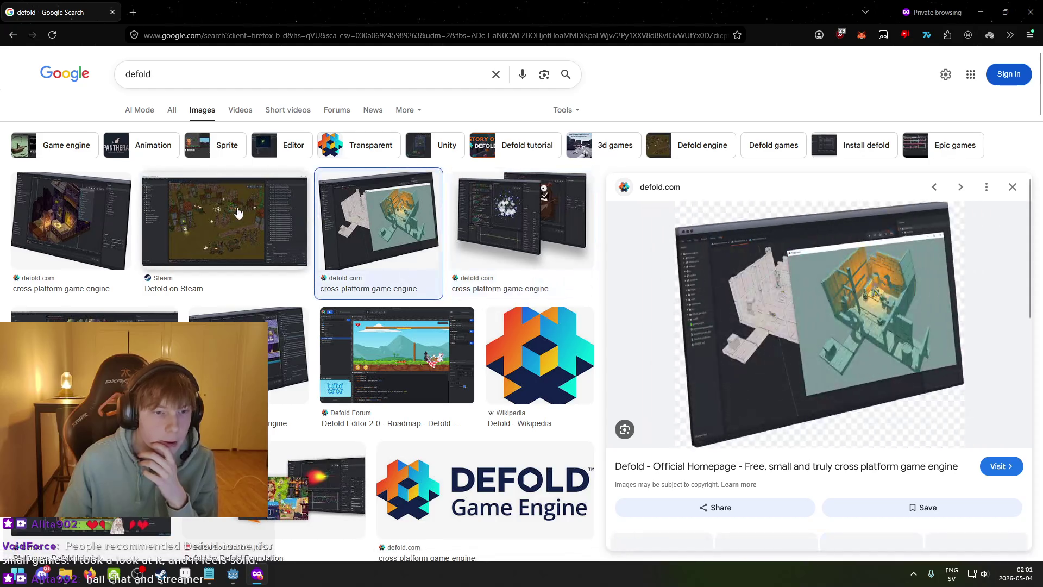
- Preview the Luden.io Defold game image, then close the browser
click(92, 336)
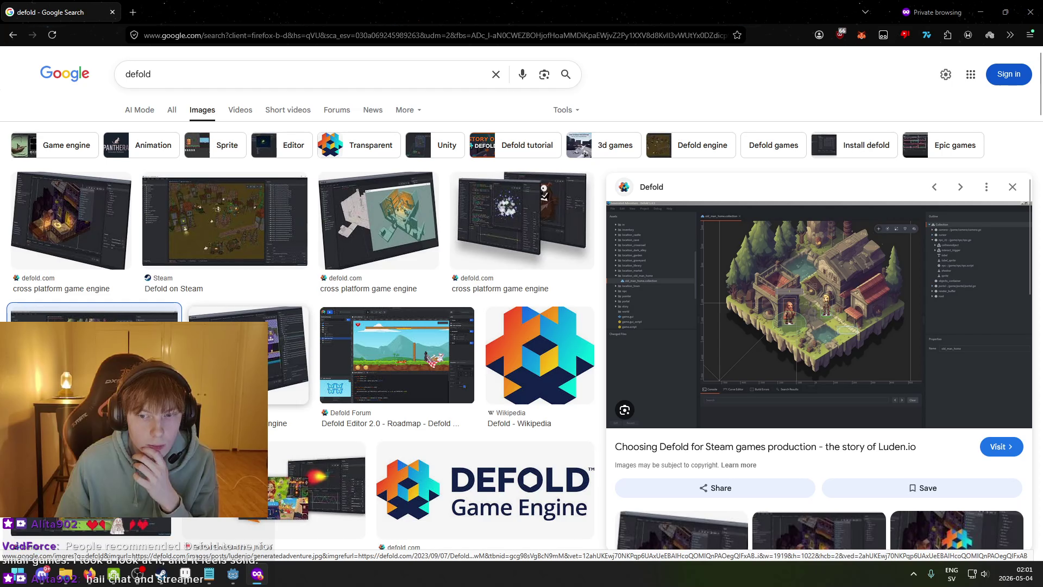
scroll(299, 326, down, 4)
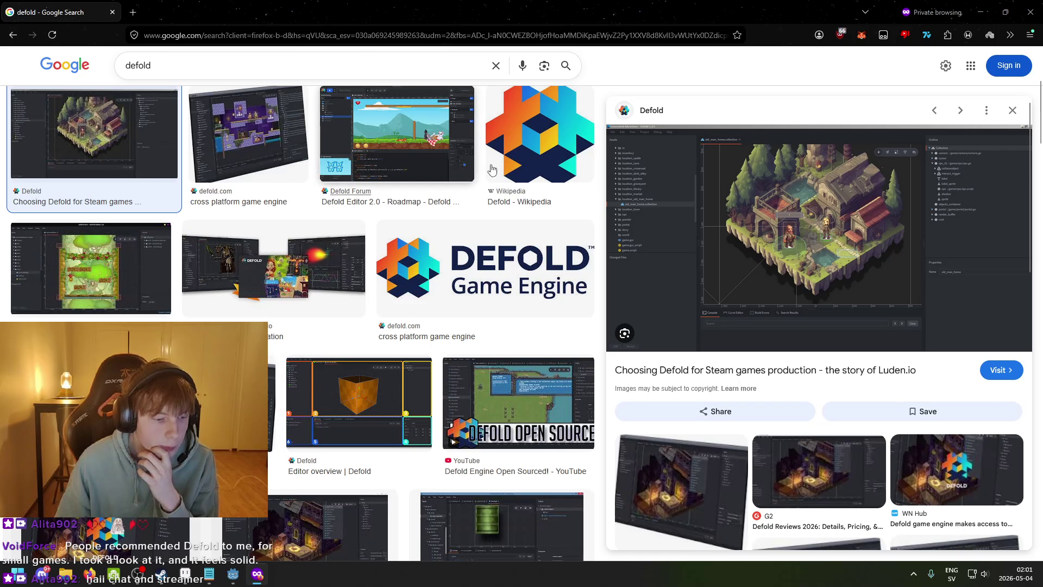
click(1031, 12)
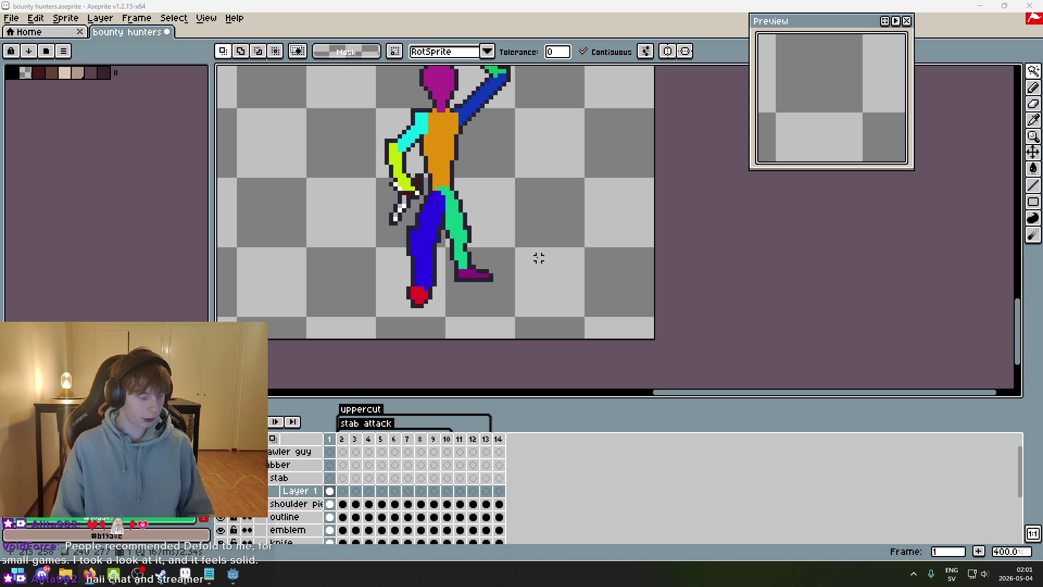
- Flip between the frame 1 guide and the frame 2 finished sprite while zooming, ending on frame 2
scroll(535, 255, up, 1)
key(Right)
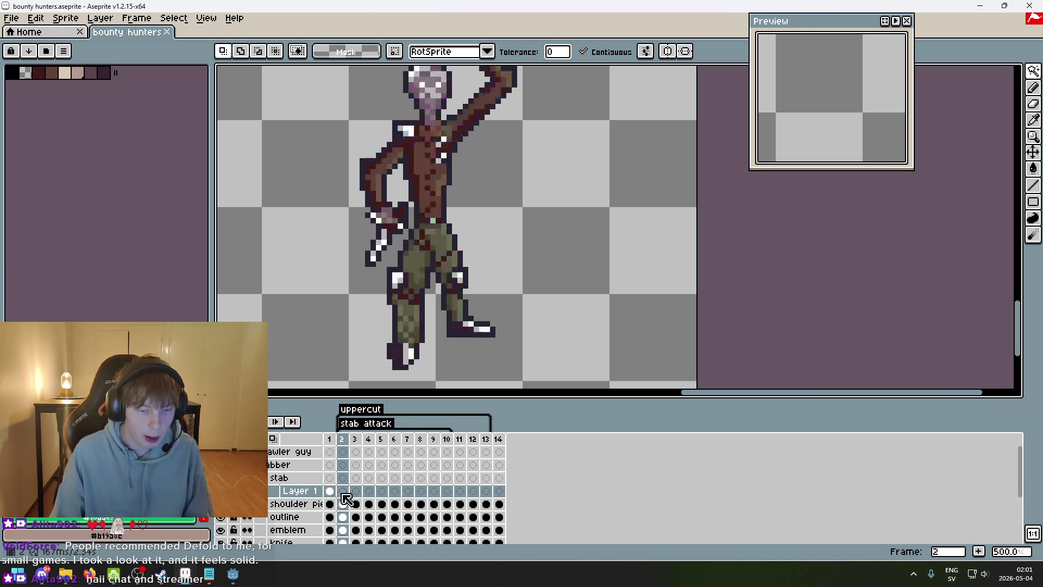
key(Left)
key(Right)
key(Left)
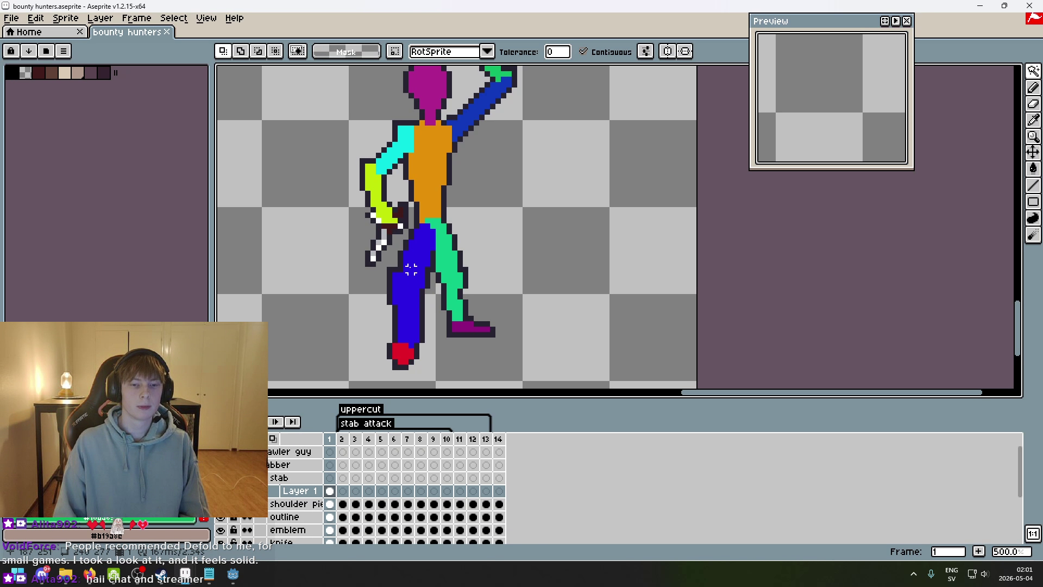
scroll(430, 282, up, 1)
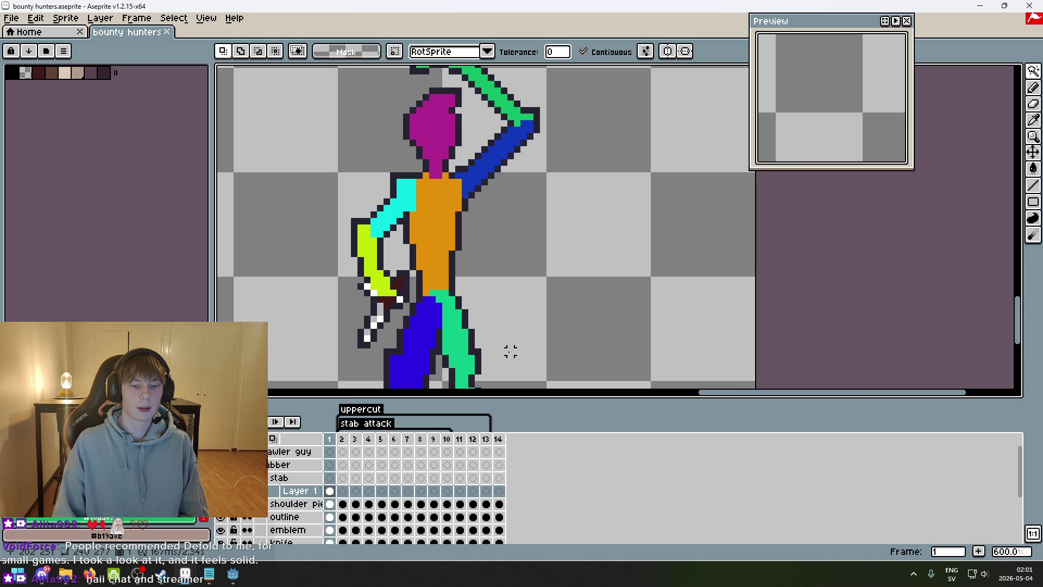
key(Right)
scroll(500, 344, down, 1)
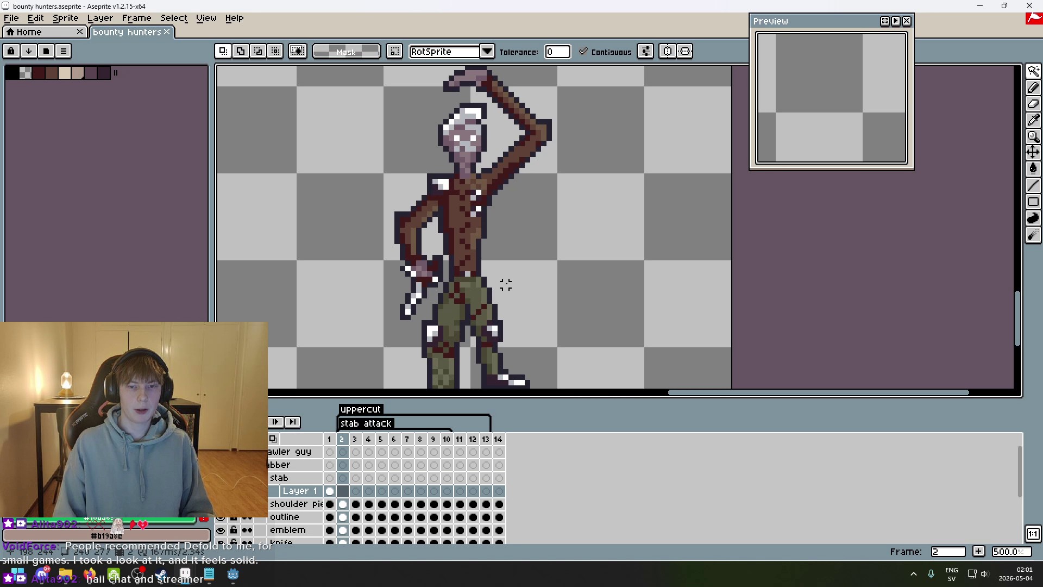
scroll(495, 267, down, 1)
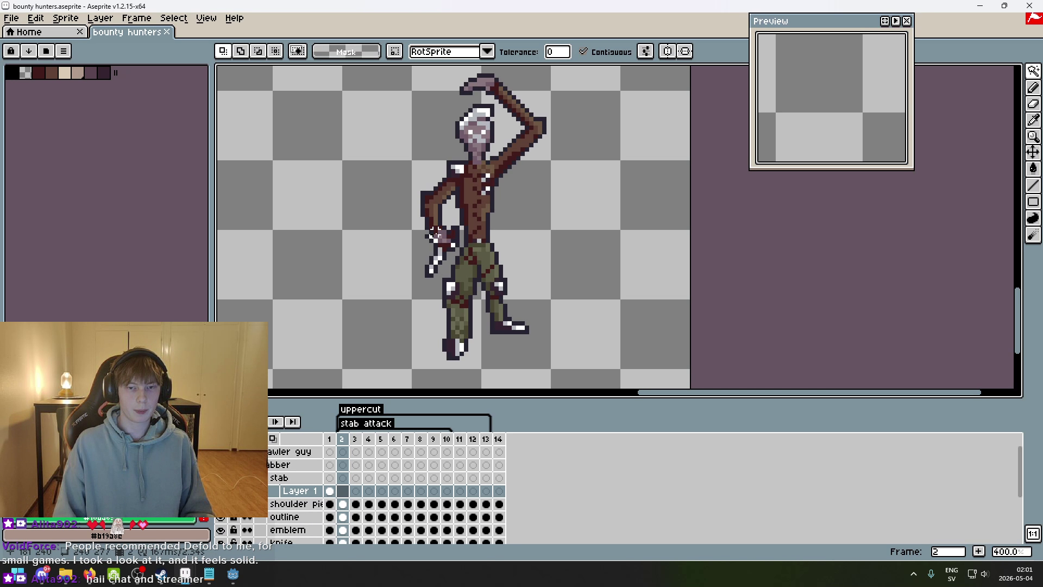
scroll(444, 239, down, 1)
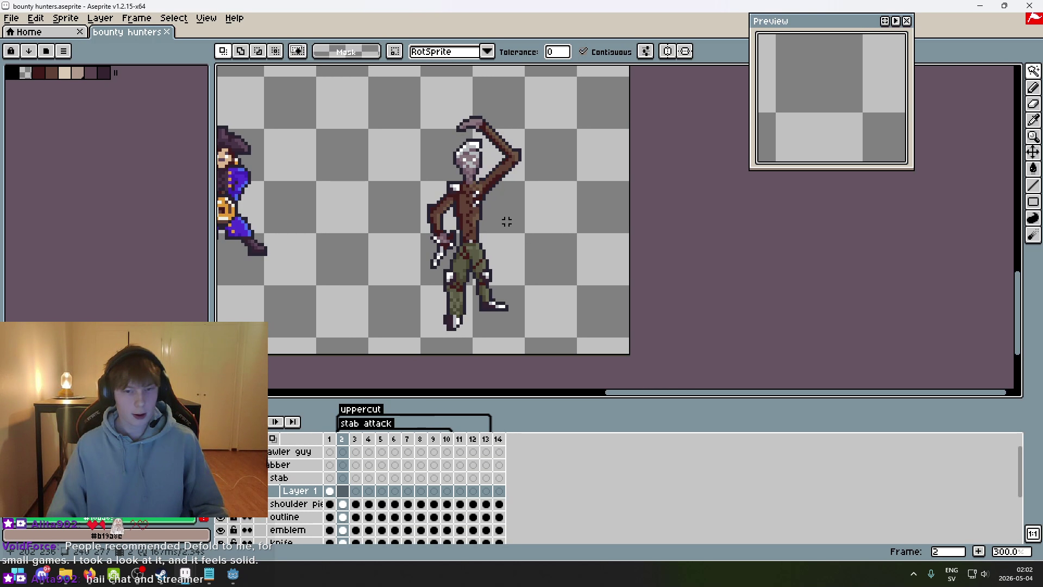
- Rectangle-select the whole stick figure on frame 1's guide
scroll(506, 221, up, 1)
click(330, 492)
scroll(717, 319, down, 1)
key(m)
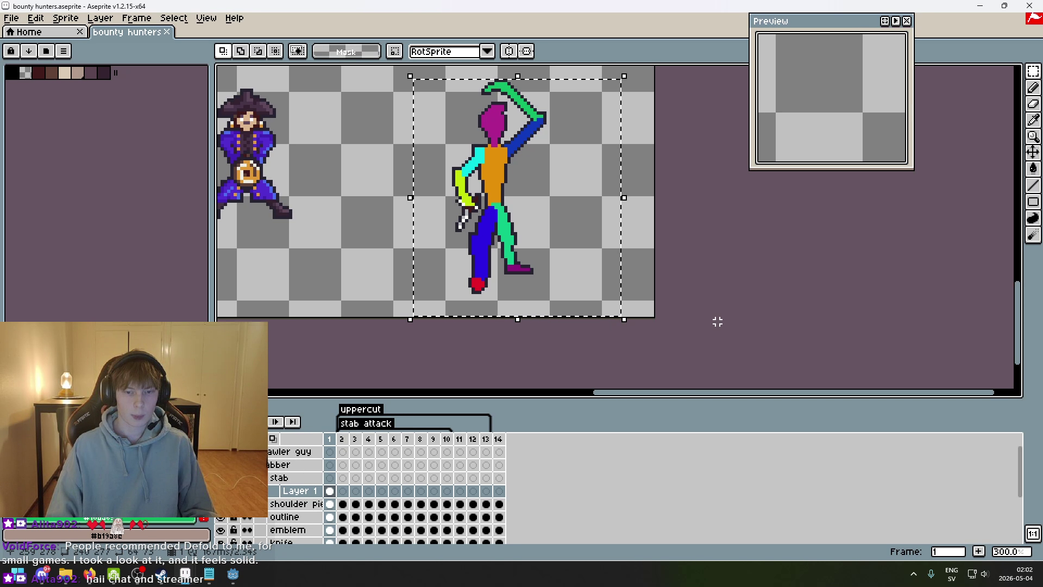
scroll(223, 525, down, 4)
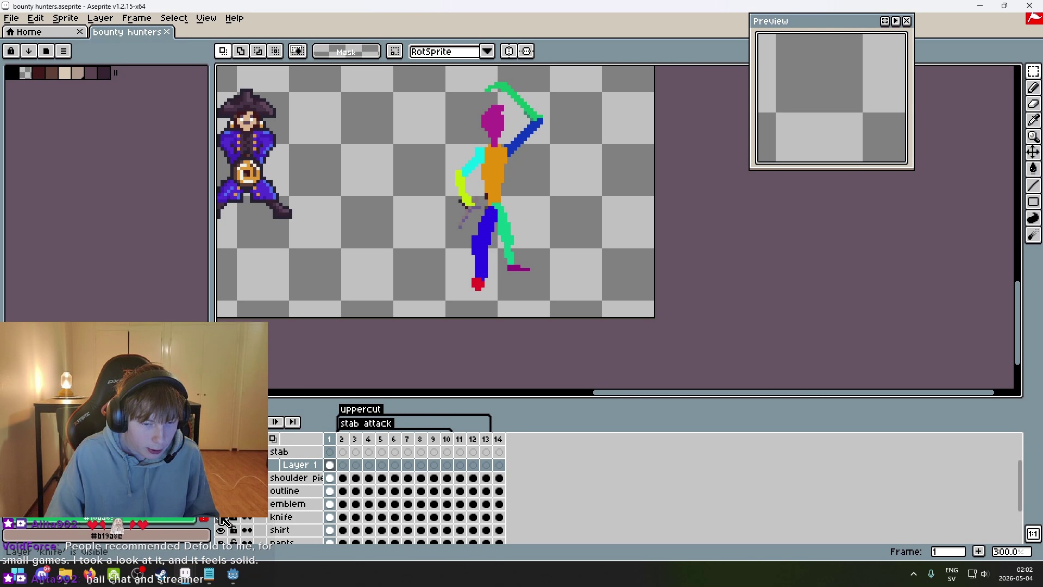
scroll(225, 530, down, 2)
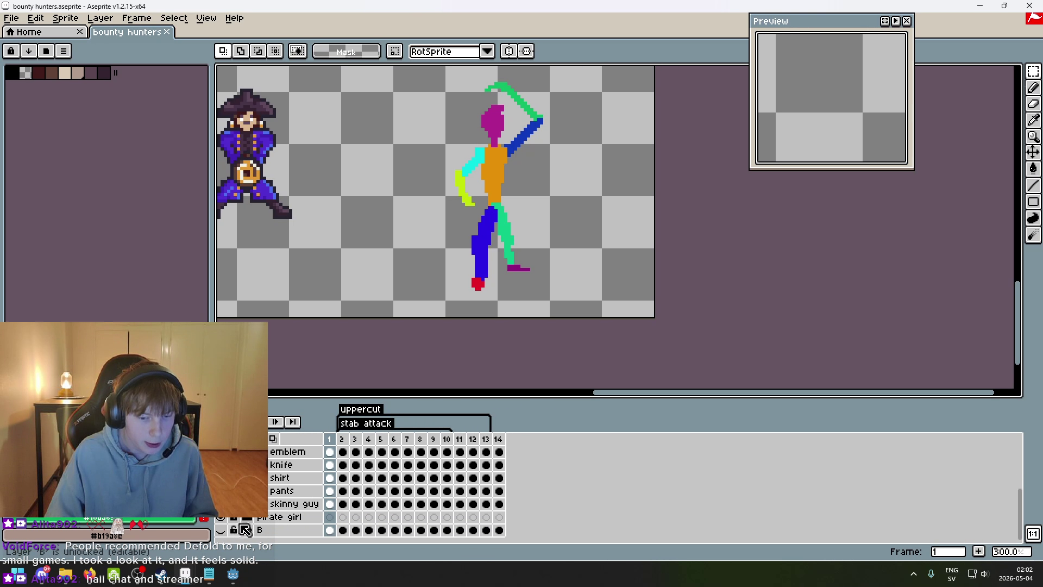
drag(433, 86, 607, 342)
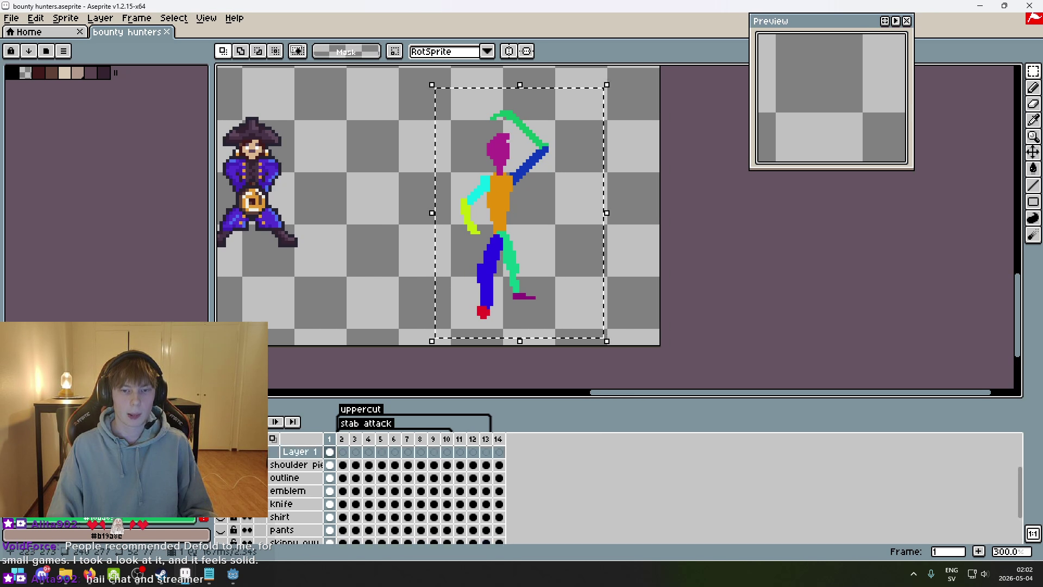
click(670, 262)
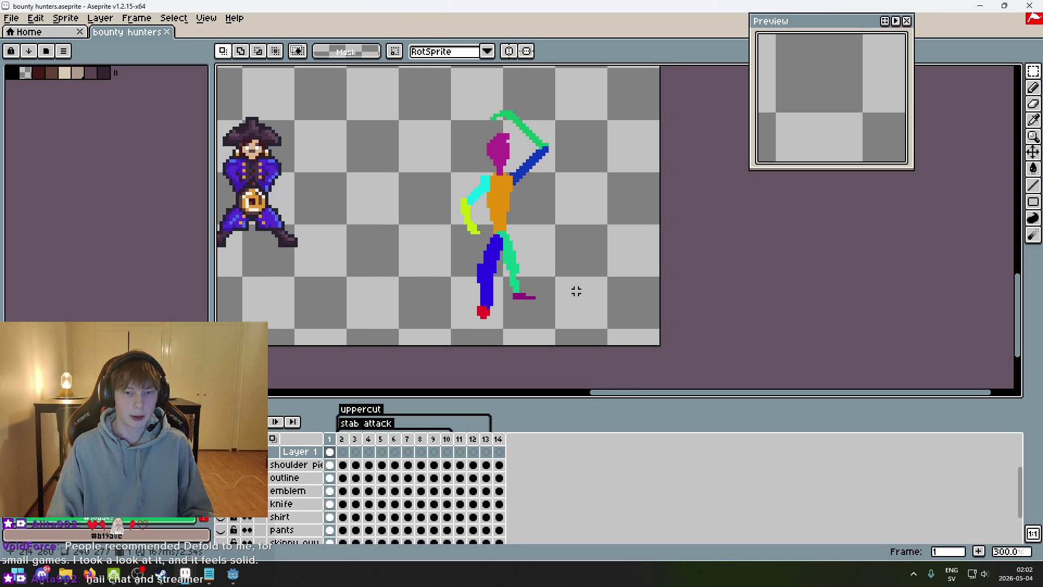
- Flip between frames 1 and 2 to compare them, ending on frame 2
key(period)
scroll(424, 475, up, 3)
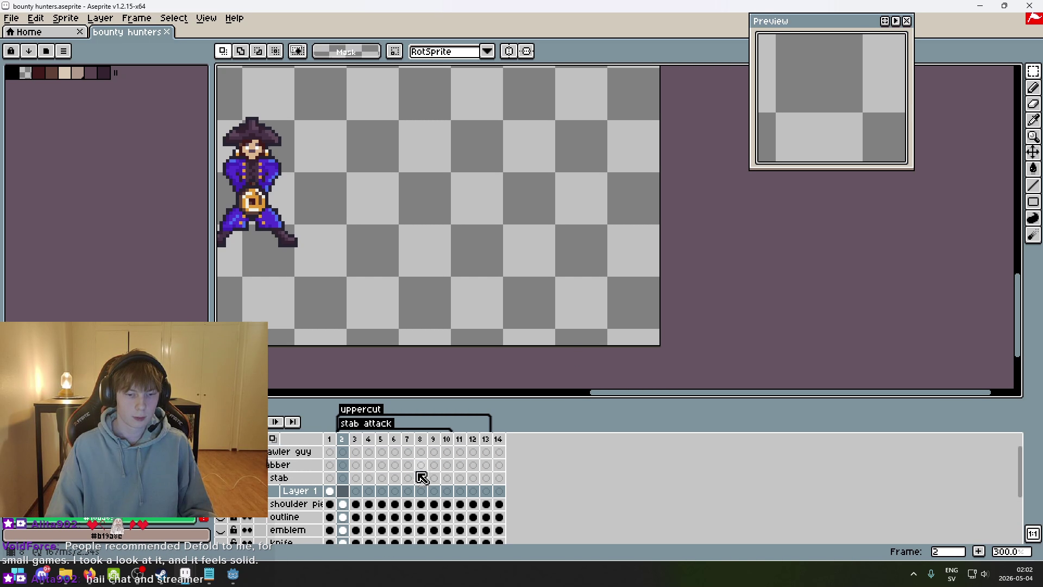
key(comma)
key(period)
key(comma)
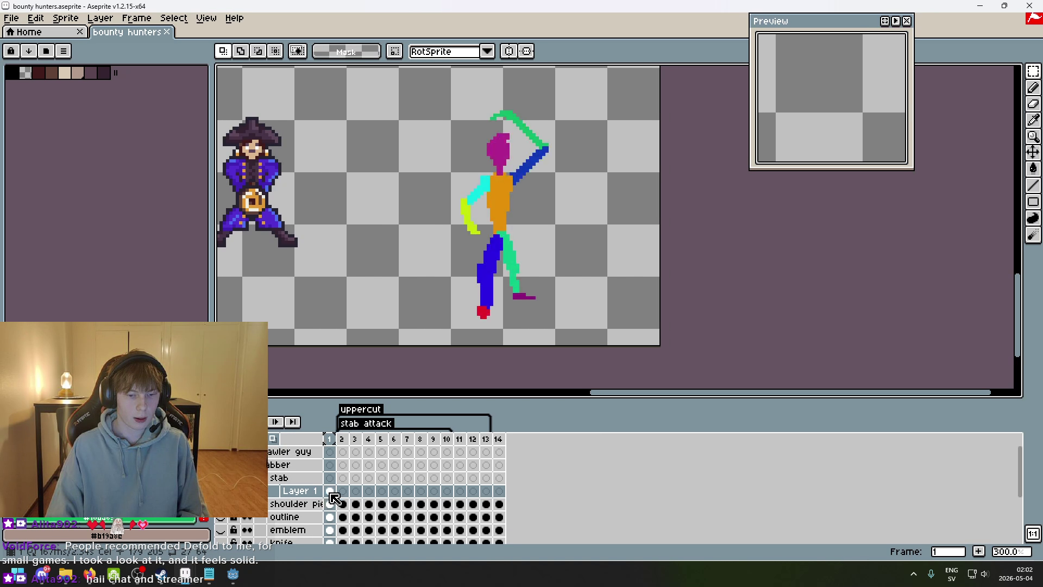
key(period)
key(comma)
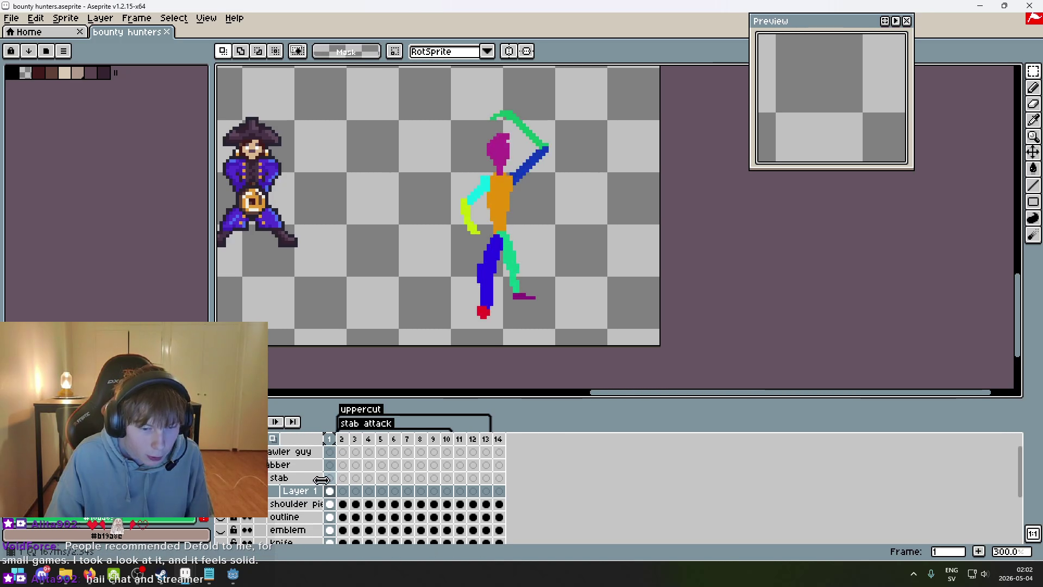
scroll(335, 500, down, 5)
scroll(336, 503, up, 4)
key(Up)
key(period)
key(comma)
key(period)
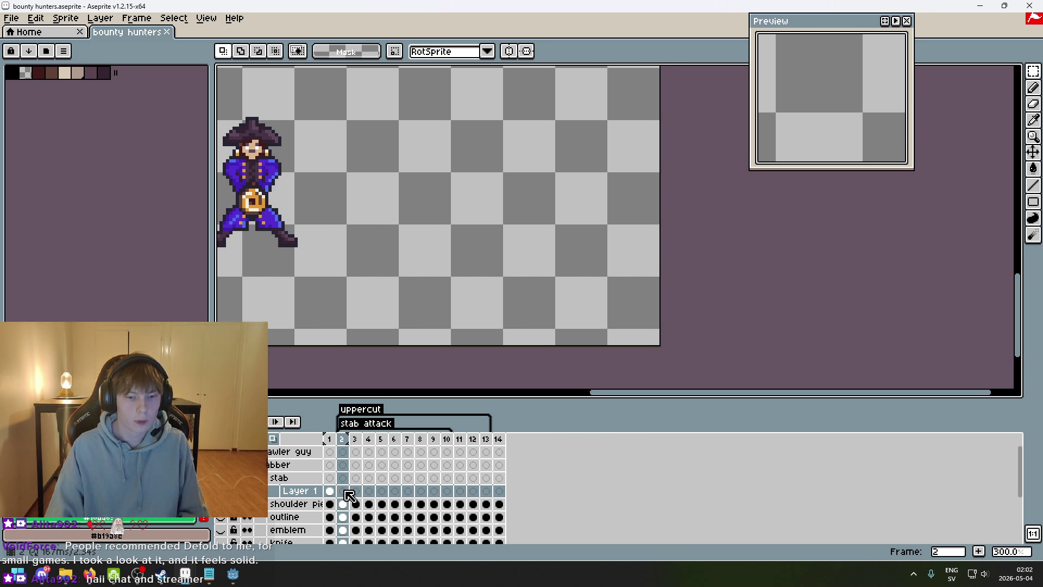
- Paste the stick figure onto frame 2, shift it right, then undo the paste
key(ctrl+v)
drag(484, 361, 605, 274)
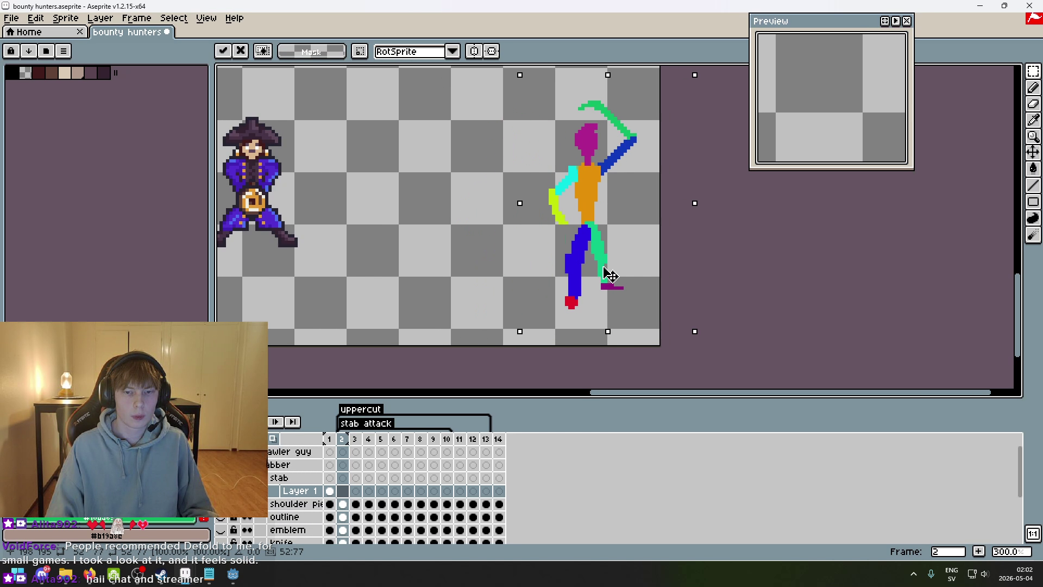
key(ctrl+z)
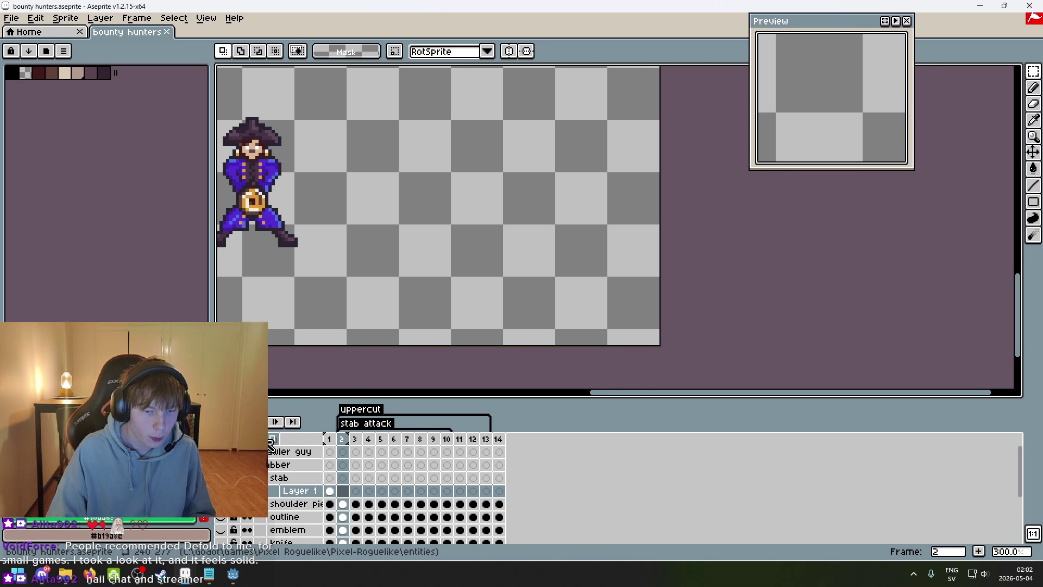
- Set onion skin to draw in front of the sprite, then view frame 1's guide
click(272, 440)
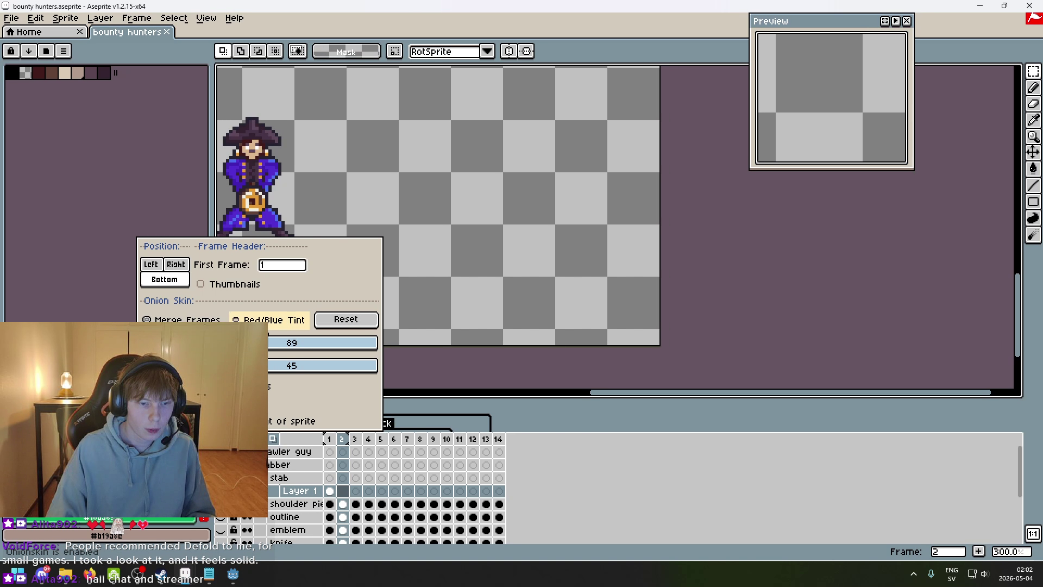
click(293, 420)
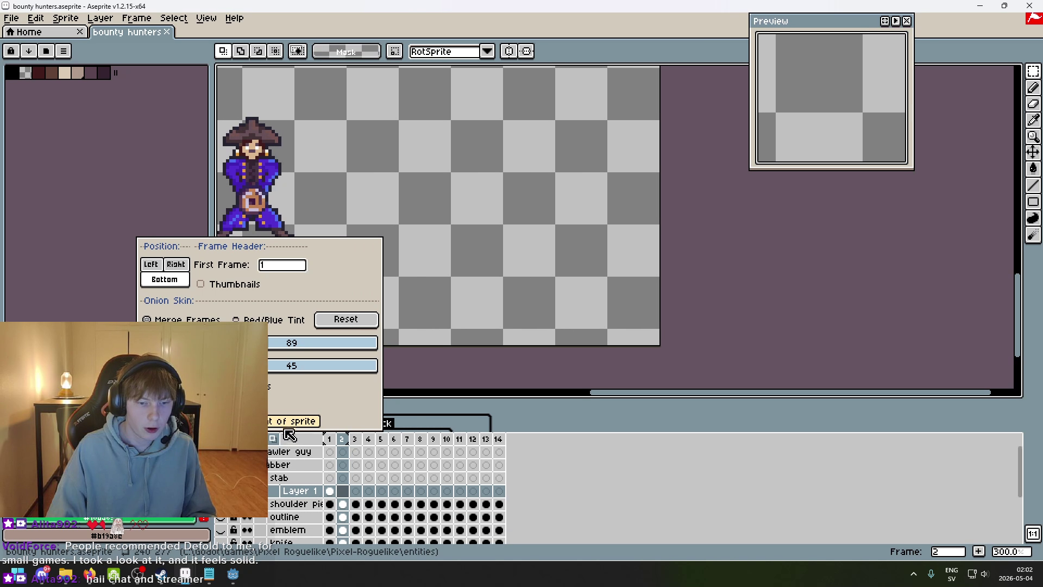
click(343, 467)
click(329, 439)
click(342, 439)
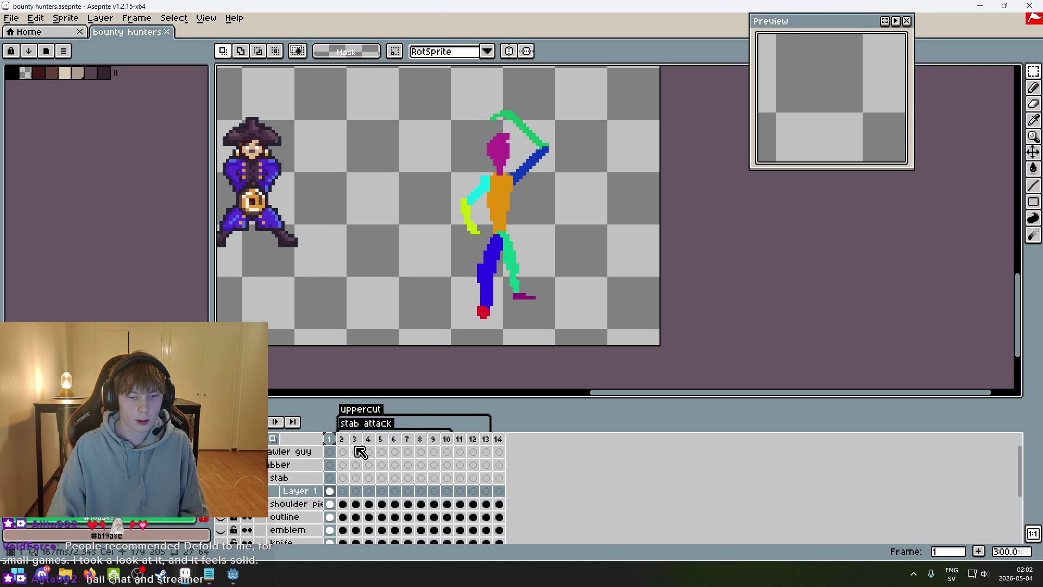
- Paste the copied stick figure into frame 2 and place it
key(ctrl+v)
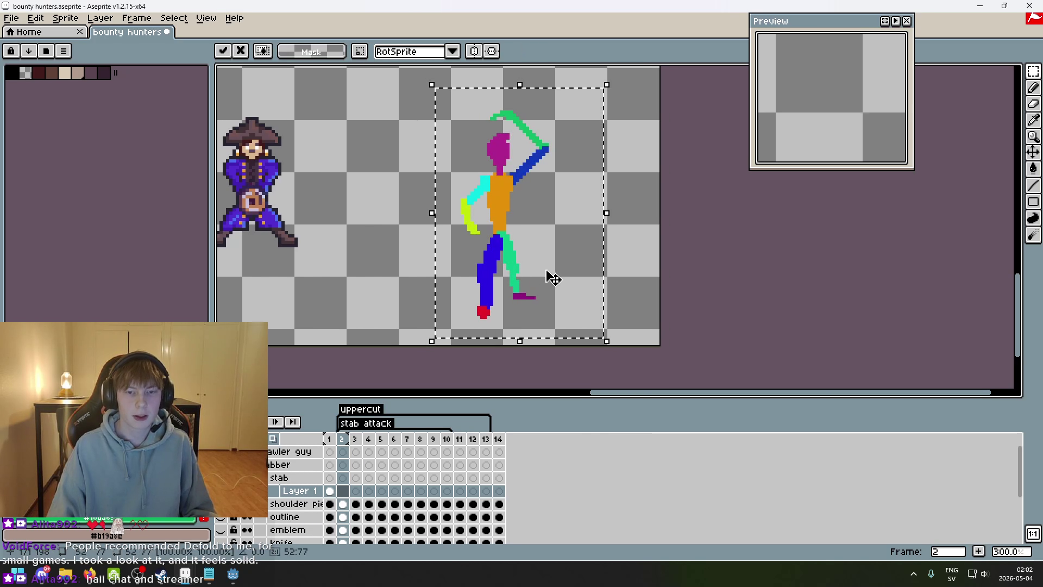
click(625, 278)
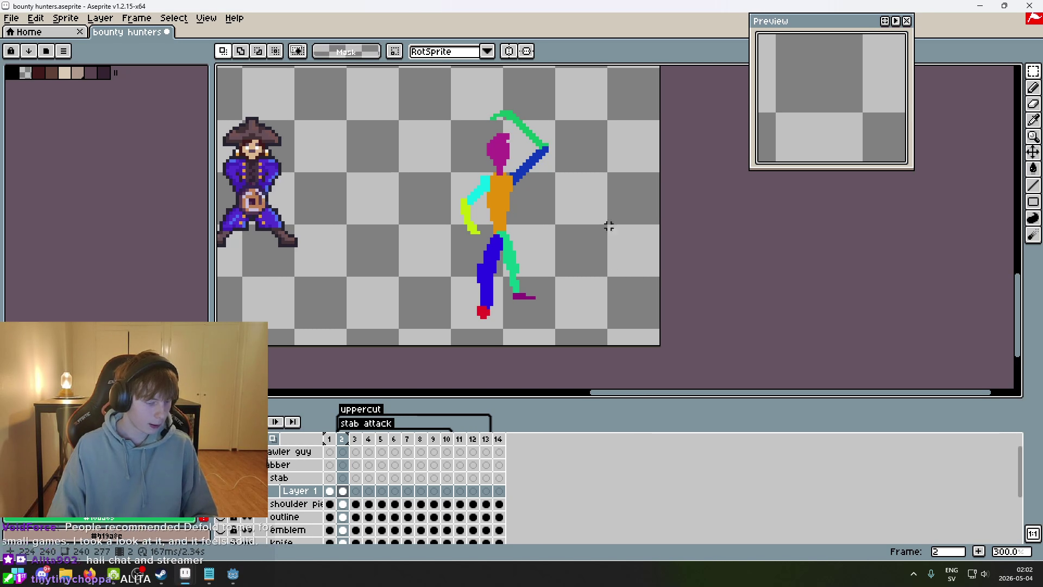
scroll(606, 218, up, 1)
scroll(488, 261, up, 2)
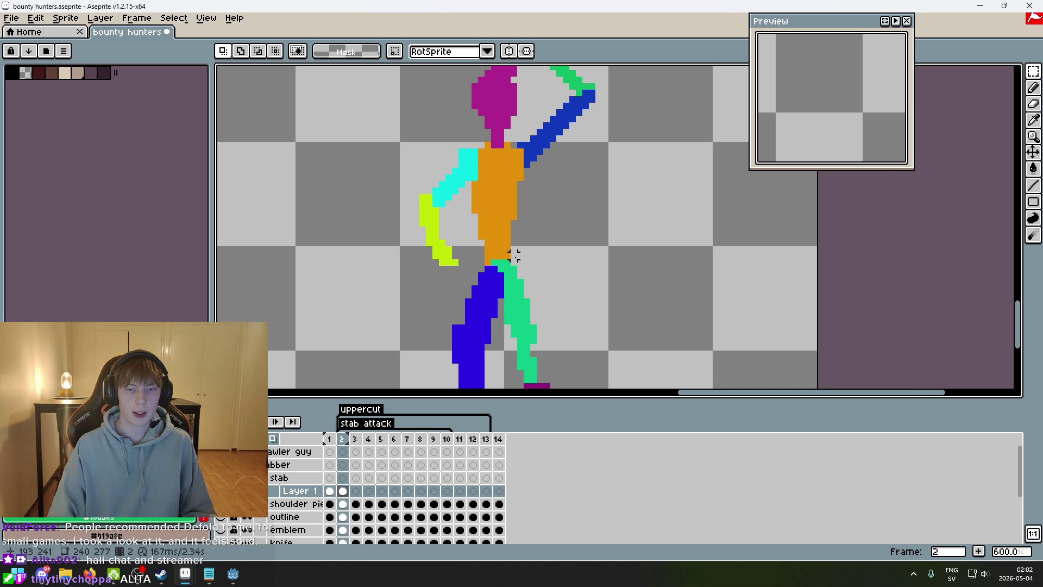
scroll(513, 255, down, 3)
- Lasso the figure's upper body and shift it up and to the right
click(1033, 71)
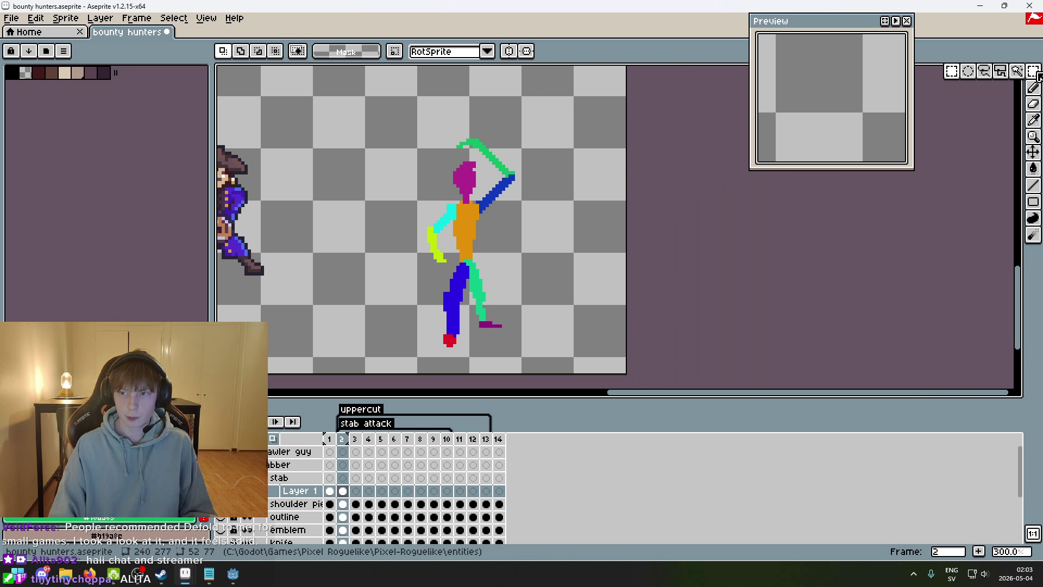
click(988, 76)
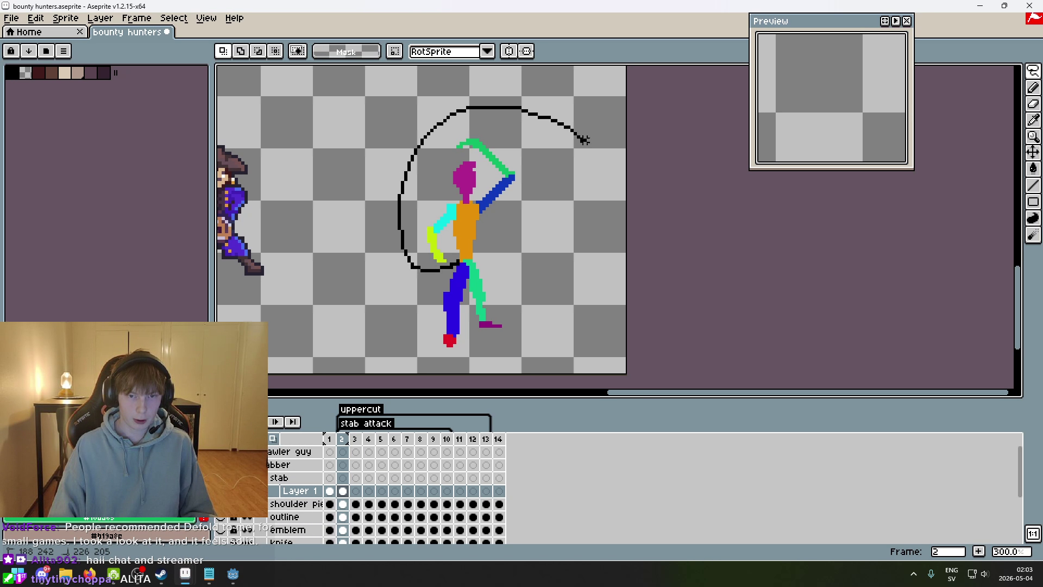
drag(467, 244, 452, 264)
drag(489, 218, 494, 205)
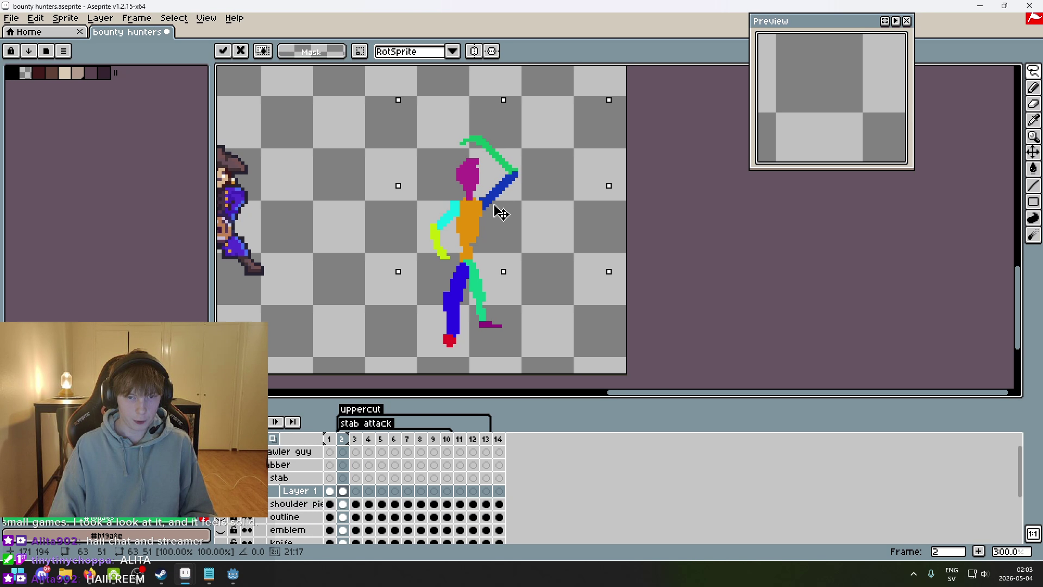
click(617, 261)
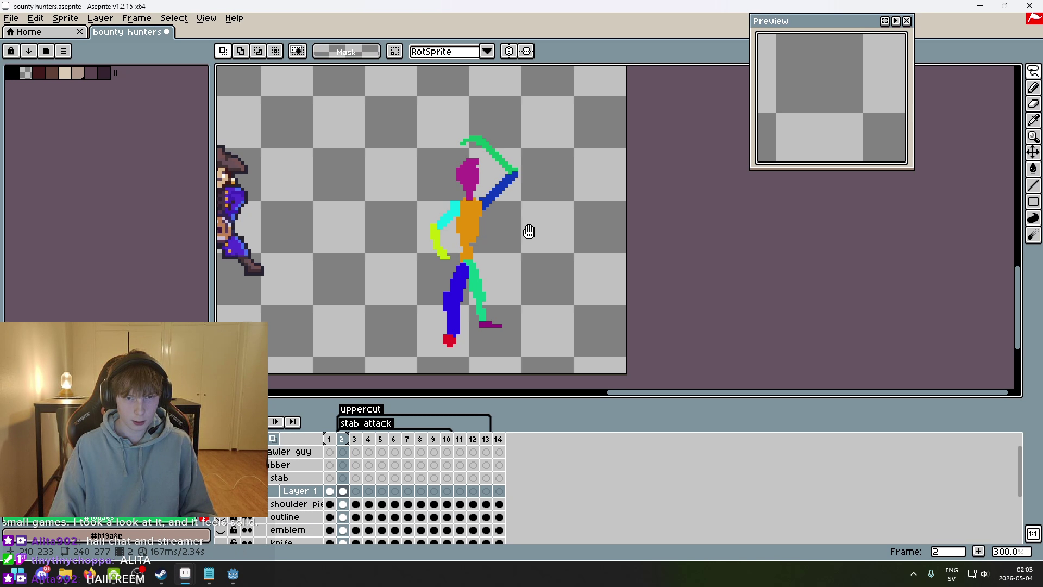
scroll(529, 230, up, 1)
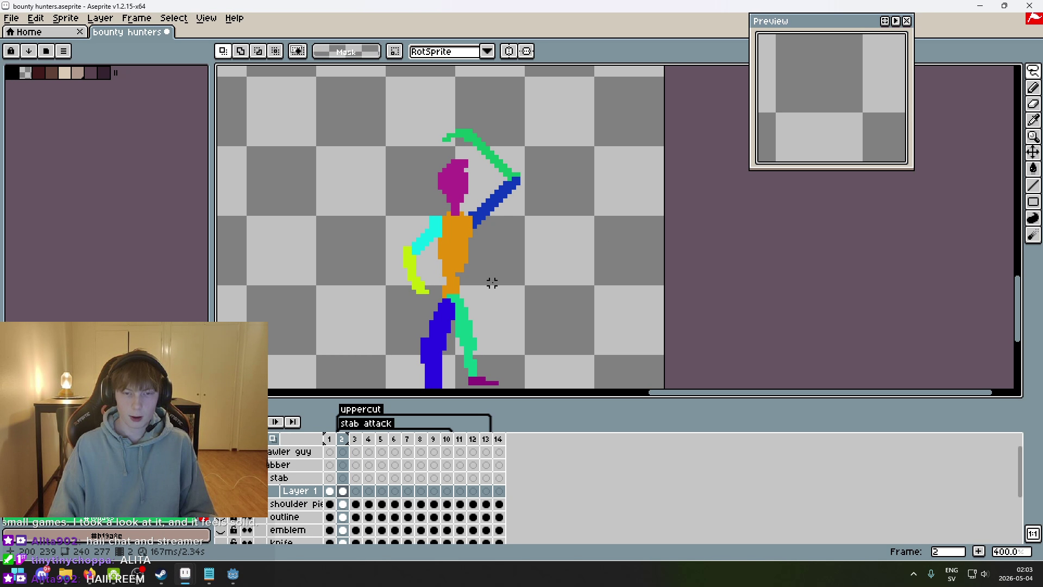
mouse_move(544, 240)
mouse_down()
mouse_move(477, 239)
mouse_move(486, 238)
mouse_up()
click(465, 262)
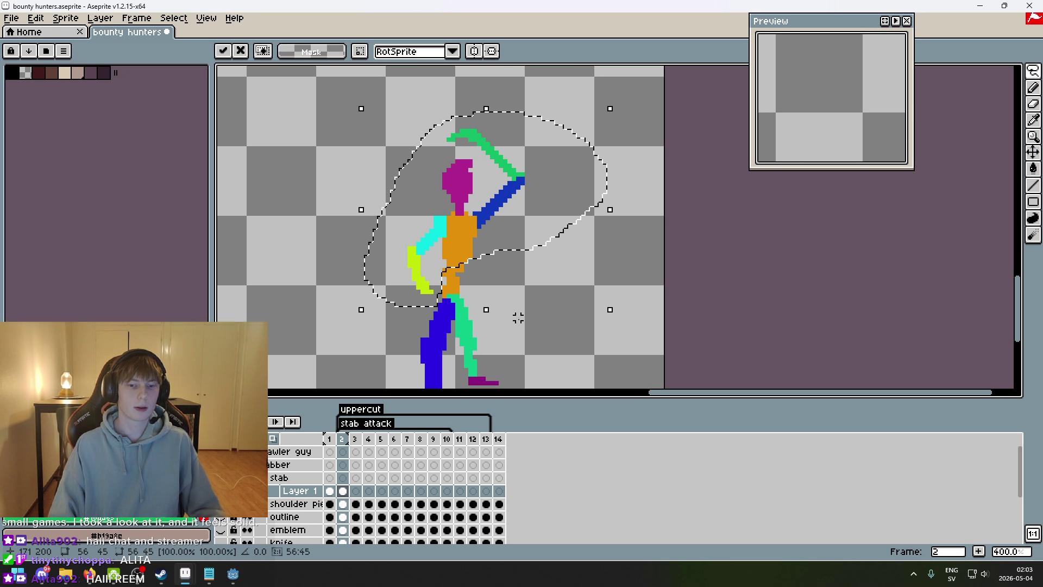
- Switch to the pencil and compare frame 2 against frame 1's guide
scroll(464, 262, up, 3)
key(b)
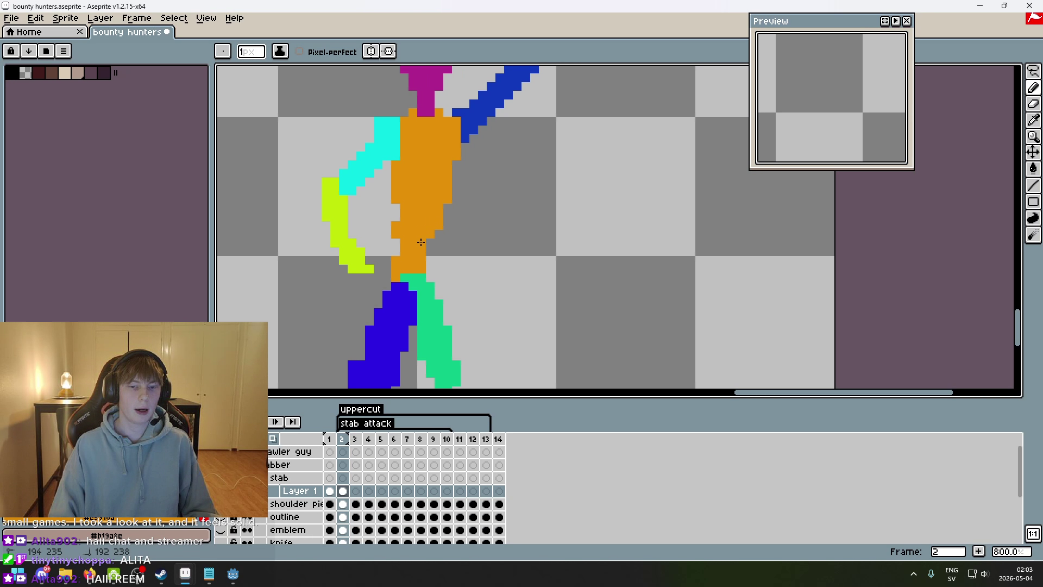
scroll(445, 210, down, 3)
scroll(419, 265, up, 5)
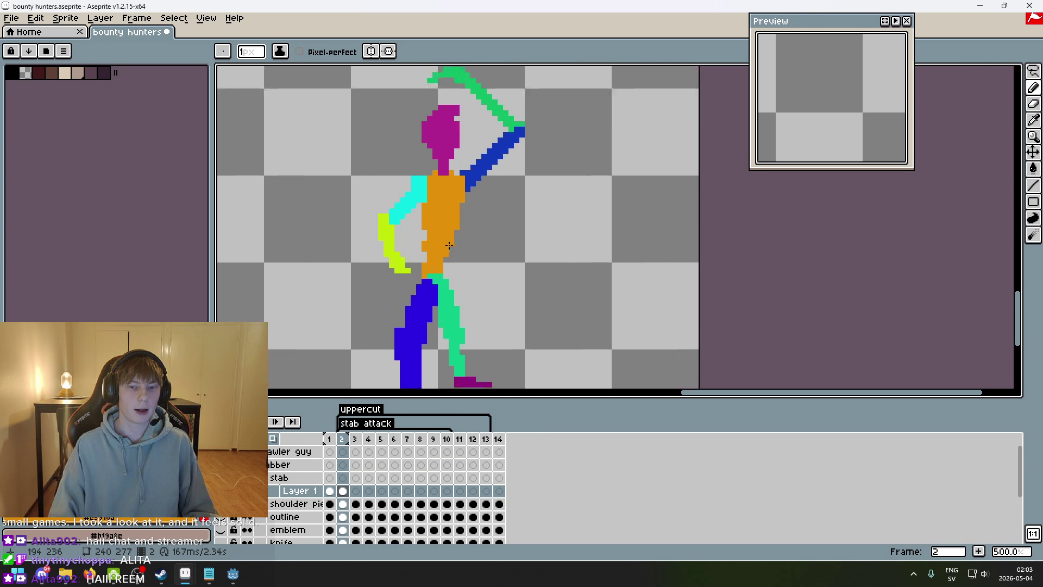
scroll(419, 265, down, 5)
scroll(402, 264, up, 5)
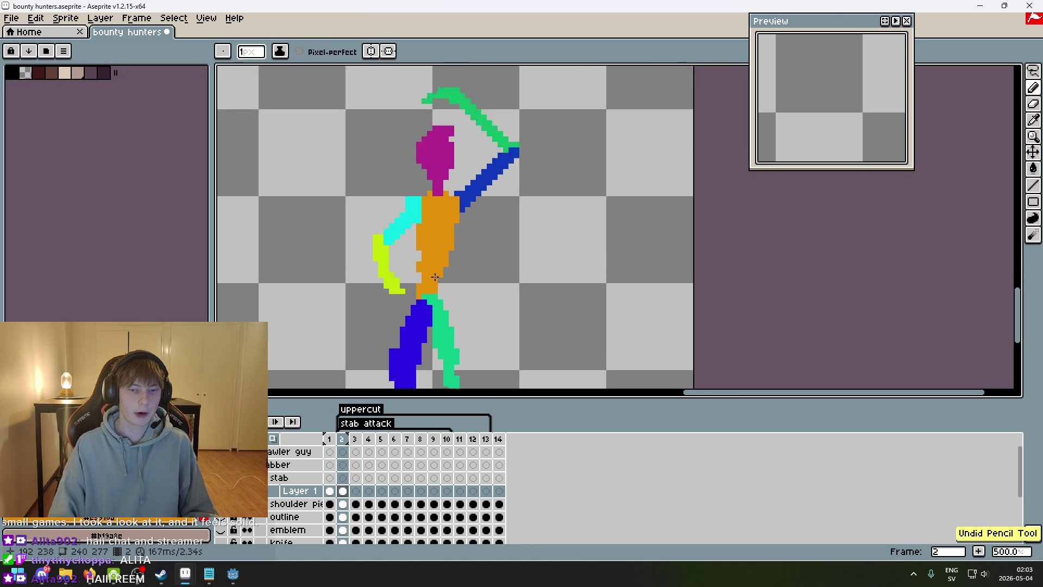
scroll(395, 256, down, 5)
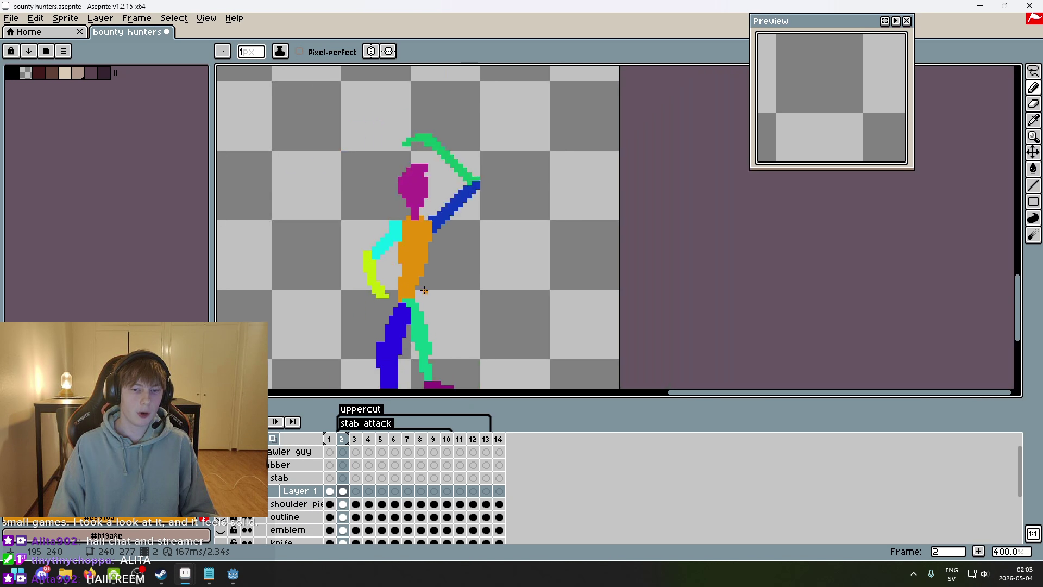
key(Left)
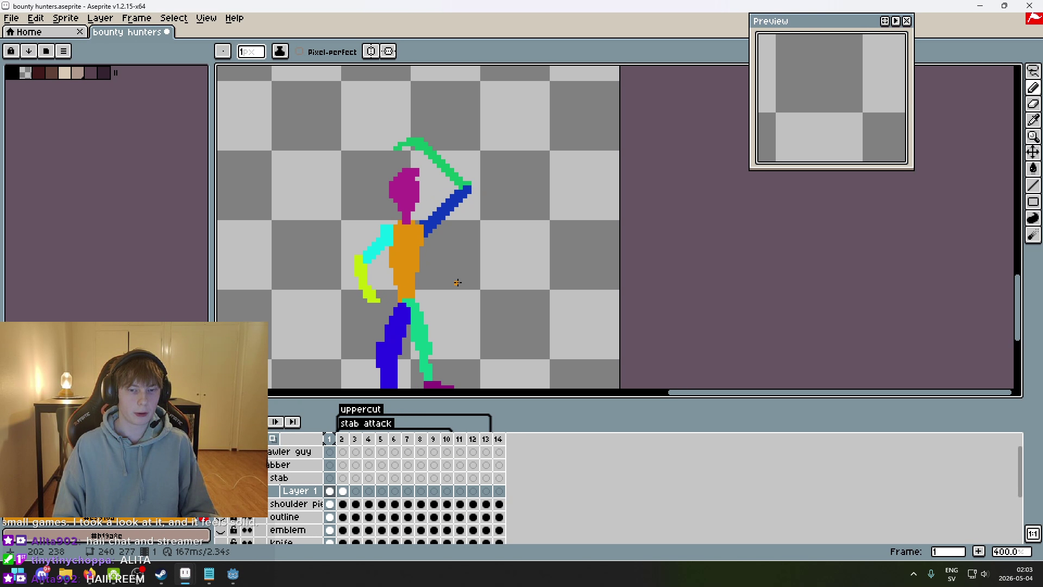
key(Right)
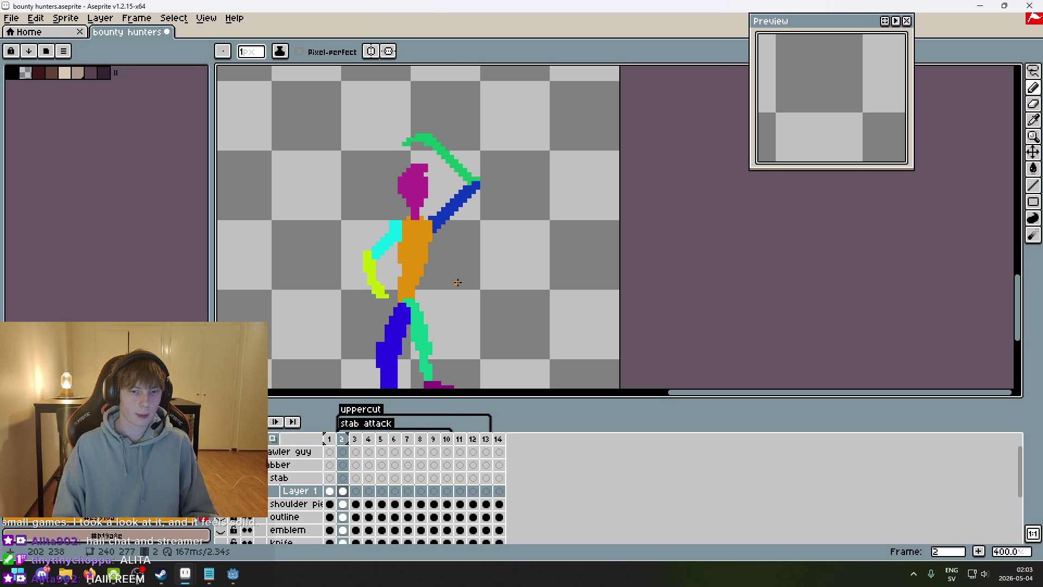
- Lasso the yellow-green forearm and move it up and to the left
click(1034, 71)
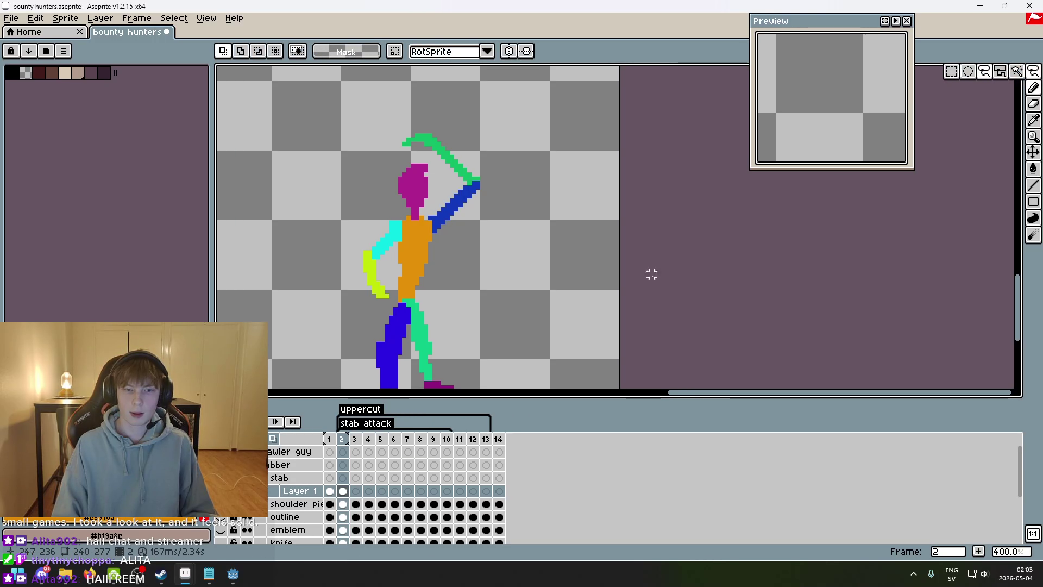
scroll(456, 331, up, 2)
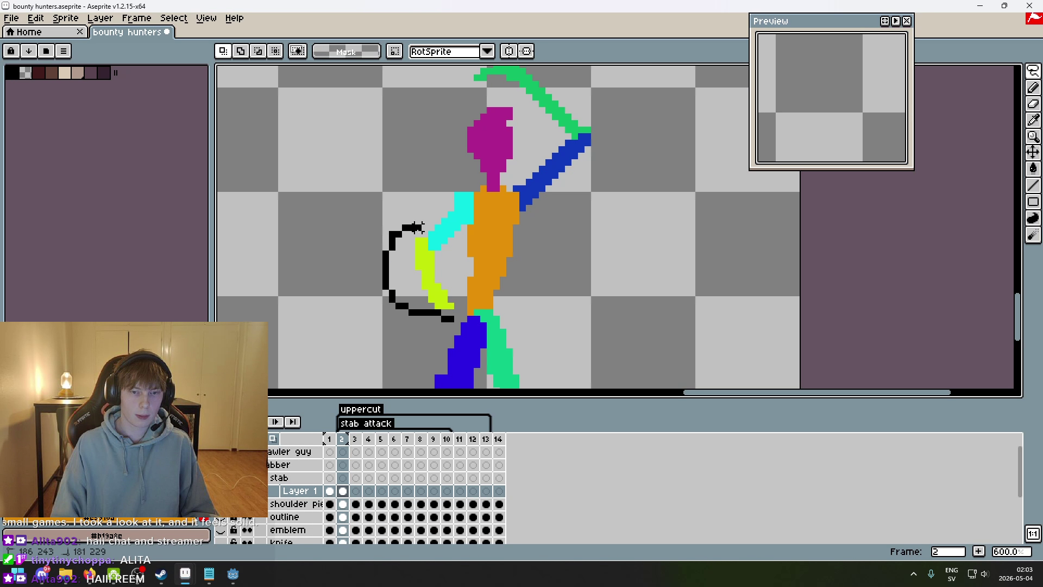
mouse_move(444, 284)
mouse_down()
mouse_move(410, 245)
mouse_move(400, 252)
mouse_up()
click(458, 266)
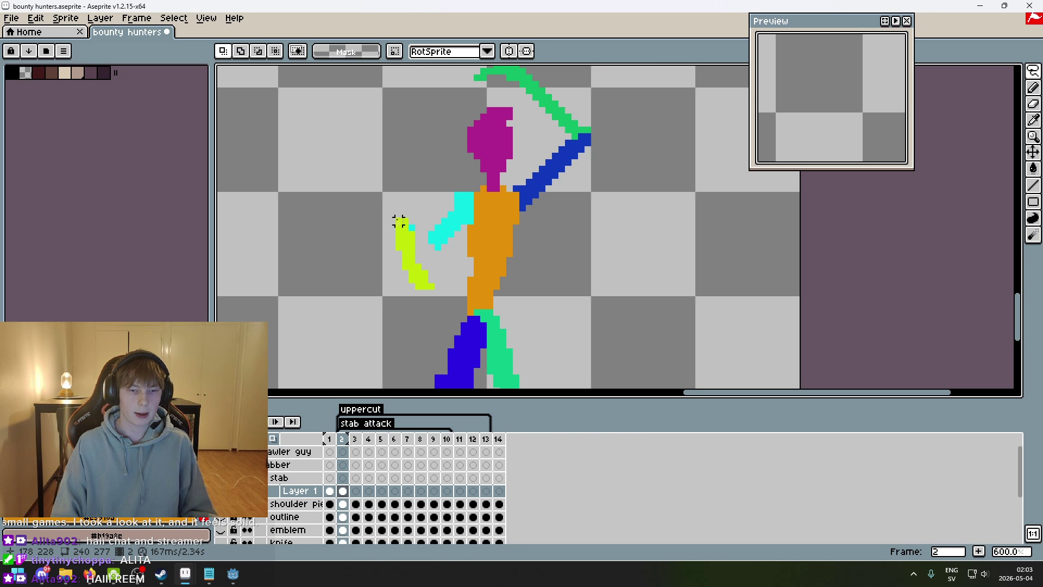
scroll(391, 222, up, 4)
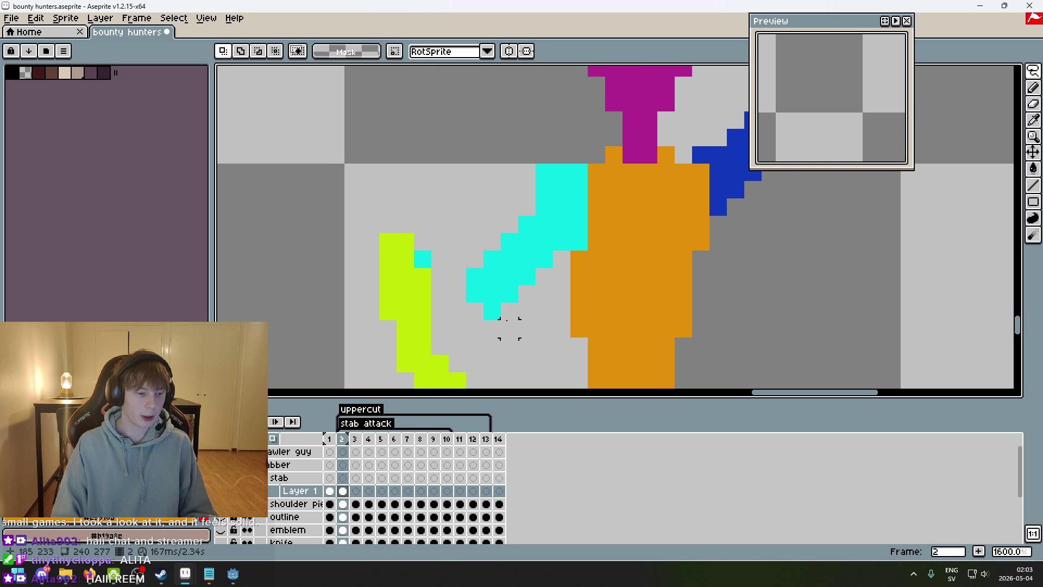
scroll(509, 328, down, 1)
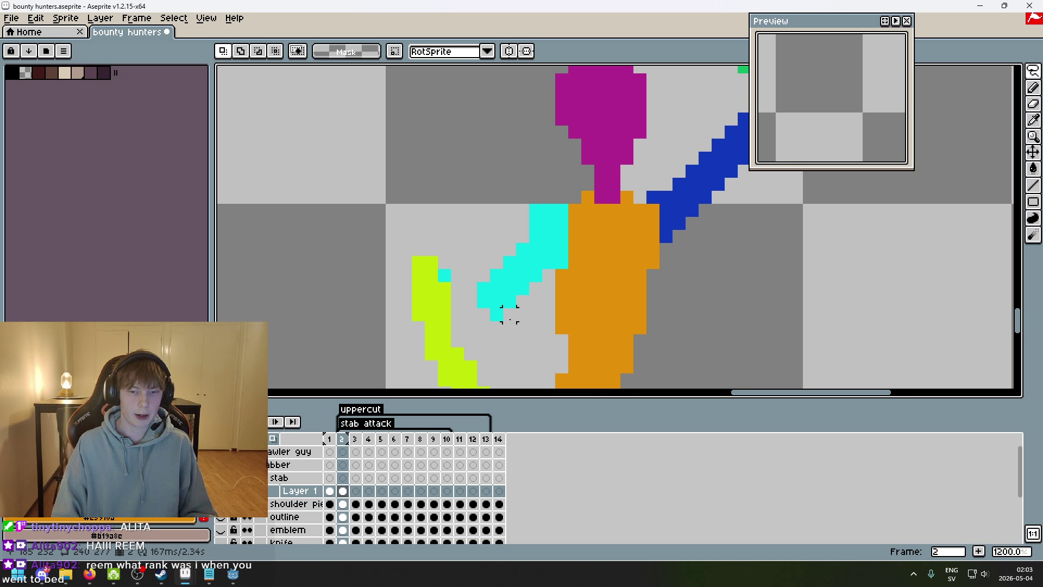
- Lasso the cyan upper-arm end and move it into a new position
drag(497, 327, 483, 274)
drag(516, 307, 527, 256)
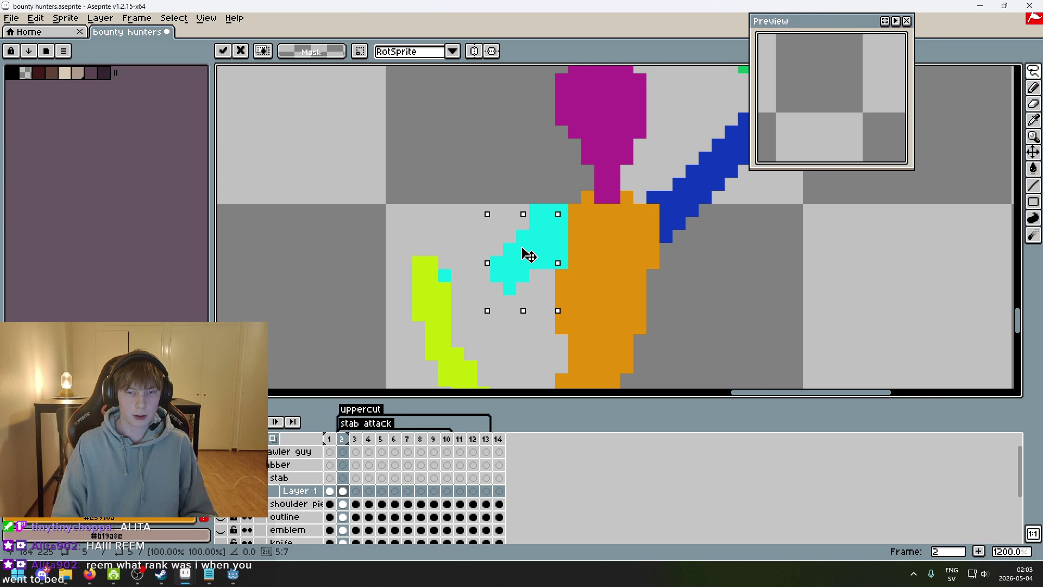
click(431, 288)
drag(468, 302, 424, 198)
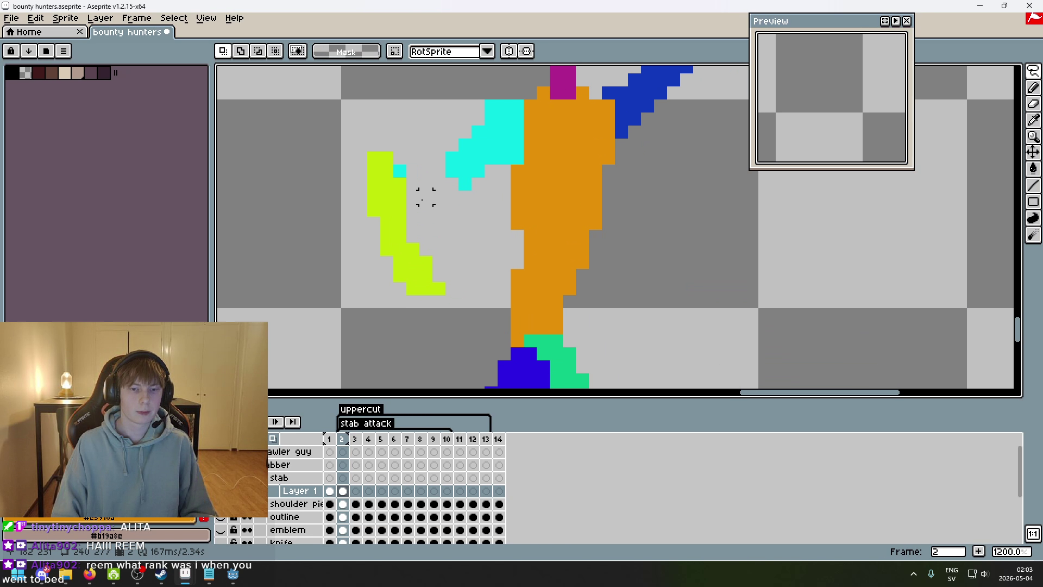
- Select the empty area around the figure by colour, then deselect it
key(b)
key(w)
click(345, 168)
key(ctrl+d)
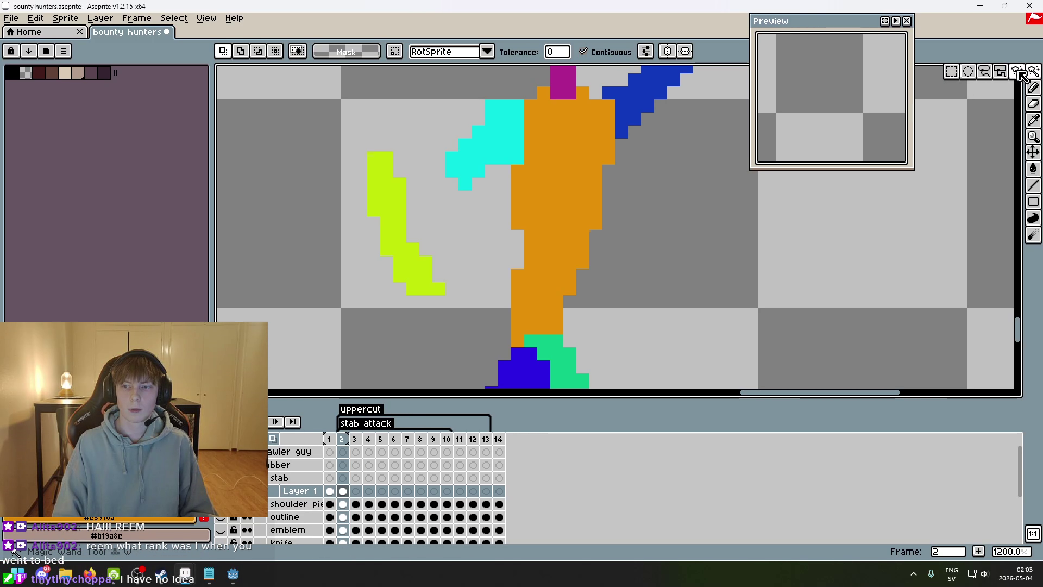
- Lasso the forearm again and move it right and down toward the body
key(m)
mouse_move(406, 157)
mouse_down()
mouse_move(373, 158)
mouse_move(478, 296)
mouse_move(402, 165)
mouse_up()
drag(416, 251, 461, 261)
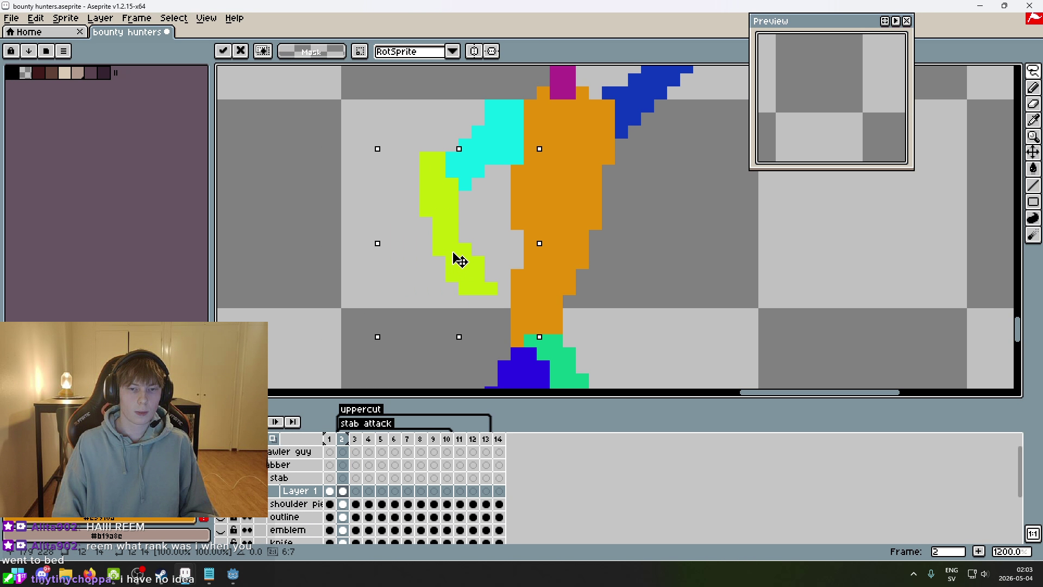
click(632, 273)
scroll(633, 275, down, 2)
key(Left)
key(Left)
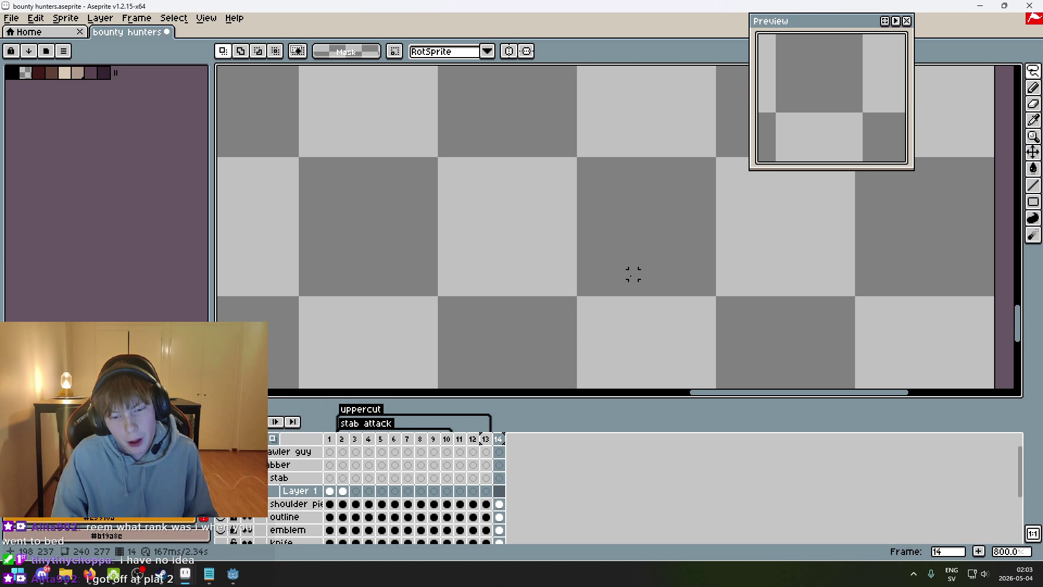
- Step back toward frame 1 and make the hidden knife layer visible
key(Right)
scroll(343, 467, down, 3)
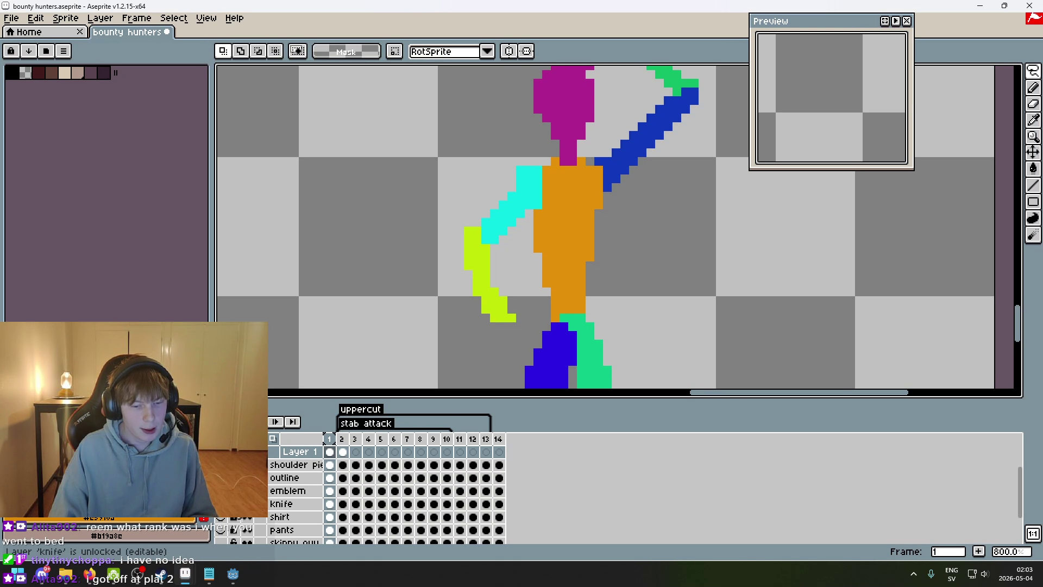
click(220, 504)
scroll(589, 334, up, 2)
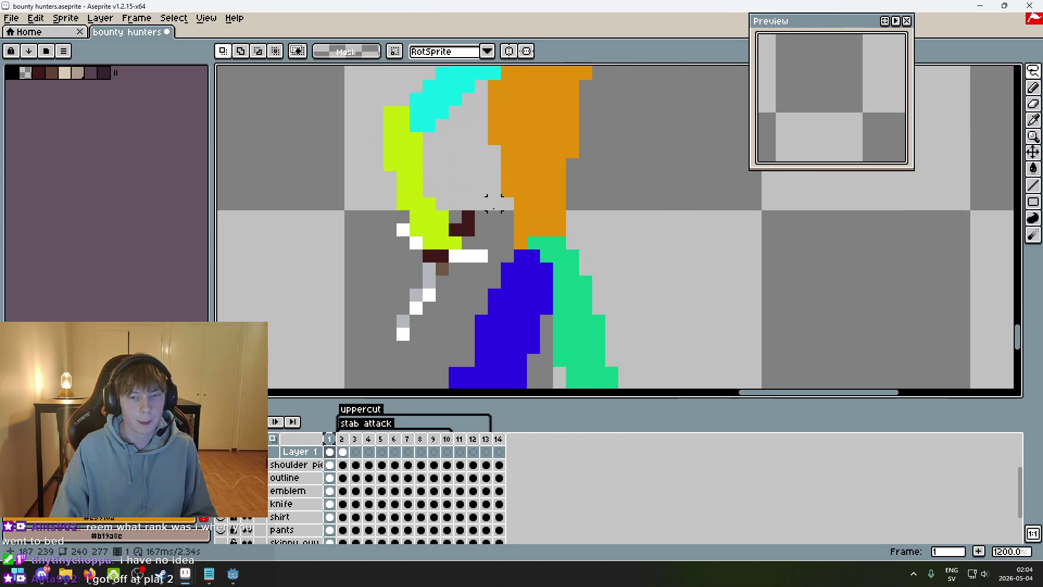
- Adjust the foreground colour in the picker, darkening red #e91919 to #c20d0d
click(16, 551)
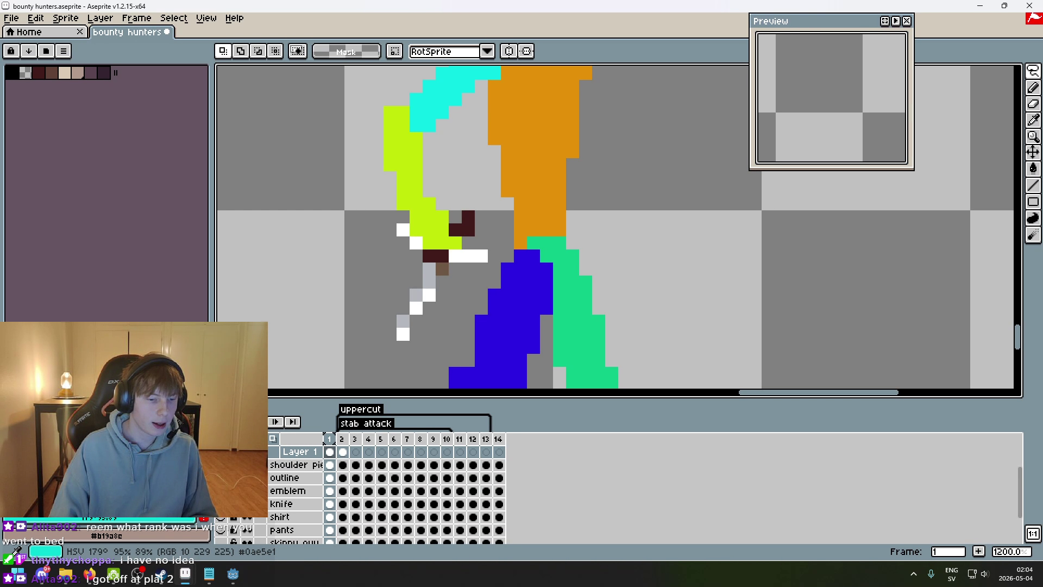
drag(154, 518, 165, 518)
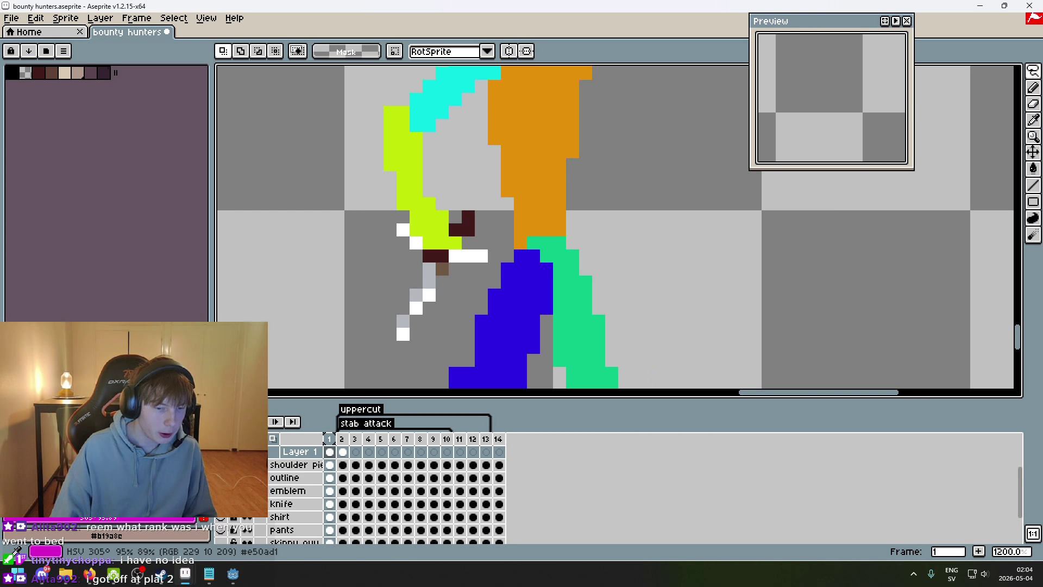
scroll(348, 470, up, 3)
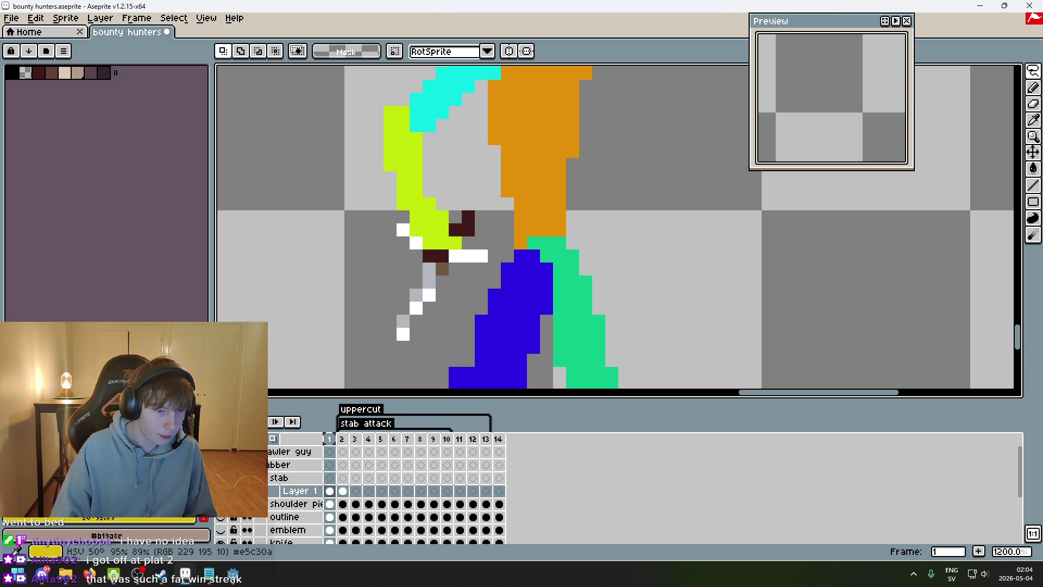
drag(98, 518, 104, 518)
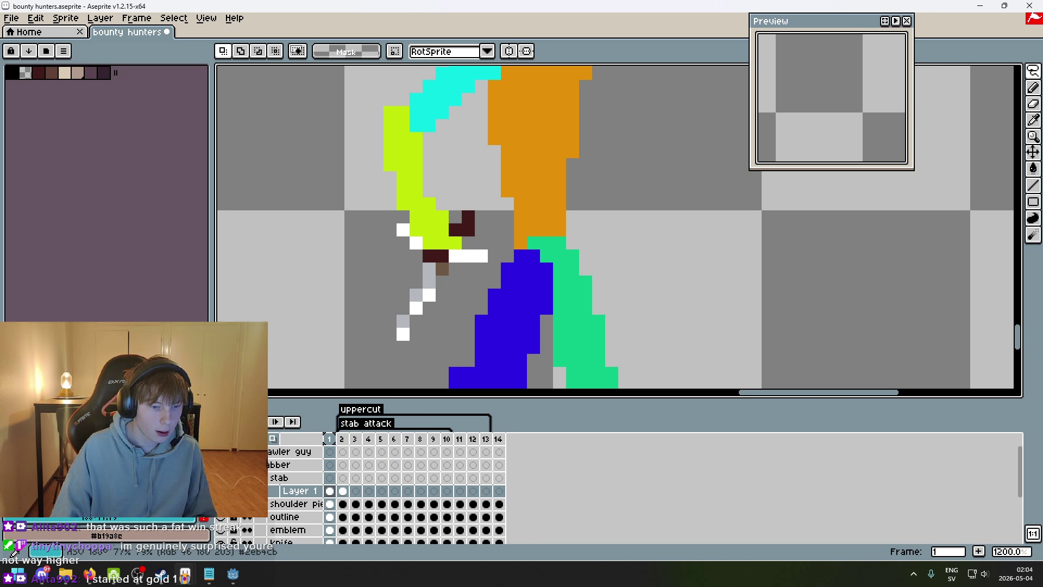
drag(108, 478, 114, 489)
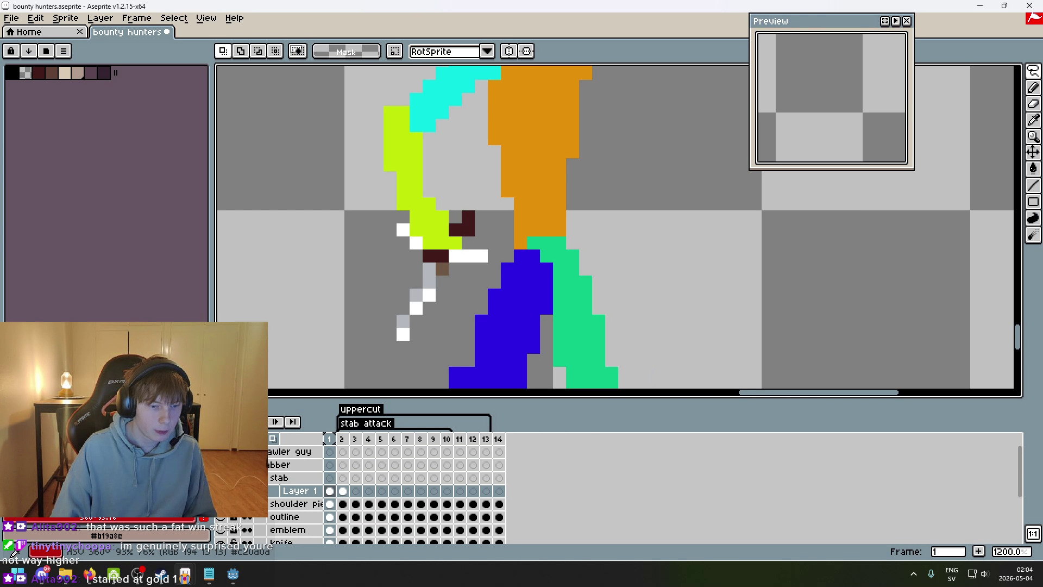
scroll(470, 199, up, 2)
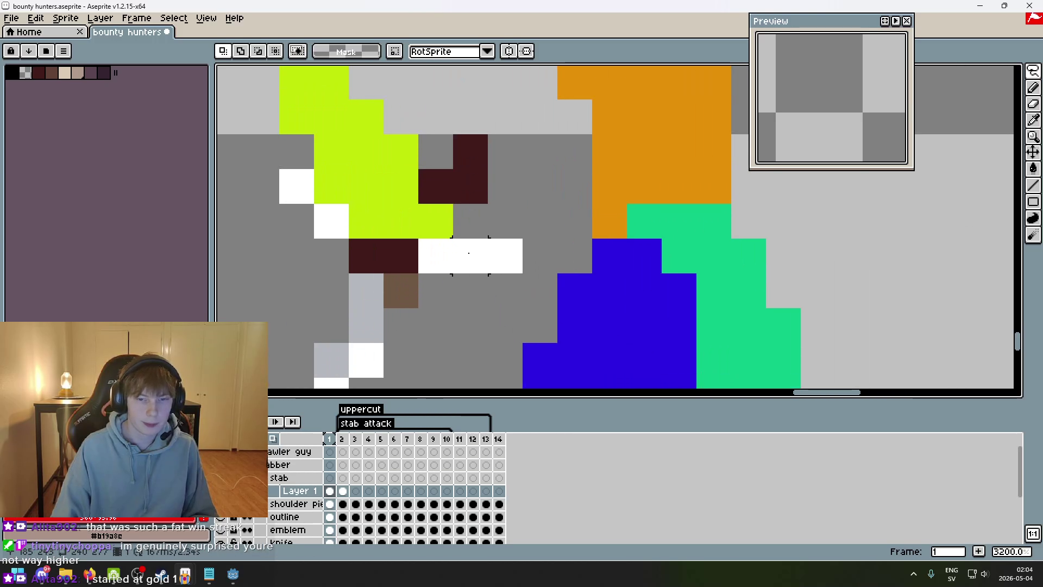
- Fill the knife's dark pixels red with the Paint Bucket, undoing an accidental whole-layer fill
key(g)
click(469, 199)
scroll(476, 222, up, 1)
click(465, 156)
click(468, 186)
key(ctrl+z)
- Pencil the knife's remaining white, dark and blade pixels red, undoing a stray pixel
key(b)
click(429, 190)
click(361, 205)
key(ctrl+z)
click(290, 190)
click(325, 225)
click(429, 260)
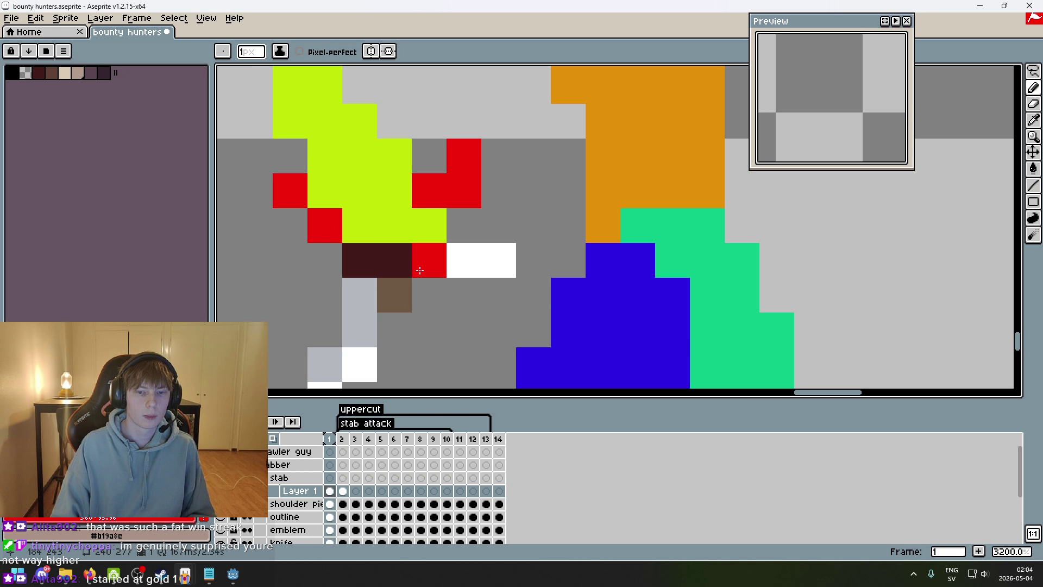
click(464, 260)
click(499, 260)
click(394, 260)
click(358, 271)
- Draw red blade strokes downward and diagonally down-left from the knife
drag(358, 271, 360, 375)
scroll(445, 204, down, 3)
scroll(445, 205, left, 2)
mouse_move(387, 239)
mouse_down()
mouse_move(389, 280)
mouse_move(350, 340)
mouse_up()
scroll(380, 305, down, 6)
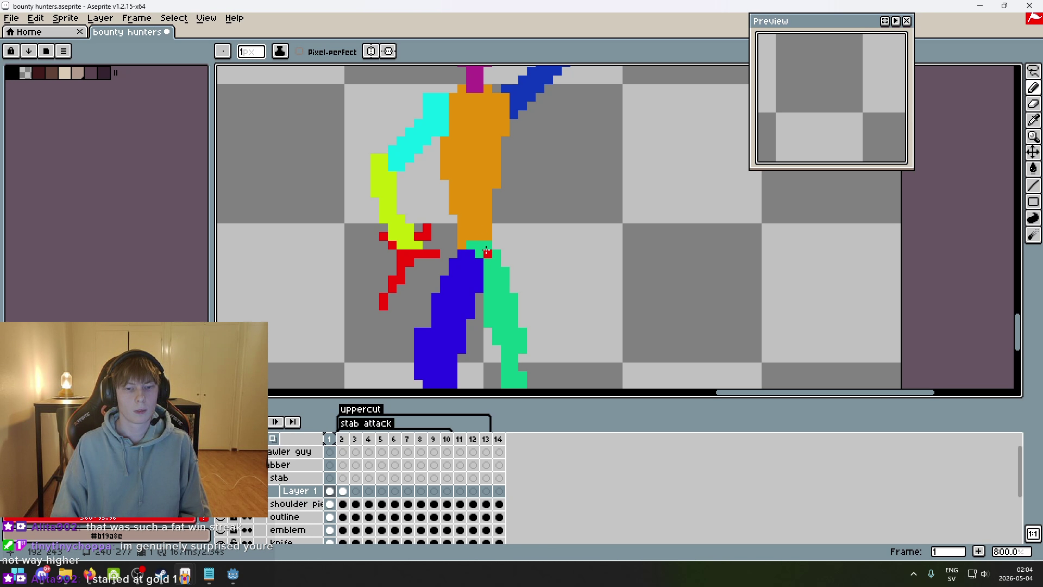
- Delete the white sword cel from frame 2
click(343, 504)
click(330, 505)
click(343, 504)
scroll(244, 529, down, 2)
key(Delete)
- Return to frame 1 and lasso-select the red knife
key(Left)
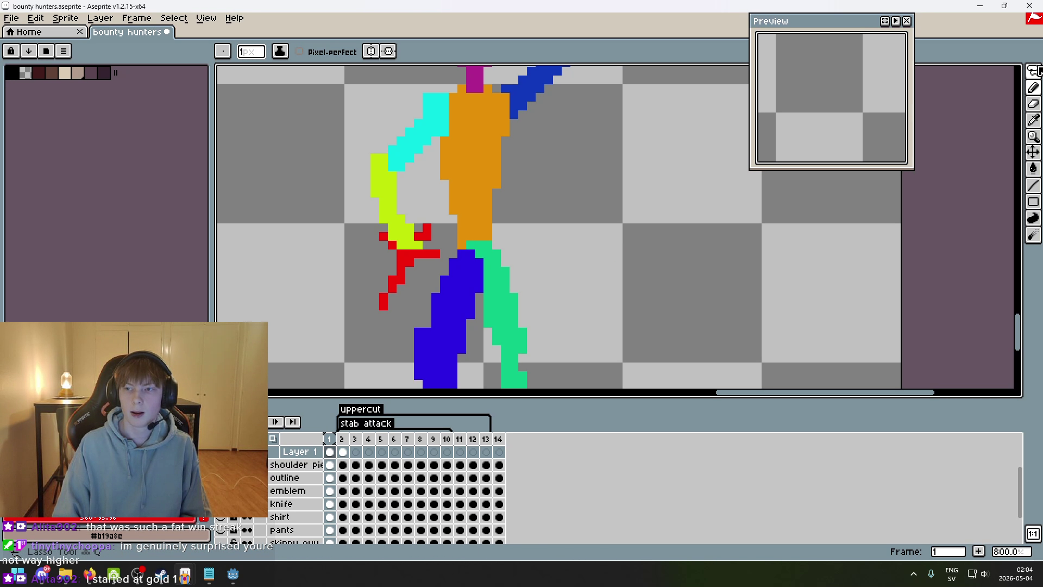
key(m)
mouse_move(375, 326)
mouse_down()
mouse_move(434, 239)
mouse_move(375, 326)
mouse_up()
- Paste the red knife into frame 2 and place it up-right in the lime hand
click(575, 306)
key(Right)
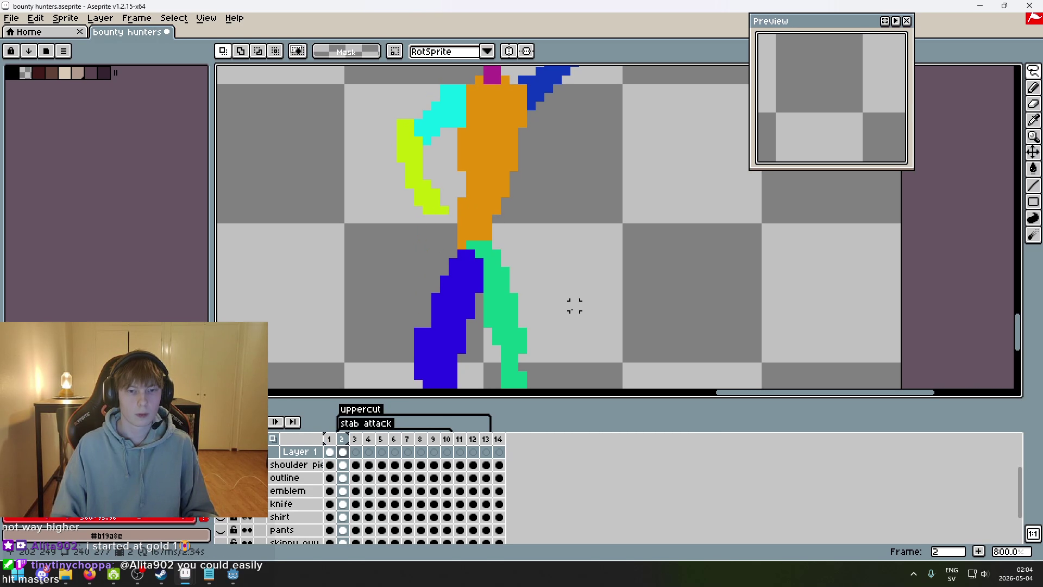
key(ctrl+v)
drag(387, 285, 412, 251)
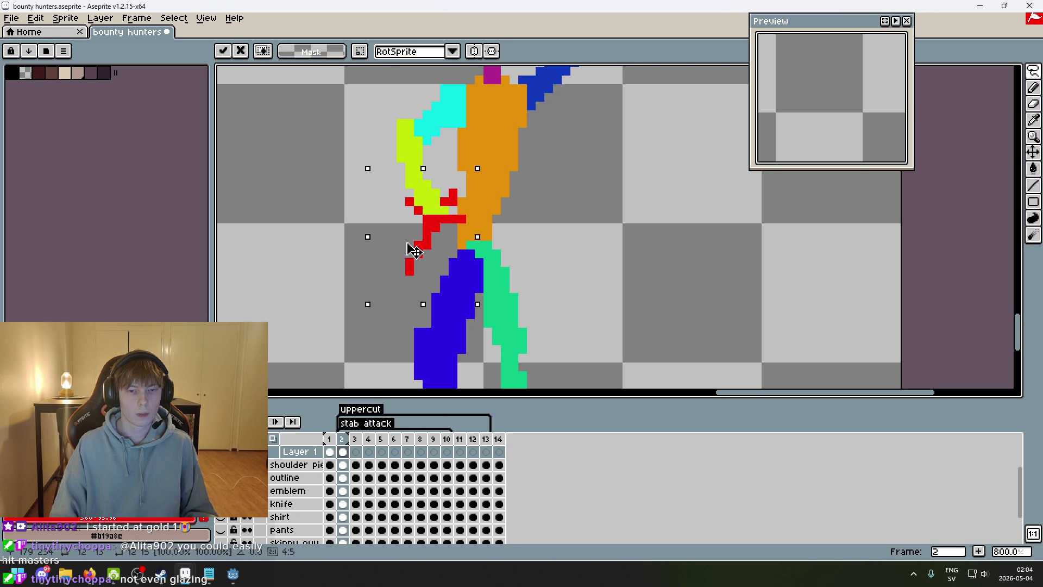
click(549, 269)
- Play the animation to compare frames 1 and 2
scroll(549, 270, down, 2)
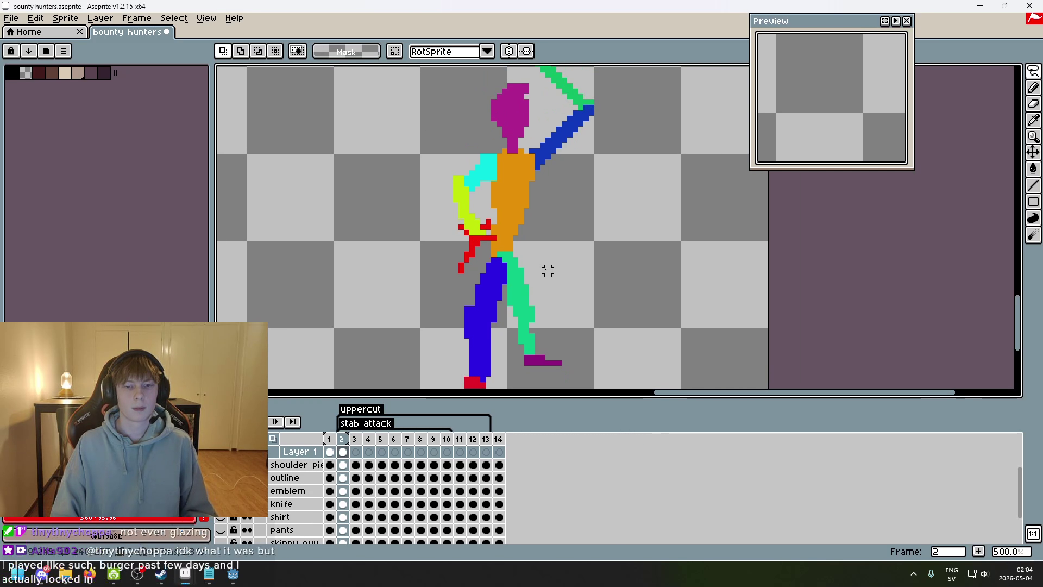
scroll(553, 270, down, 1)
key(Return)
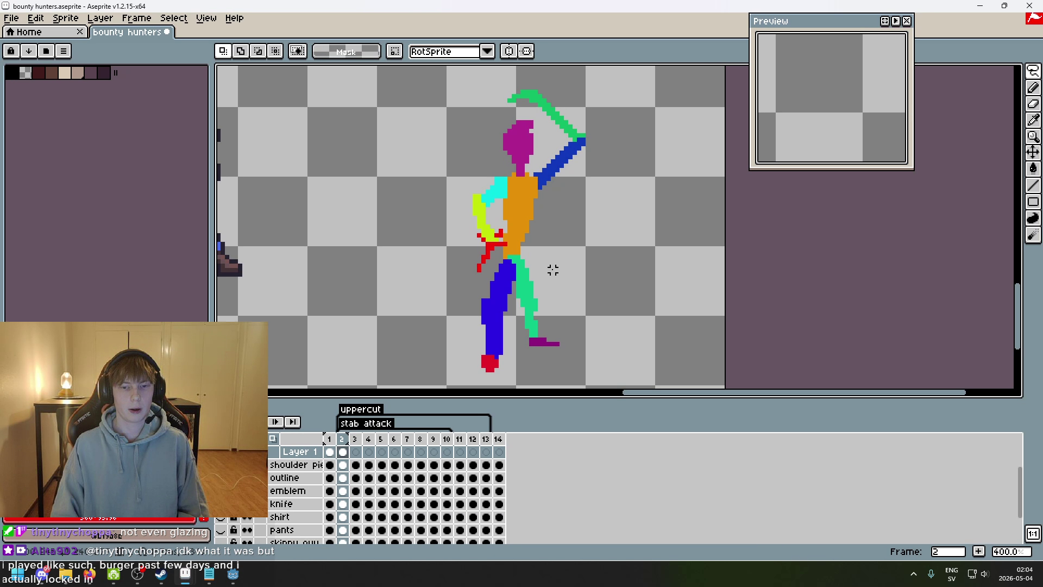
scroll(563, 284, up, 5)
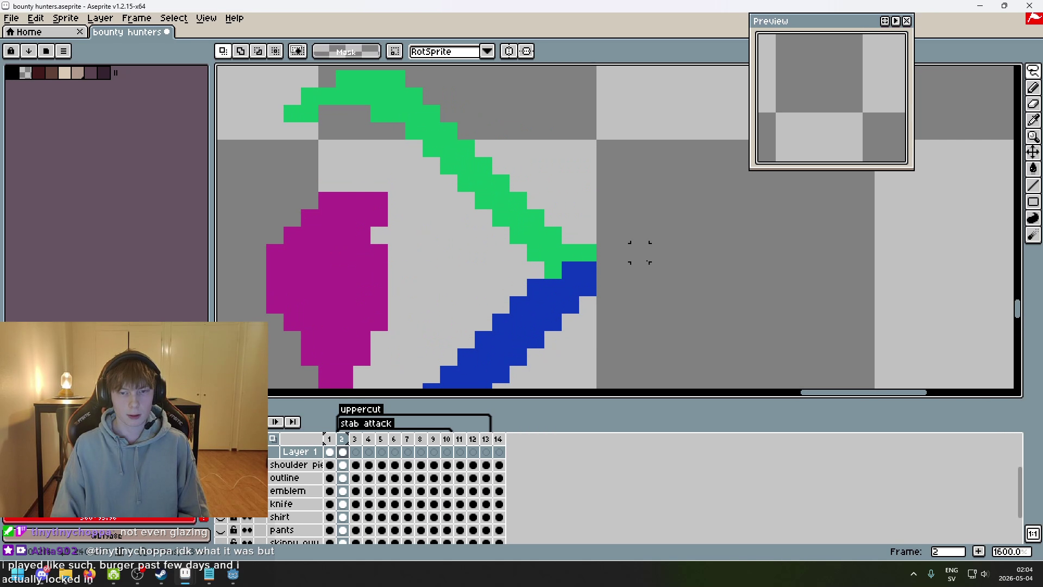
- Select the green-and-blue raised arm and shift it so its segments meet
mouse_move(641, 312)
mouse_down()
mouse_move(558, 275)
mouse_move(451, 192)
mouse_move(680, 209)
mouse_move(687, 302)
mouse_up()
mouse_move(606, 271)
mouse_down()
mouse_move(643, 273)
mouse_move(615, 272)
mouse_up()
click(667, 338)
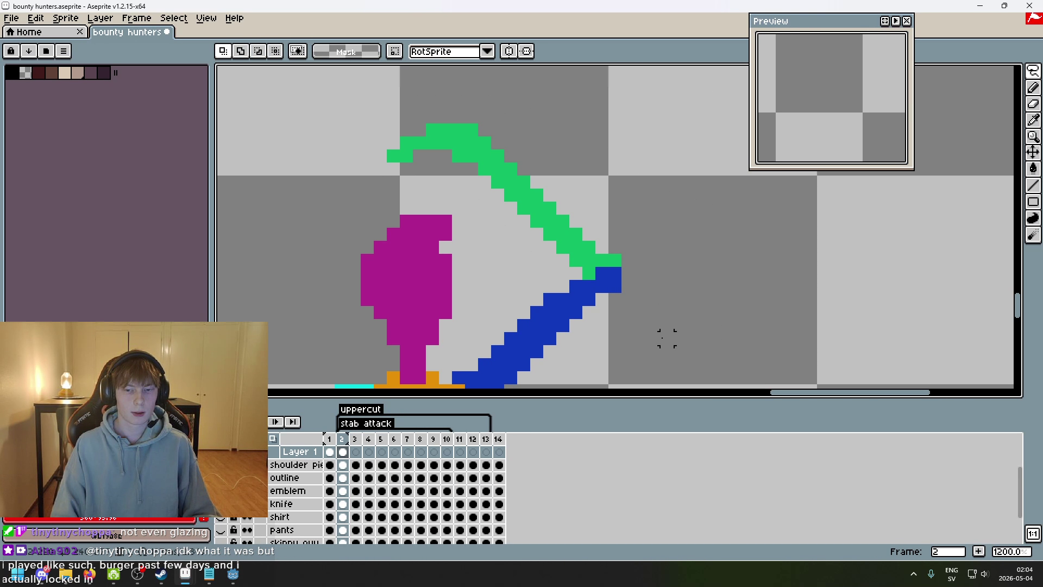
scroll(696, 191, down, 3)
scroll(542, 233, up, 3)
key(b)
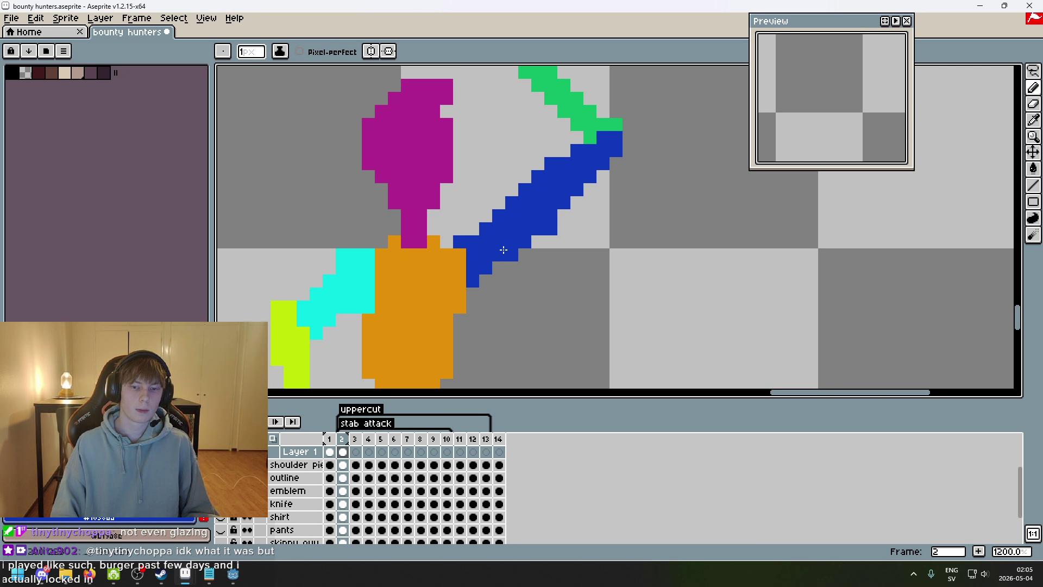
key(e)
key(b)
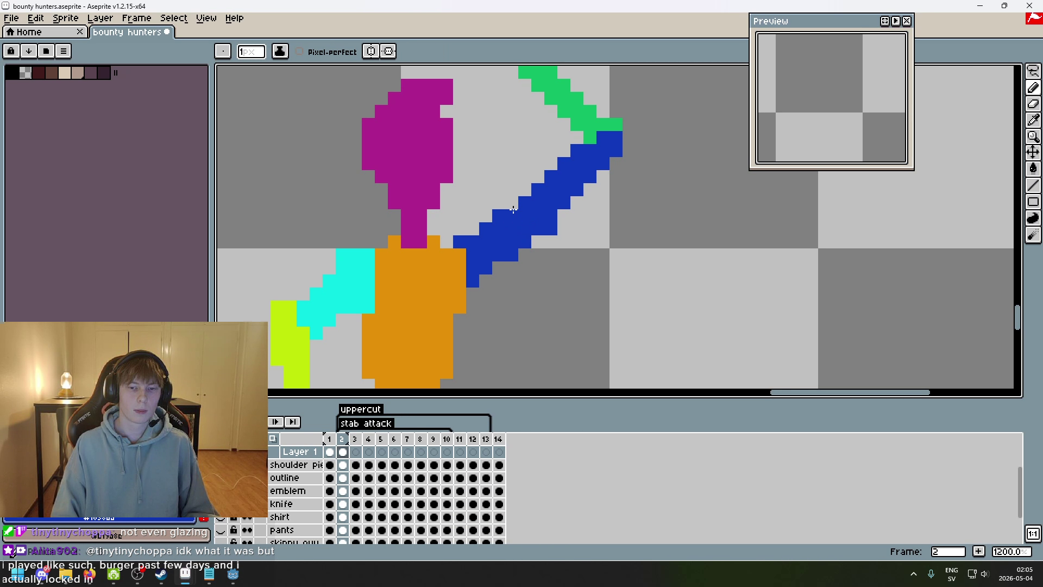
scroll(565, 225, down, 1)
scroll(565, 225, up, 1)
key(e)
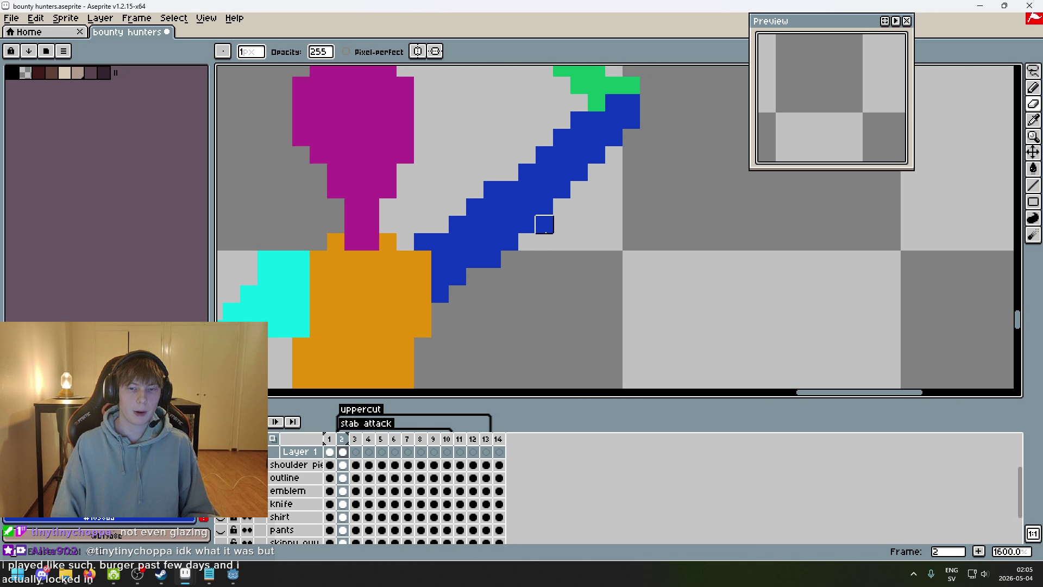
scroll(630, 244, down, 4)
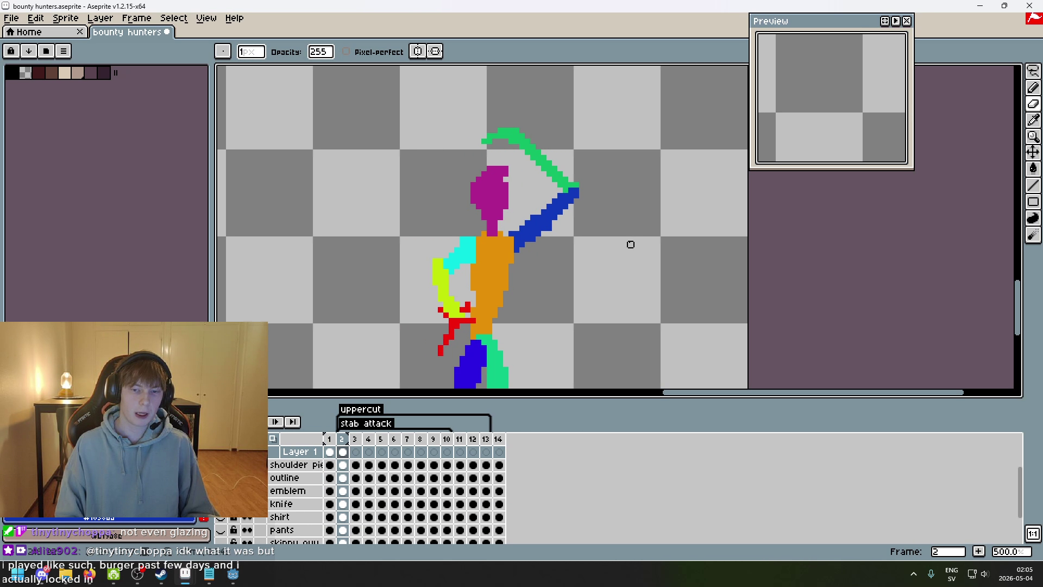
scroll(608, 242, up, 7)
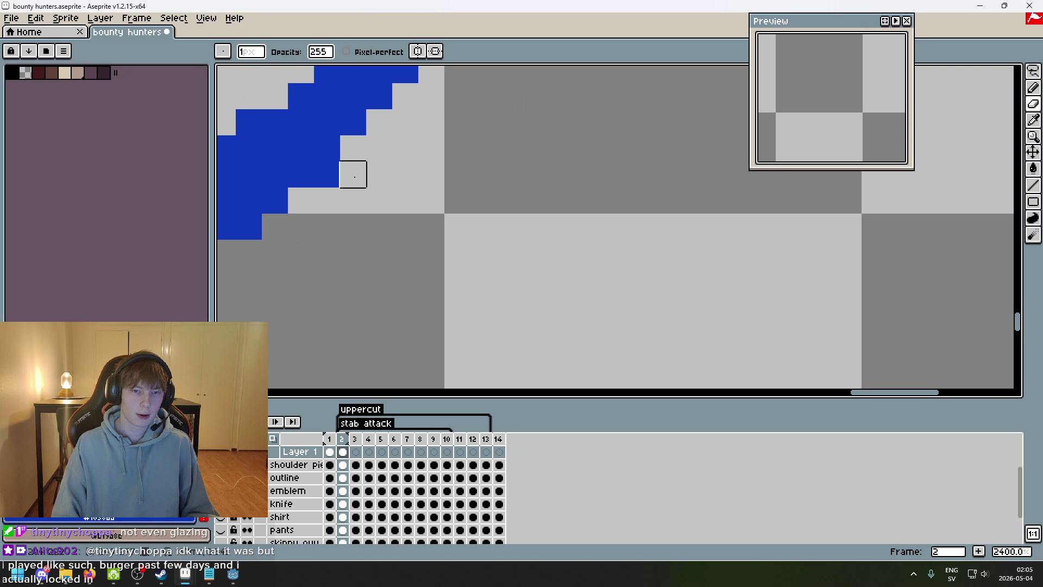
scroll(326, 174, down, 7)
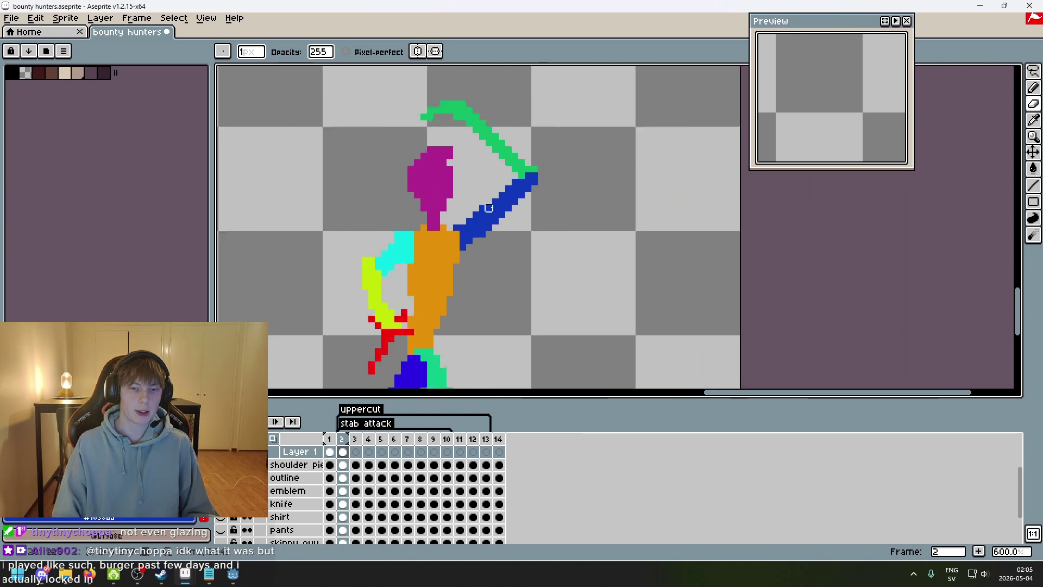
scroll(493, 197, up, 5)
key(b)
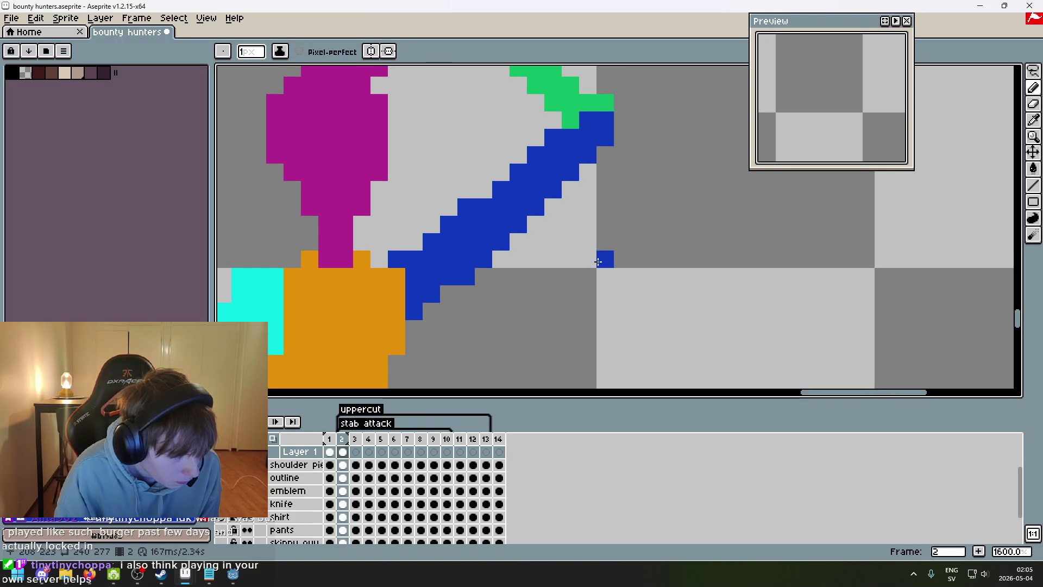
scroll(597, 262, down, 3)
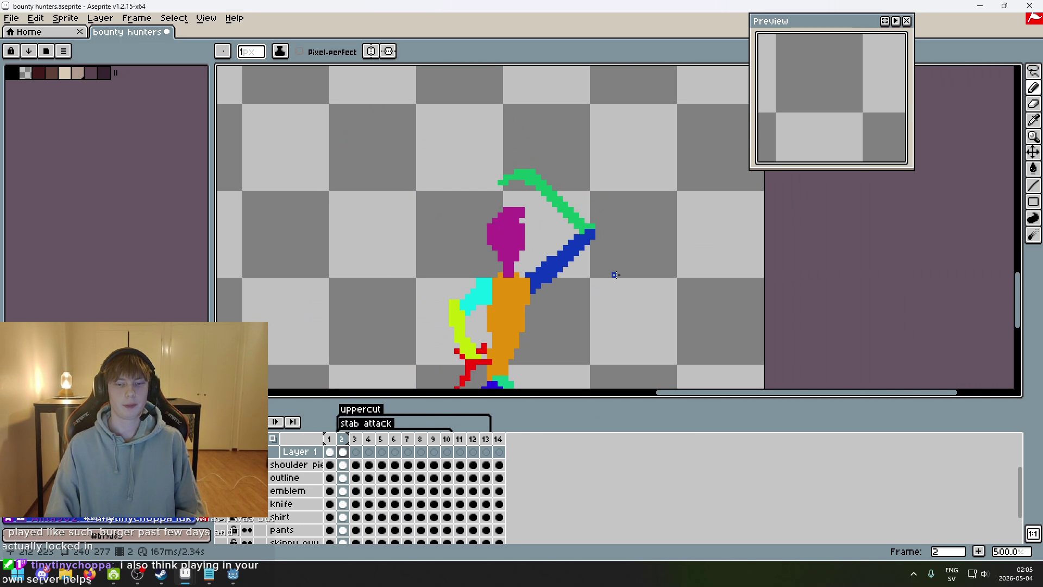
key(Left)
scroll(615, 275, down, 5)
scroll(623, 230, up, 2)
key(Right)
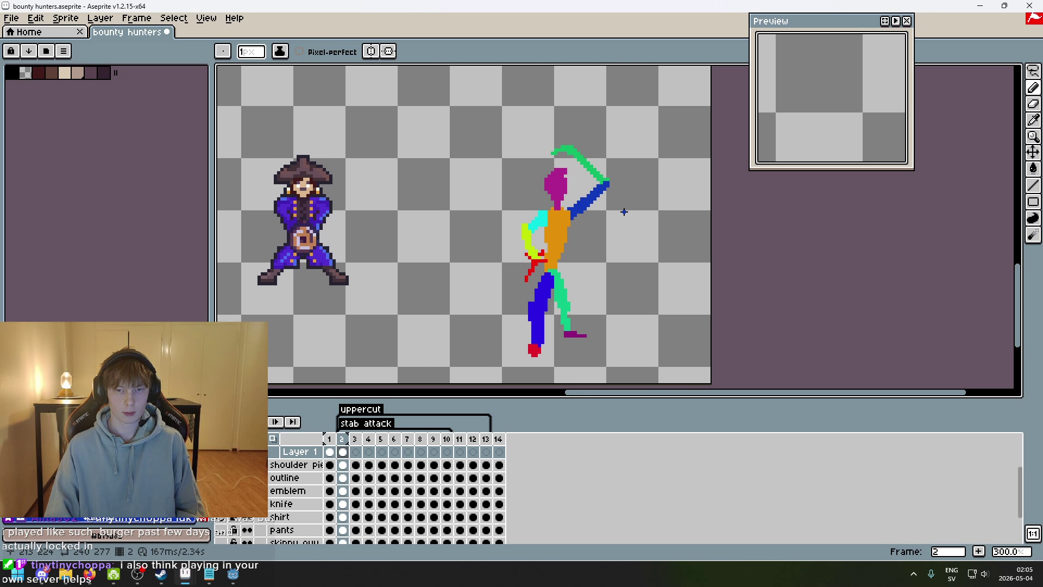
scroll(624, 218, up, 6)
key(shift+q)
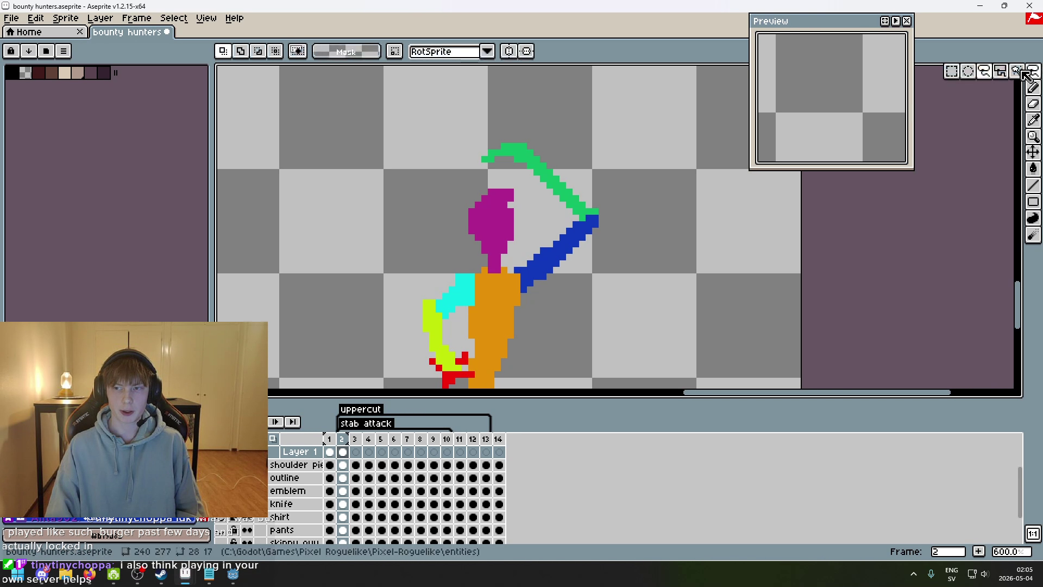
- Lasso part of the green forearm and move it down-right
scroll(402, 175, down, 3)
scroll(523, 206, up, 2)
mouse_move(445, 224)
mouse_down()
mouse_move(594, 223)
mouse_move(454, 128)
mouse_move(445, 224)
mouse_up()
mouse_move(569, 191)
mouse_down()
mouse_move(572, 210)
mouse_move(594, 221)
mouse_move(563, 221)
mouse_move(561, 186)
mouse_move(559, 204)
mouse_move(639, 259)
mouse_up()
key(Return)
scroll(644, 261, up, 2)
- Lasso the pixels around the head and reposition them
key(i)
key(b)
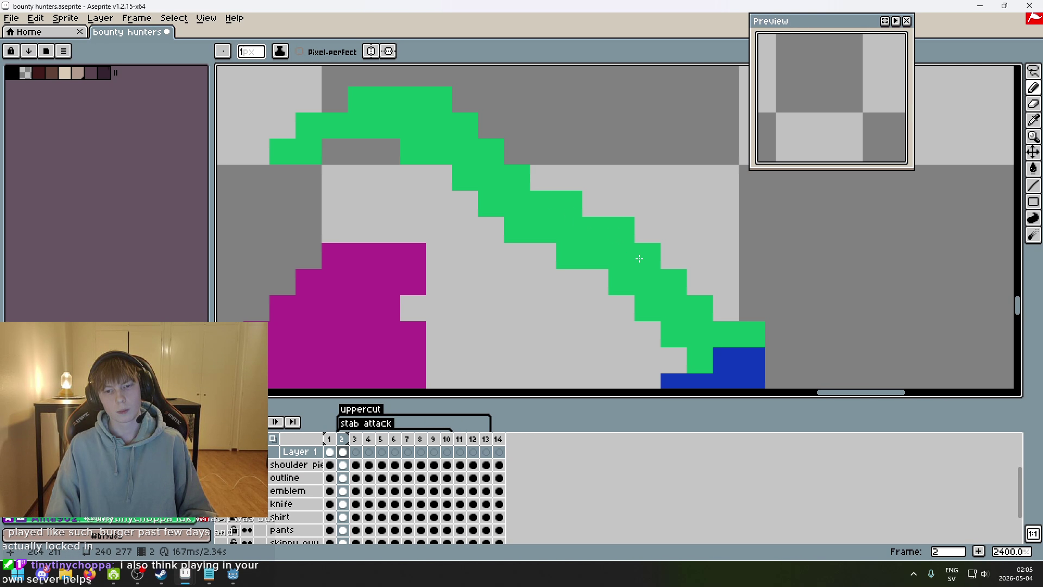
scroll(706, 244, down, 8)
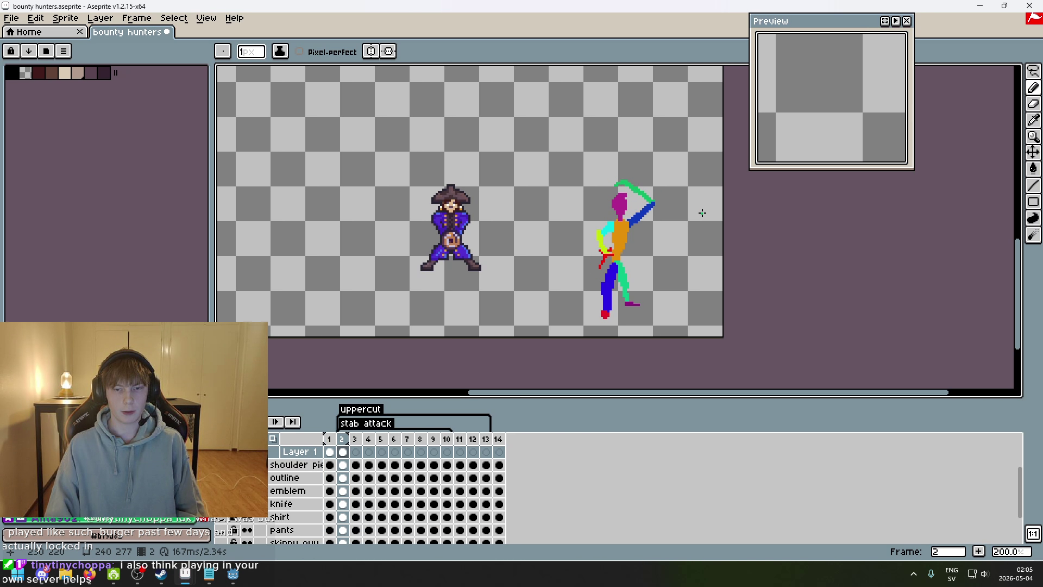
scroll(702, 213, up, 4)
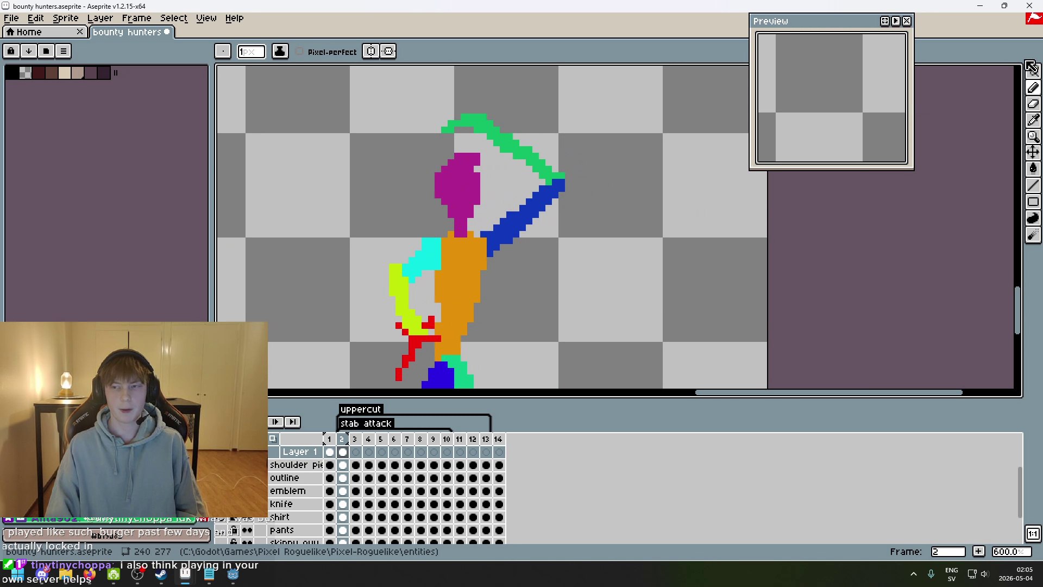
click(1032, 72)
scroll(645, 198, up, 3)
mouse_move(530, 185)
mouse_down()
mouse_move(625, 130)
mouse_move(487, 181)
mouse_move(512, 181)
mouse_move(515, 196)
mouse_move(516, 187)
mouse_move(583, 185)
mouse_up()
click(736, 181)
- Extend the green forearm outline diagonally downward, undoing a stray pixel
key(e)
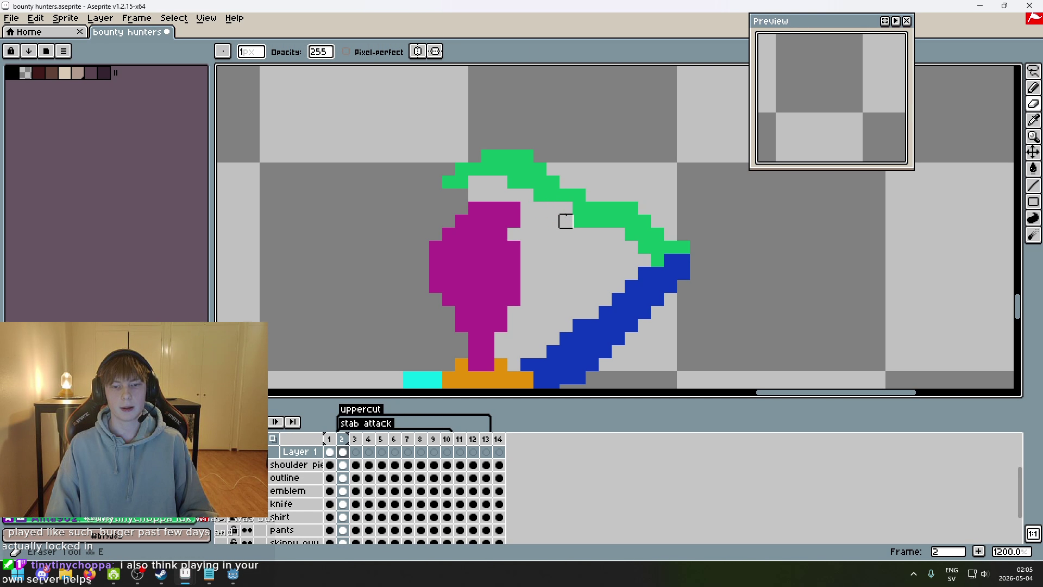
key(b)
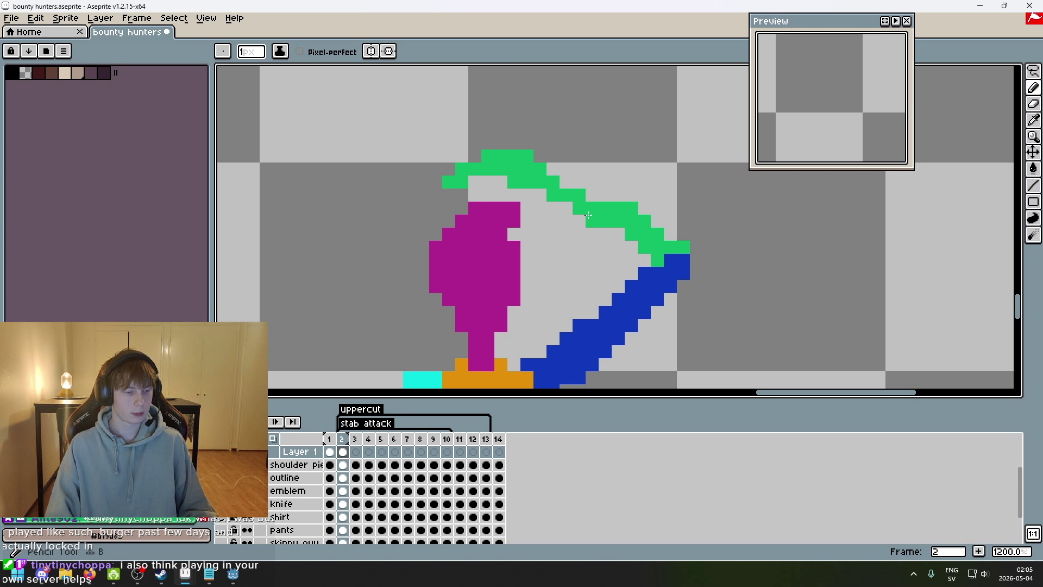
click(604, 181)
scroll(603, 177, up, 1)
key(ctrl+z)
drag(537, 167, 628, 204)
- Erase a stray green pixel from the forearm
key(e)
click(587, 233)
key(b)
scroll(592, 190, down, 4)
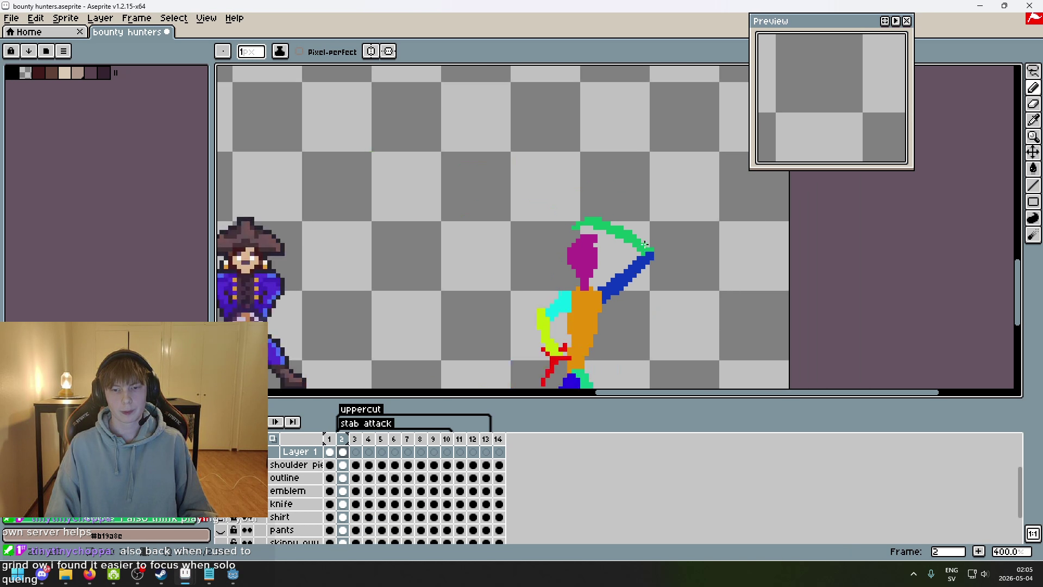
scroll(592, 189, up, 4)
key(e)
scroll(669, 225, down, 5)
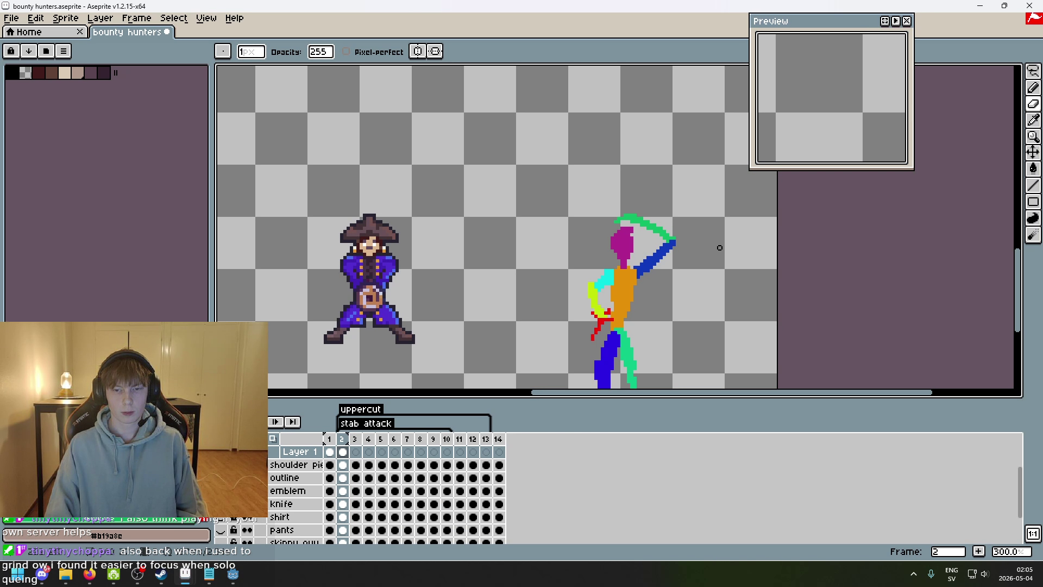
- Flip repeatedly between frames 1 and 2, panning both sprites into view
key(Left)
key(Right)
key(Left)
key(Right)
drag(713, 273, 723, 197)
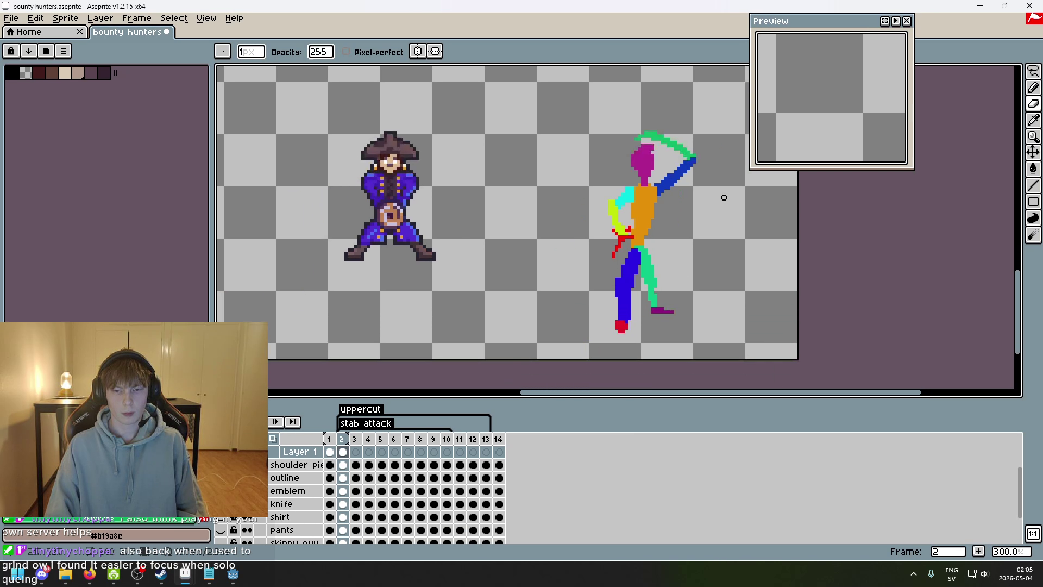
key(Left)
key(Right)
key(Left)
key(Right)
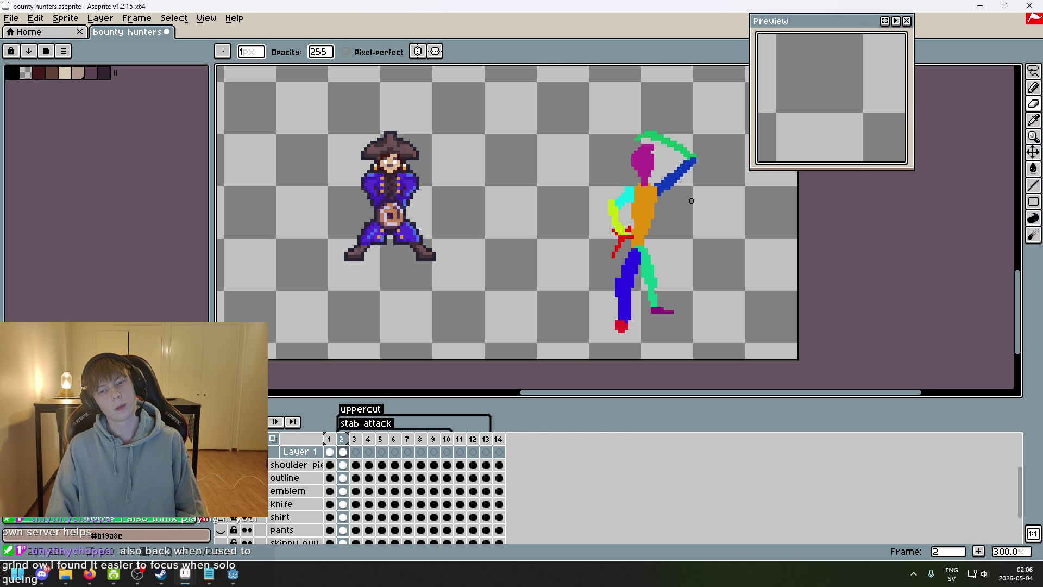
key(Left)
key(Right)
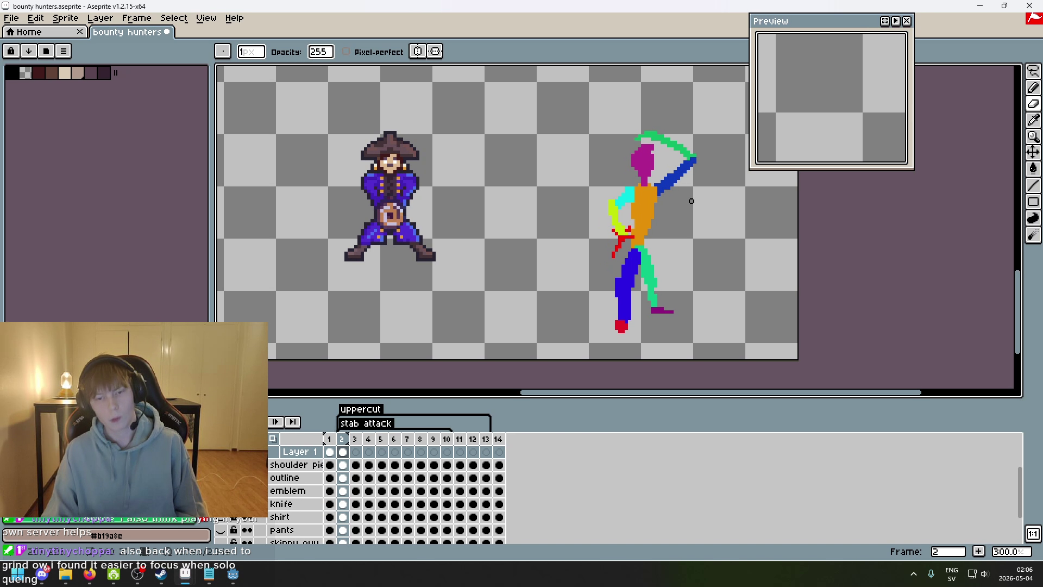
key(Left)
key(Right)
key(Left)
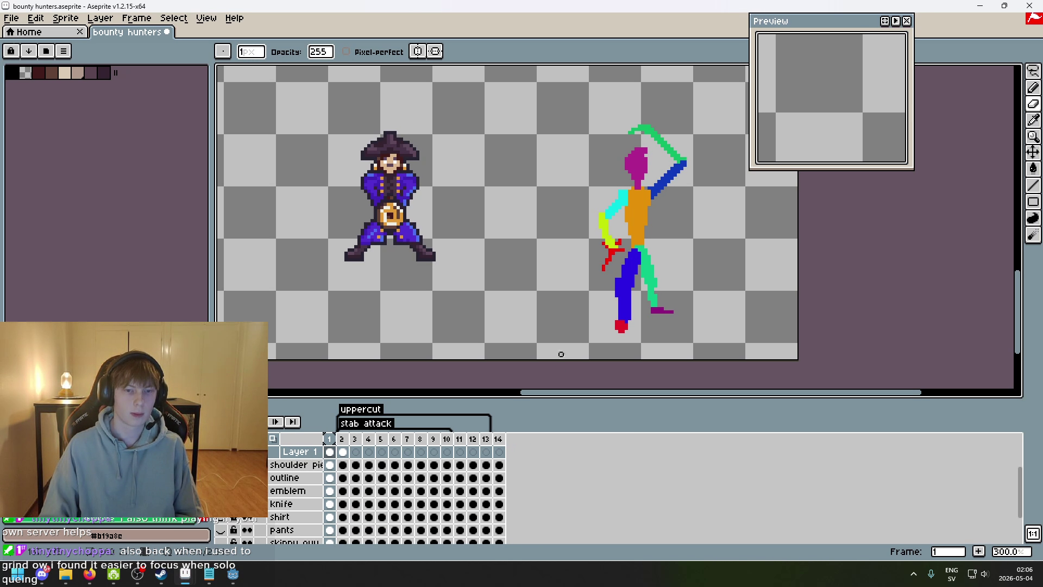
scroll(561, 361, right, 2)
key(Left)
key(Right)
scroll(369, 222, up, 1)
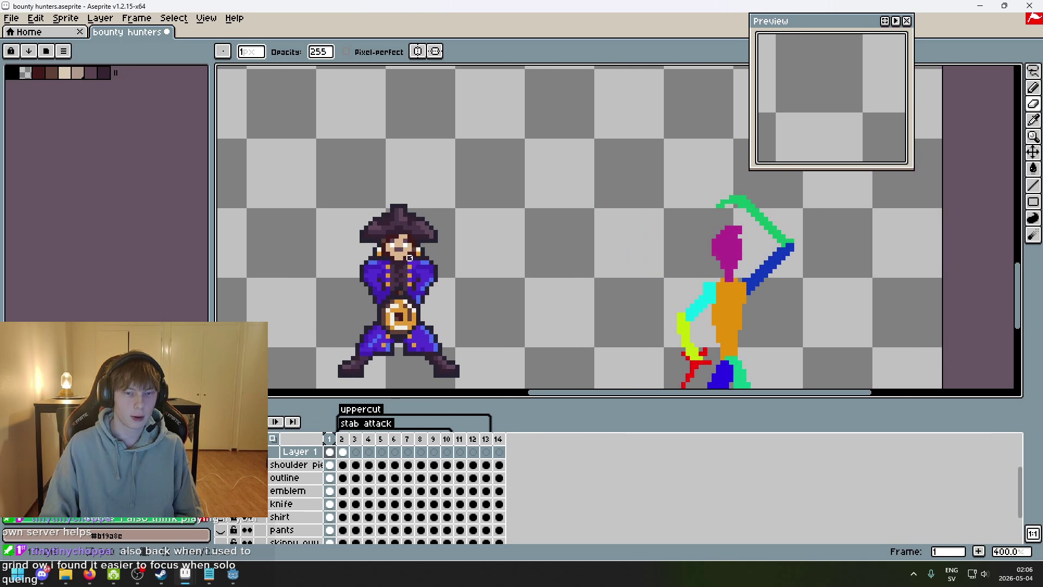
key(Right)
key(Left)
key(Right)
key(Left)
key(Right)
scroll(517, 300, down, 1)
scroll(517, 300, up, 1)
key(Left)
key(Right)
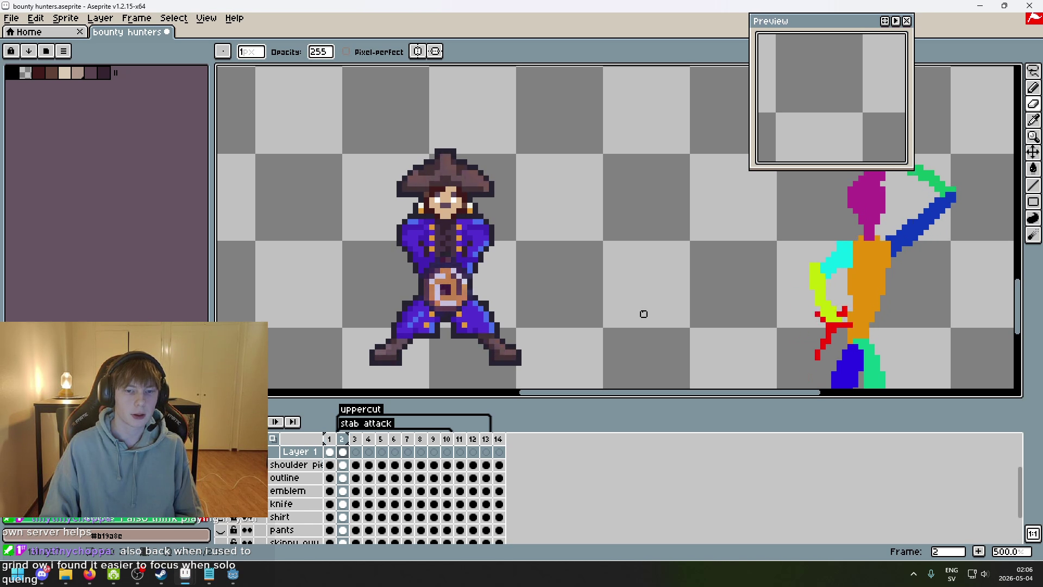
scroll(642, 312, up, 1)
- Recentre the stick figure and keep alternating frames, ending on frame 2
drag(642, 311, 484, 247)
scroll(551, 333, down, 1)
scroll(529, 259, down, 1)
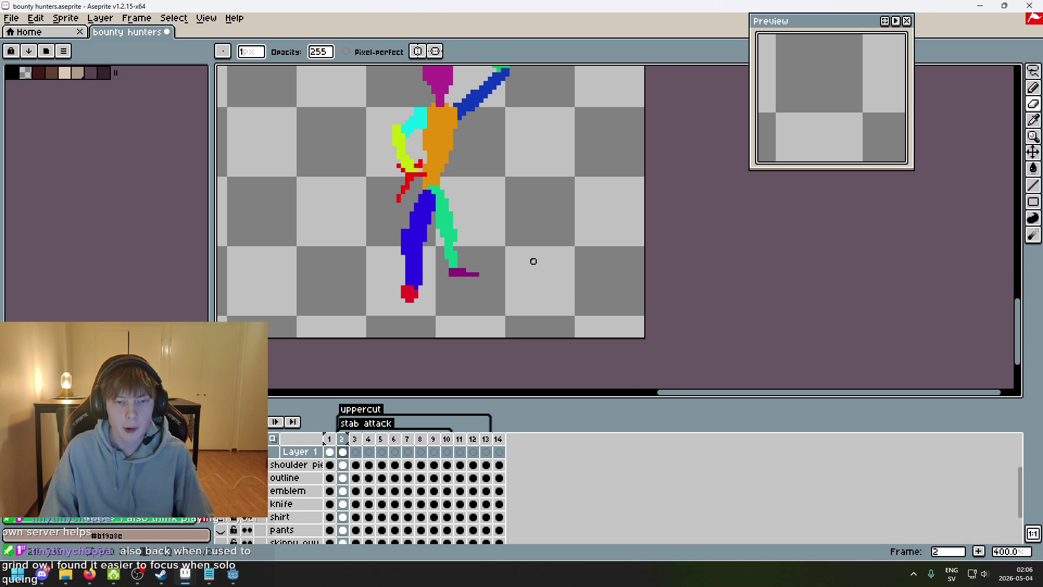
scroll(513, 291, up, 1)
key(Left)
key(Right)
key(Left)
key(Right)
key(Left)
key(Right)
key(Left)
key(Right)
key(Left)
key(Right)
key(Left)
key(Right)
key(Left)
key(Right)
key(Left)
key(Right)
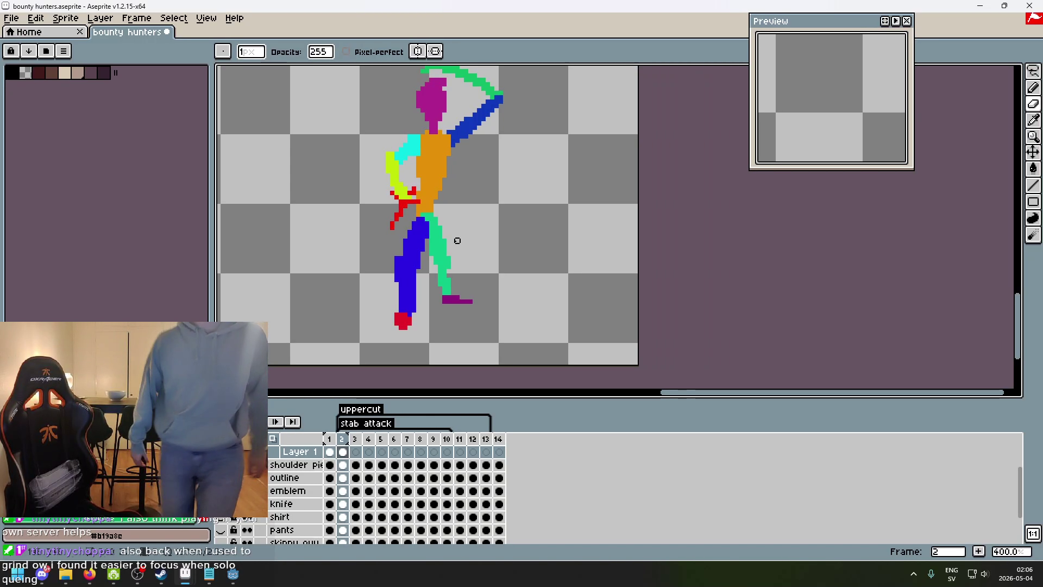
- With the Lasso tool ready, compare frame 2's leg pose against frame 1
key(m)
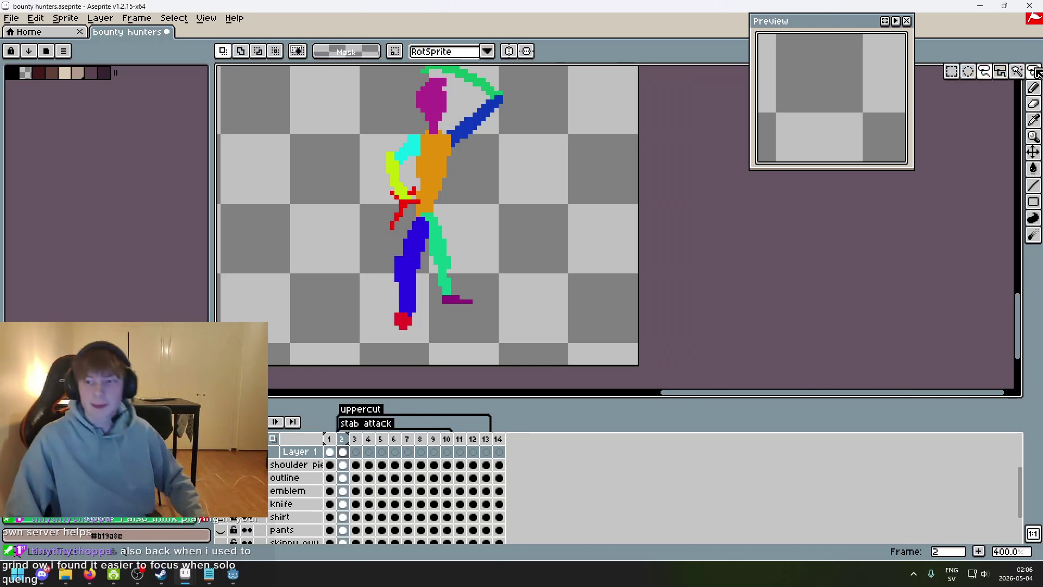
scroll(489, 302, up, 2)
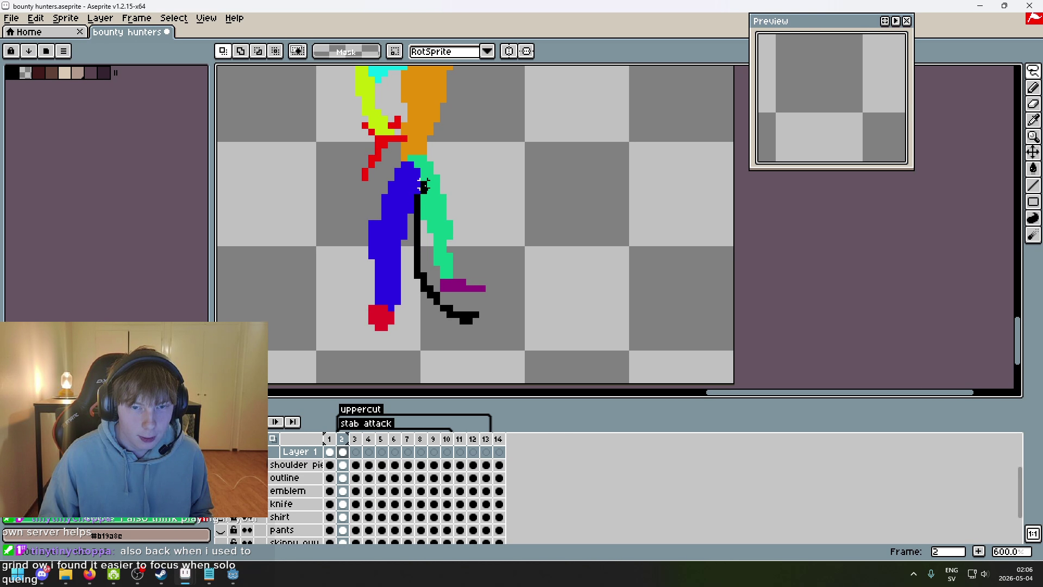
drag(495, 211, 511, 233)
key(ctrl+d)
scroll(559, 294, down, 1)
key(Left)
key(Right)
scroll(487, 198, up, 2)
scroll(551, 284, down, 2)
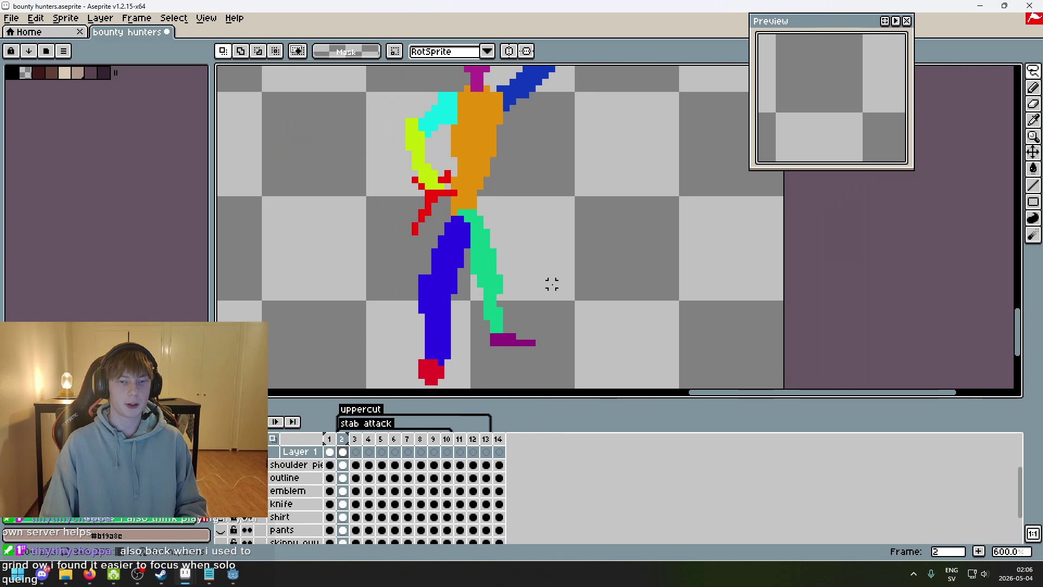
scroll(589, 269, up, 1)
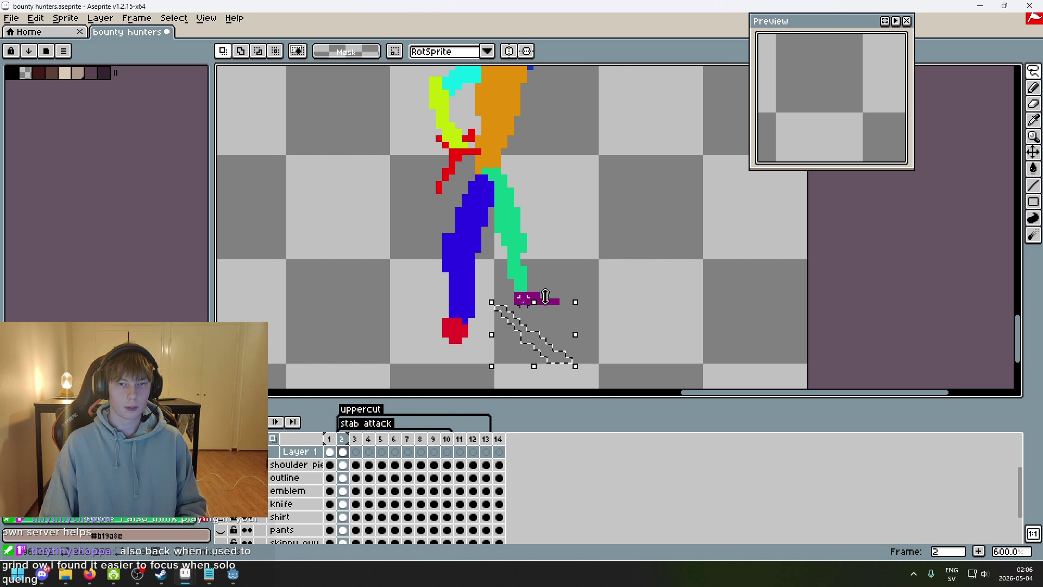
scroll(607, 262, down, 3)
key(Left)
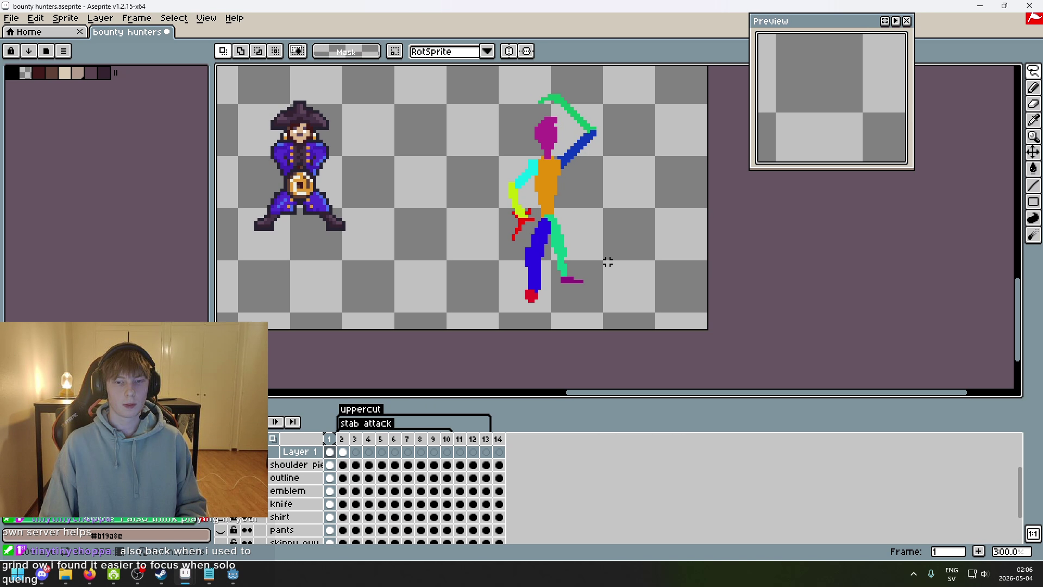
key(Right)
key(Left)
key(Right)
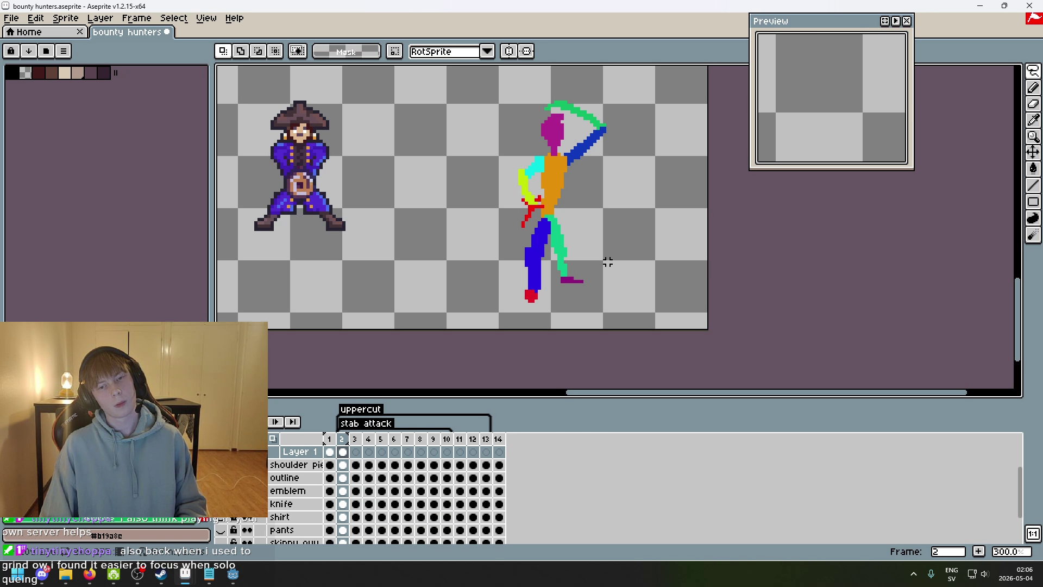
key(Left)
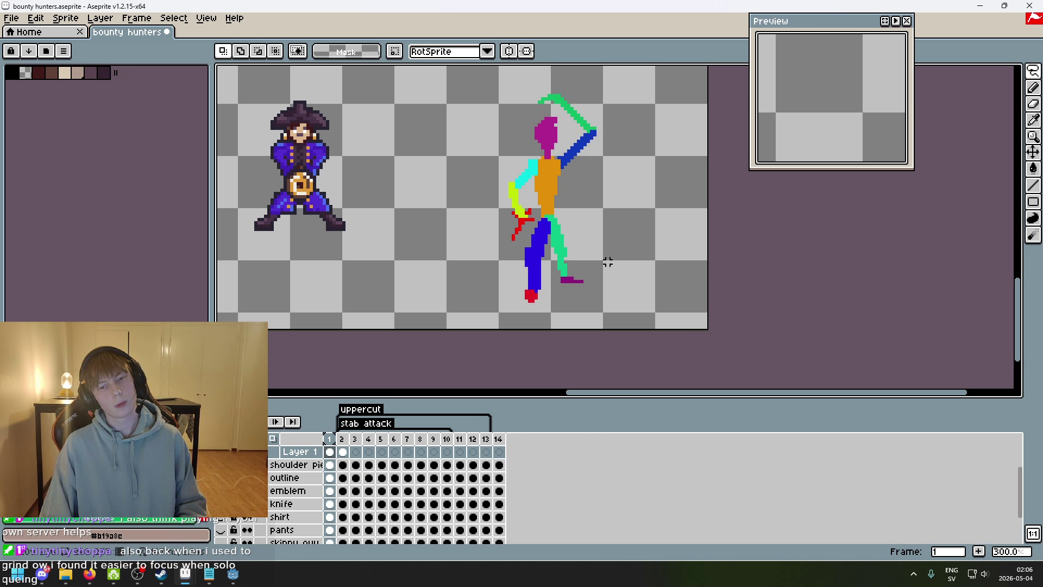
key(Right)
- Move frame 2's legs up and to the right, then nudge them down one pixel
scroll(607, 265, up, 2)
mouse_move(515, 338)
mouse_down()
mouse_move(420, 233)
mouse_move(508, 150)
mouse_move(508, 332)
mouse_up()
drag(540, 286, 547, 279)
key(Down)
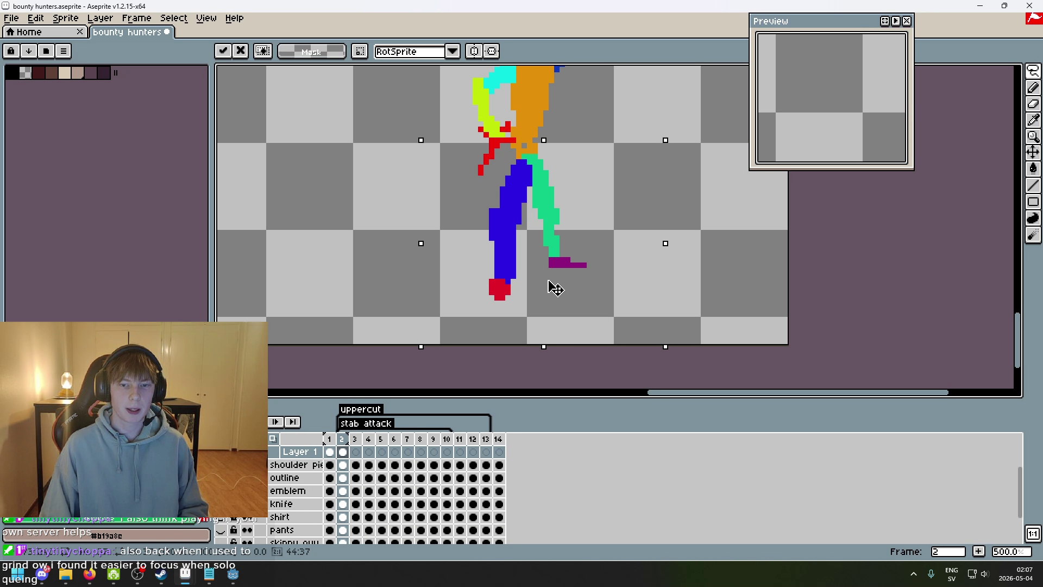
key(ctrl+d)
- Select and commit a small patch of the torso on frame 2
scroll(530, 134, up, 8)
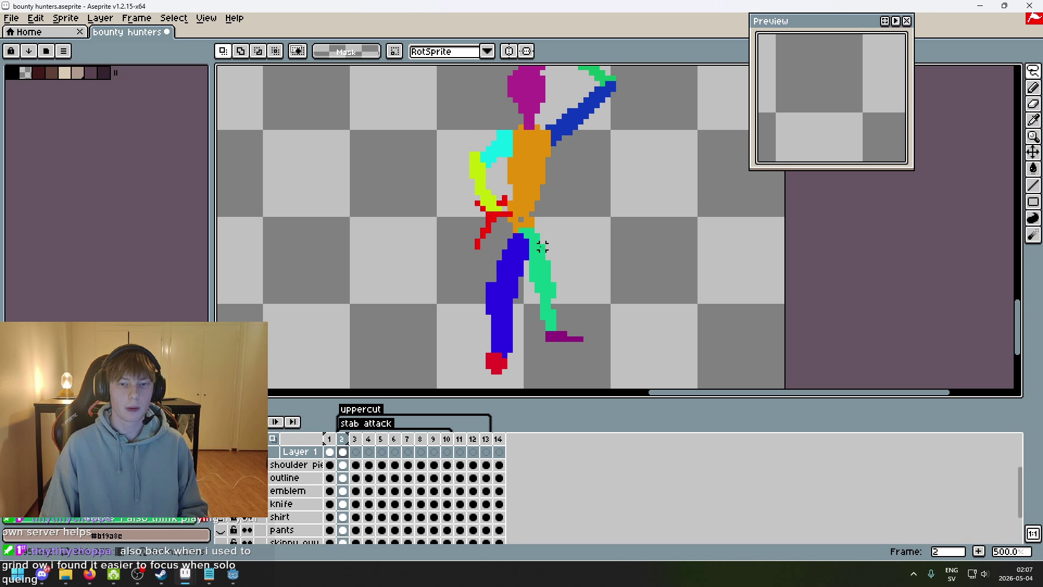
mouse_move(462, 98)
mouse_down()
mouse_move(467, 133)
mouse_move(441, 112)
mouse_move(478, 173)
mouse_move(442, 202)
mouse_move(485, 185)
mouse_up()
key(ctrl+d)
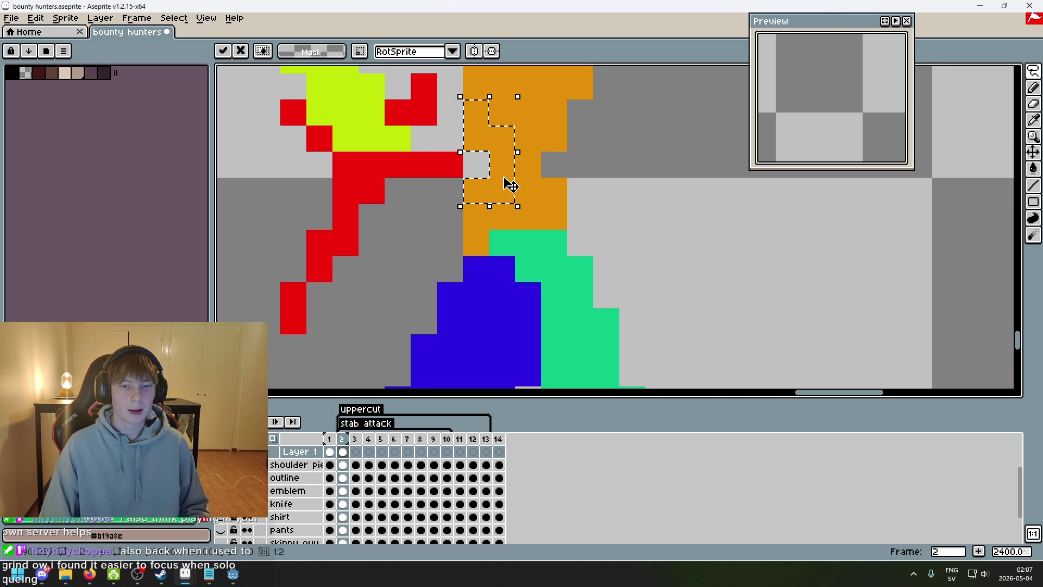
scroll(489, 184, down, 4)
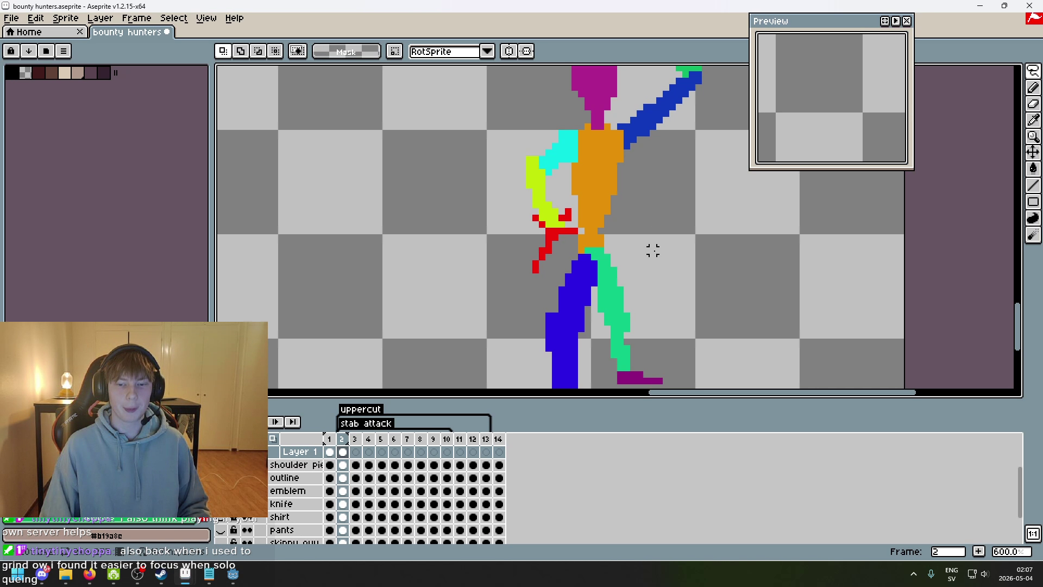
scroll(520, 210, up, 2)
key(b)
scroll(539, 212, down, 4)
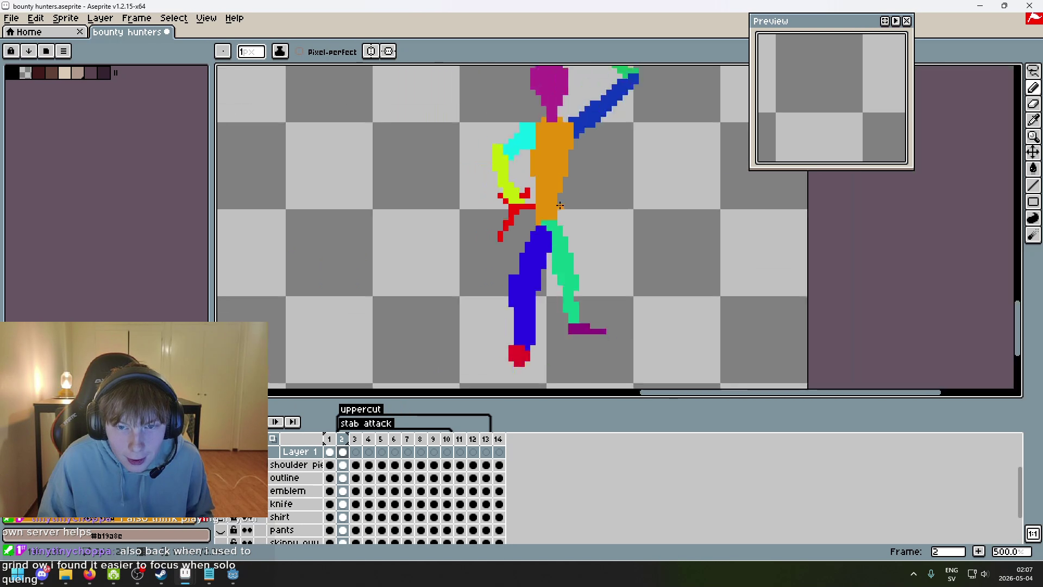
- Try moving the purple foot and lower leg up and right, then undo it
click(1034, 72)
scroll(614, 256, up, 5)
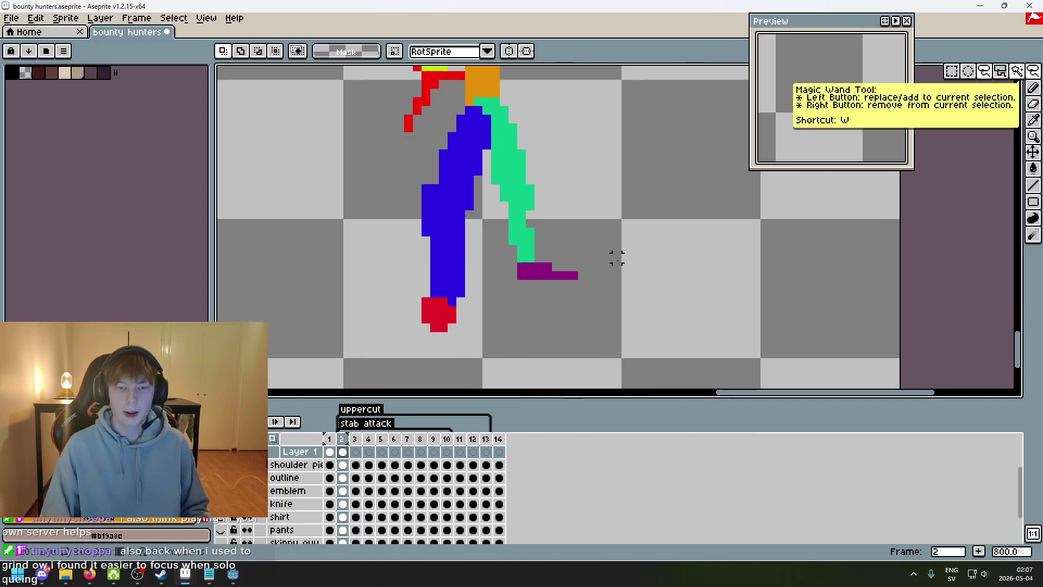
mouse_move(553, 319)
mouse_down()
mouse_move(459, 140)
mouse_move(553, 315)
mouse_move(624, 303)
mouse_up()
drag(562, 276, 580, 245)
scroll(638, 260, down, 4)
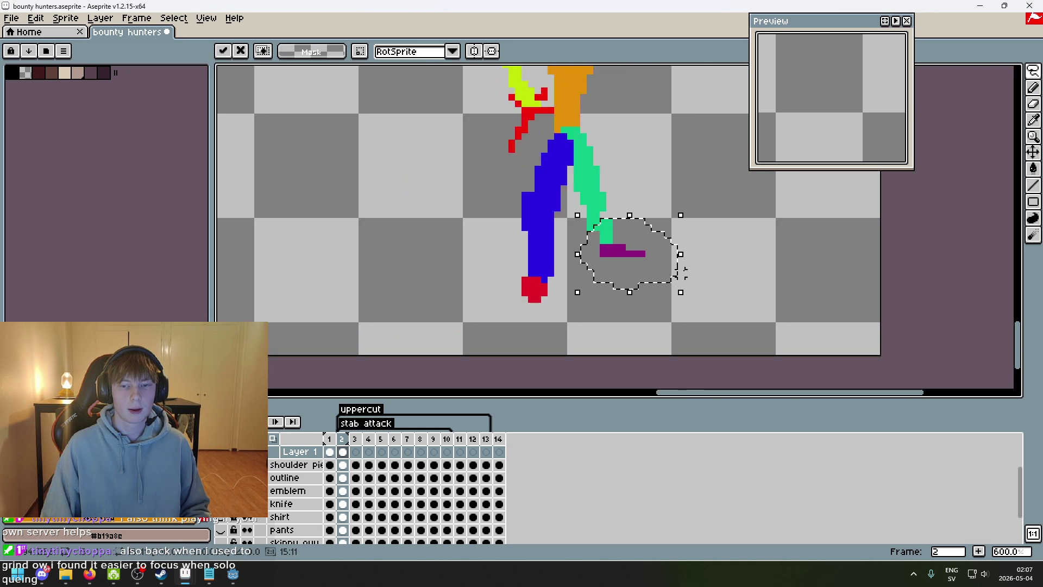
key(ctrl+z)
click(544, 307)
- Shift the red foot and lower leg right and clear stray pixels beside the blue leg
drag(498, 235, 497, 233)
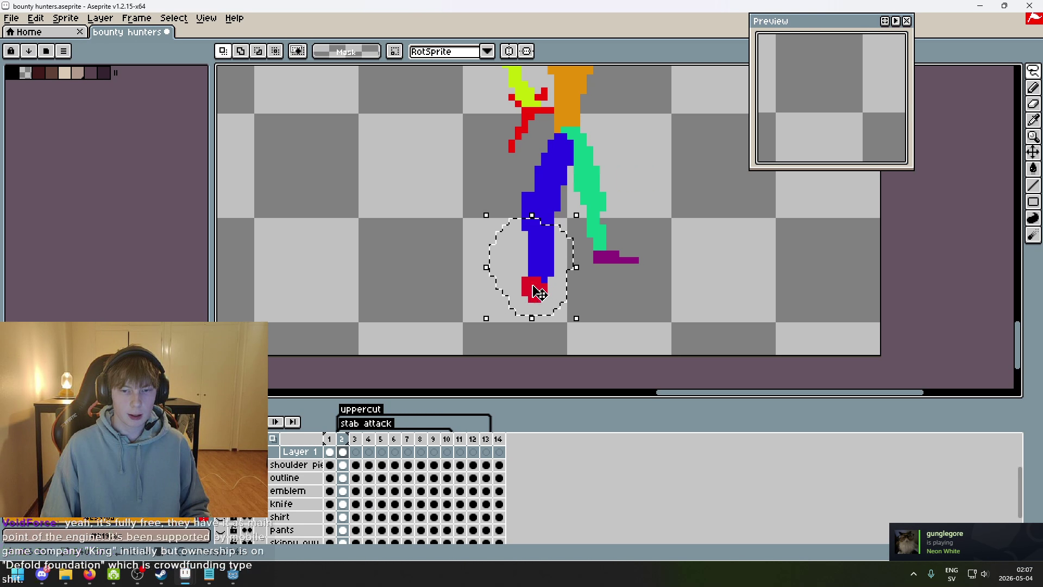
drag(539, 292, 546, 292)
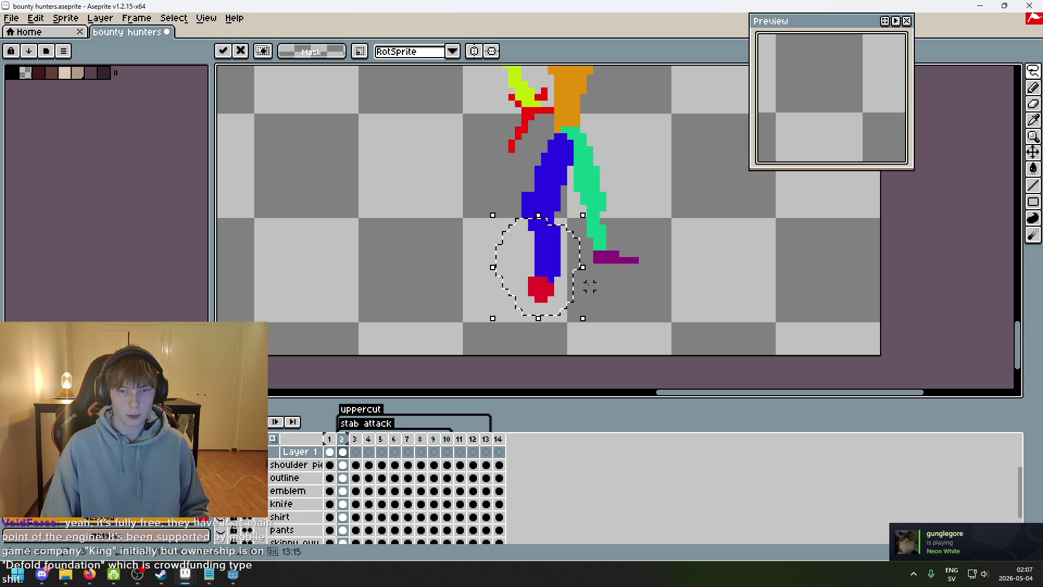
key(Return)
scroll(505, 171, up, 2)
key(ctrl+z)
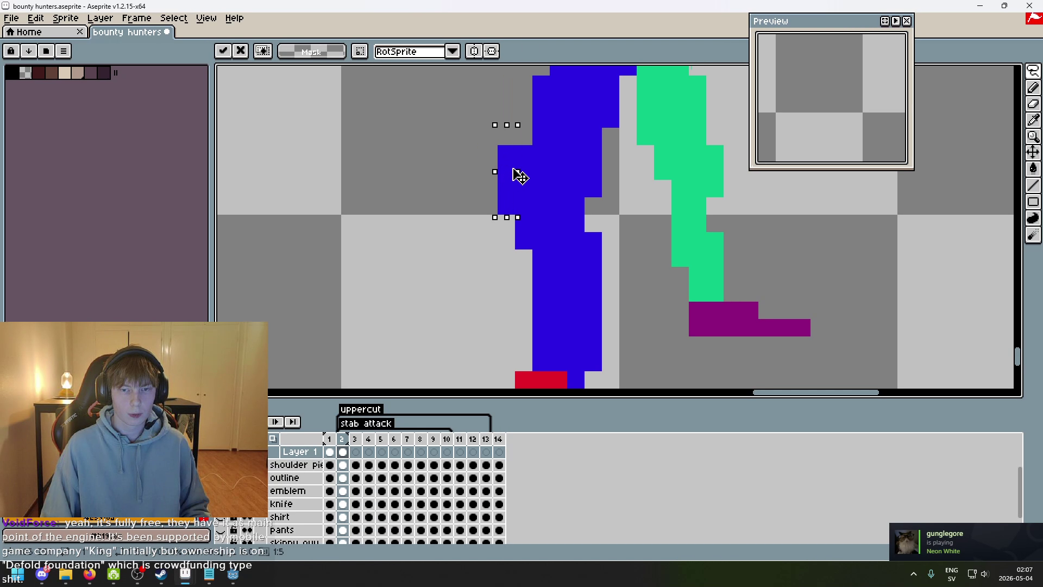
key(ctrl+d)
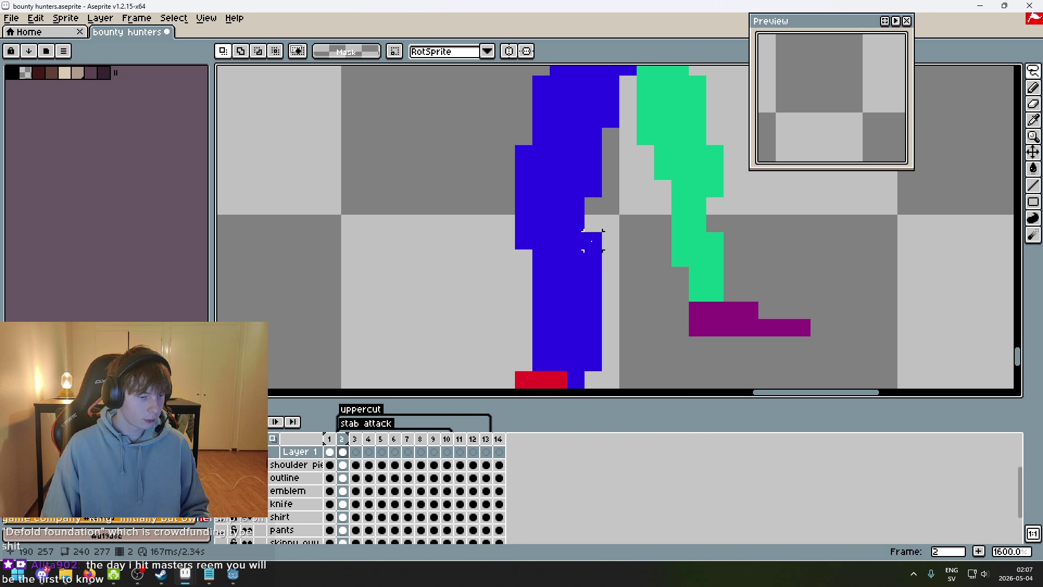
scroll(592, 241, down, 3)
scroll(562, 240, up, 1)
scroll(580, 292, down, 2)
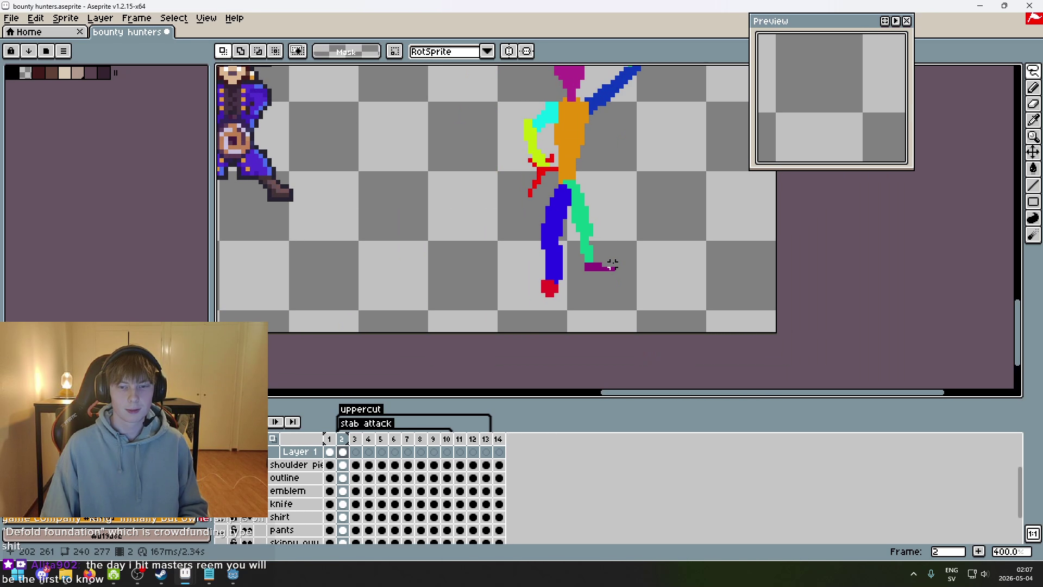
- Compare frames 1 and 2, then try and undo a shift of the lower leg and foot
key(Left)
key(Right)
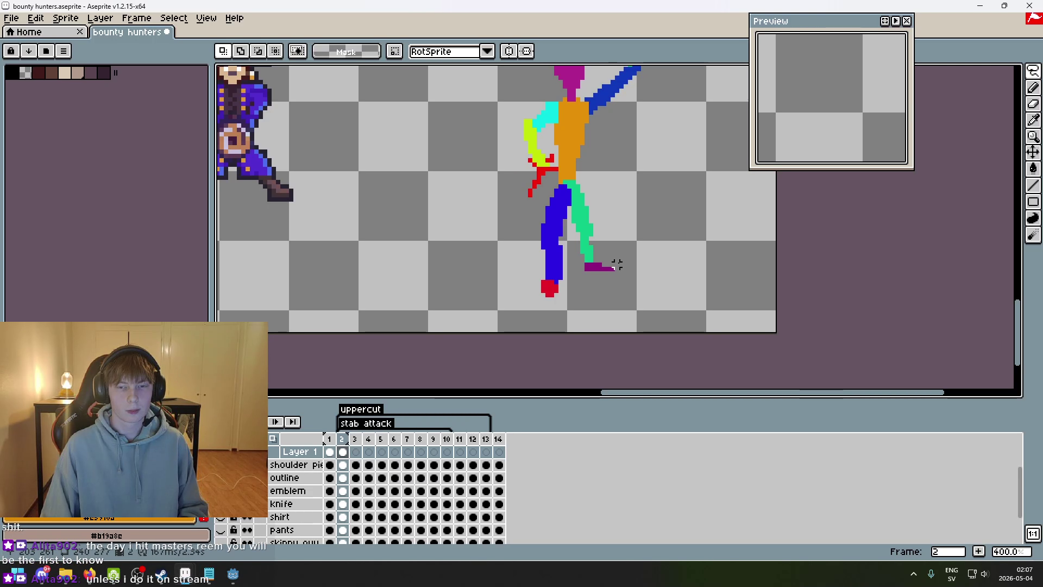
key(Left)
key(Right)
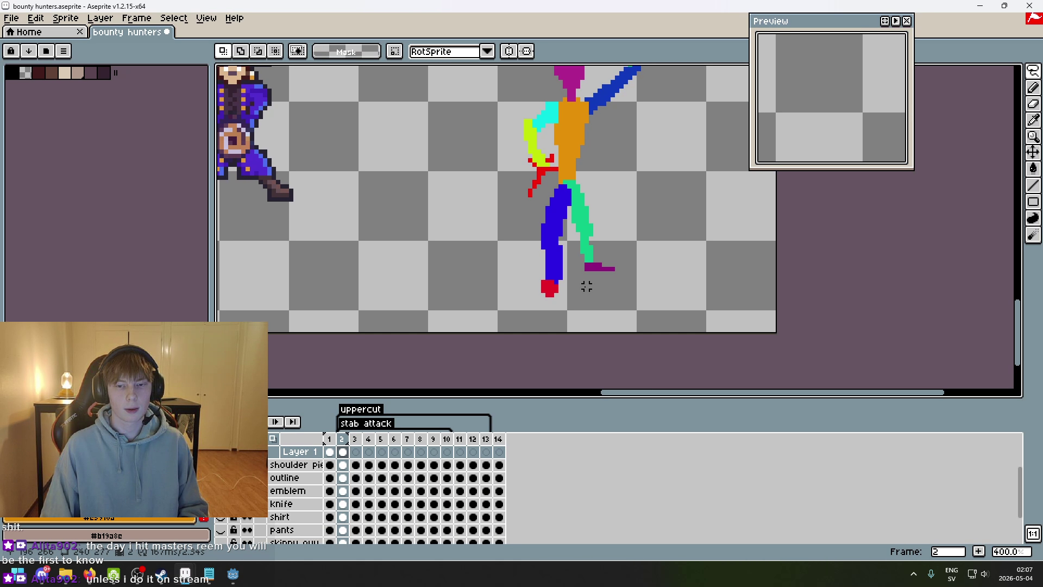
key(Left)
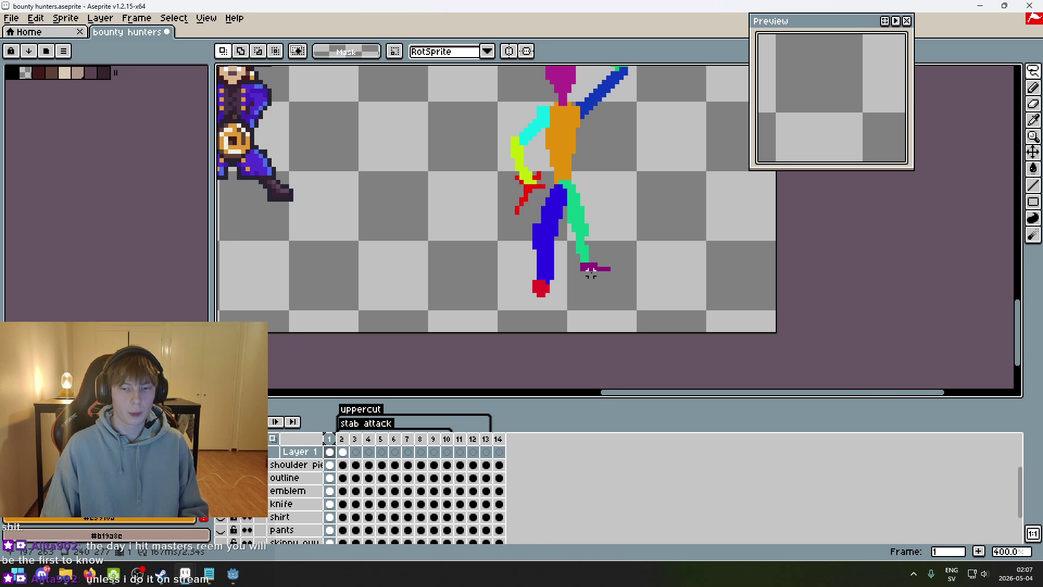
scroll(591, 272, up, 2)
scroll(581, 271, up, 3)
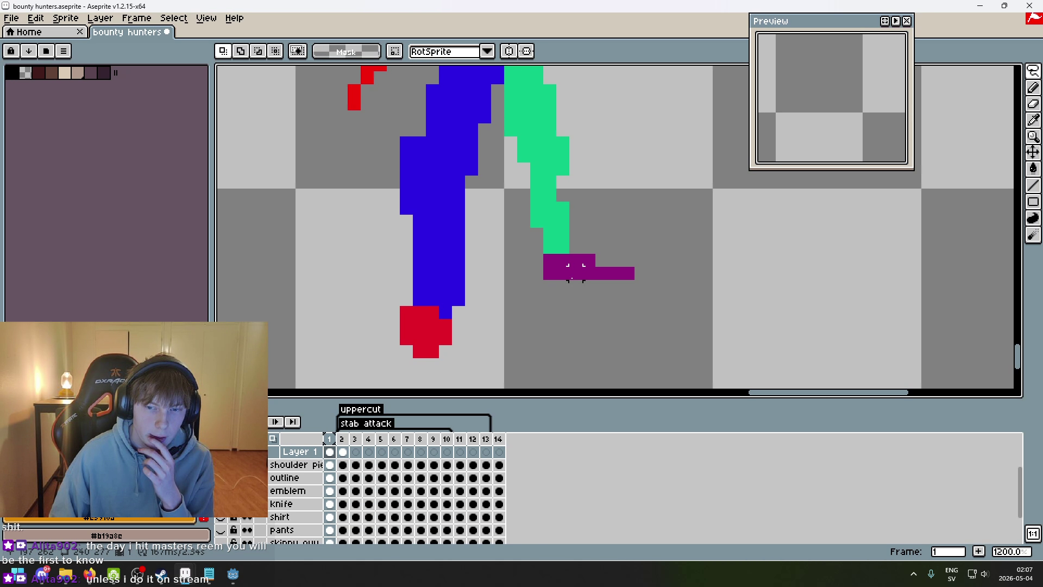
mouse_move(602, 286)
mouse_down()
mouse_move(554, 312)
mouse_move(676, 228)
mouse_move(601, 279)
mouse_move(614, 280)
mouse_up()
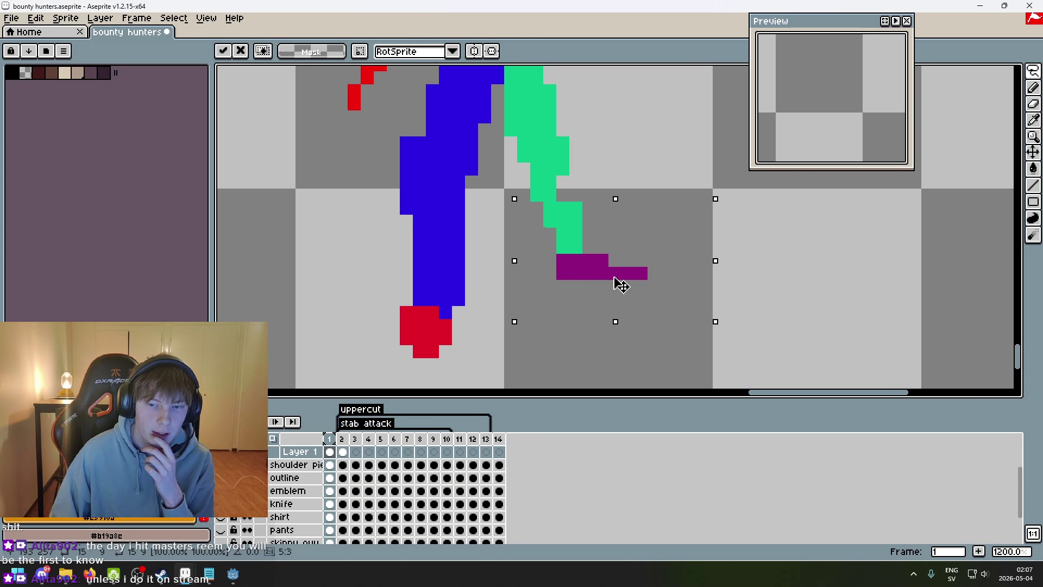
key(ctrl+z)
key(ctrl+d)
- Pan to the figure on frame 2 and trial-select its lower leg and foot
key(Right)
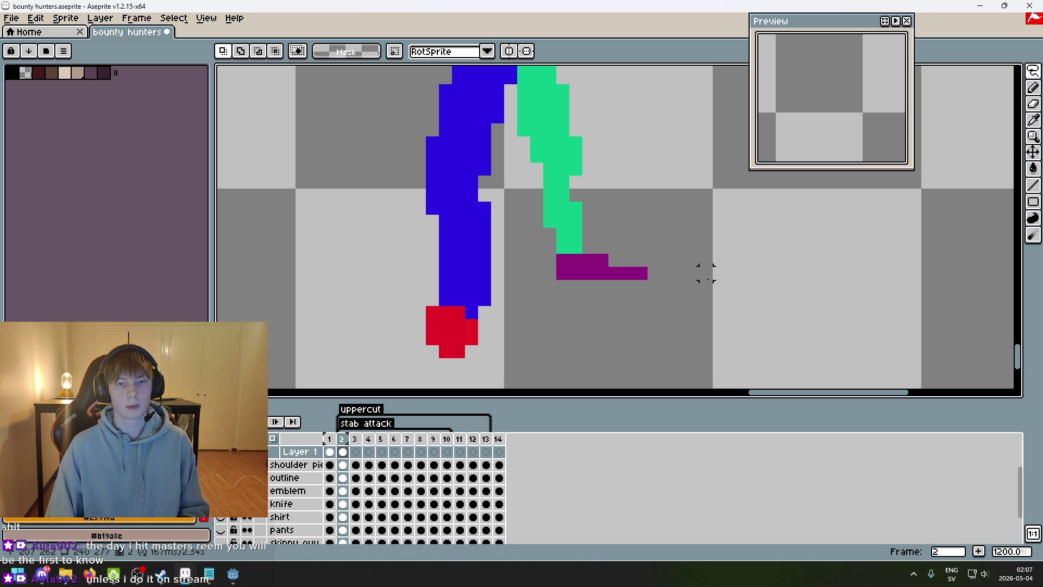
scroll(705, 273, down, 3)
drag(652, 211, 622, 284)
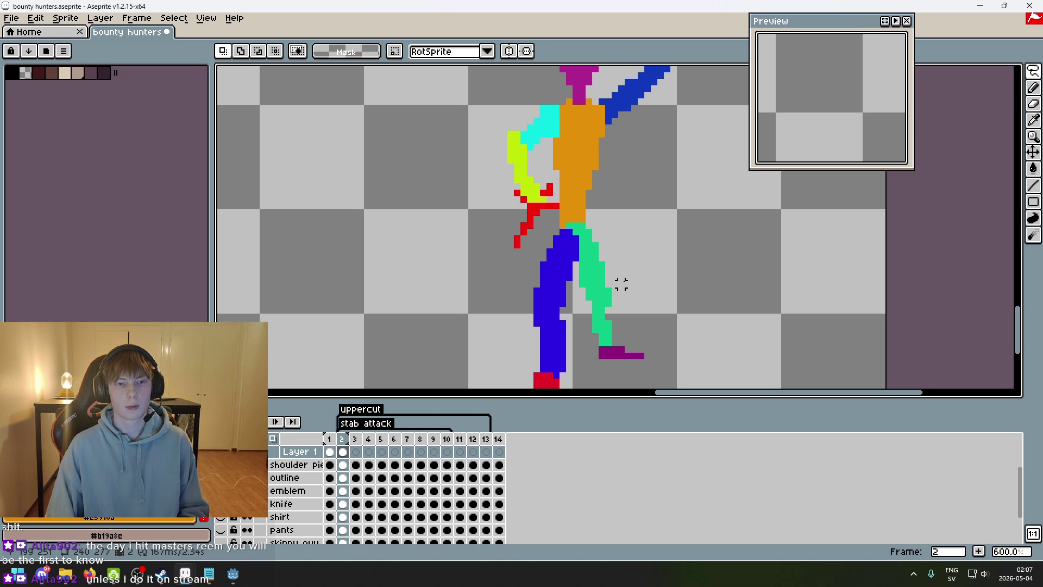
key(Left)
key(Right)
scroll(621, 280, up, 1)
mouse_move(544, 330)
mouse_down()
mouse_move(584, 212)
mouse_move(580, 341)
mouse_up()
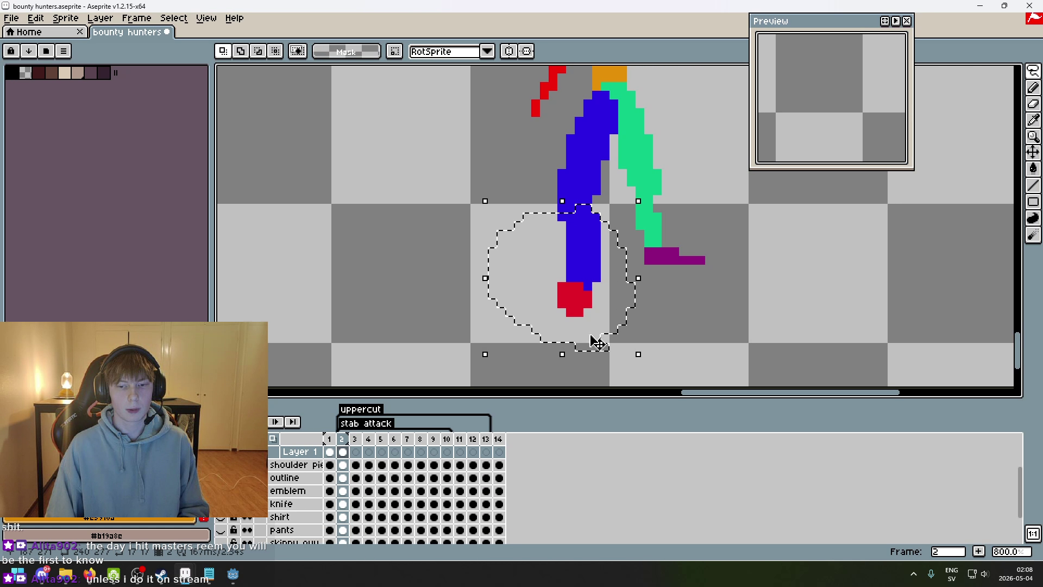
key(ctrl+d)
- Flip between frames 1 and 2 to compare the leg poses, undoing the last change
key(Left)
key(Right)
key(Left)
key(Right)
key(Left)
key(Right)
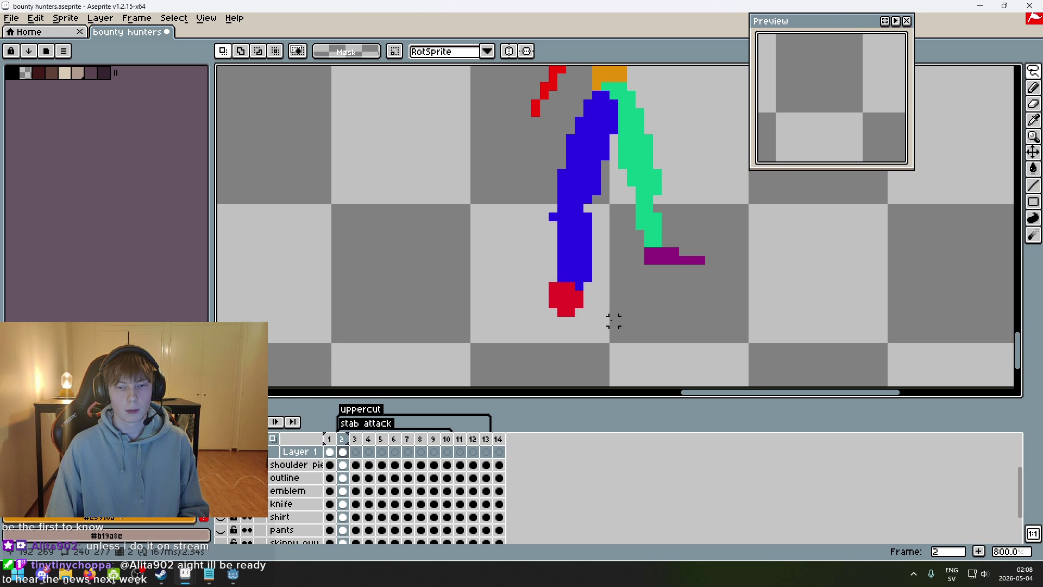
key(ctrl+z)
key(ctrl+z)
key(ctrl+z)
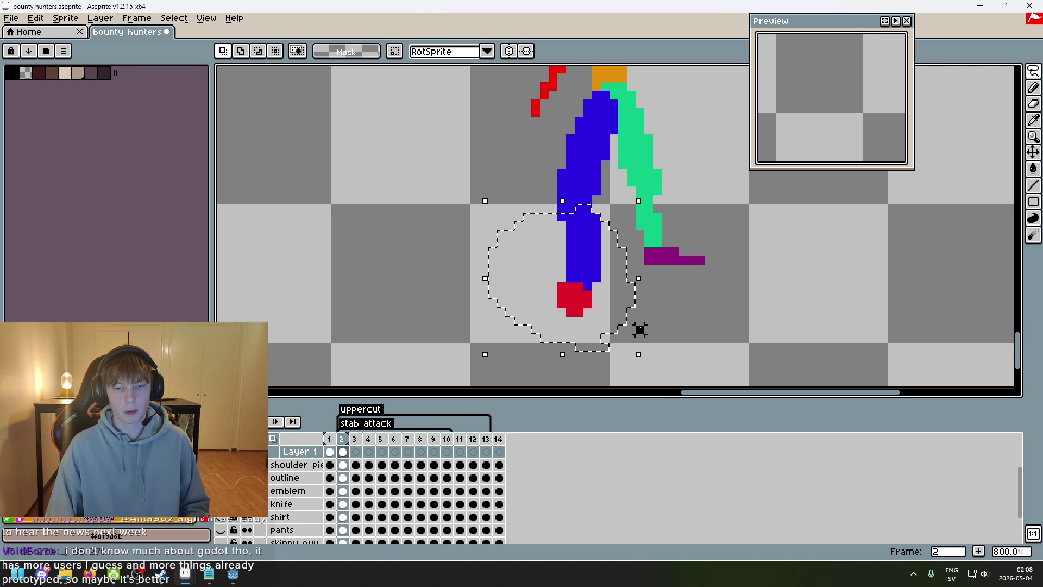
key(Right)
scroll(571, 310, up, 5)
key(Left)
key(Right)
scroll(490, 239, down, 5)
- Nudge the blue lower leg and red foot one pixel left and commit
mouse_move(538, 293)
mouse_down()
mouse_move(500, 182)
mouse_move(513, 301)
mouse_move(538, 294)
mouse_up()
key(Left)
key(Left)
key(Return)
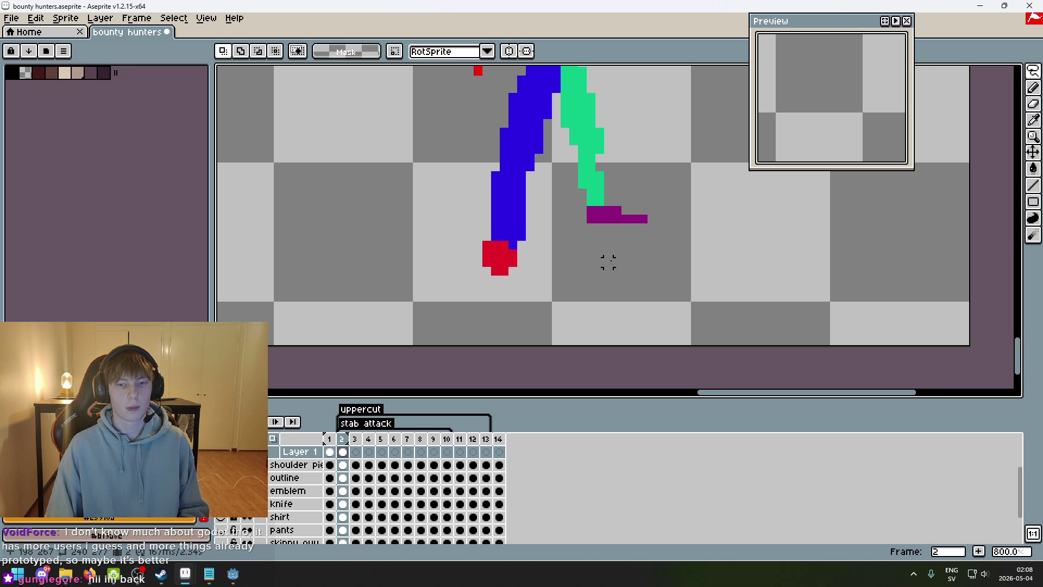
scroll(579, 328, down, 1)
scroll(514, 278, up, 1)
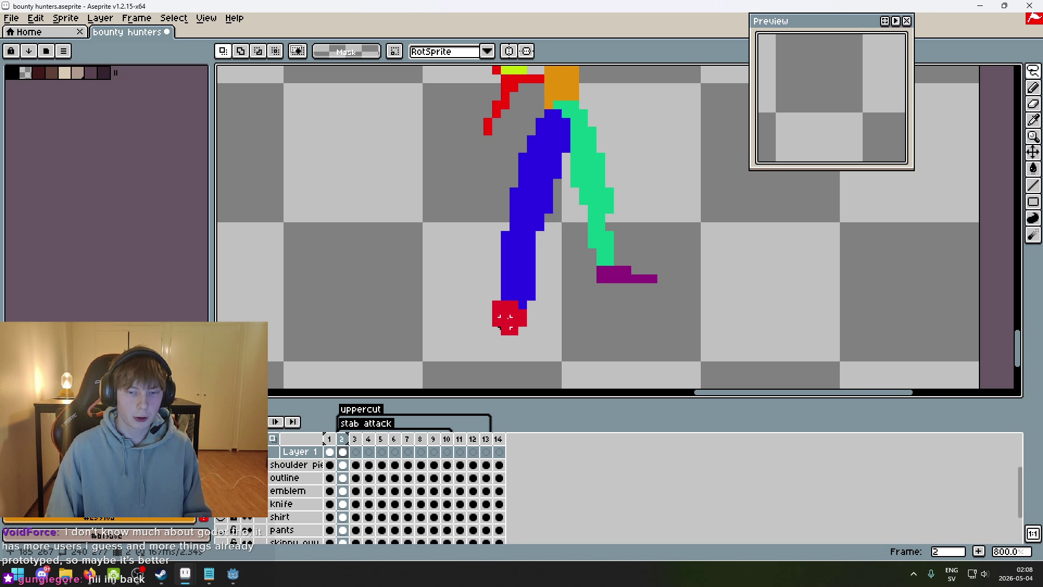
scroll(611, 217, down, 3)
key(comma)
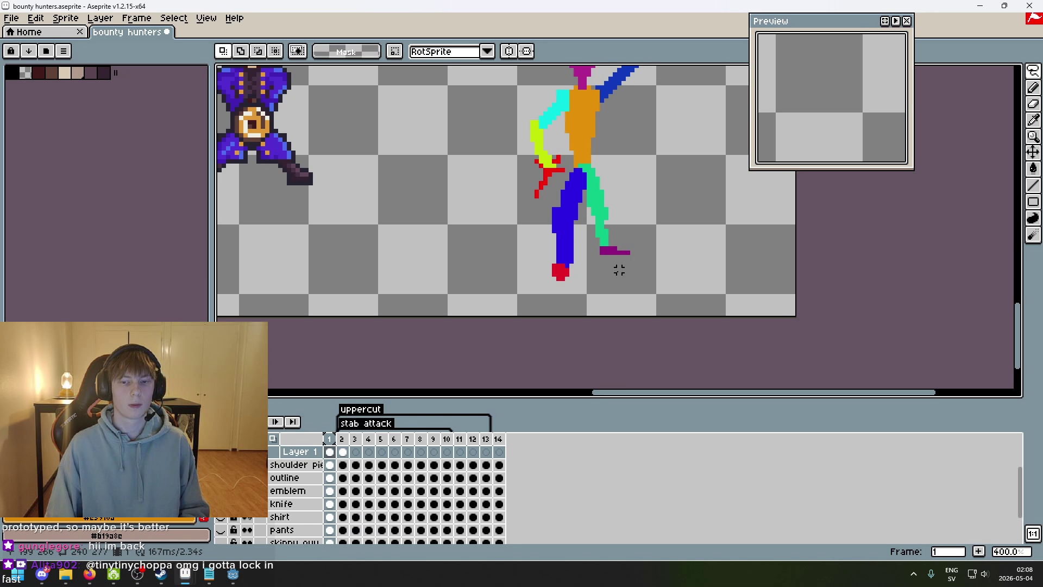
scroll(641, 297, down, 1)
key(period)
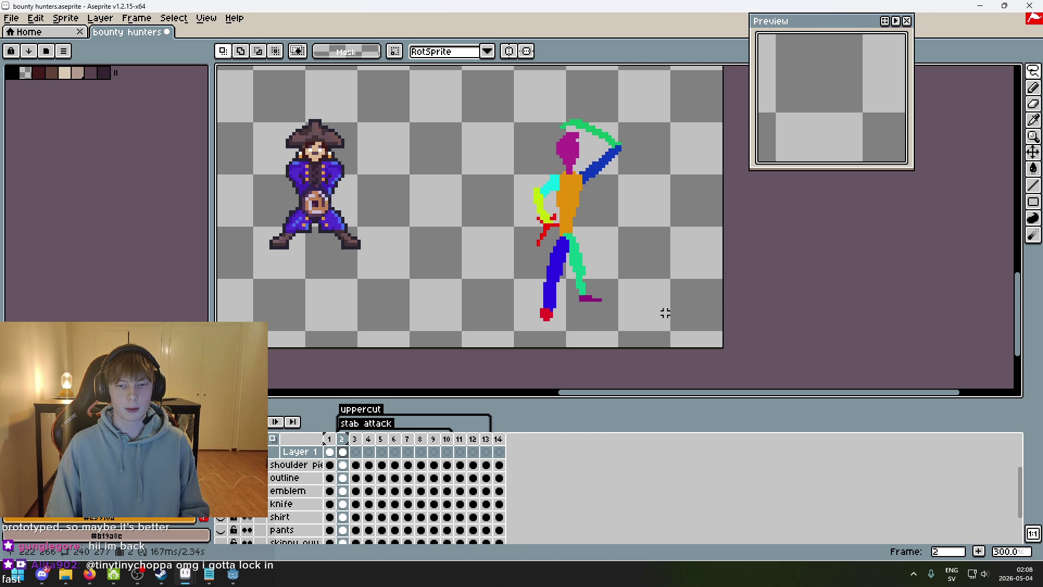
scroll(612, 310, up, 3)
scroll(590, 308, up, 3)
- Move the green lower leg and purple foot slightly right and commit
mouse_move(597, 314)
mouse_down()
mouse_move(558, 315)
mouse_move(649, 242)
mouse_up()
drag(582, 284, 604, 282)
key(Return)
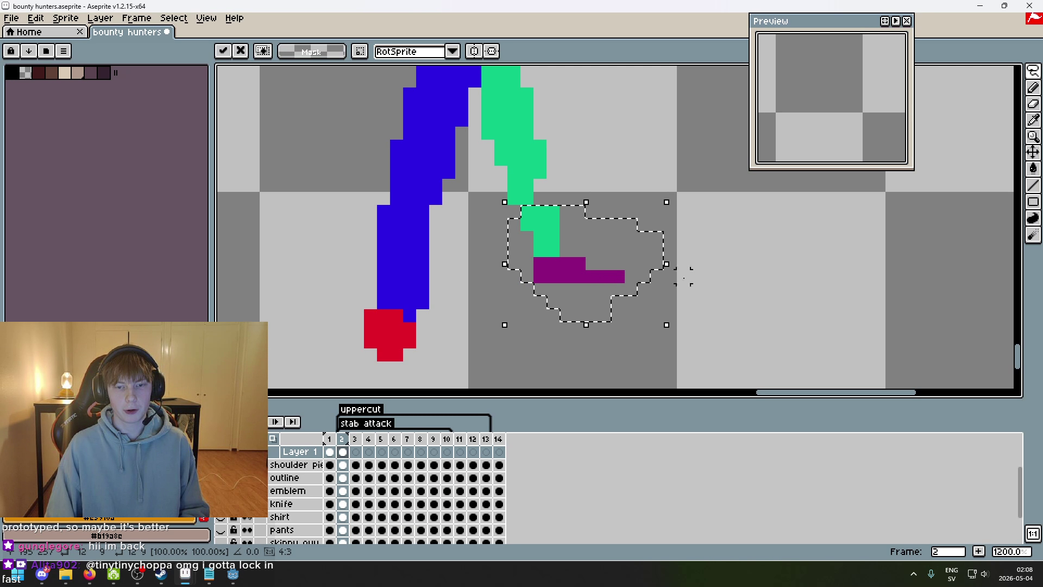
key(ctrl+d)
key(b)
scroll(616, 226, down, 5)
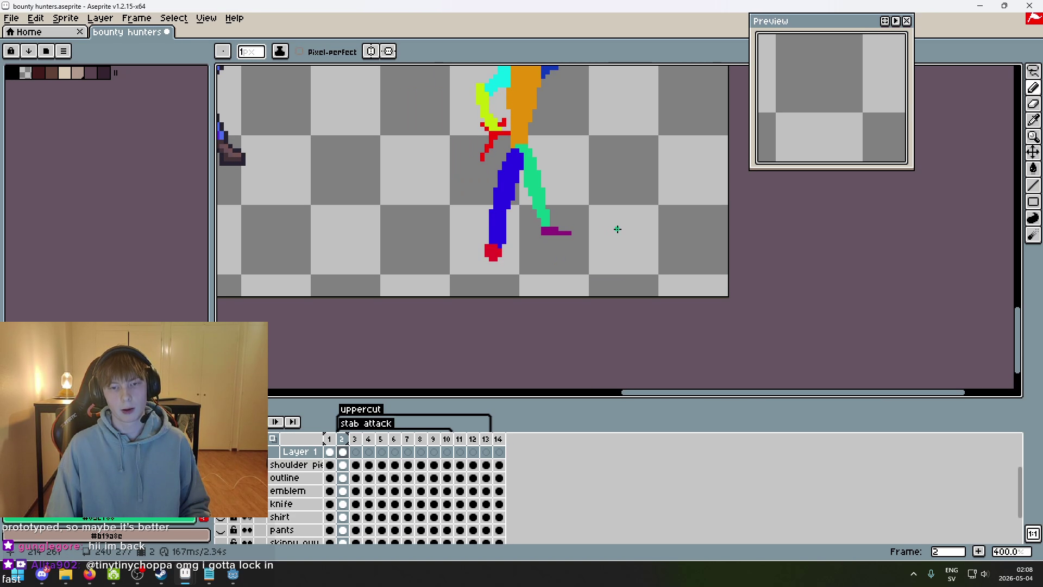
- Review frame 2 against frame 1 once more and move on to frame 3
key(Left)
key(Right)
key(Left)
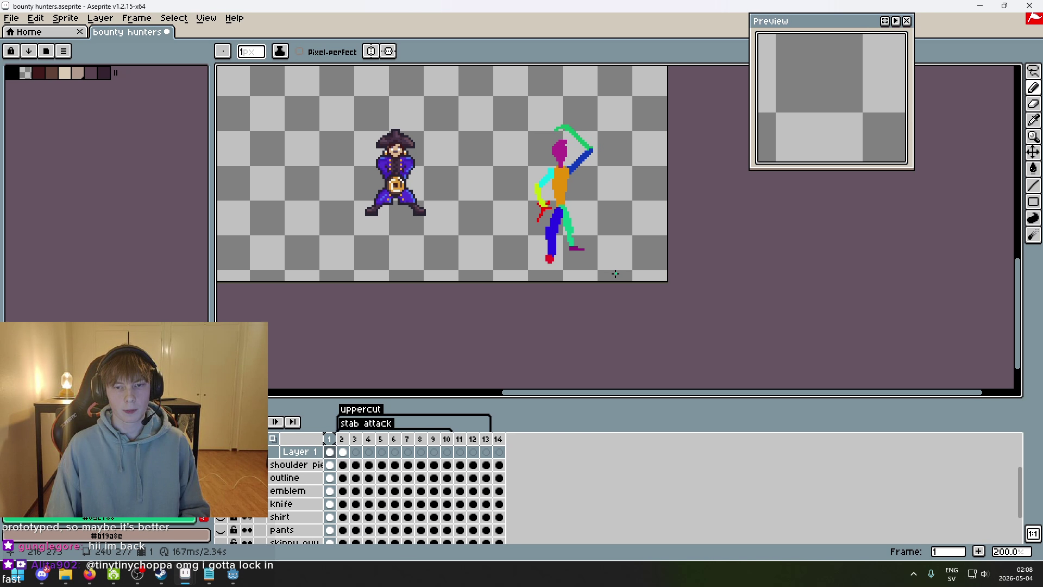
key(Right)
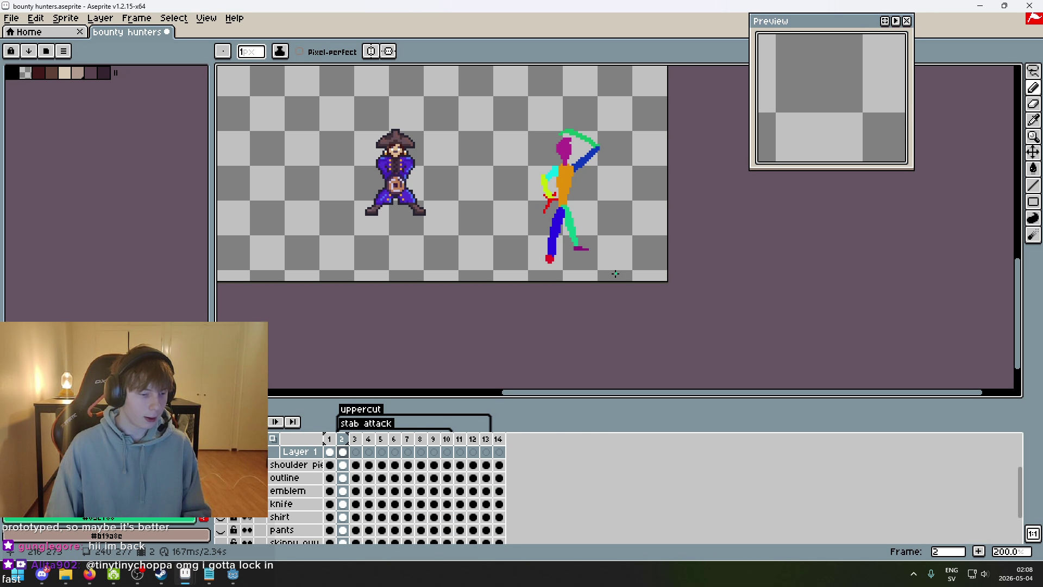
scroll(593, 253, up, 3)
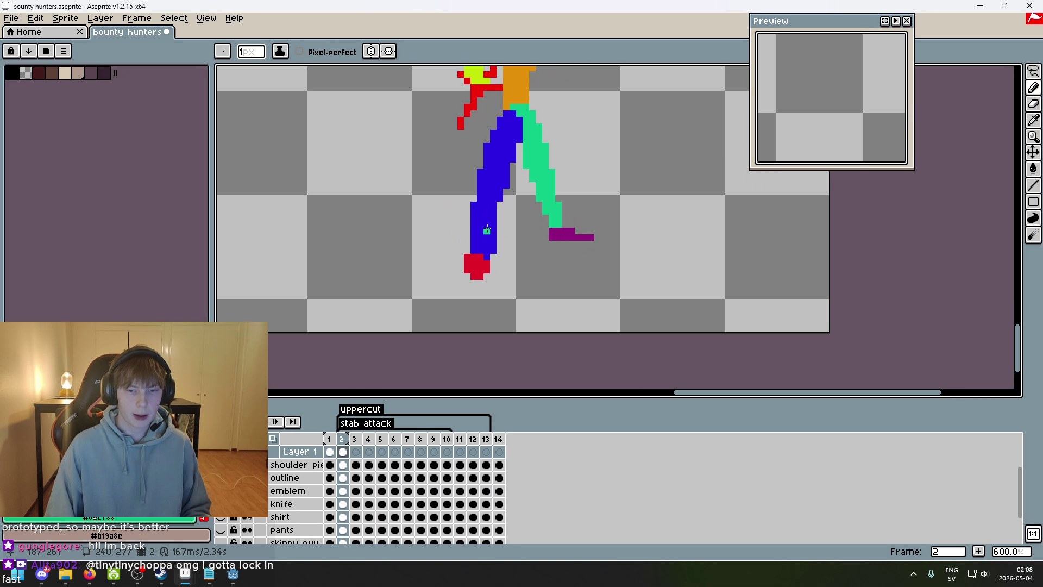
drag(526, 274, 492, 317)
key(Left)
key(Right)
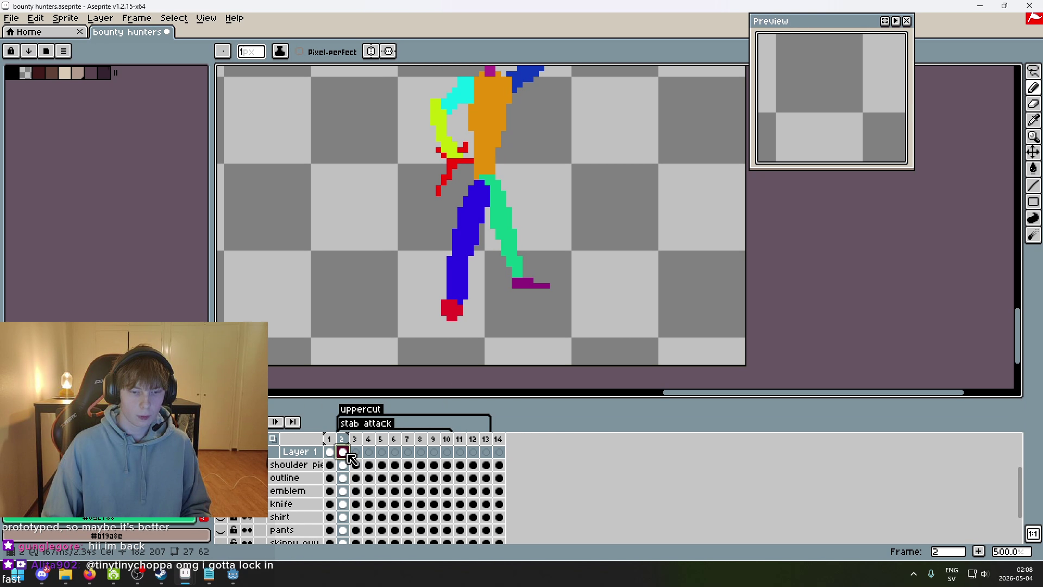
click(355, 441)
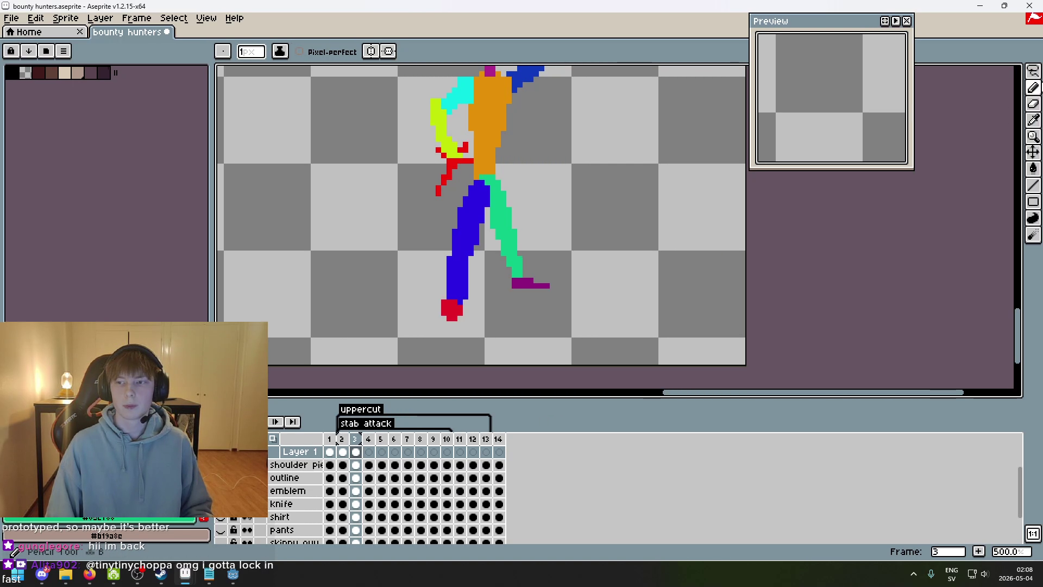
- Shift frame 3's blue lower leg and red foot one pixel right
key(m)
scroll(551, 270, up, 1)
mouse_move(485, 345)
mouse_down()
mouse_move(447, 242)
mouse_move(466, 338)
mouse_move(484, 346)
mouse_up()
drag(487, 294, 493, 293)
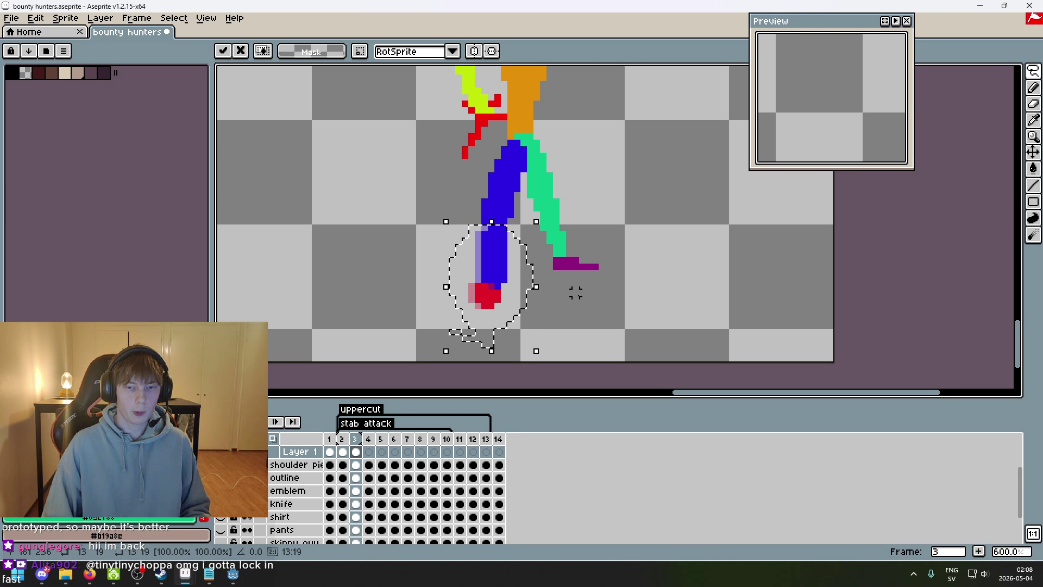
key(ctrl+d)
- Inspect the repositioned leg and save the sprite with Ctrl+S
key(i)
scroll(505, 219, up, 1)
key(b)
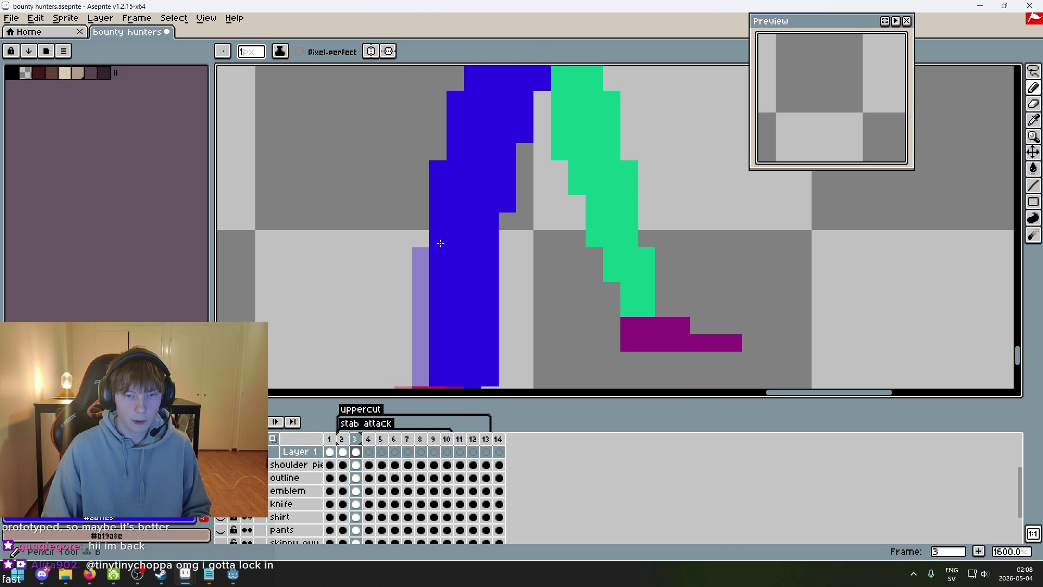
scroll(548, 277, down, 2)
scroll(559, 284, up, 4)
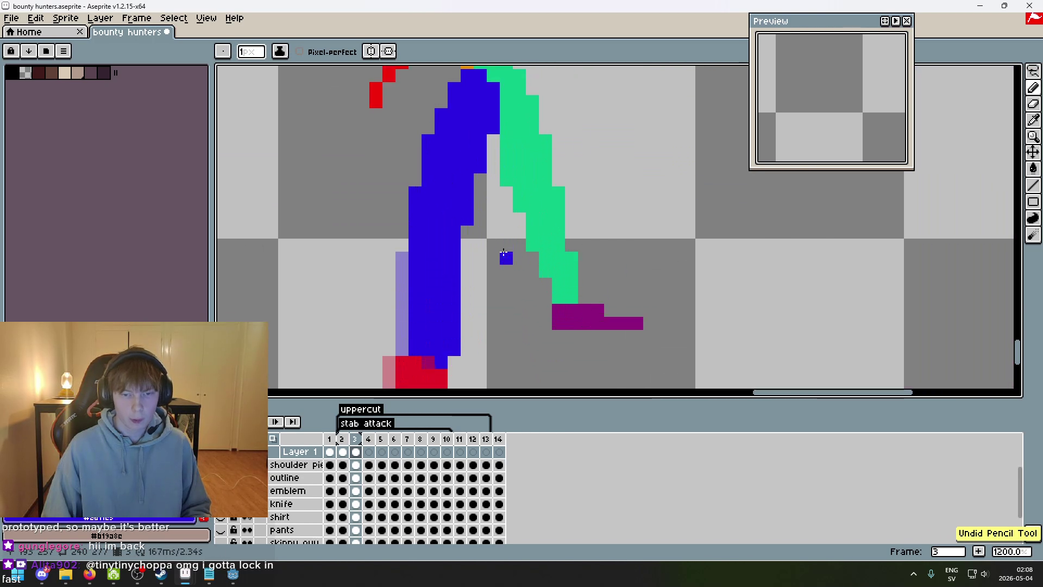
scroll(467, 235, down, 4)
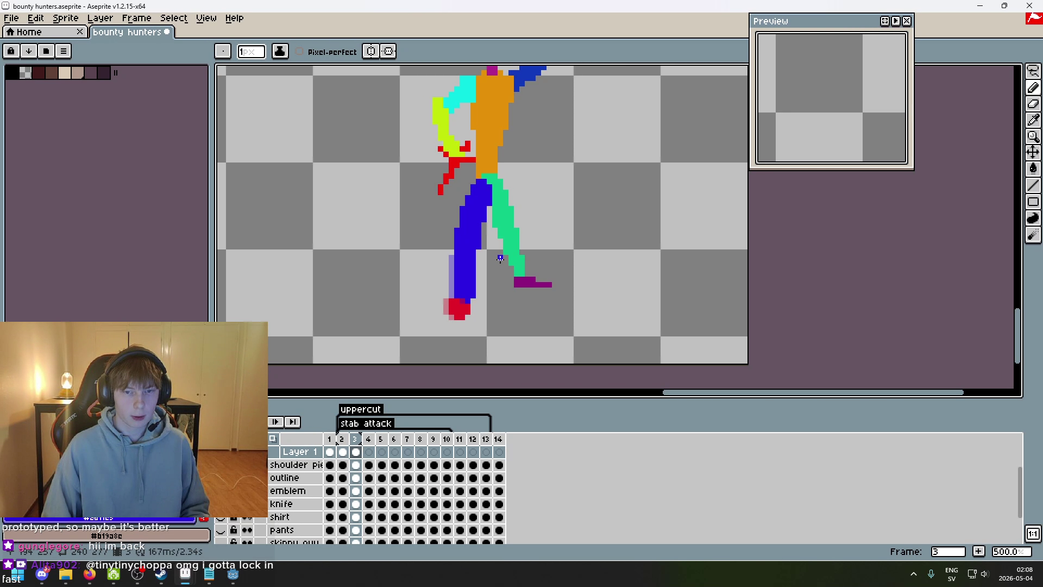
scroll(520, 260, down, 2)
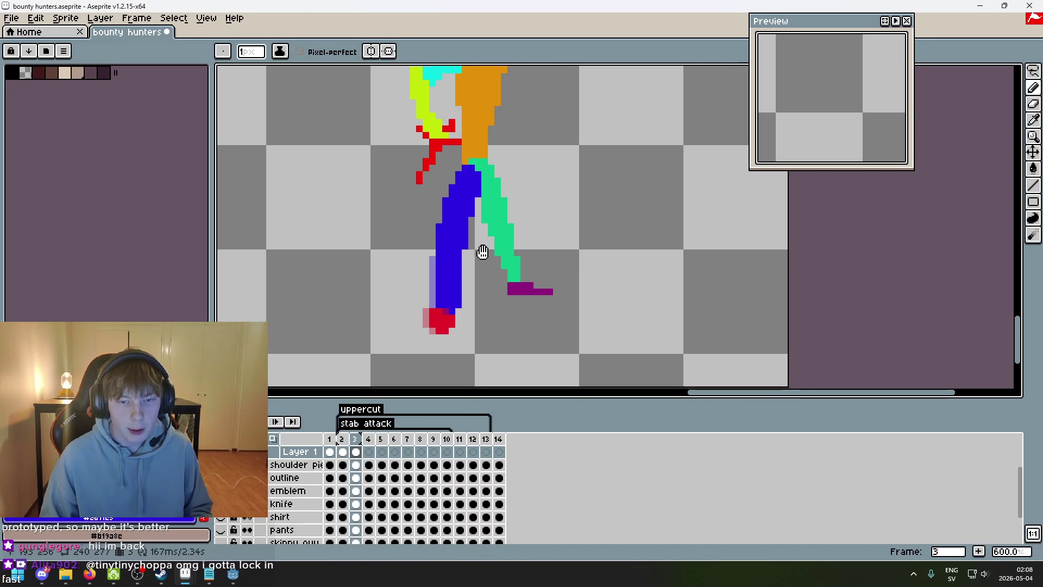
scroll(519, 247, up, 5)
key(ctrl+s)
- Try adding a blue pixel where the leg meets the torso, then undo it
click(554, 236)
scroll(560, 222, down, 5)
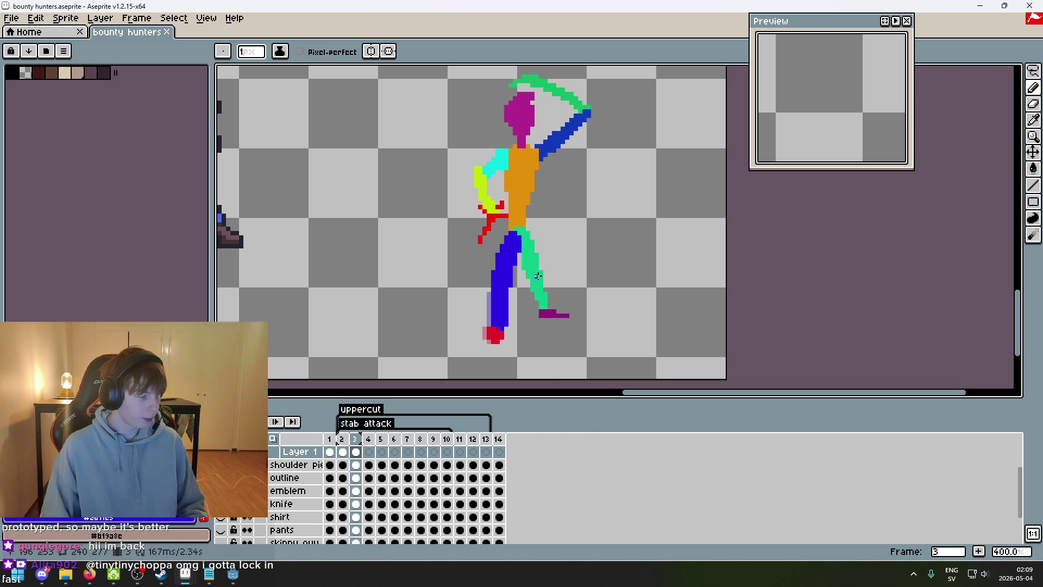
scroll(589, 256, down, 1)
scroll(565, 295, up, 2)
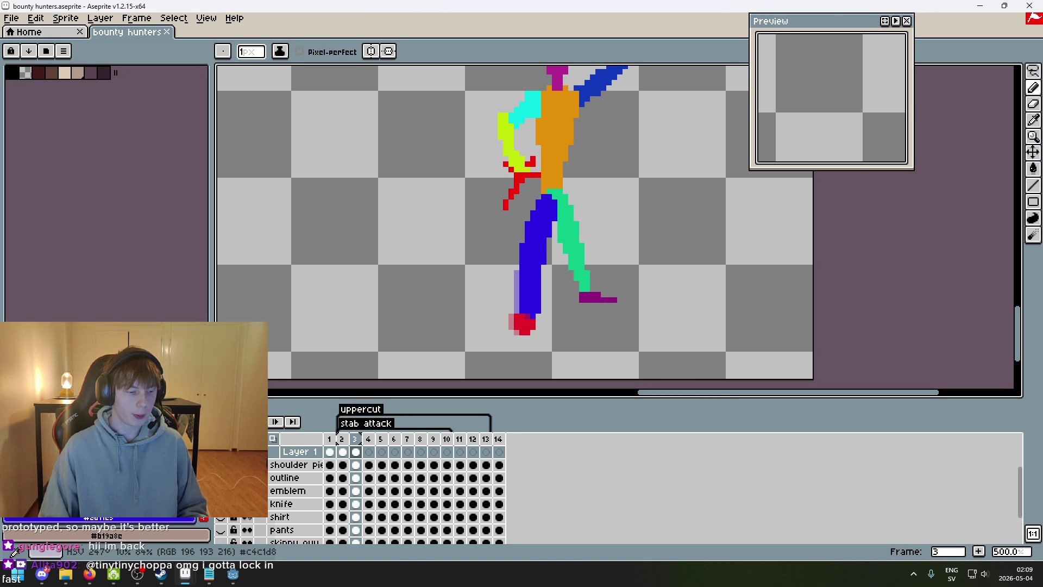
scroll(449, 282, up, 4)
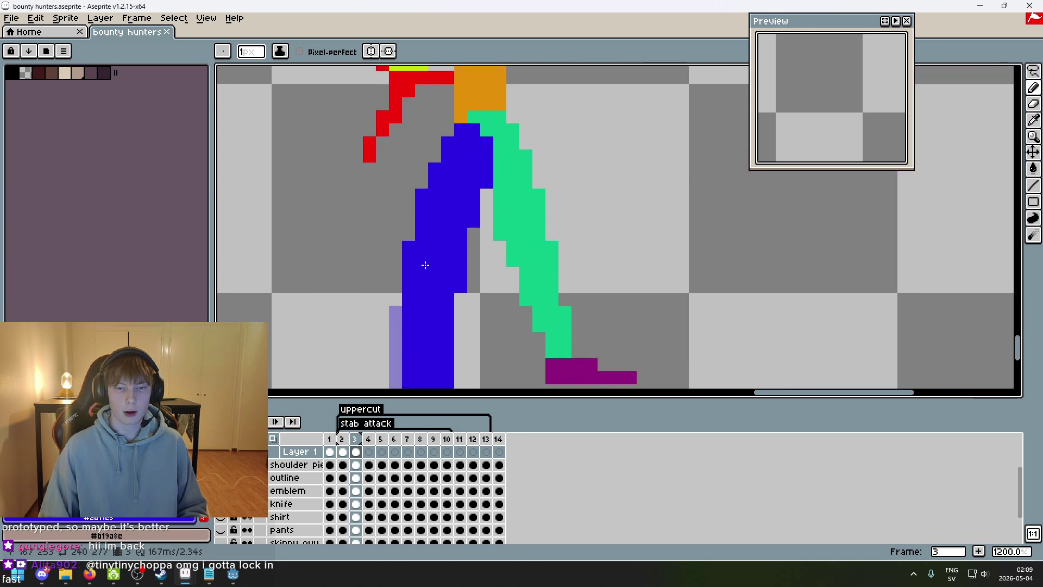
scroll(459, 217, up, 3)
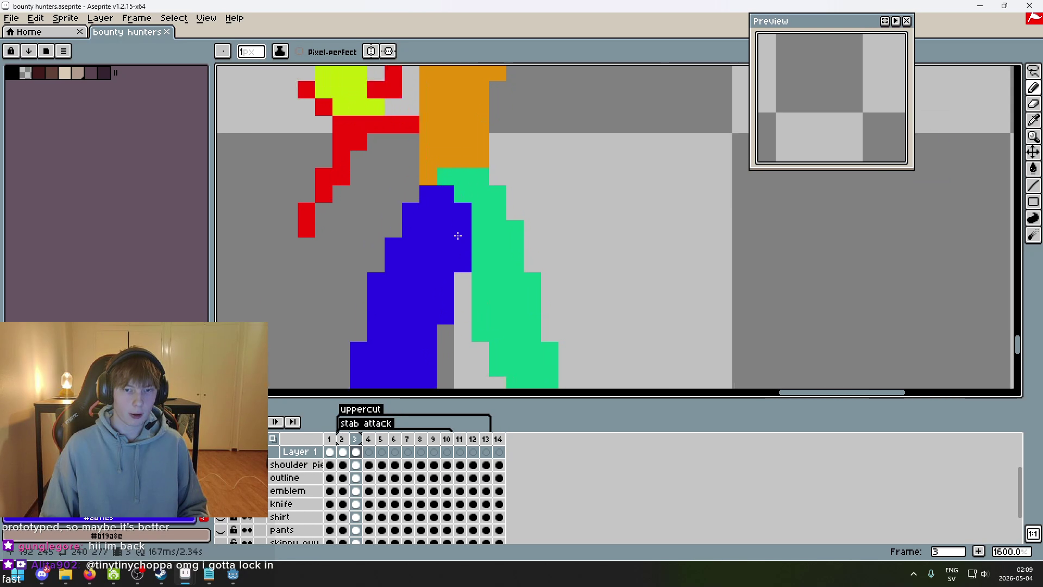
click(441, 149)
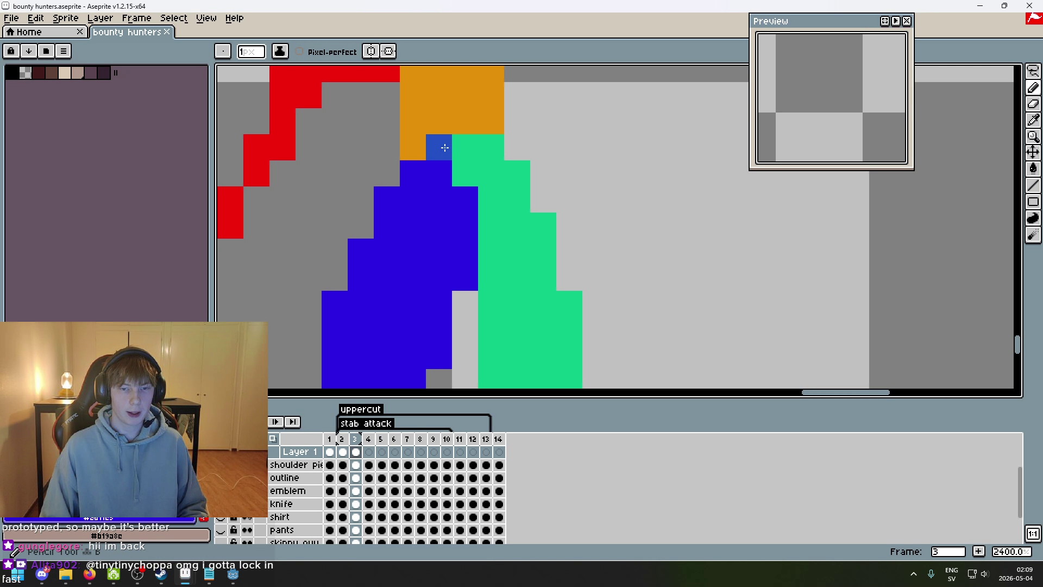
key(v)
key(ctrl+z)
scroll(544, 246, down, 4)
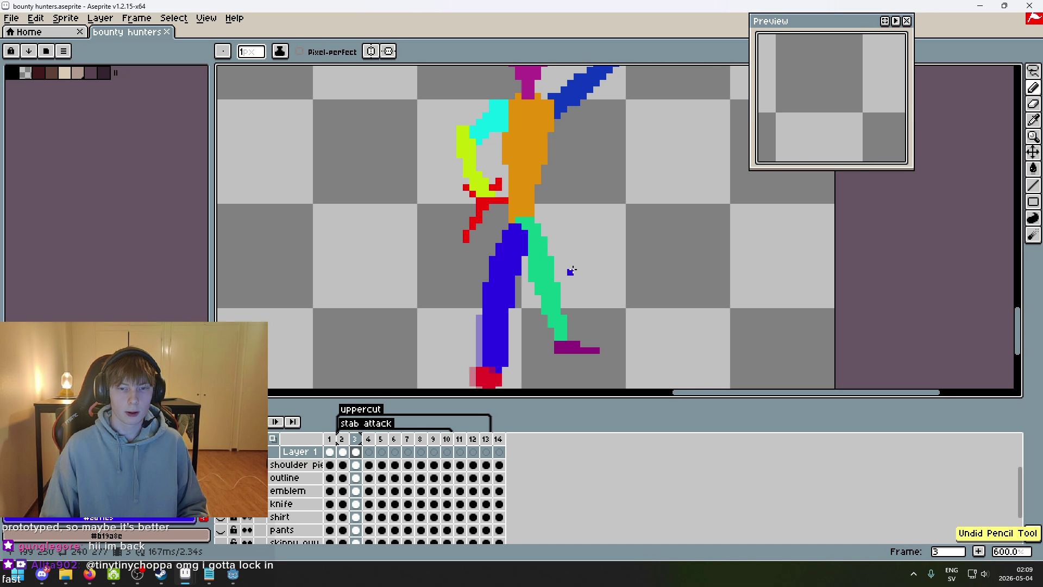
scroll(588, 272, right, 2)
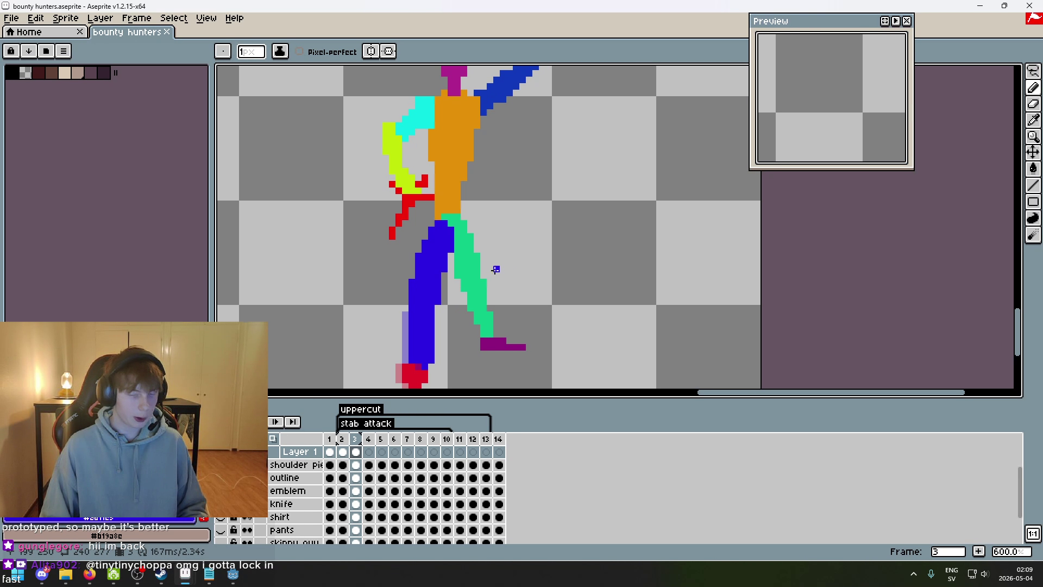
scroll(513, 270, up, 2)
scroll(559, 270, down, 2)
scroll(559, 270, up, 2)
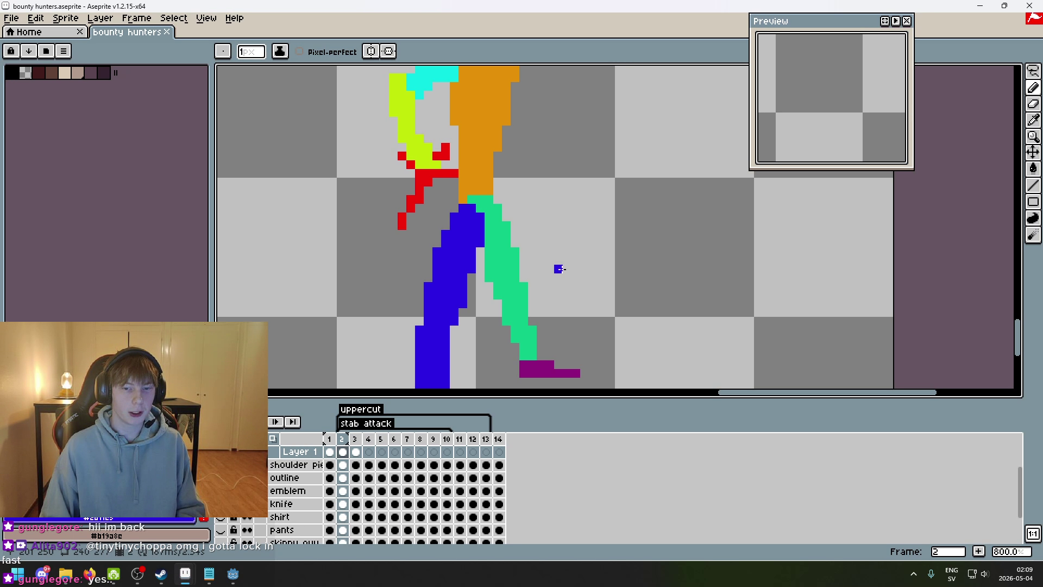
- Flip between frames 1 and 2, zoomed in on the legs, to compare the poses
scroll(559, 269, down, 2)
key(Left)
key(Left)
key(Left)
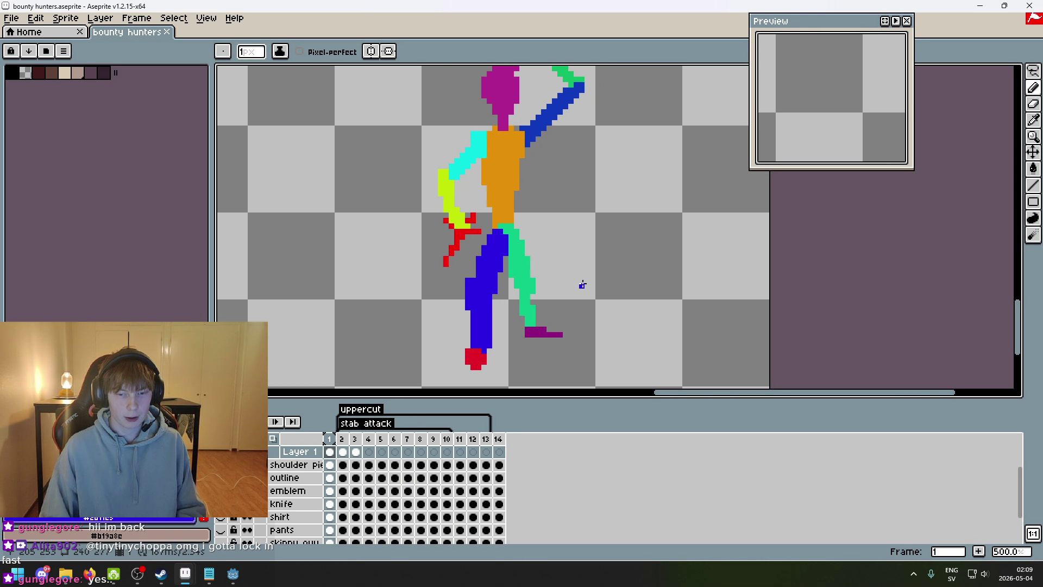
key(Right)
key(Right)
key(Left)
key(Left)
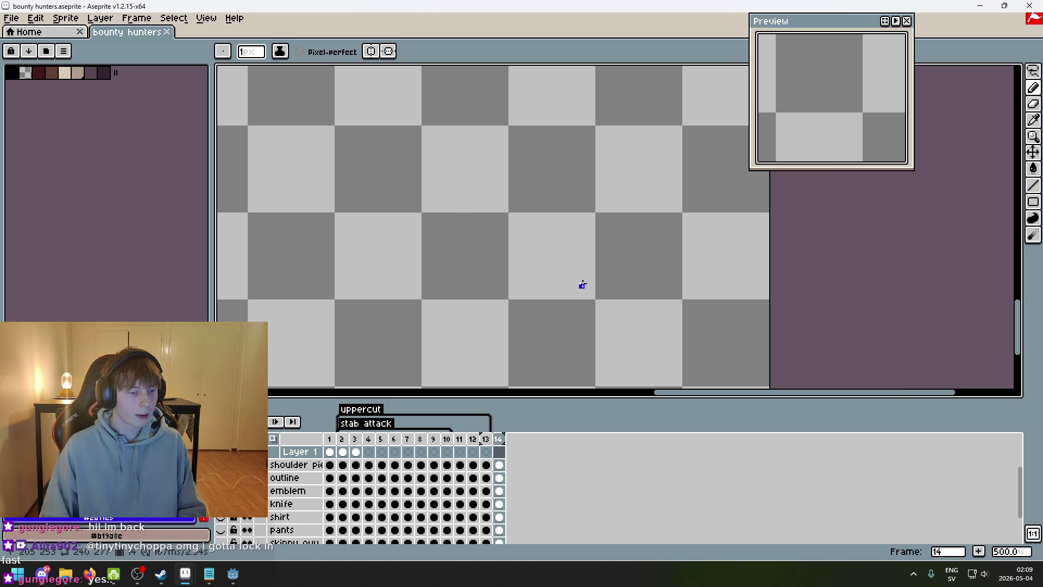
key(Right)
scroll(583, 285, up, 1)
drag(582, 284, 610, 266)
scroll(601, 283, down, 1)
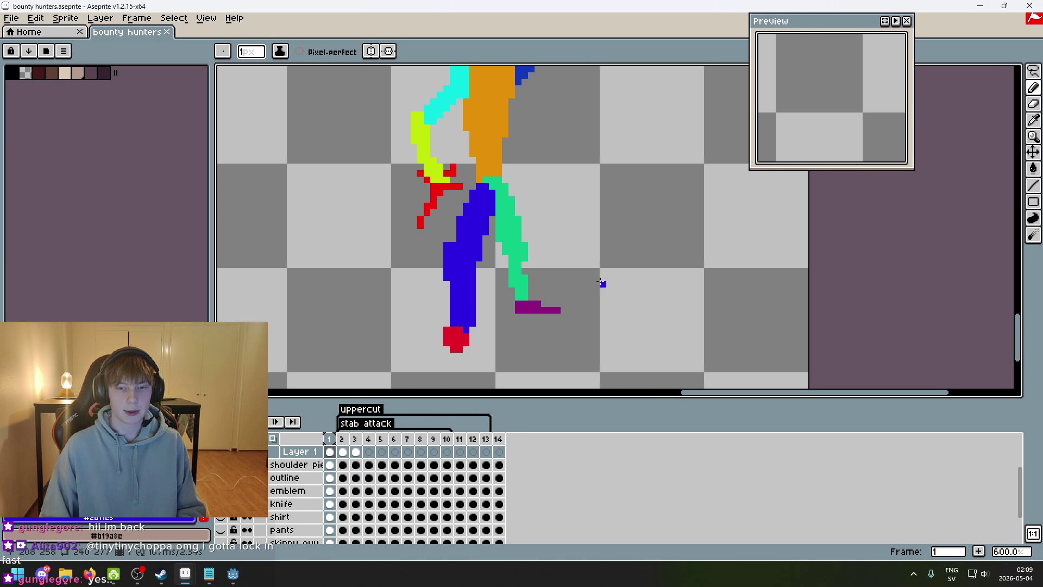
key(Right)
key(Left)
scroll(592, 300, down, 3)
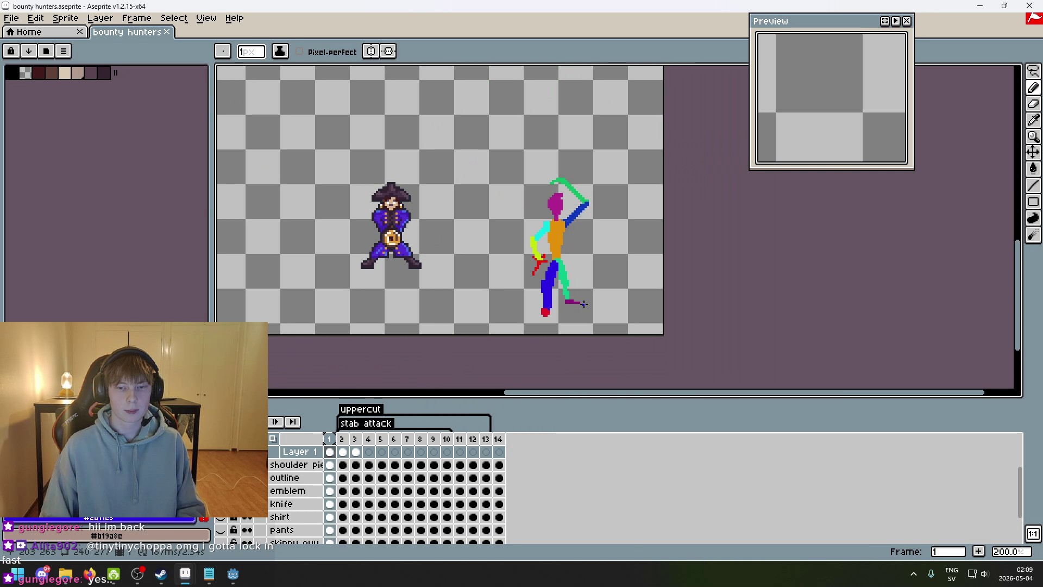
scroll(580, 304, up, 1)
key(Right)
key(Left)
key(Right)
key(Left)
key(Right)
- Keep toggling frames 1 and 2 to check the arm arcing over the head
scroll(483, 265, up, 4)
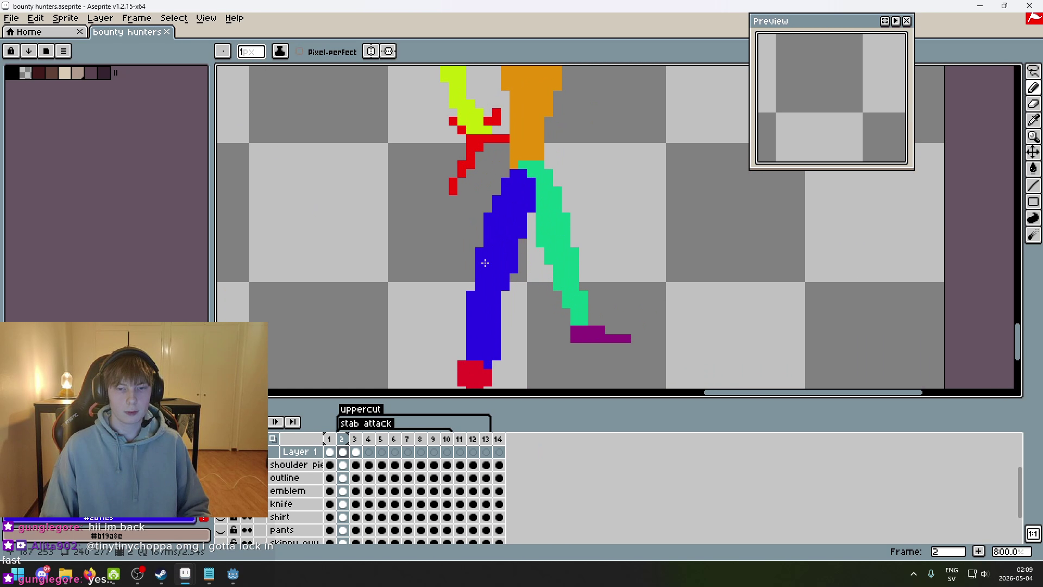
scroll(489, 255, down, 2)
scroll(508, 215, up, 5)
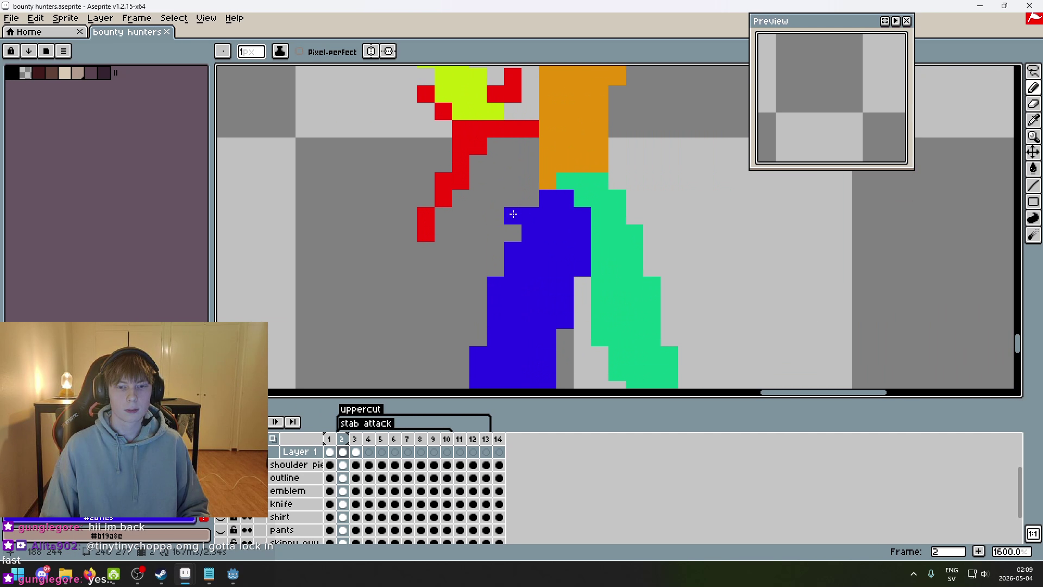
scroll(526, 195, down, 5)
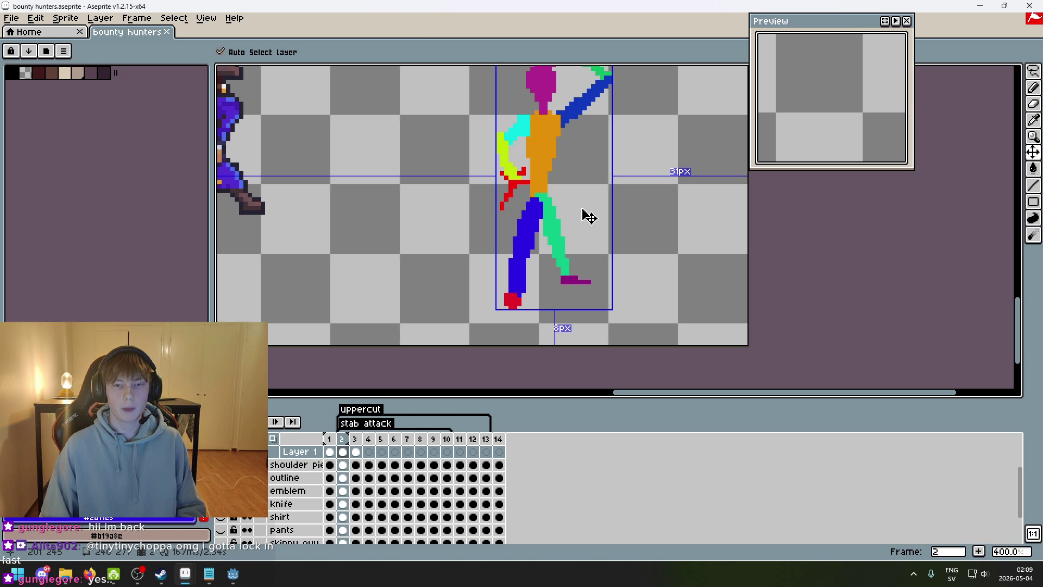
key(Left)
key(Right)
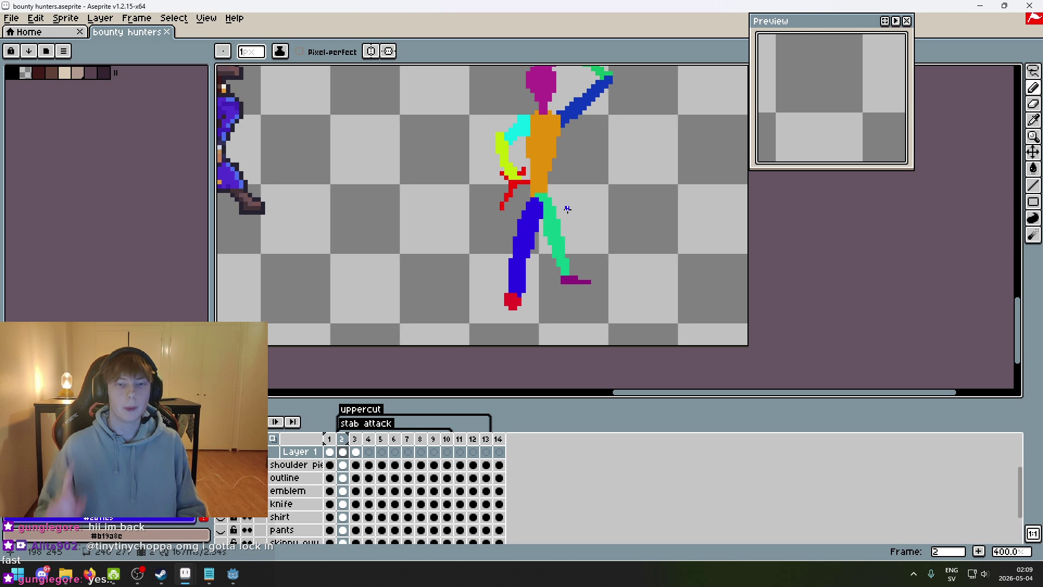
key(Left)
key(Right)
key(Right)
key(Left)
key(Right)
key(Left)
key(Right)
key(Left)
key(Right)
key(Left)
key(Right)
key(Left)
key(Right)
key(Left)
key(Right)
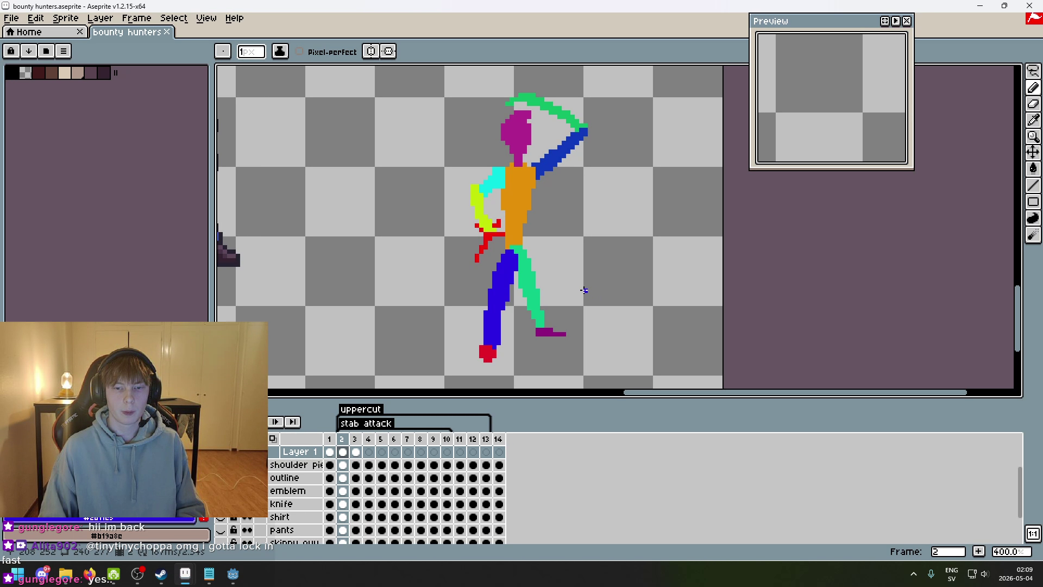
scroll(566, 266, down, 2)
key(Left)
key(Right)
scroll(567, 266, up, 2)
drag(505, 204, 413, 112)
key(Left)
key(Right)
scroll(435, 192, up, 3)
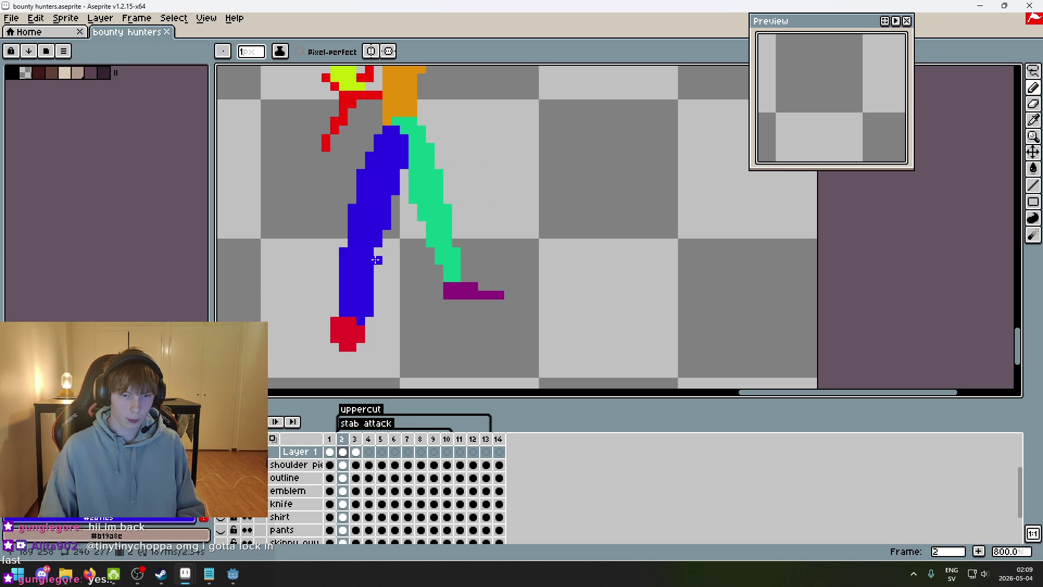
scroll(374, 250, down, 4)
key(Left)
key(Right)
key(Left)
key(Right)
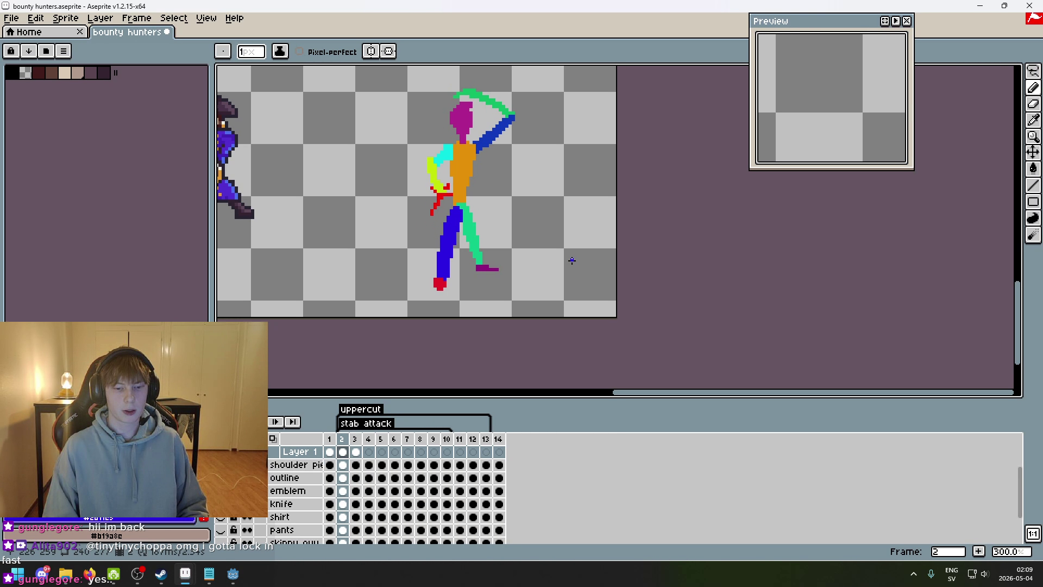
- Advance to frame 3 of the stab attack
key(Right)
key(Left)
key(Right)
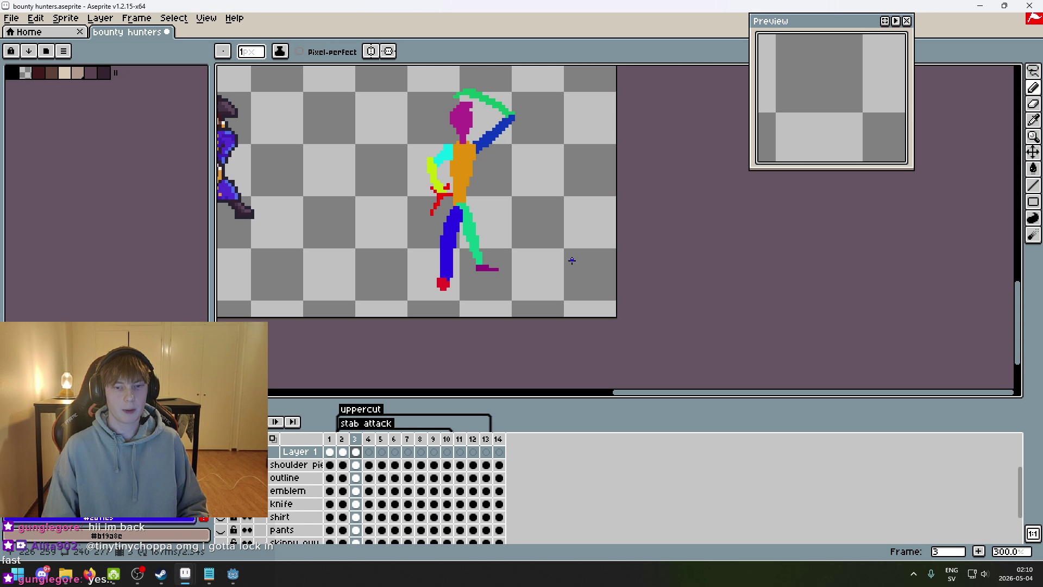
- Try lasso-moving the lower leg and foot, then undo the move
scroll(572, 260, up, 4)
key(w)
key(q)
mouse_move(432, 328)
mouse_down()
mouse_move(415, 217)
mouse_move(435, 331)
mouse_move(441, 305)
mouse_up()
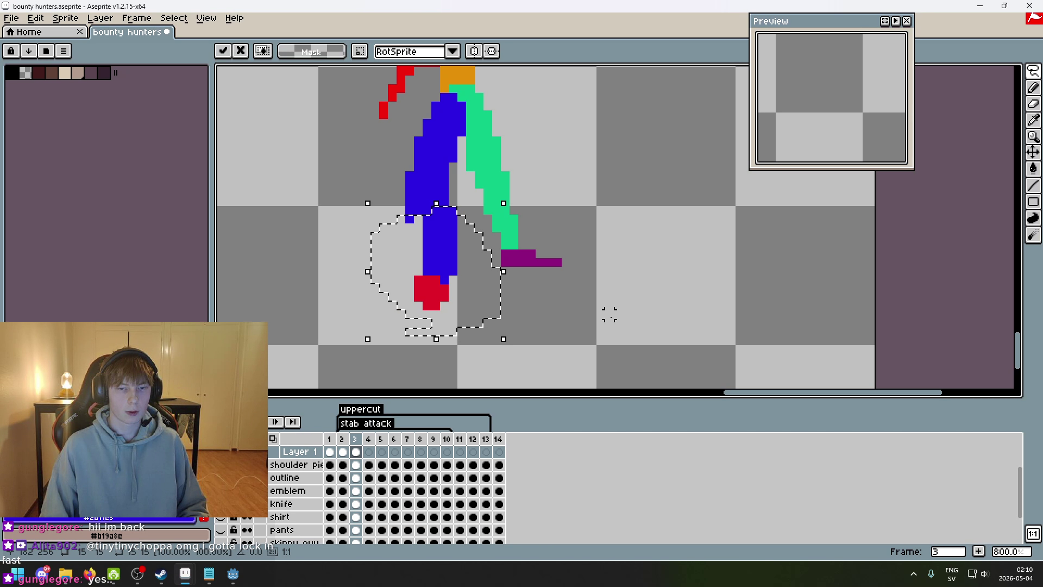
key(ctrl+z)
- Step back to frame 1 and forward again to frame 3
scroll(643, 289, down, 3)
key(Left)
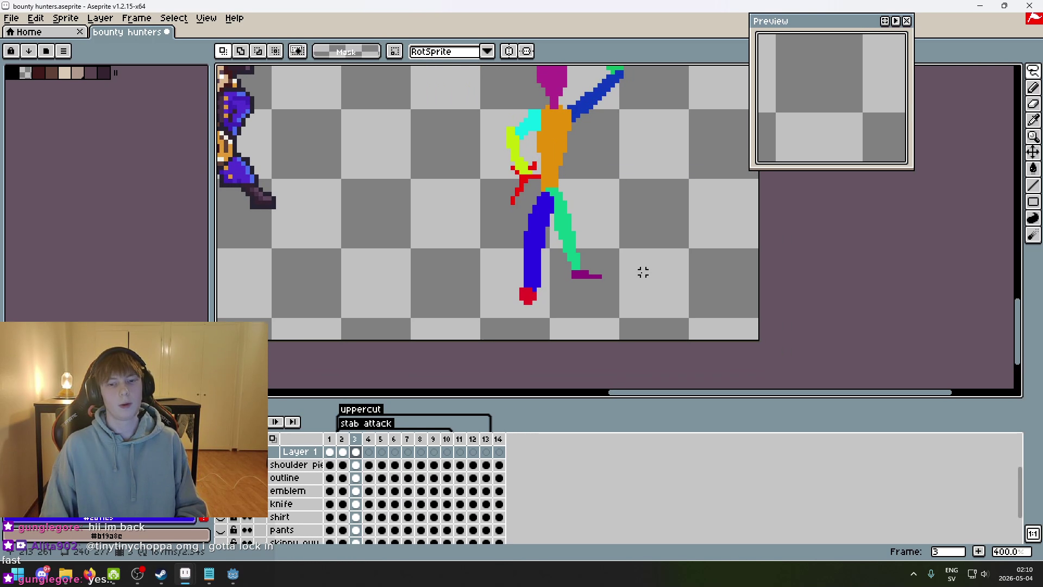
key(Left)
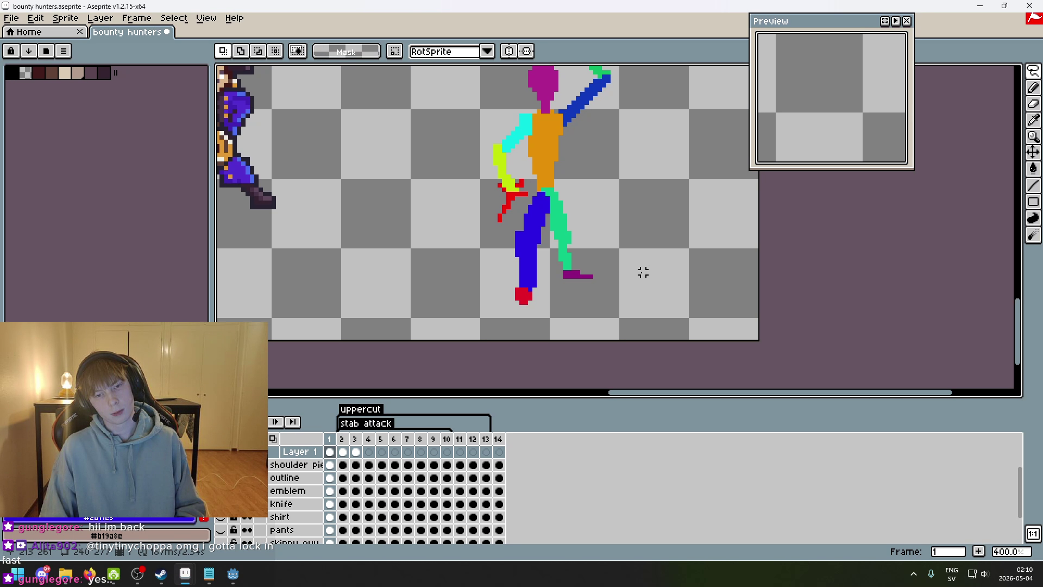
key(Right)
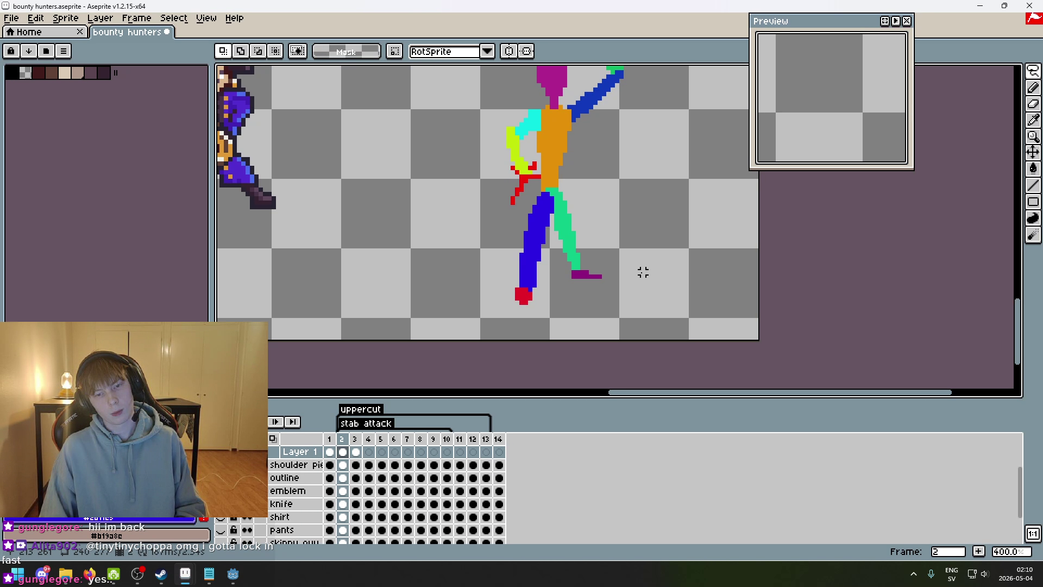
key(Right)
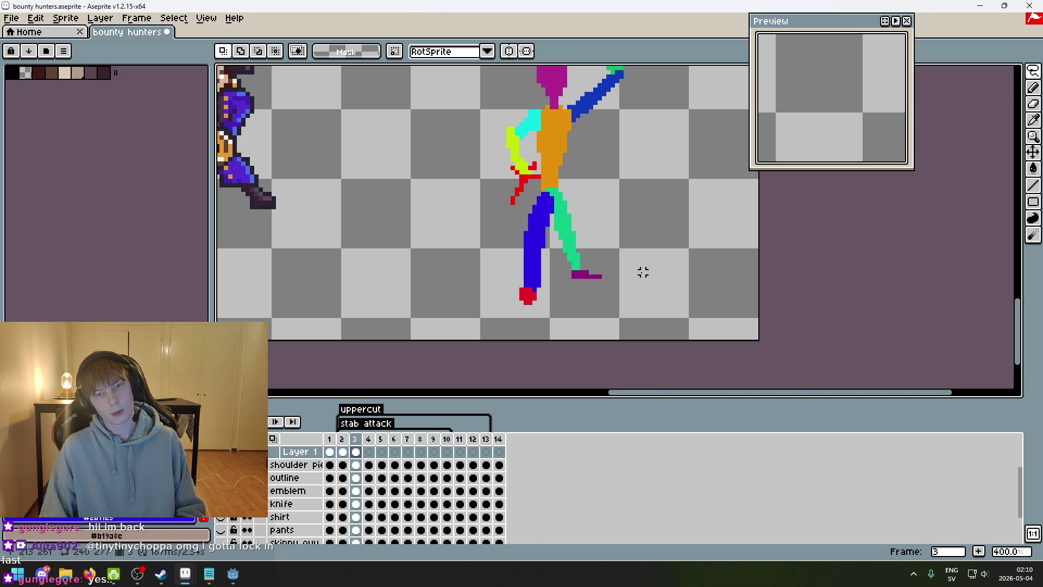
- Lasso the blue lower leg and red foot and shift them one pixel right
scroll(642, 272, up, 3)
mouse_move(481, 356)
mouse_down()
mouse_move(361, 291)
mouse_move(492, 304)
mouse_move(486, 351)
mouse_up()
mouse_move(433, 318)
mouse_down()
mouse_move(442, 320)
mouse_move(426, 310)
mouse_move(436, 306)
mouse_up()
key(Return)
- Pencil a pixel of the pants' blue into the gap at their left edge
scroll(554, 234, down, 1)
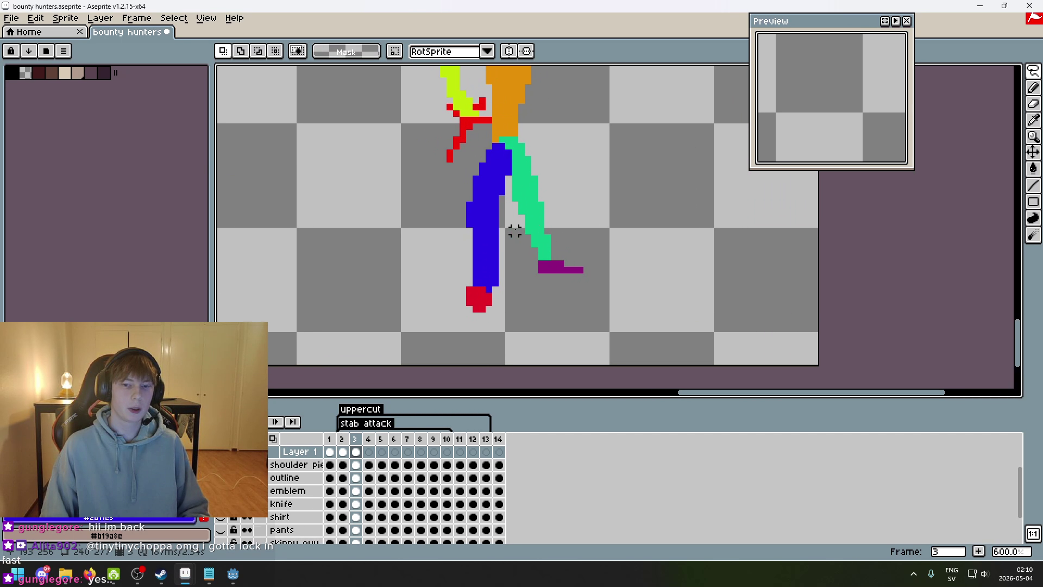
key(i)
key(b)
click(469, 230)
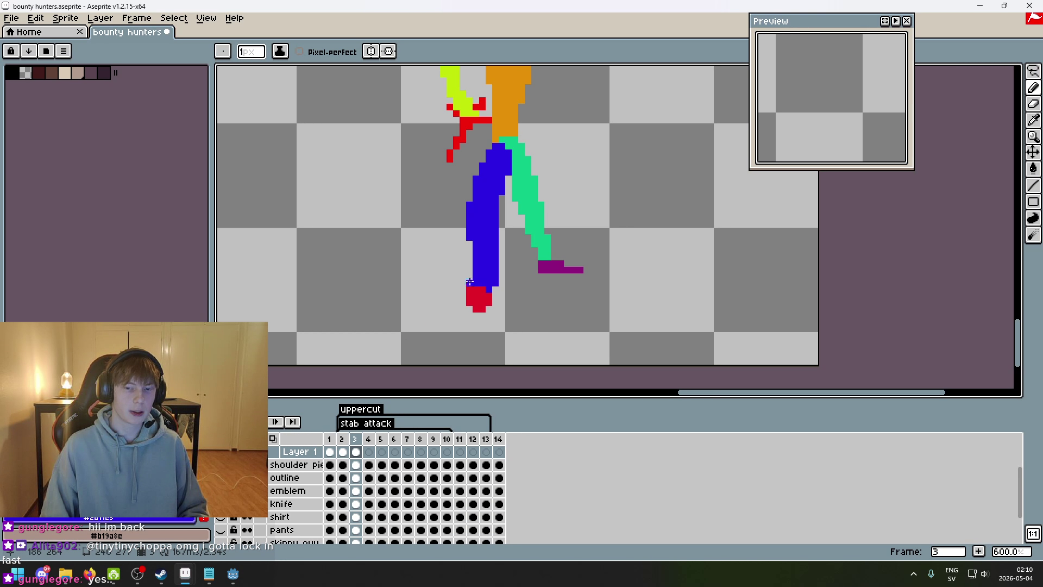
- Scrub between frames 1 and 2 to compare the foot placement
scroll(535, 196, down, 1)
scroll(597, 255, down, 1)
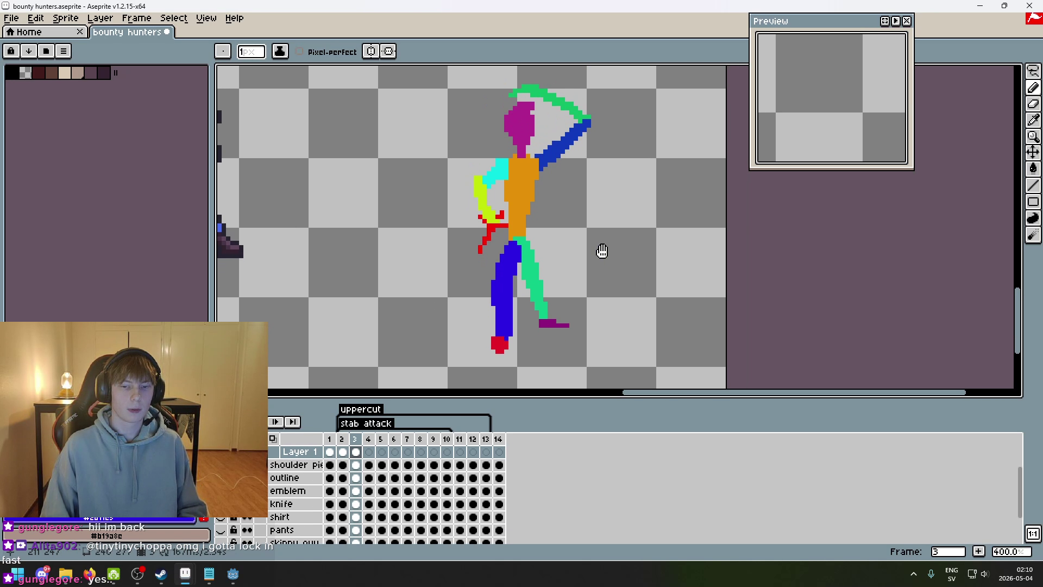
key(Left)
key(Left)
key(Left)
key(Right)
scroll(590, 256, down, 2)
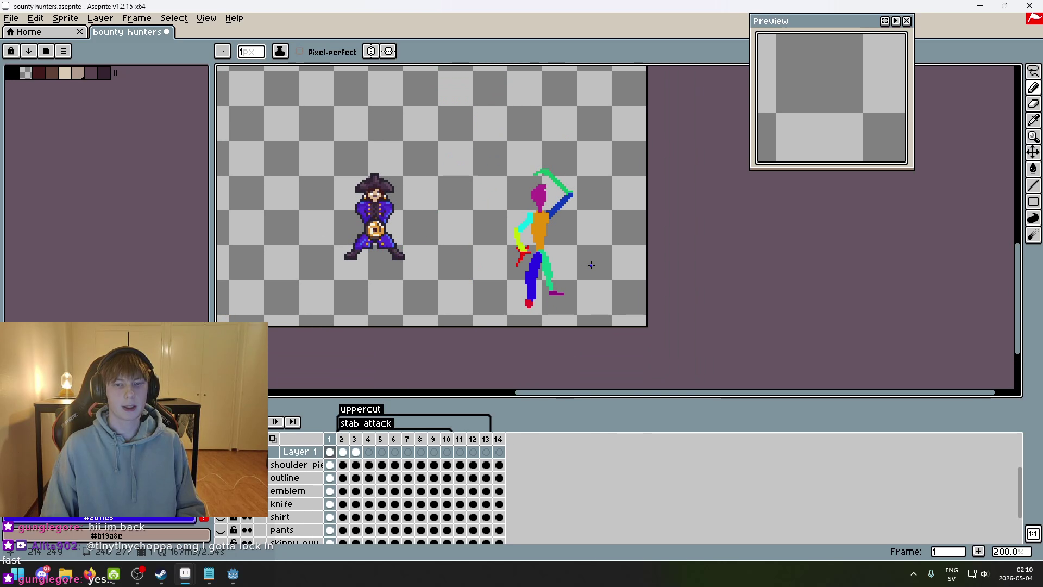
key(Right)
key(Right)
key(Right)
key(Left)
key(Left)
key(Left)
key(Right)
key(Right)
scroll(553, 293, up, 2)
key(Left)
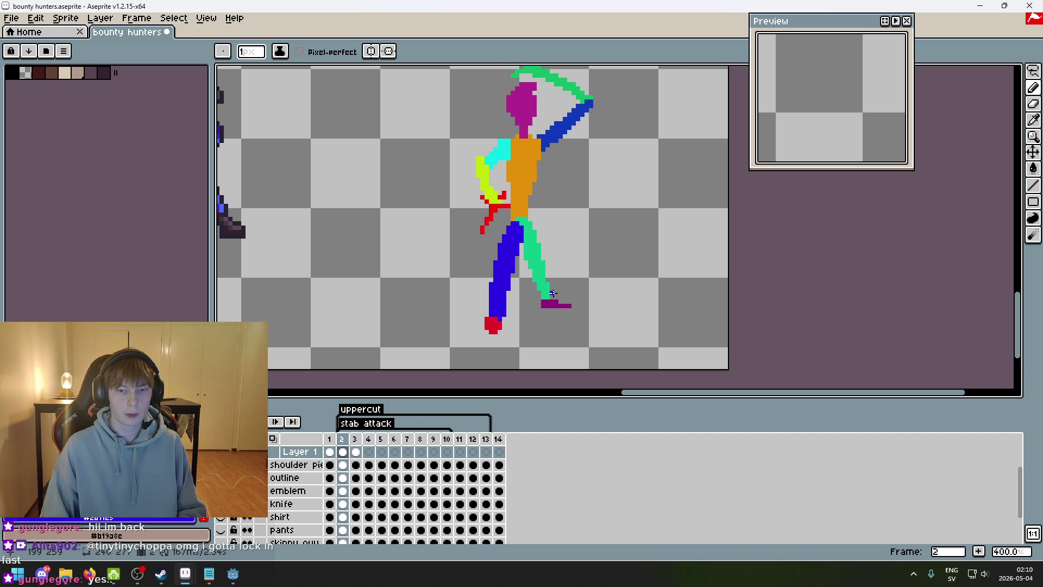
scroll(531, 145, down, 1)
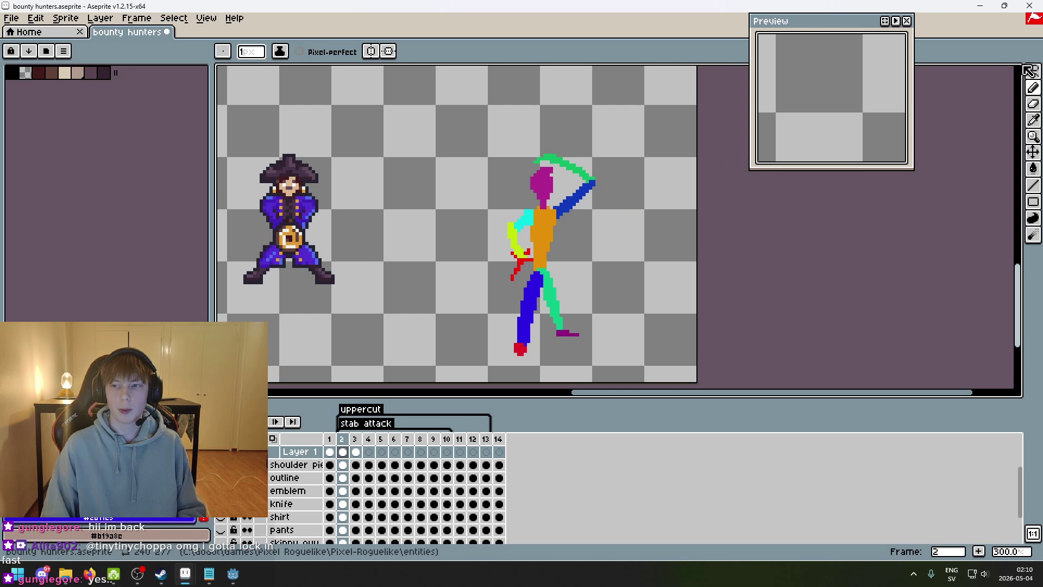
key(m)
key(Left)
key(Right)
key(Left)
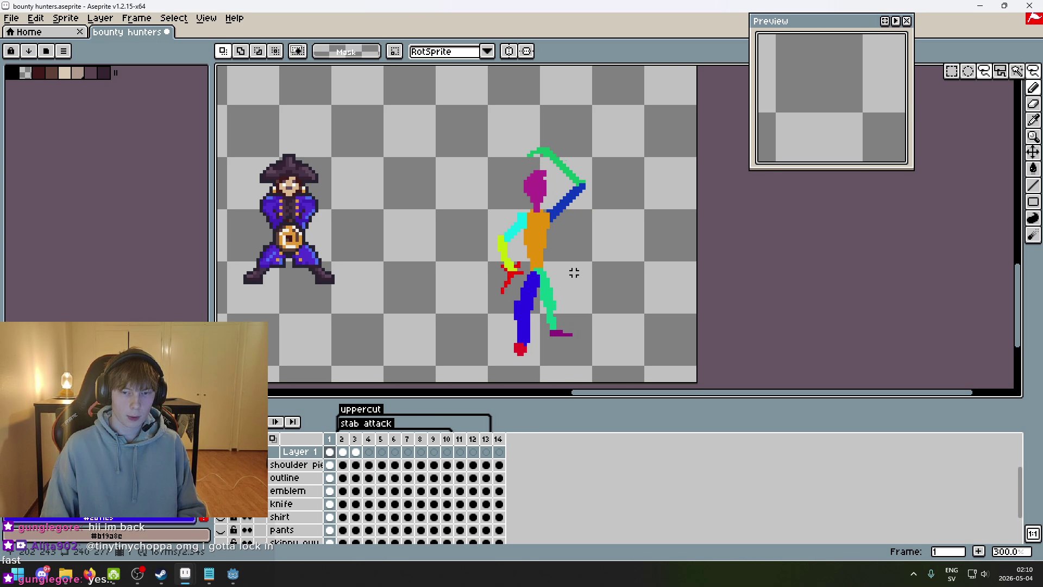
key(Right)
key(q)
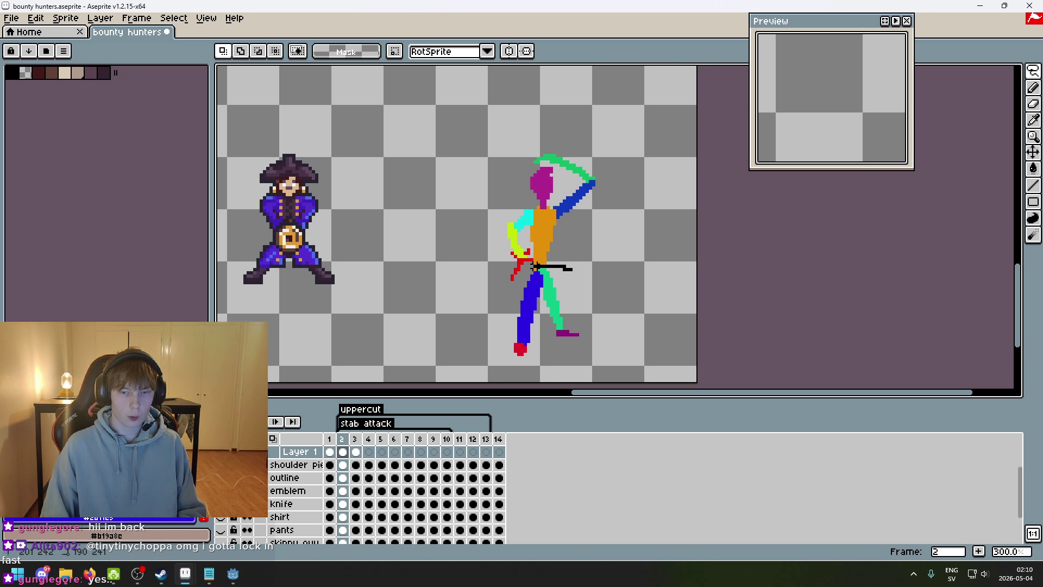
drag(461, 237, 672, 214)
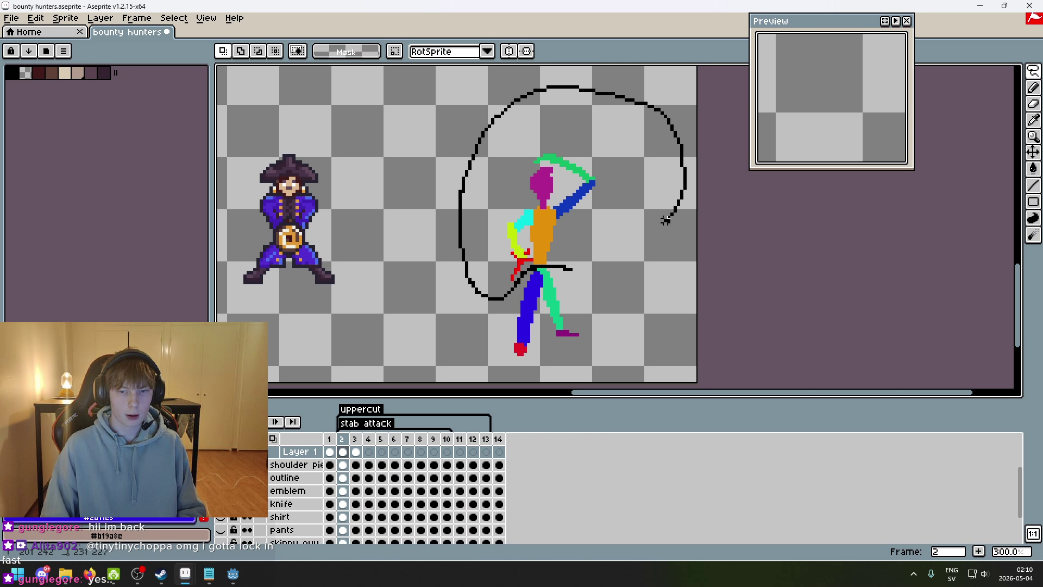
drag(568, 269, 569, 267)
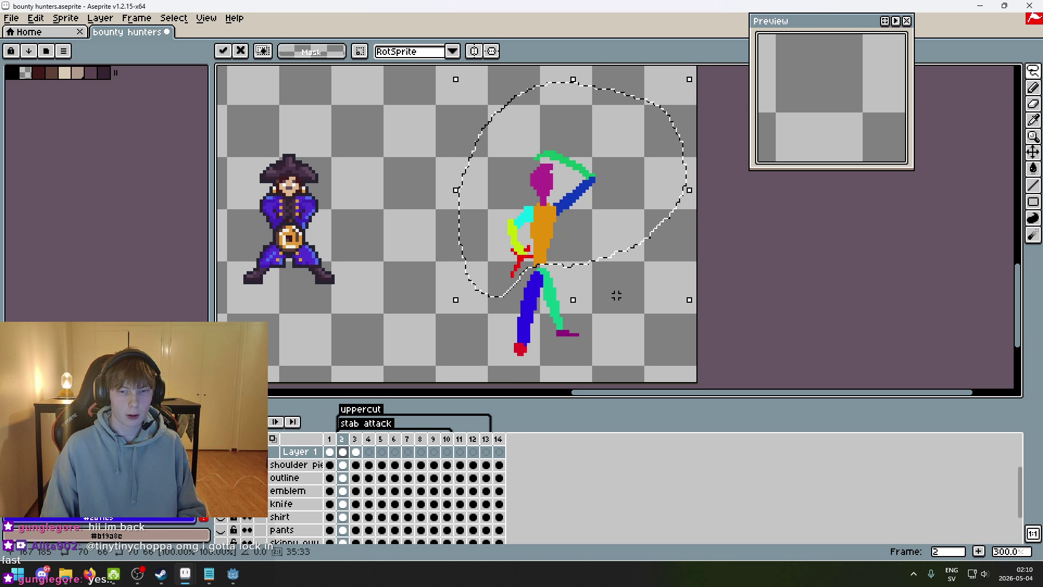
key(ctrl+d)
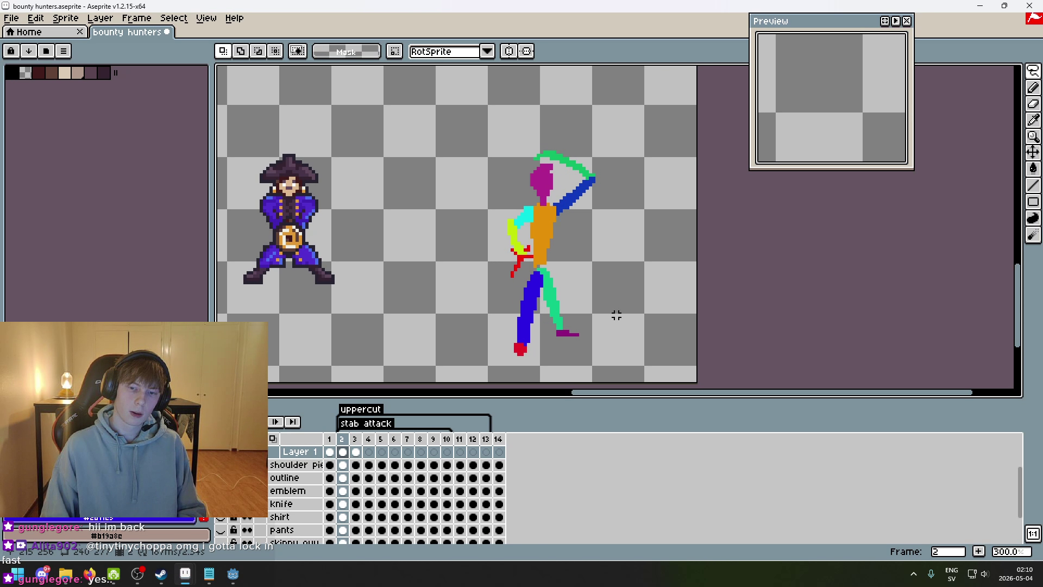
click(519, 284)
key(Delete)
drag(589, 366, 541, 291)
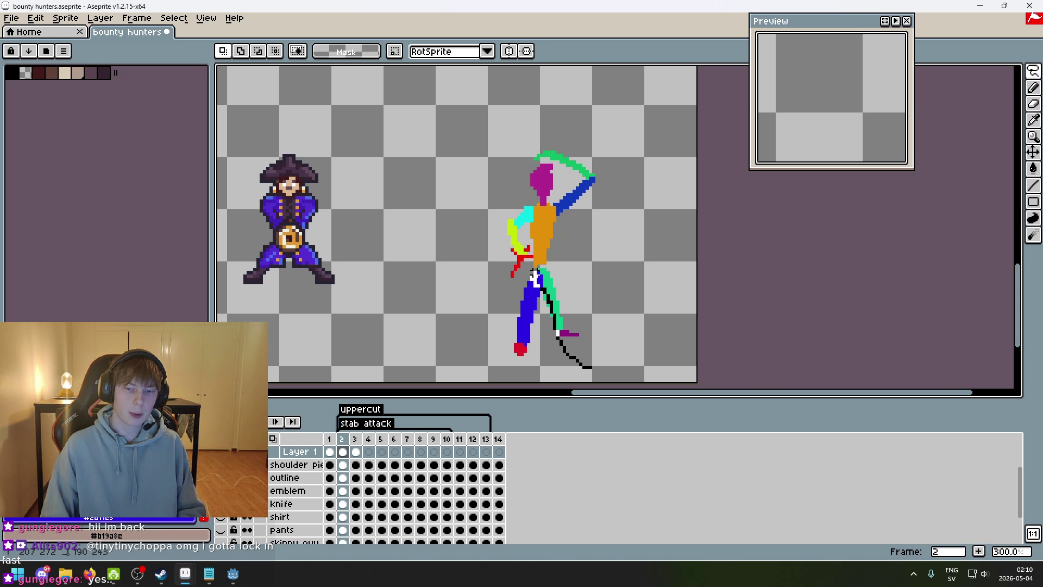
drag(570, 356, 572, 358)
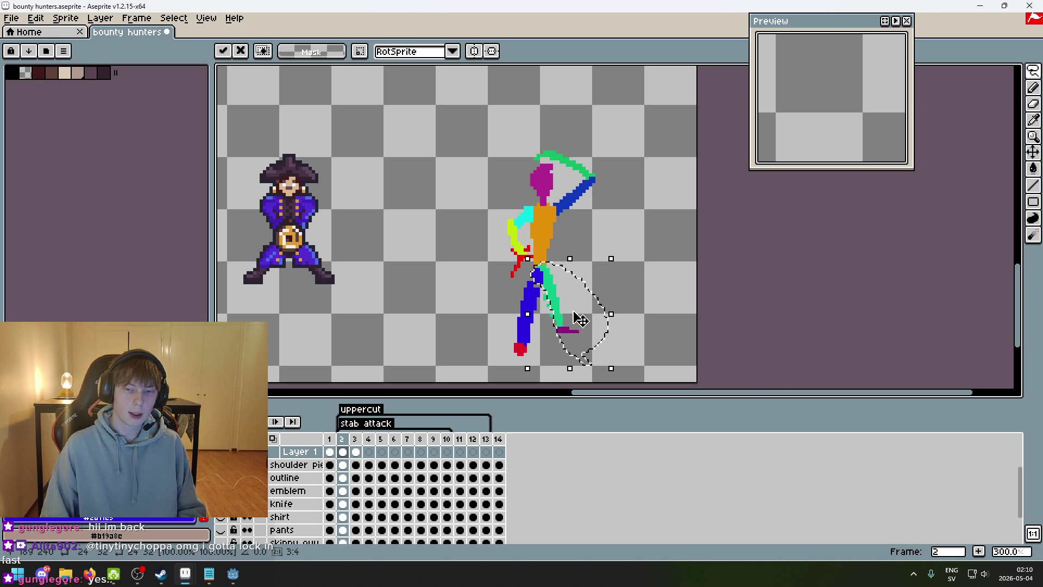
scroll(587, 302, up, 3)
key(b)
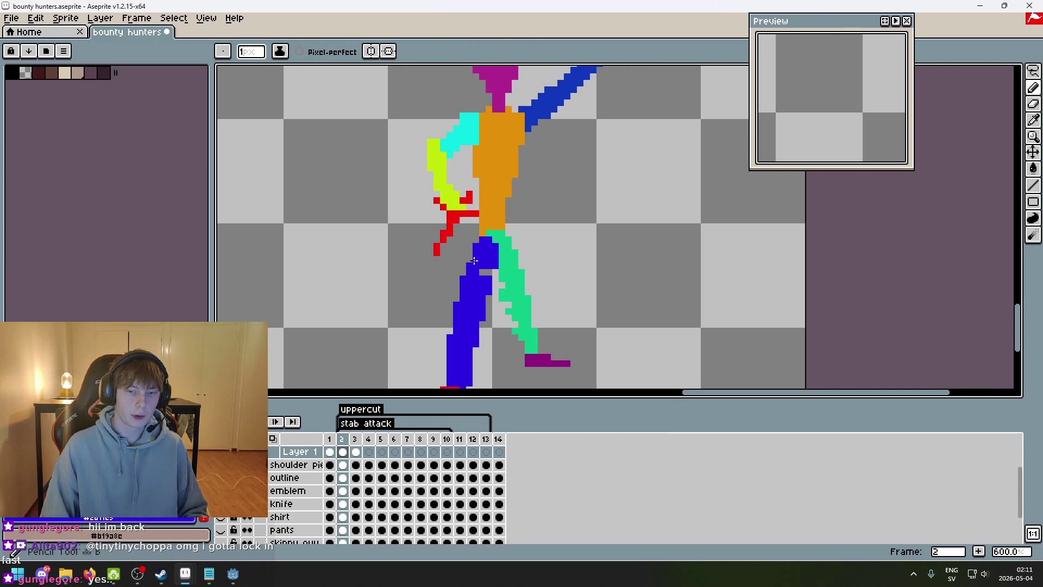
scroll(570, 286, down, 4)
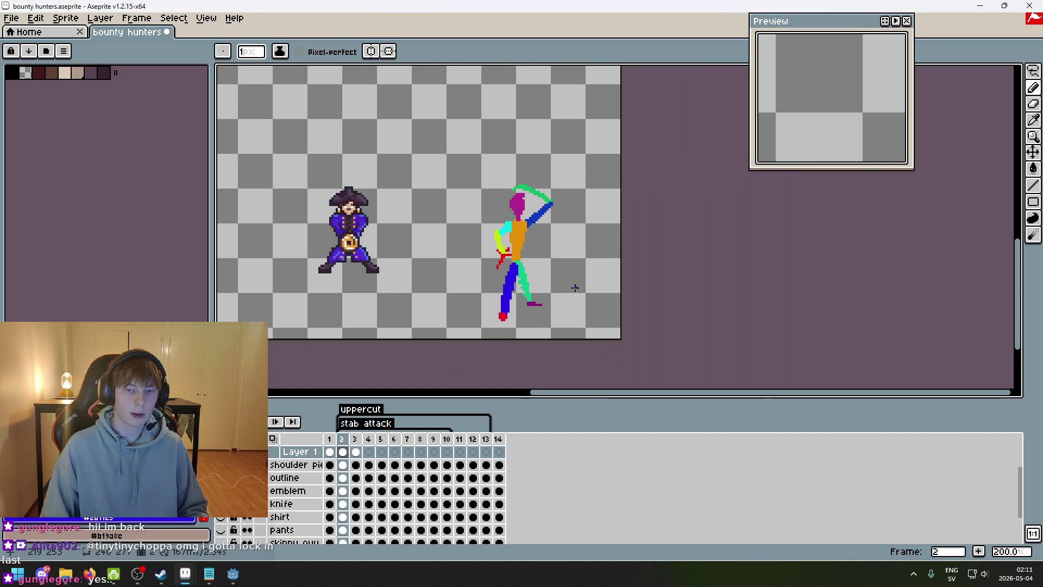
key(ctrl+z)
key(Left)
key(Right)
key(Left)
key(Right)
key(Left)
key(Right)
scroll(584, 289, up, 4)
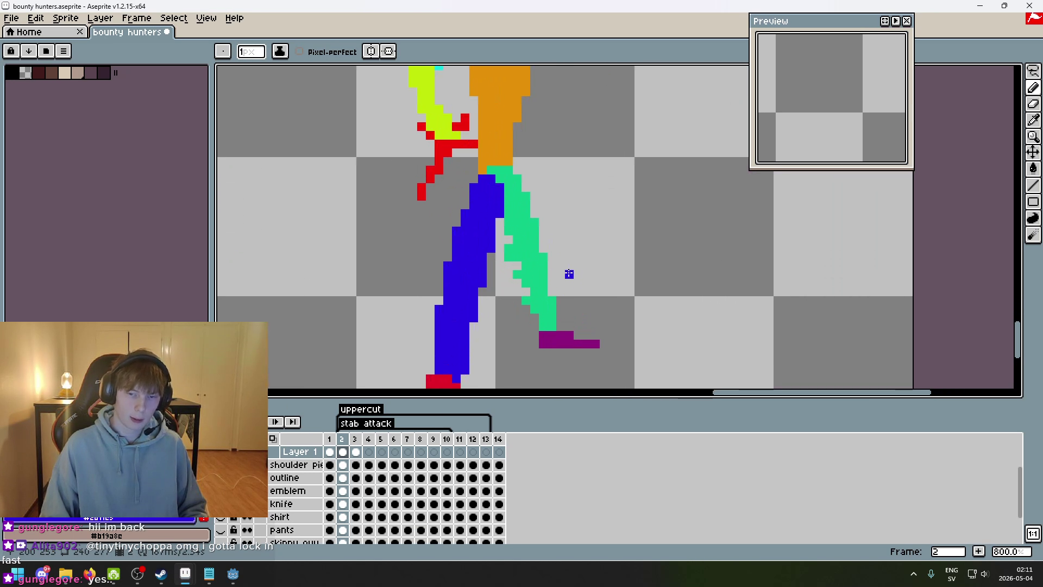
scroll(530, 297, down, 4)
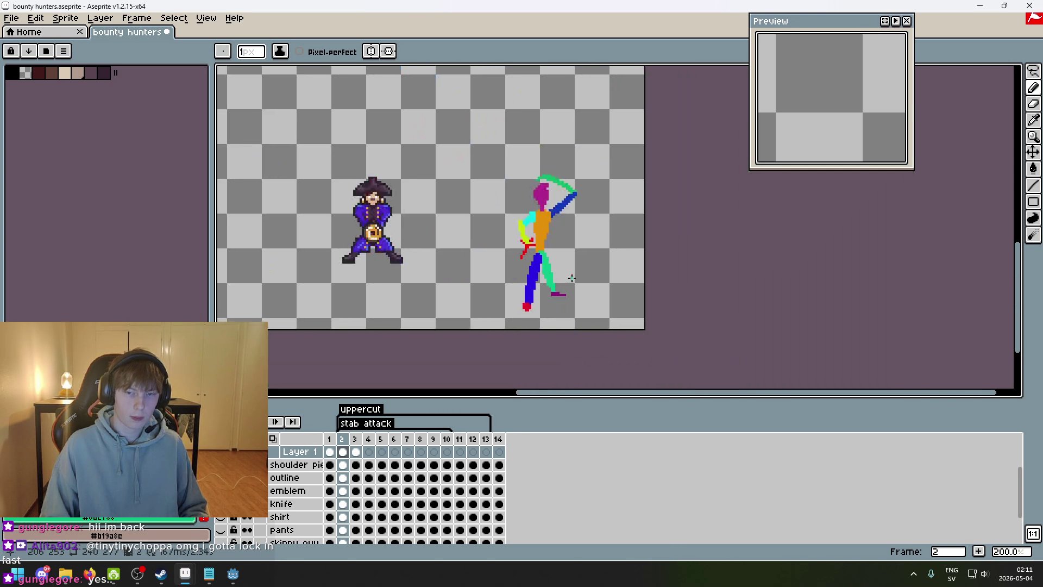
key(Left)
key(Right)
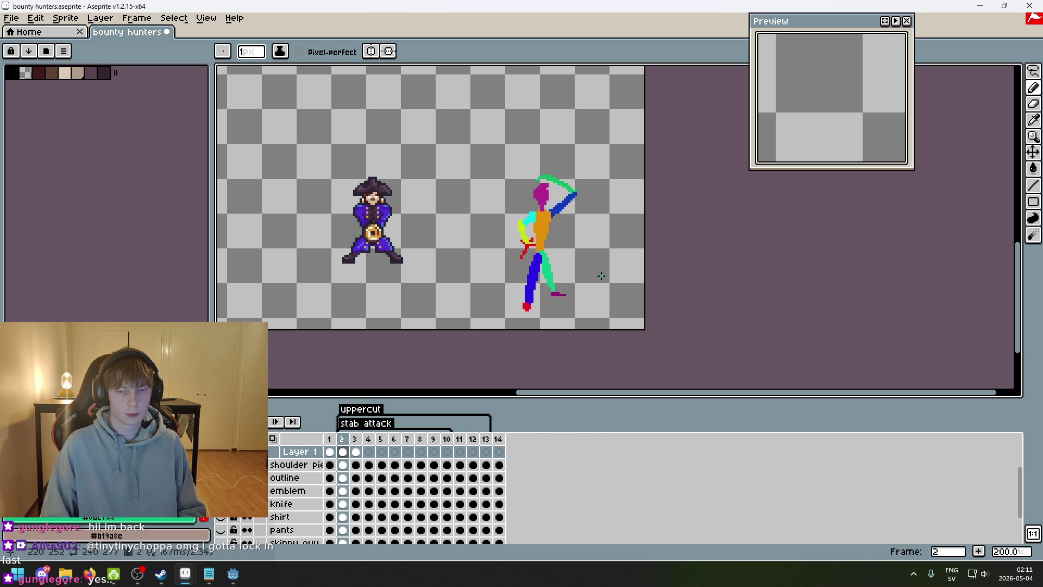
key(Left)
key(Right)
key(Left)
key(Right)
scroll(556, 299, up, 3)
key(Right)
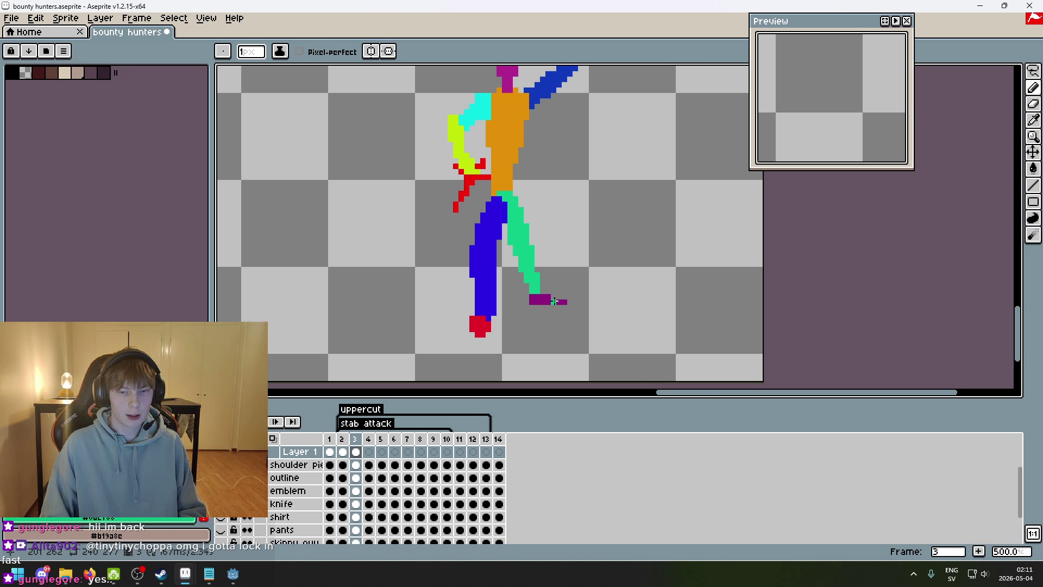
- On frame 3, lasso the whole stick figure and nudge it up slightly
key(Left)
scroll(583, 285, down, 2)
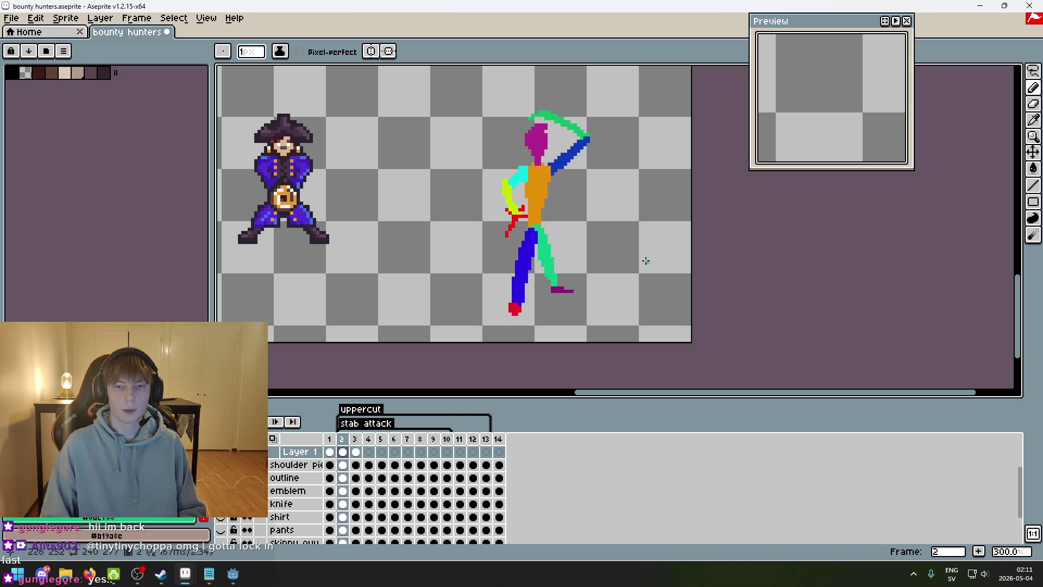
key(q)
key(Right)
mouse_move(576, 340)
mouse_down()
mouse_move(591, 88)
mouse_move(522, 349)
mouse_up()
key(Up)
key(Up)
key(ctrl+d)
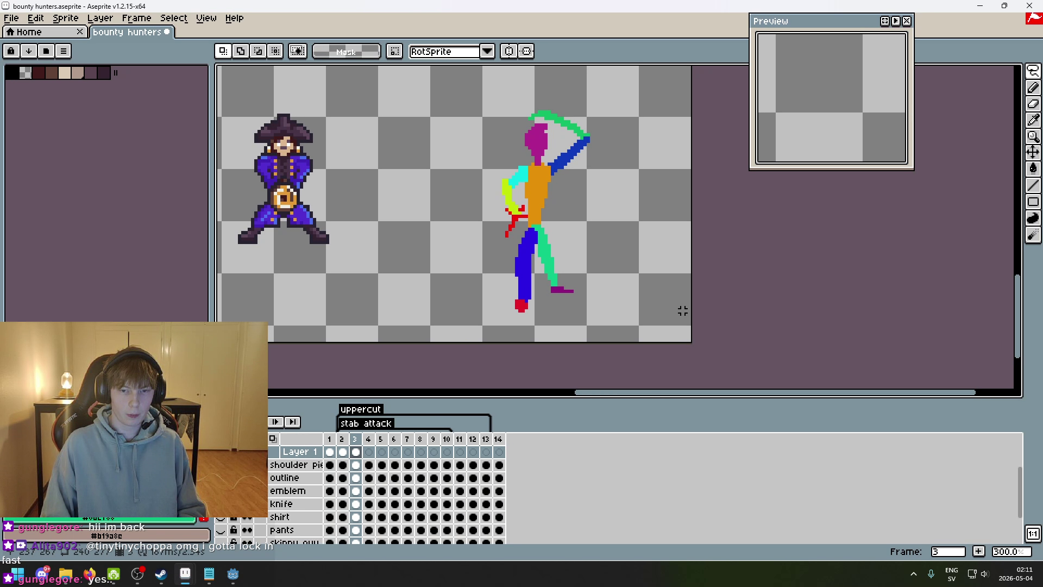
key(Left)
key(Left)
key(Right)
key(Right)
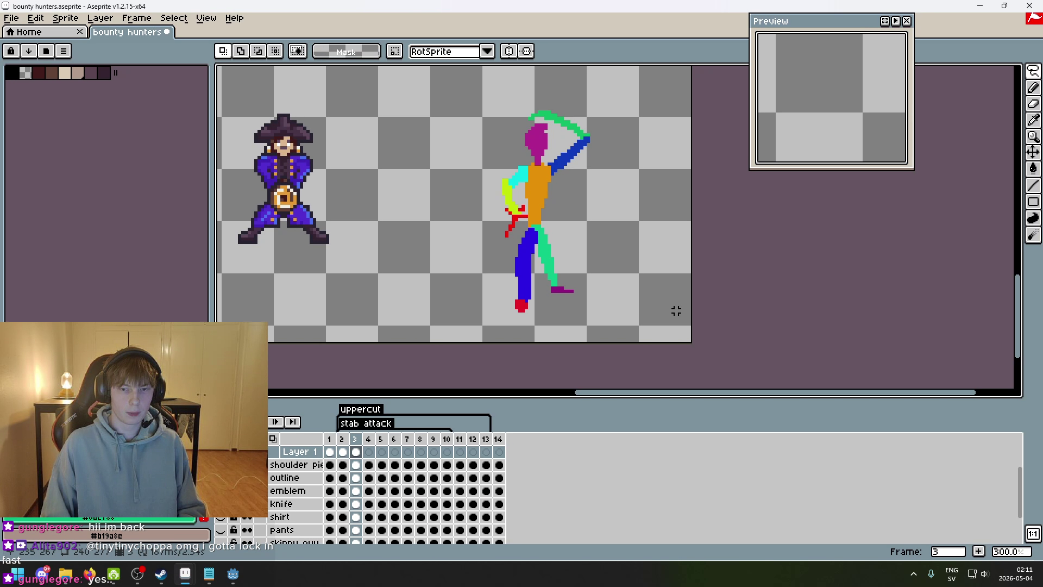
- Undo a stray outline stroke, then lasso the knife arm and move it down-left
scroll(555, 203, up, 2)
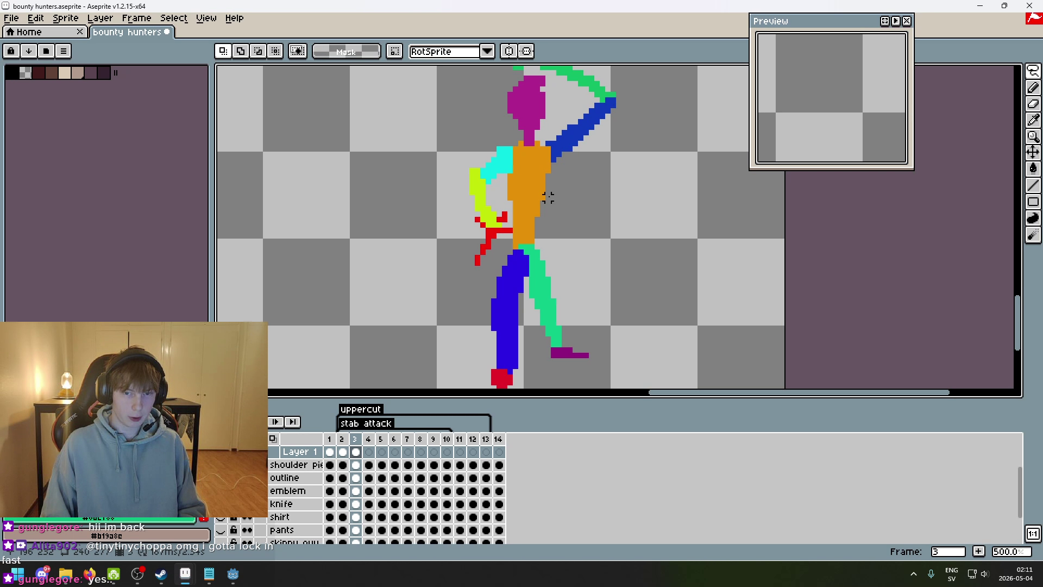
scroll(499, 253, up, 2)
drag(475, 282, 431, 119)
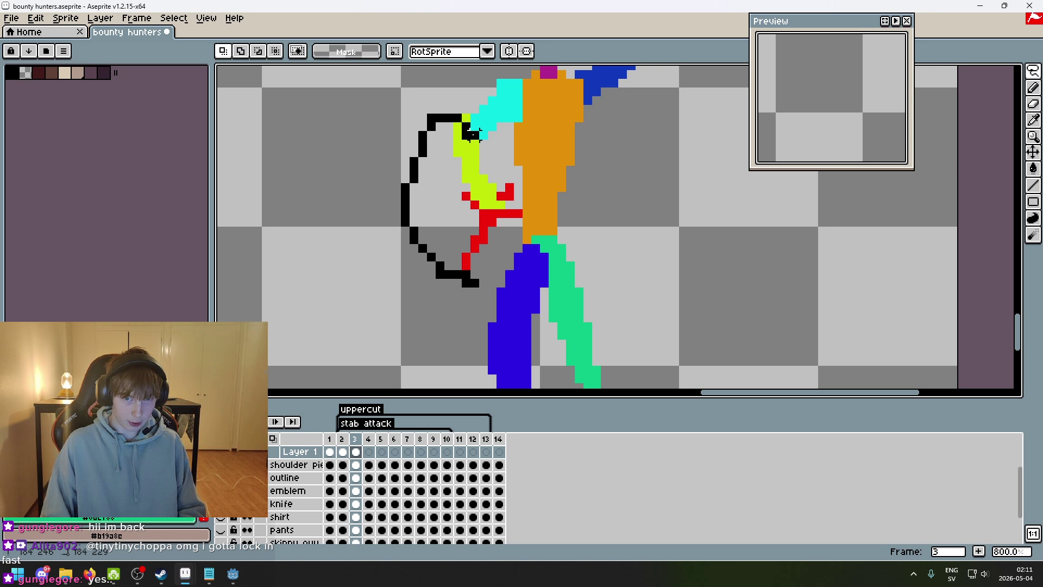
key(ctrl+z)
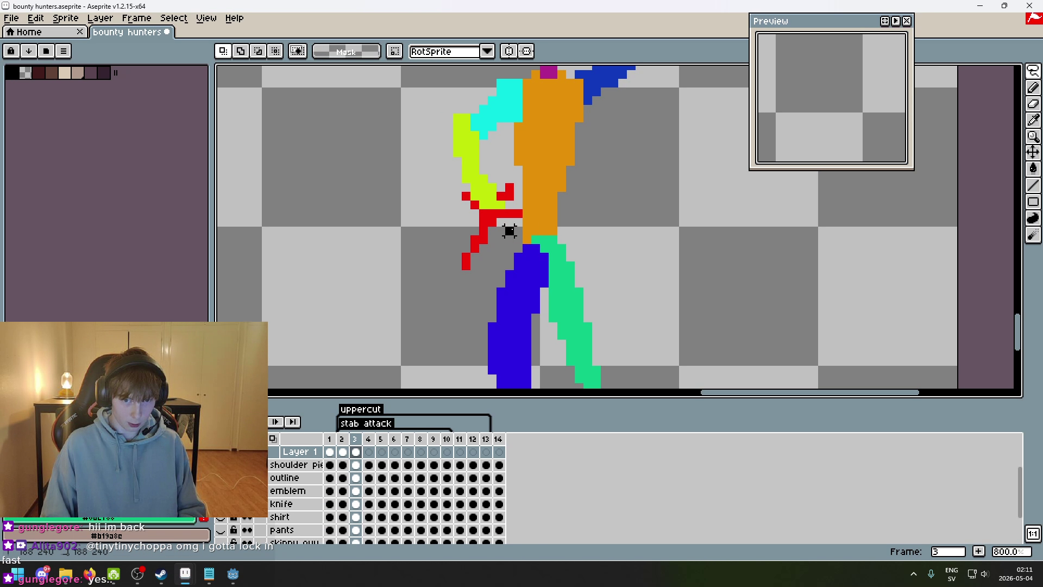
mouse_move(485, 153)
mouse_down()
mouse_move(408, 158)
mouse_move(488, 253)
mouse_move(500, 227)
mouse_move(495, 237)
mouse_up()
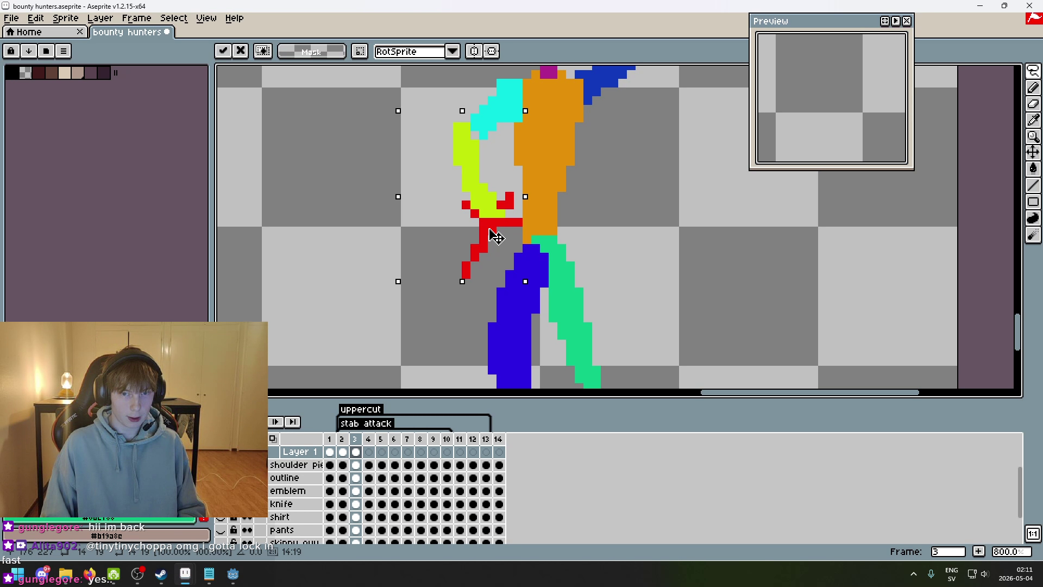
key(ctrl+d)
- Select the head and raised arm and shift them slightly
mouse_move(621, 170)
mouse_down()
mouse_move(596, 244)
mouse_move(555, 244)
mouse_up()
mouse_move(446, 200)
mouse_down()
mouse_move(419, 68)
mouse_move(779, 344)
mouse_move(522, 394)
mouse_up()
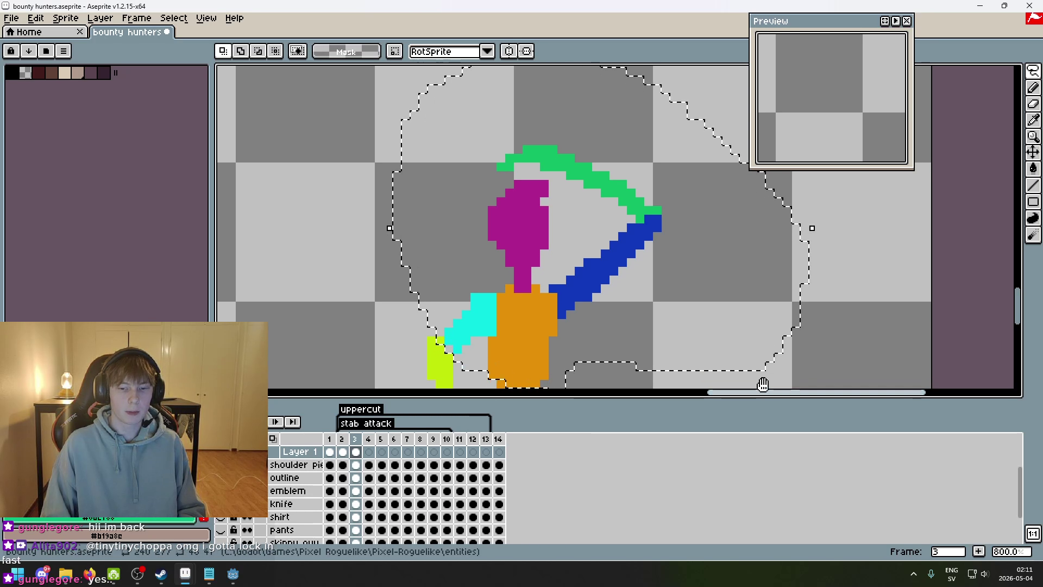
scroll(742, 266, down, 3)
drag(654, 235, 655, 239)
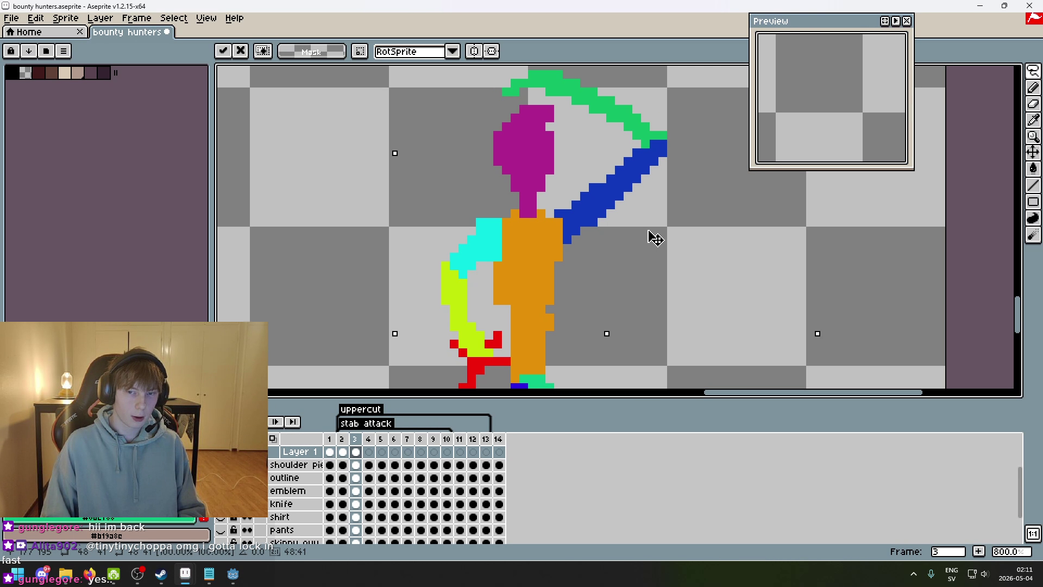
key(Return)
- Scrub through frames 1 to 3 to compare the poses, settling on frame 2
scroll(740, 326, down, 4)
scroll(679, 233, up, 1)
key(comma)
key(comma)
key(period)
key(period)
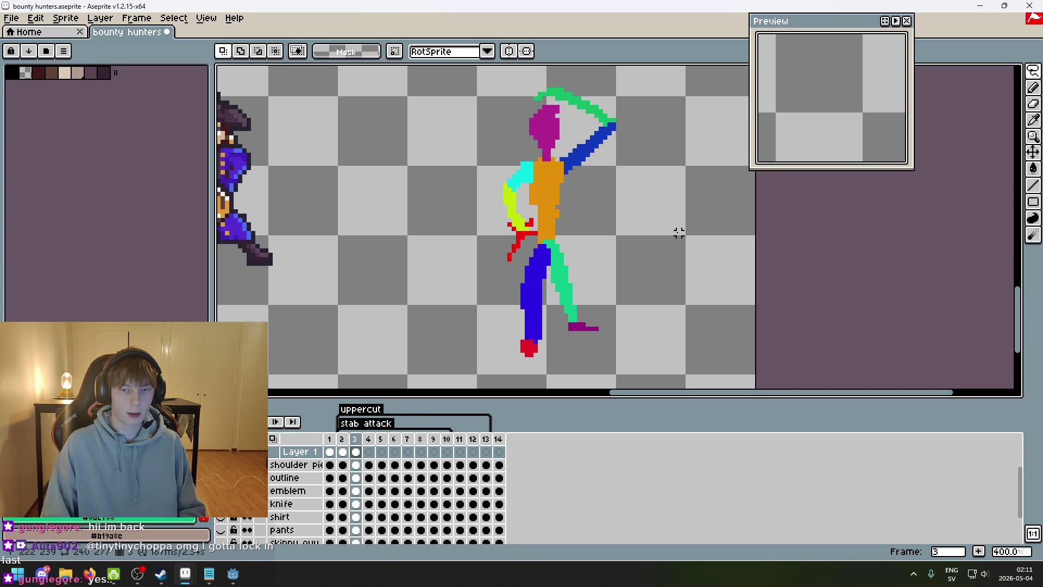
key(comma)
key(comma)
scroll(679, 232, down, 3)
scroll(678, 243, up, 2)
key(period)
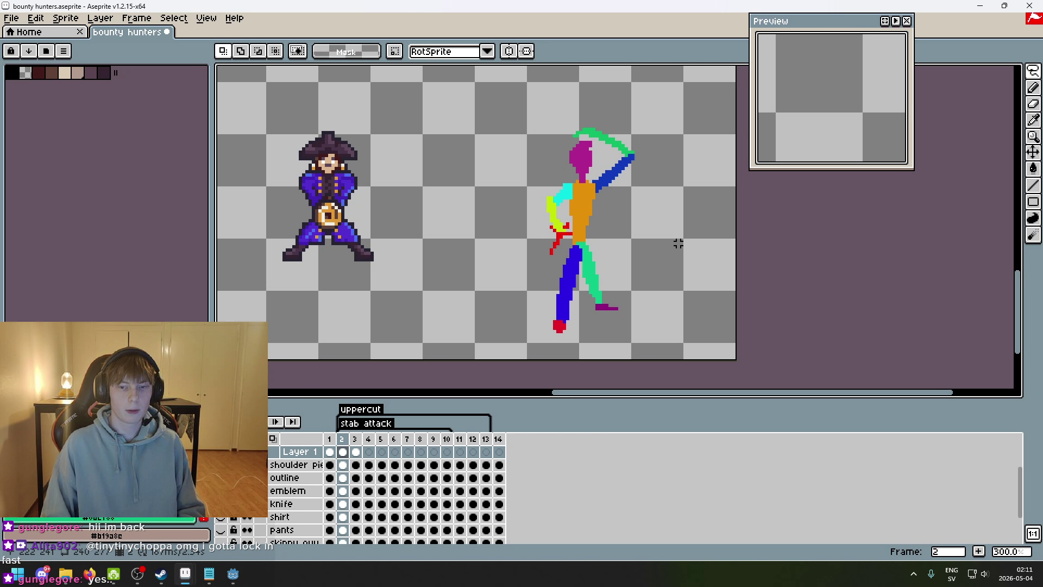
key(period)
key(period)
key(comma)
key(comma)
key(comma)
key(period)
key(period)
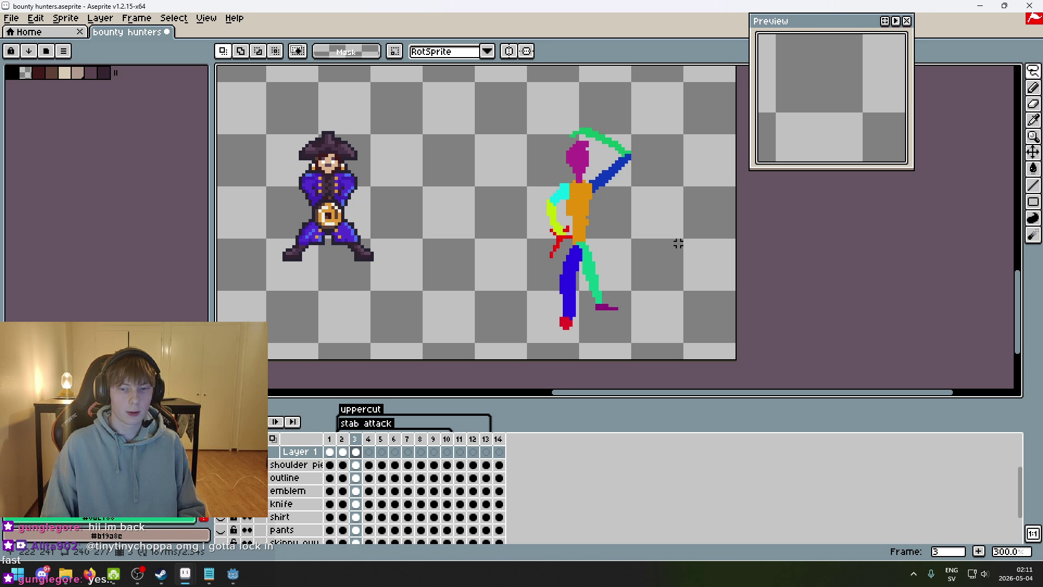
key(period)
key(comma)
key(comma)
key(comma)
key(comma)
key(period)
key(period)
key(comma)
key(period)
key(period)
key(comma)
key(comma)
key(comma)
key(period)
key(period)
key(comma)
key(period)
mouse_move(593, 349)
mouse_down()
mouse_move(461, 205)
mouse_move(549, 384)
mouse_move(573, 353)
mouse_up()
click(482, 331)
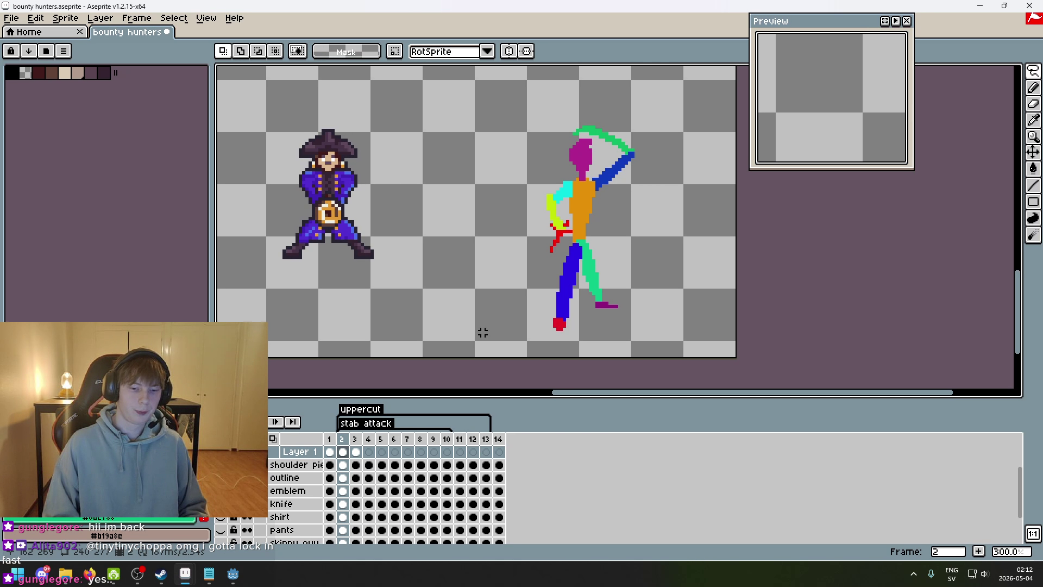
- Paste the copied stick figure into empty frame 4, nudge it into place and commit
key(period)
key(period)
key(ctrl+v)
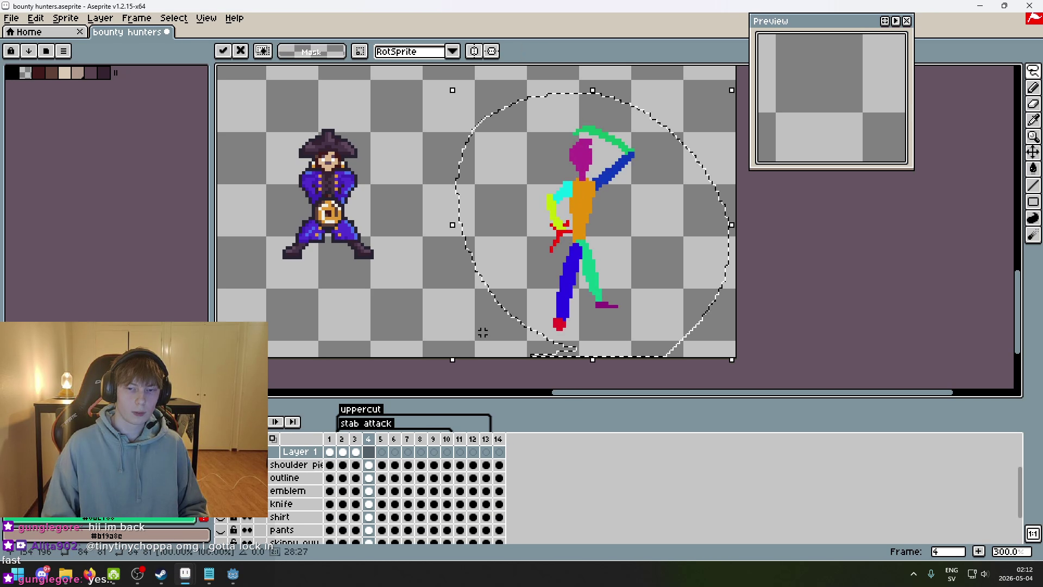
drag(580, 291, 584, 290)
key(Return)
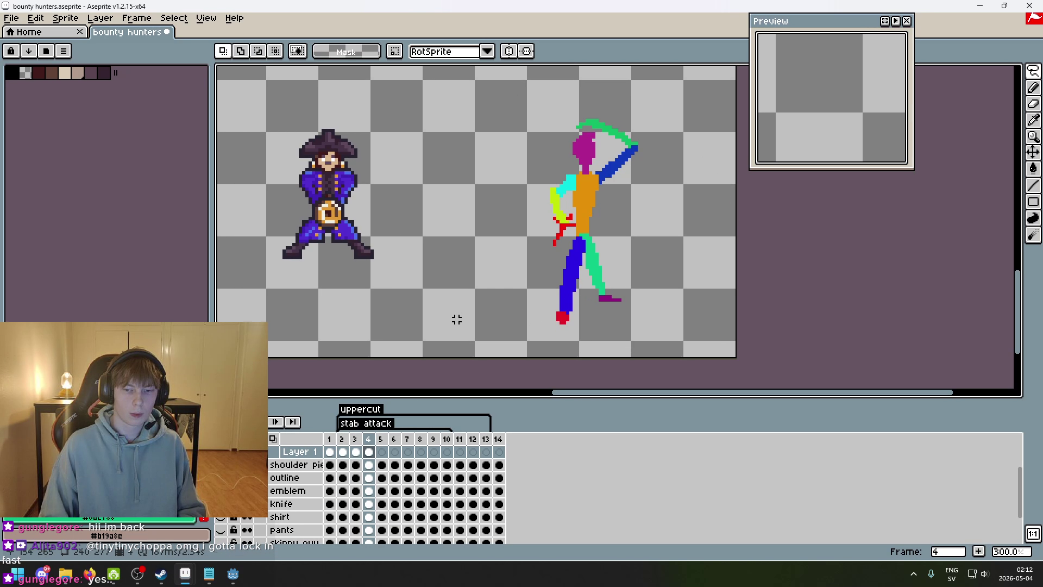
- Flip between frames 3 and 4 to compare the two poses
key(comma)
scroll(580, 344, up, 1)
drag(580, 345, 498, 272)
key(period)
key(comma)
key(period)
scroll(479, 264, up, 1)
scroll(479, 263, down, 2)
- Select the figure on frame 4 and shift it slightly left, checking against frame 3
mouse_move(417, 225)
mouse_down()
mouse_move(581, 293)
mouse_move(674, 388)
mouse_move(660, 340)
mouse_up()
click(545, 319)
scroll(475, 337, up, 3)
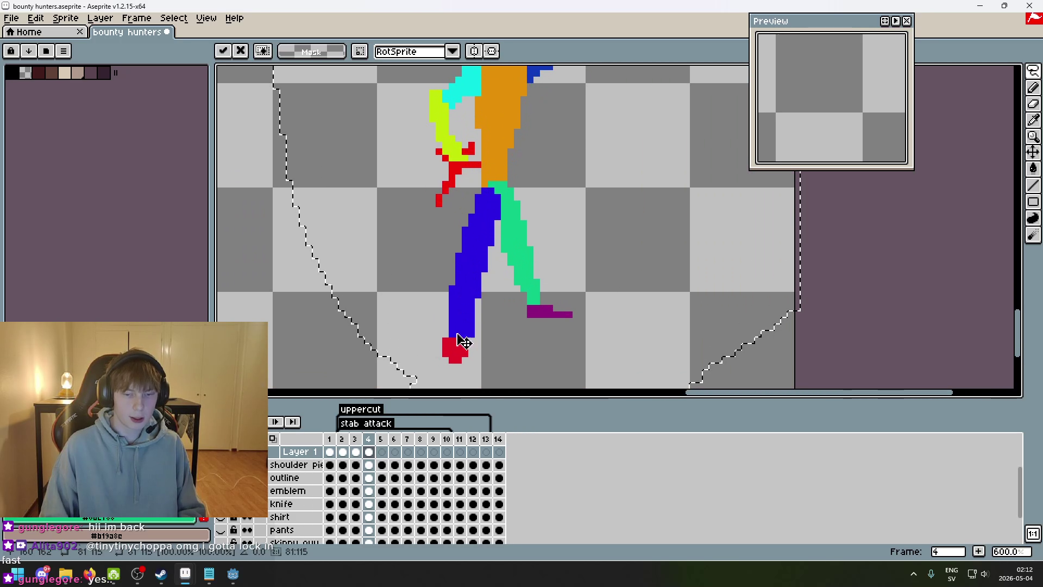
key(comma)
key(period)
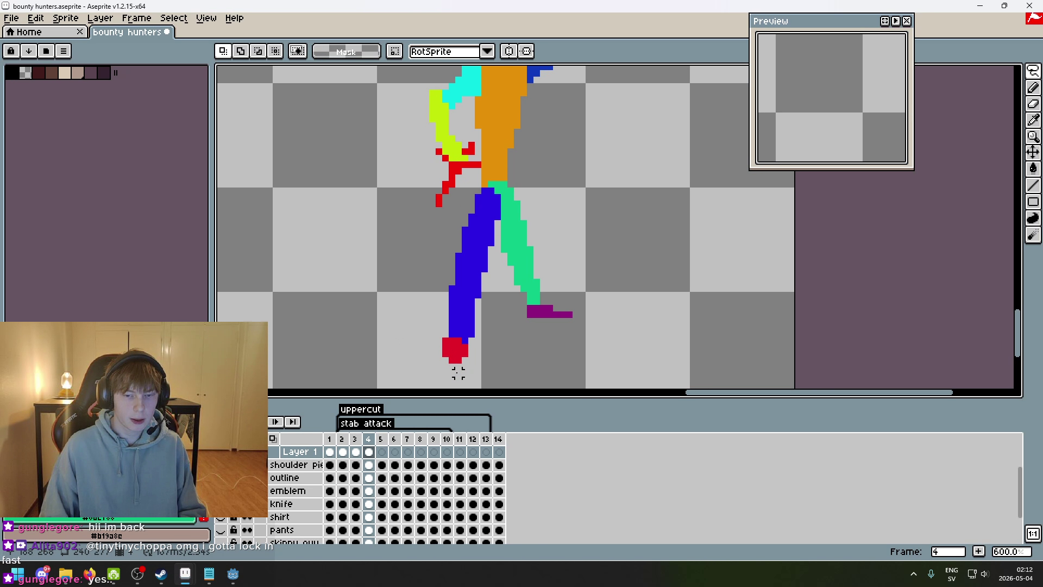
scroll(456, 368, down, 3)
mouse_move(502, 374)
mouse_down()
mouse_move(478, 120)
mouse_move(485, 360)
mouse_move(481, 325)
mouse_up()
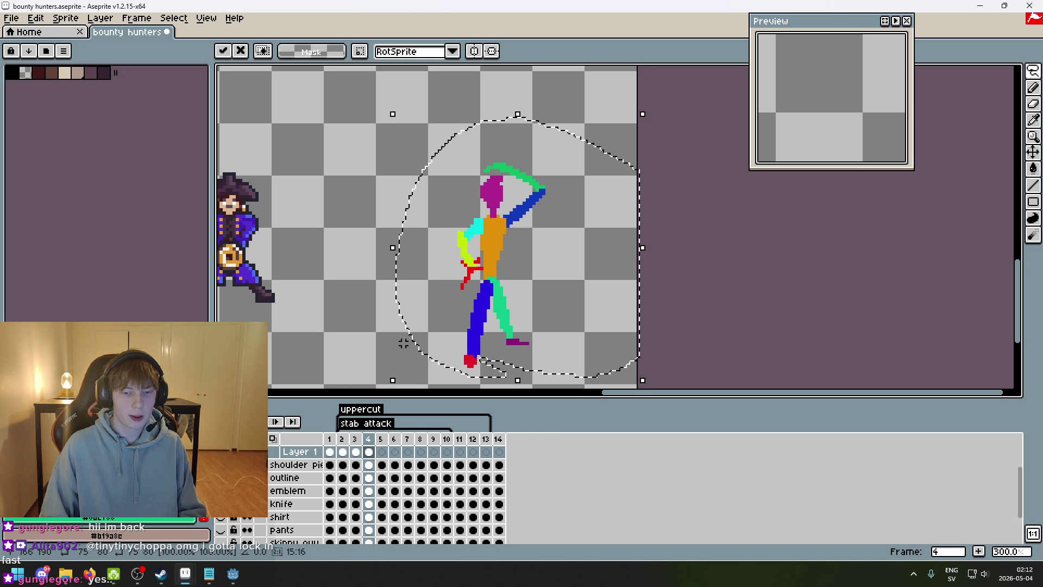
key(ctrl+d)
key(comma)
key(period)
- Nudge the frame 4 figure further left, then compare with frames 3 and 5
mouse_move(514, 376)
mouse_down()
mouse_move(682, 356)
mouse_move(512, 350)
mouse_up()
key(ctrl+d)
key(comma)
key(period)
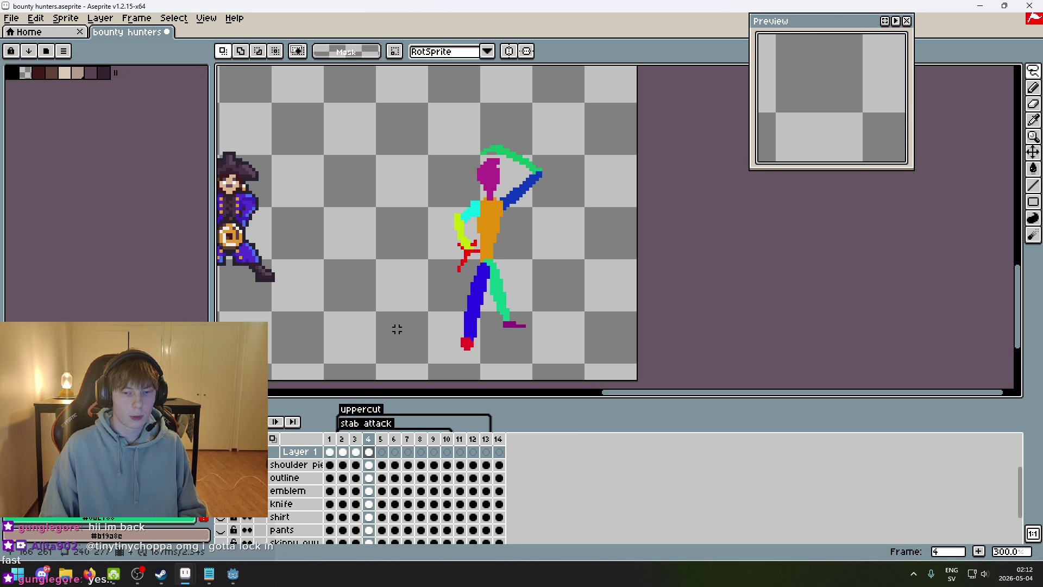
key(period)
key(comma)
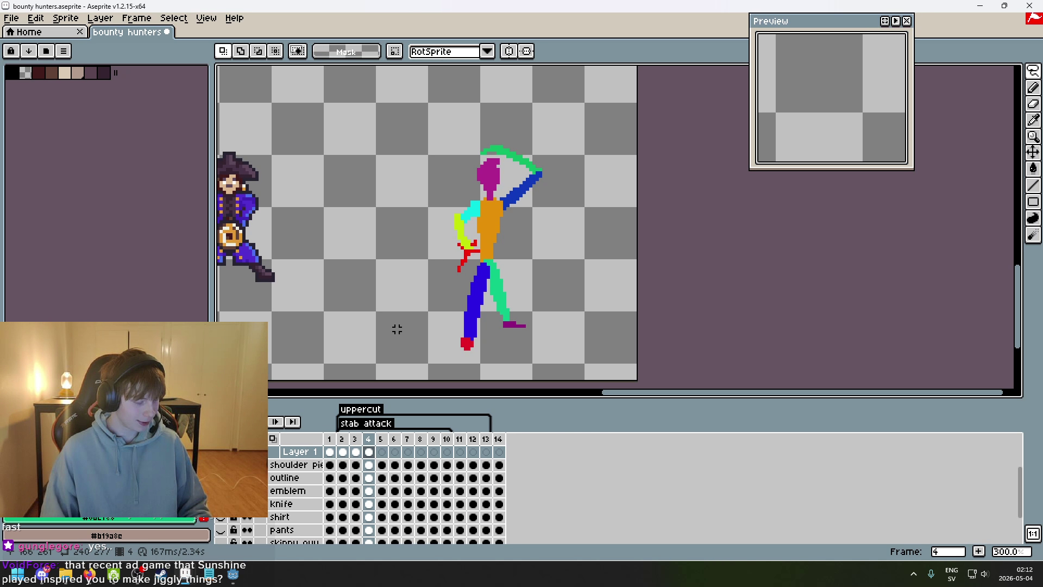
- Center the figures, play the stab attack animation and switch to the Pencil tool
drag(539, 252, 582, 232)
key(Return)
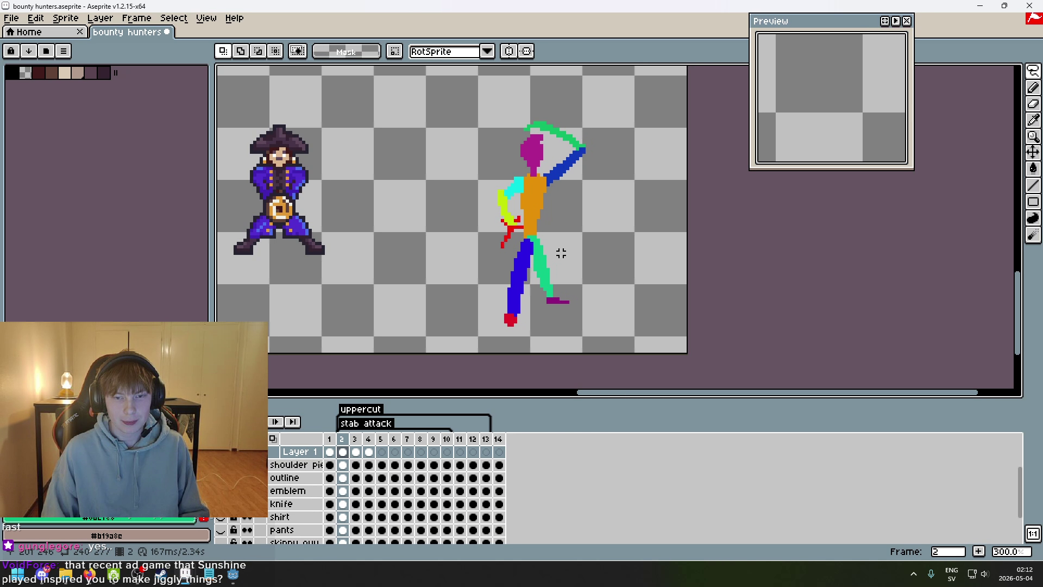
scroll(562, 253, up, 4)
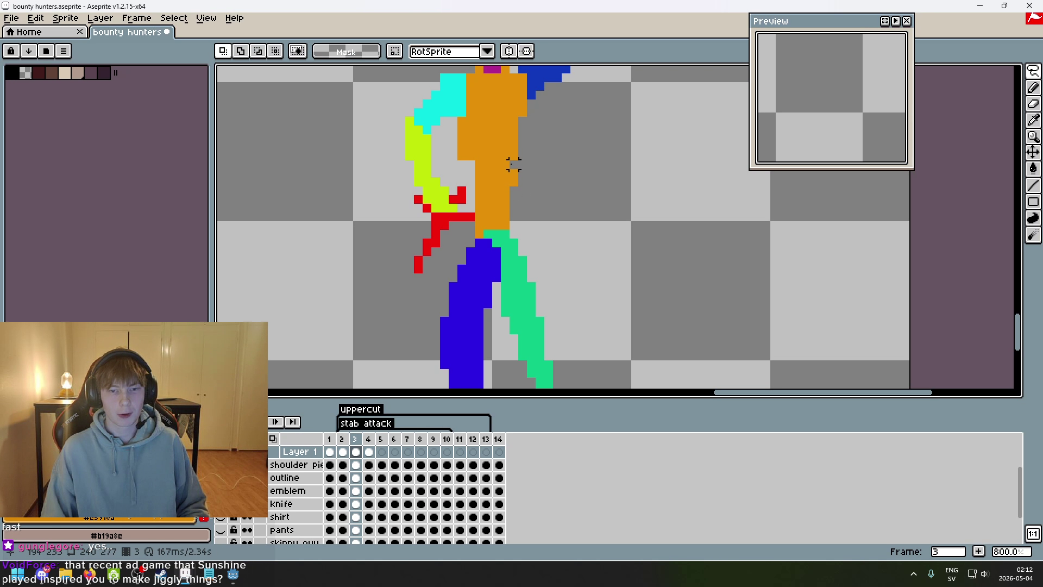
key(b)
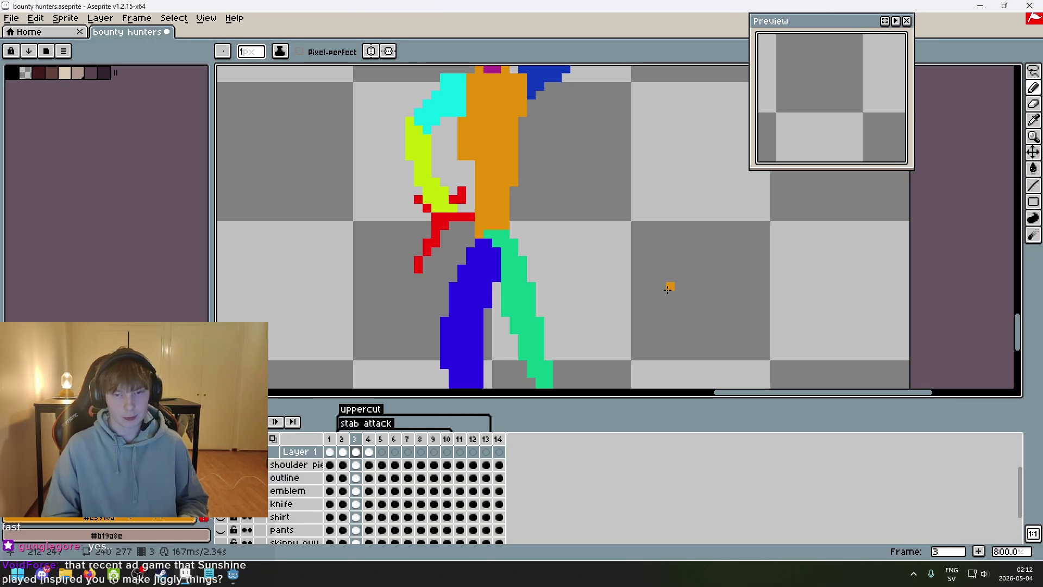
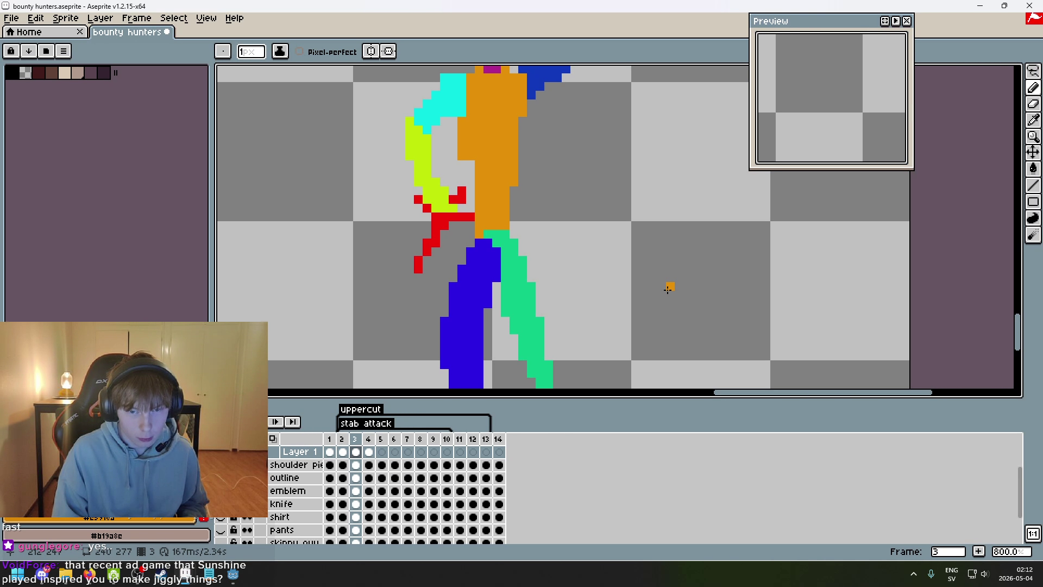
- Step back and forth through the keyframes to compare earlier poses, ending on frame 4
scroll(685, 271, down, 4)
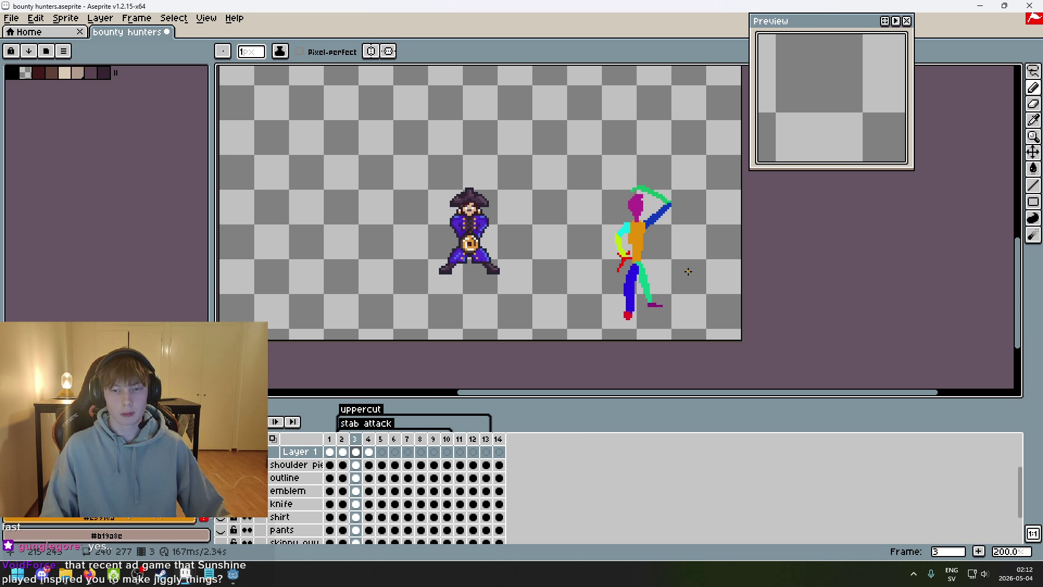
key(Left)
key(Left)
key(Left)
drag(683, 273, 632, 279)
key(Right)
key(Right)
key(Right)
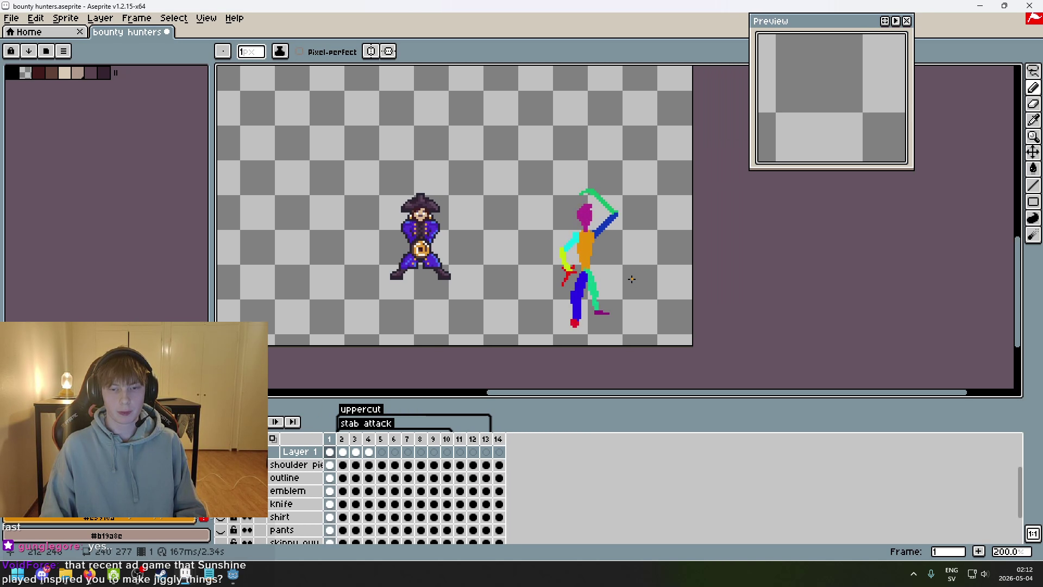
key(Left)
key(Left)
key(Left)
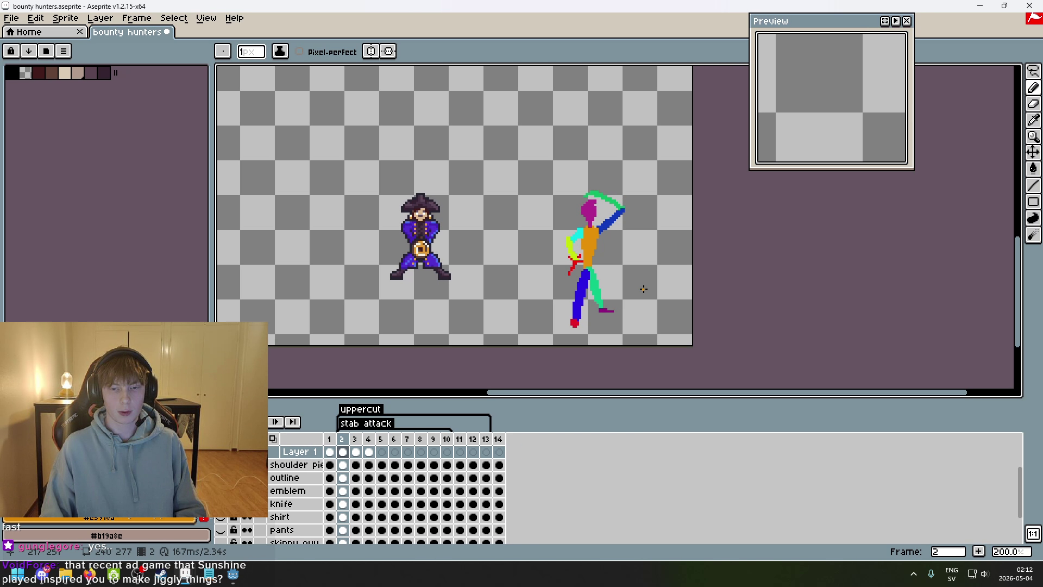
key(Right)
key(Right)
key(Right)
key(Left)
key(Left)
key(Left)
key(Right)
key(Right)
key(Right)
key(Left)
key(Right)
scroll(643, 289, up, 2)
- Lasso-select the figure's lower body and move it down about 15 px
click(1033, 71)
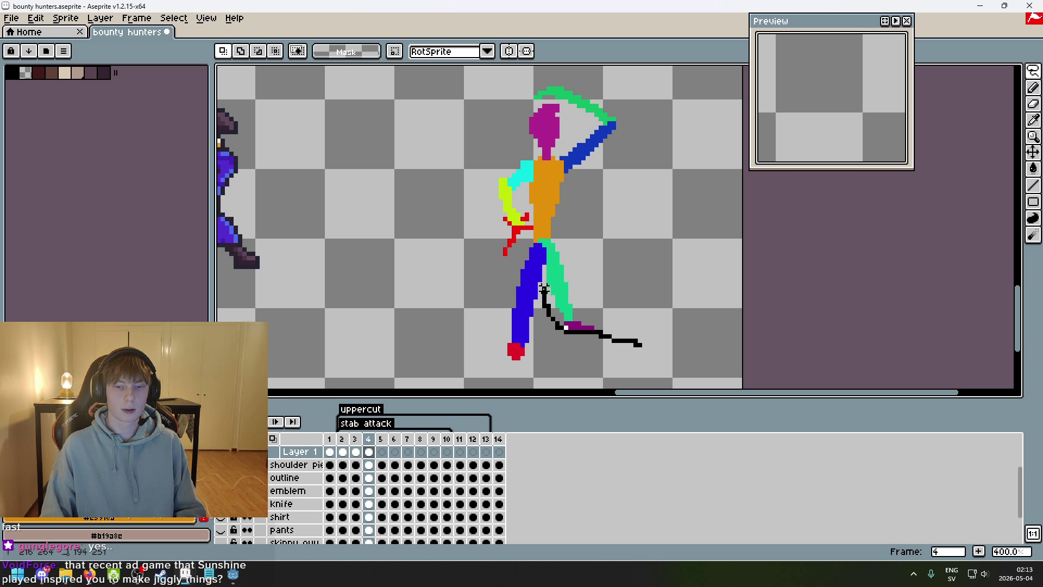
mouse_move(431, 216)
mouse_down()
mouse_move(764, 373)
mouse_move(641, 347)
mouse_up()
drag(595, 269, 604, 248)
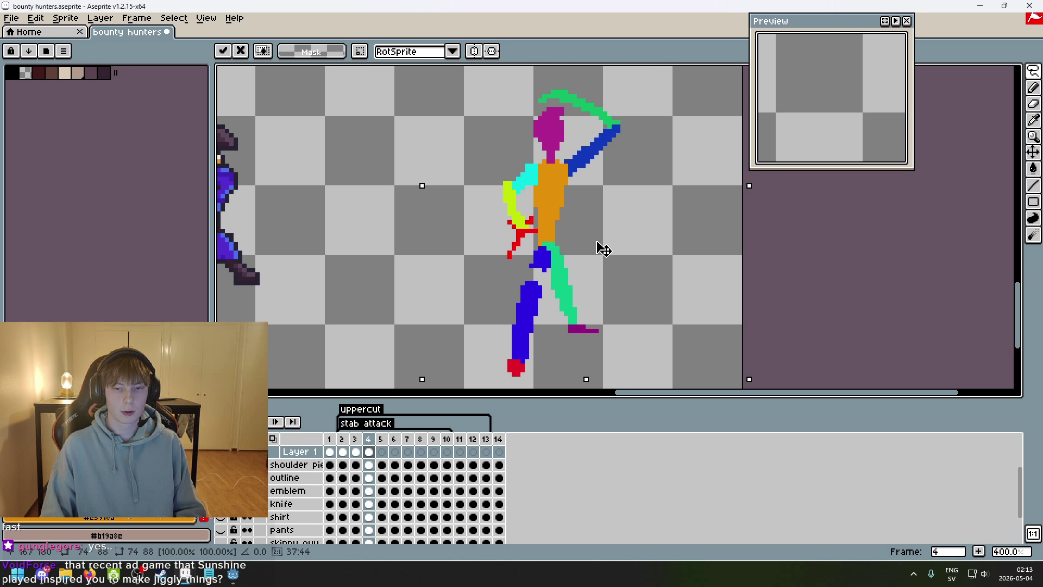
drag(602, 249, 594, 252)
key(Return)
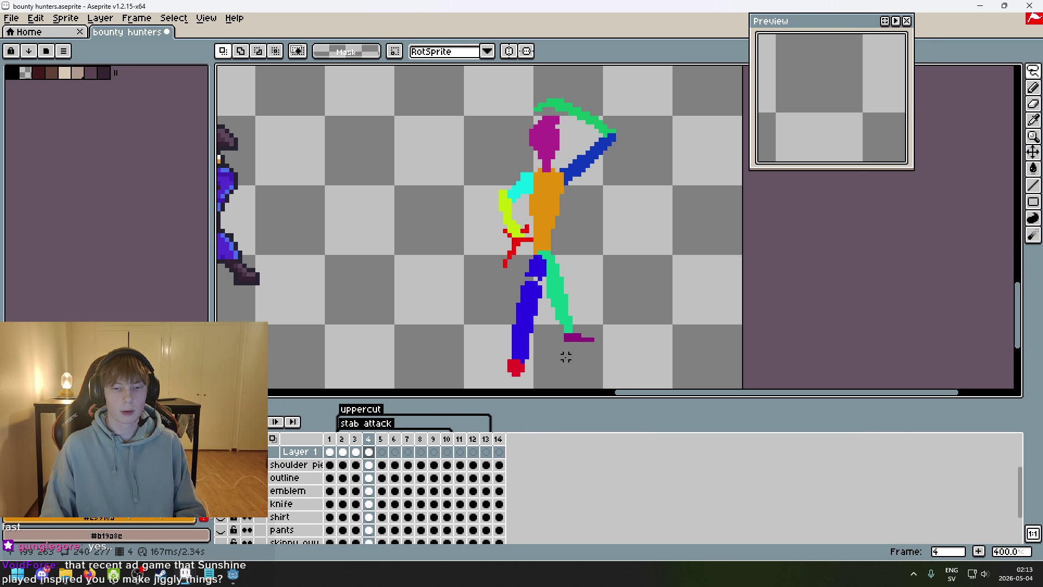
- Return to the Pencil and zoom in and out to check the adjusted stance
scroll(587, 308, down, 2)
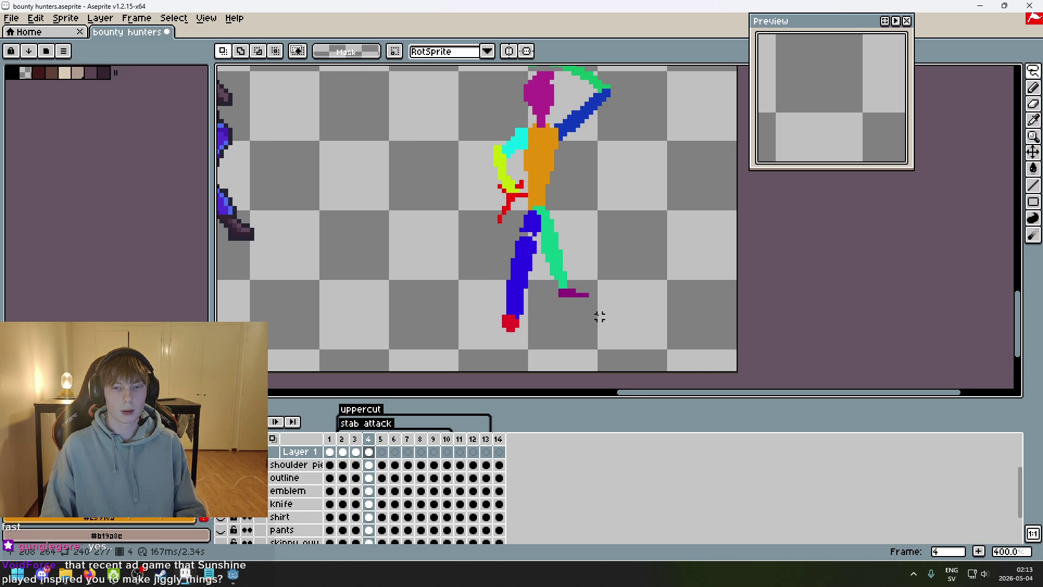
scroll(573, 293, up, 3)
key(b)
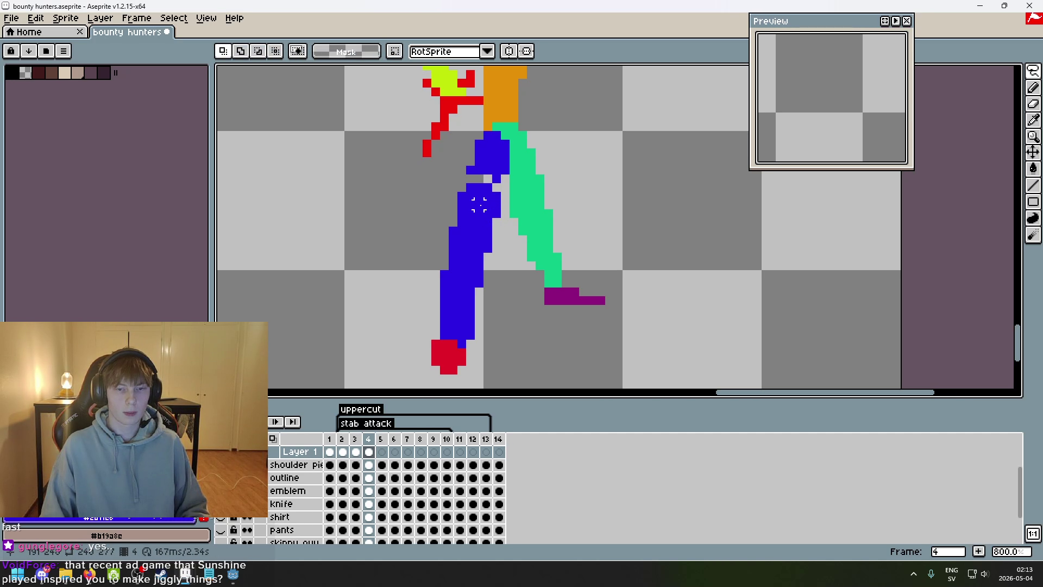
scroll(498, 190, down, 3)
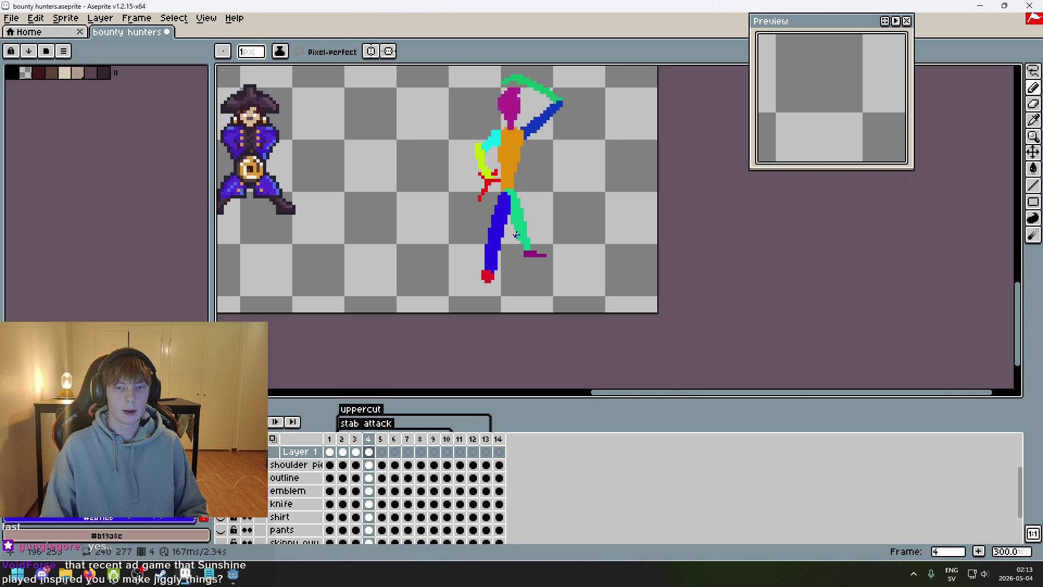
scroll(522, 220, up, 3)
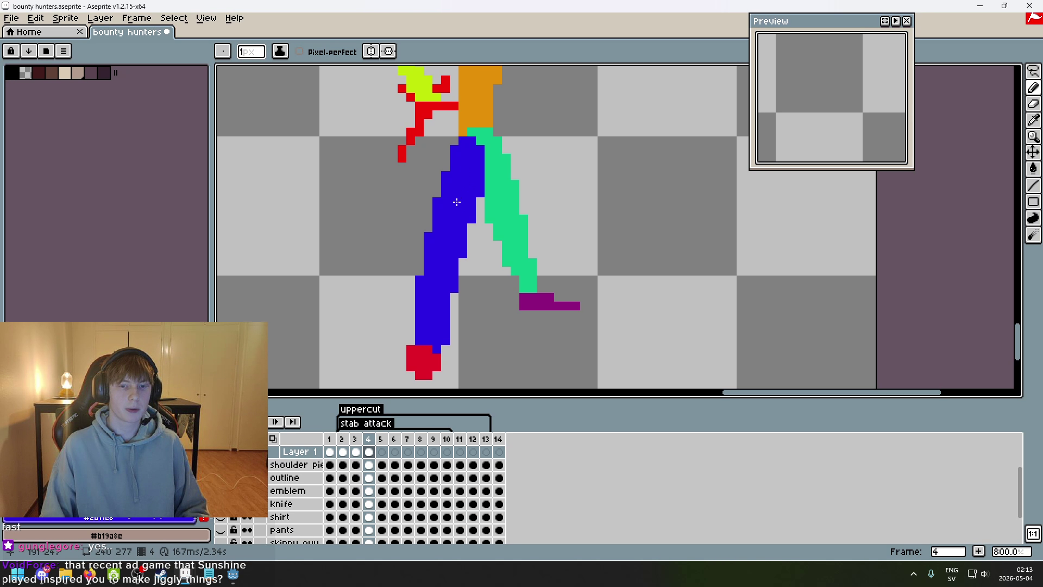
scroll(450, 205, down, 2)
scroll(450, 206, up, 2)
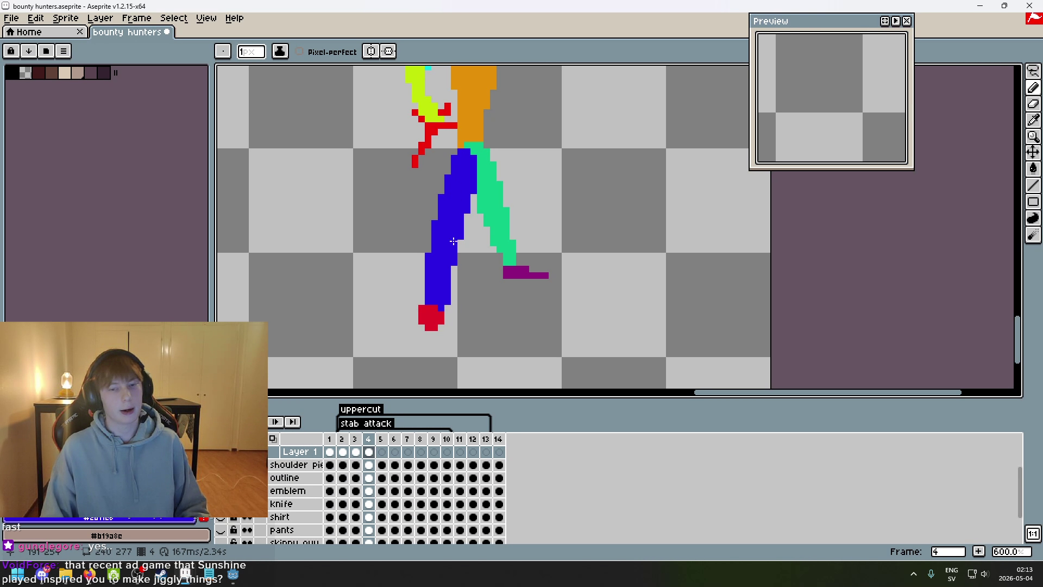
scroll(438, 209, up, 2)
scroll(431, 207, down, 4)
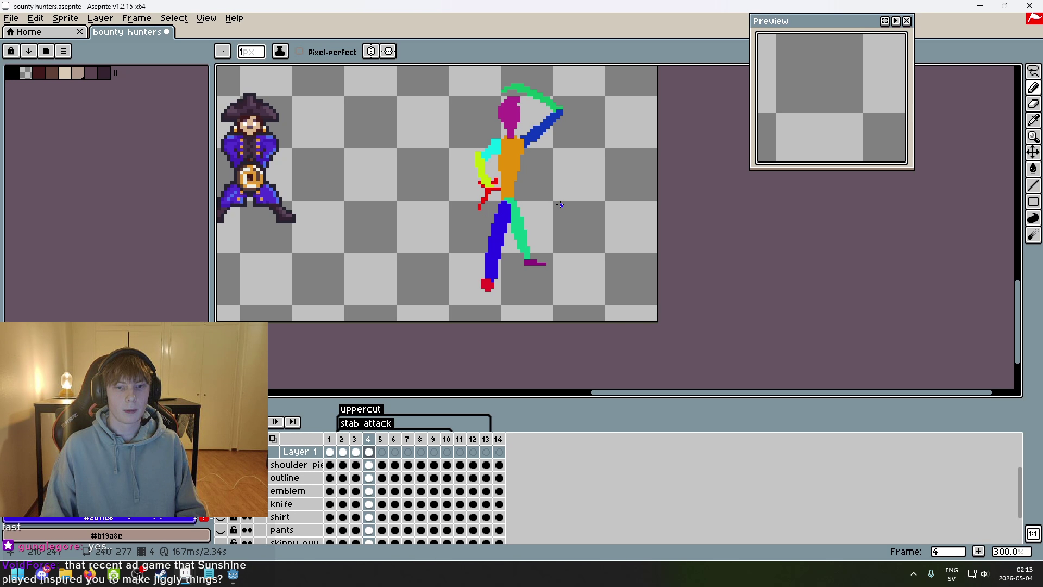
- Start outlining the red knife, cancel it, and compare with frame 1 before returning to frame 4
scroll(560, 204, up, 3)
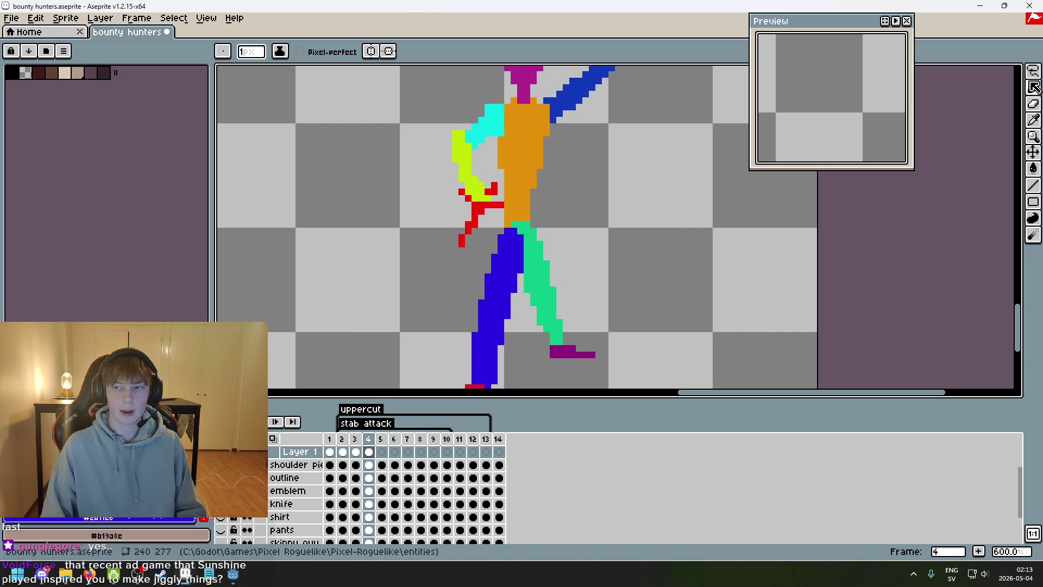
key(m)
scroll(586, 190, up, 3)
key(b)
drag(419, 310, 497, 220)
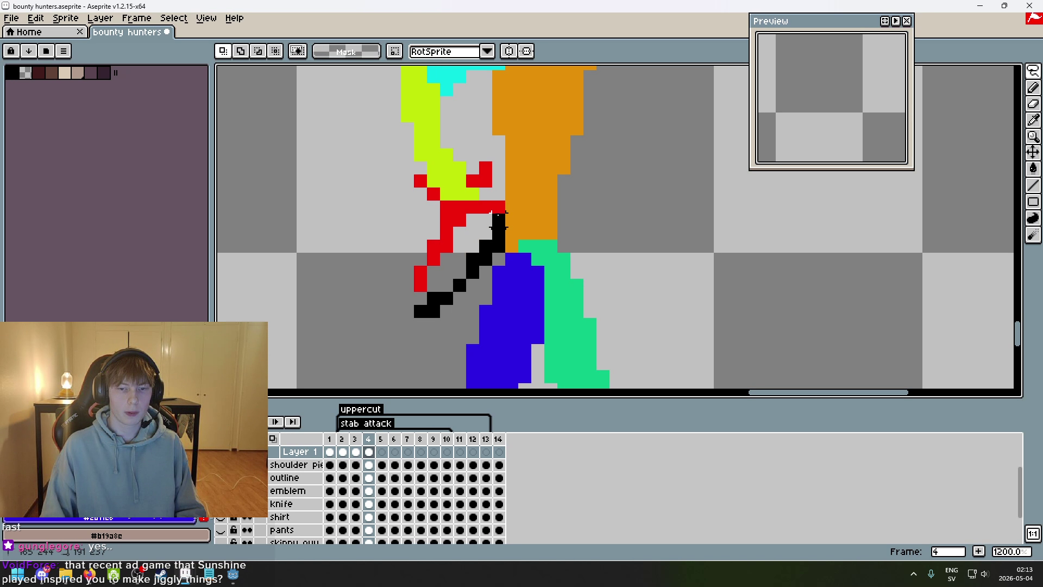
key(ctrl+z)
scroll(570, 163, down, 3)
key(Left)
key(Left)
key(Left)
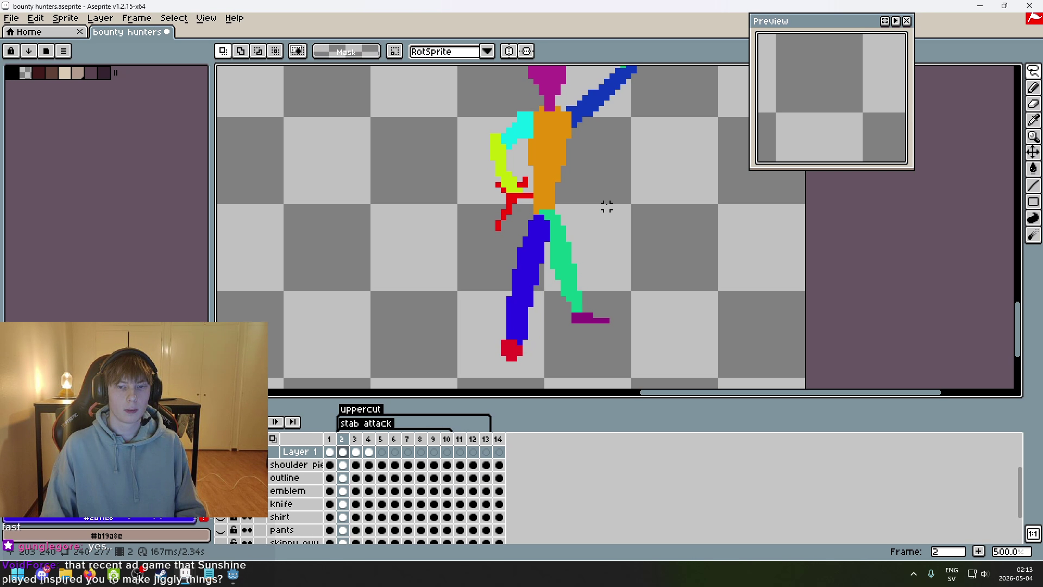
key(Right)
key(Right)
key(Right)
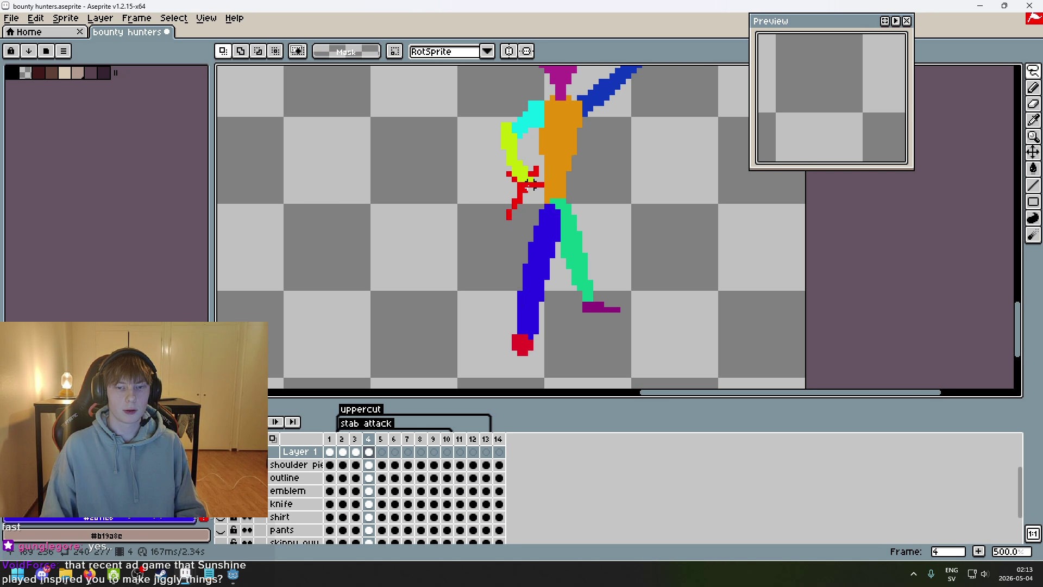
scroll(530, 189, up, 4)
- Lasso the red knife and nudge it one pixel right and up, then drop it in place
drag(468, 338, 534, 247)
mouse_move(552, 163)
mouse_down()
mouse_move(489, 68)
mouse_move(443, 293)
mouse_move(565, 348)
mouse_up()
key(Delete)
drag(514, 236, 514, 229)
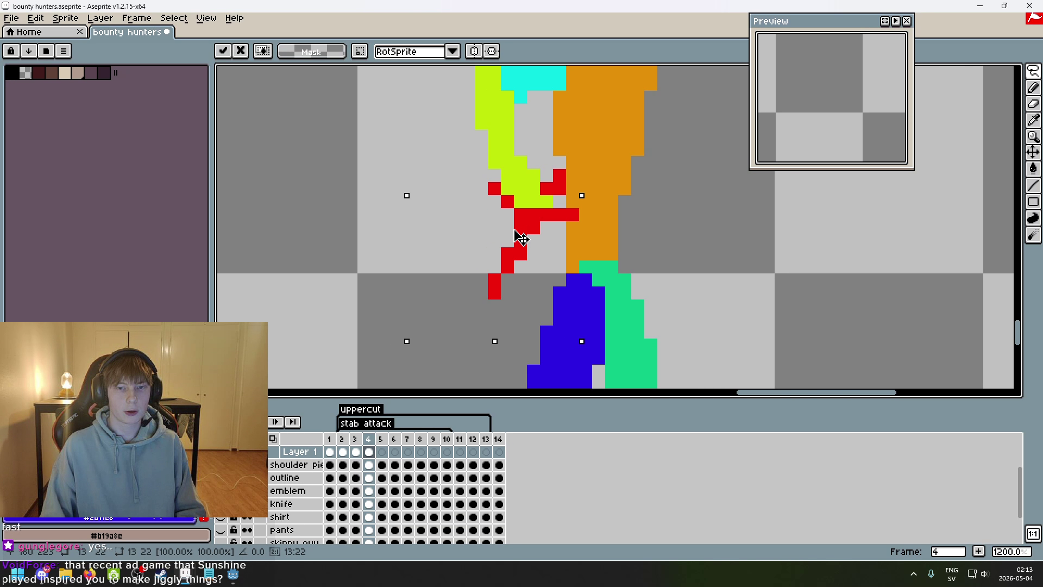
drag(415, 198, 380, 272)
click(414, 196)
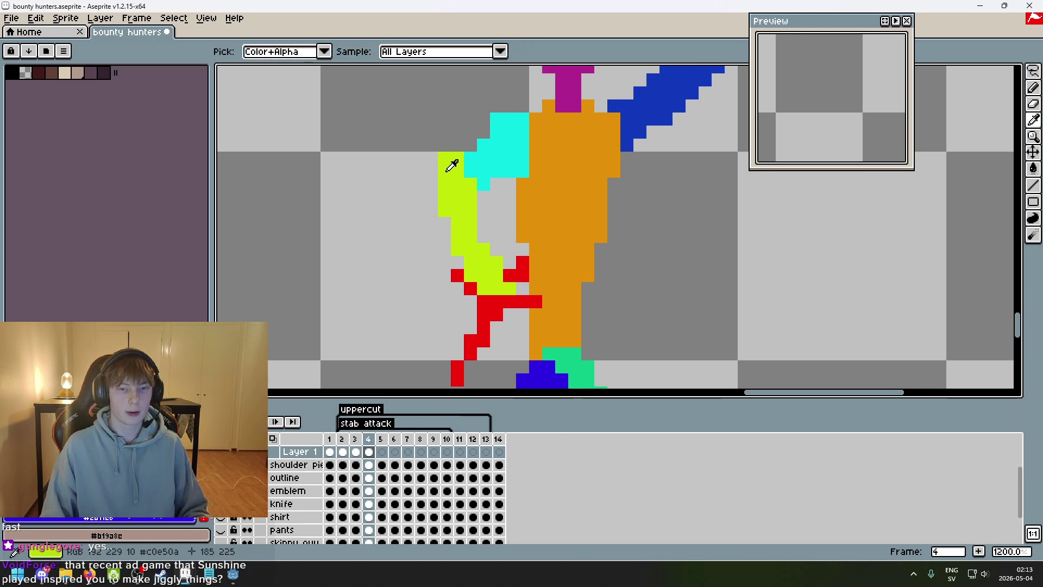
- Add yellow-green pixels left of the arm, sample the arm's cyan, and erase stray pixels
key(b)
mouse_move(431, 198)
mouse_down()
mouse_move(431, 171)
mouse_move(470, 184)
mouse_move(444, 158)
mouse_up()
alt+click(482, 157)
key(e)
scroll(537, 221, down, 6)
key(Left)
key(Left)
key(Left)
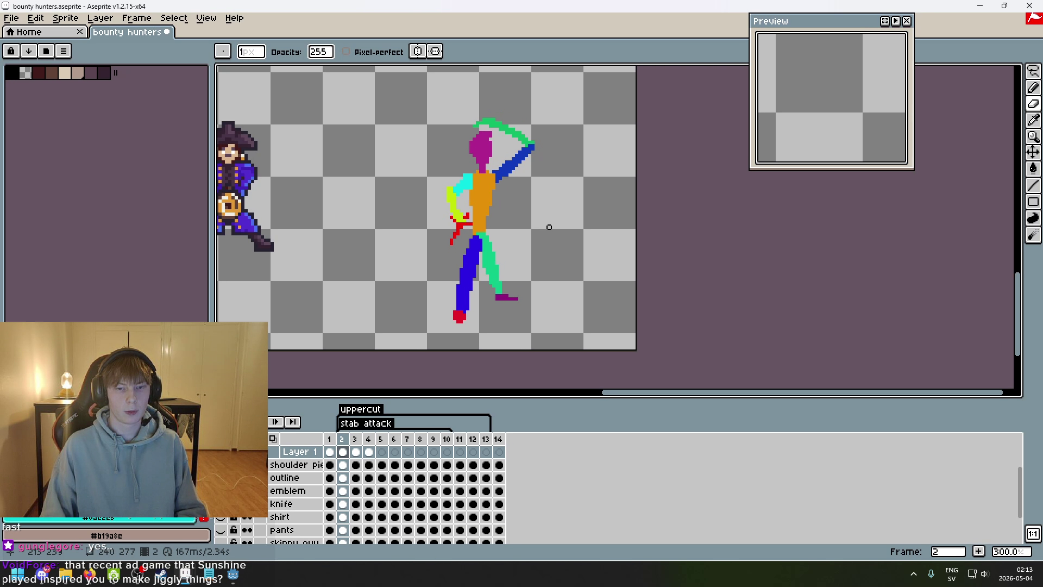
key(Right)
key(Right)
key(Right)
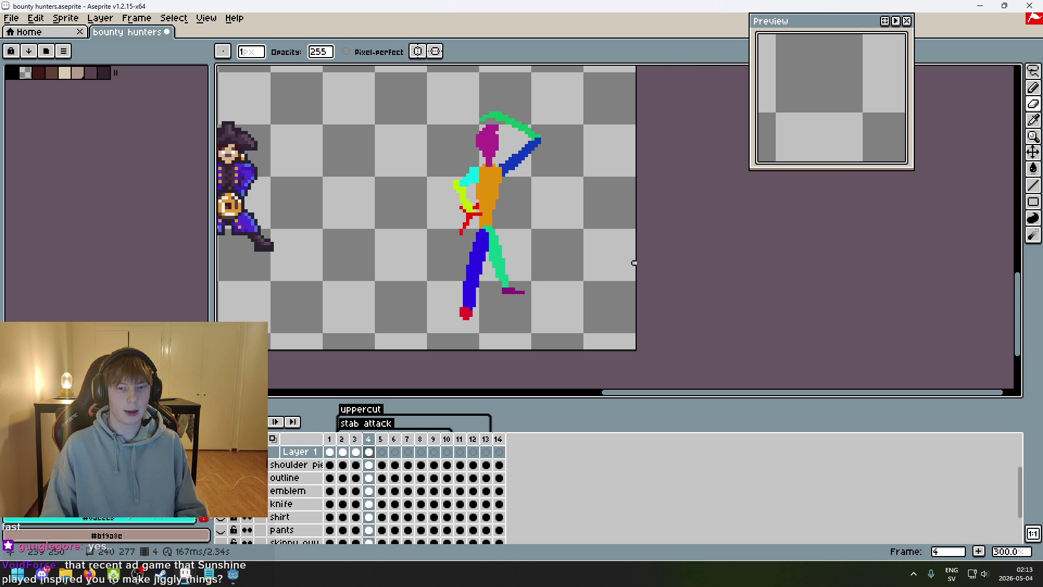
key(Left)
key(Left)
key(Left)
key(Right)
key(Right)
key(Right)
key(Left)
key(Left)
key(Left)
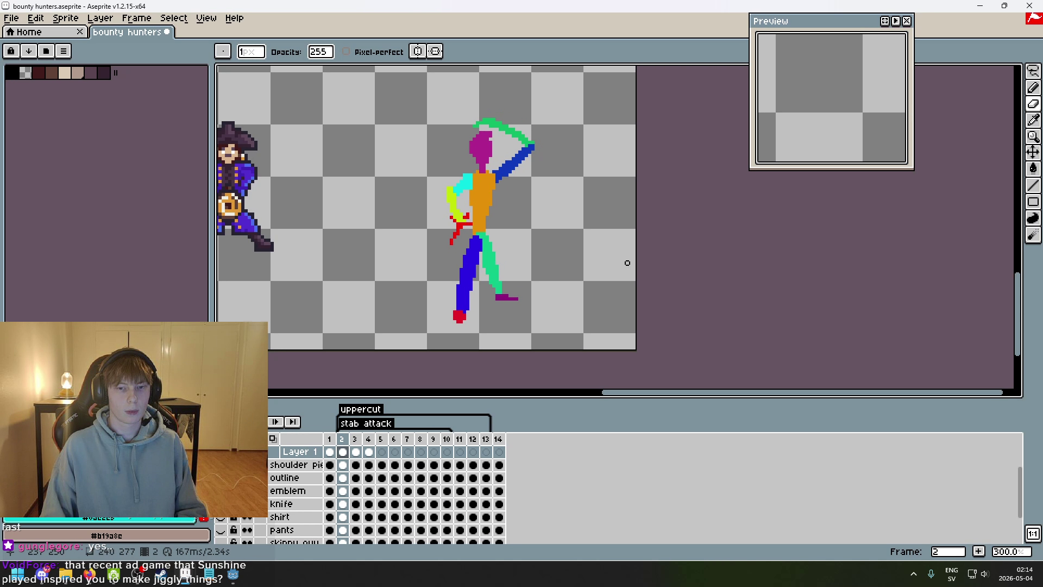
key(Right)
key(Right)
key(Right)
key(Left)
key(Left)
key(Left)
key(Right)
key(Right)
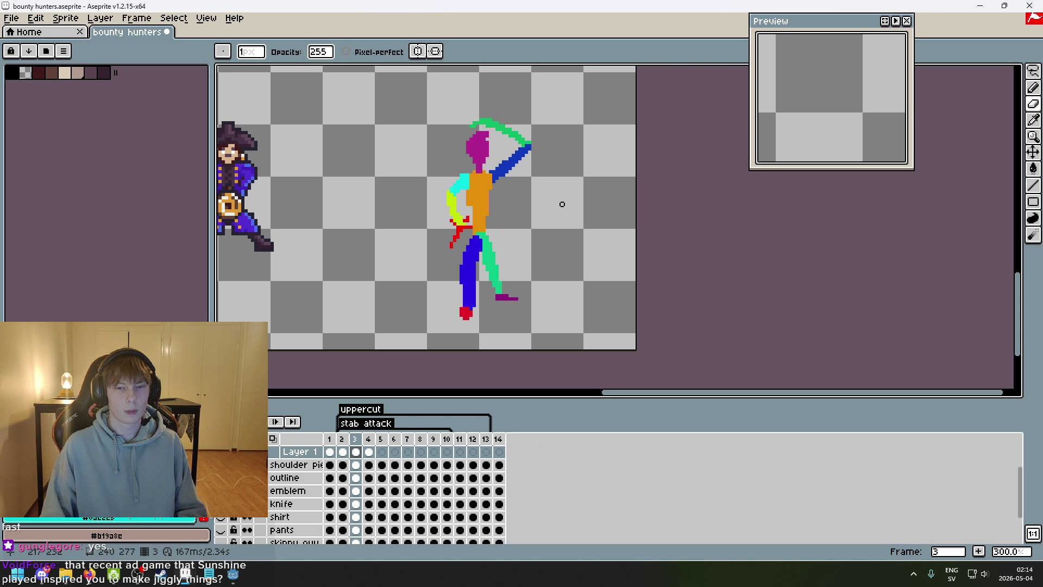
key(Right)
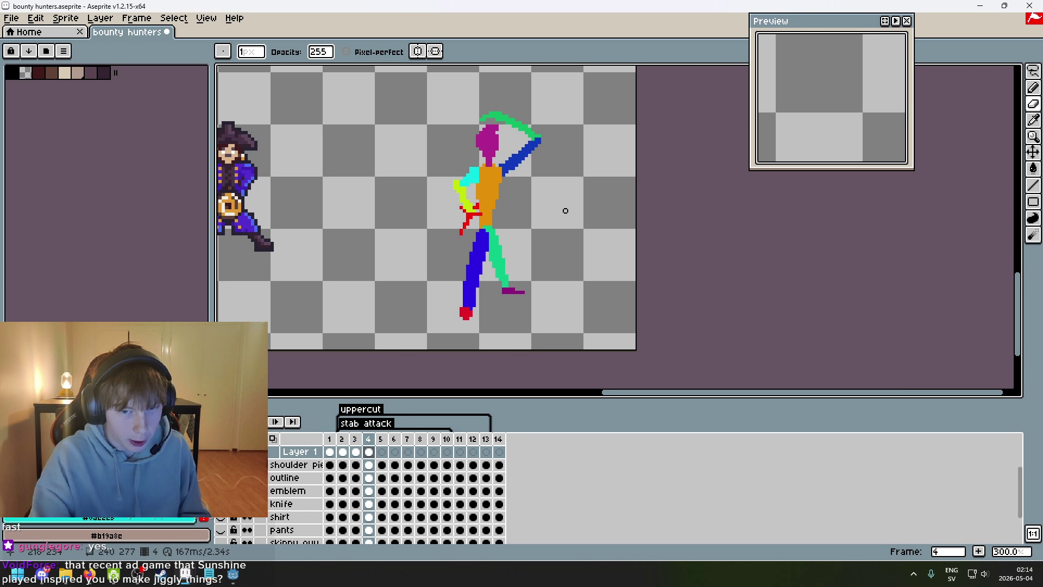
key(Left)
key(Left)
key(Left)
key(Right)
key(Right)
key(Right)
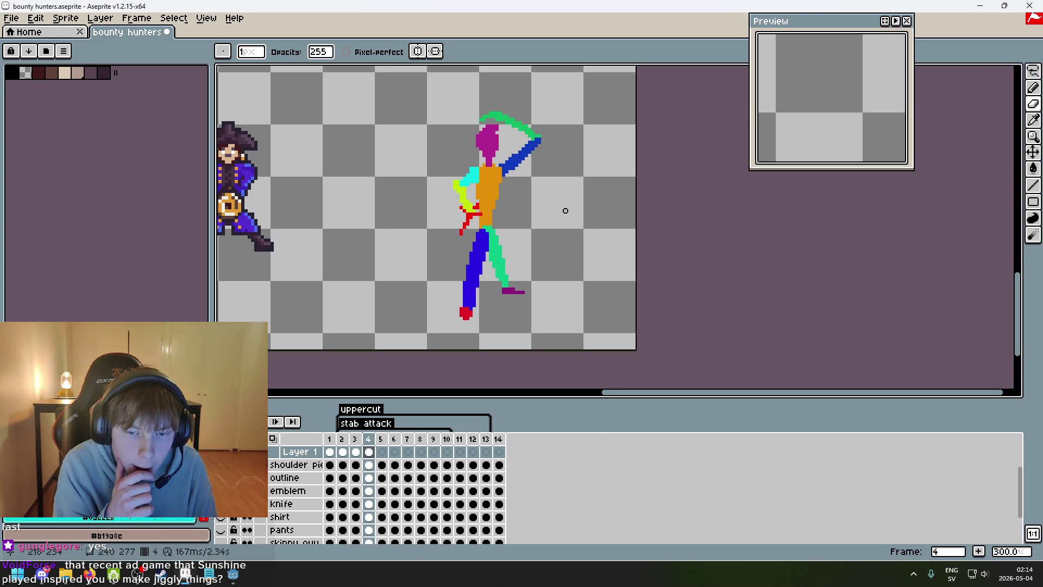
scroll(544, 229, up, 1)
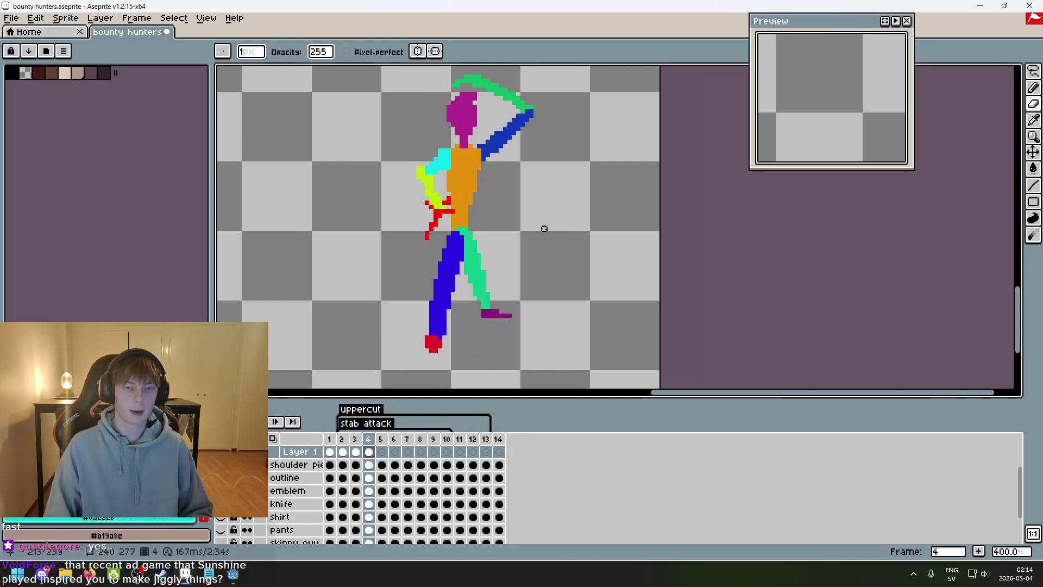
- On frame 4, add a green pixel to the front leg and erase a stray green pixel
key(Left)
key(Left)
key(Left)
key(Right)
key(Right)
key(Right)
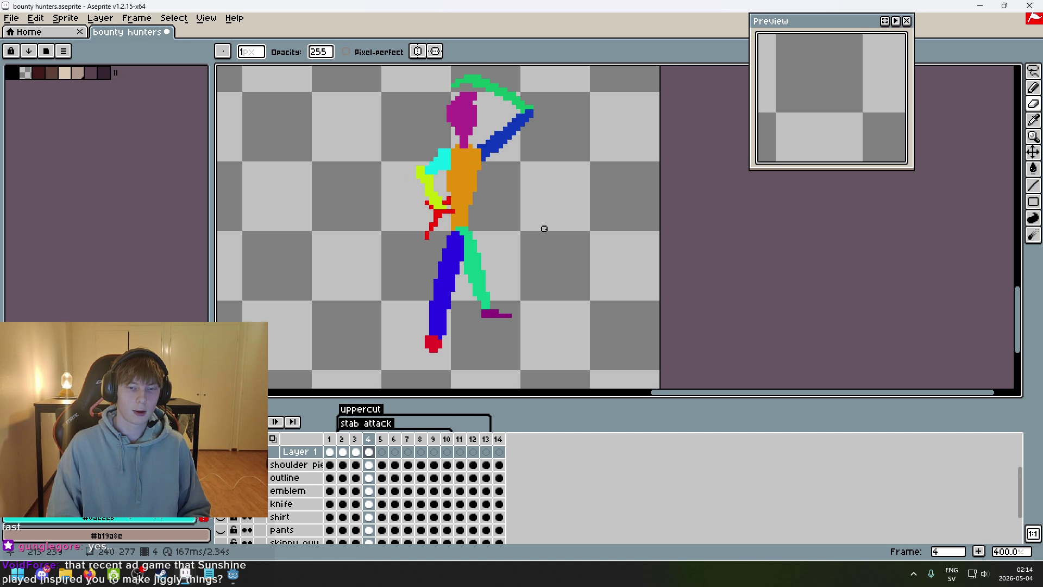
scroll(502, 210, up, 5)
key(b)
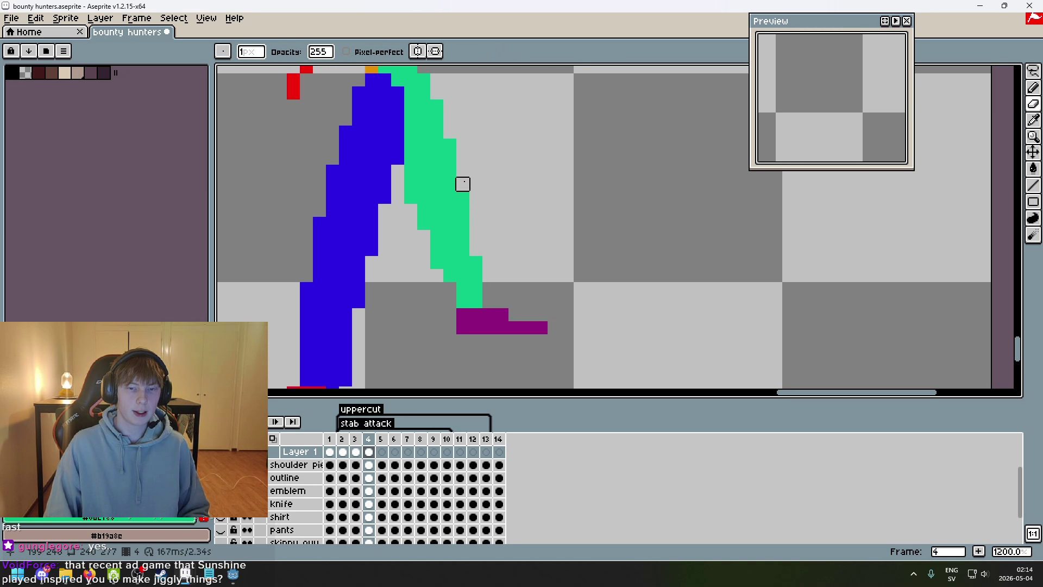
click(474, 184)
key(e)
click(424, 222)
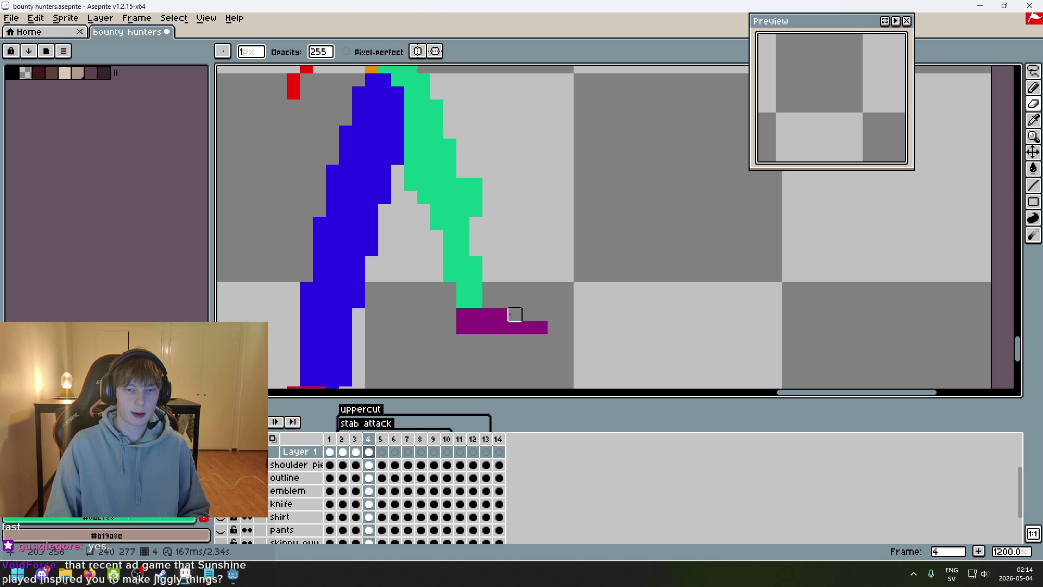
scroll(475, 223, down, 3)
scroll(468, 251, up, 3)
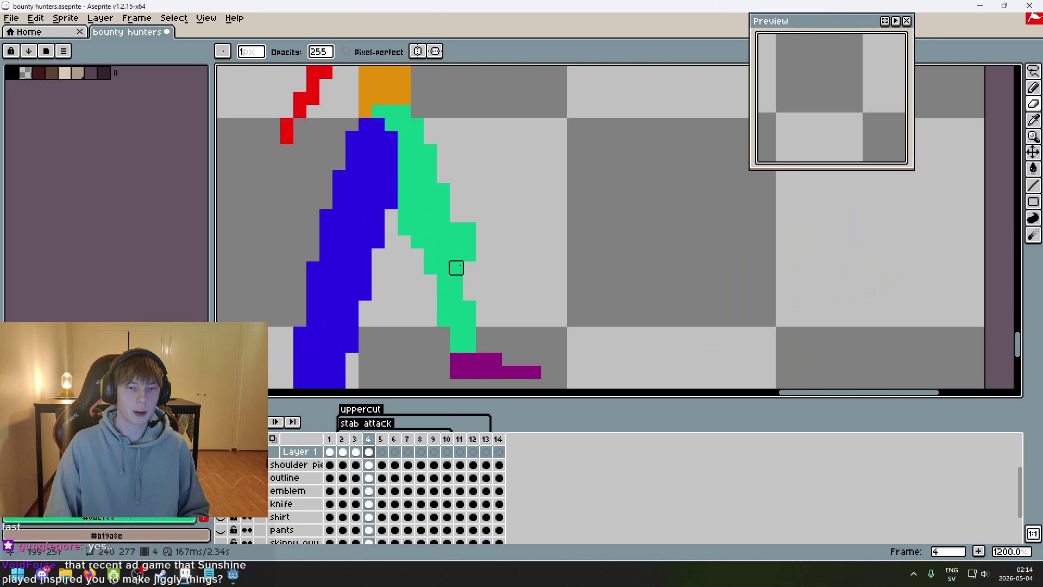
- Sample the back leg's green, add a pixel to it, and erase the green column at the foot's edge
key(i)
key(b)
click(469, 281)
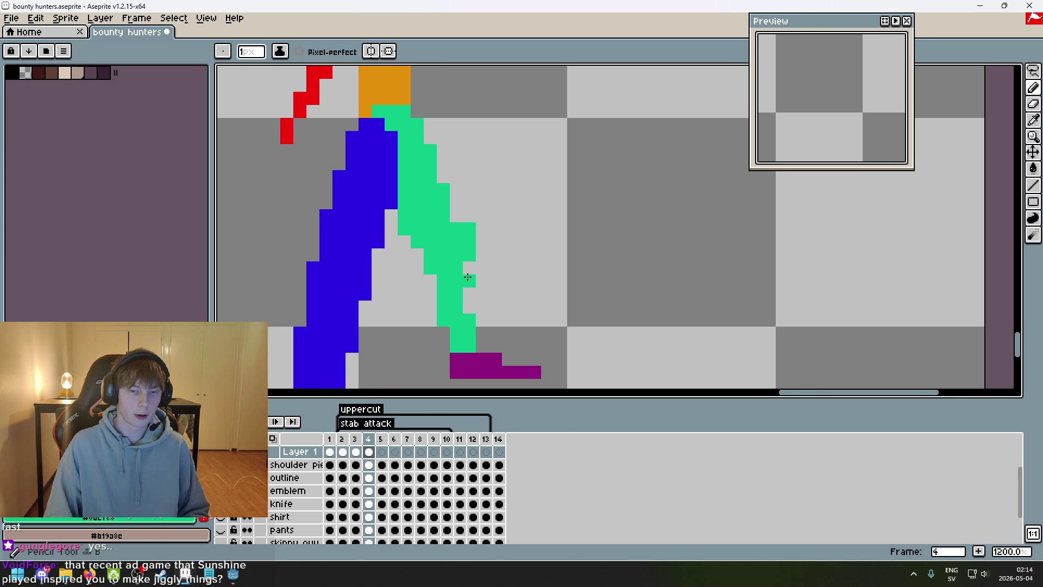
scroll(467, 270, down, 4)
scroll(447, 280, up, 3)
key(e)
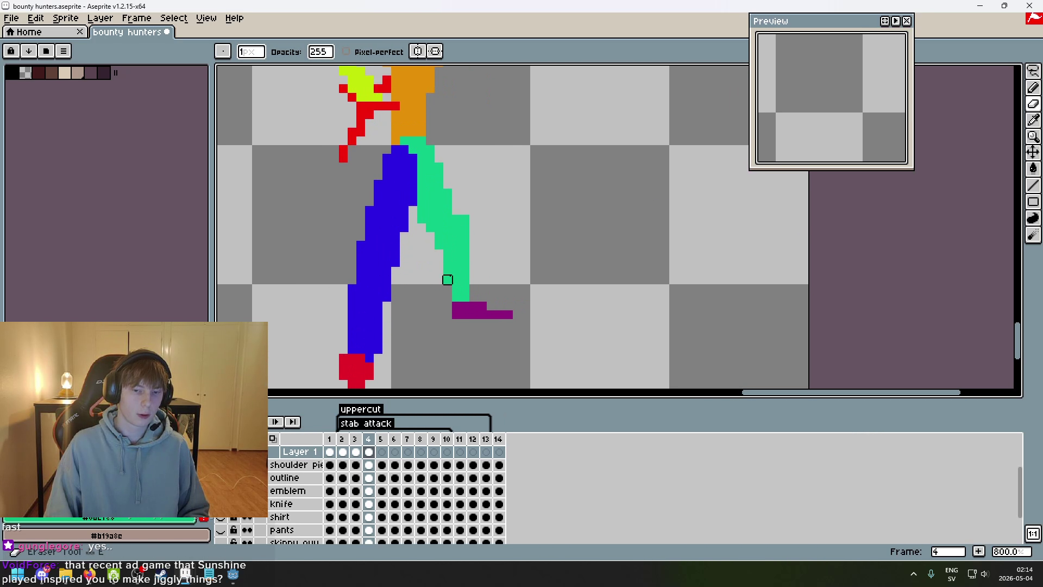
scroll(439, 262, down, 4)
scroll(532, 309, up, 4)
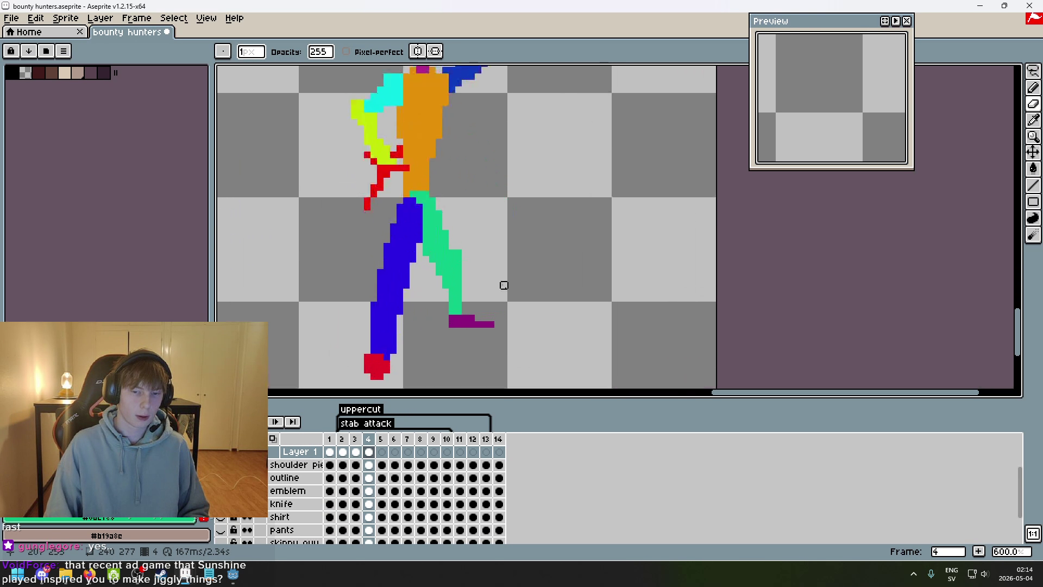
key(b)
key(e)
drag(450, 224, 451, 233)
- Touch up the back leg, filling notches with green and erasing pixels along its inner edge
key(b)
click(434, 232)
key(e)
click(408, 248)
key(b)
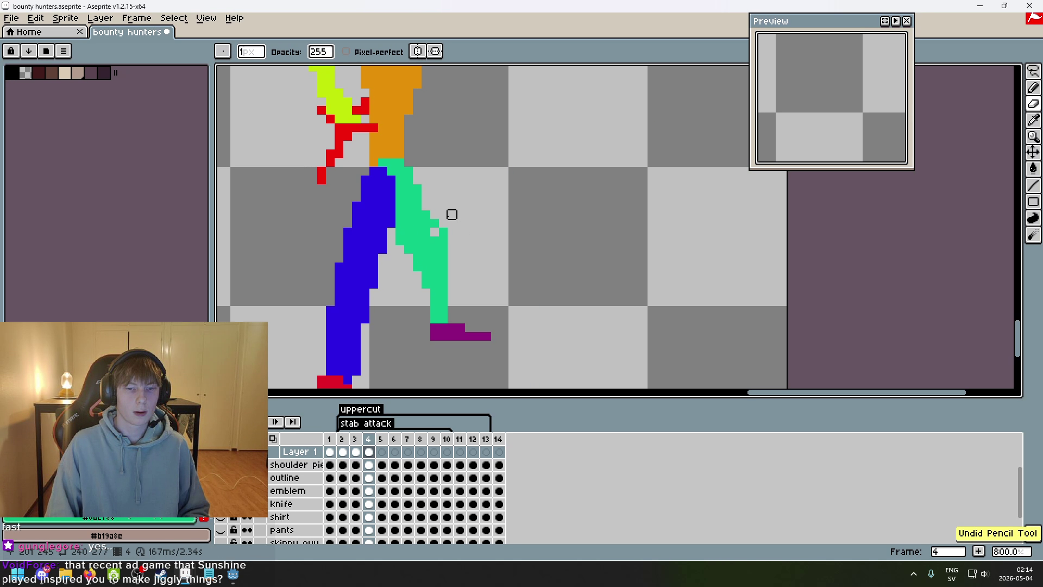
click(426, 206)
key(e)
mouse_move(402, 232)
mouse_down()
mouse_move(398, 248)
mouse_move(420, 232)
mouse_move(452, 249)
mouse_up()
key(b)
key(e)
key(b)
scroll(507, 276, down, 4)
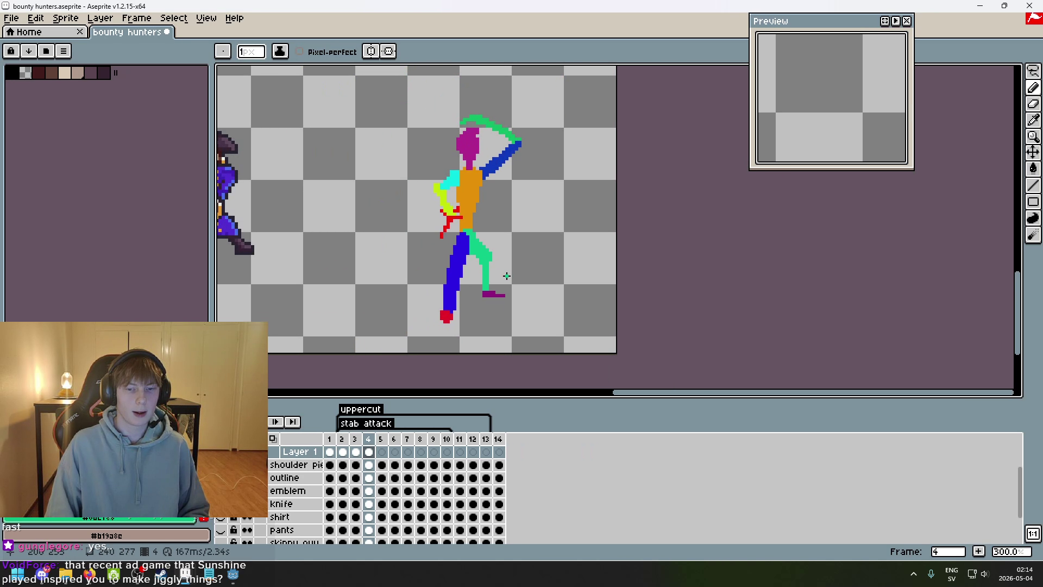
- Play the animation, add a green pixel beside the knee, and play it again
key(Return)
scroll(516, 285, up, 6)
click(480, 199)
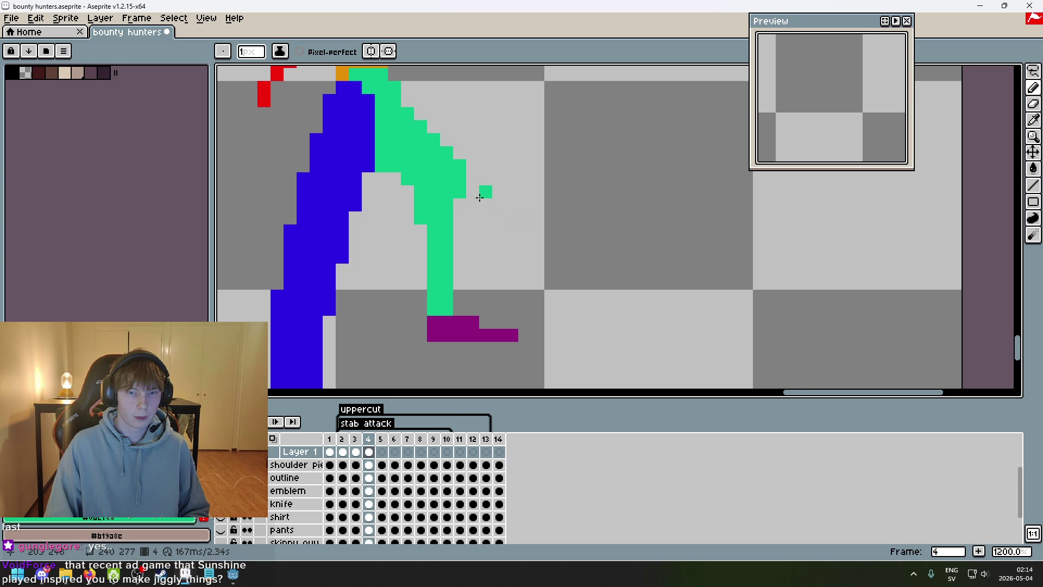
scroll(494, 209, down, 6)
key(Return)
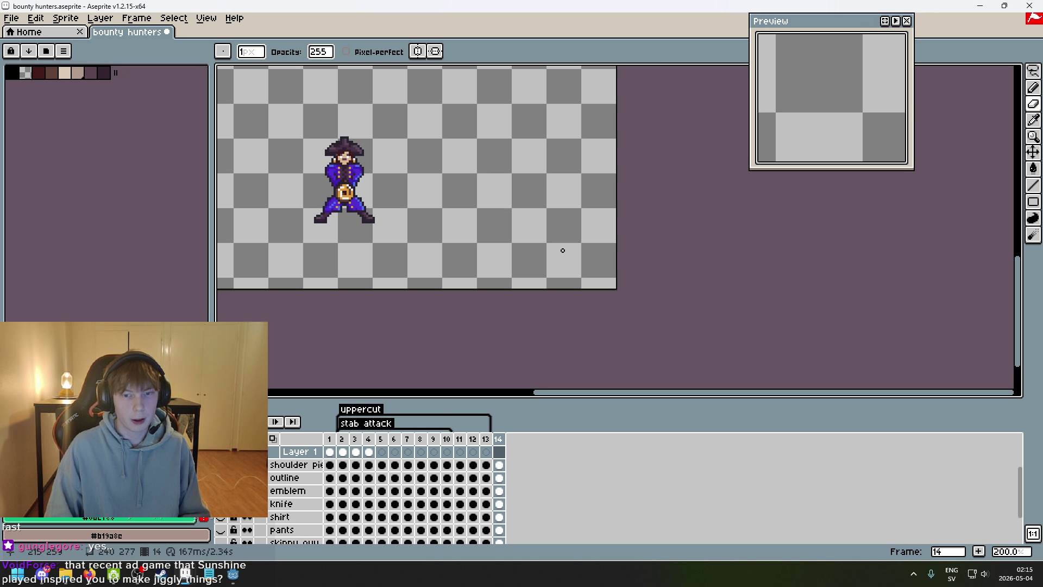
- Undo the recent leg erases and the extra green pixel added to the back leg
scroll(555, 248, up, 3)
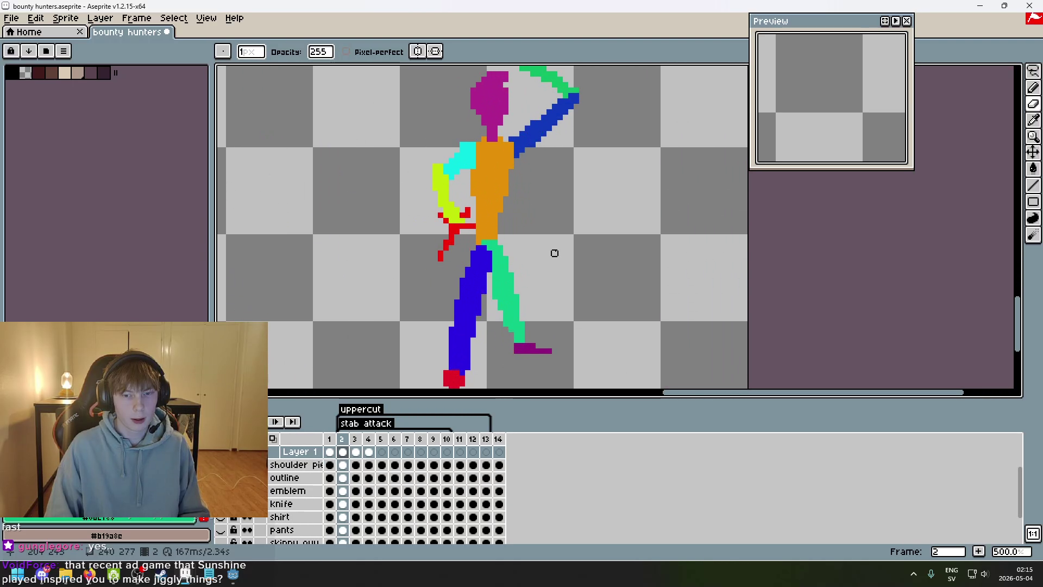
scroll(554, 291, up, 4)
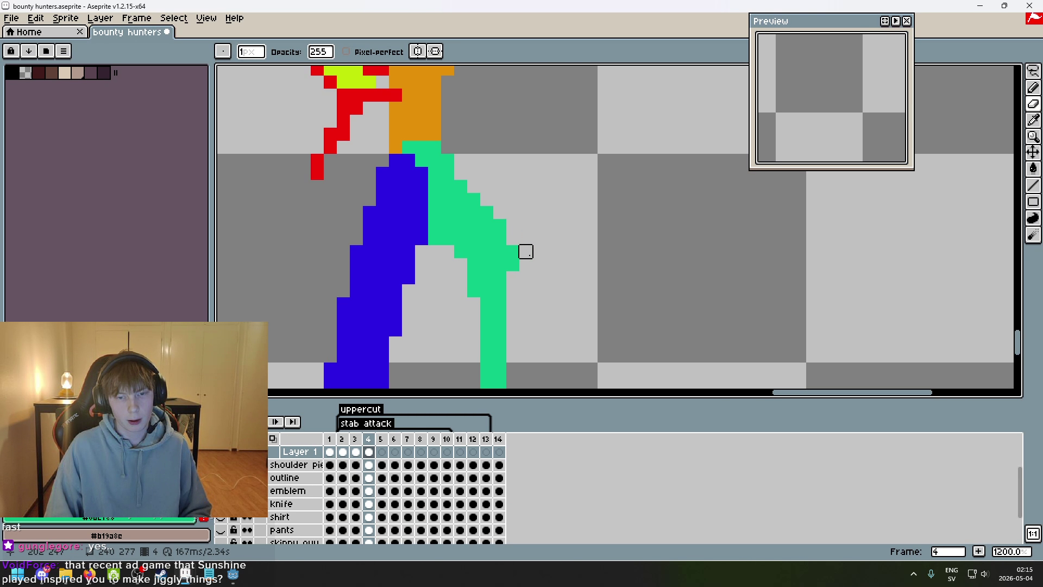
key(ctrl+z)
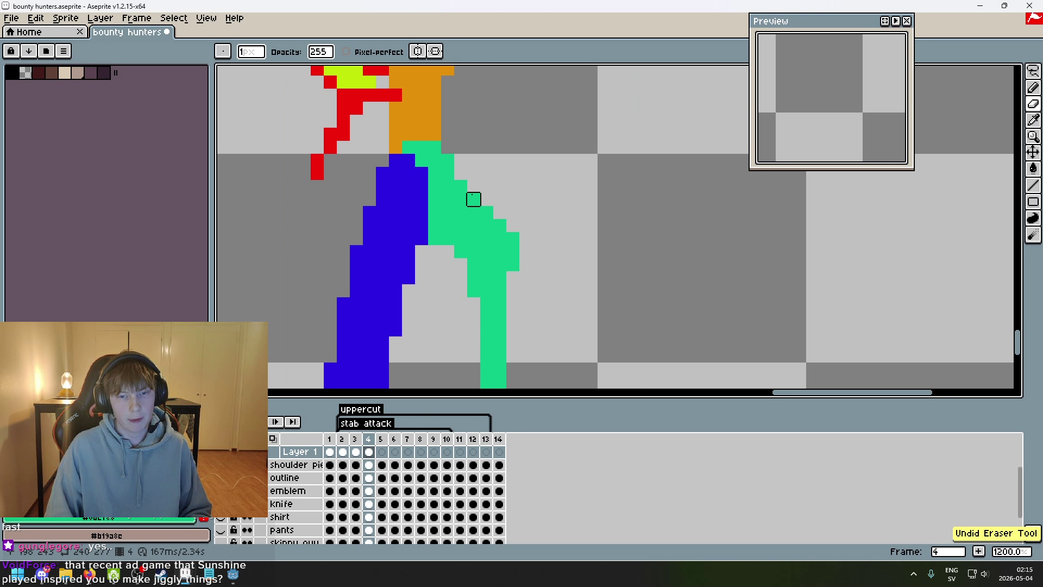
key(b)
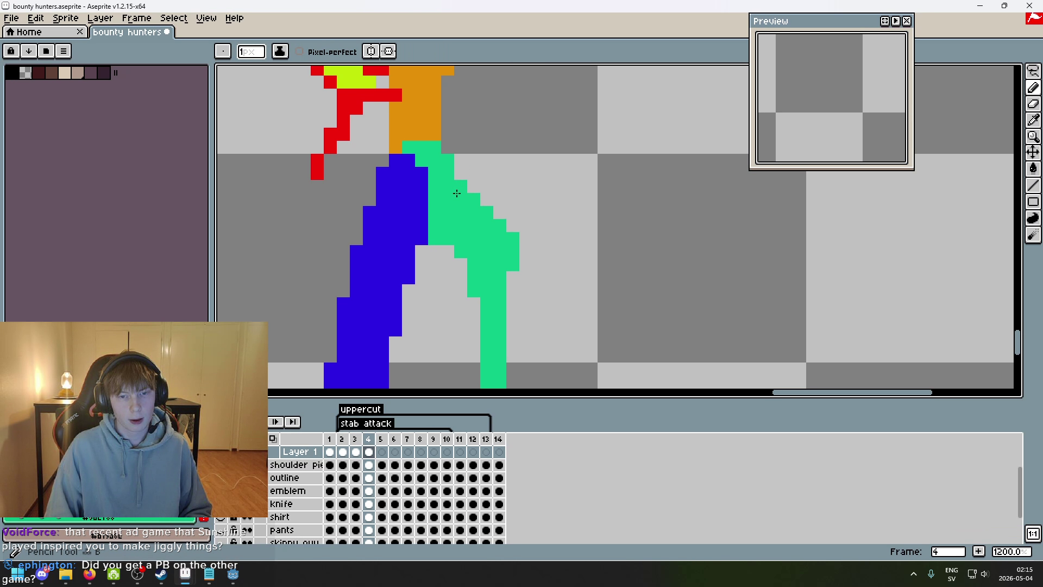
click(458, 186)
key(v)
key(ctrl+z)
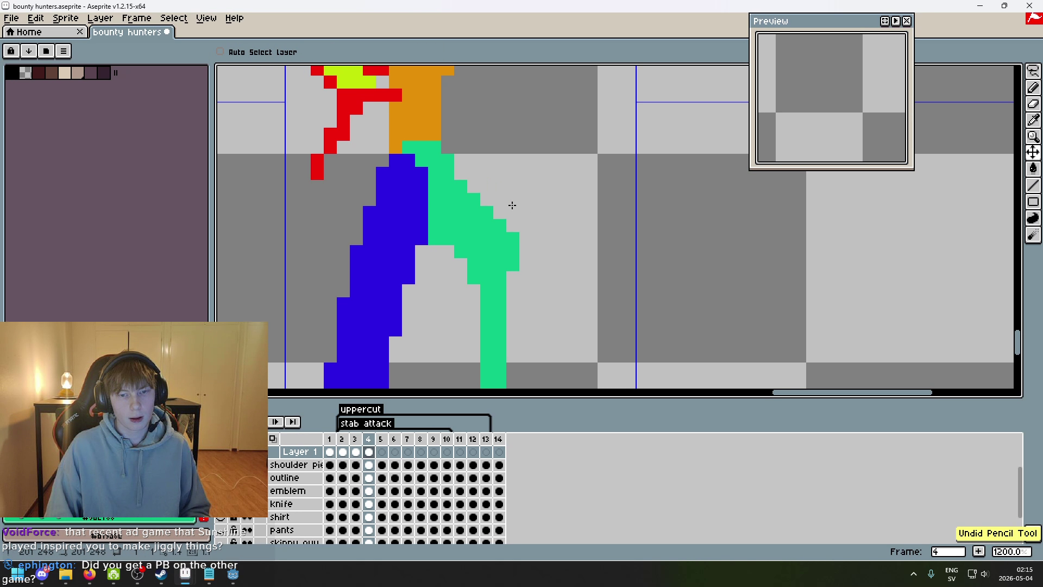
scroll(489, 290, down, 5)
scroll(511, 283, up, 5)
scroll(489, 280, down, 5)
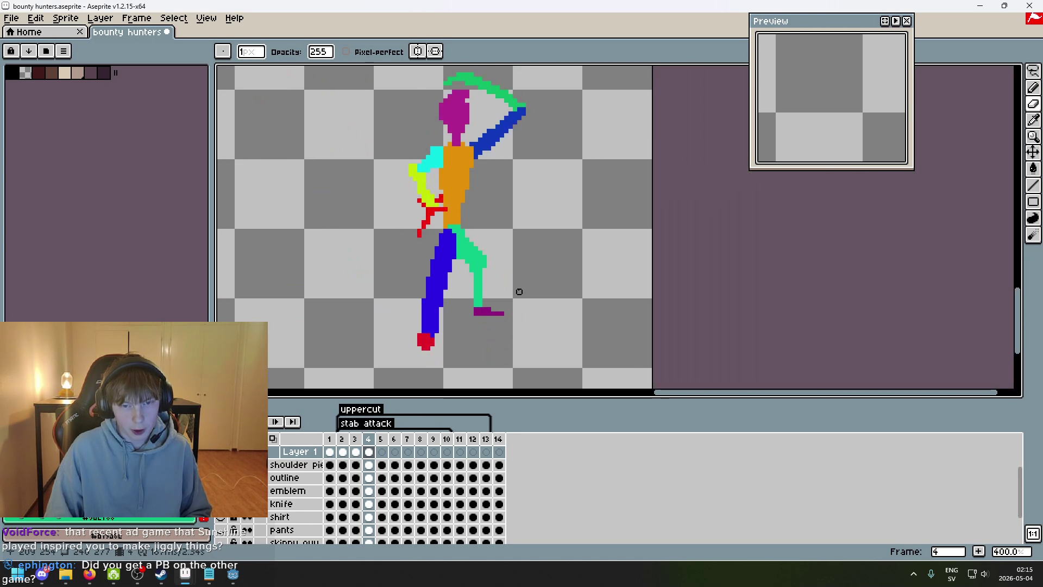
scroll(515, 287, down, 3)
key(ctrl+z)
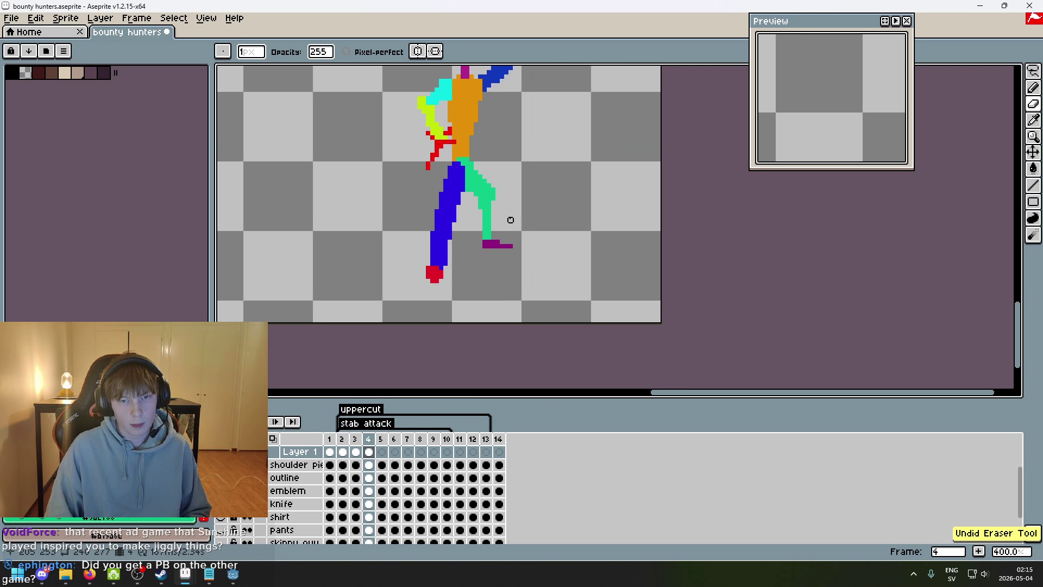
scroll(496, 249, up, 3)
key(b)
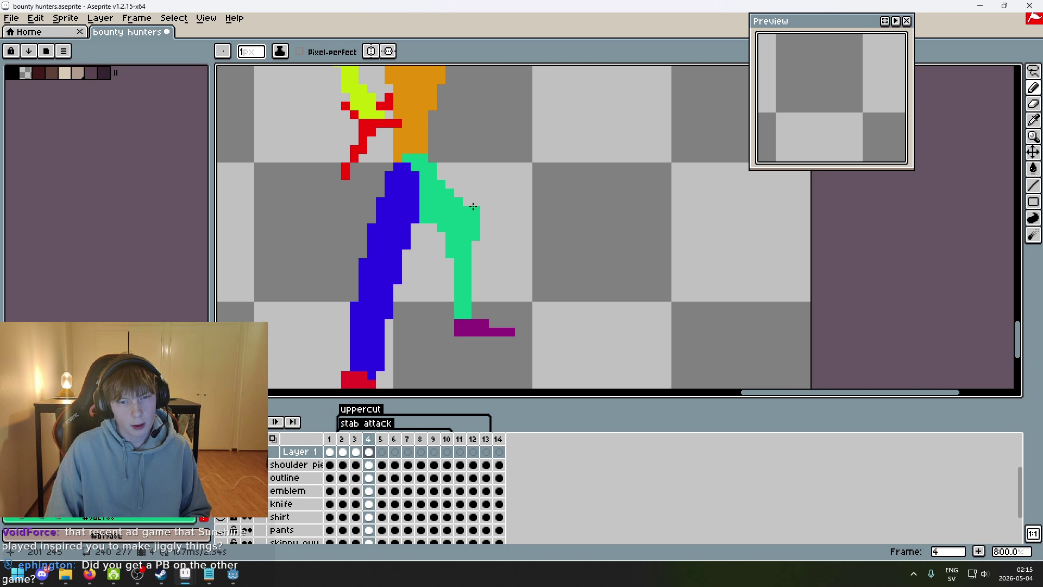
- Play the animation repeatedly, stopping on frame 4 to check the pose
scroll(476, 271, down, 4)
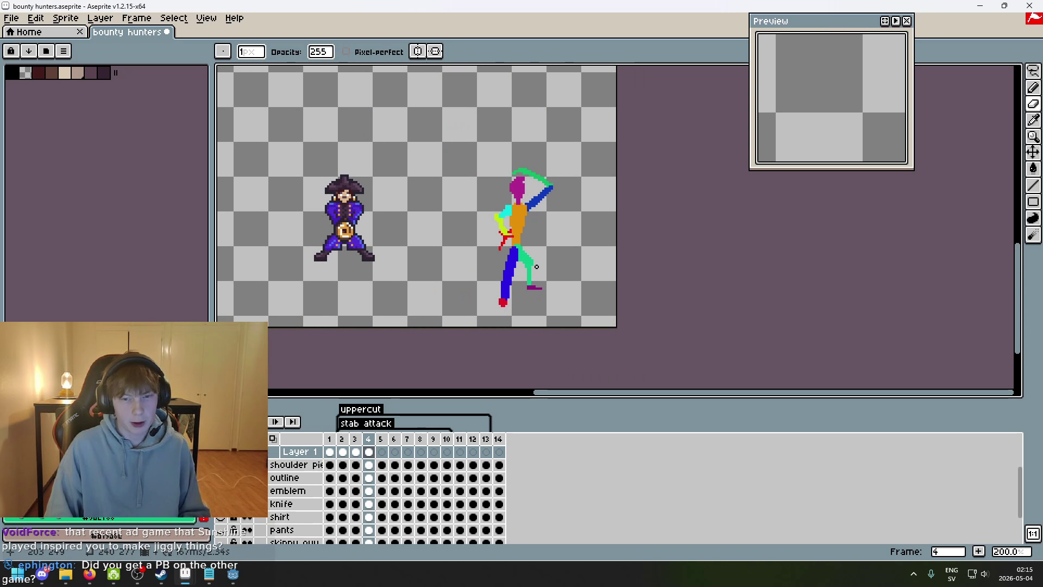
key(Return)
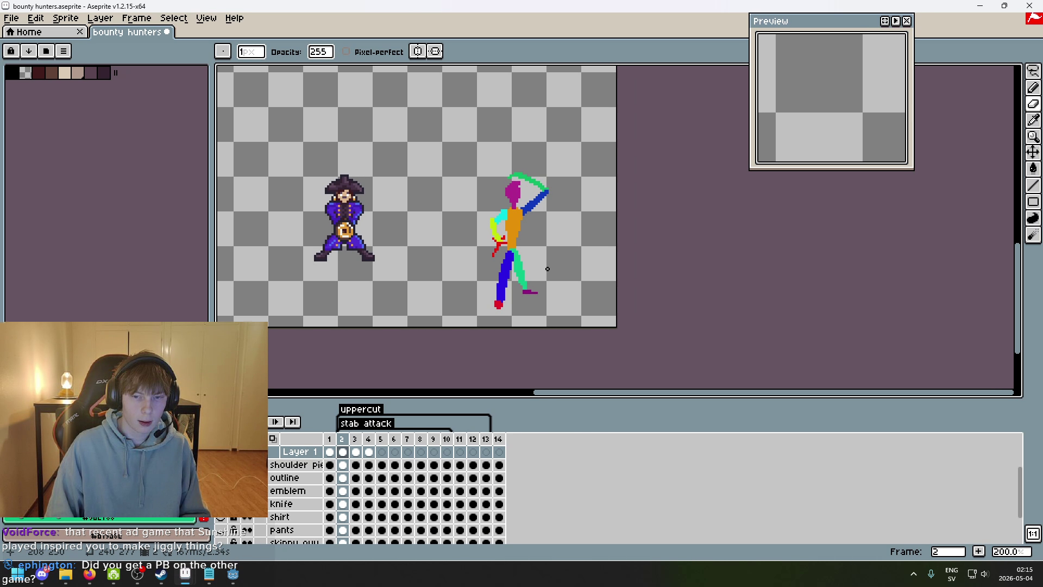
key(Return)
scroll(548, 269, up, 5)
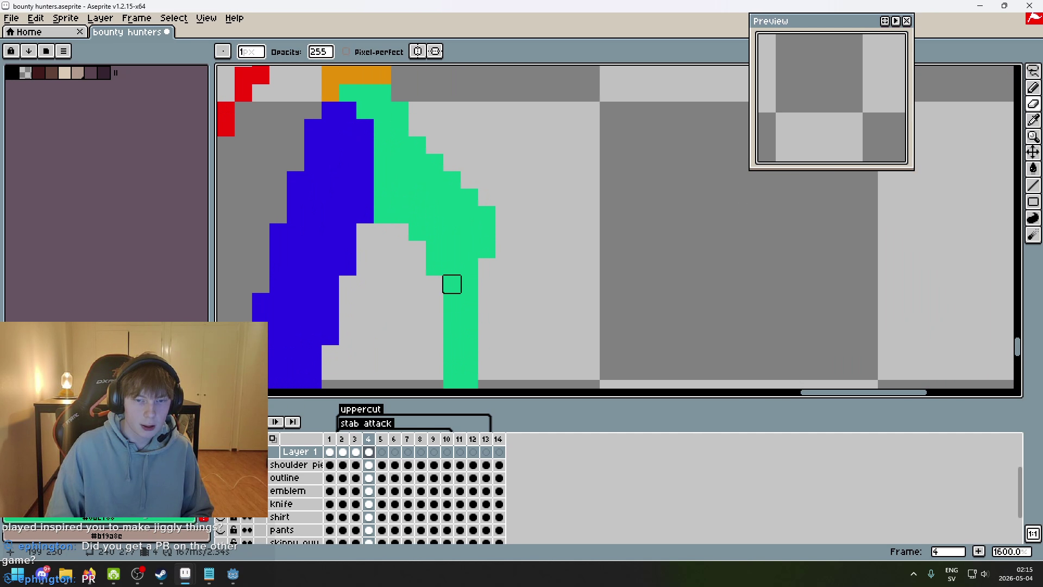
scroll(559, 255, down, 5)
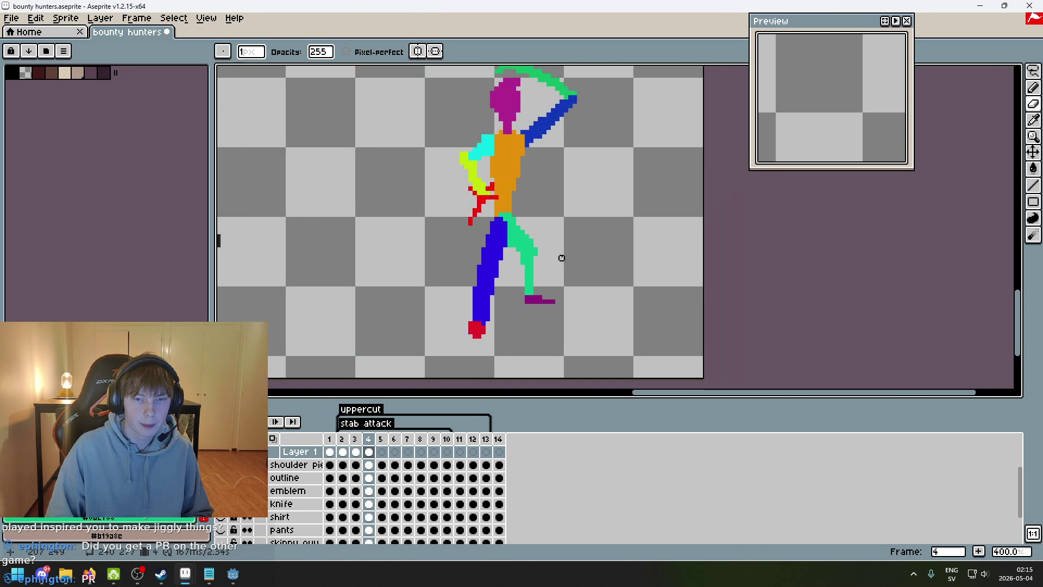
key(Return)
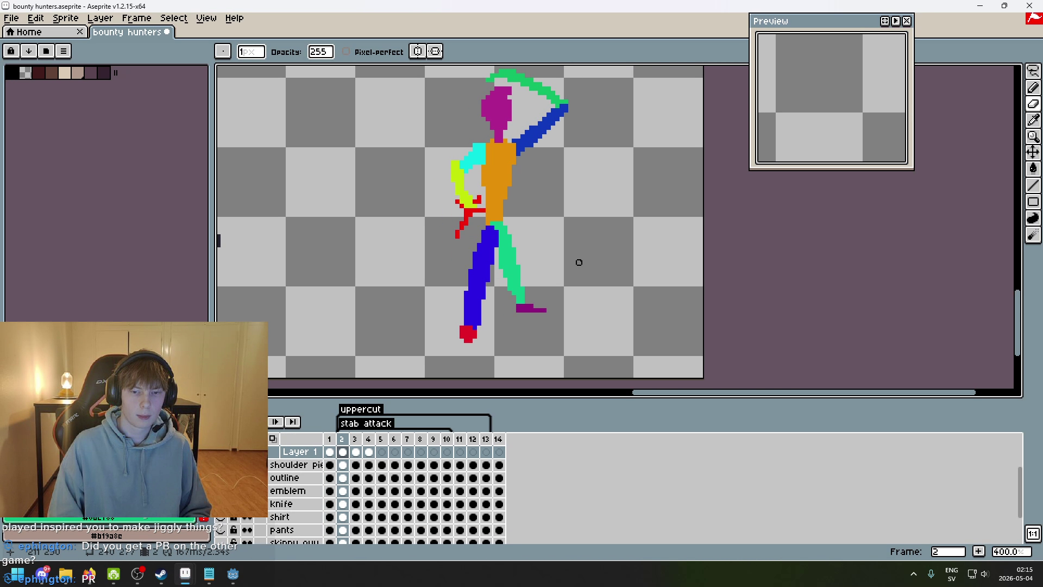
scroll(549, 272, up, 3)
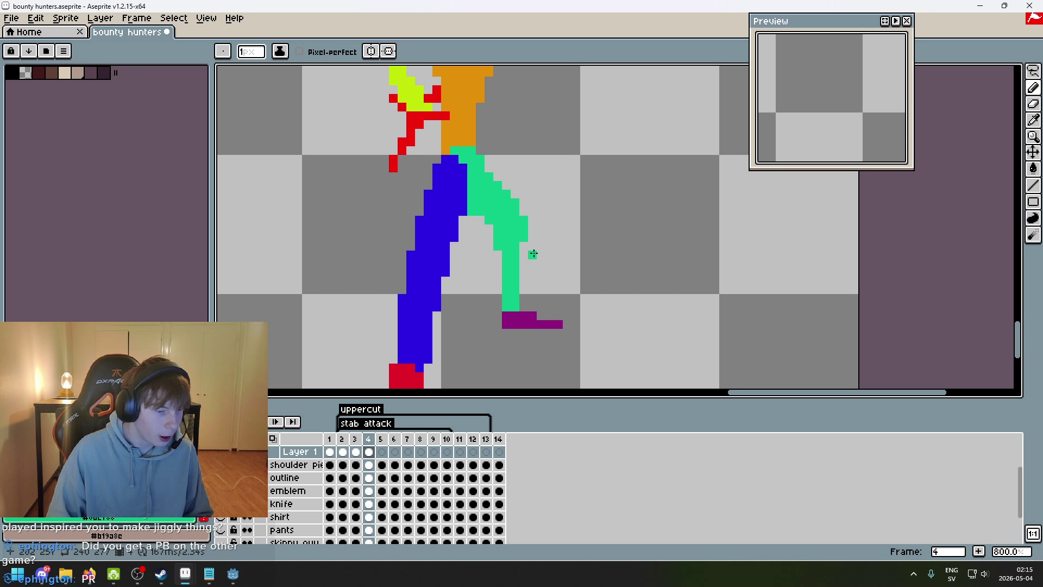
scroll(568, 232, down, 3)
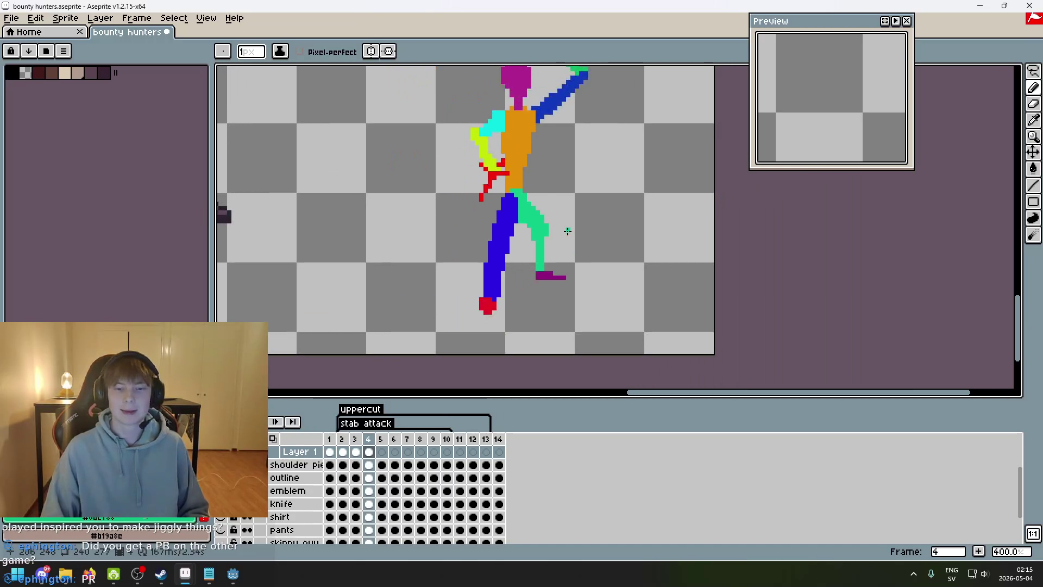
scroll(568, 231, up, 4)
scroll(514, 186, down, 3)
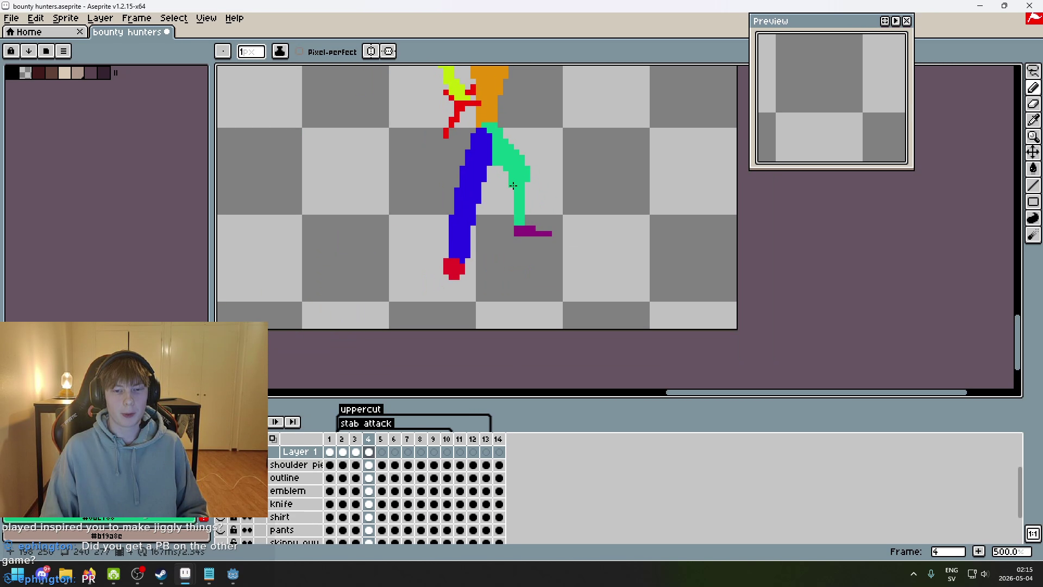
scroll(548, 189, down, 1)
- Step back and forth between frame 1 and later frames to compare the poses
key(Left)
key(Left)
key(Left)
key(Right)
key(Left)
key(Left)
key(Right)
key(Right)
key(Left)
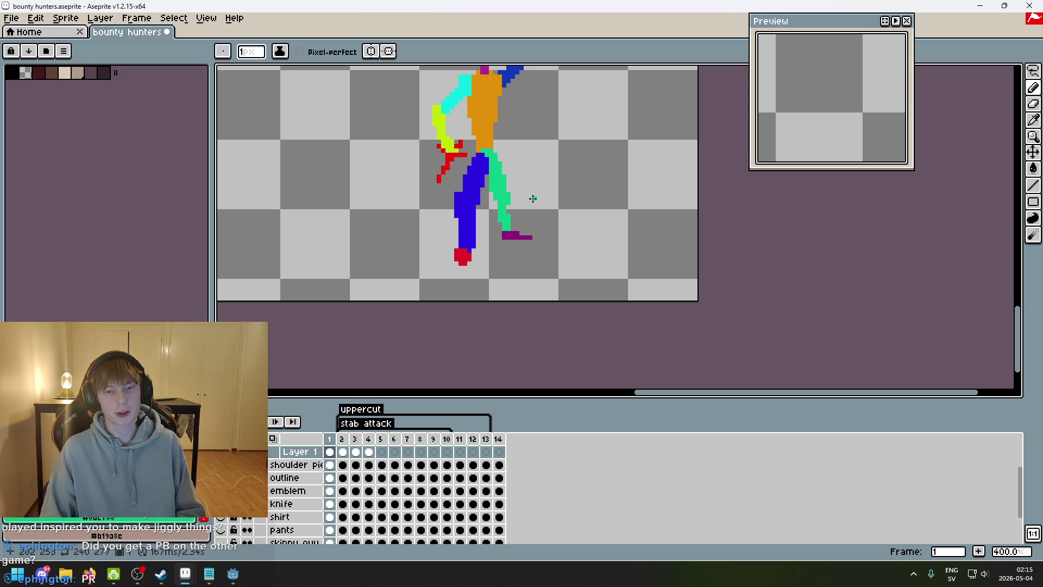
scroll(533, 198, up, 3)
scroll(516, 250, down, 4)
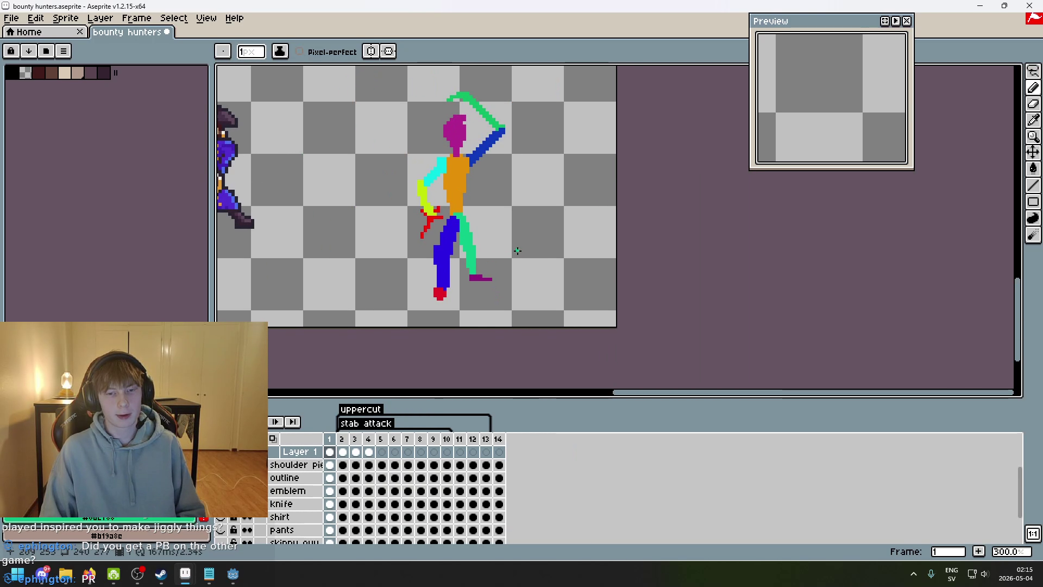
- Redo the last pencil edit and undo the last erase on frame 4's leg
key(ctrl+y)
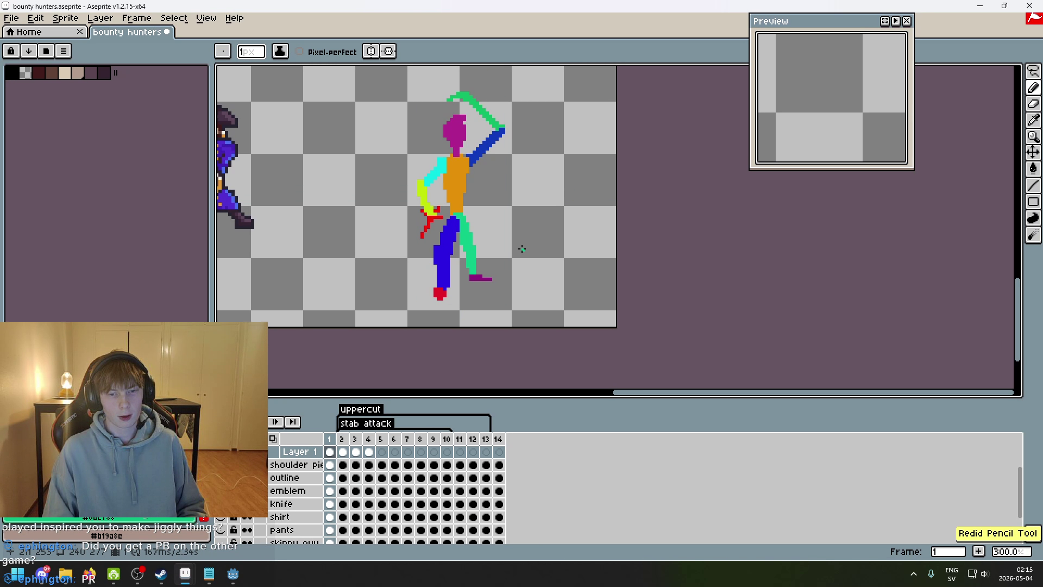
key(Left)
key(Right)
key(Right)
key(Right)
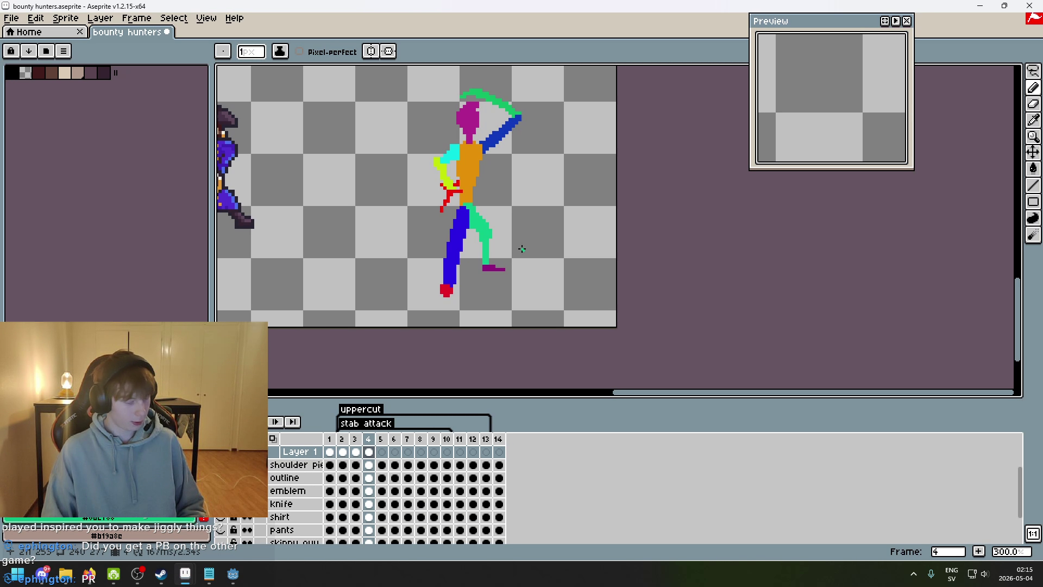
scroll(522, 249, up, 6)
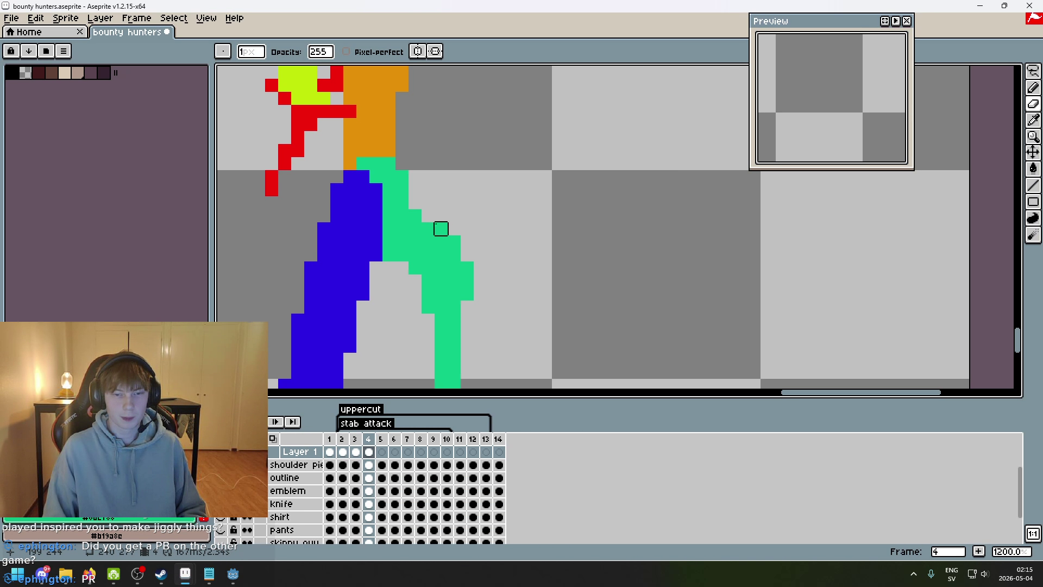
scroll(516, 255, down, 6)
key(ctrl+z)
scroll(522, 261, up, 1)
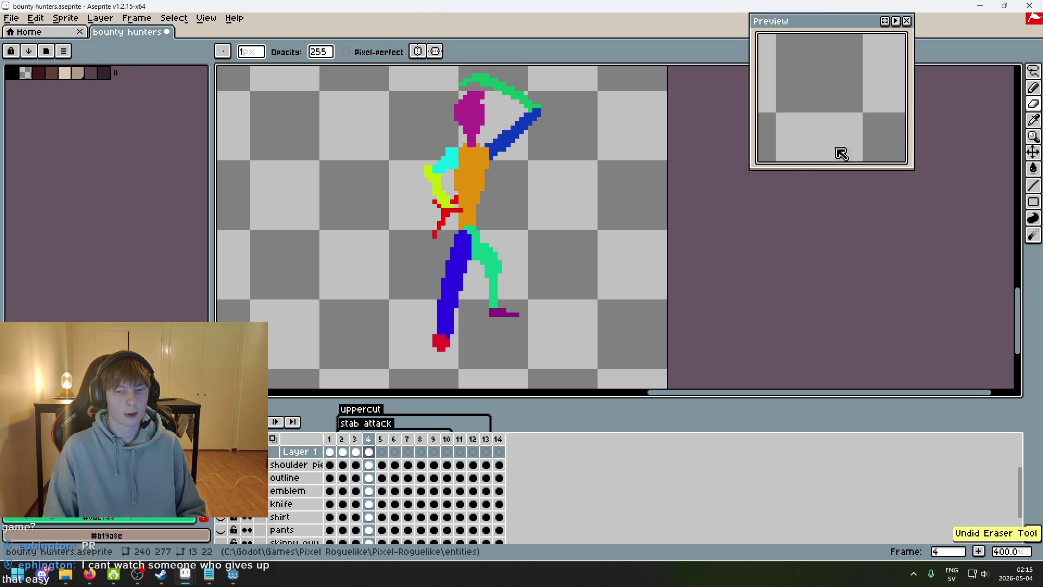
key(ctrl+v)
scroll(607, 282, up, 2)
- Lasso the green back leg and purple foot of frame 4 and shift them right
drag(536, 326, 418, 304)
mouse_move(412, 239)
mouse_down()
mouse_move(466, 349)
mouse_move(461, 372)
mouse_up()
drag(459, 303, 466, 303)
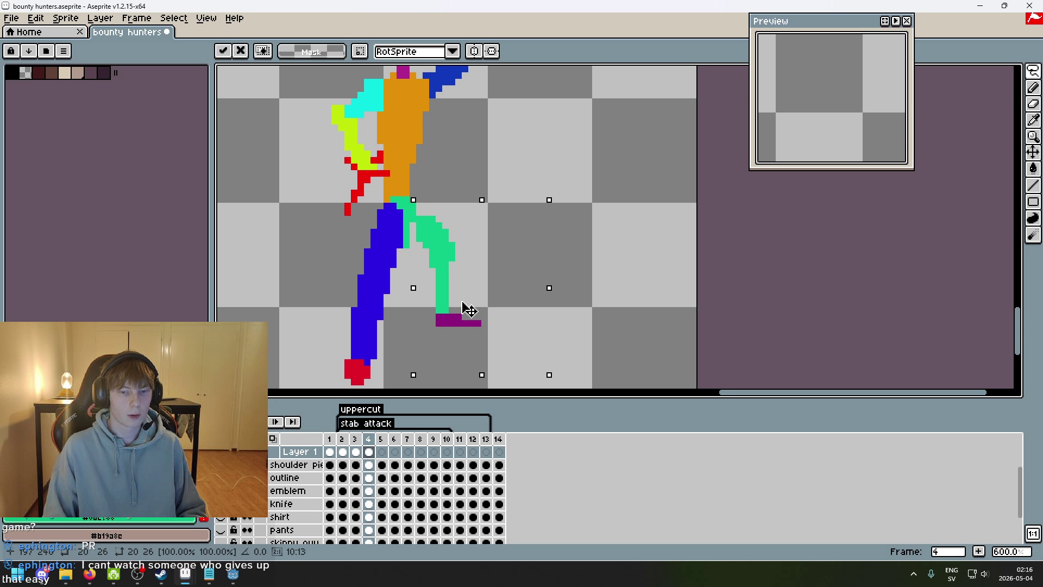
key(ctrl+d)
scroll(419, 221, up, 1)
- Flip between the earlier frames to compare the leg poses
key(b)
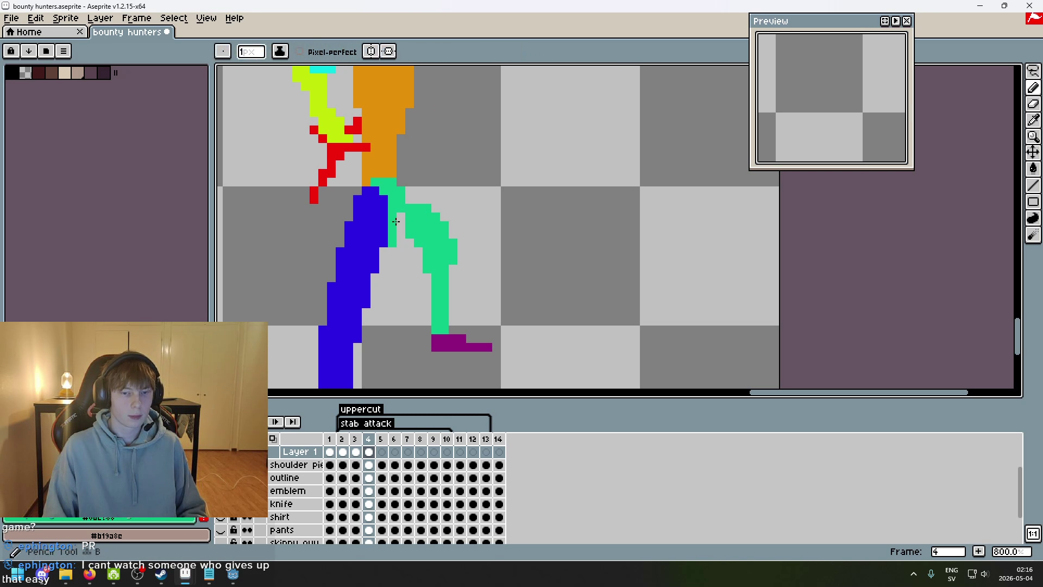
scroll(408, 202, down, 1)
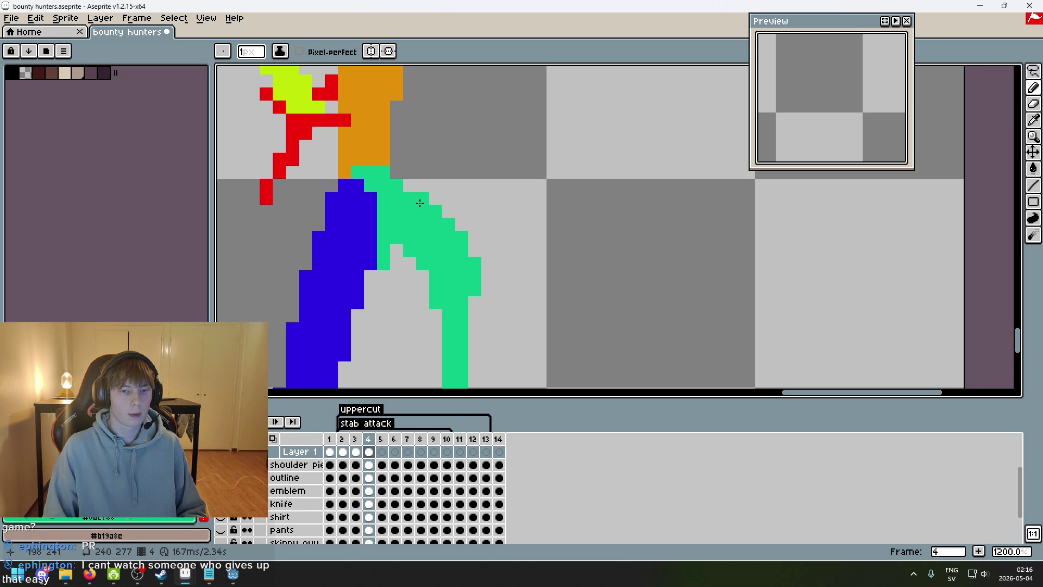
scroll(403, 254, down, 3)
scroll(403, 255, down, 1)
scroll(467, 256, up, 1)
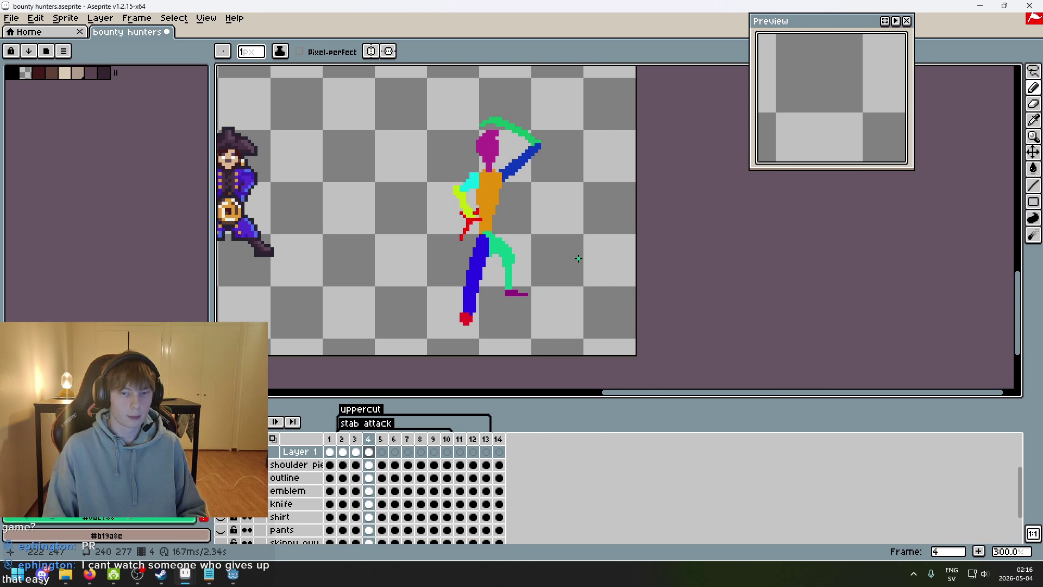
key(Left)
key(Left)
key(Left)
key(Right)
key(Right)
key(Right)
key(Left)
key(Left)
key(Left)
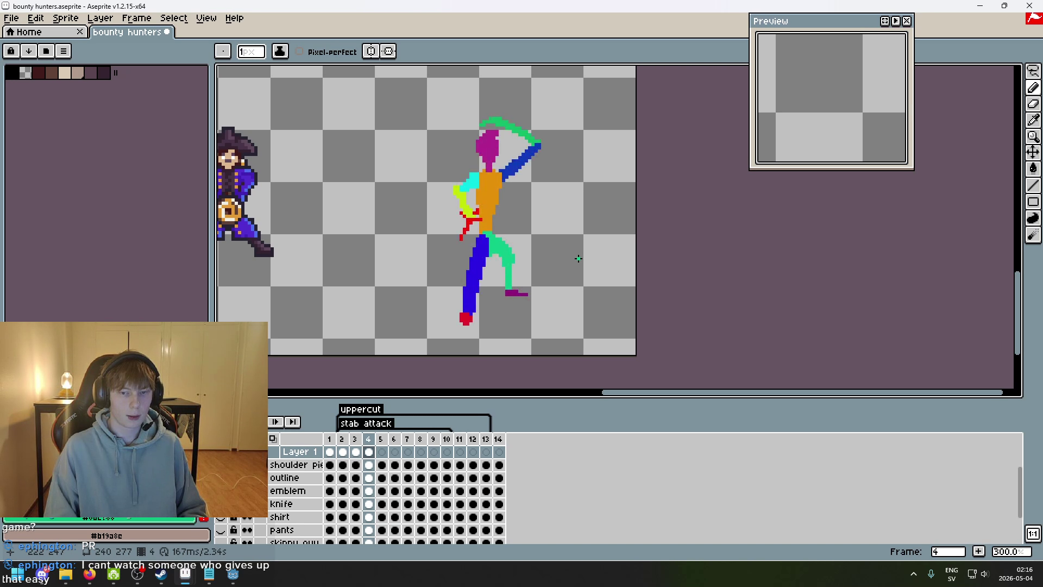
key(Right)
key(Right)
key(Right)
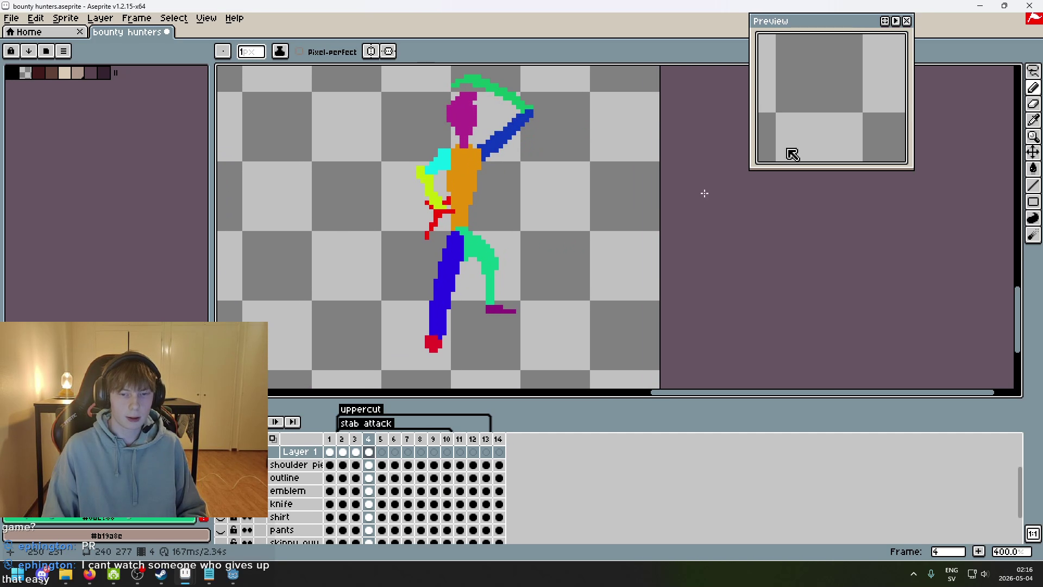
scroll(496, 326, up, 3)
- Re-select the green leg, nudge it back left, commit, and play the animation to check
drag(537, 341, 474, 315)
mouse_move(455, 225)
mouse_down()
mouse_move(485, 336)
mouse_move(476, 340)
mouse_up()
drag(516, 302, 507, 308)
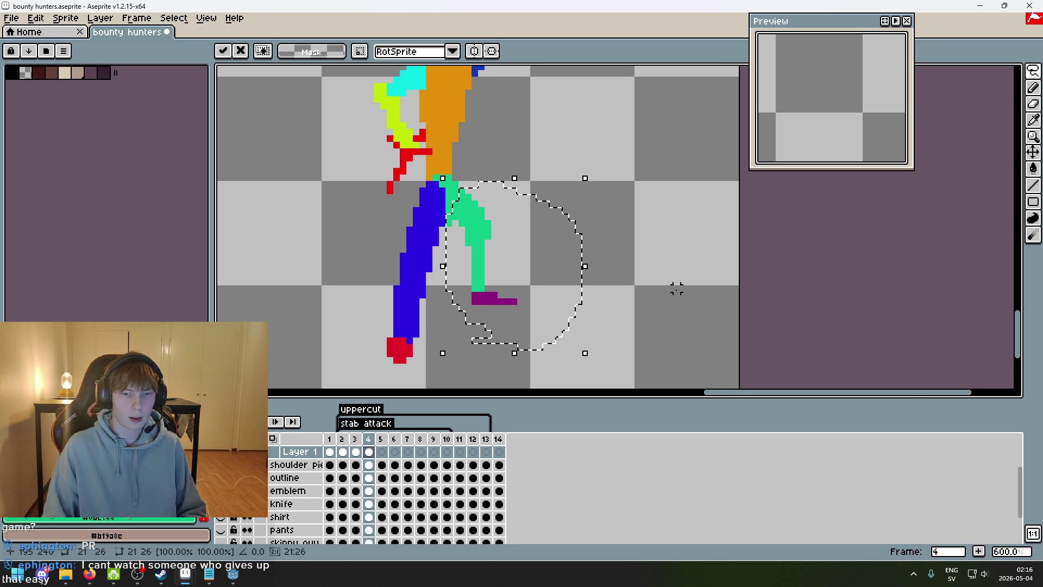
key(Return)
scroll(677, 289, down, 3)
key(Return)
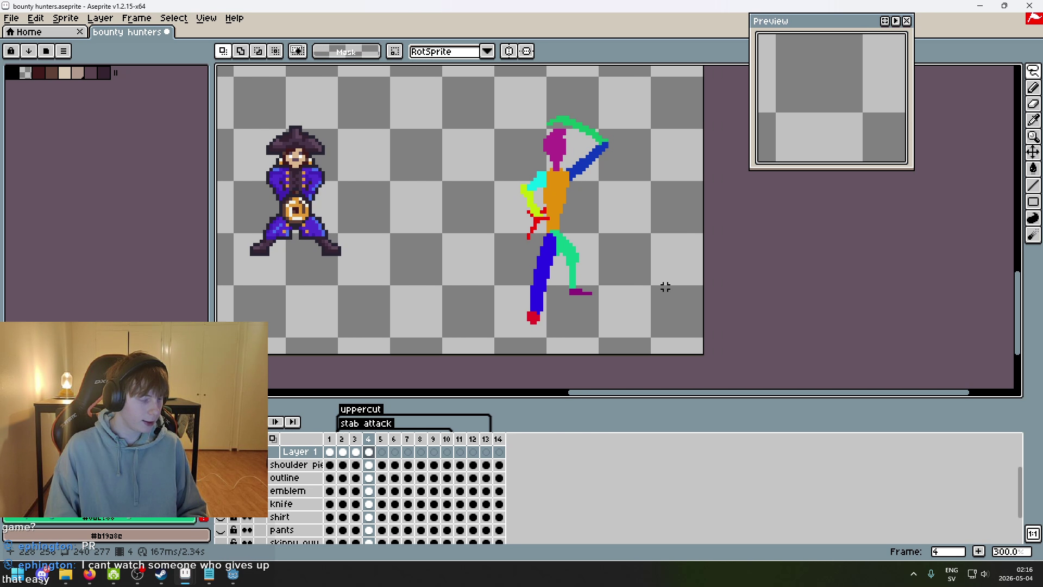
- Save the bounty hunters sprite and pan to the figure's lower body
scroll(657, 282, up, 1)
key(ctrl+s)
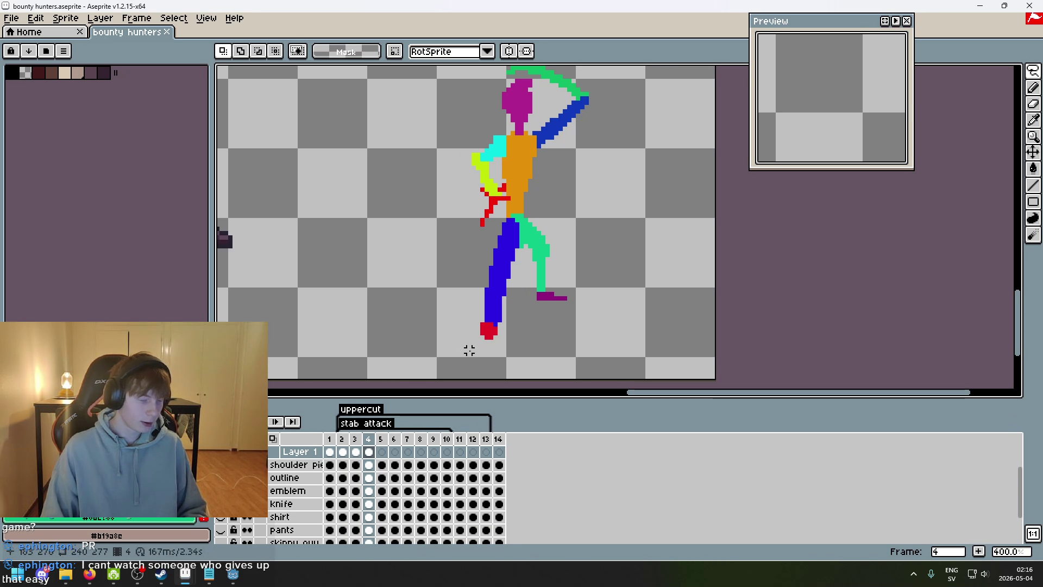
scroll(469, 354, up, 2)
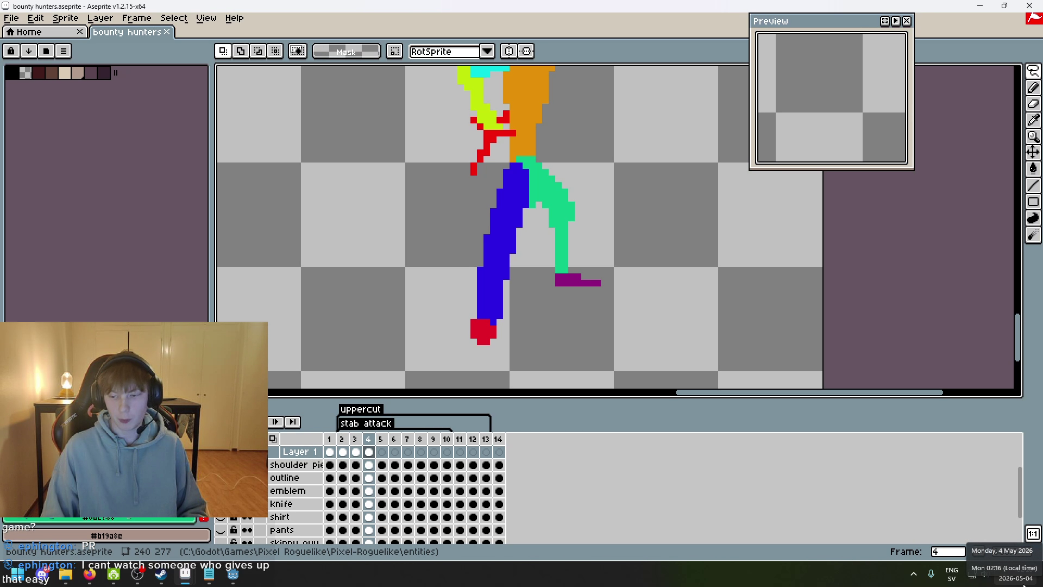
drag(799, 335, 700, 339)
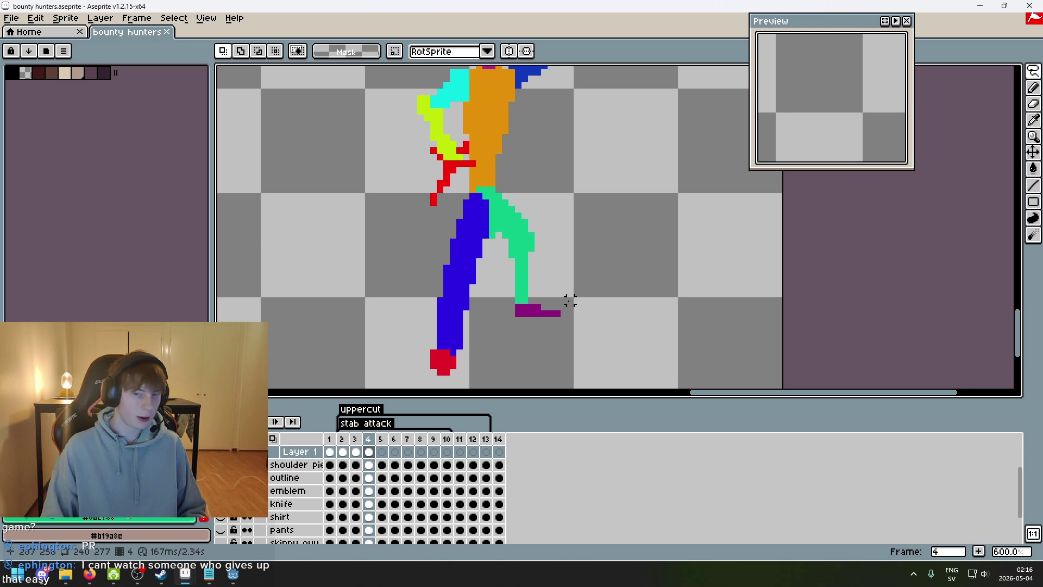
scroll(562, 296, down, 1)
scroll(532, 245, up, 1)
scroll(534, 247, down, 1)
scroll(534, 247, up, 1)
- Step back and forth through frames 3, 4 and the empty last frame to review the poses
key(comma)
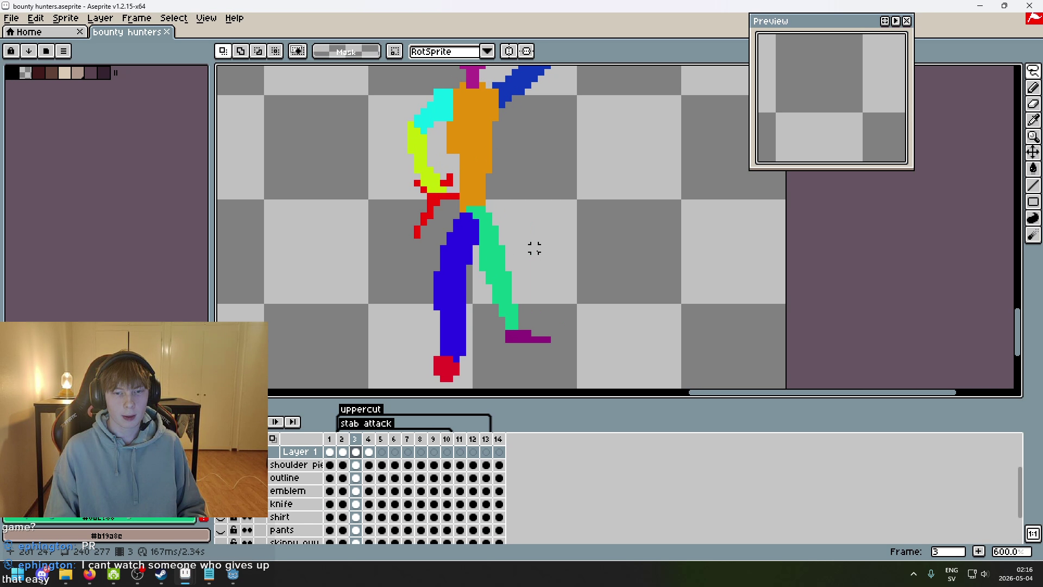
scroll(558, 233, down, 1)
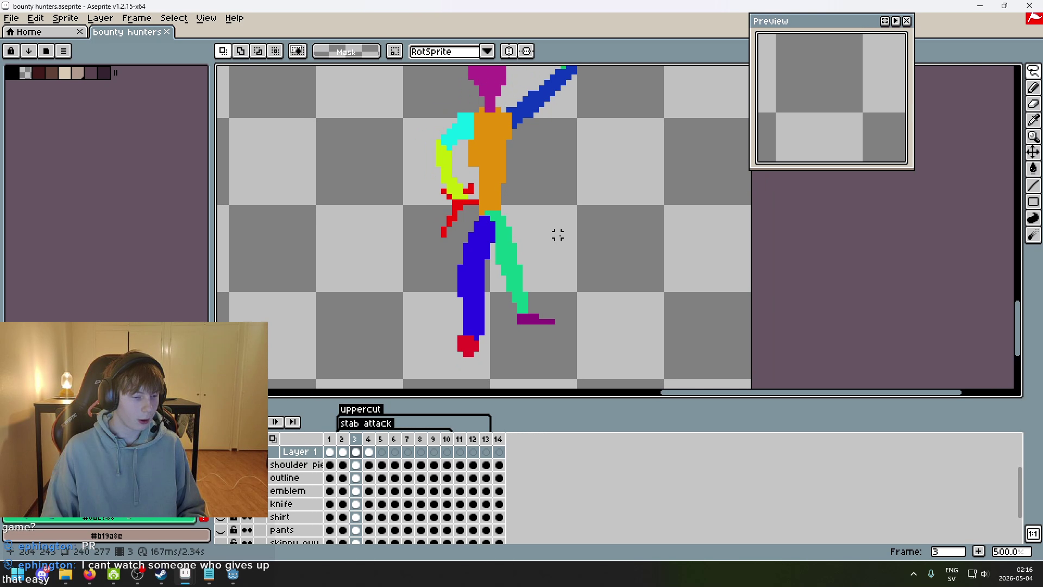
scroll(557, 234, up, 1)
scroll(558, 233, down, 1)
scroll(557, 234, up, 1)
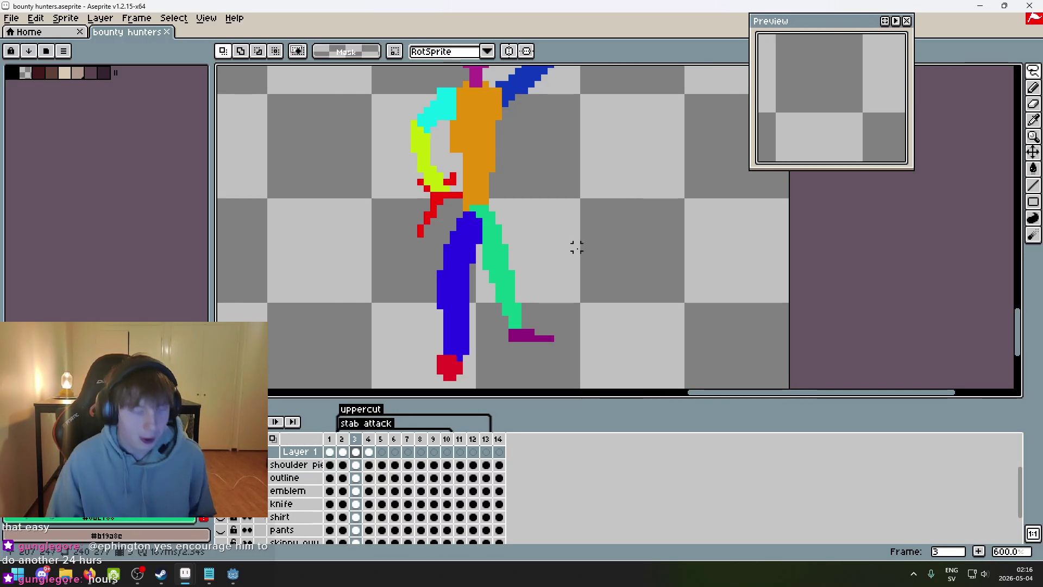
key(Right)
scroll(566, 224, down, 1)
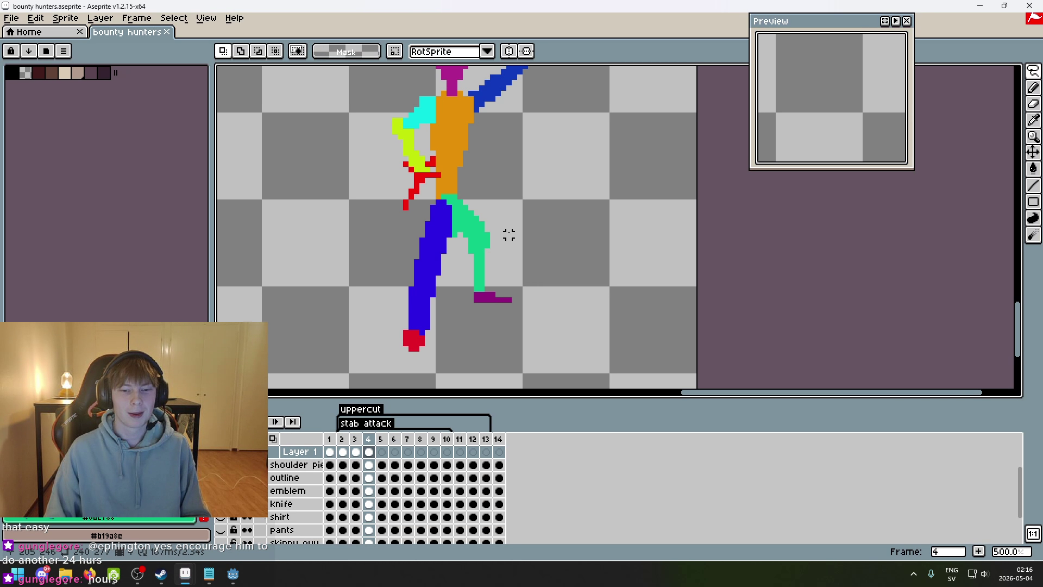
scroll(506, 232, down, 2)
scroll(506, 233, up, 1)
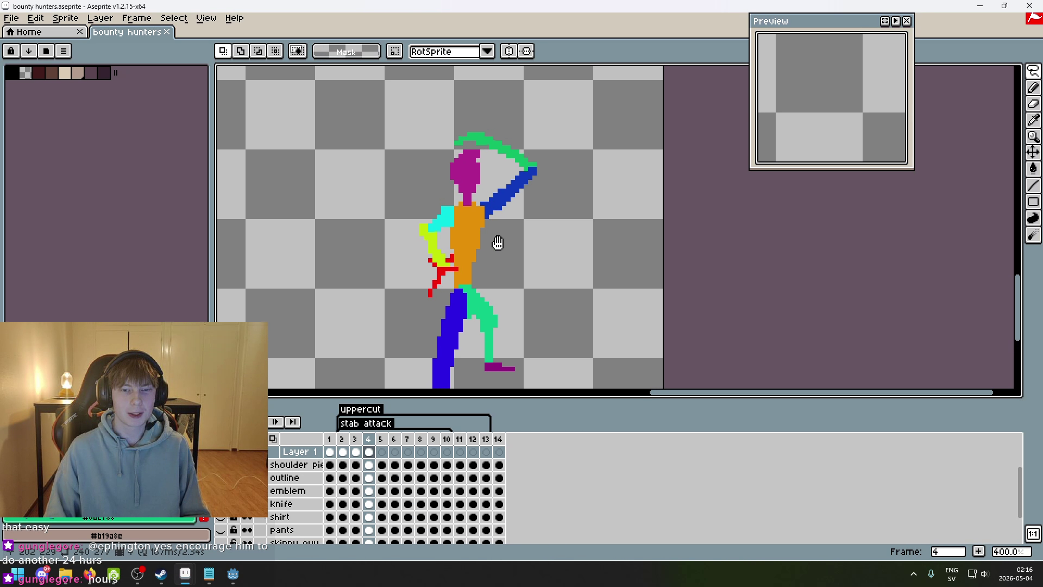
key(Left)
key(End)
key(Right)
key(Right)
key(Right)
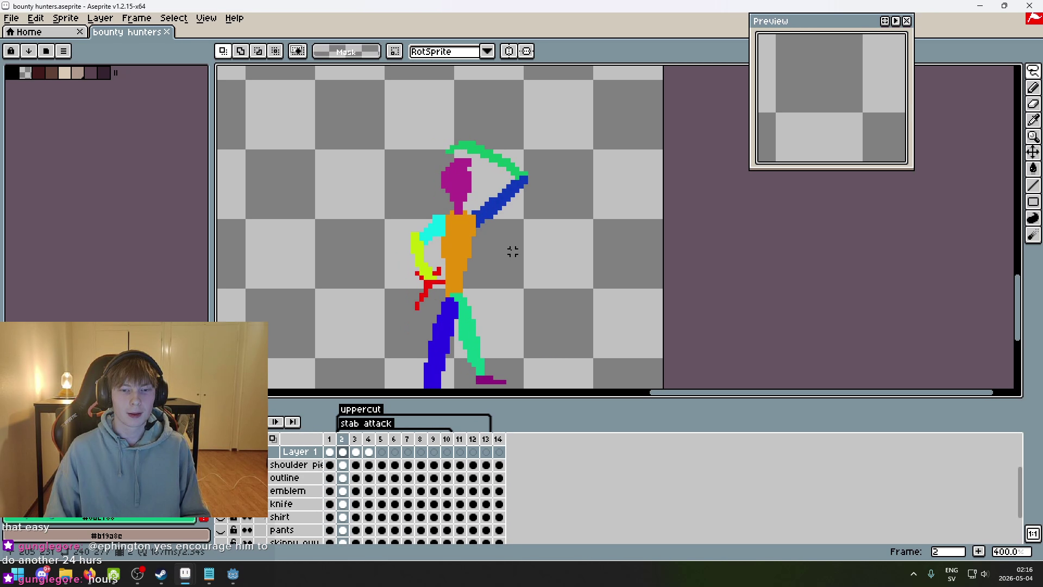
key(Left)
key(Left)
key(Right)
key(Right)
- Pan and zoom to inspect the frame 4 figure's feet
mouse_move(512, 251)
mouse_down()
mouse_move(493, 156)
mouse_move(501, 240)
mouse_up()
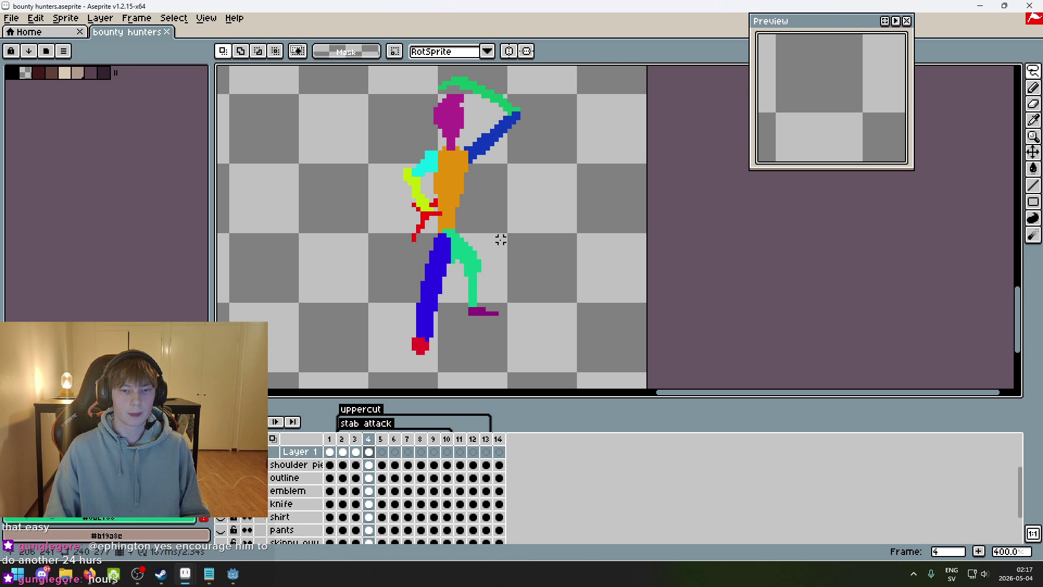
scroll(513, 270, down, 3)
scroll(522, 275, up, 3)
scroll(538, 280, down, 1)
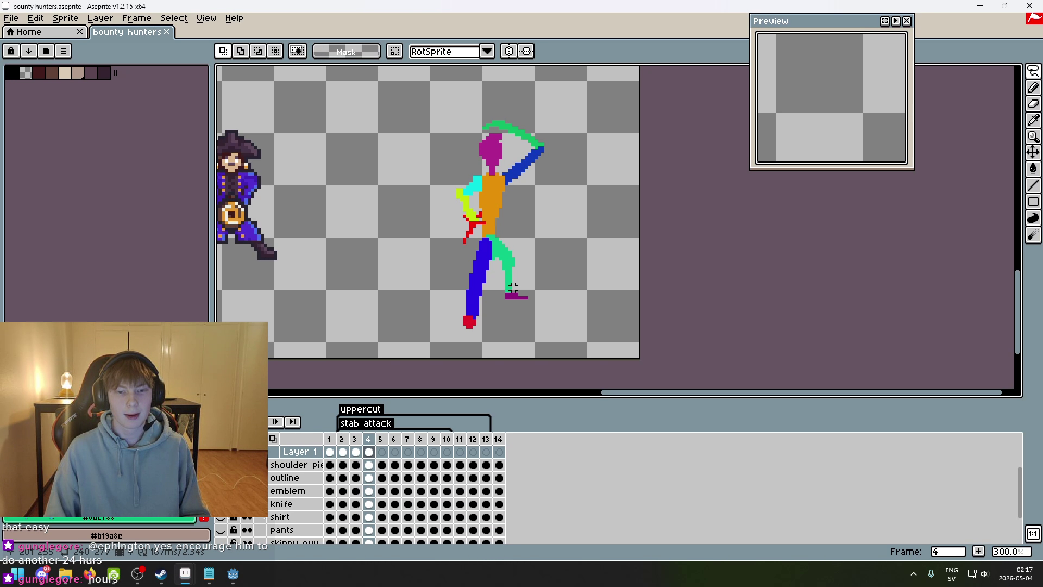
scroll(486, 239, up, 1)
scroll(531, 249, down, 1)
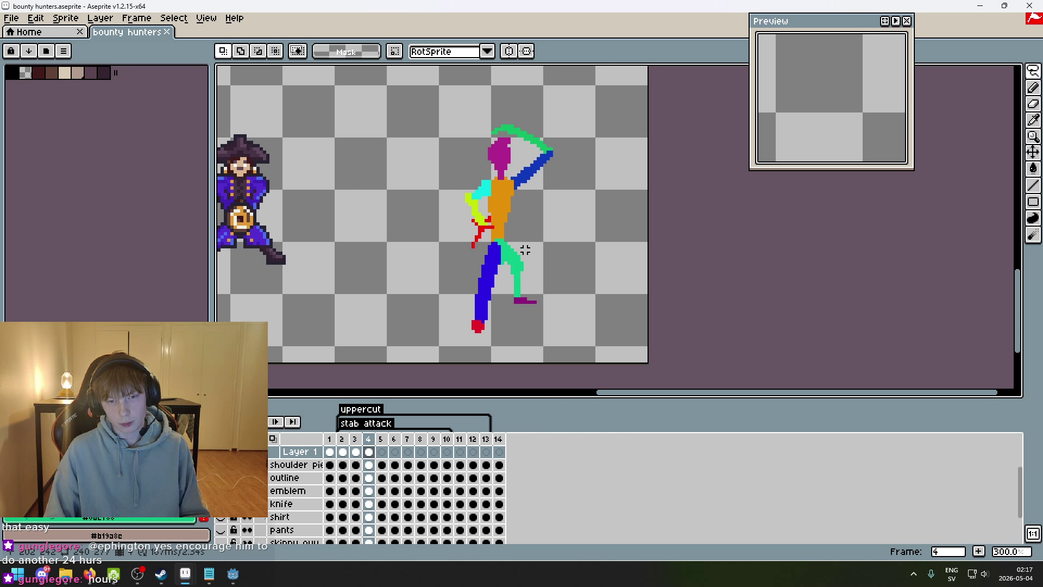
scroll(521, 253, up, 1)
scroll(489, 255, down, 1)
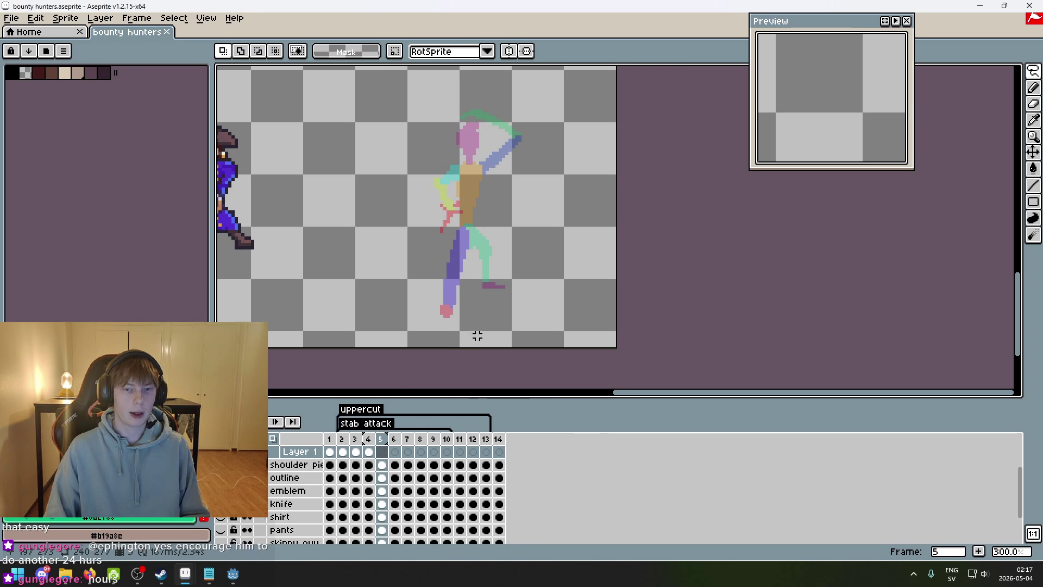
- Compare frame 4 with the empty frame 5 and get the pencil ready
key(Left)
key(Right)
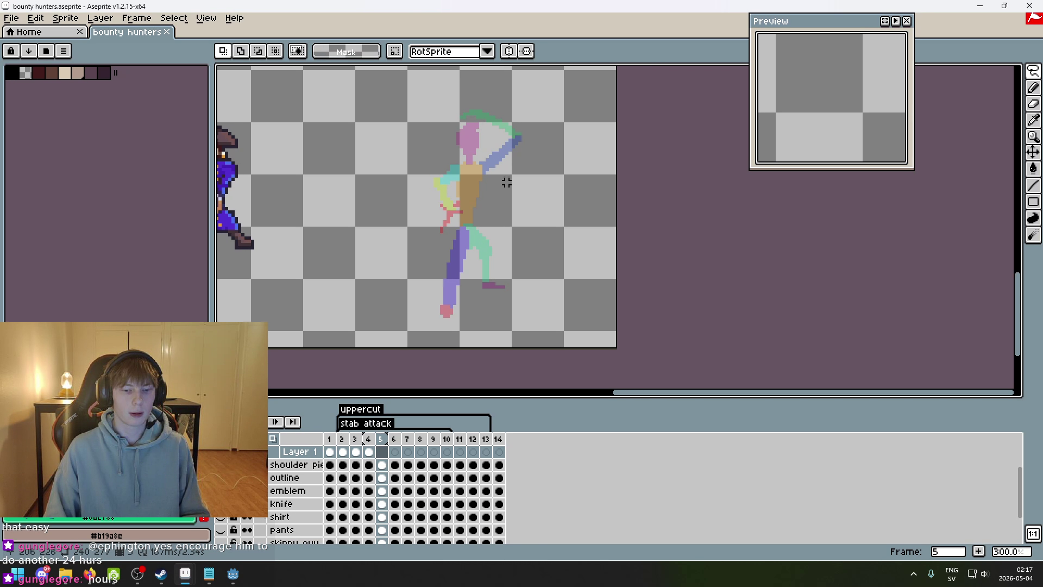
key(Left)
key(Right)
key(Left)
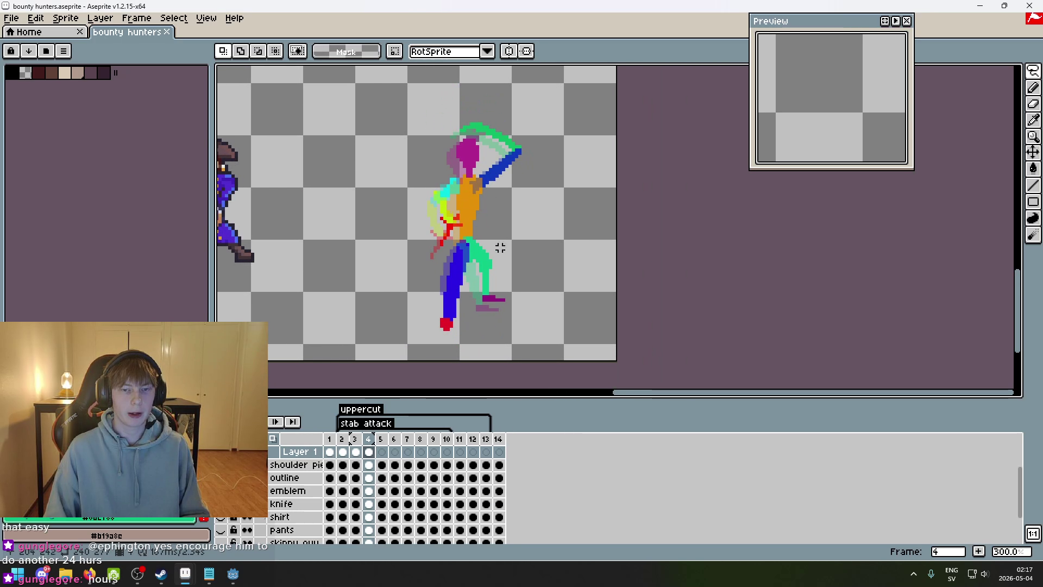
mouse_move(459, 356)
mouse_down()
mouse_move(478, 98)
mouse_move(419, 350)
mouse_move(434, 354)
mouse_up()
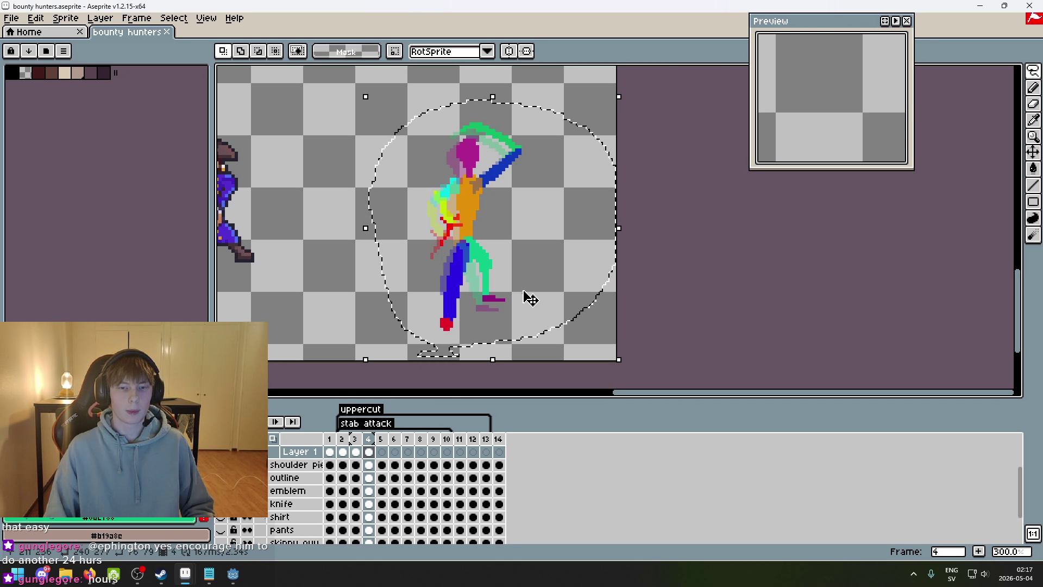
key(ctrl+d)
key(Right)
scroll(473, 169, up, 2)
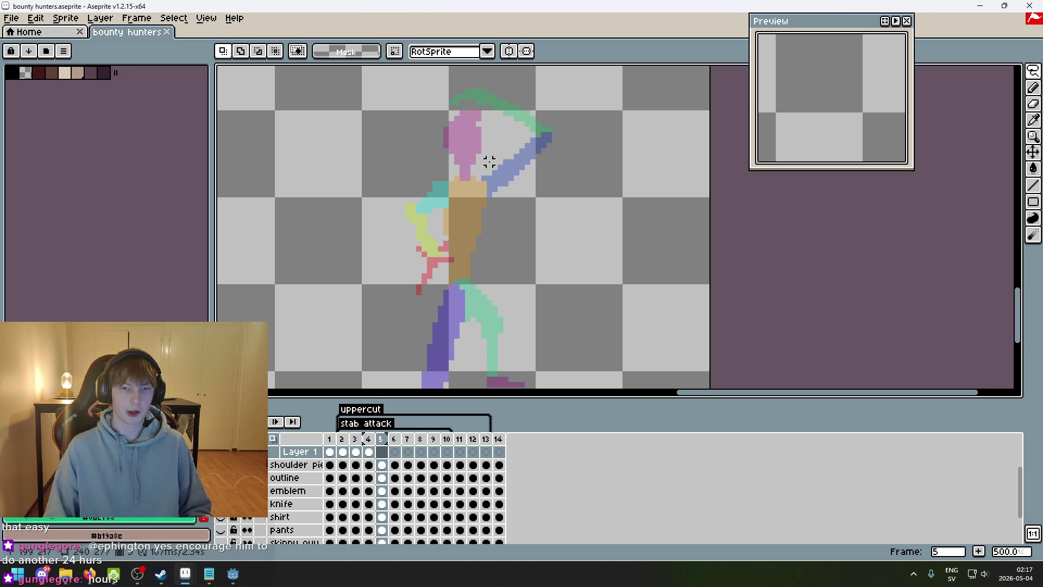
key(b)
scroll(473, 131, down, 1)
scroll(470, 162, down, 1)
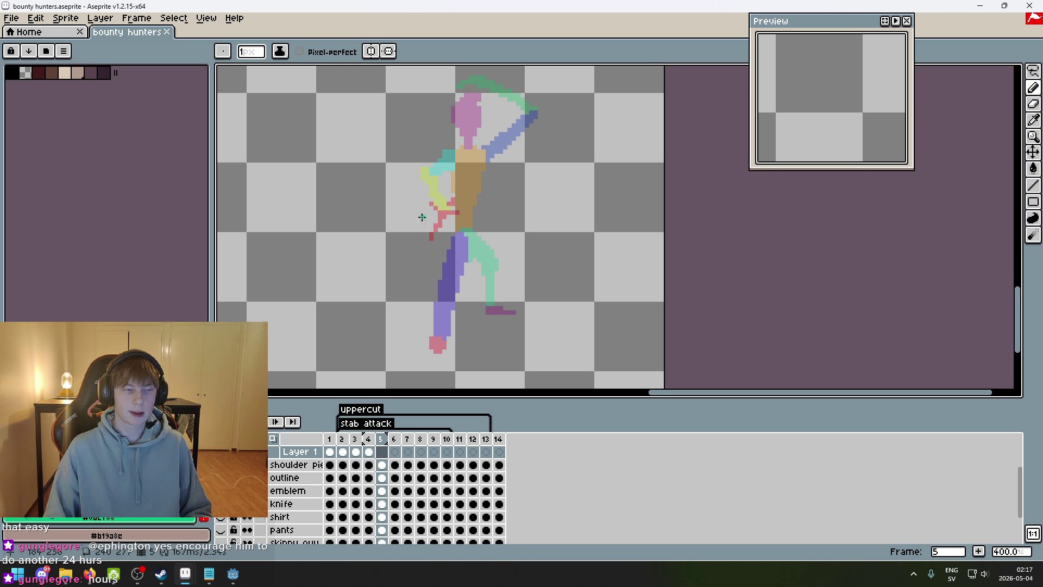
scroll(446, 312, down, 1)
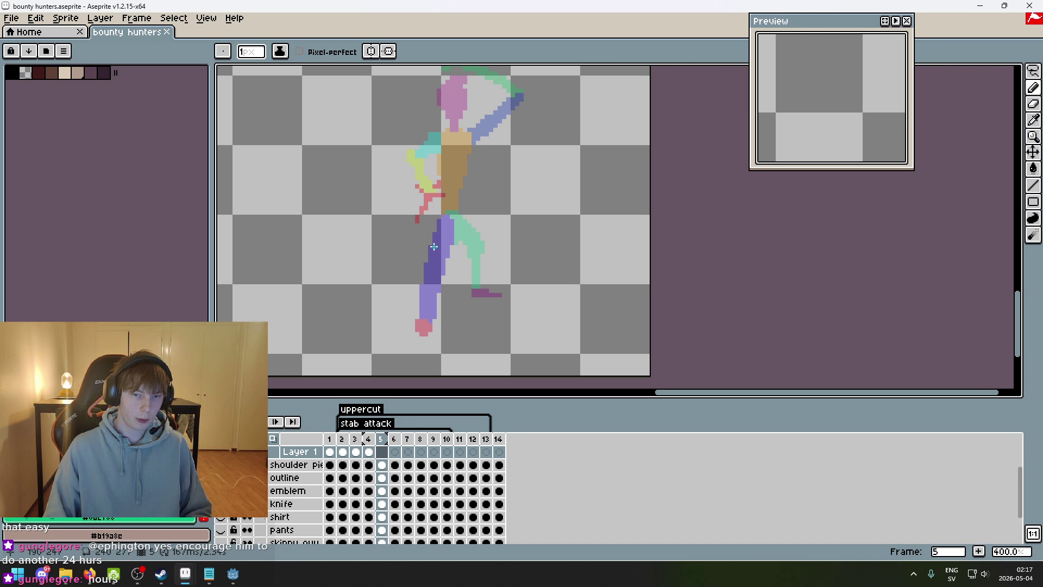
- Sample the front leg's blue and torso's orange, set a 2-pixel brush, and play the animation
key(comma)
key(i)
click(449, 229)
key(b)
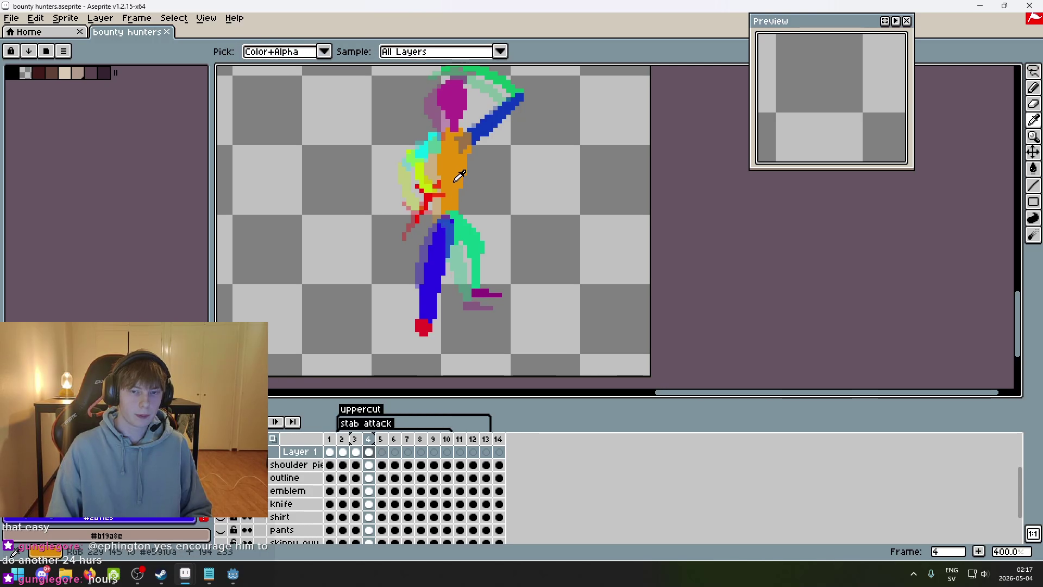
alt+click(454, 181)
key(period)
key(plus)
key(plus)
key(plus)
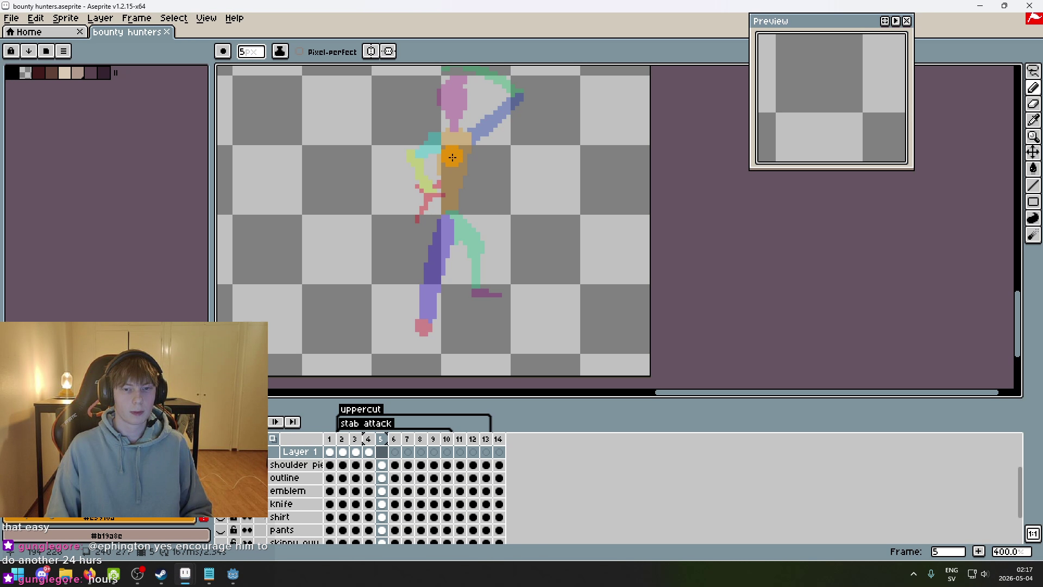
key(minus)
key(minus)
key(minus)
scroll(450, 155, up, 2)
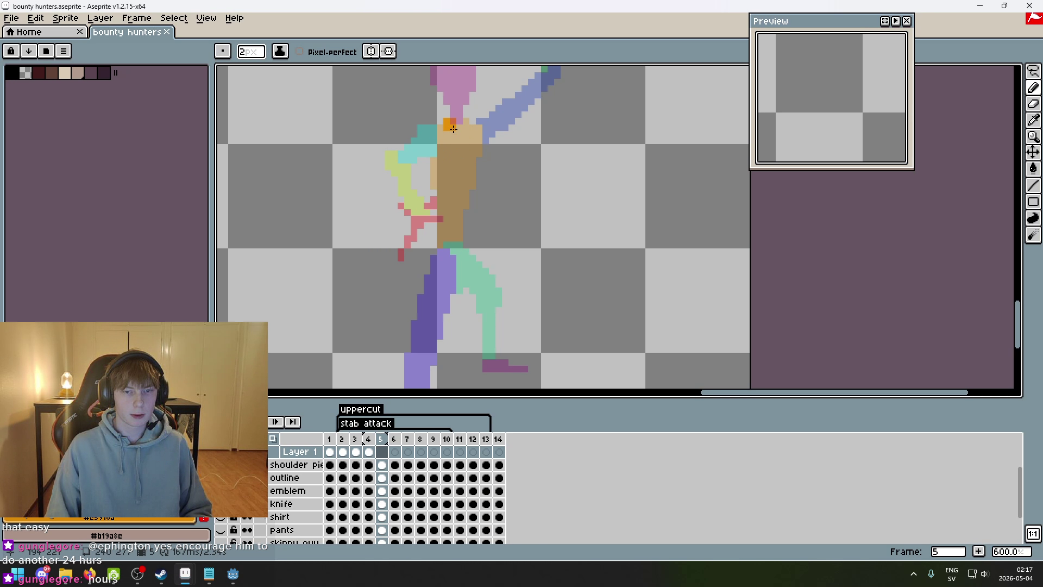
key(Return)
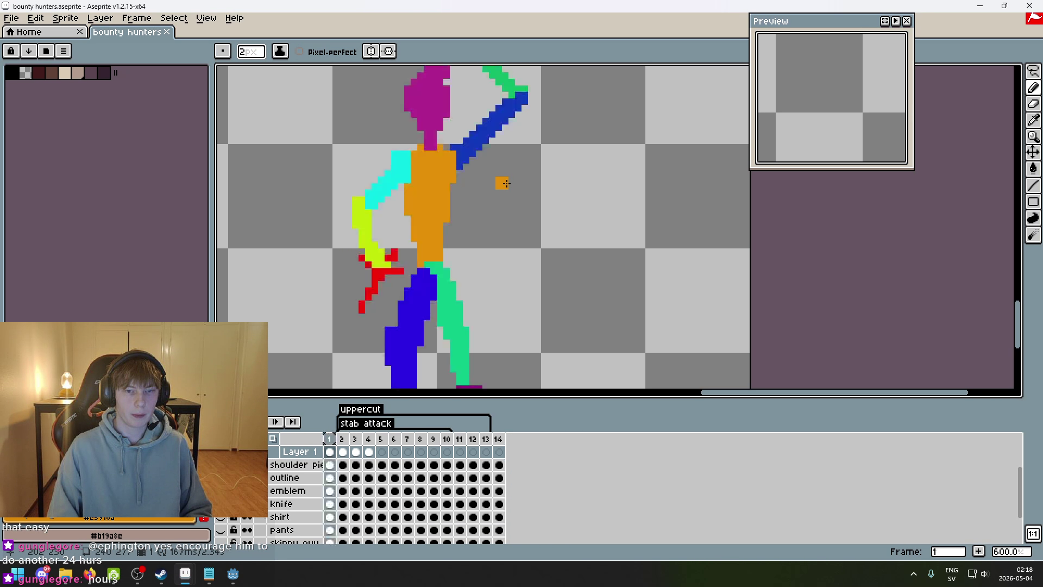
scroll(507, 184, down, 4)
- Lasso and copy the stick figure, paste it into frame 5, and drag it left of the faded pose
click(1033, 71)
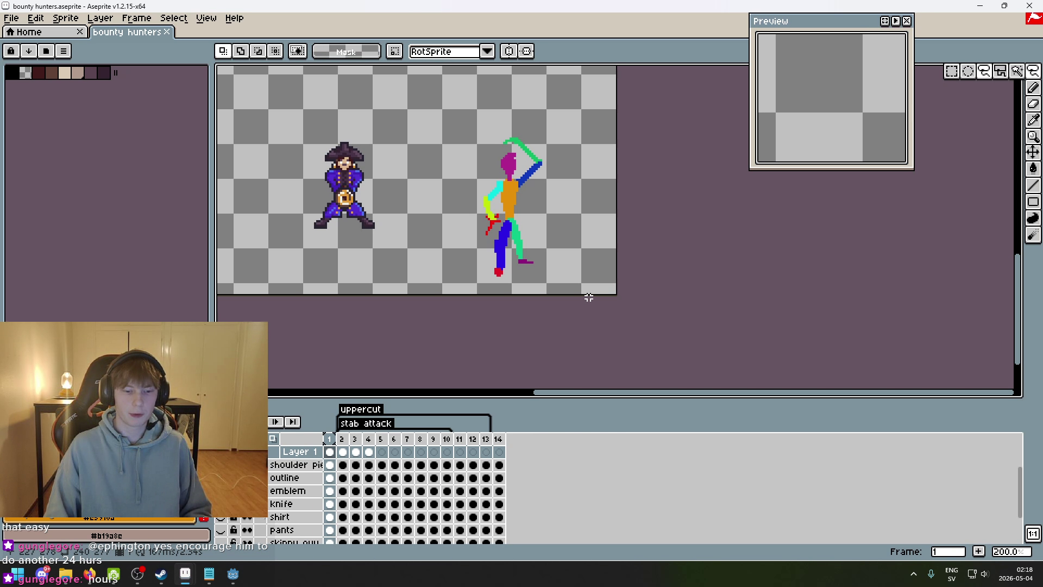
mouse_move(523, 284)
mouse_down()
mouse_move(629, 291)
mouse_move(535, 319)
mouse_up()
key(ctrl+d)
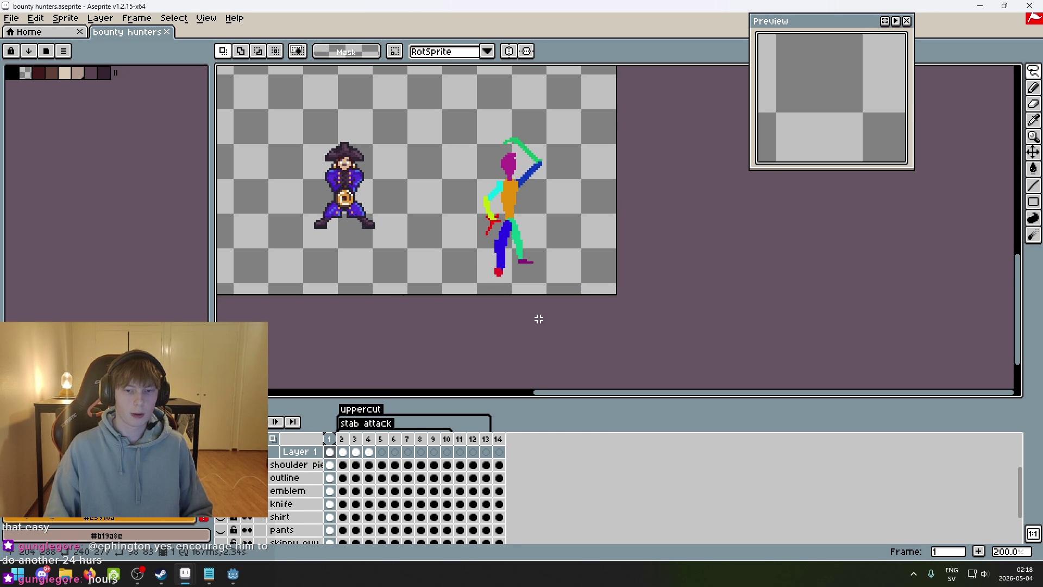
key(Right)
key(Right)
key(Right)
key(Right)
key(ctrl+v)
scroll(543, 282, up, 2)
mouse_move(547, 256)
mouse_down()
mouse_move(566, 244)
mouse_move(555, 280)
mouse_move(670, 261)
mouse_move(422, 261)
mouse_move(436, 257)
mouse_up()
- Commit the pasted figure, then try moving the arm and knife lower and undo it
click(636, 235)
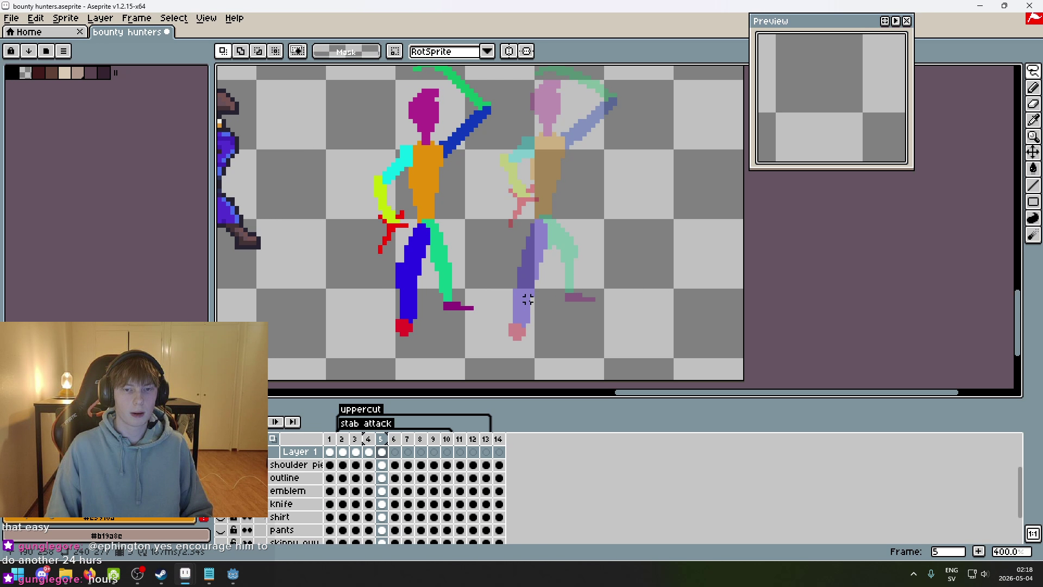
scroll(553, 246, up, 1)
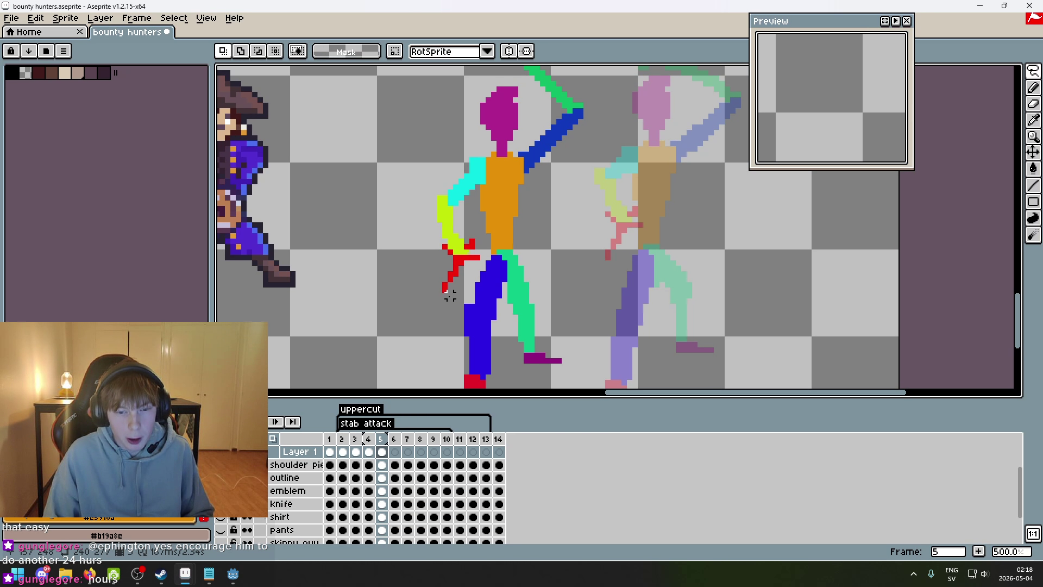
drag(438, 306, 412, 210)
key(ctrl+z)
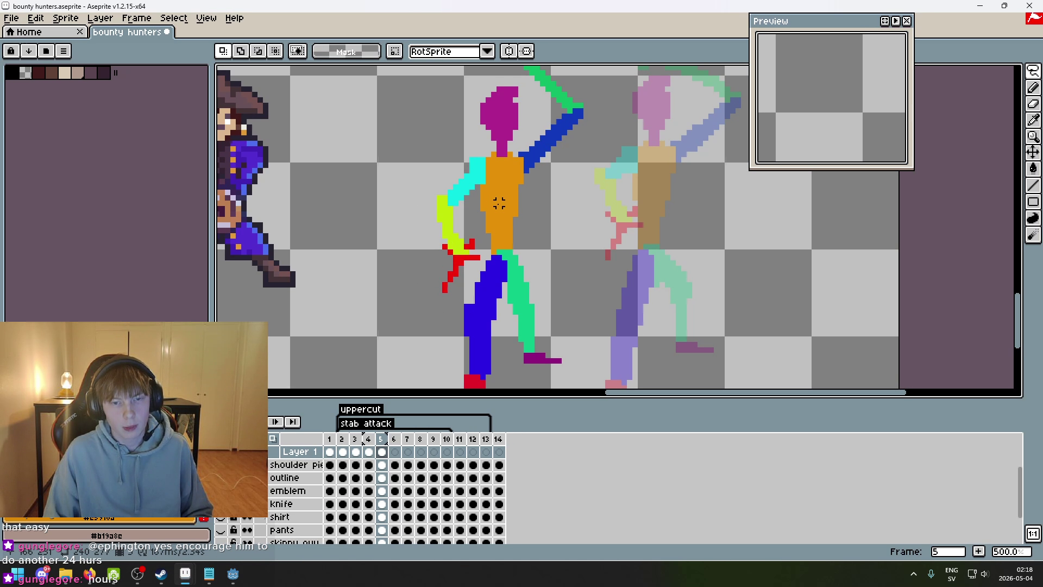
drag(401, 307, 477, 208)
drag(398, 304, 399, 304)
click(439, 289)
mouse_move(471, 226)
mouse_down()
mouse_move(443, 282)
mouse_move(449, 318)
mouse_up()
mouse_move(451, 263)
mouse_down()
mouse_move(454, 333)
mouse_move(459, 284)
mouse_up()
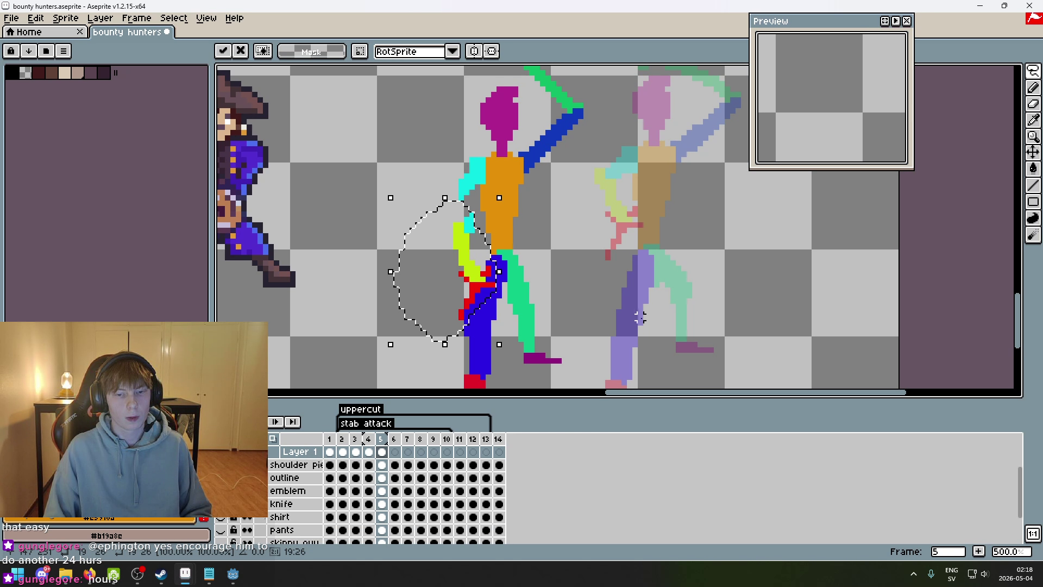
key(ctrl+z)
scroll(443, 459, up, 1)
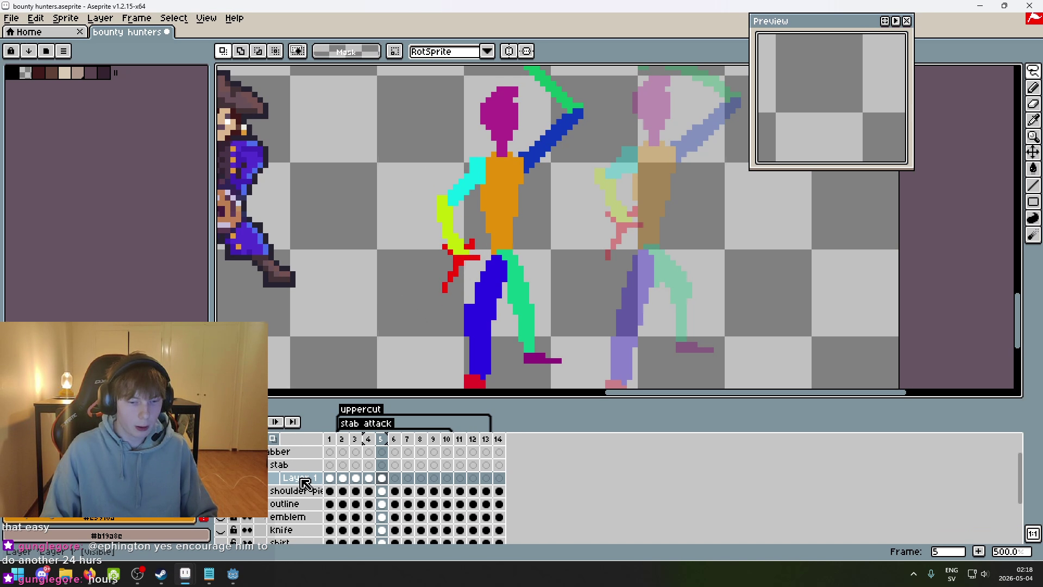
- Rename Layer 1 to 'animation'
double_click(303, 478)
text(an)
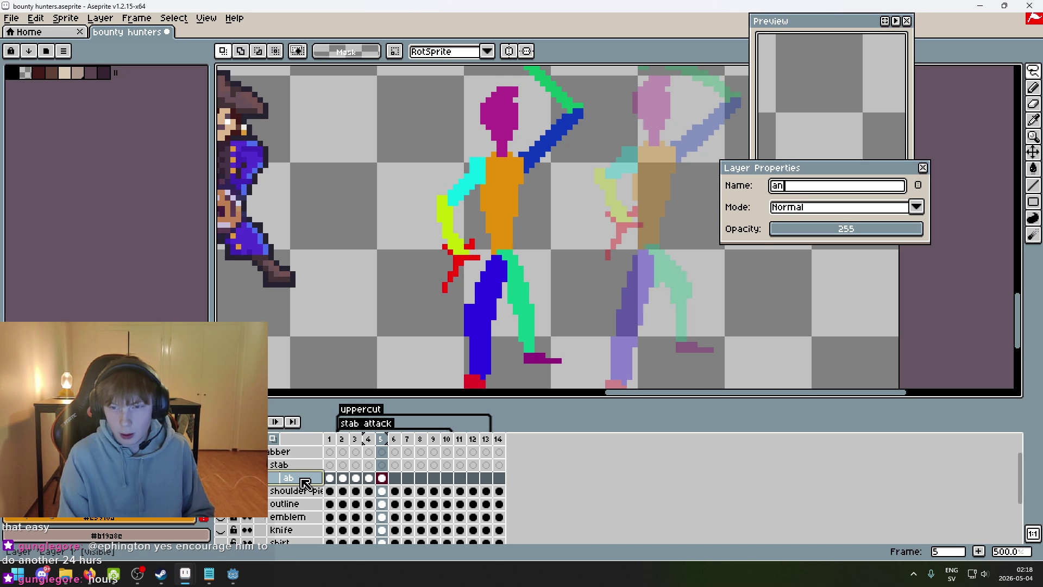
text(imatiobase)
key(Return)
- Add a new layer above it named 'animation guide' and select the frame 5 cel
right_click(305, 483)
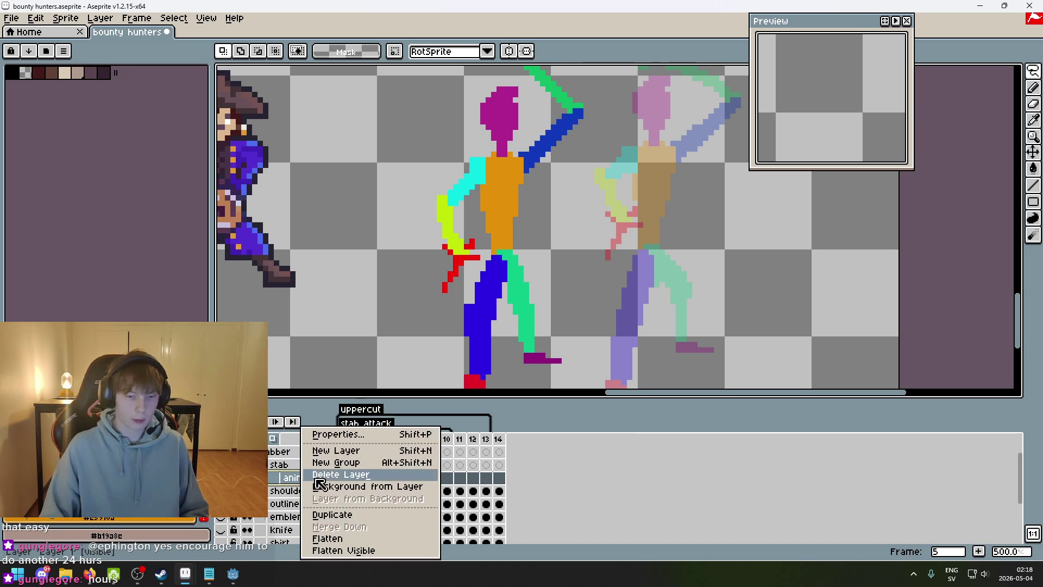
click(361, 451)
double_click(298, 481)
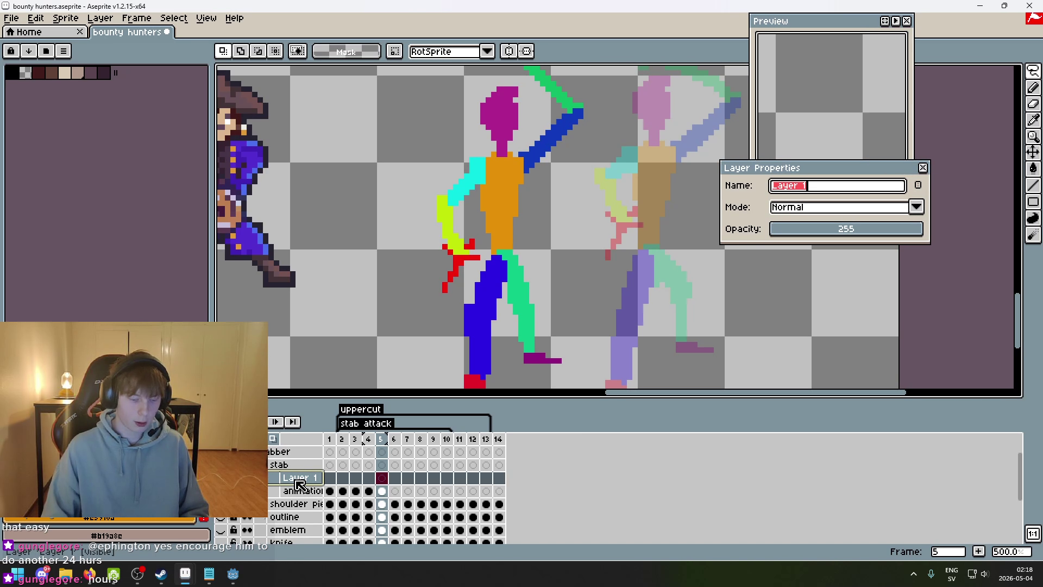
text(animation guide)
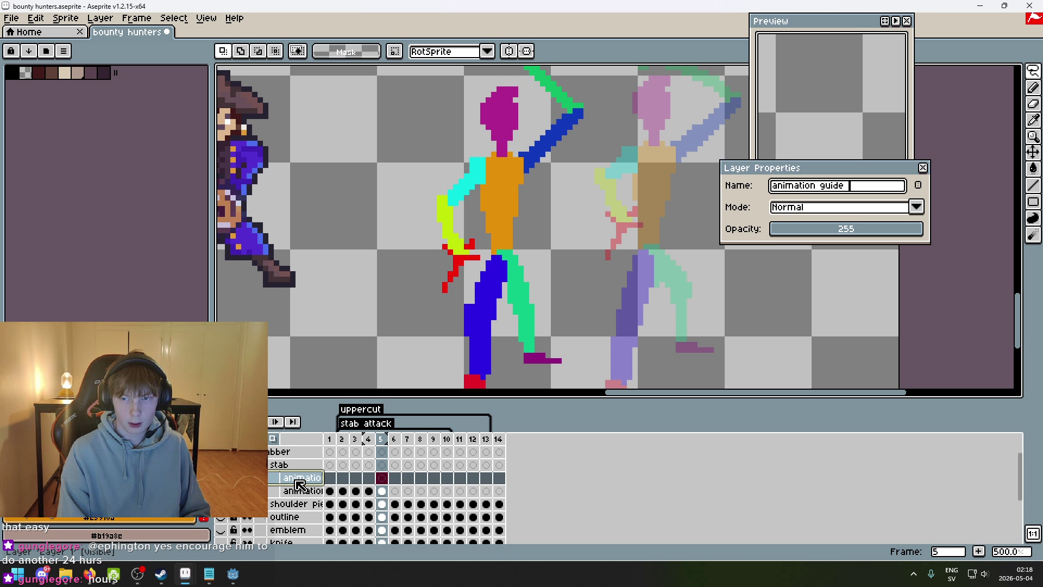
key(Return)
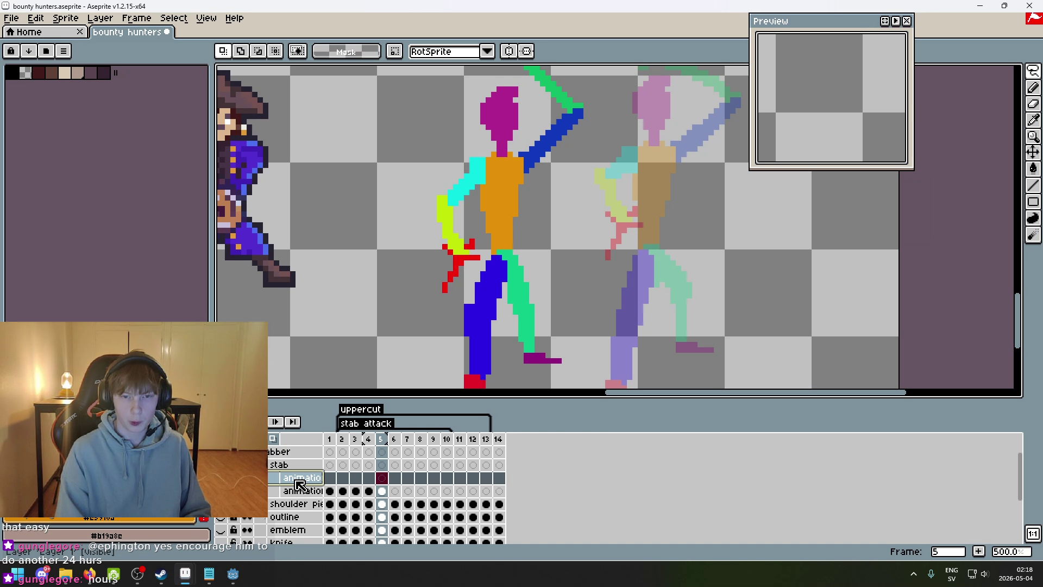
click(387, 489)
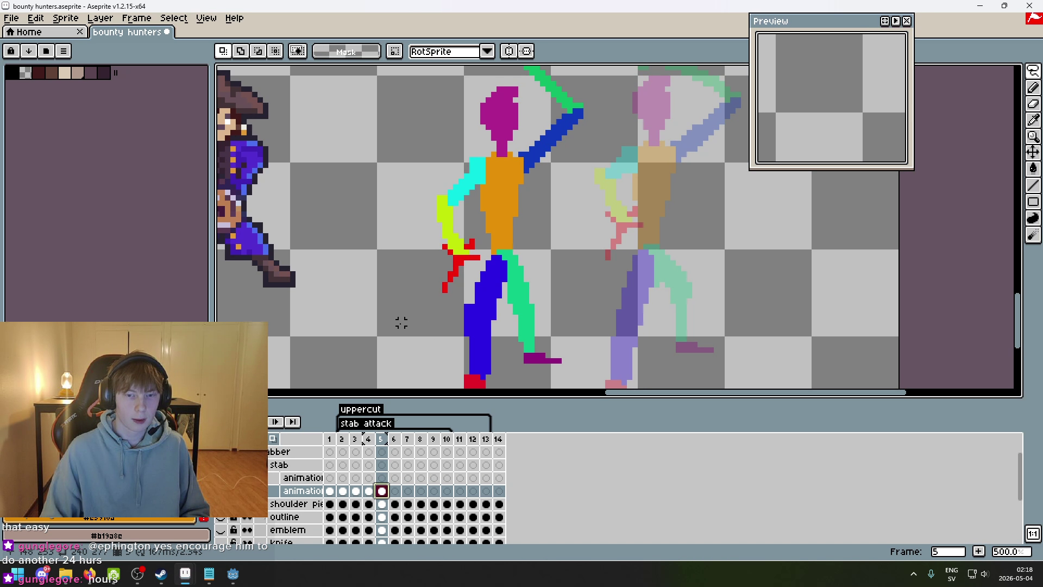
- Cut the arm and paste it onto the animation guide layer, moved down against the body
drag(401, 321, 448, 154)
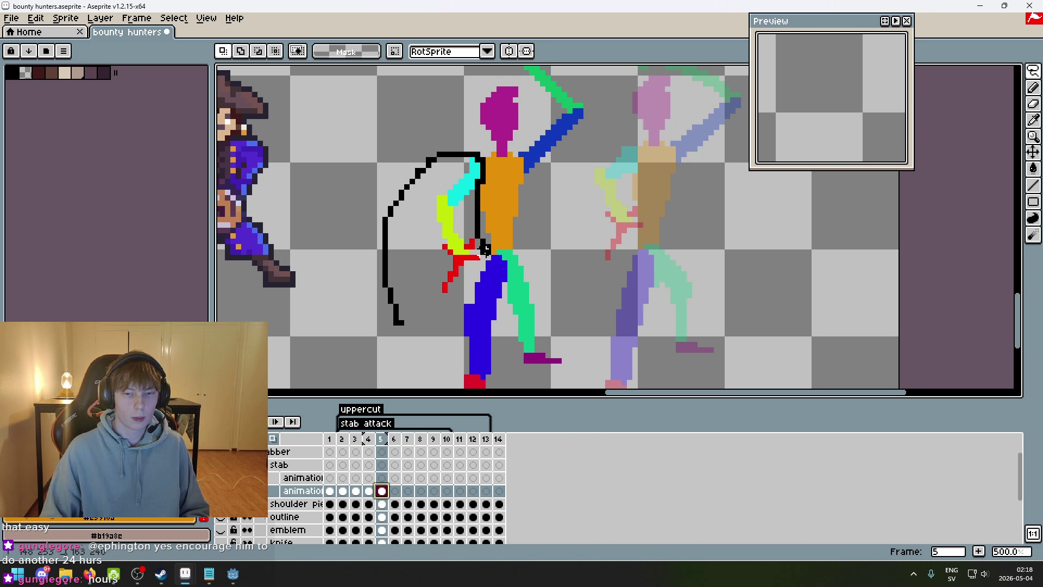
drag(424, 306, 400, 321)
key(ctrl+x)
key(Up)
key(ctrl+v)
mouse_move(466, 295)
mouse_down()
mouse_move(485, 289)
mouse_move(454, 303)
mouse_up()
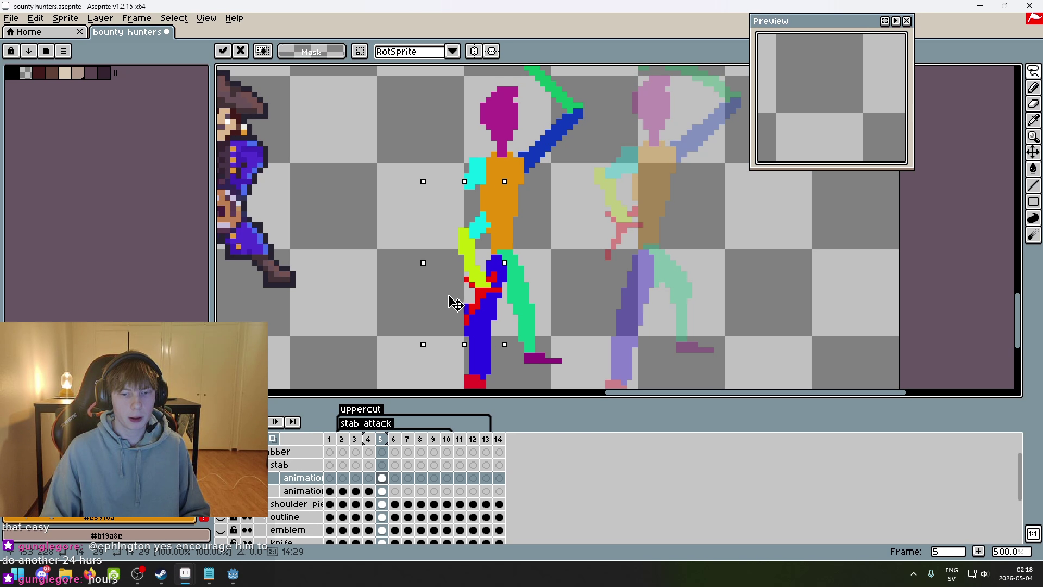
key(b)
- Erase the stray cyan pixels beside the torso
scroll(473, 228, up, 2)
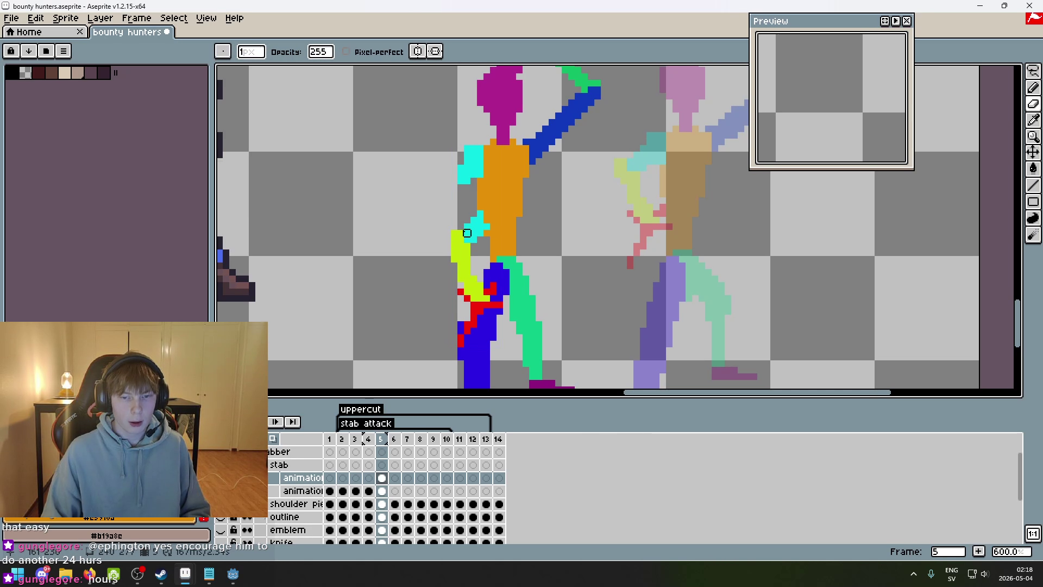
scroll(465, 223, up, 2)
drag(478, 210, 465, 249)
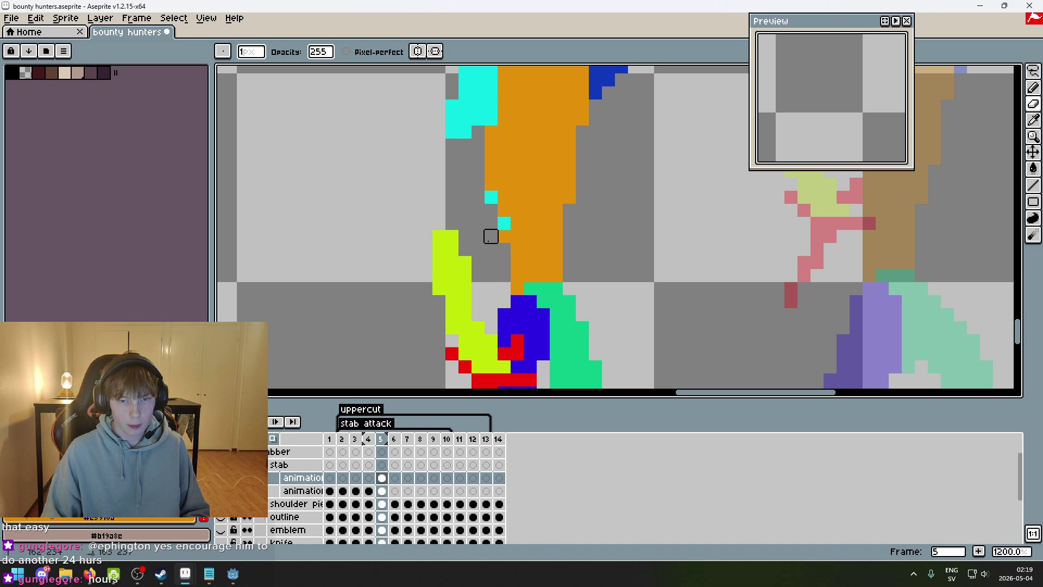
scroll(504, 223, down, 5)
key(b)
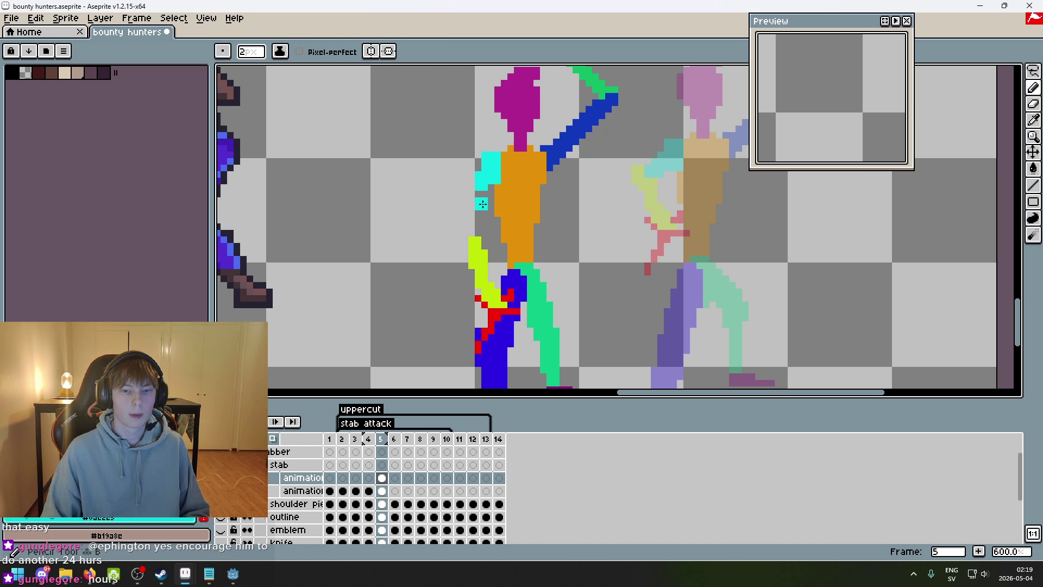
scroll(518, 246, down, 1)
- Freehand-select the upper arm pixels, nudge them into place, and deselect
key(m)
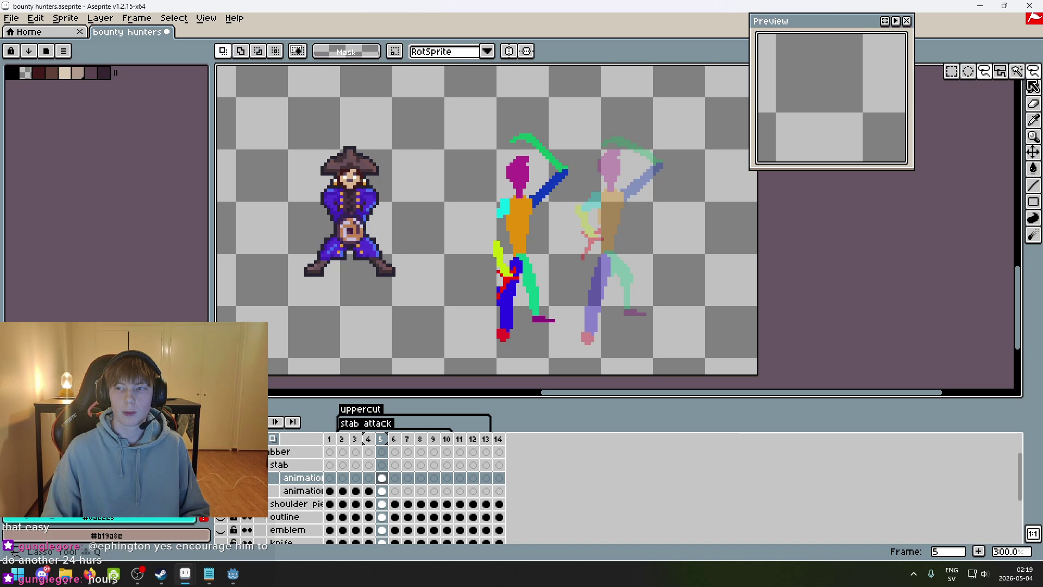
scroll(429, 338, up, 2)
key(q)
mouse_move(429, 325)
mouse_down()
mouse_move(560, 233)
mouse_move(430, 326)
mouse_up()
drag(500, 239, 502, 244)
key(Return)
scroll(490, 180, up, 2)
key(ctrl+d)
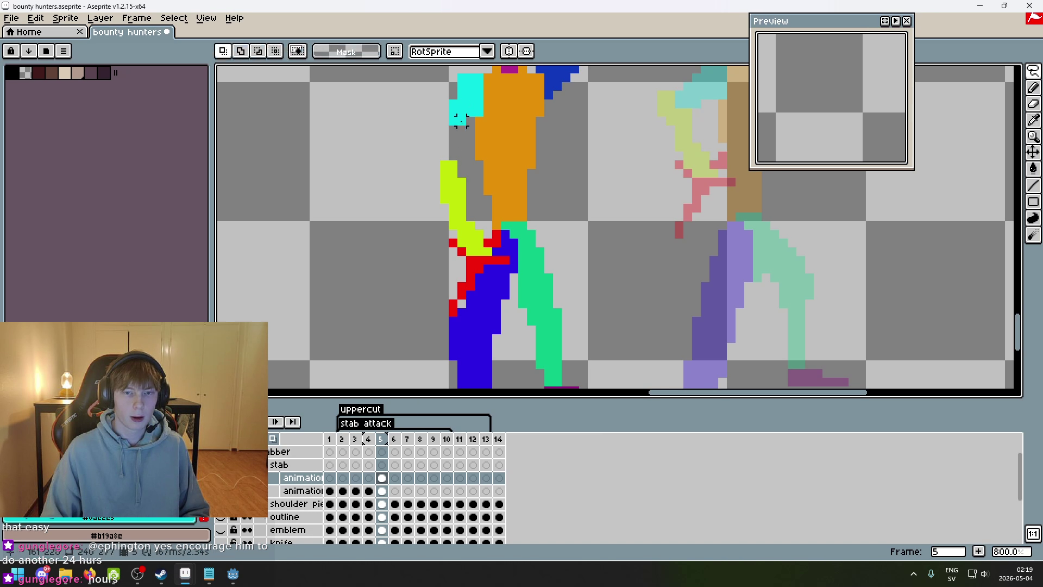
- Fill in a cyan block on the upper arm
key(b)
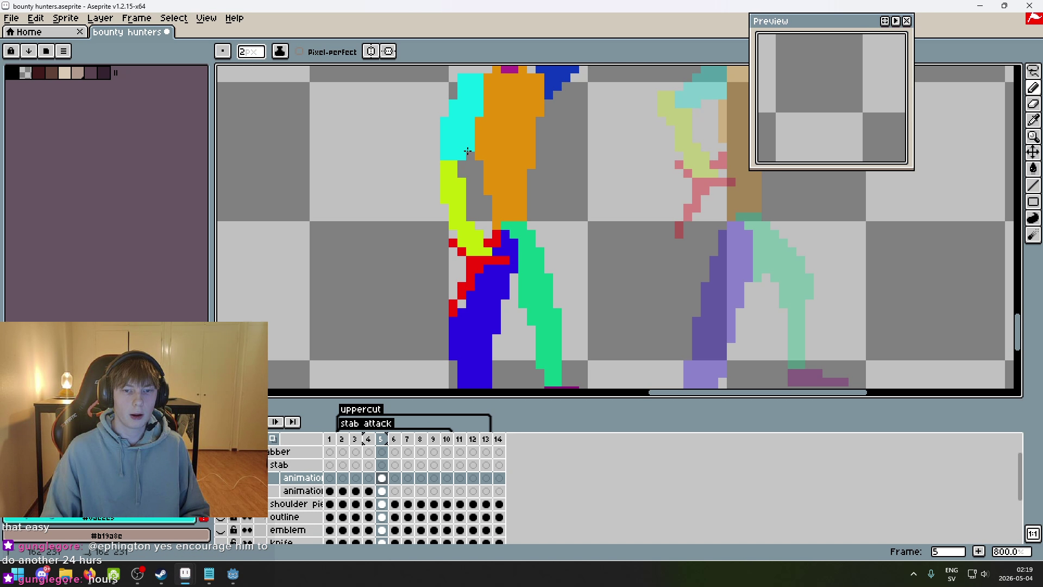
key(e)
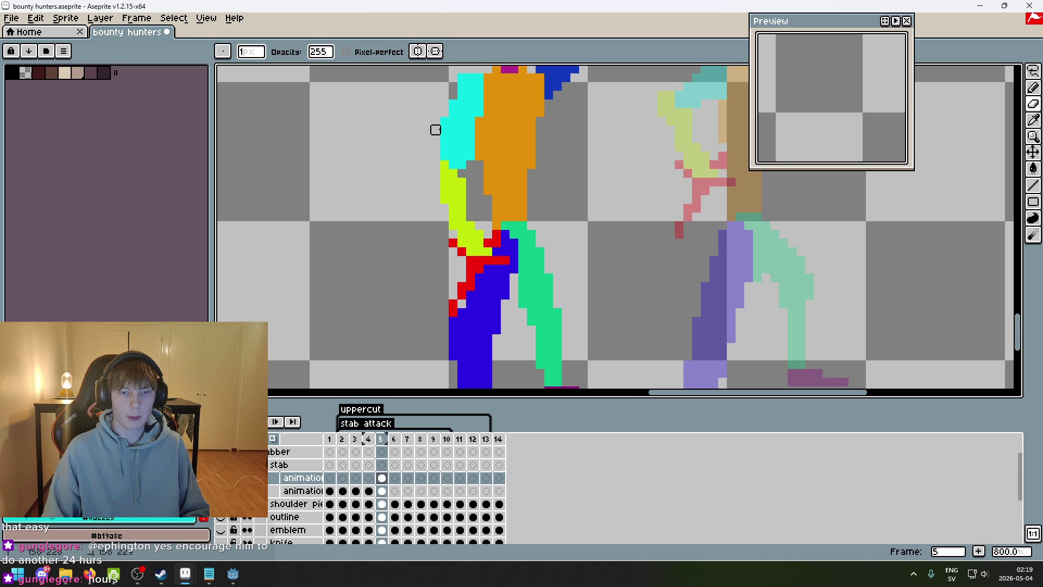
scroll(479, 156, down, 2)
key(b)
scroll(474, 164, up, 2)
click(473, 165)
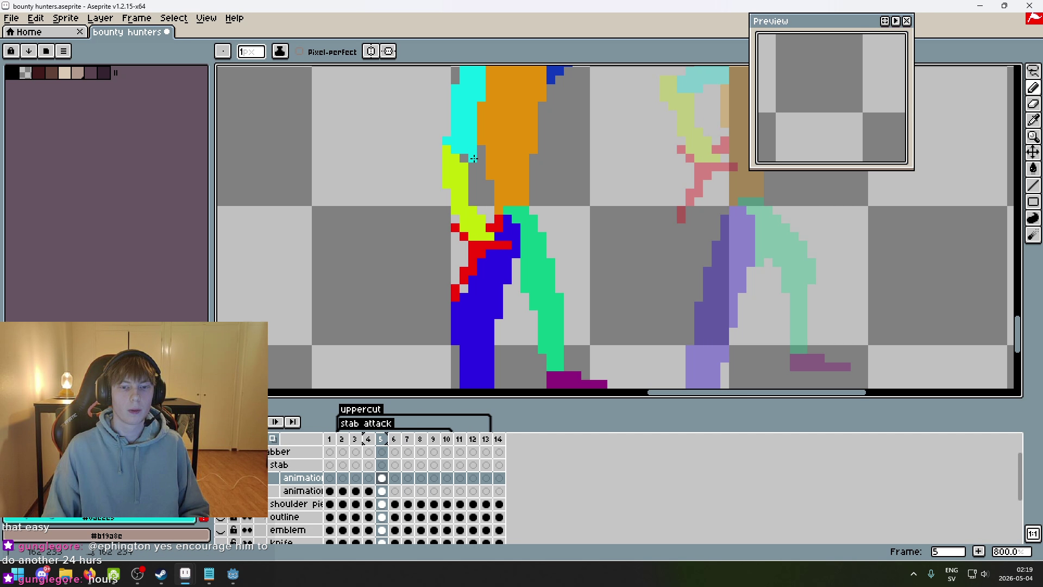
- Lasso the arm and shift it one pixel left
key(q)
mouse_move(470, 349)
mouse_down()
mouse_move(433, 340)
mouse_move(541, 228)
mouse_up()
drag(473, 299, 464, 300)
key(ctrl+d)
- Sample the forearm's yellow, erase stray yellow pixels, and fill the gap above the leg
key(i)
click(456, 202)
key(e)
click(446, 214)
key(b)
drag(456, 201, 461, 215)
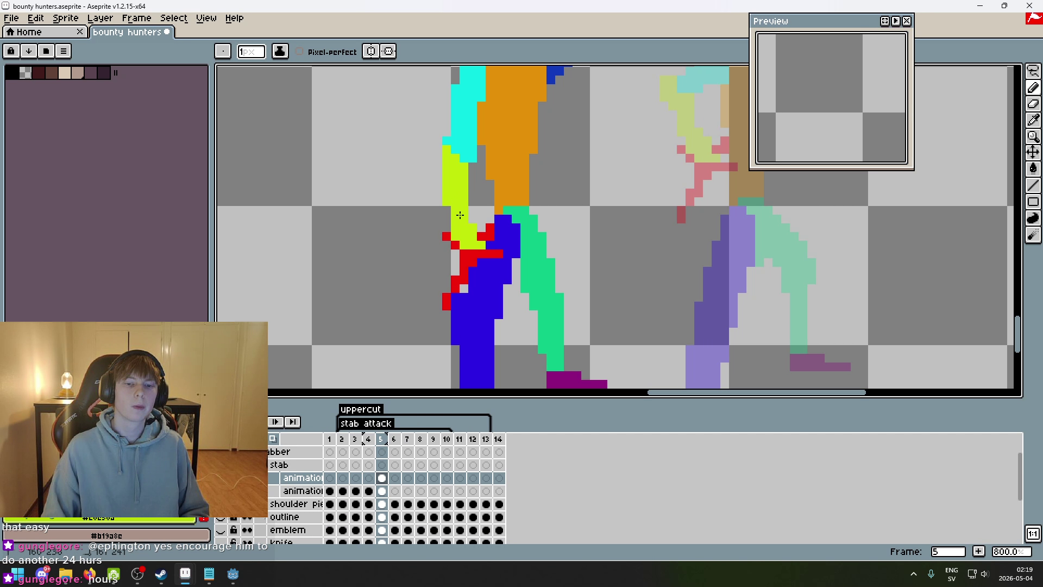
scroll(504, 244, down, 4)
- Lasso the red knife and try shifting it right, then cancel the move
scroll(501, 260, up, 1)
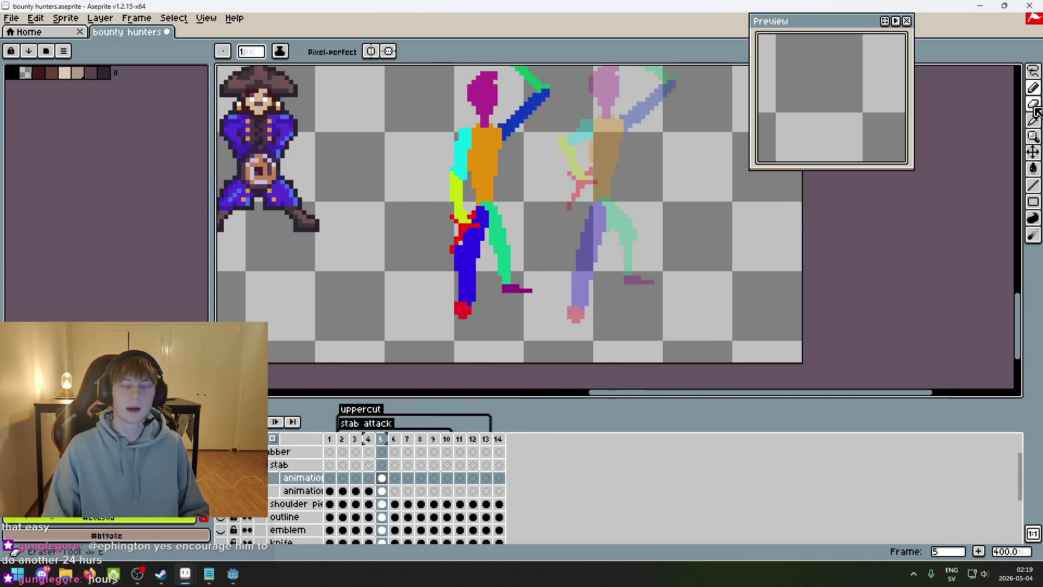
click(1034, 71)
scroll(423, 250, up, 1)
mouse_move(419, 228)
mouse_down()
mouse_move(420, 268)
mouse_move(430, 228)
mouse_up()
mouse_move(505, 251)
mouse_down()
mouse_move(577, 251)
mouse_move(428, 237)
mouse_move(491, 233)
mouse_move(453, 233)
mouse_up()
key(Escape)
- Pencil a red dagger cross: extend the mark, then run a line down over the blue leg
key(b)
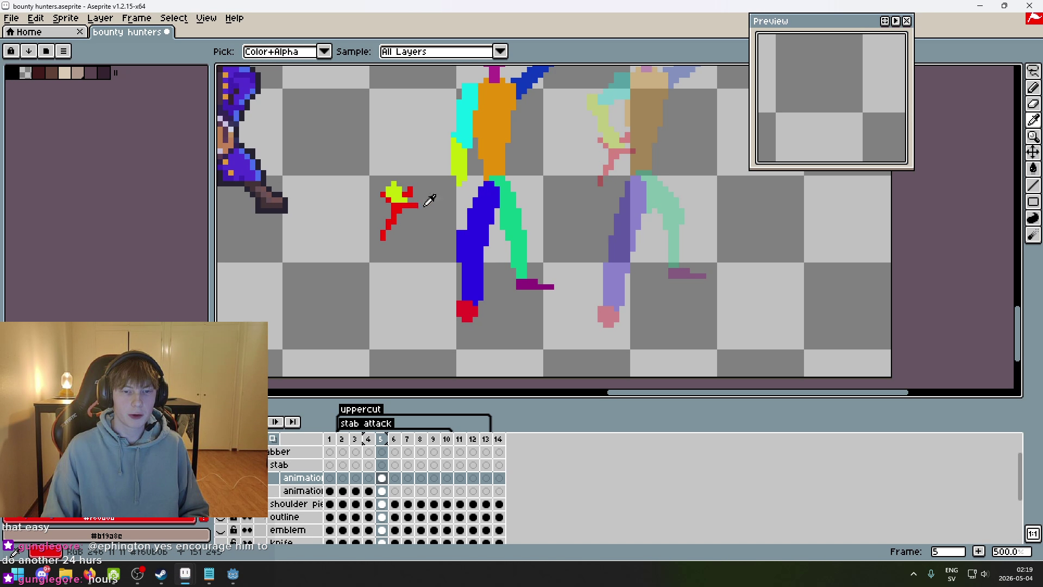
scroll(476, 212, up, 4)
click(461, 142)
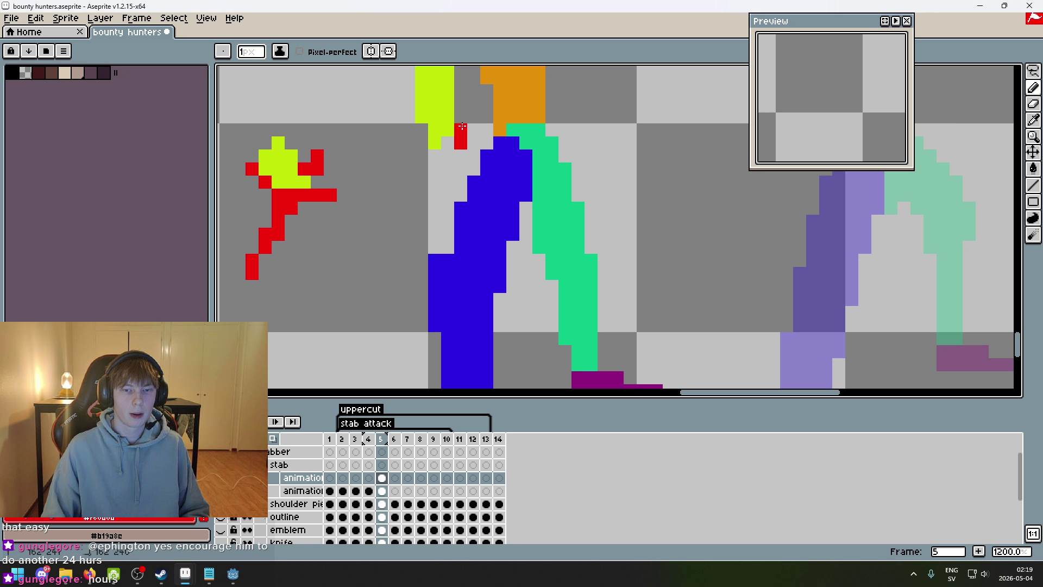
click(400, 172)
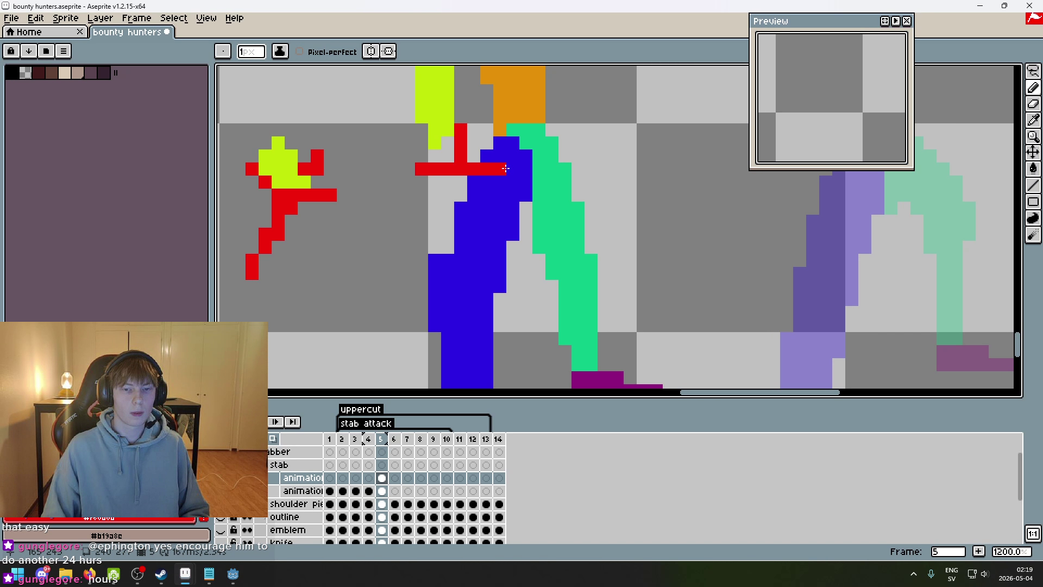
drag(454, 184, 460, 278)
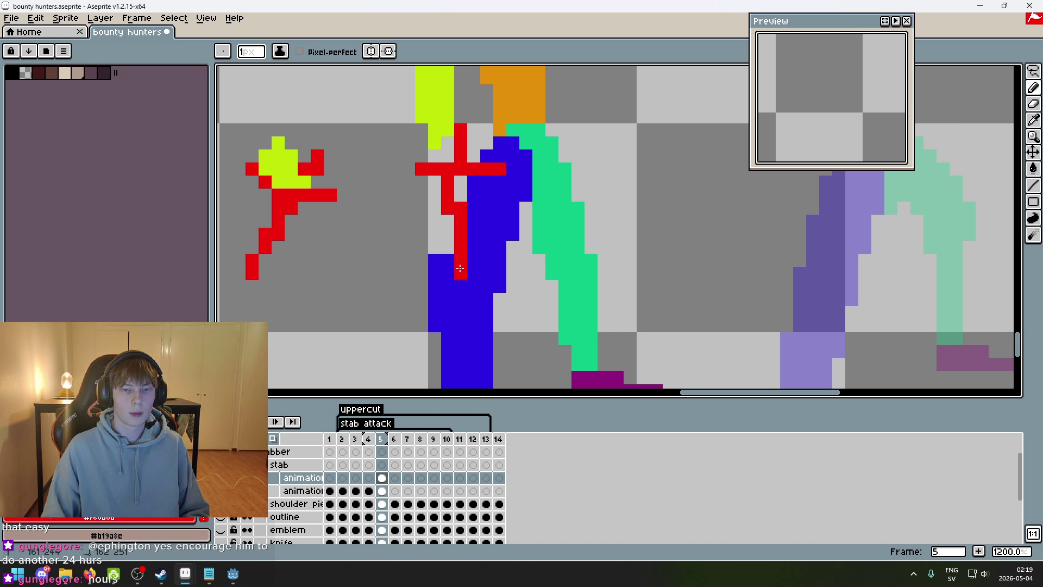
scroll(461, 277, down, 2)
scroll(460, 214, up, 2)
scroll(446, 217, down, 2)
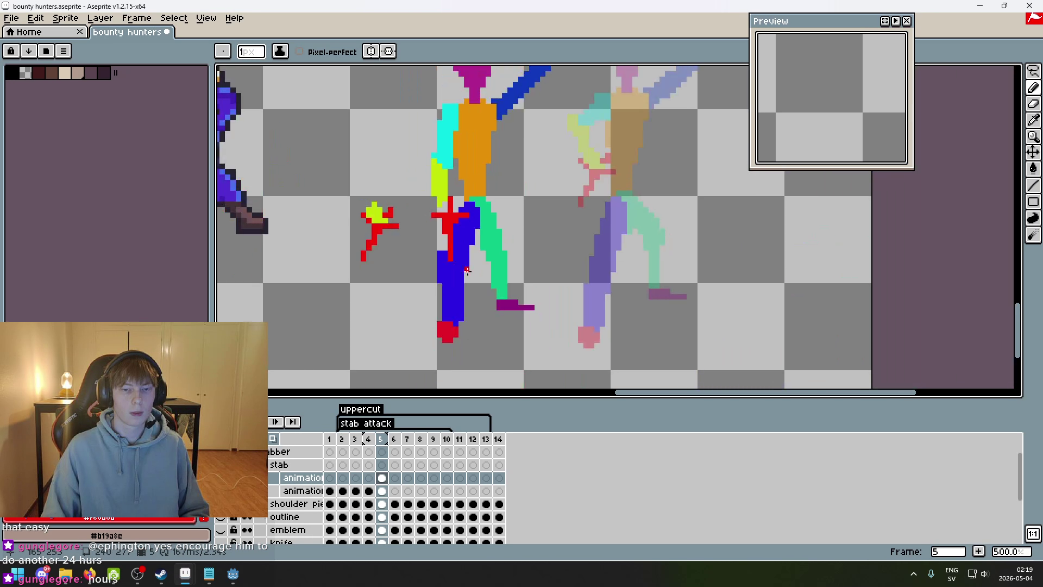
scroll(442, 183, up, 2)
click(449, 267)
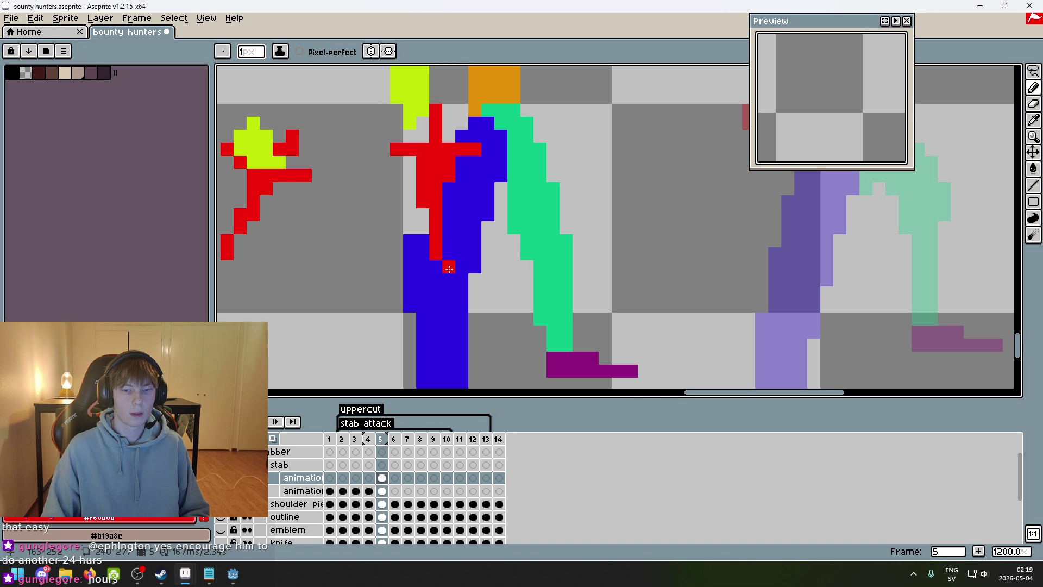
scroll(439, 270, down, 4)
- Undo the stray red pencil strokes around the dagger
key(ctrl+z)
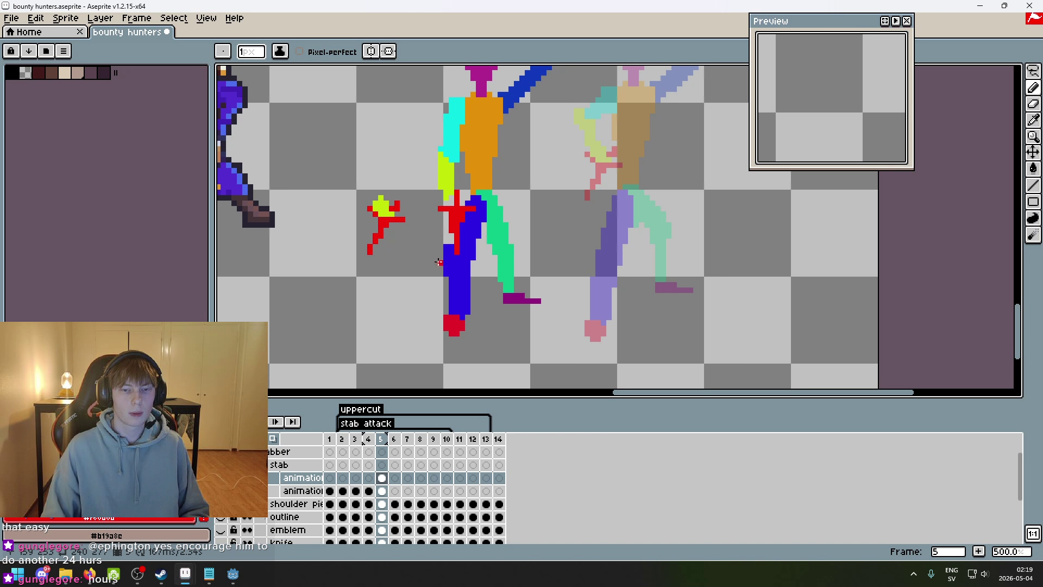
scroll(437, 259, up, 4)
key(v)
key(e)
click(455, 207)
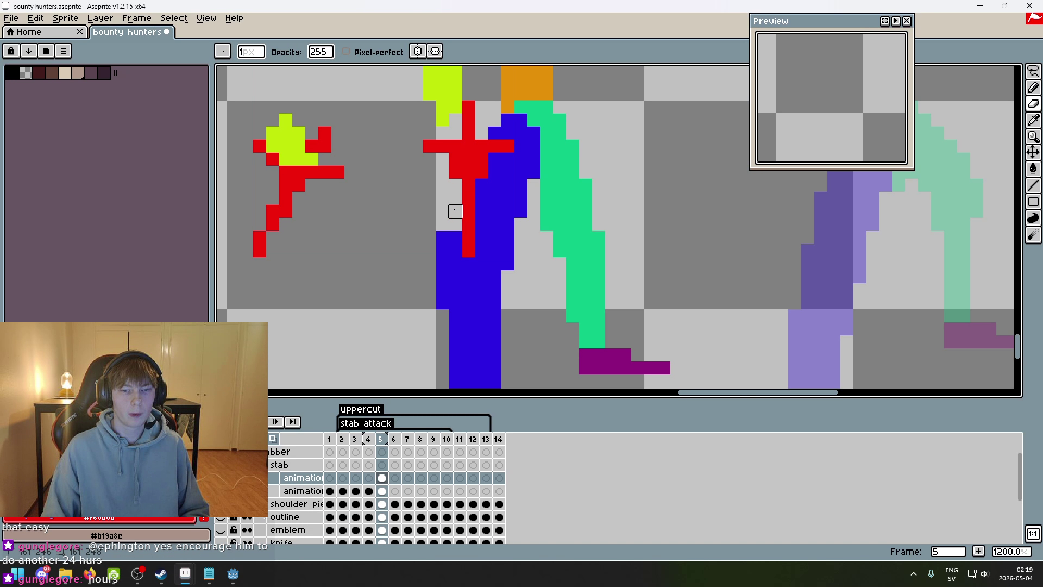
scroll(462, 217, down, 4)
scroll(471, 202, up, 4)
key(ctrl+z)
key(v)
key(b)
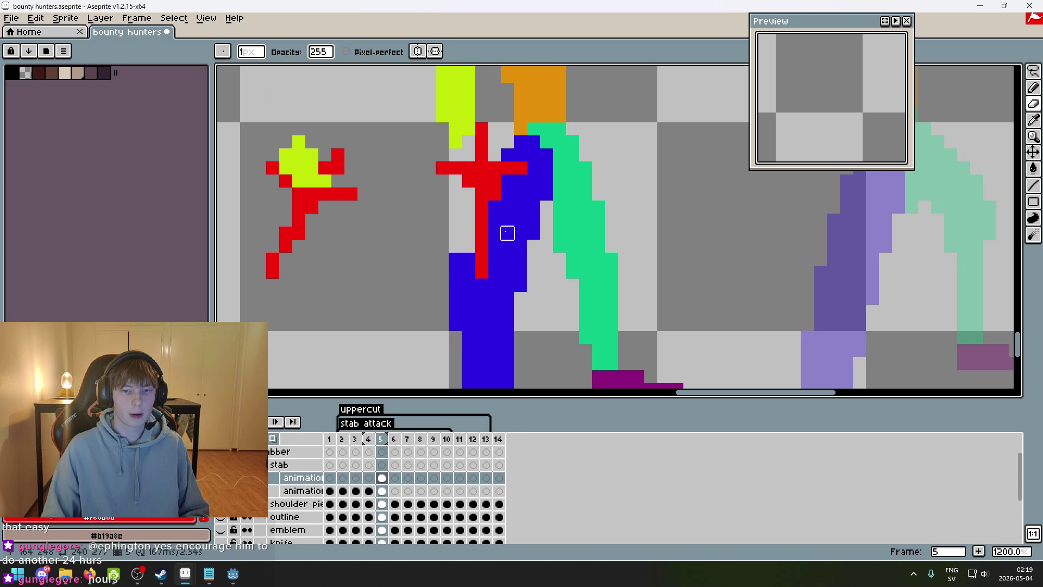
scroll(489, 244, down, 5)
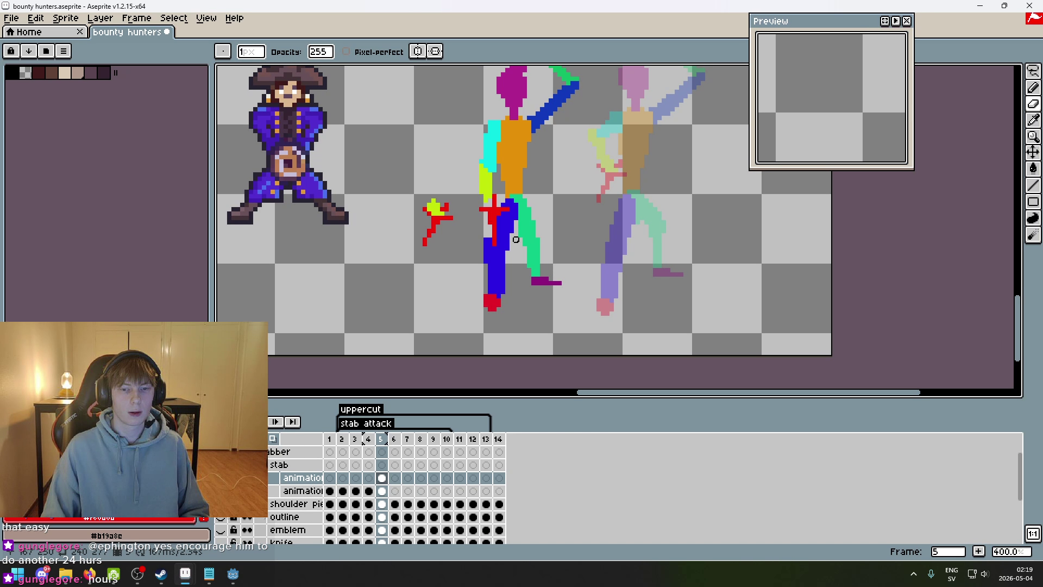
scroll(515, 240, up, 2)
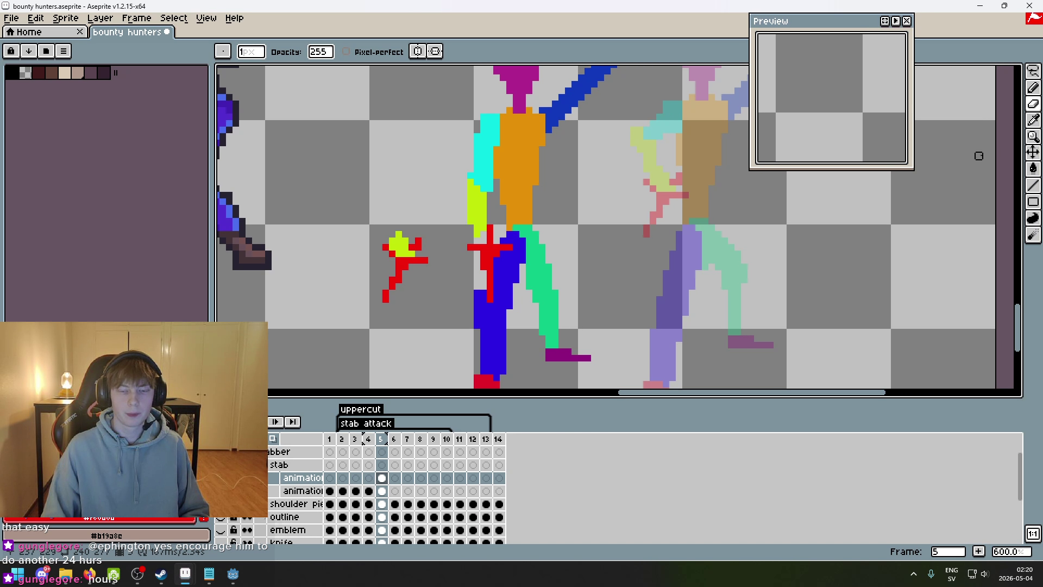
- Pick lime and repaint the figure's red shoulder pixels lime
click(1033, 70)
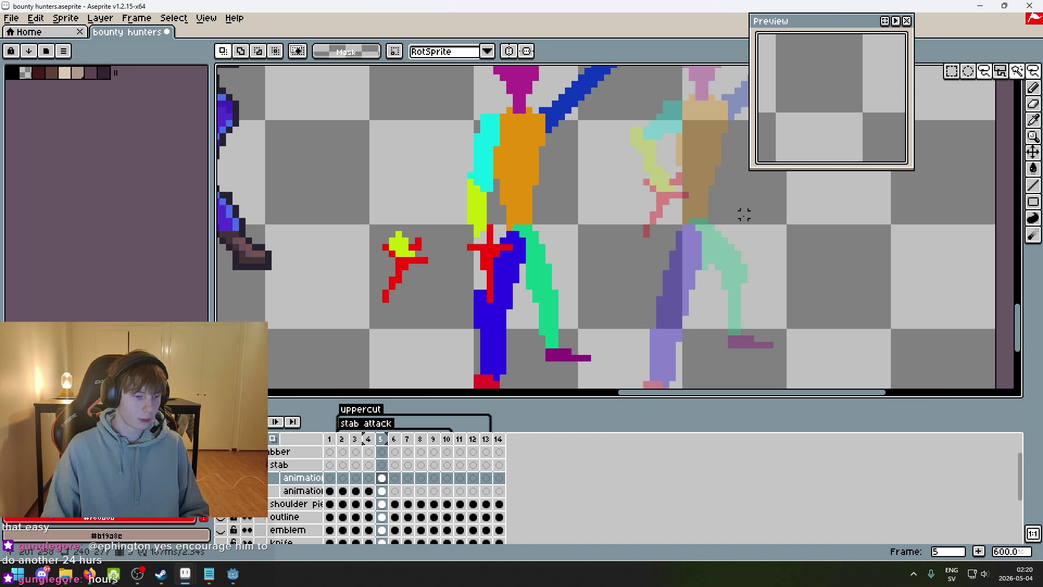
scroll(588, 286, up, 1)
key(b)
alt+click(448, 228)
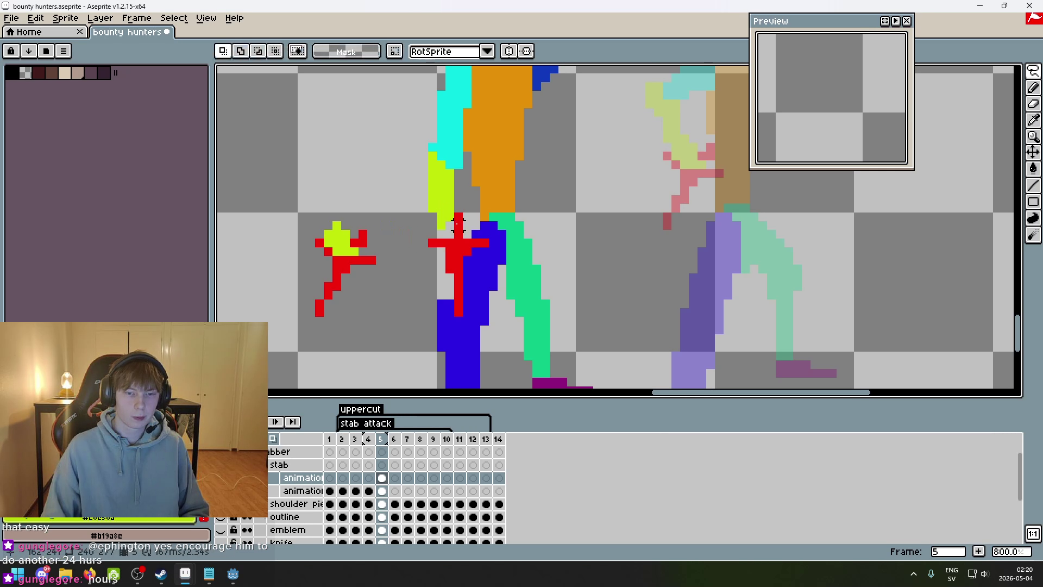
drag(451, 238, 464, 235)
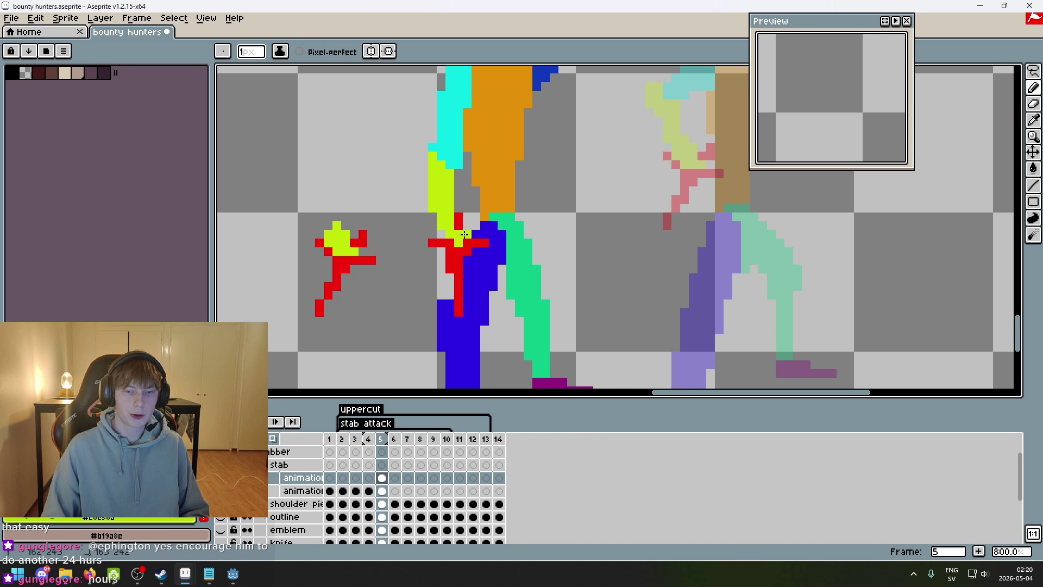
scroll(459, 259, down, 4)
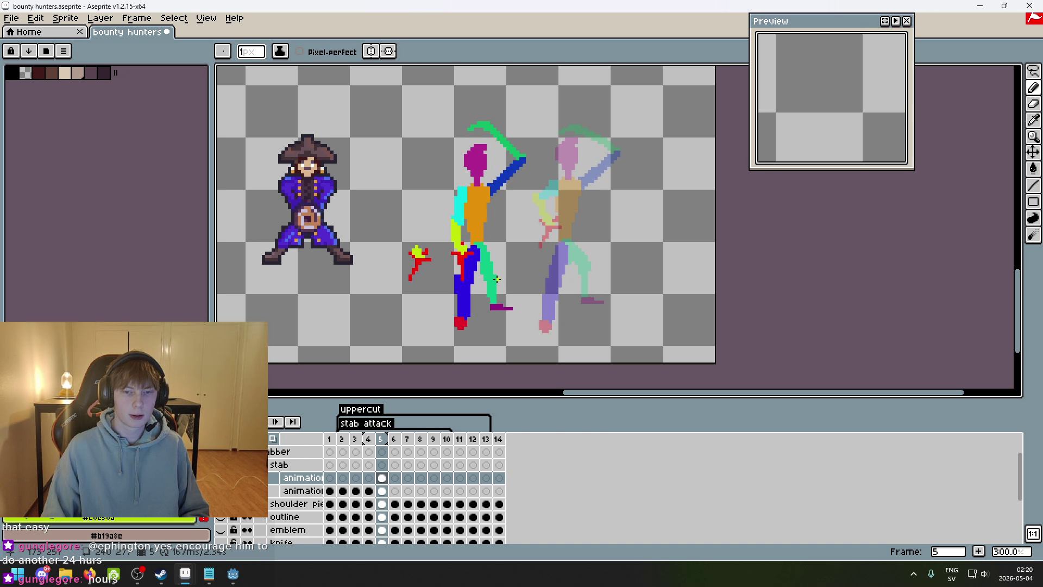
- Compare frame 5 against frame 4, recentring the figures on the canvas
key(Left)
key(Right)
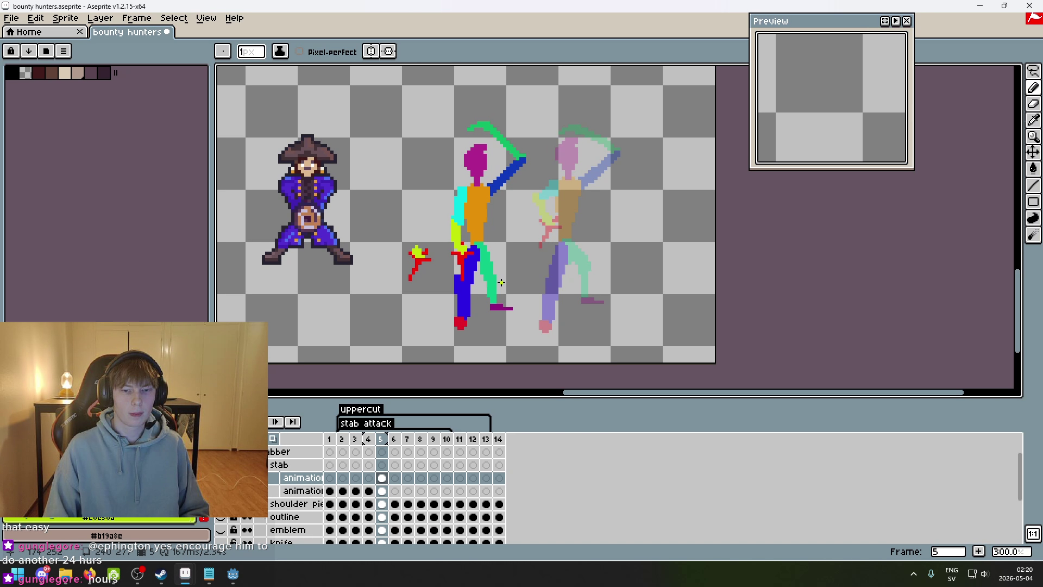
scroll(501, 282, down, 3)
scroll(483, 263, up, 3)
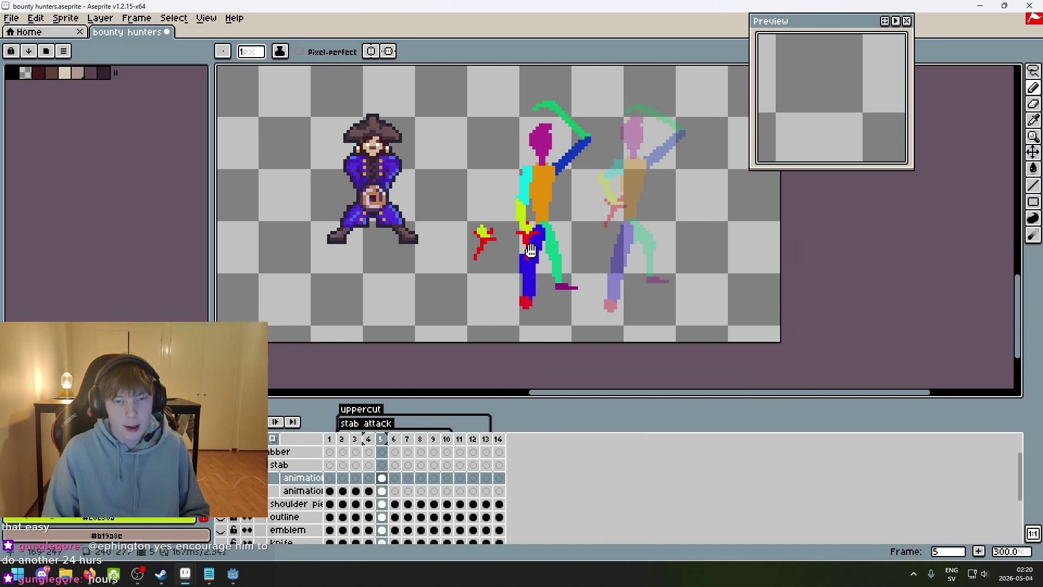
scroll(483, 264, up, 1)
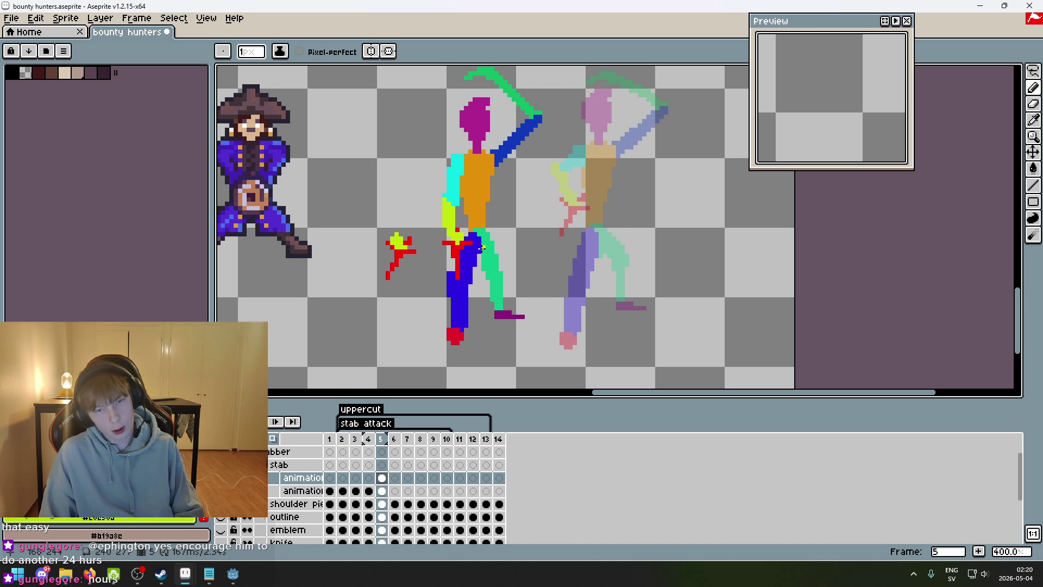
scroll(506, 262, up, 1)
scroll(506, 262, down, 3)
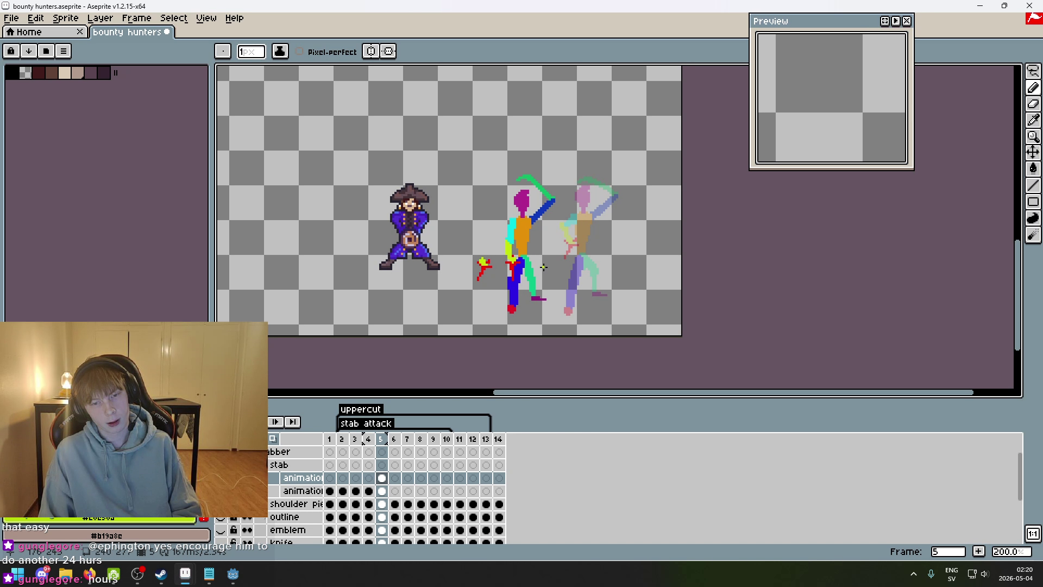
drag(543, 266, 528, 246)
key(Left)
key(Right)
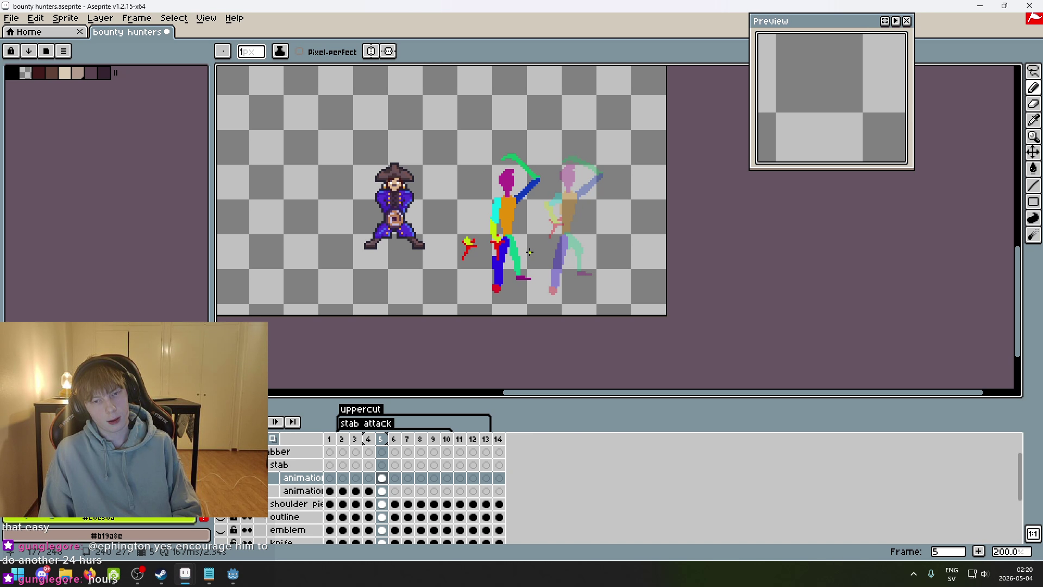
scroll(530, 251, up, 2)
- Lasso the yellow arm and rotate it into a new angle
key(m)
drag(455, 277, 421, 231)
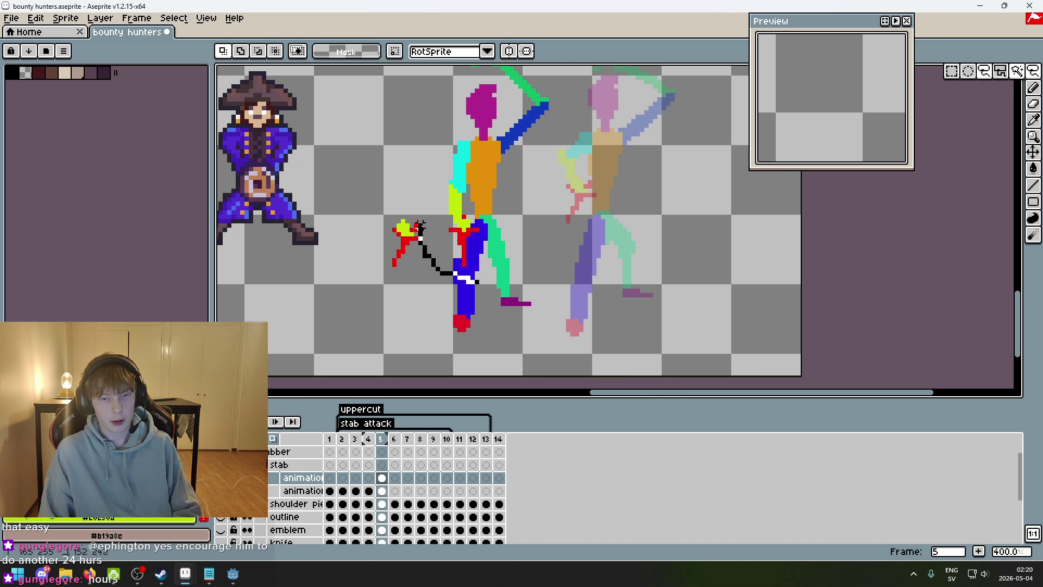
drag(433, 268, 437, 270)
drag(516, 264, 530, 249)
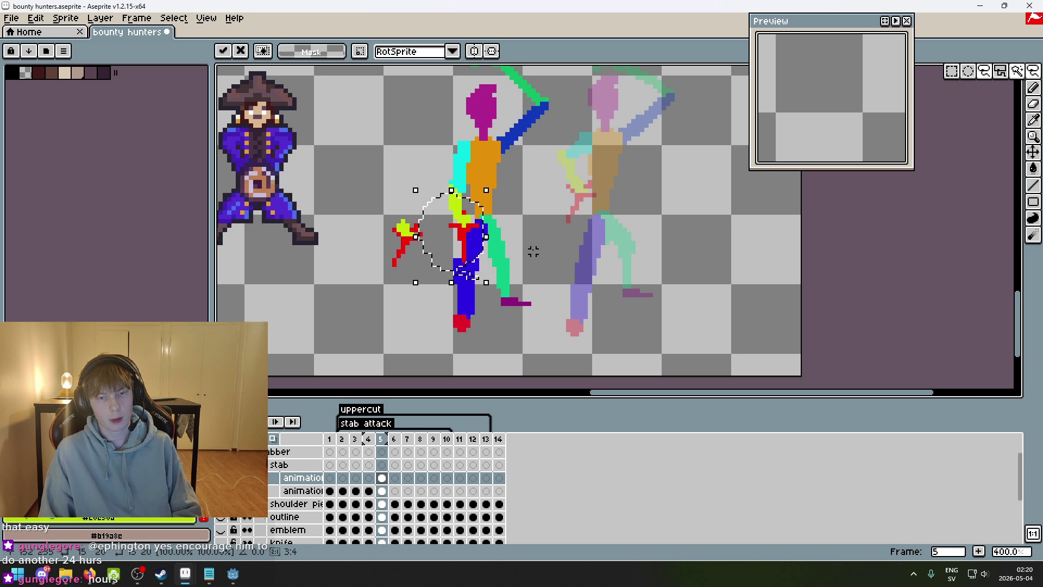
click(531, 249)
- Reselect the arm and torso, nudge them down a pixel, and commit
mouse_move(459, 312)
mouse_down()
mouse_move(429, 256)
mouse_move(449, 268)
mouse_up()
click(446, 286)
drag(440, 182, 549, 266)
click(571, 273)
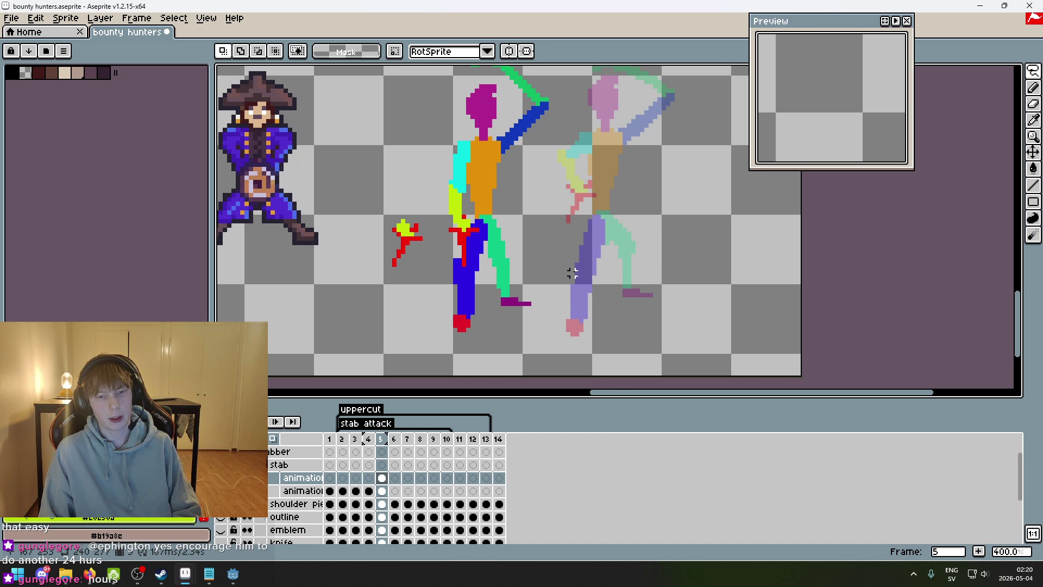
drag(507, 202, 480, 269)
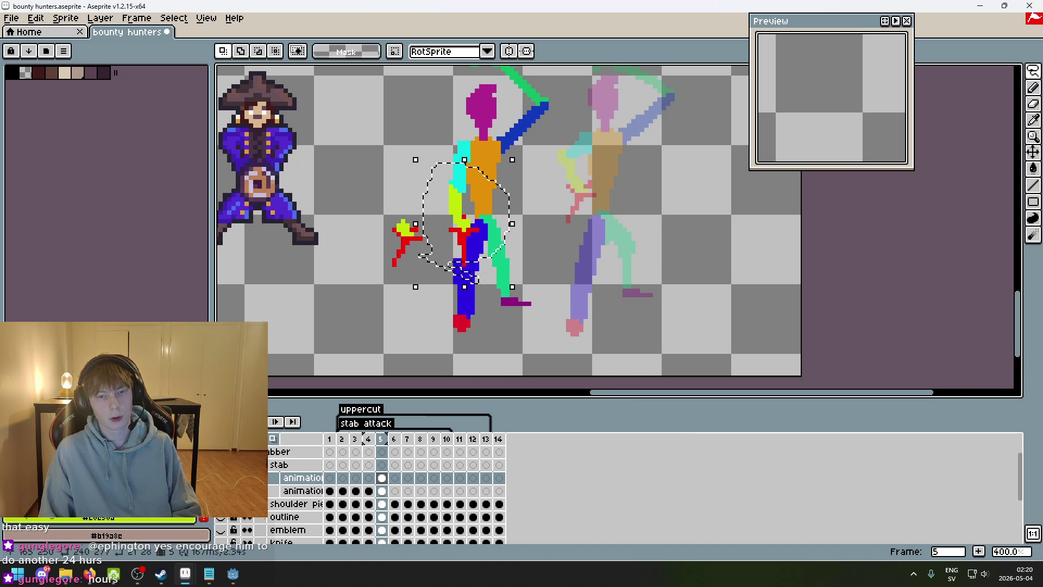
key(Down)
key(Down)
key(Down)
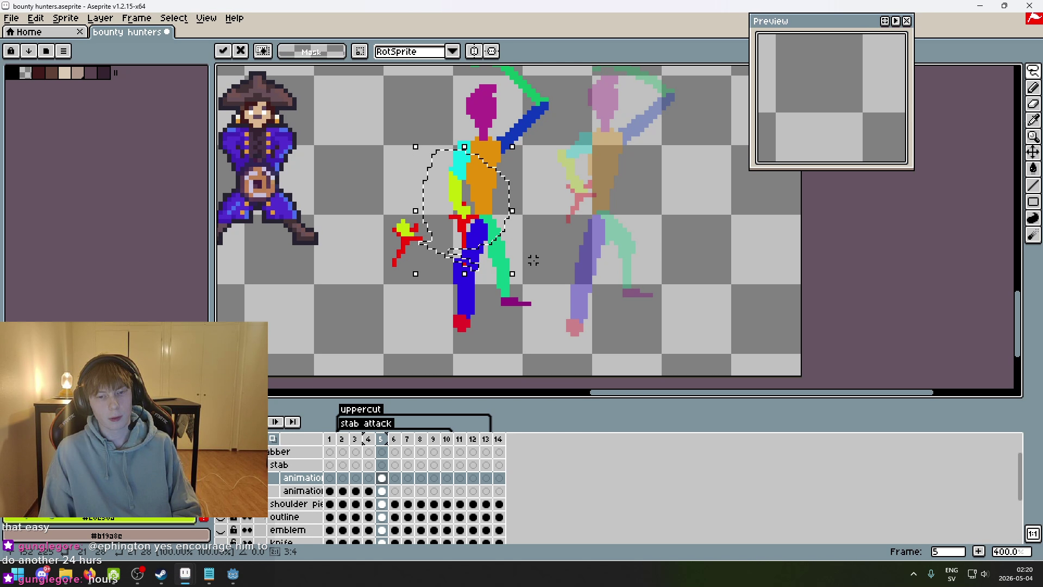
key(Return)
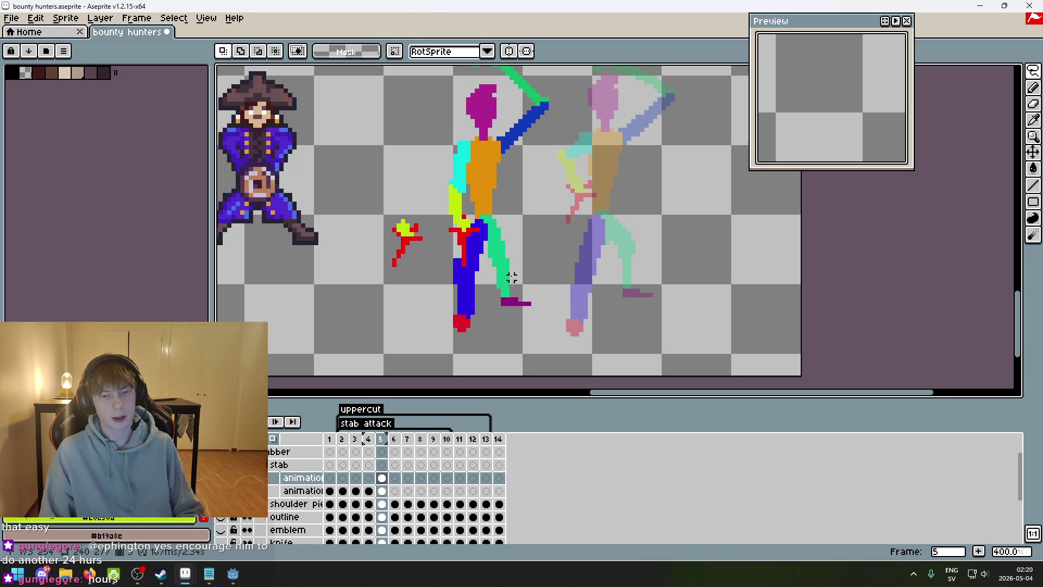
drag(467, 285, 433, 218)
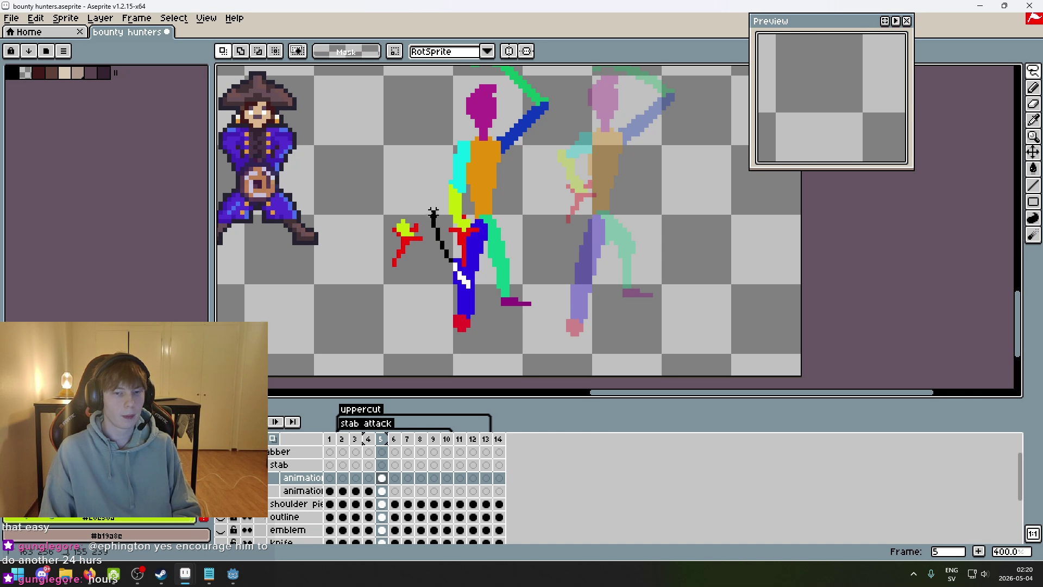
drag(511, 224, 472, 267)
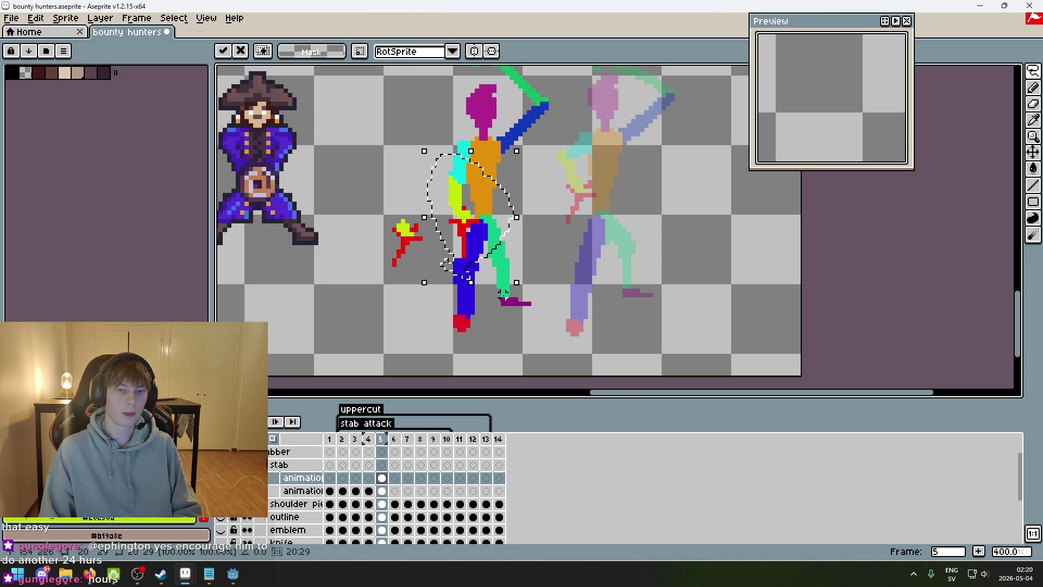
key(ctrl+d)
scroll(461, 241, up, 3)
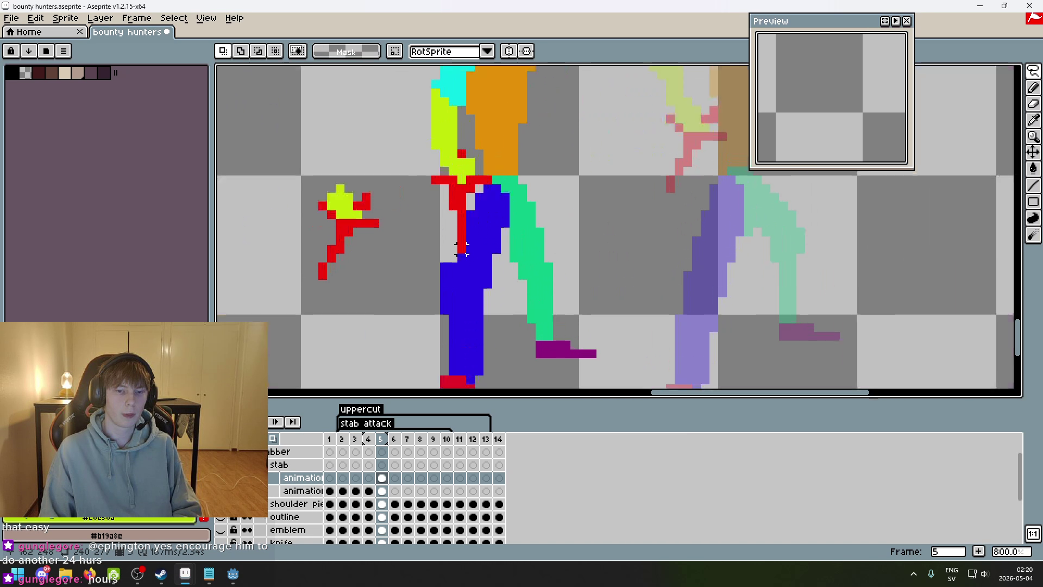
- Lasso the lower arm and hip area and shift it into place
key(e)
scroll(462, 240, down, 4)
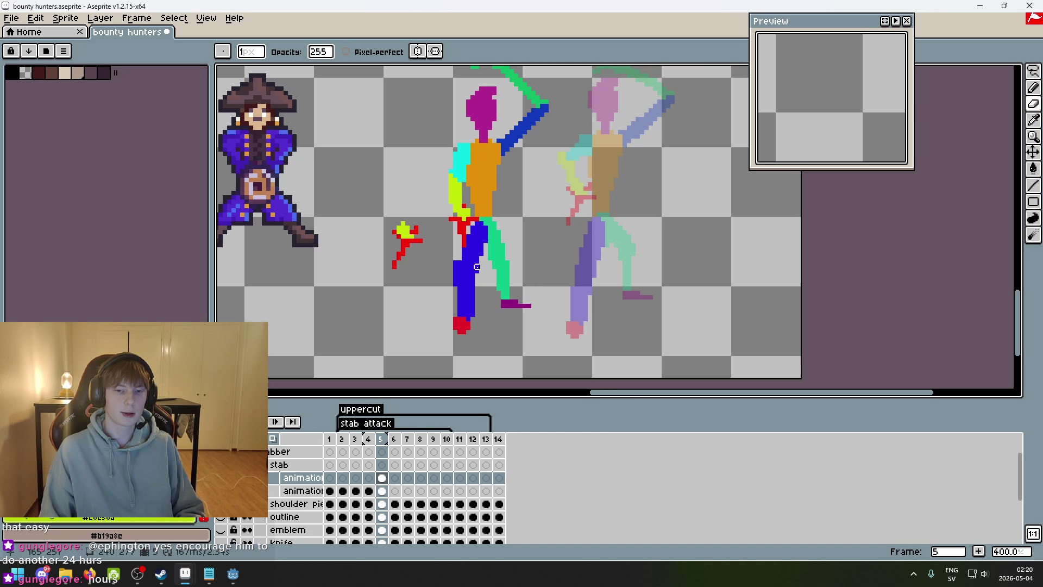
scroll(467, 239, up, 4)
scroll(493, 247, down, 3)
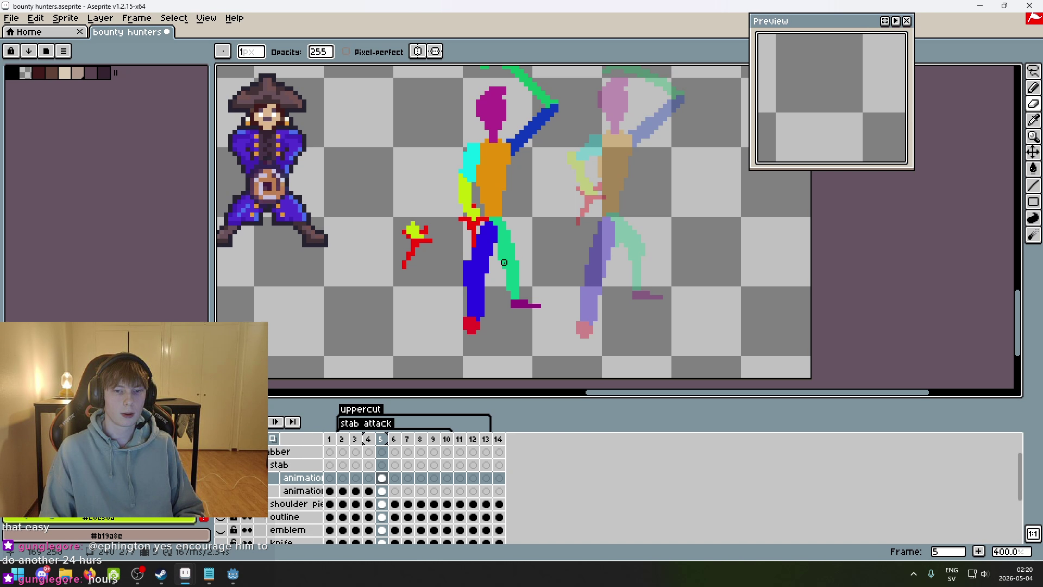
scroll(478, 193, up, 2)
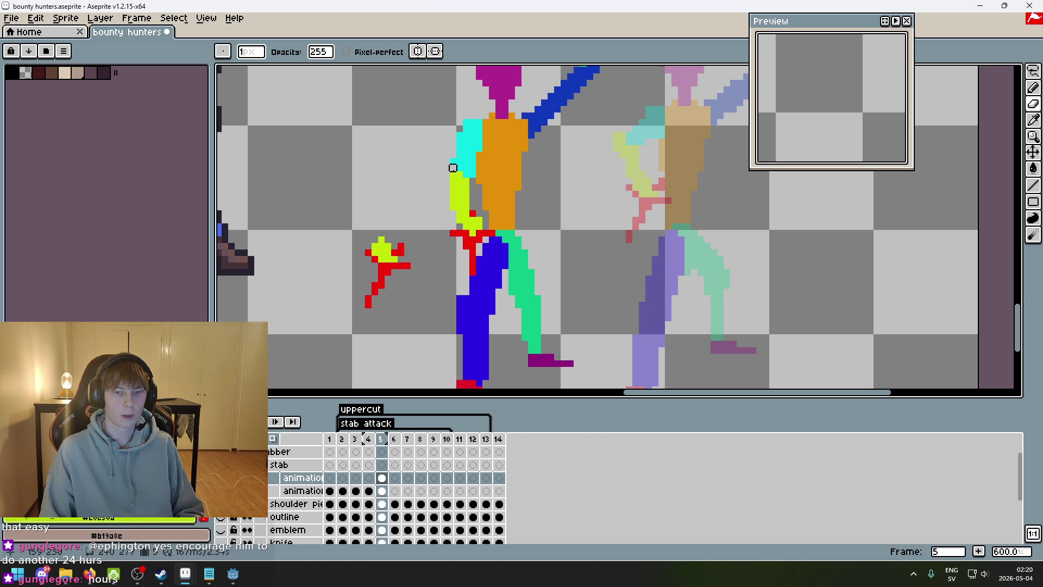
click(1033, 71)
scroll(528, 289, up, 3)
mouse_move(405, 296)
mouse_down()
mouse_move(326, 175)
mouse_move(372, 80)
mouse_move(413, 283)
mouse_move(406, 296)
mouse_up()
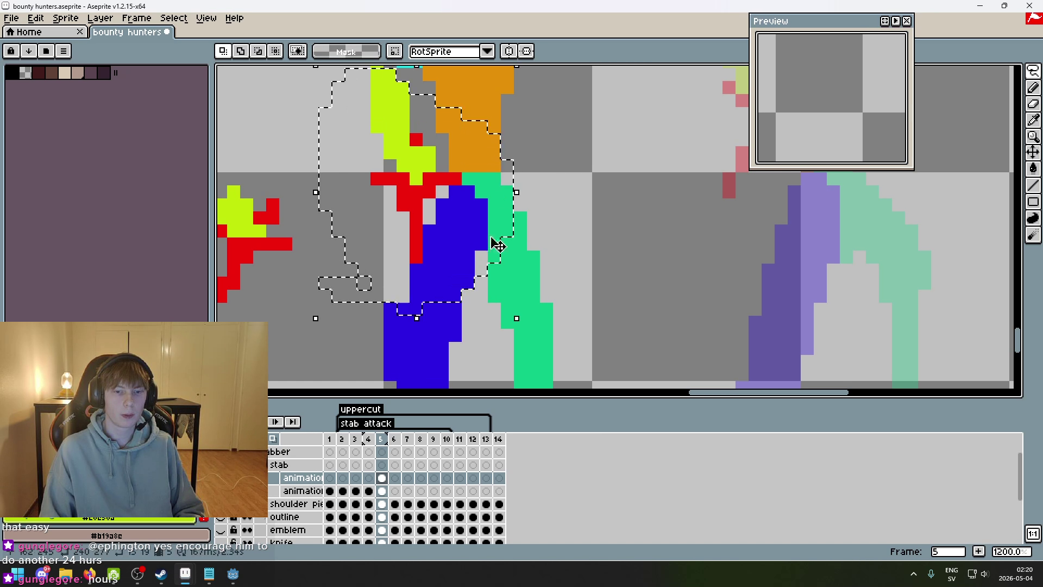
scroll(423, 217, up, 3)
drag(424, 218, 425, 220)
key(ctrl+d)
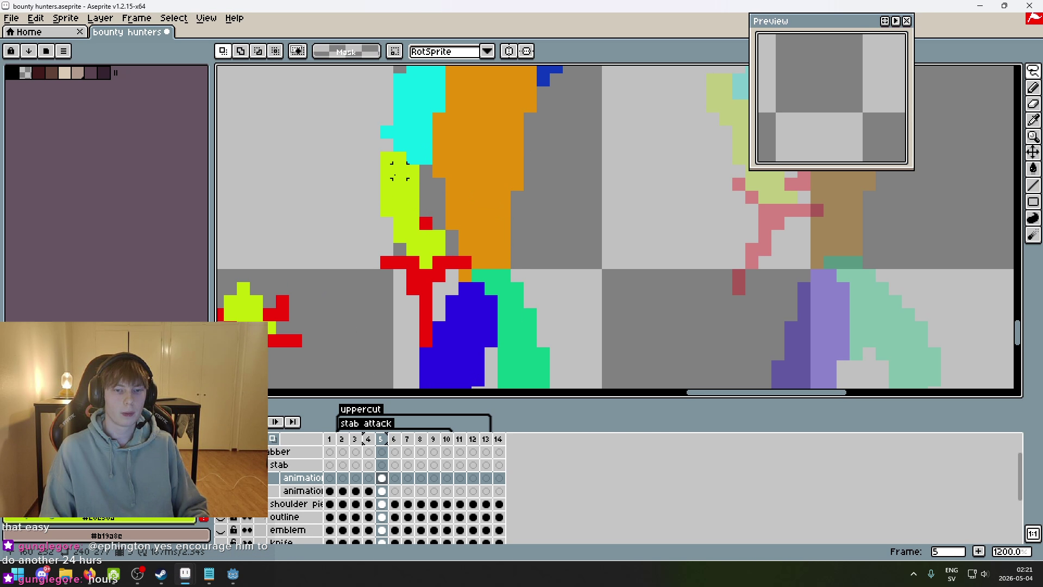
- Erase the small red-and-yellow figure with a 9px eraser, then compare with frame 4
key(i)
key(e)
scroll(390, 220, down, 6)
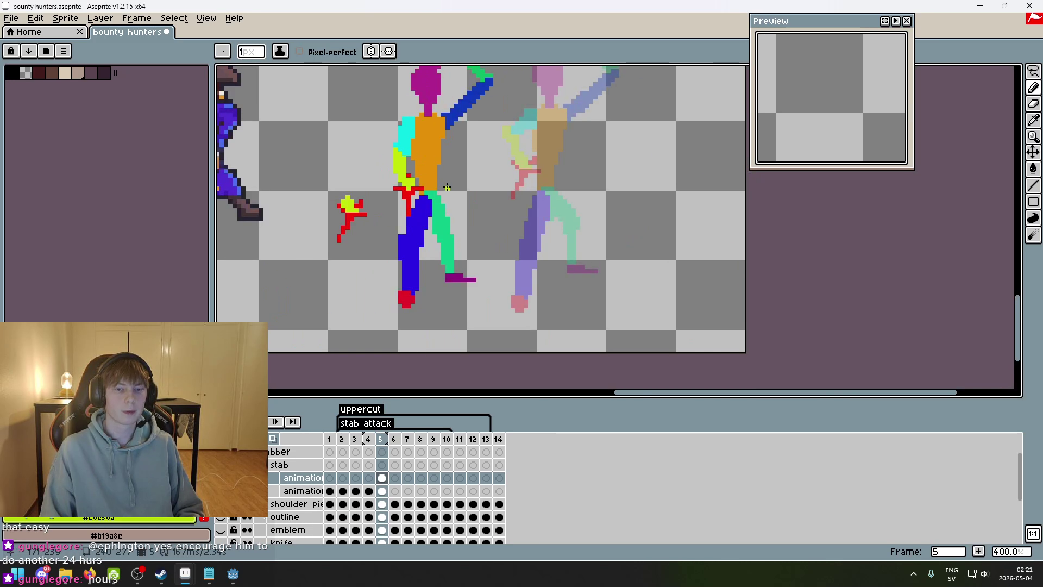
key(plus)
key(plus)
key(plus)
drag(373, 205, 375, 217)
key(comma)
key(period)
- Sample the leg's red as the drawing colour for the pencil
scroll(561, 313, up, 4)
key(i)
click(349, 235)
key(b)
scroll(420, 252, down, 4)
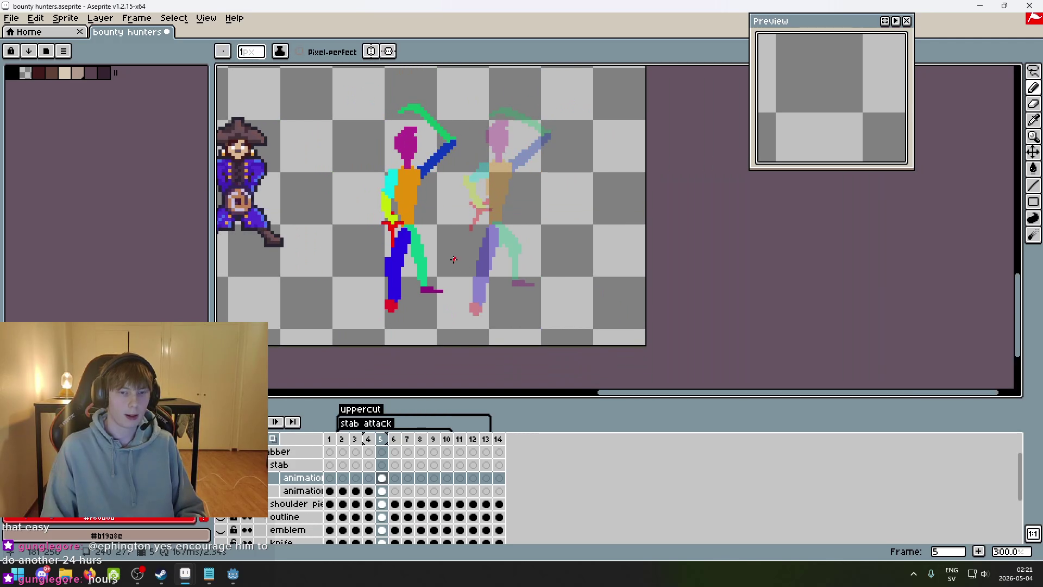
scroll(455, 272, down, 1)
scroll(516, 288, up, 1)
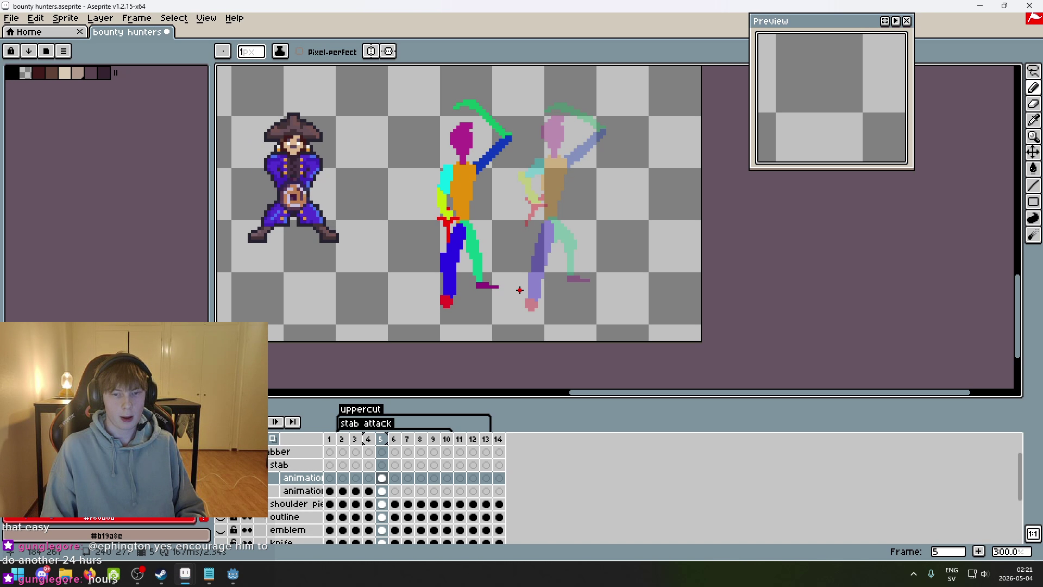
- On the upper layer's frame 5, select the arm and sword and move them lower
key(m)
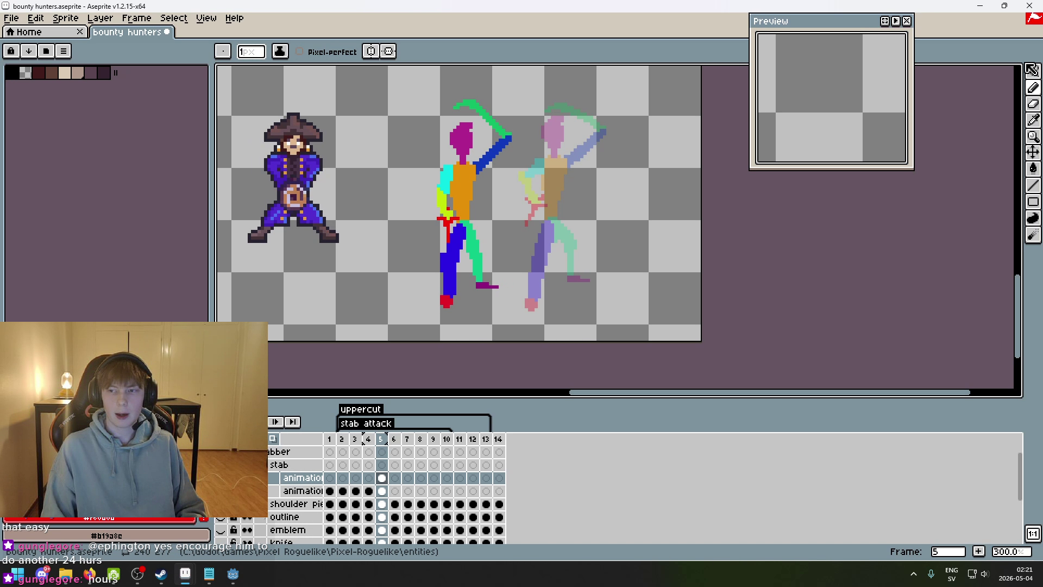
scroll(483, 205, up, 2)
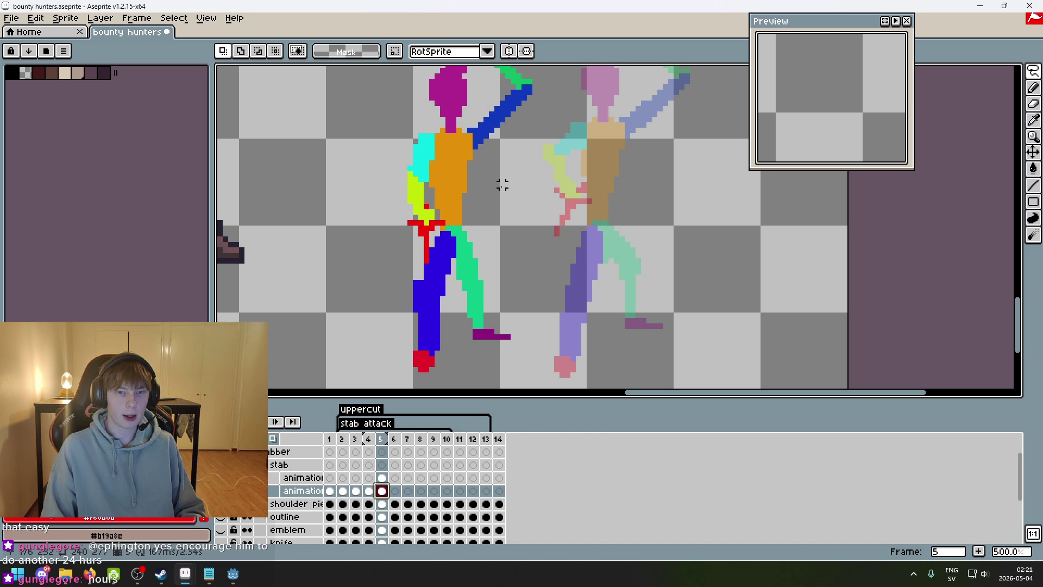
click(382, 478)
mouse_move(353, 294)
mouse_down()
mouse_move(427, 111)
mouse_move(380, 310)
mouse_up()
drag(434, 250, 436, 282)
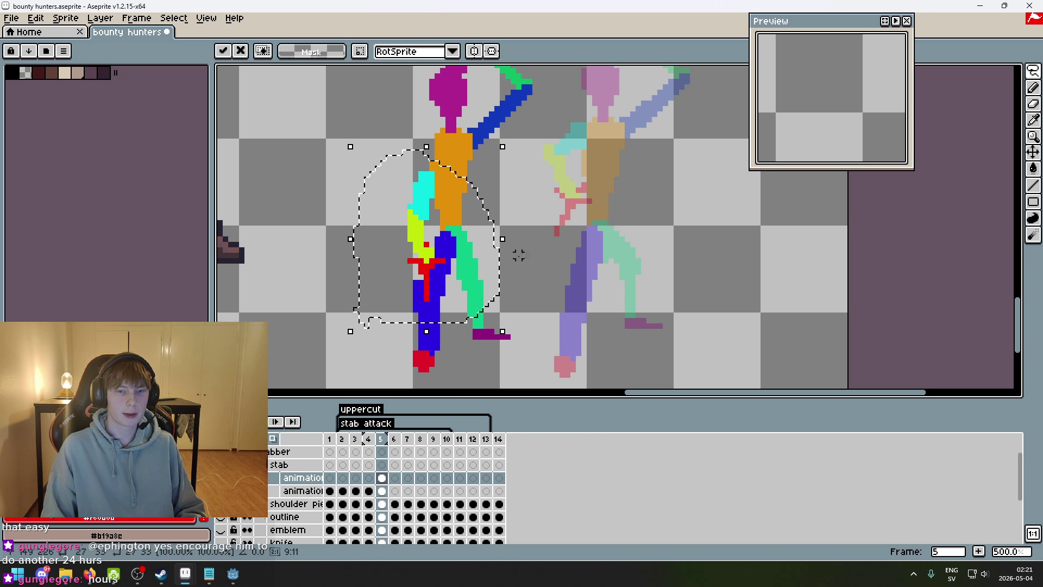
key(ctrl+d)
- On the lower layer's frame 5, remove the orange shoulder bump
click(382, 491)
scroll(475, 276, up, 3)
key(b)
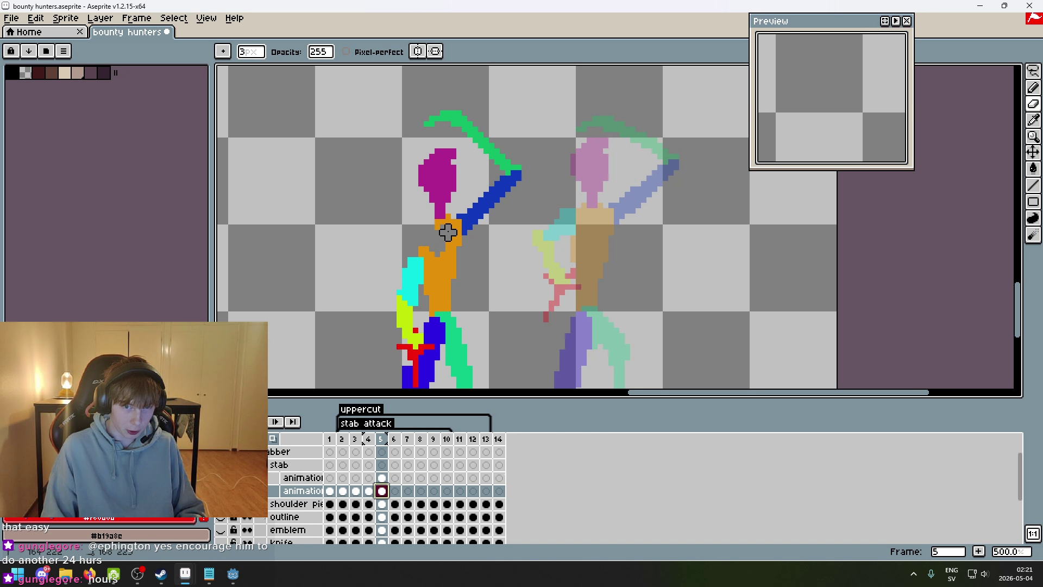
scroll(504, 225, up, 1)
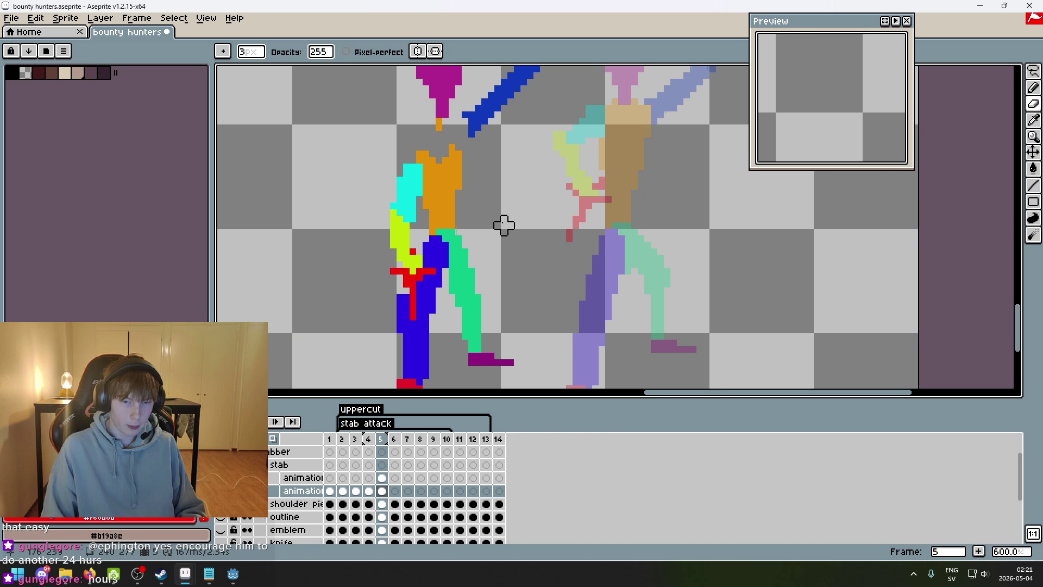
drag(439, 166, 458, 160)
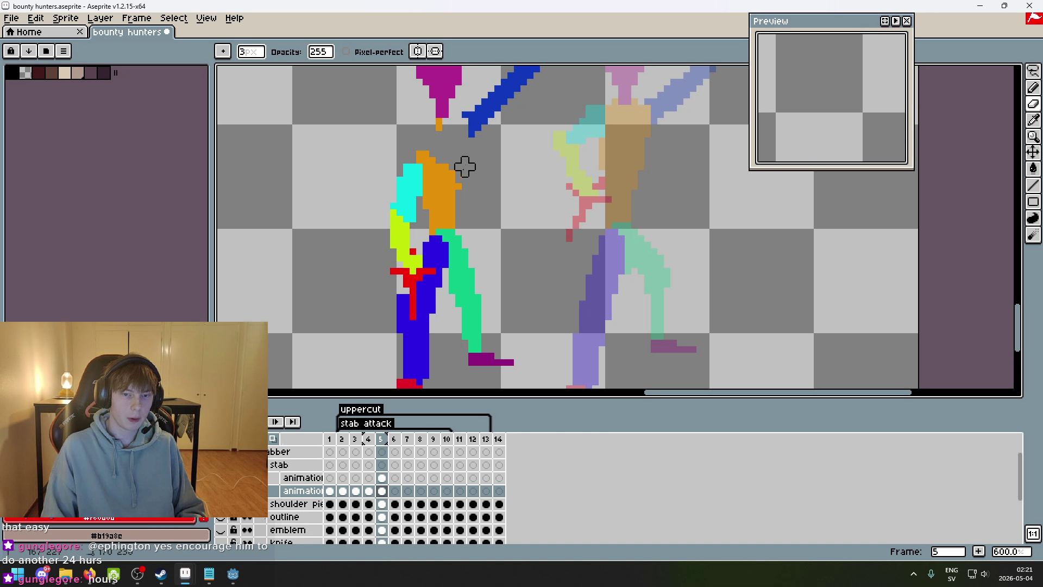
scroll(466, 167, up, 3)
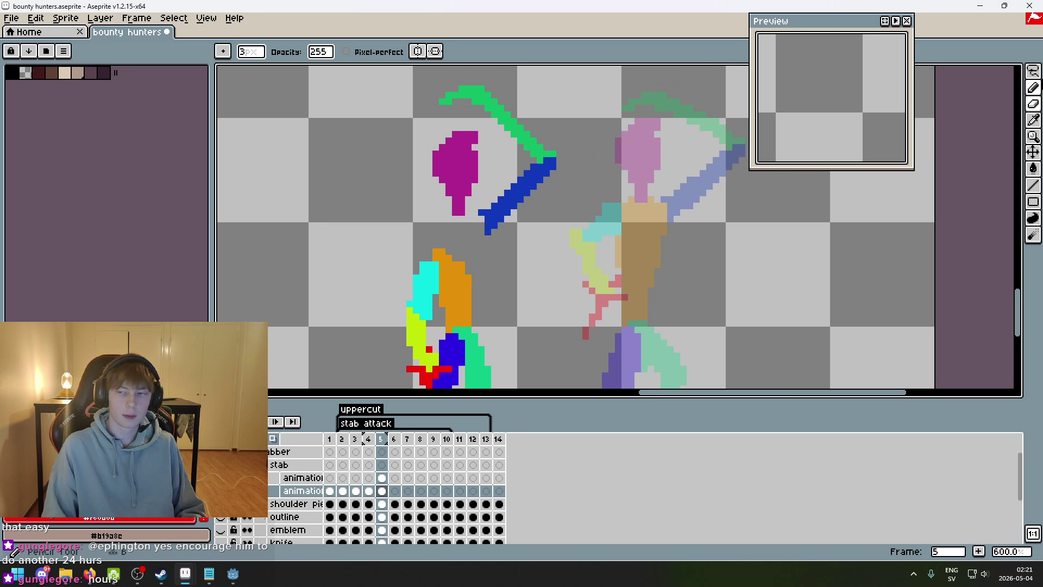
- Lasso the magenta head and move it down-left onto the torso
click(1033, 71)
drag(461, 220, 473, 132)
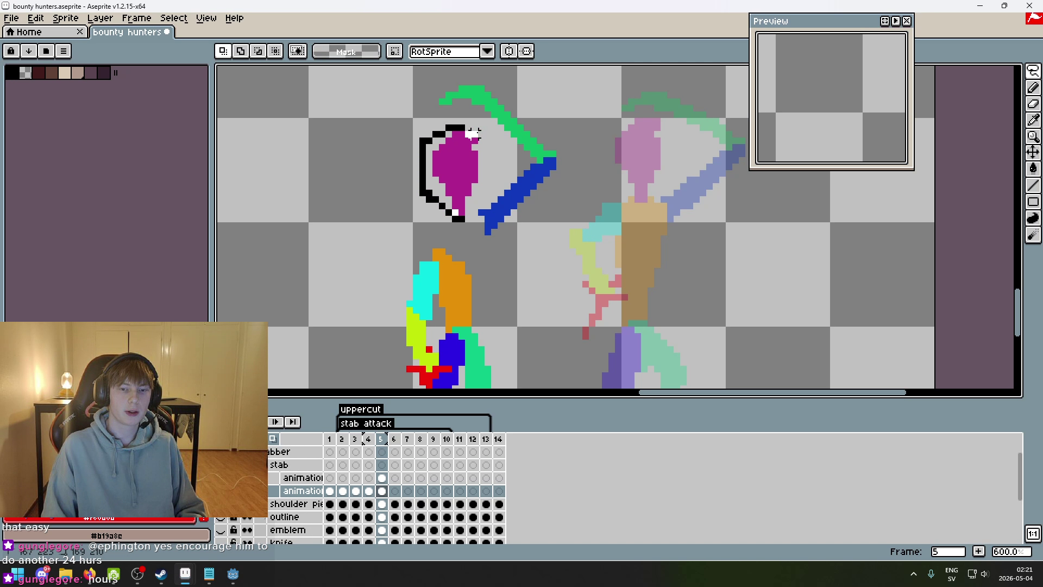
mouse_move(460, 205)
mouse_down()
mouse_move(450, 232)
mouse_move(429, 153)
mouse_up()
click(494, 246)
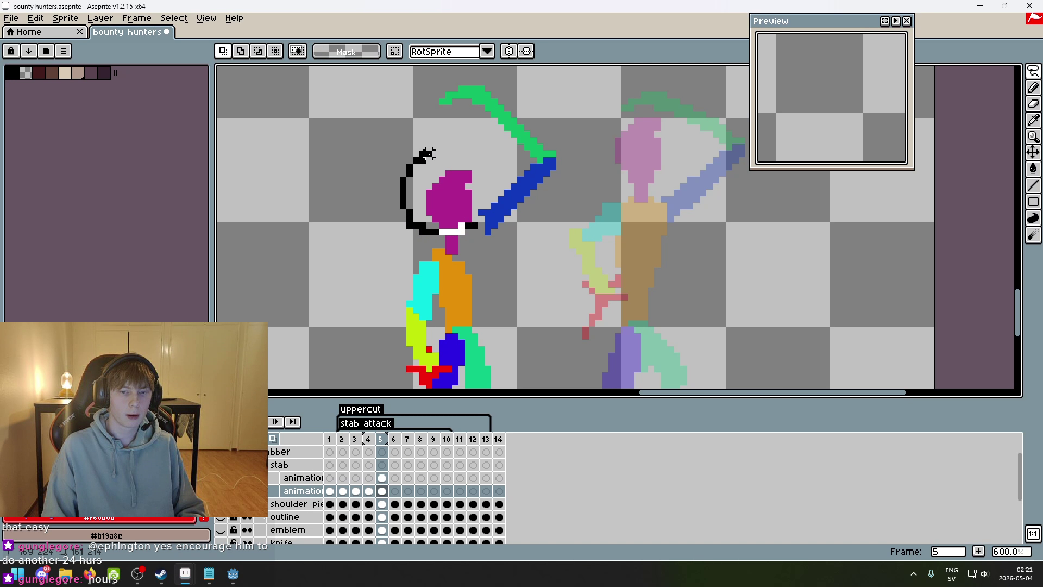
click(494, 172)
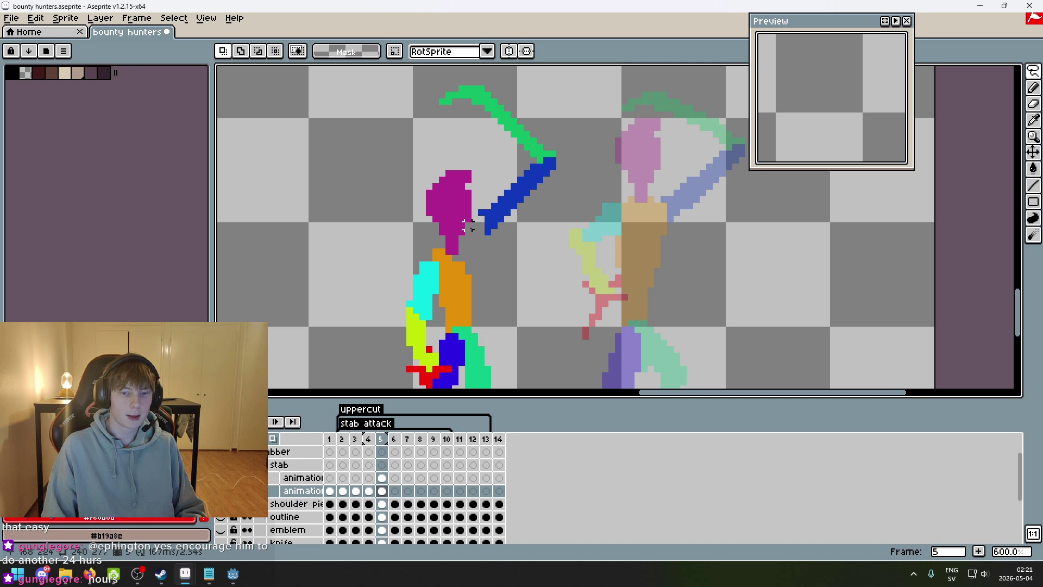
drag(426, 231, 435, 233)
drag(438, 190, 434, 195)
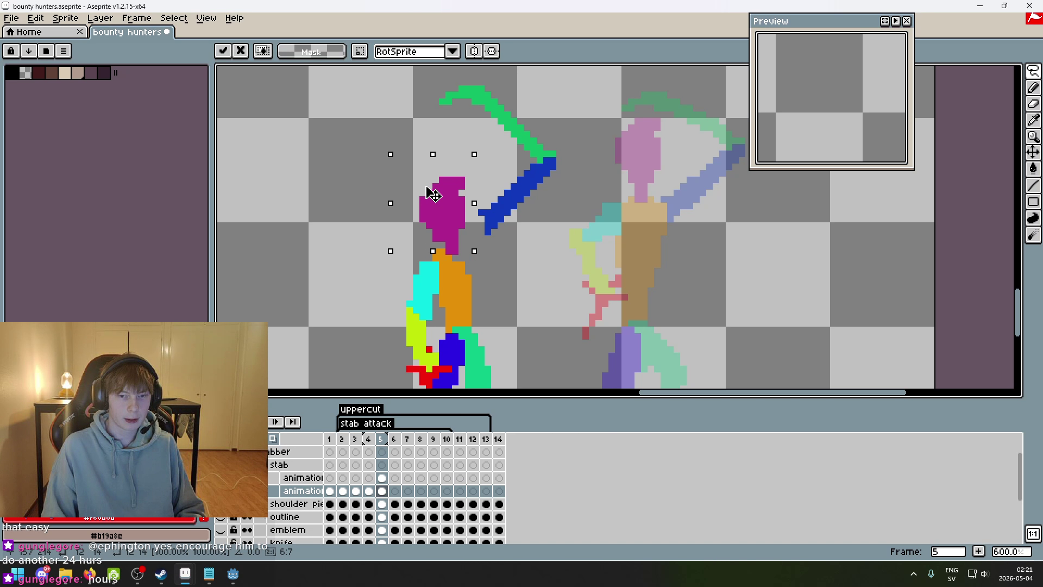
click(507, 233)
scroll(506, 233, down, 3)
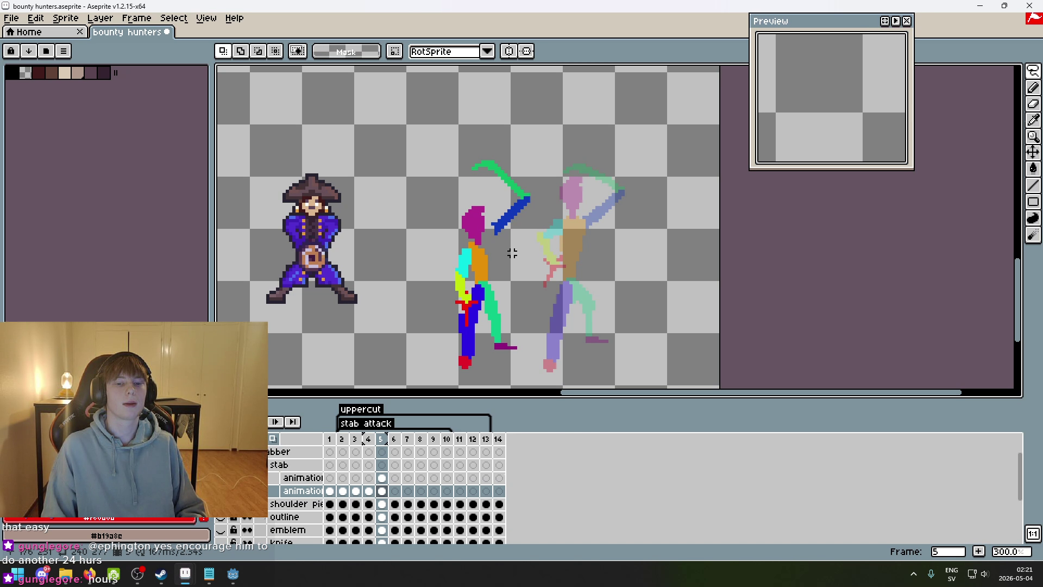
scroll(500, 249, up, 3)
scroll(501, 239, down, 2)
scroll(508, 276, up, 1)
- Lasso the blue sword arm and green arc and drag them down-left
drag(493, 277, 481, 255)
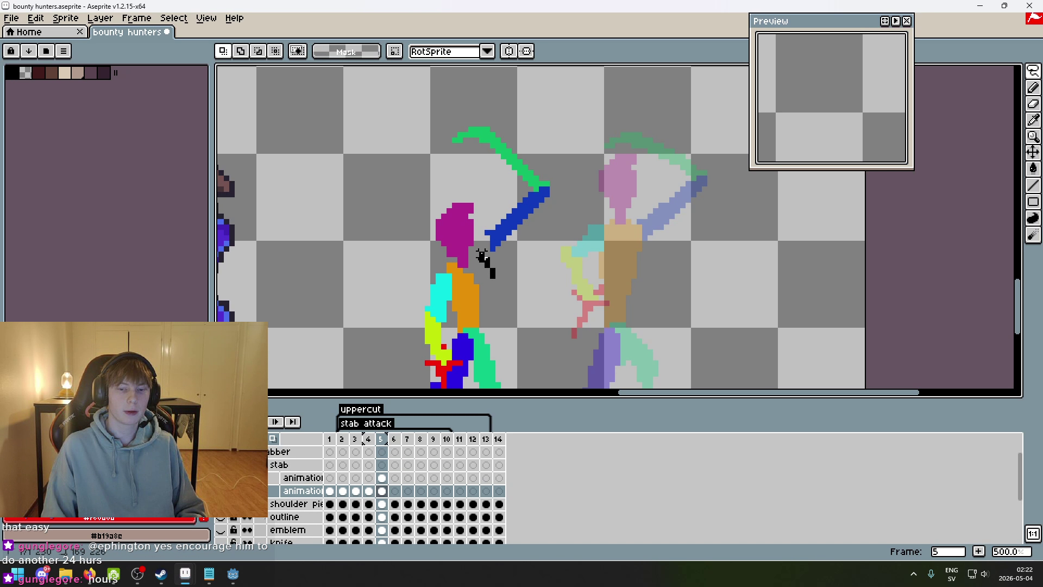
mouse_move(438, 102)
mouse_down()
mouse_move(558, 266)
mouse_move(511, 251)
mouse_move(496, 289)
mouse_up()
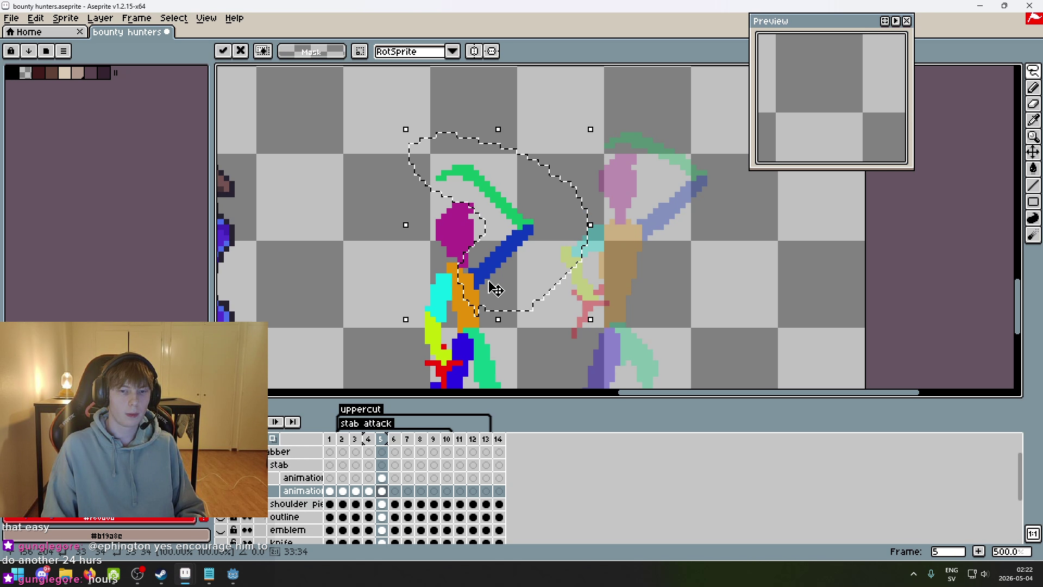
scroll(516, 304, down, 1)
key(ctrl+d)
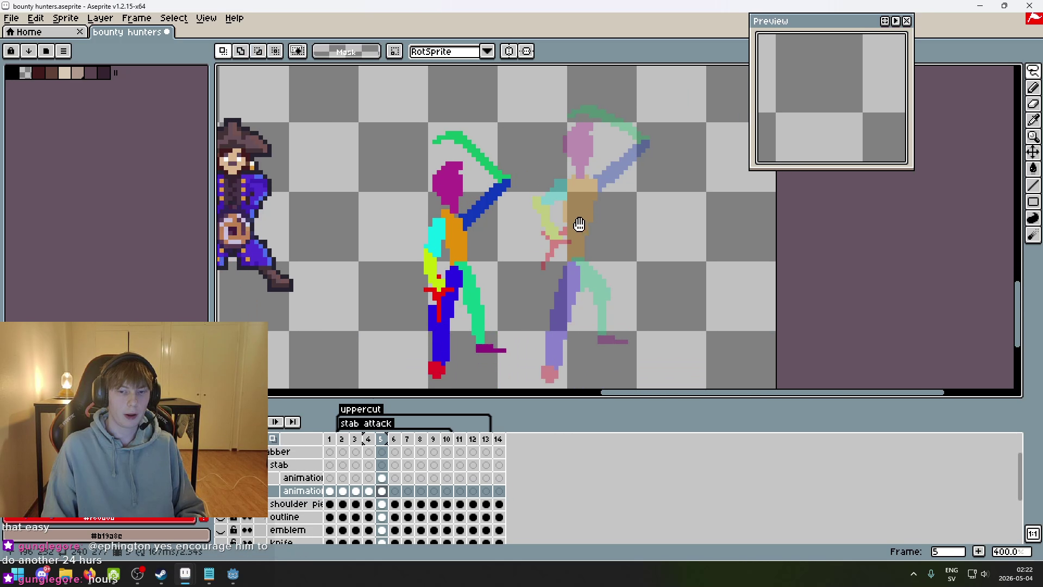
scroll(551, 210, up, 1)
key(b)
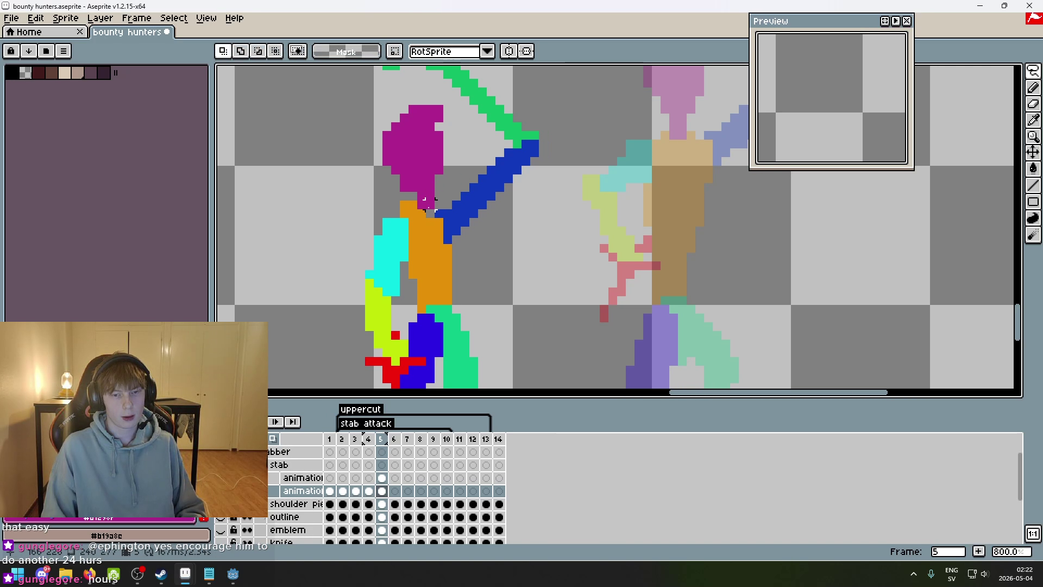
scroll(521, 235, down, 2)
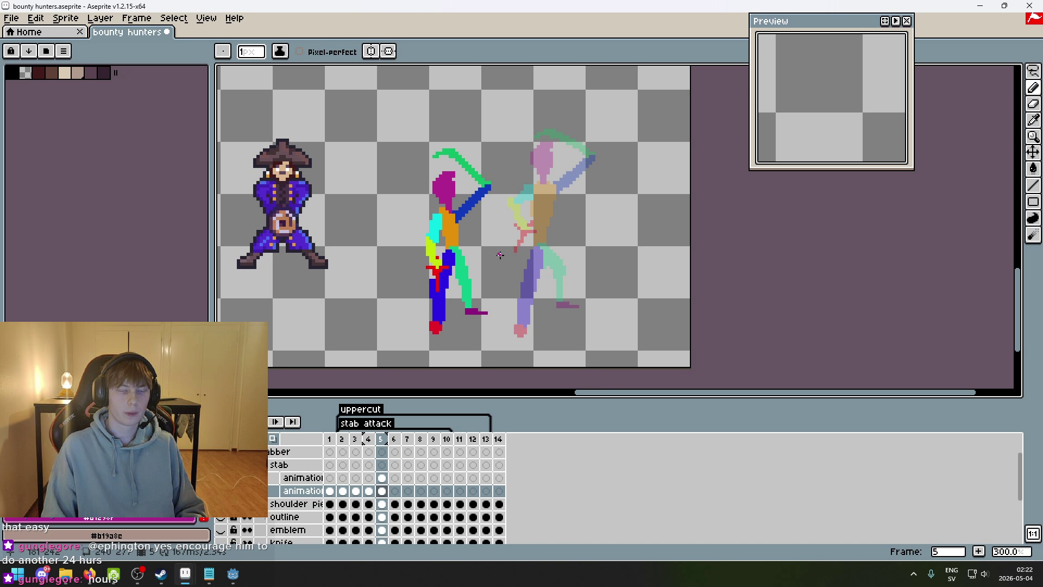
- Lasso the green sword arc, try moving and rotating it lower, then delete it
scroll(500, 255, up, 2)
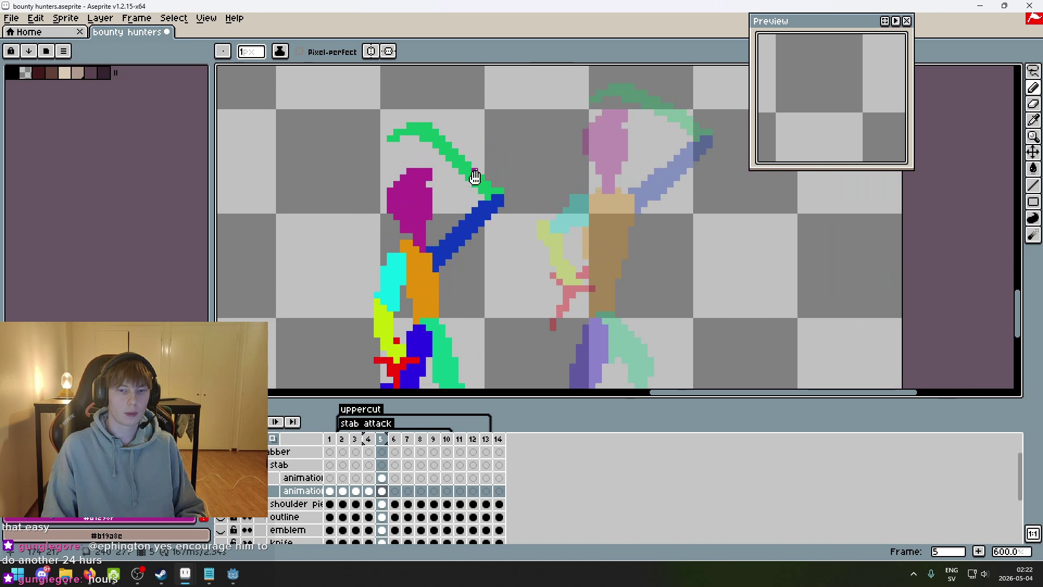
key(shift+q)
click(348, 239)
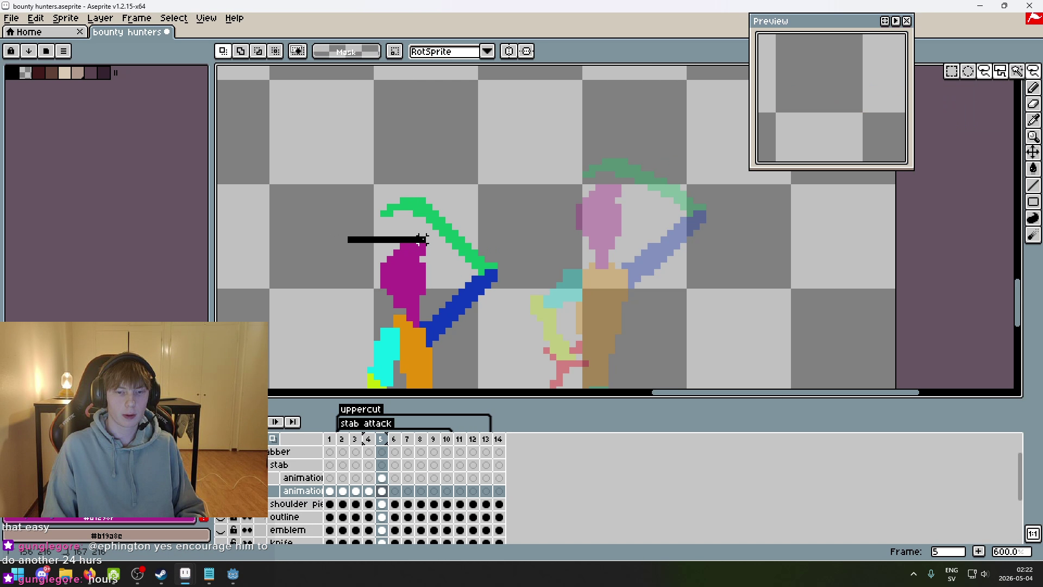
drag(492, 271, 326, 190)
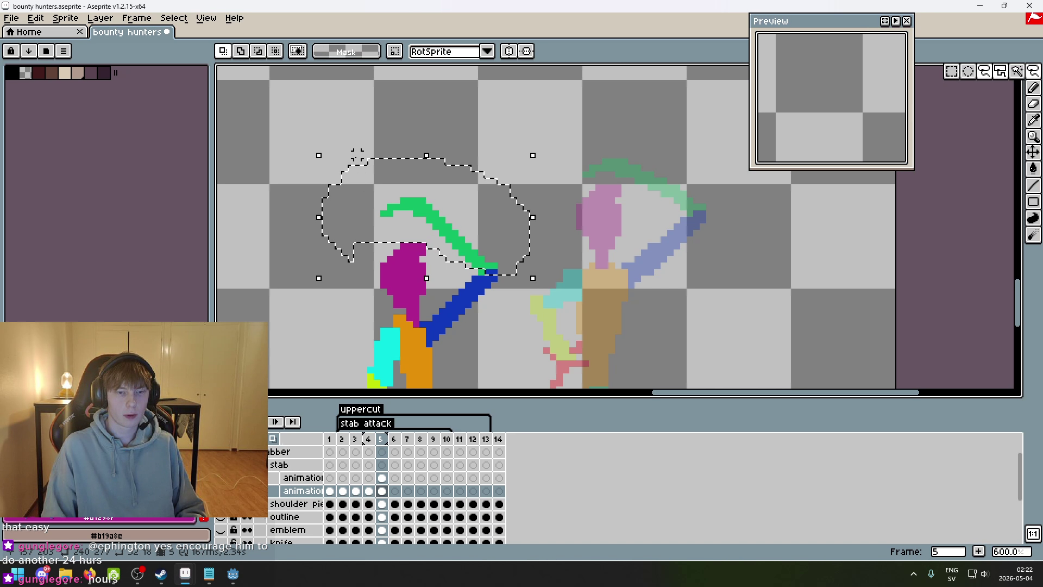
click(421, 197)
drag(421, 197, 414, 216)
click(505, 305)
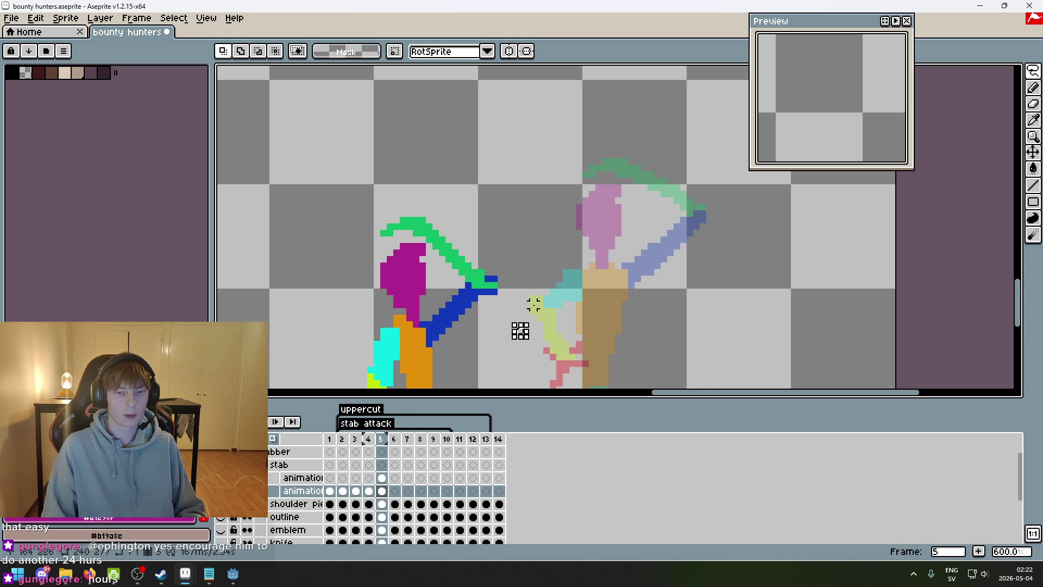
click(429, 231)
click(482, 229)
click(535, 269)
click(532, 304)
click(429, 232)
mouse_move(500, 284)
mouse_down()
mouse_move(489, 275)
mouse_move(530, 284)
mouse_move(530, 245)
mouse_move(454, 259)
mouse_up()
key(ctrl+z)
key(Delete)
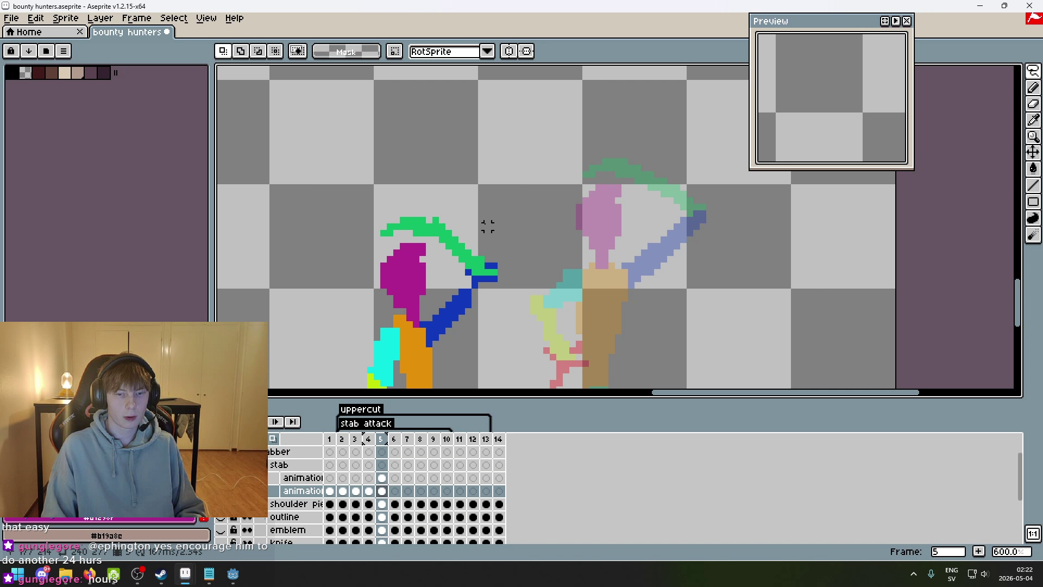
- Redraw the green arc with the 1px pencil, curving right and down toward the blue arm
key(b)
scroll(457, 237, up, 3)
drag(467, 277, 497, 290)
key(b)
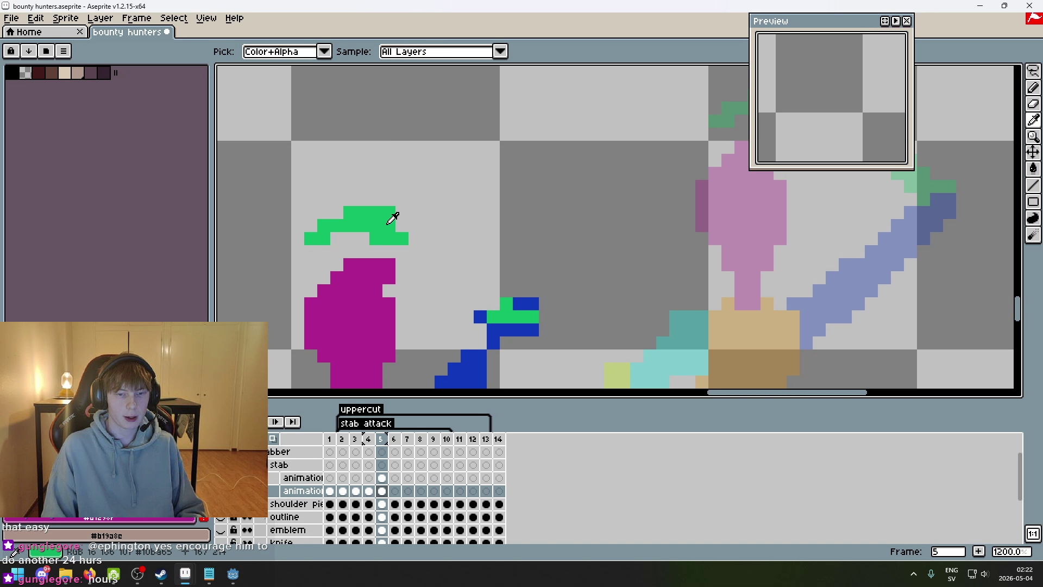
click(399, 245)
mouse_move(400, 245)
mouse_down()
mouse_move(461, 251)
mouse_move(501, 272)
mouse_up()
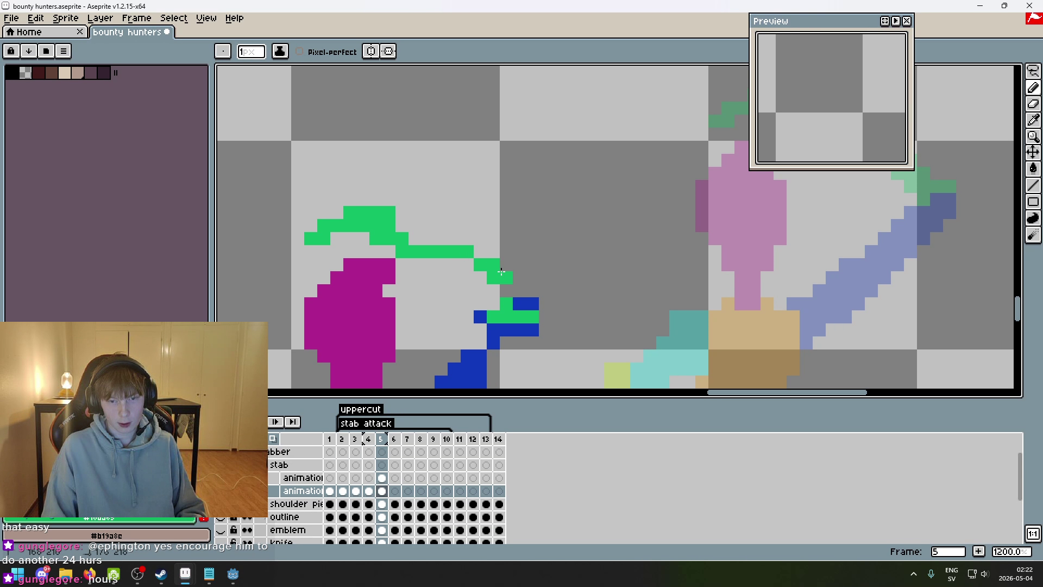
drag(400, 237, 478, 251)
click(402, 226)
key(v)
key(b)
key(ctrl+z)
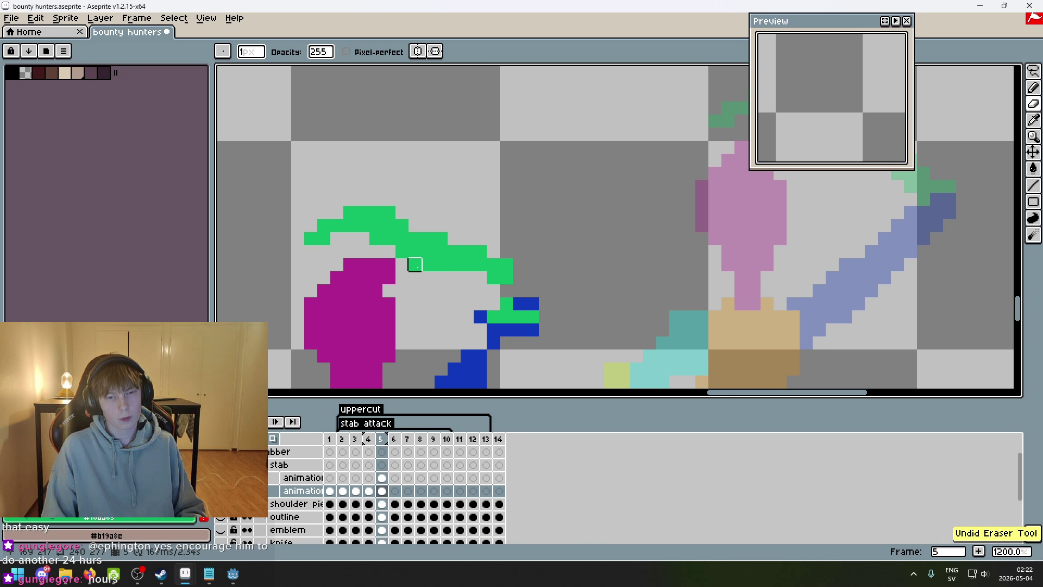
drag(454, 277, 506, 278)
shift+click(498, 288)
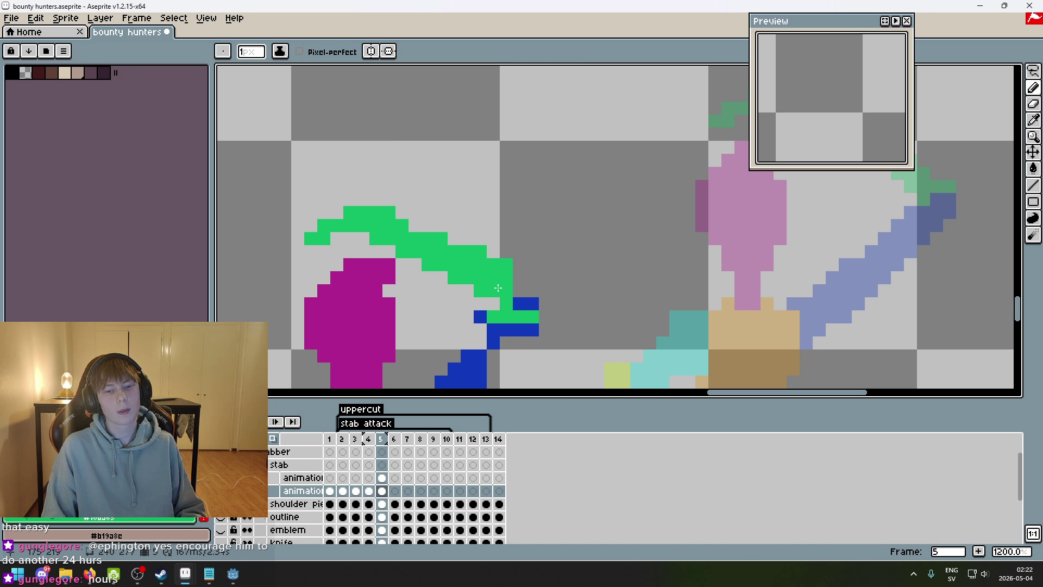
- Pick the arm's blue, touch up its tip, and erase the extra green row and stray blue pixels
alt+click(518, 303)
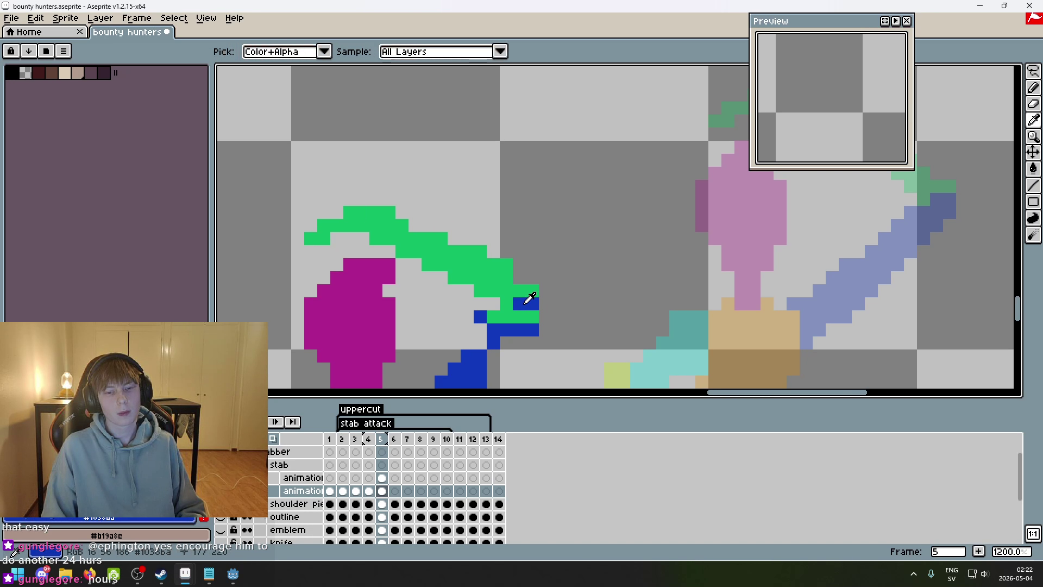
click(548, 291)
click(498, 274)
key(e)
click(497, 261)
mouse_move(498, 261)
mouse_down()
mouse_move(549, 261)
mouse_move(531, 264)
mouse_up()
click(550, 248)
key(b)
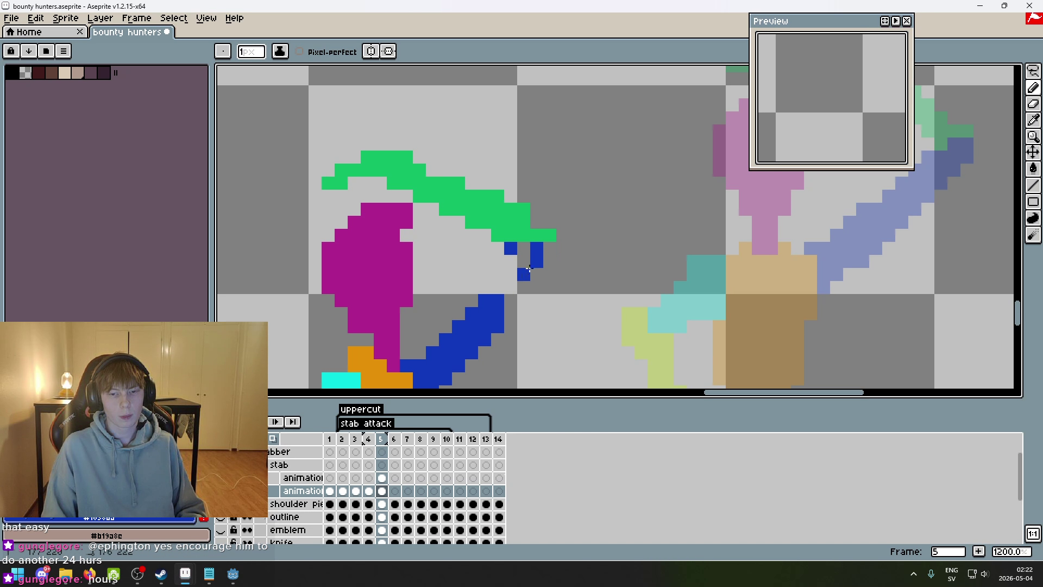
scroll(513, 271, down, 6)
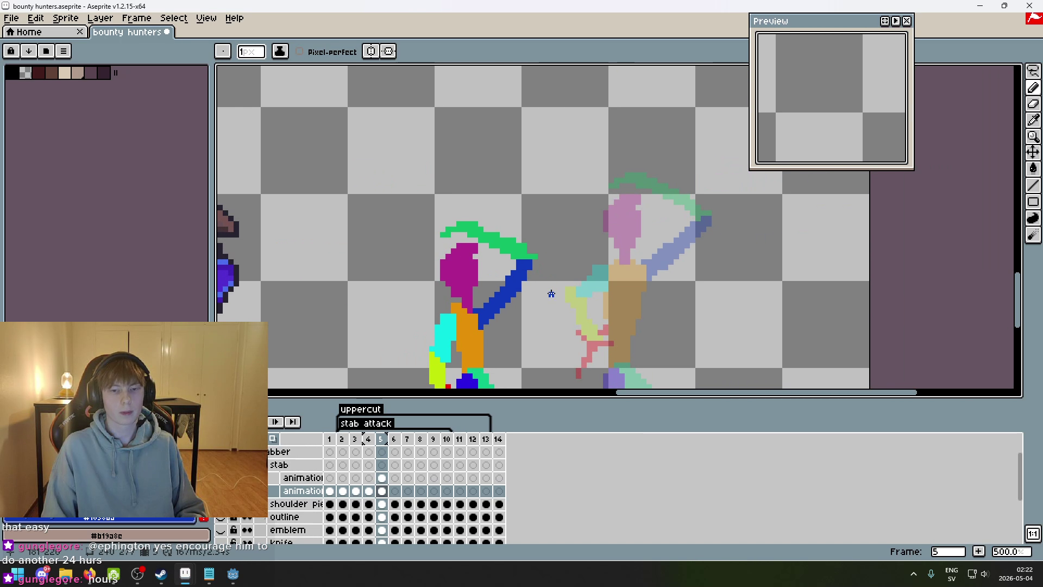
- Flip between frames 4 and 5 to compare the poses
scroll(519, 285, up, 3)
scroll(519, 289, down, 4)
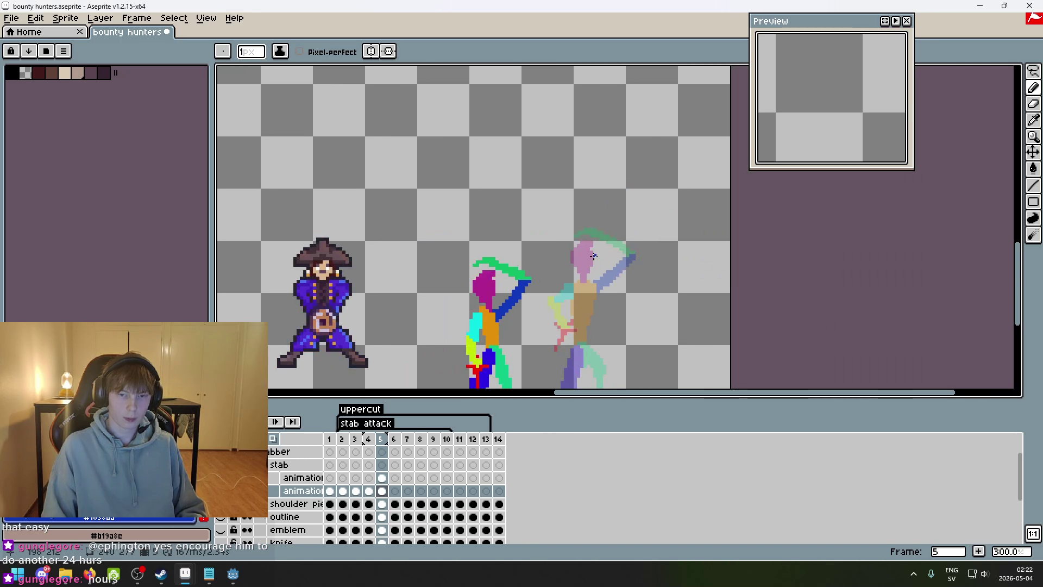
key(Left)
key(Right)
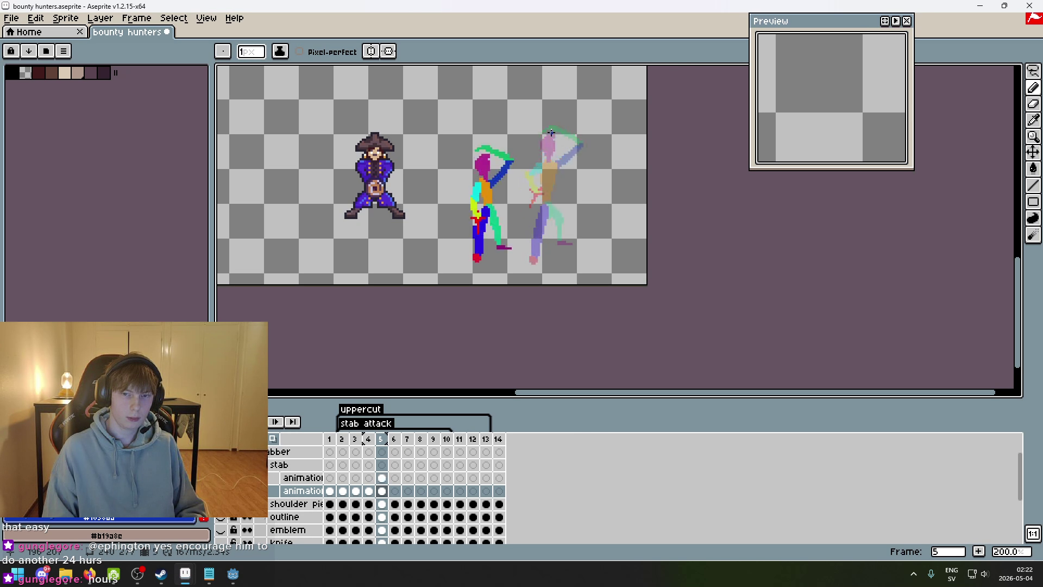
key(Left)
key(Right)
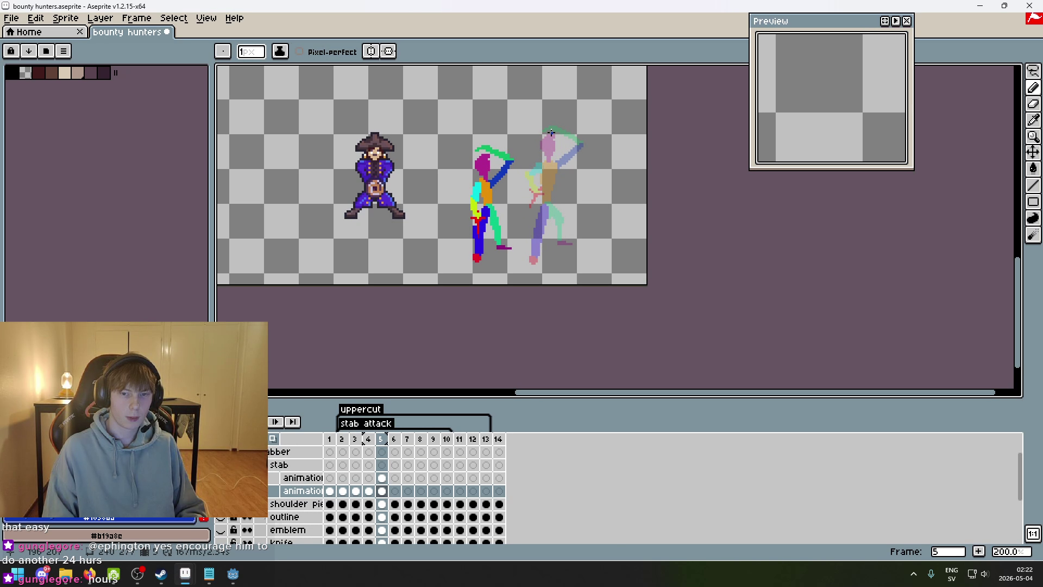
key(Left)
key(Right)
scroll(529, 121, up, 2)
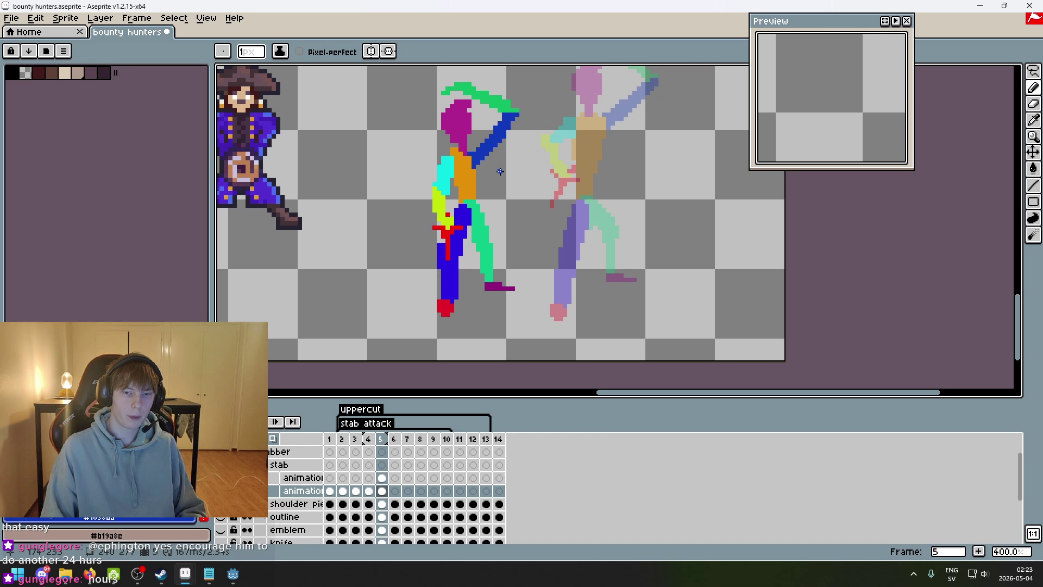
- On the upper animation layer, lasso the torso and legs and nudge them down and right
key(m)
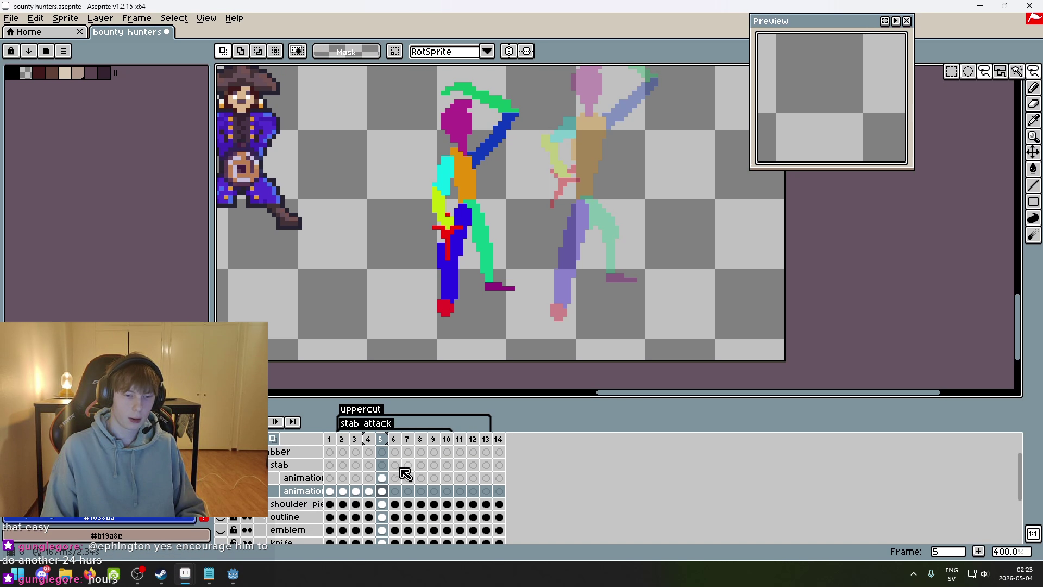
key(q)
click(303, 477)
mouse_move(430, 296)
mouse_down()
mouse_move(464, 123)
mouse_move(478, 293)
mouse_move(389, 207)
mouse_move(432, 149)
mouse_move(451, 294)
mouse_move(407, 278)
mouse_up()
click(399, 263)
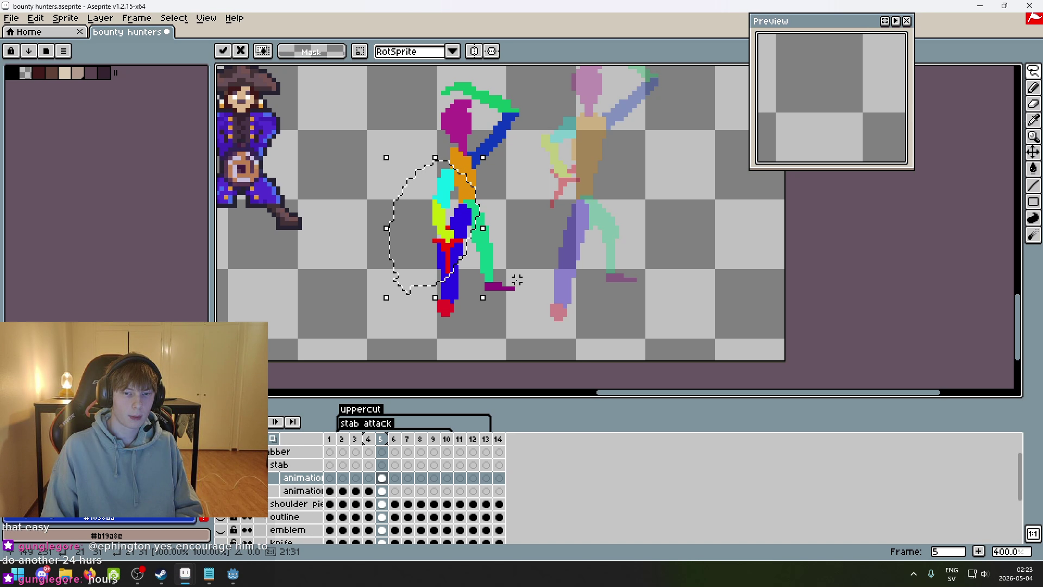
key(Down)
key(Right)
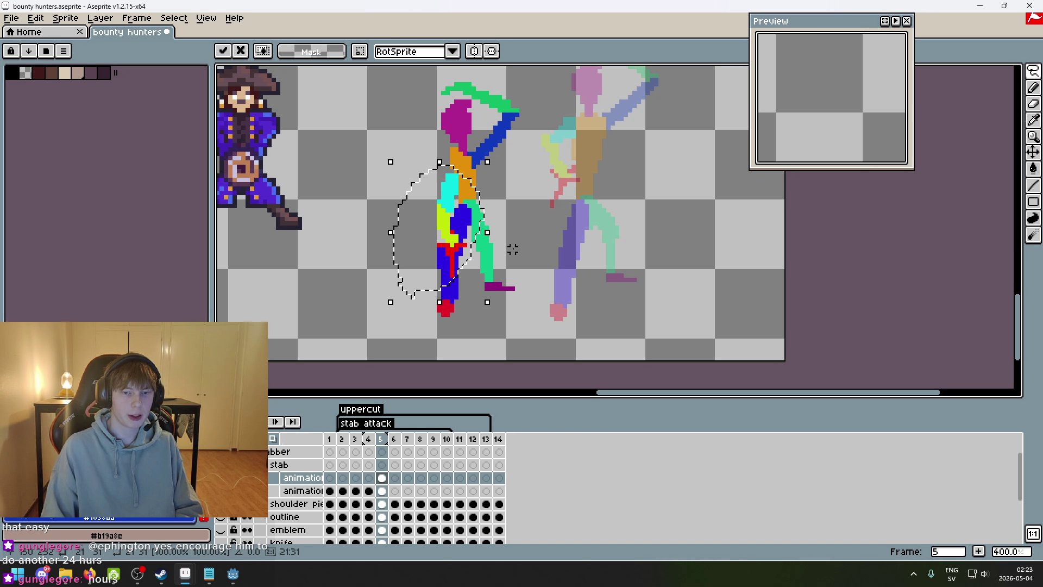
key(ctrl+d)
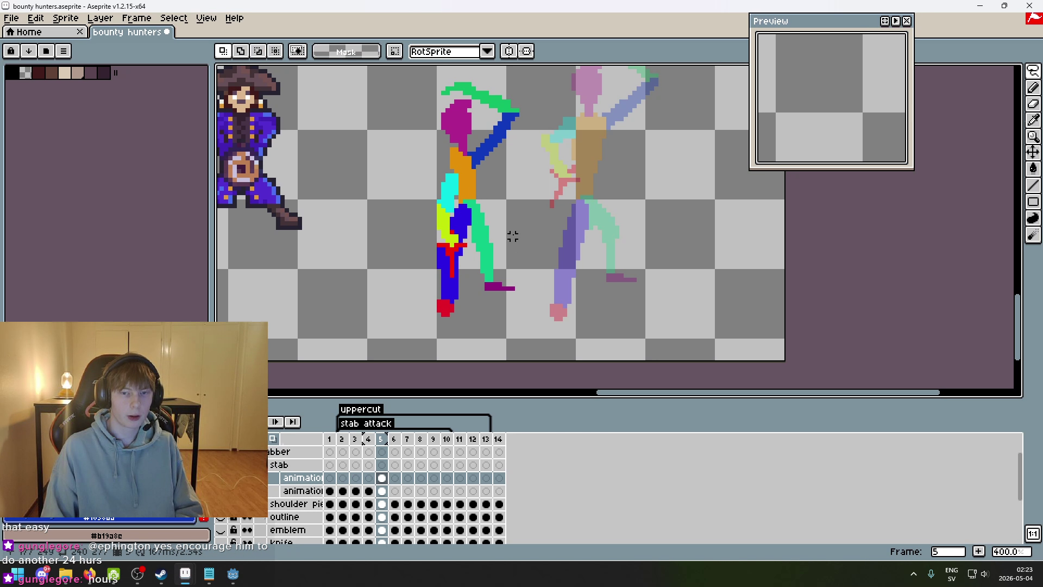
- On the lower animation layer, move the raised arm and head down, then raise the head slightly
scroll(494, 174, up, 1)
click(302, 490)
mouse_move(478, 183)
mouse_down()
mouse_move(476, 261)
mouse_move(444, 249)
mouse_up()
mouse_move(379, 140)
mouse_down()
mouse_move(554, 204)
mouse_move(471, 254)
mouse_up()
drag(548, 269, 555, 275)
key(ctrl+d)
scroll(541, 281, down, 3)
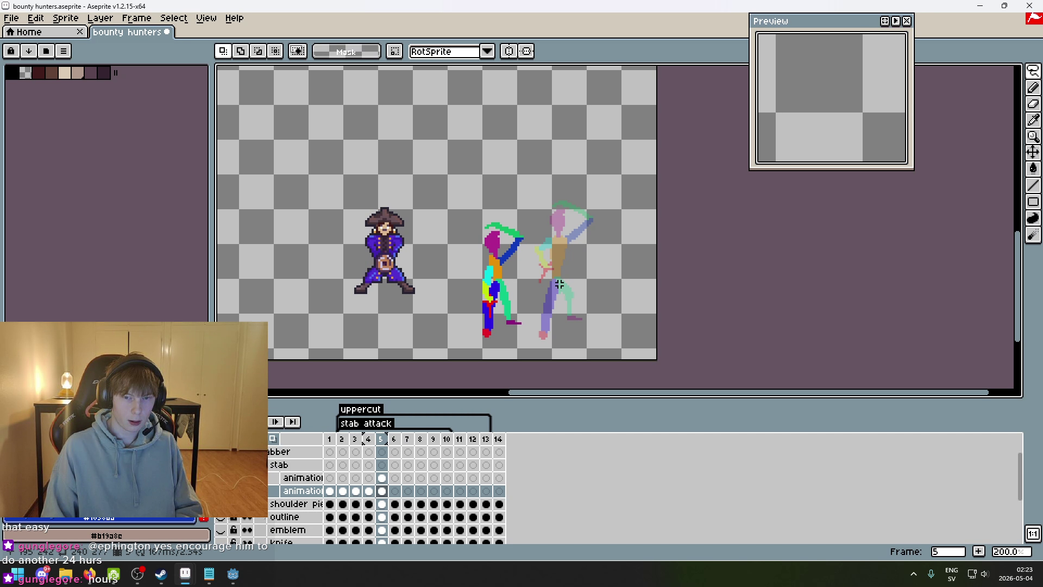
scroll(514, 261, up, 3)
scroll(512, 261, up, 1)
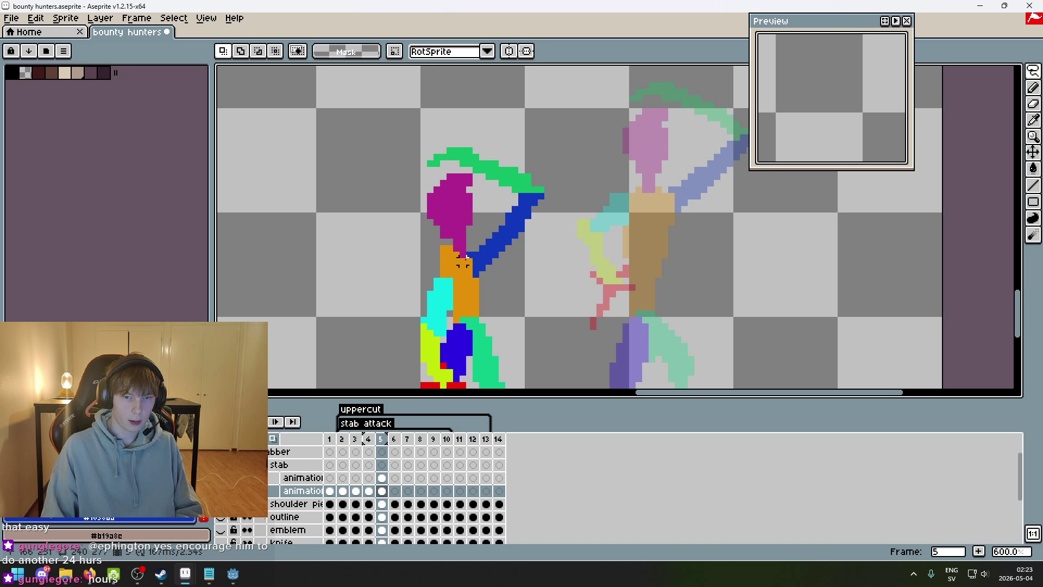
mouse_move(475, 181)
mouse_down()
mouse_move(462, 253)
mouse_move(459, 236)
mouse_up()
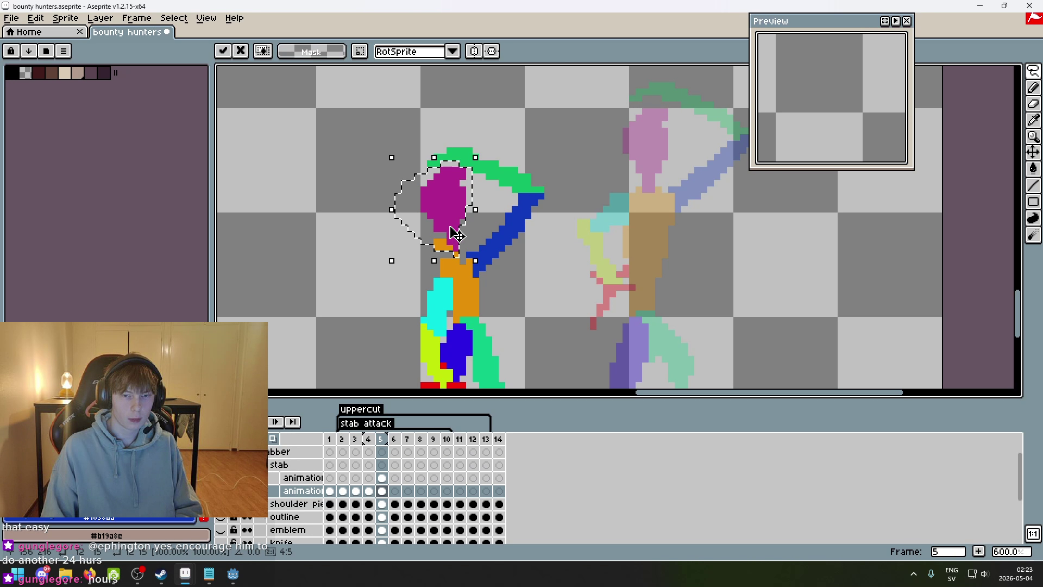
key(Return)
- Pick the torso's orange, erase two orange neck pixels, and compare against frame 4
scroll(451, 235, up, 2)
key(b)
key(i)
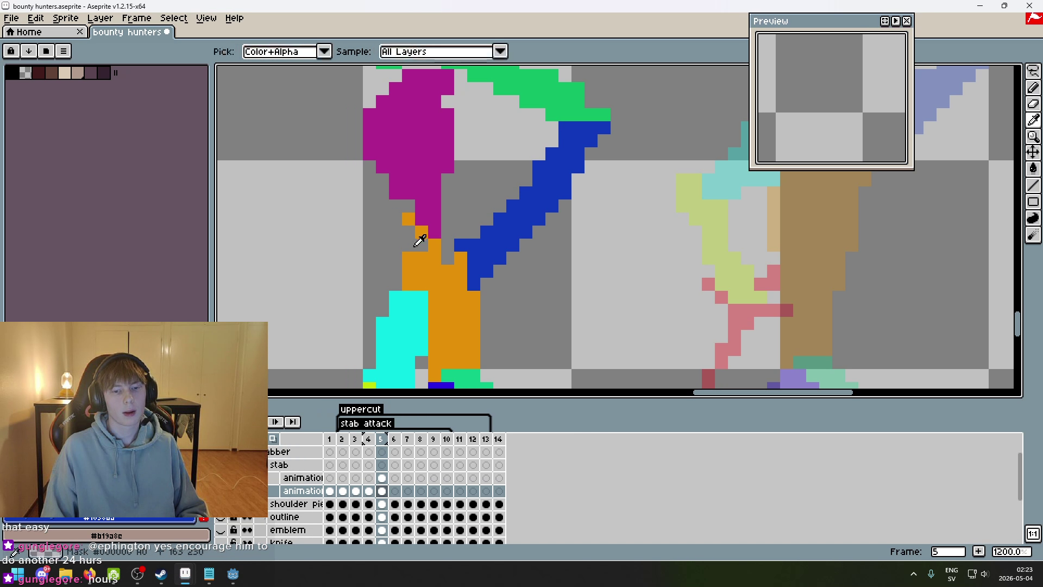
click(416, 245)
key(b)
right_click(408, 227)
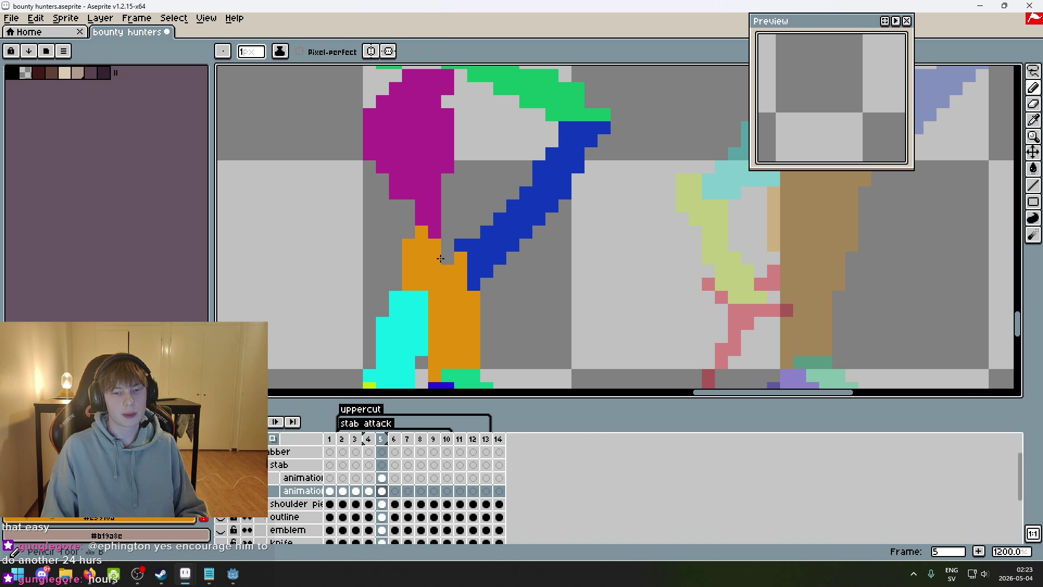
scroll(452, 264, down, 5)
key(Left)
key(Right)
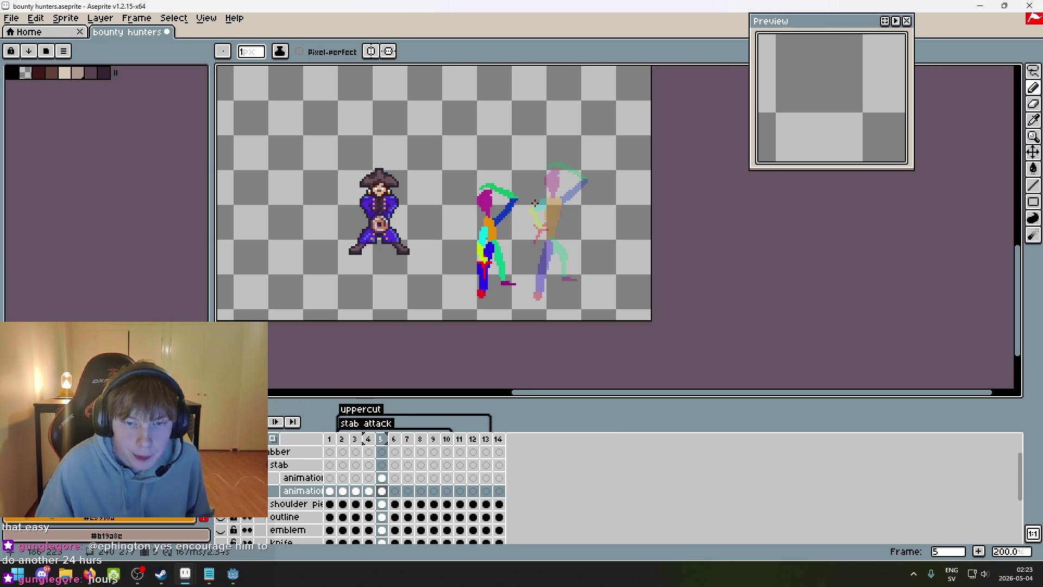
- Lasso the back leg from the foot upward, then drop the selection
scroll(491, 256, up, 1)
scroll(492, 256, up, 2)
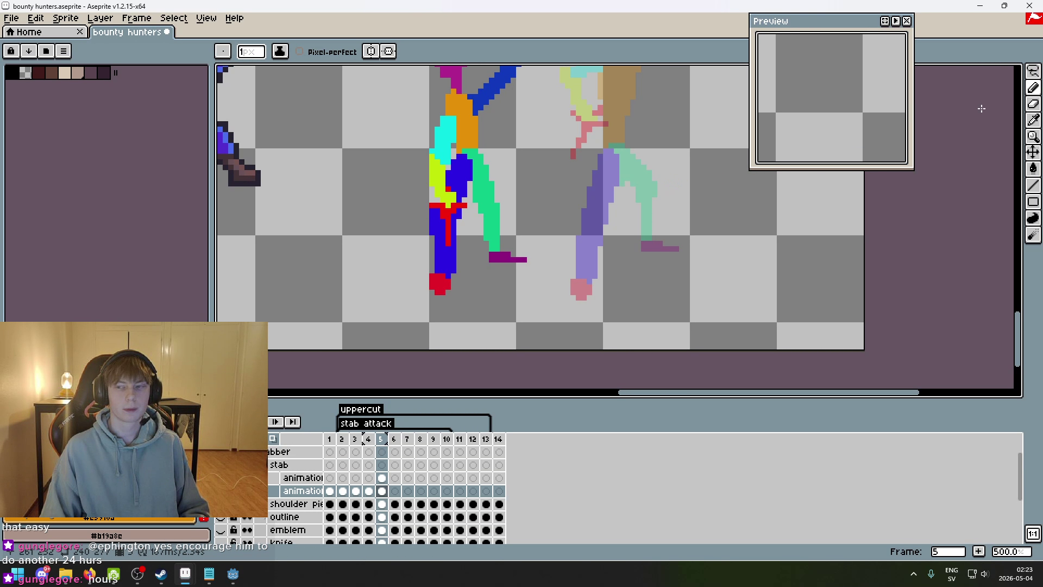
click(1035, 72)
scroll(500, 286, up, 1)
drag(478, 274, 377, 191)
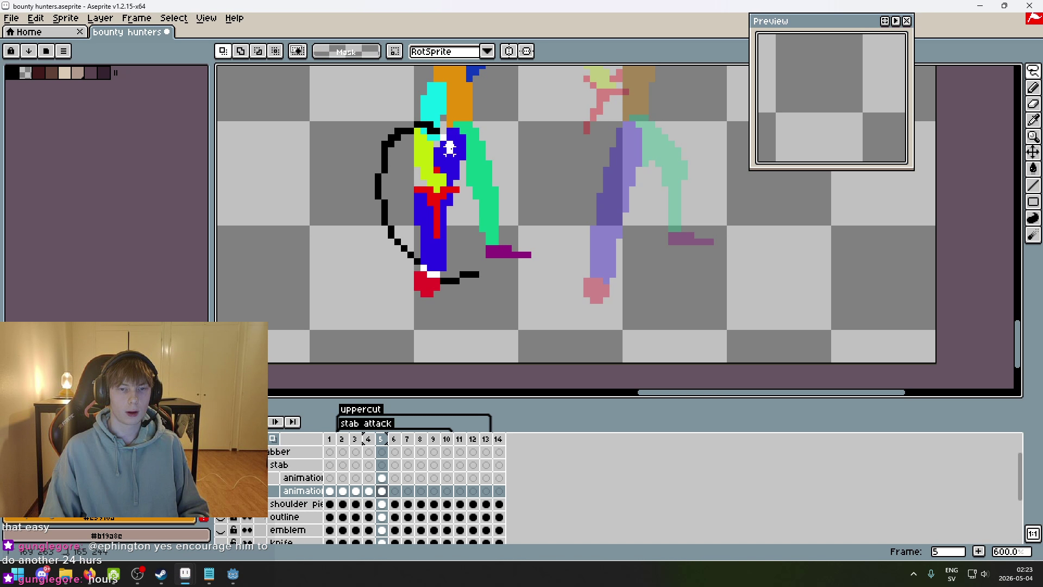
drag(411, 260, 418, 264)
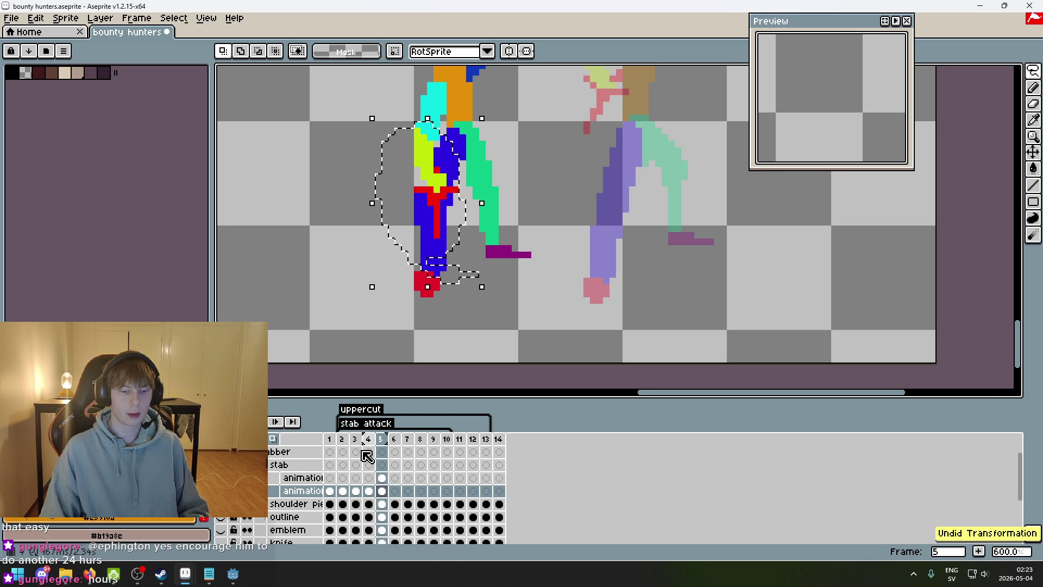
click(314, 480)
key(ctrl+d)
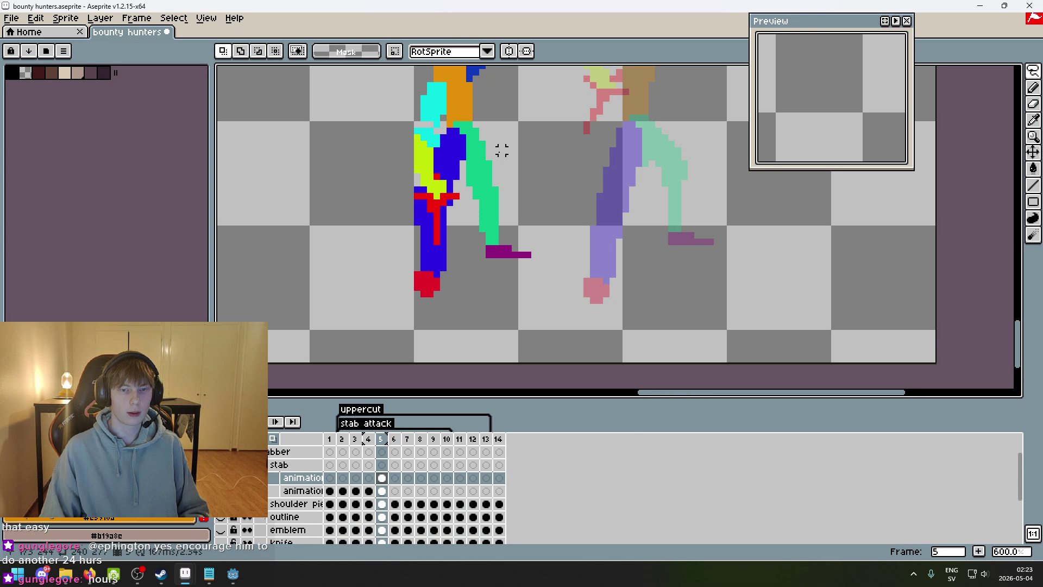
- Pick the back leg's cyan and add a cyan pixel to the leg
scroll(440, 102, up, 1)
key(i)
click(433, 100)
key(b)
click(414, 133)
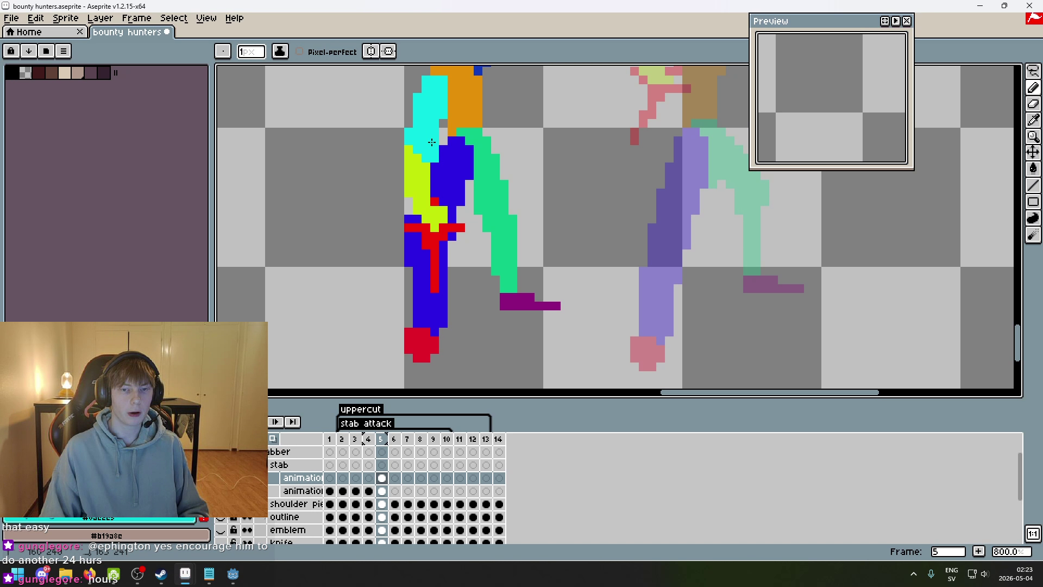
scroll(465, 178, down, 3)
- Compare with the previous frame, then step back to frame 4
key(Left)
key(Right)
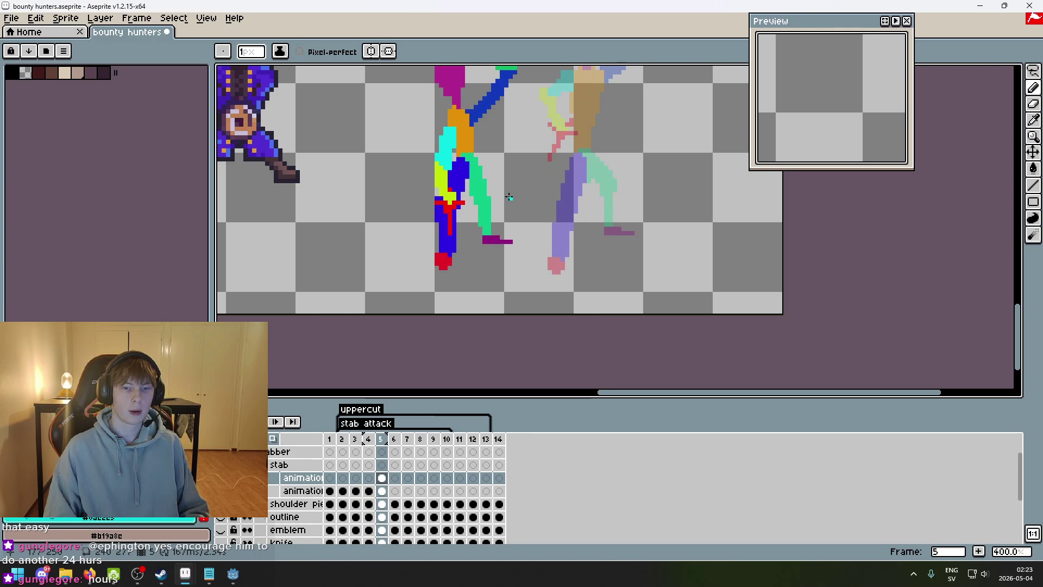
scroll(443, 116, up, 5)
mouse_move(464, 97)
mouse_down()
mouse_move(470, 223)
mouse_move(456, 230)
mouse_up()
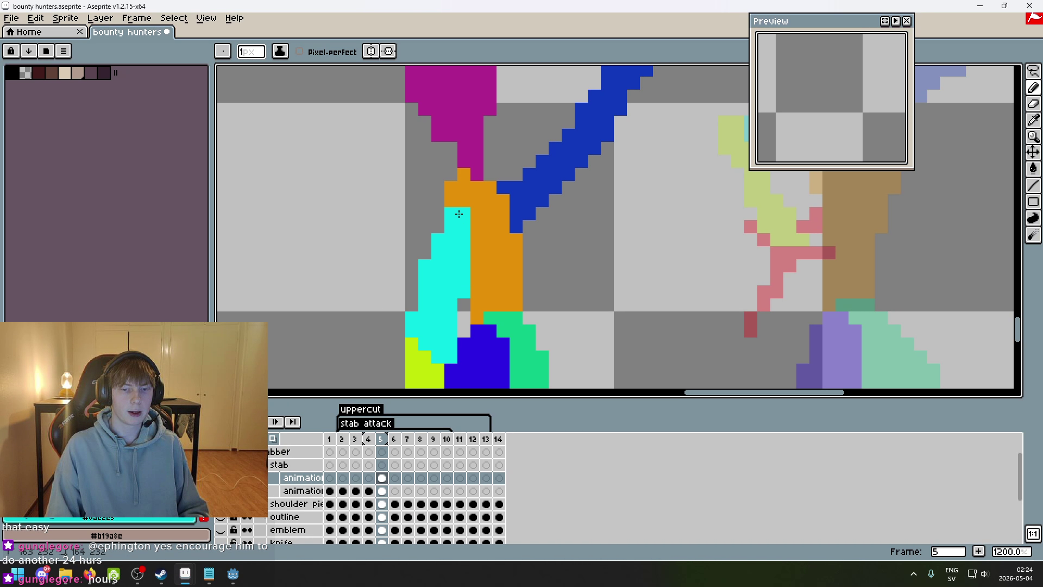
scroll(512, 255, down, 6)
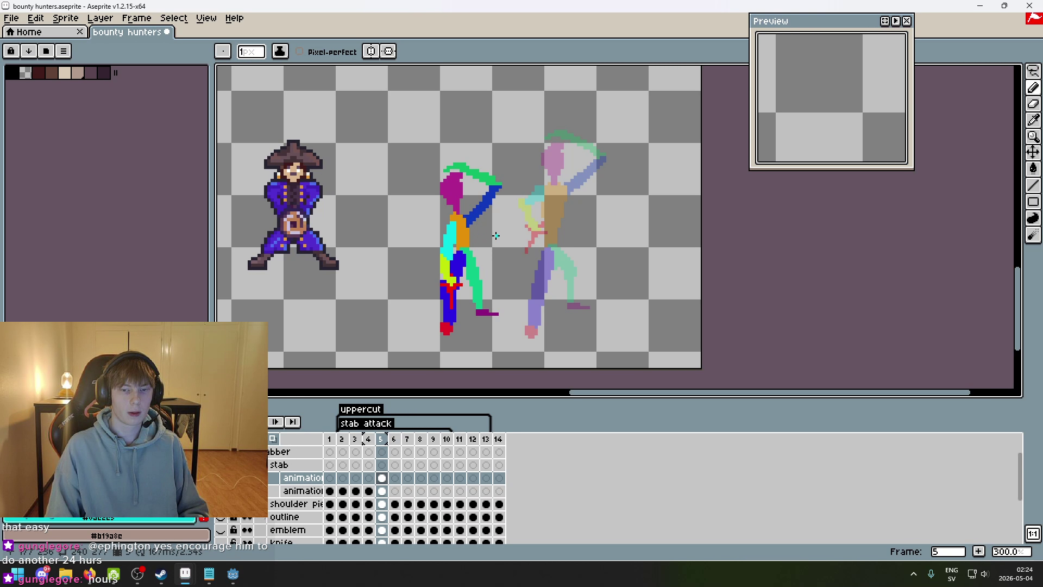
scroll(482, 232, up, 2)
scroll(489, 234, down, 4)
scroll(508, 236, up, 1)
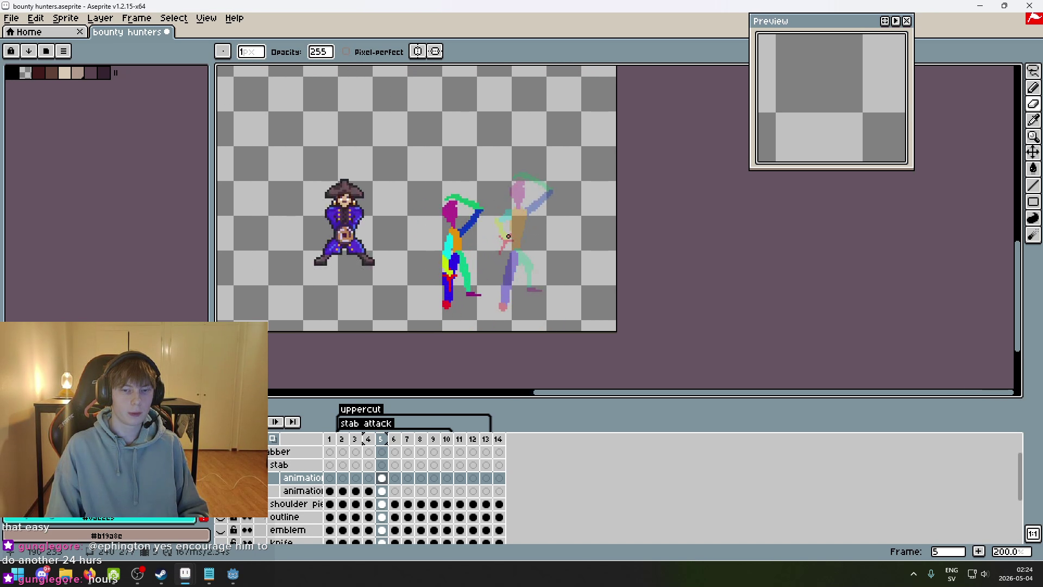
scroll(506, 239, up, 1)
key(Left)
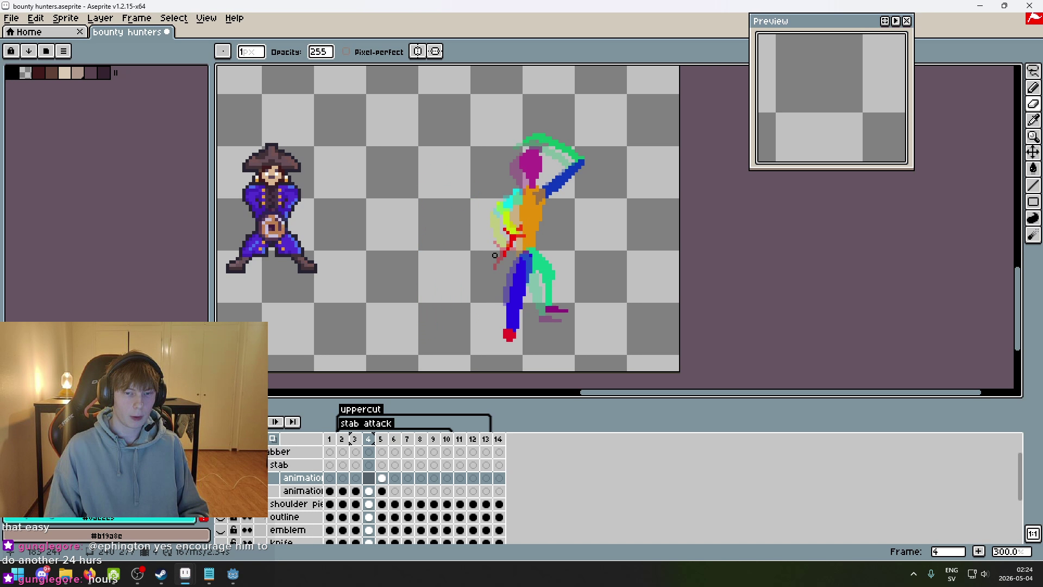
- Return to frame 5 and try lassoing the blue front leg, then clear it
key(Right)
key(Left)
key(Right)
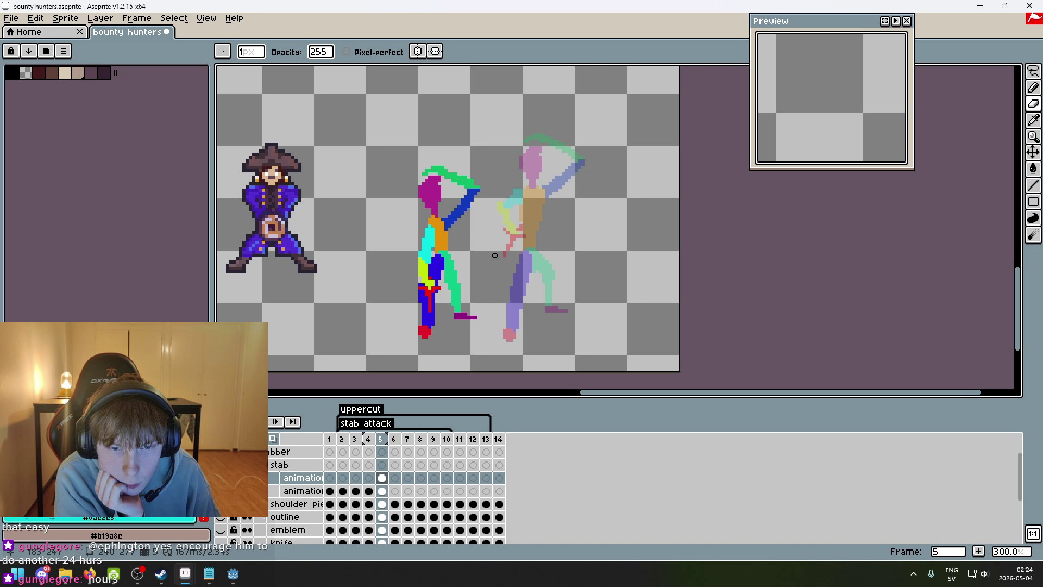
scroll(484, 352, up, 3)
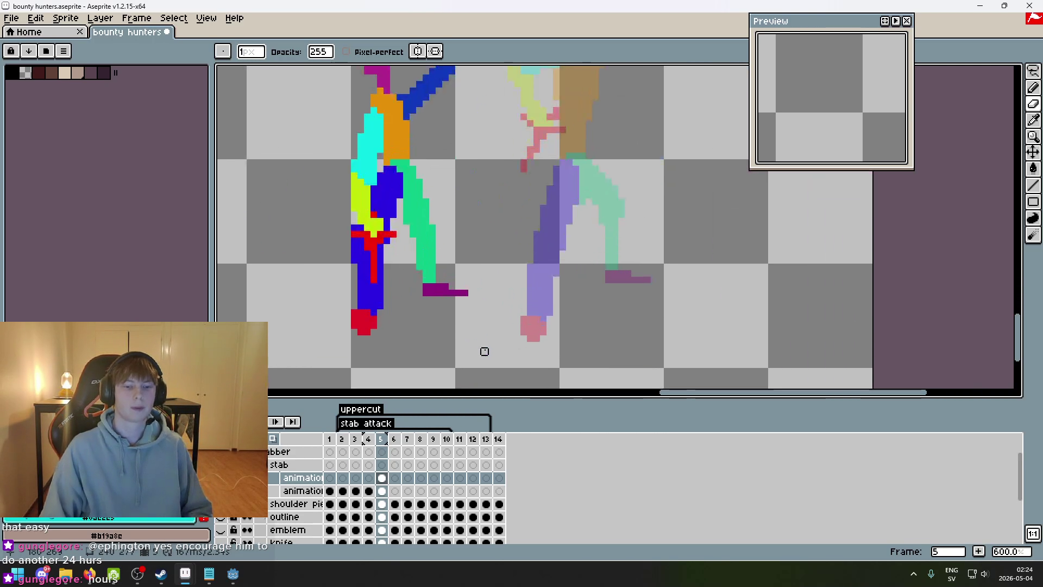
click(1033, 73)
mouse_move(463, 326)
mouse_down()
mouse_move(419, 308)
mouse_move(465, 270)
mouse_up()
click(569, 264)
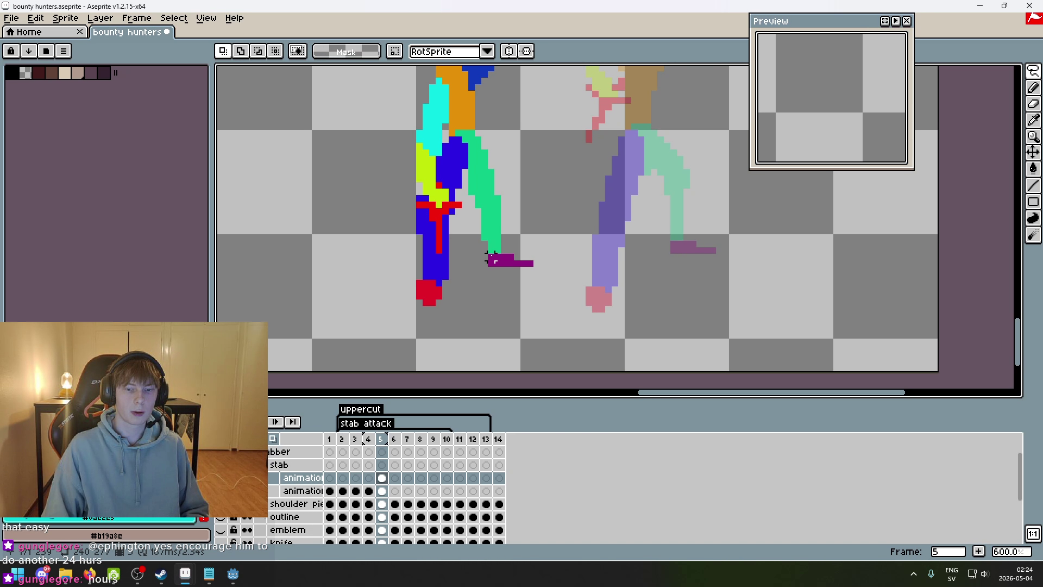
- Select the green lower leg and purple foot, try moving them up-right, then undo
drag(471, 271, 485, 299)
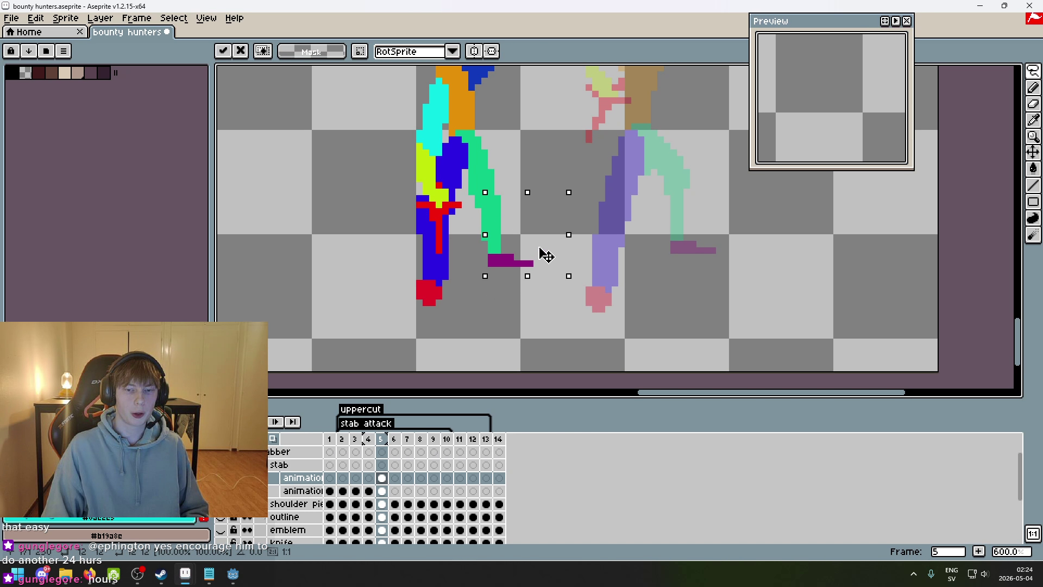
click(382, 491)
drag(541, 276, 557, 257)
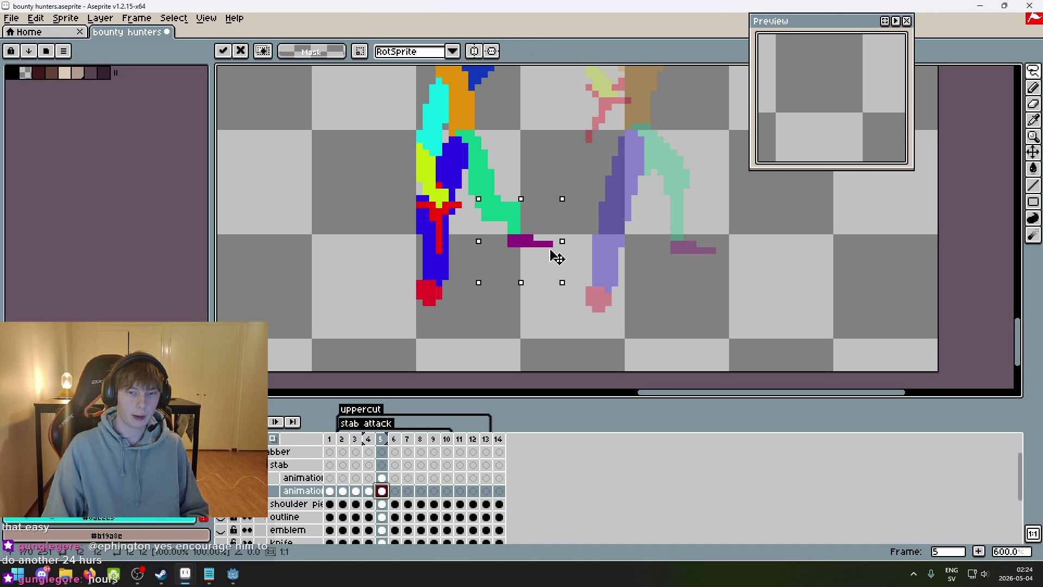
key(ctrl+z)
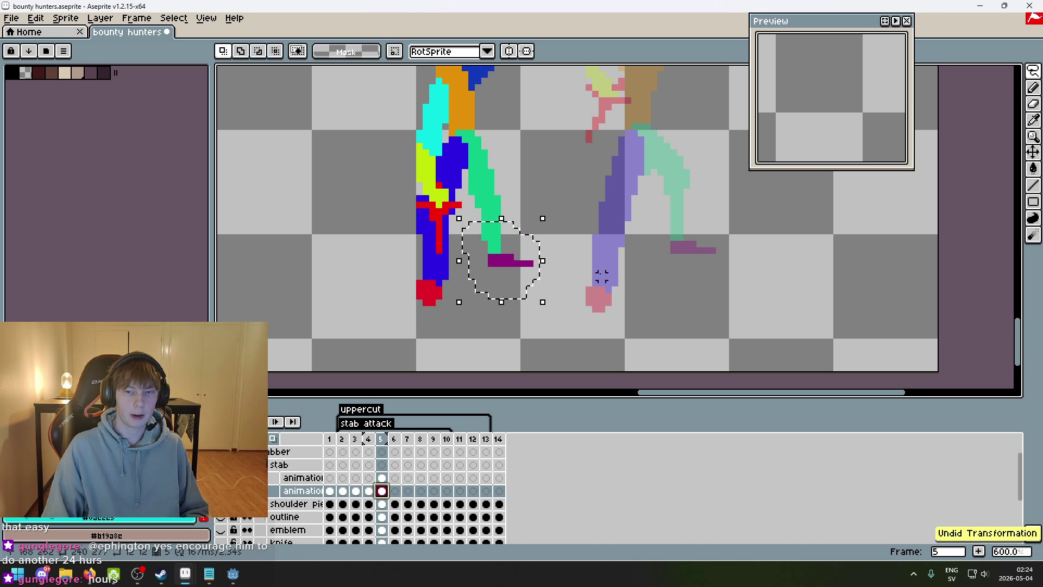
key(ctrl+d)
- Toggle the stick-figure guide layer's visibility to compare with the sprite
scroll(601, 297, down, 1)
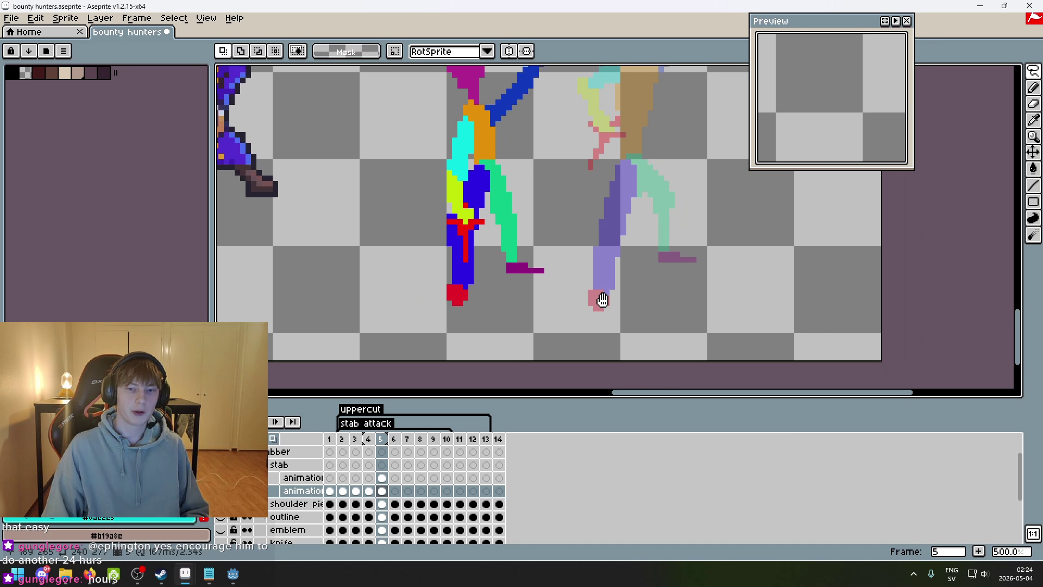
scroll(465, 350, down, 1)
click(221, 490)
click(221, 490)
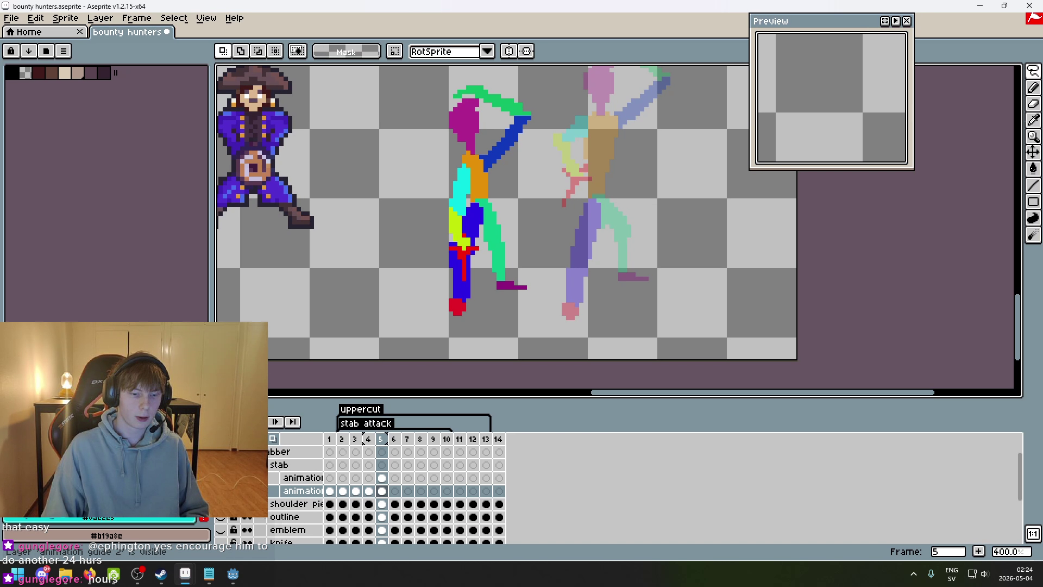
click(221, 490)
click(221, 491)
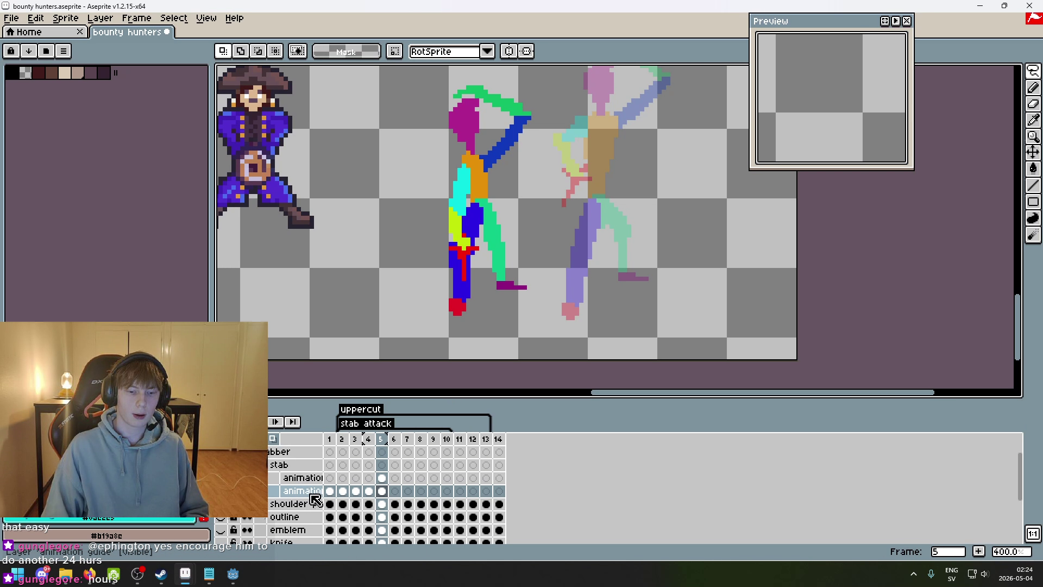
- After undoing a whole-figure shift, lift the green lower leg and purple foot up and slightly right
scroll(502, 295, down, 1)
mouse_move(429, 327)
mouse_down()
mouse_move(582, 275)
mouse_move(387, 328)
mouse_up()
mouse_move(464, 288)
mouse_down()
mouse_move(547, 294)
mouse_move(559, 280)
mouse_move(548, 311)
mouse_up()
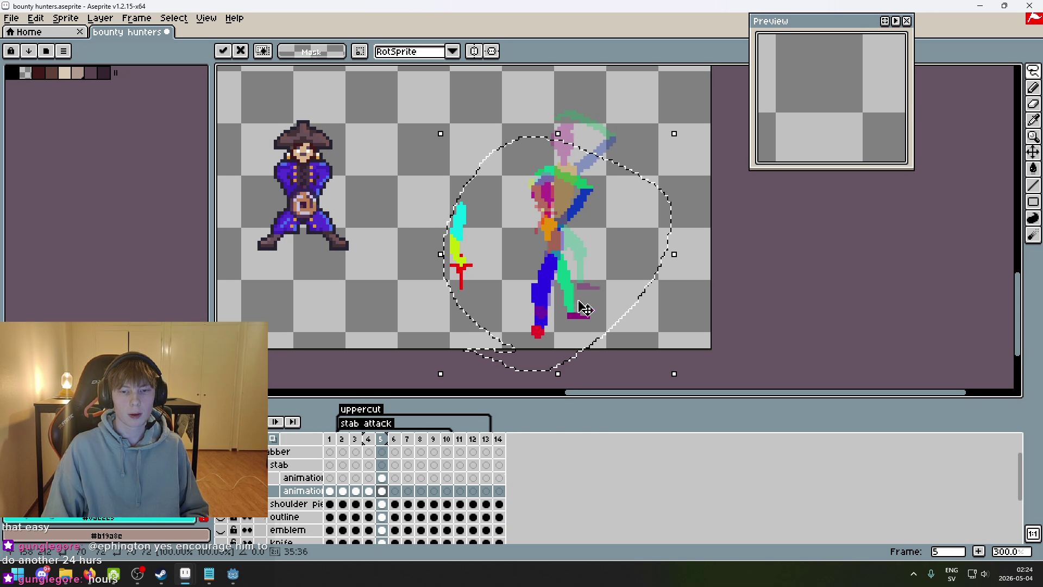
key(ctrl+d)
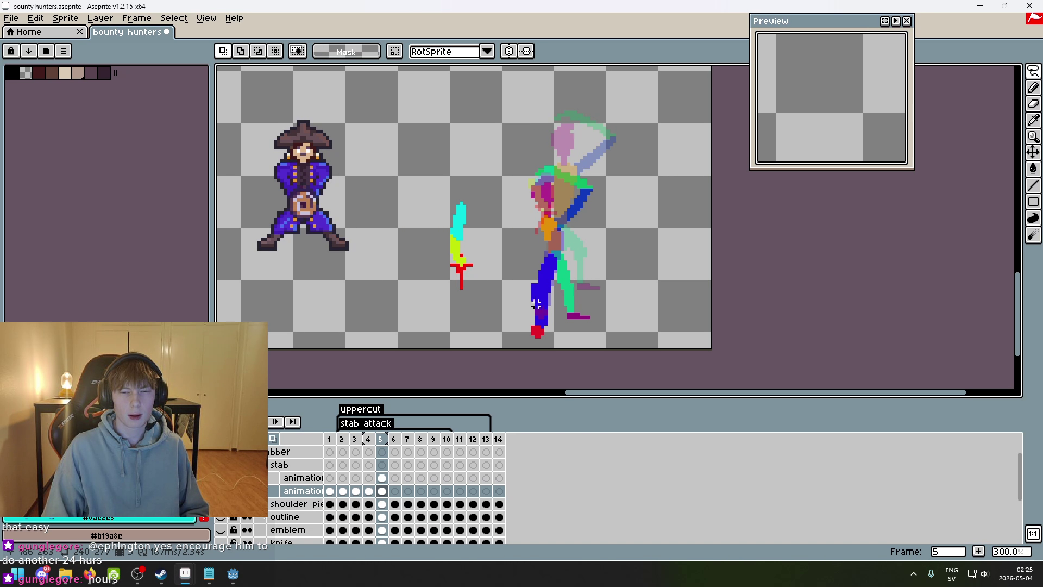
key(ctrl+z)
key(ctrl+z)
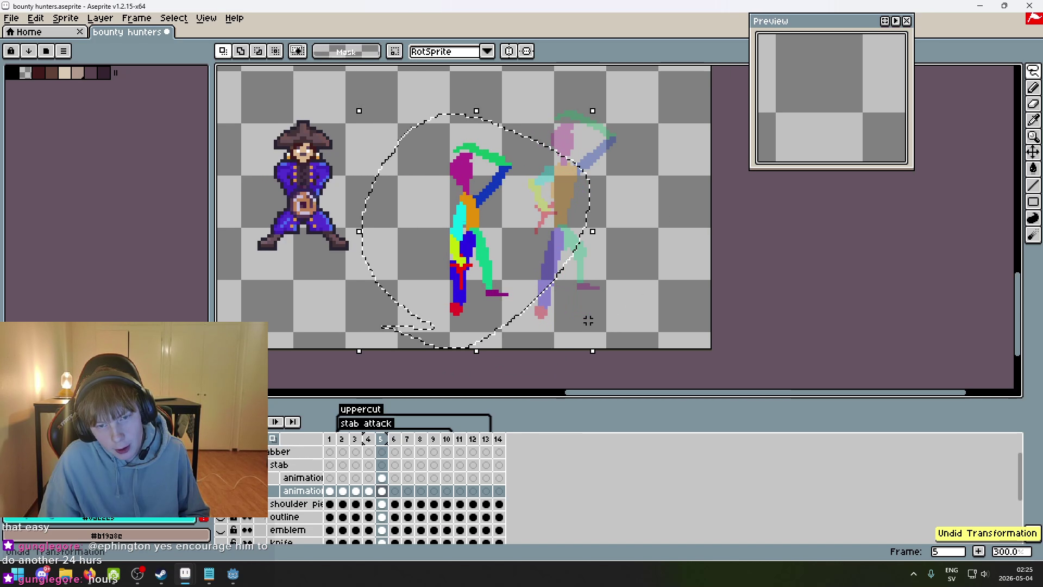
key(ctrl+d)
scroll(509, 326, up, 2)
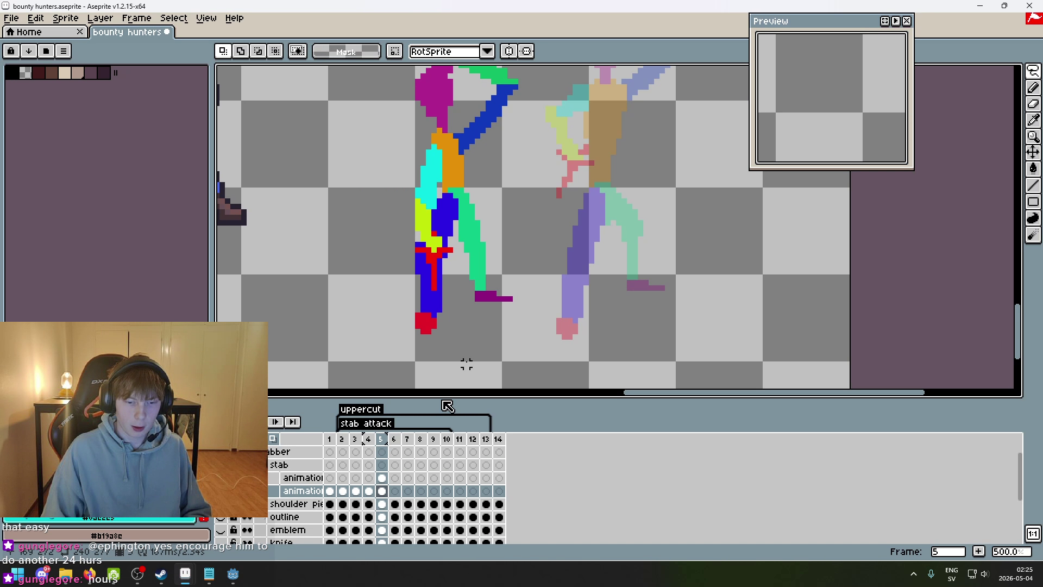
mouse_move(532, 326)
mouse_down()
mouse_move(466, 291)
mouse_move(519, 326)
mouse_move(523, 291)
mouse_move(503, 275)
mouse_move(510, 270)
mouse_up()
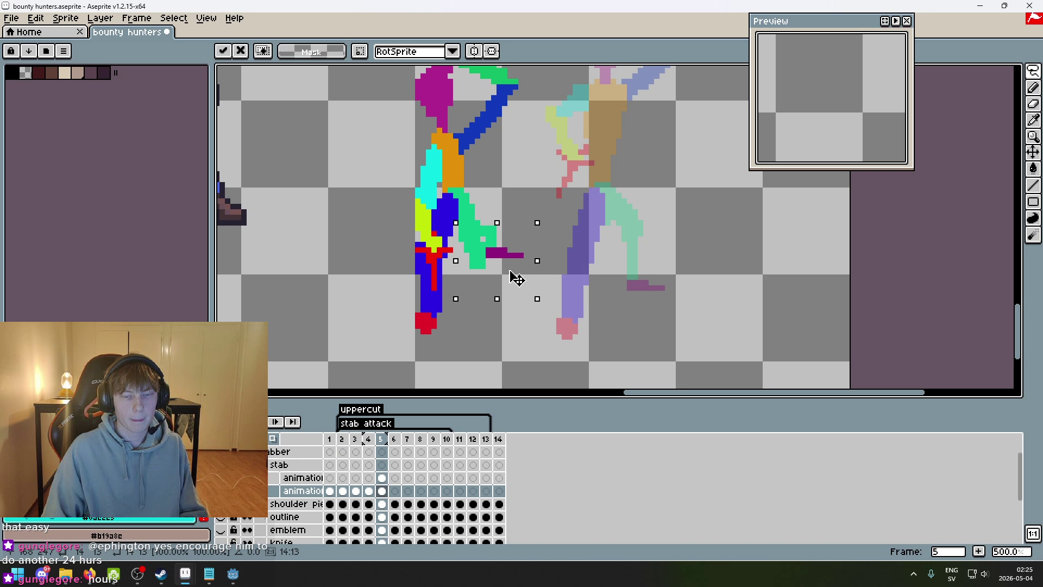
mouse_move(516, 278)
mouse_down()
mouse_move(530, 286)
mouse_move(512, 280)
mouse_up()
- Commit the moved back-leg piece, comparing it by undoing and redoing the leg edits
scroll(509, 279, up, 4)
key(ctrl+d)
key(b)
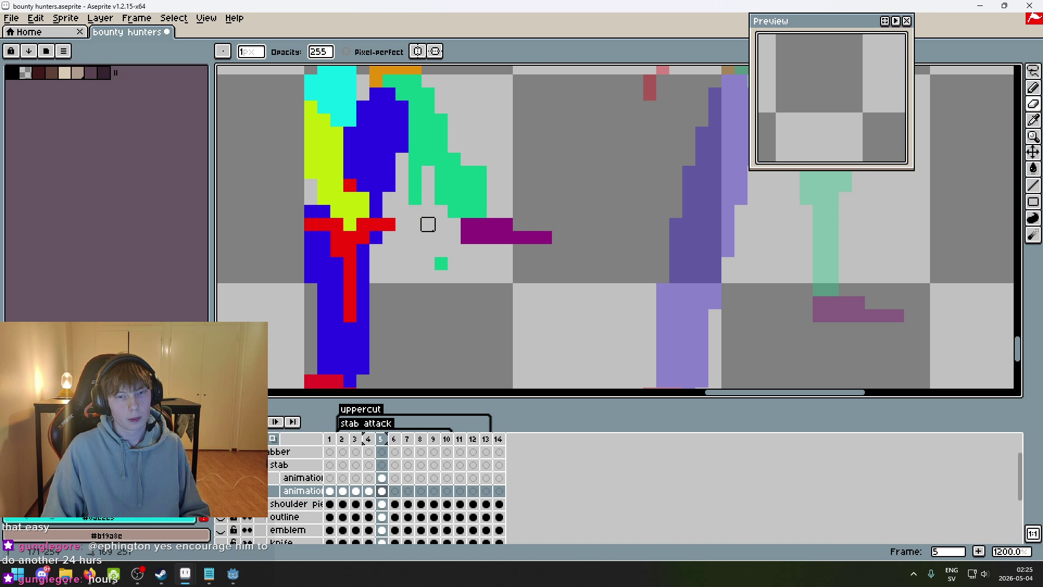
scroll(440, 250, down, 2)
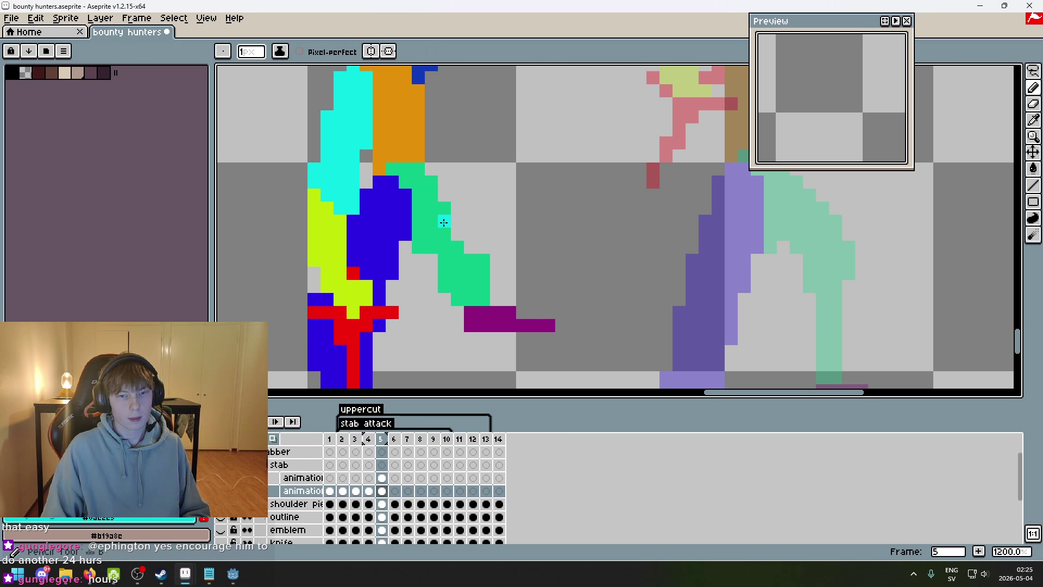
scroll(474, 237, down, 3)
key(ctrl+z)
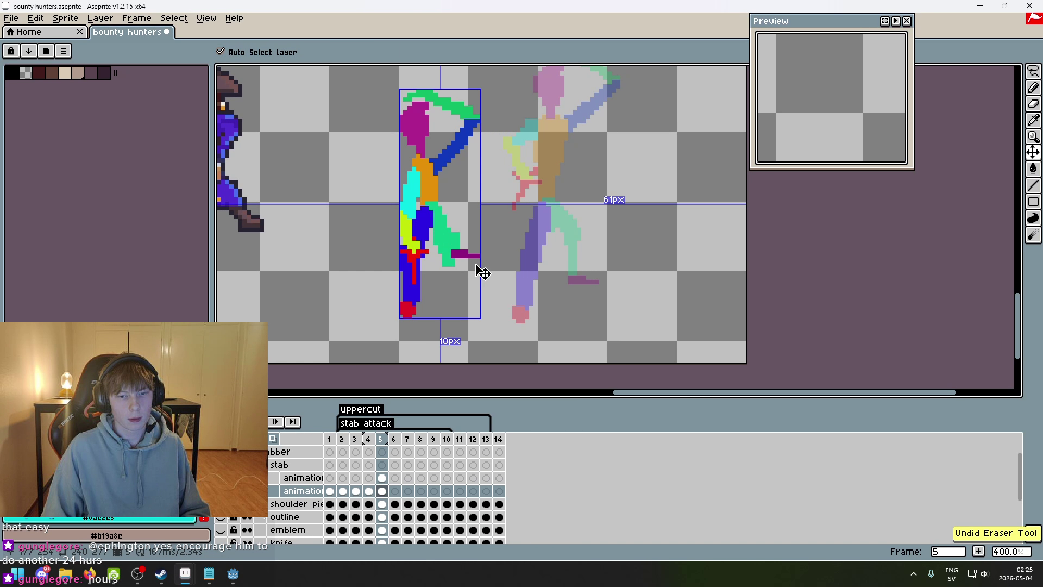
scroll(443, 239, up, 3)
key(ctrl+z)
key(ctrl+y)
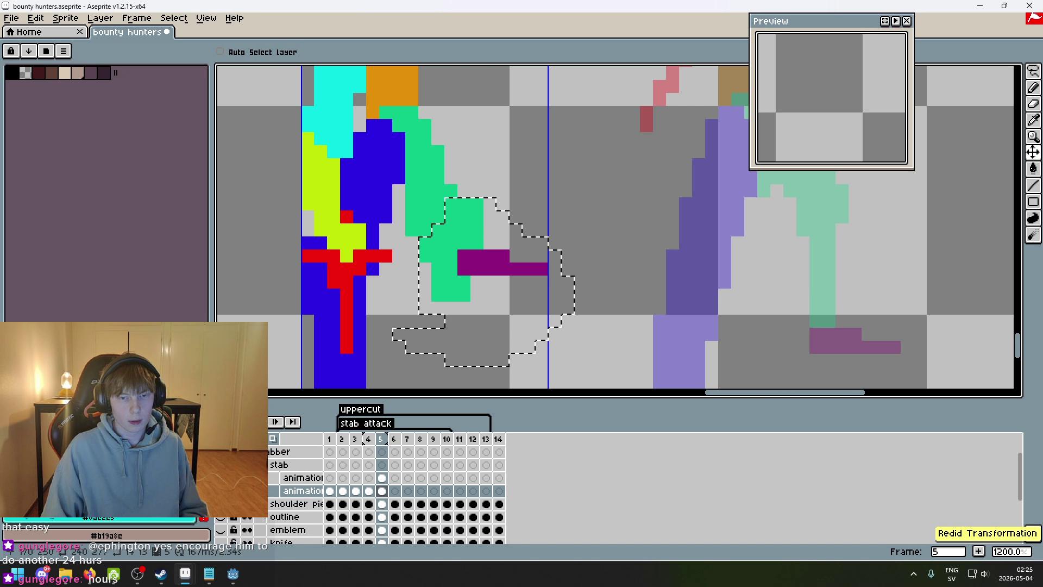
key(ctrl+y)
key(b)
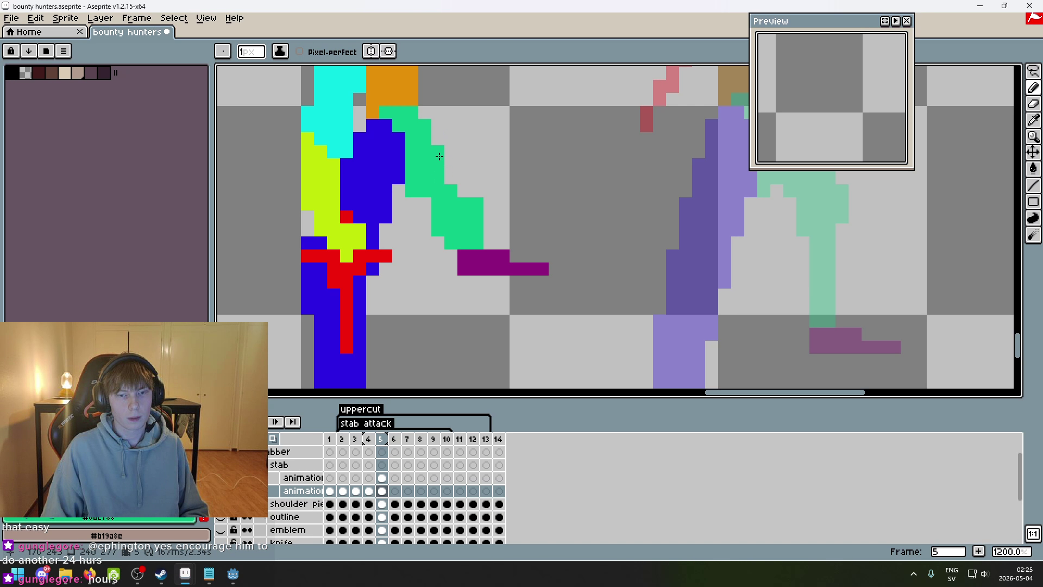
- Fill the gaps in frame 5's back leg with green pixels
drag(451, 178, 465, 185)
scroll(483, 234, down, 5)
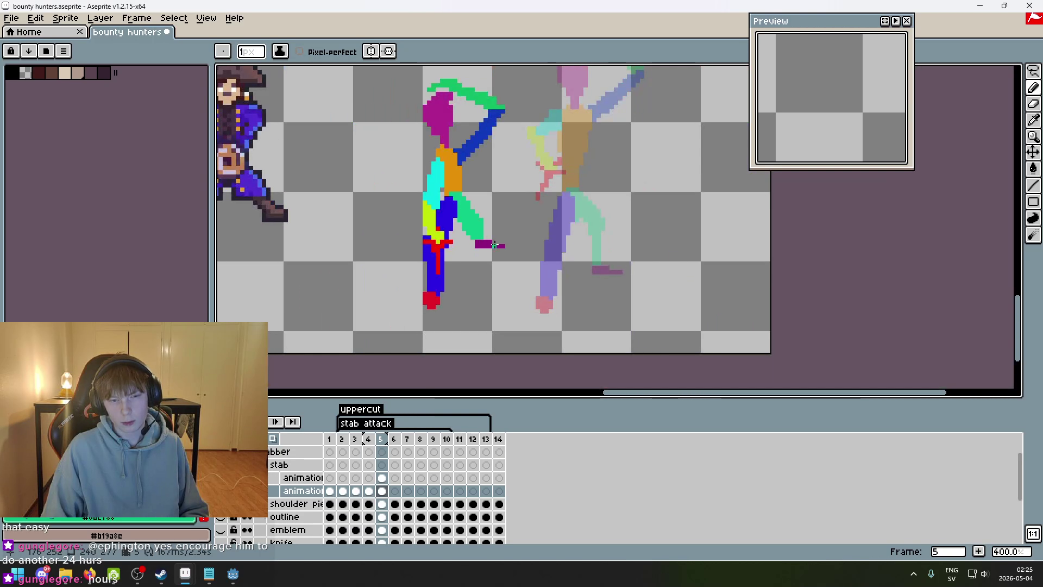
scroll(486, 237, up, 3)
scroll(489, 237, down, 3)
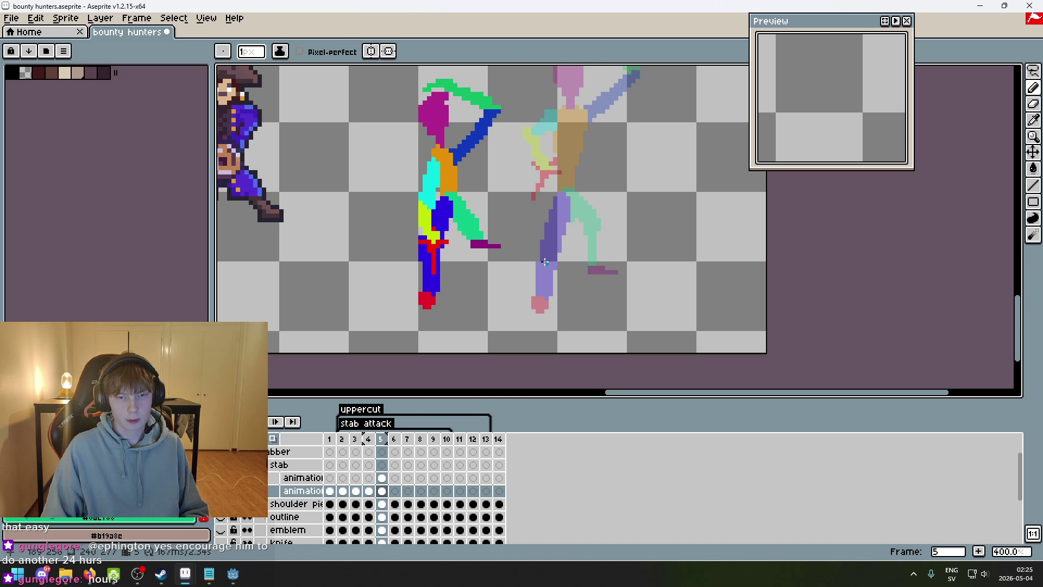
key(plus)
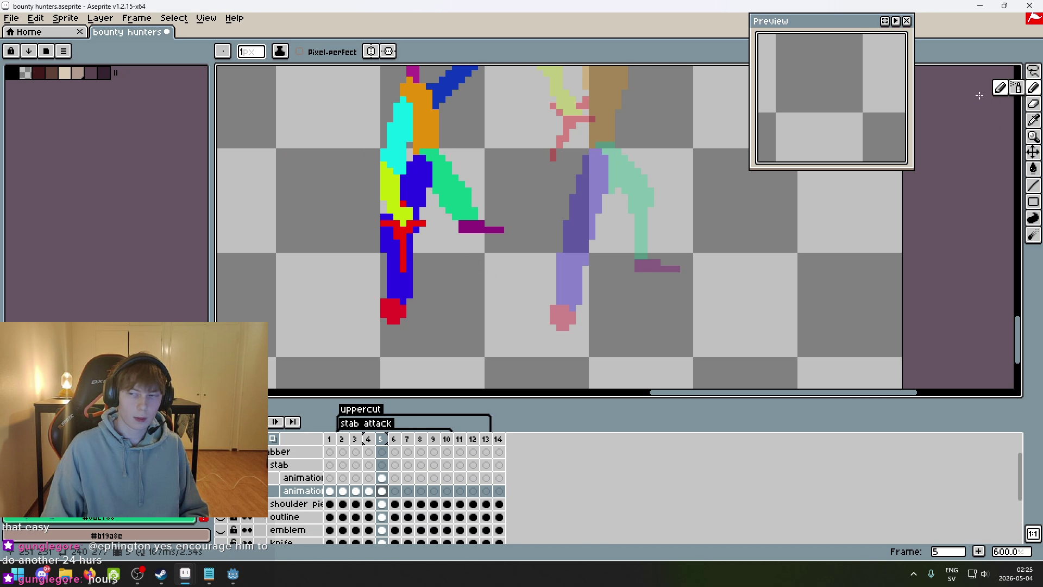
- Lasso the purple foot, nudge it slightly right and up, and deselect
click(1033, 71)
mouse_move(494, 264)
mouse_down()
mouse_move(431, 222)
mouse_move(477, 225)
mouse_move(485, 211)
mouse_up()
scroll(477, 225, up, 3)
key(Return)
key(ctrl+d)
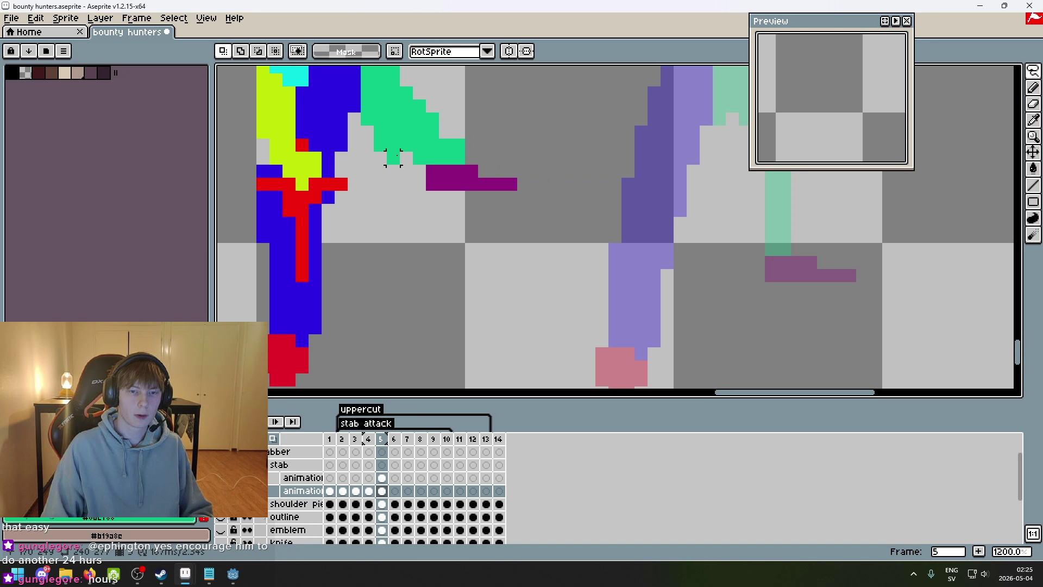
key(b)
- Compare frame 5's leg against the next frame's pose and return
scroll(408, 158, down, 4)
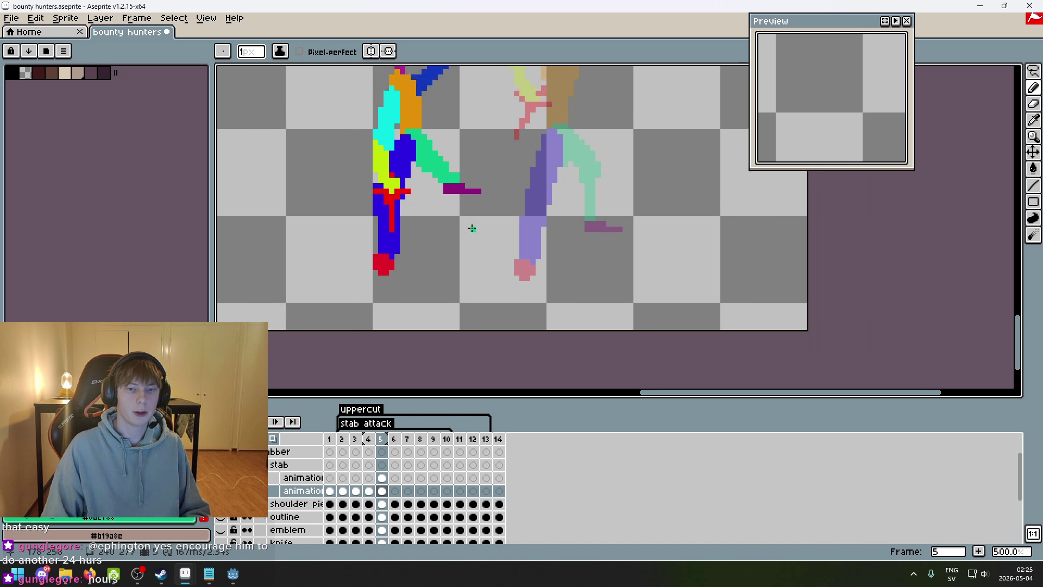
scroll(514, 275, down, 2)
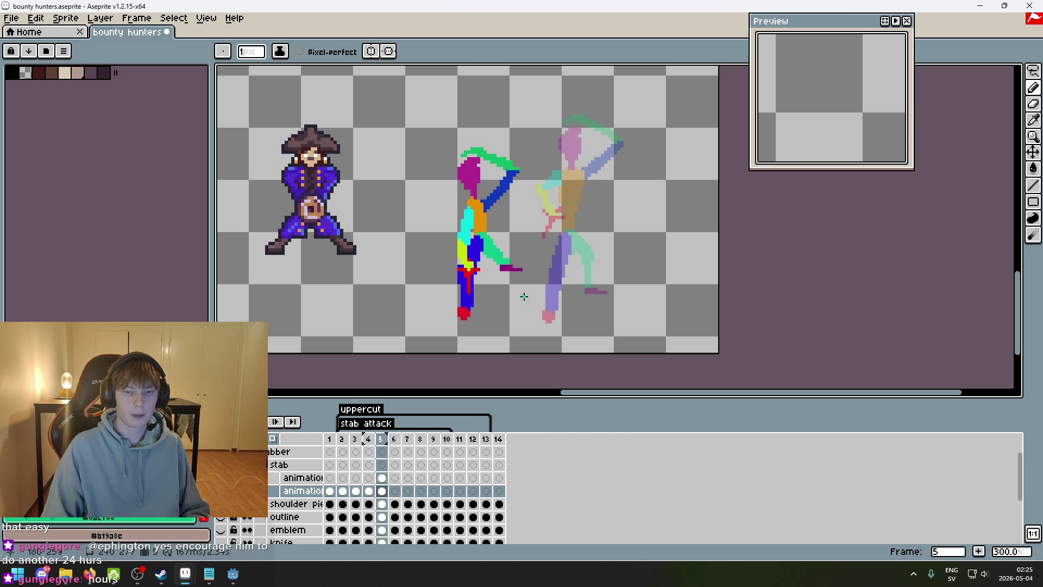
key(Right)
key(Left)
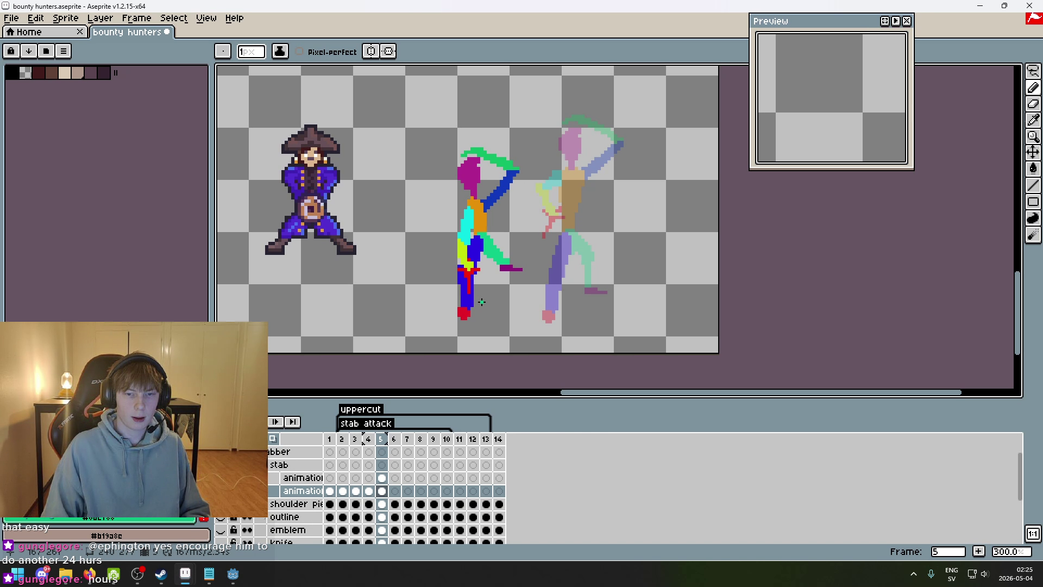
scroll(481, 302, up, 3)
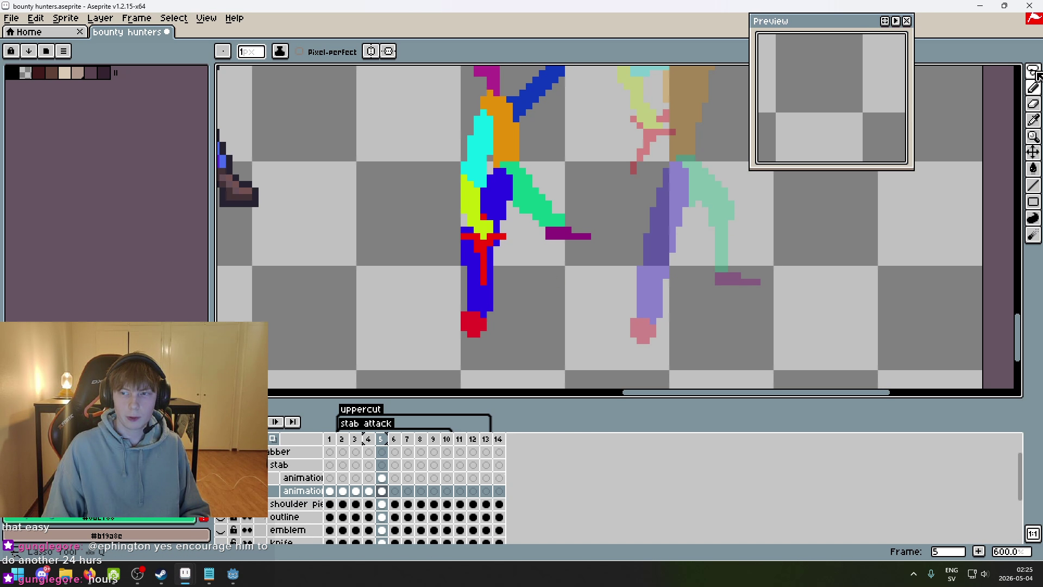
- Select the sword pixels and nudge them slightly upward, then deselect
key(m)
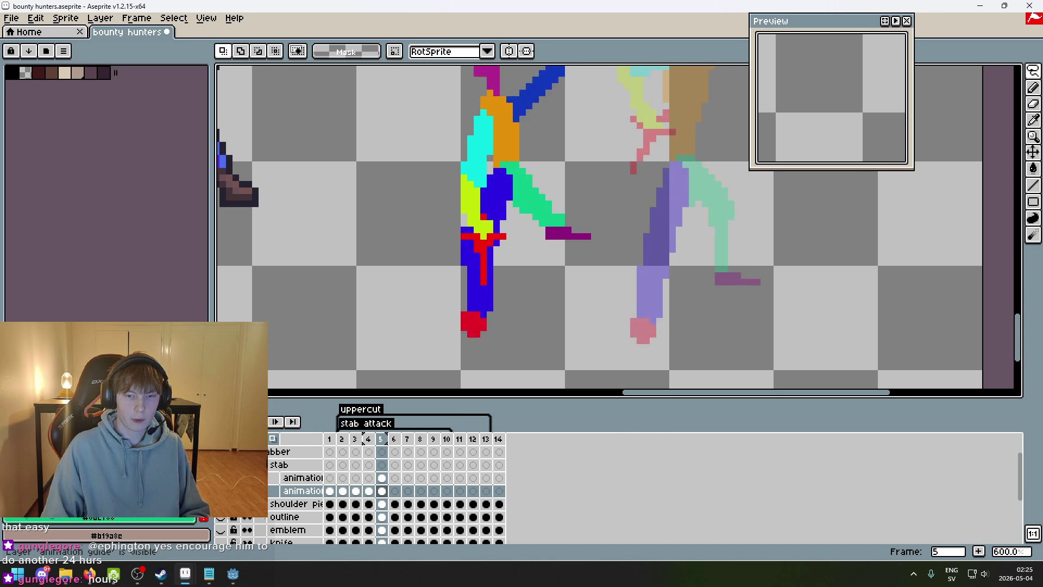
mouse_move(490, 367)
mouse_down()
mouse_move(506, 283)
mouse_move(559, 287)
mouse_up()
mouse_move(471, 379)
mouse_down()
mouse_move(546, 262)
mouse_move(473, 375)
mouse_move(498, 223)
mouse_move(594, 322)
mouse_move(424, 289)
mouse_up()
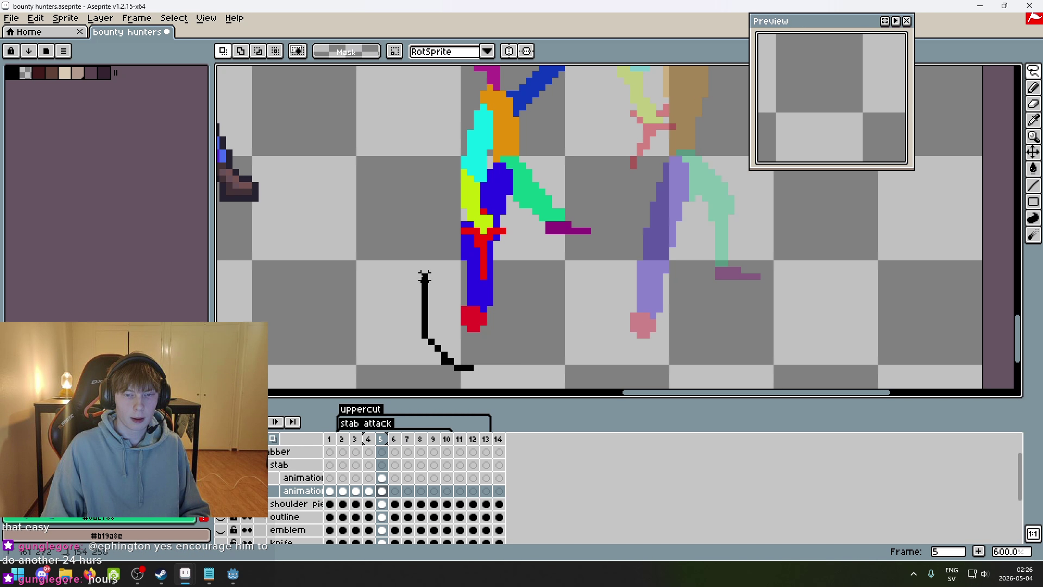
drag(522, 283, 475, 369)
drag(483, 317, 488, 302)
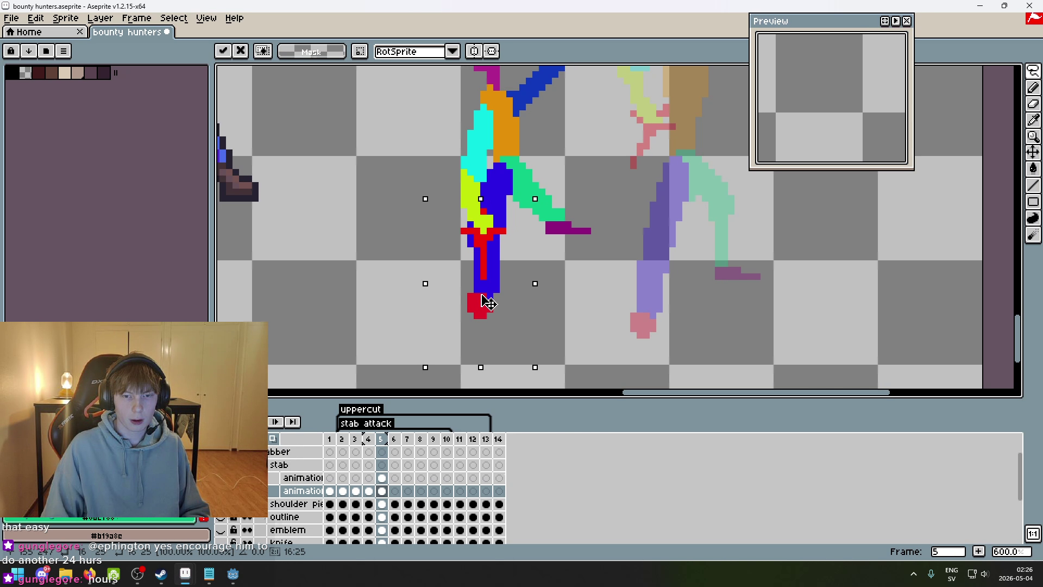
key(Return)
key(ctrl+d)
scroll(594, 295, down, 3)
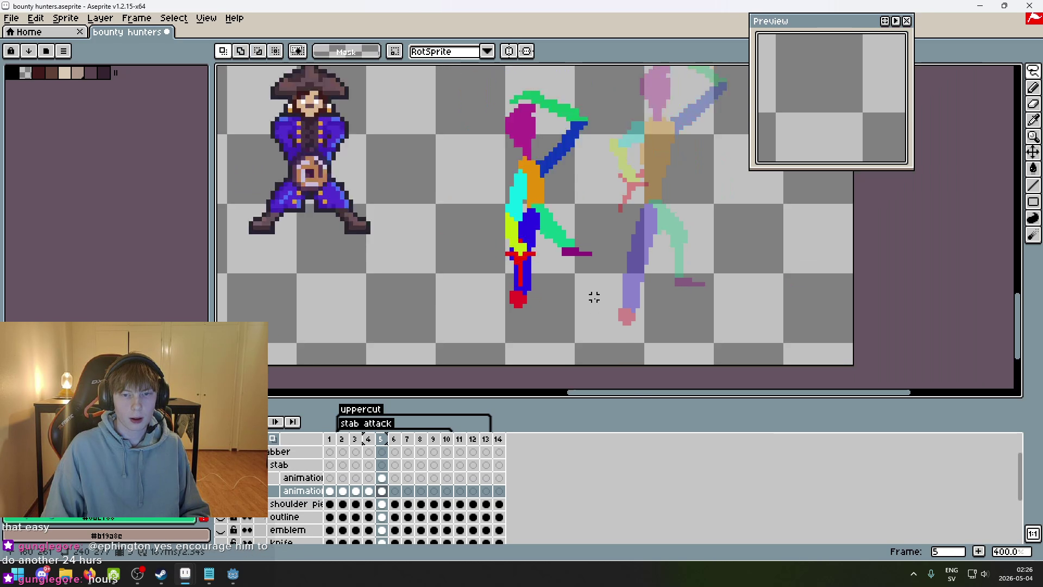
- After comparing with the next frame, shift the whole stick figure slightly left and down
key(Right)
key(Left)
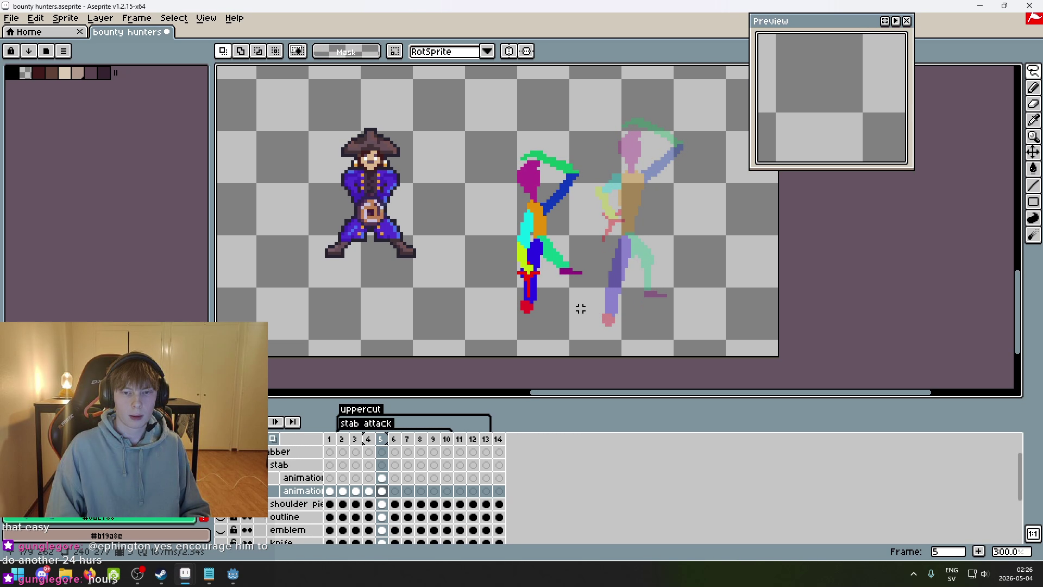
key(Right)
key(Left)
scroll(579, 305, right, 3)
mouse_move(442, 326)
mouse_down()
mouse_move(440, 140)
mouse_move(414, 305)
mouse_move(477, 263)
mouse_move(539, 288)
mouse_up()
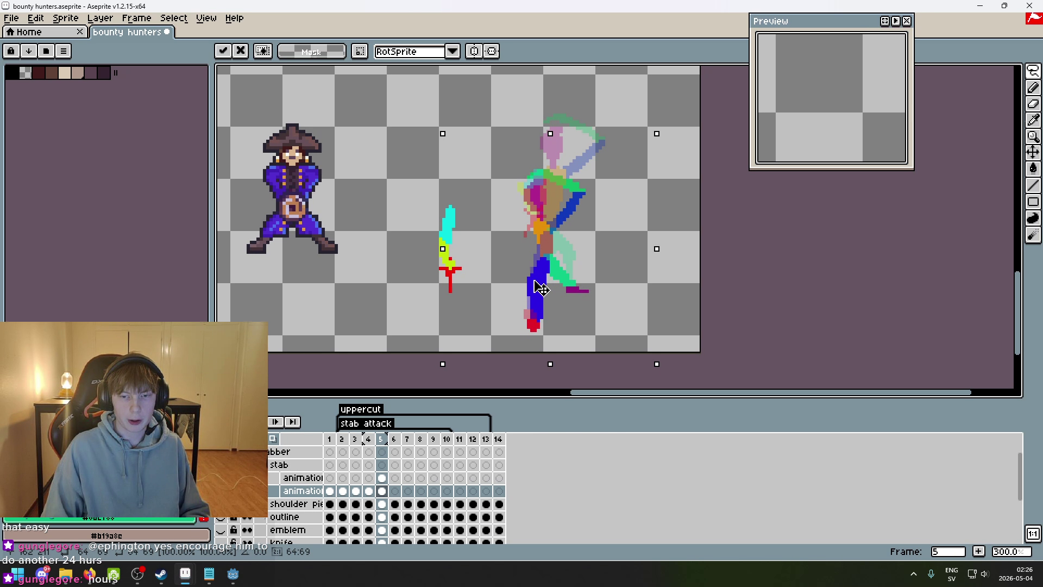
drag(539, 288, 535, 295)
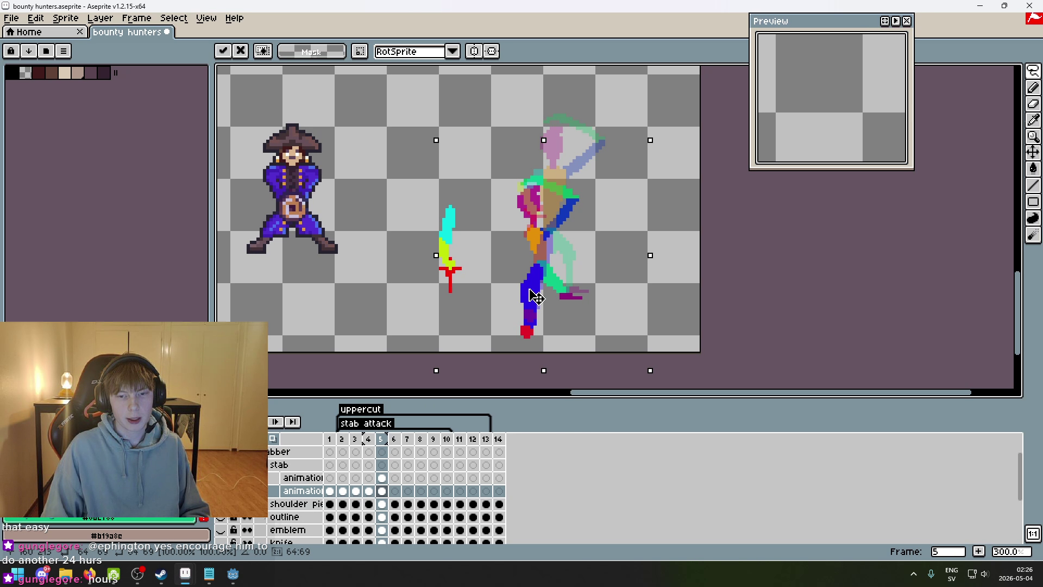
key(ctrl+d)
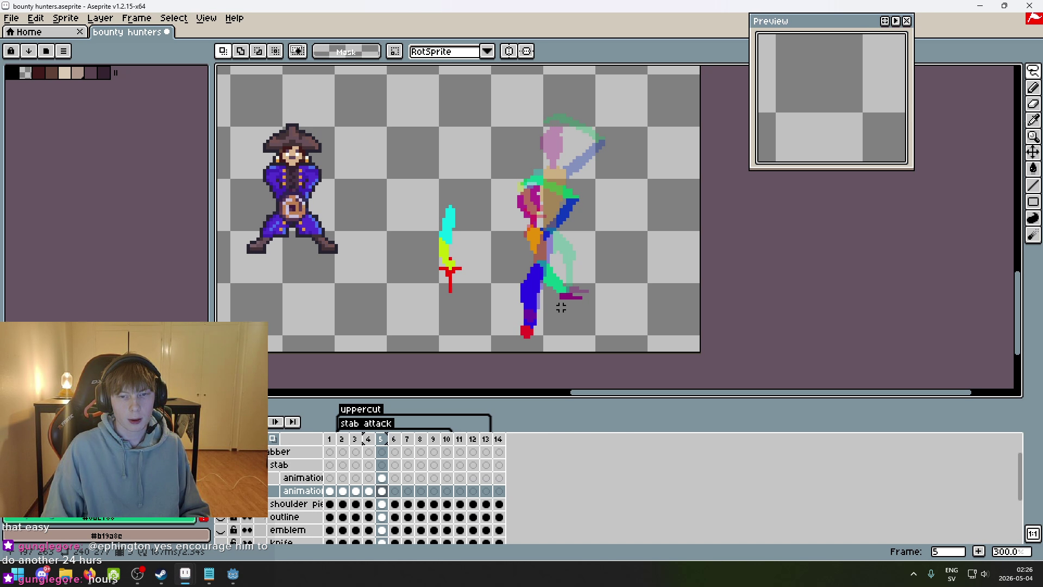
- On the upper animation layer, move the separated cyan and yellow pieces up-left onto the figure
click(296, 477)
mouse_move(448, 301)
mouse_down()
mouse_move(480, 211)
mouse_move(438, 300)
mouse_move(535, 299)
mouse_up()
key(F3)
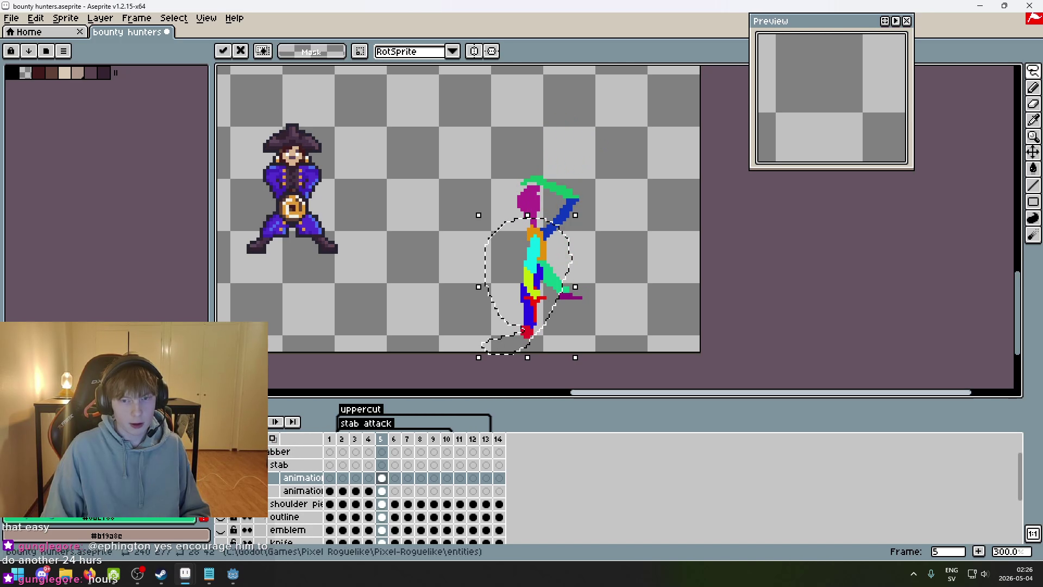
scroll(526, 282, up, 1)
drag(524, 279, 514, 270)
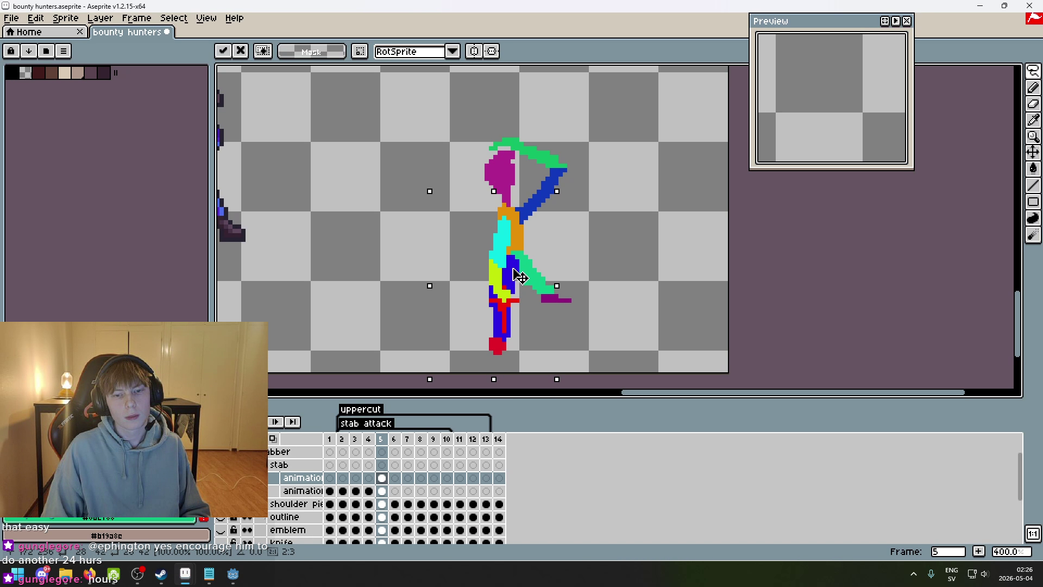
click(619, 275)
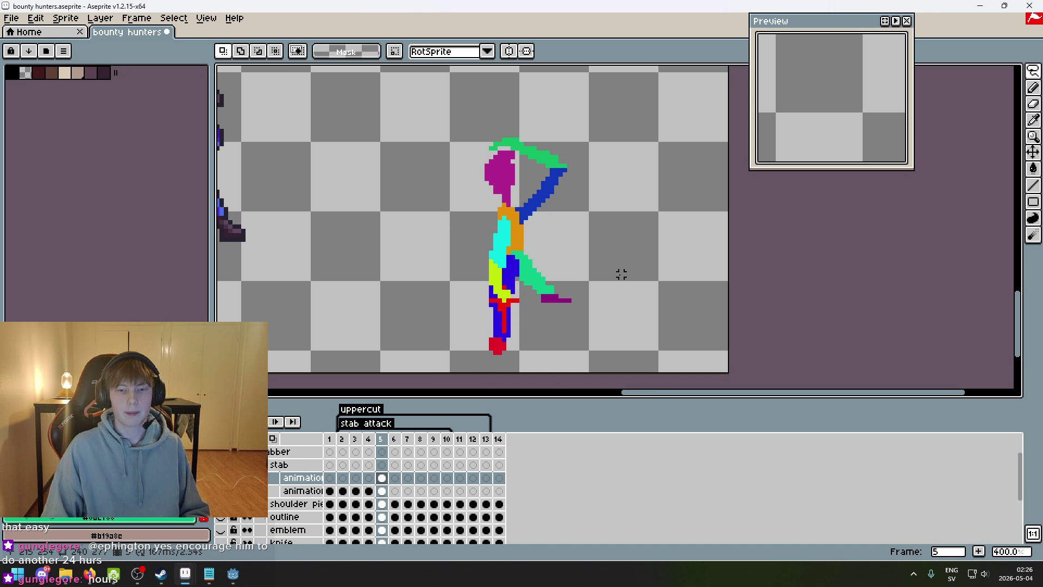
scroll(619, 272, down, 2)
- Return to frame 5 and retry the eraser stroke on the leg, undoing and redoing it
key(Left)
key(Left)
key(Left)
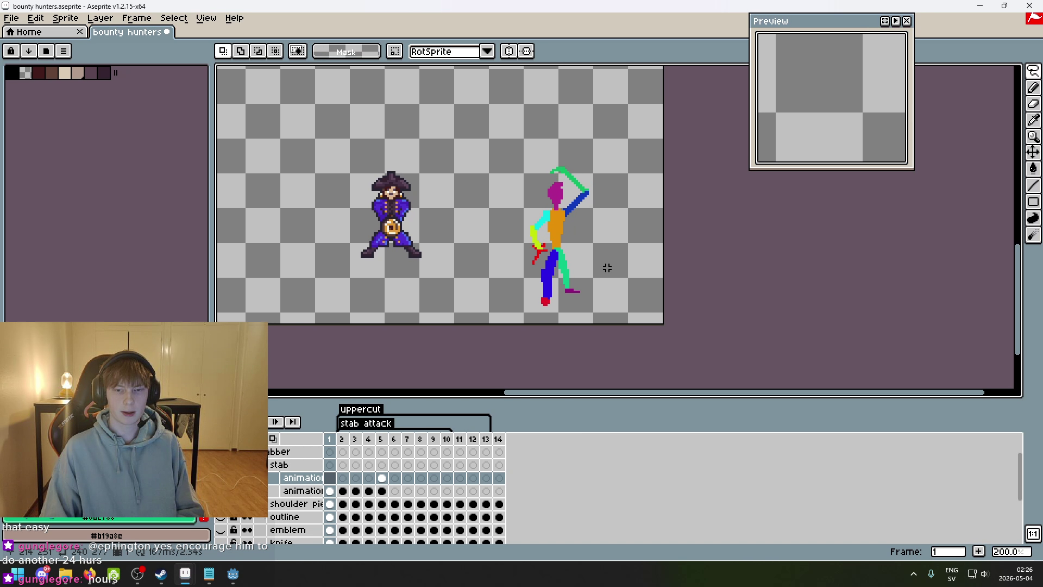
mouse_move(652, 298)
mouse_down()
mouse_move(610, 291)
mouse_move(603, 314)
mouse_up()
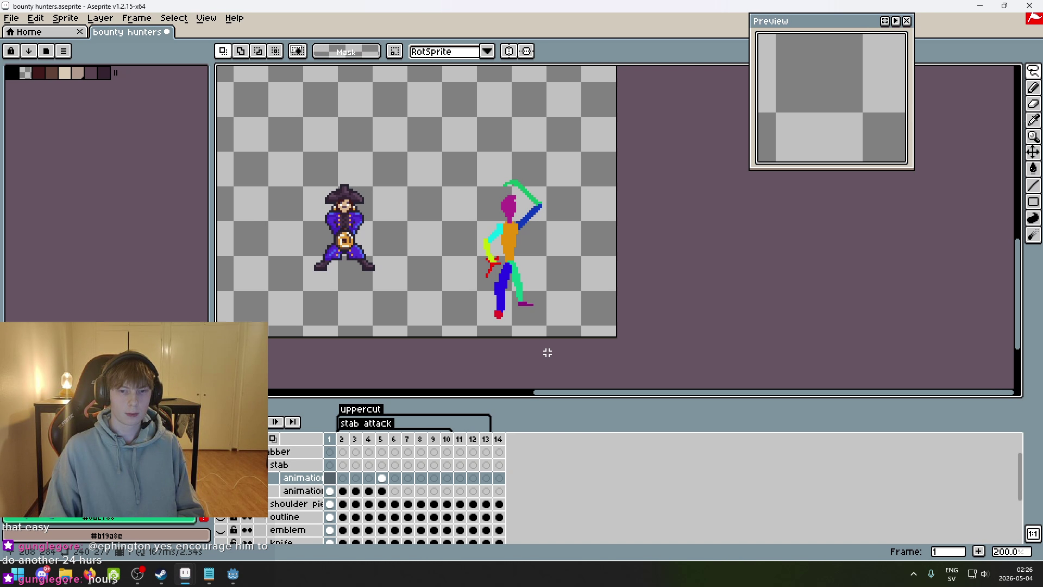
key(Right)
key(Right)
key(Right)
key(Right)
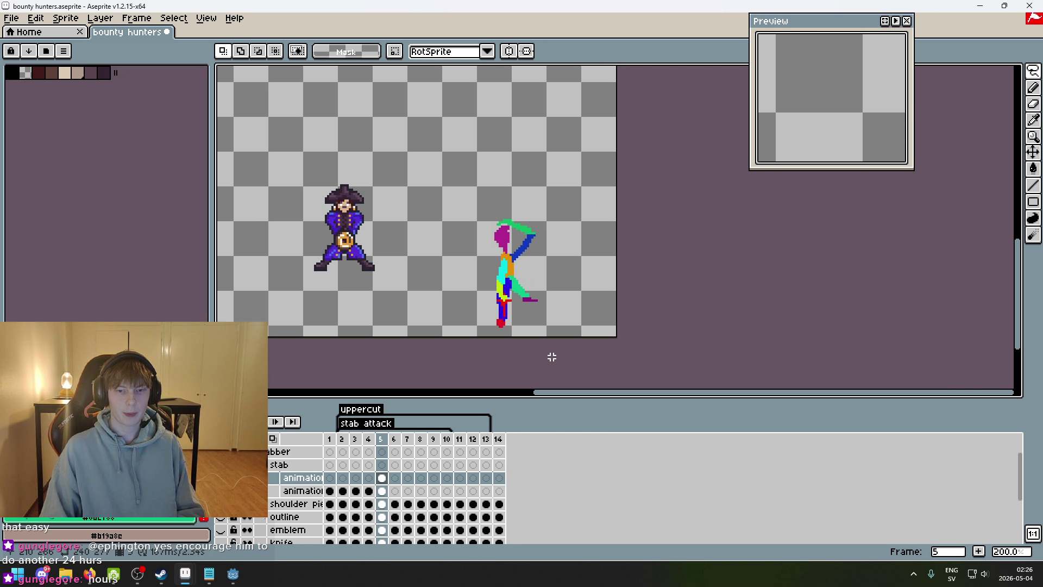
key(Right)
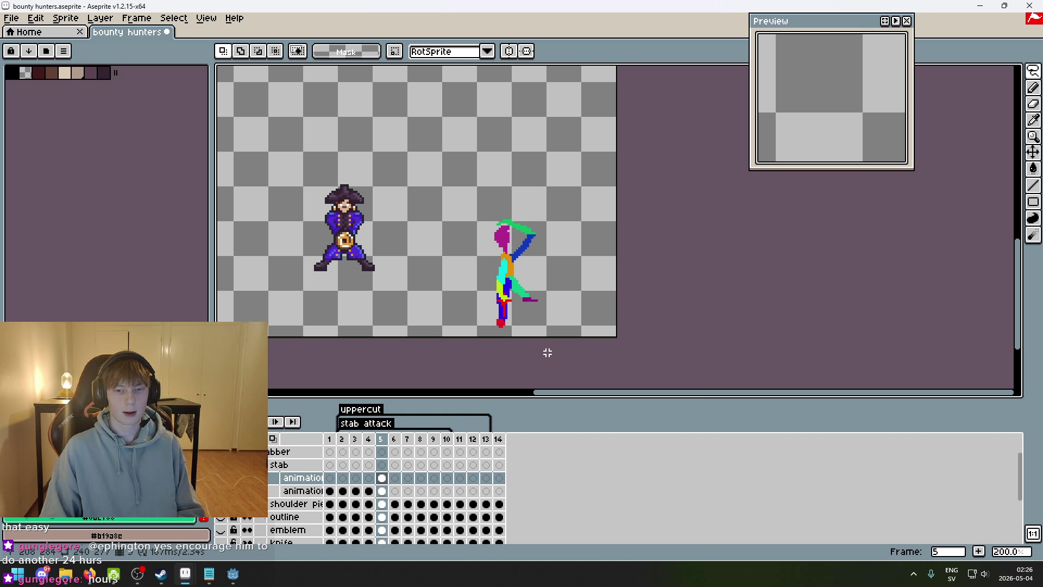
scroll(534, 326, up, 7)
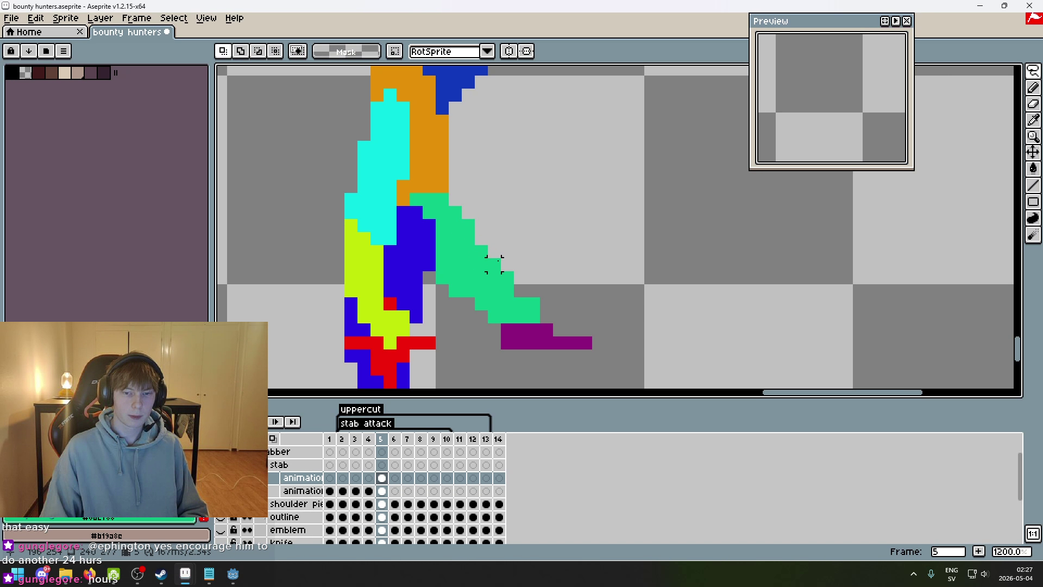
key(e)
key(b)
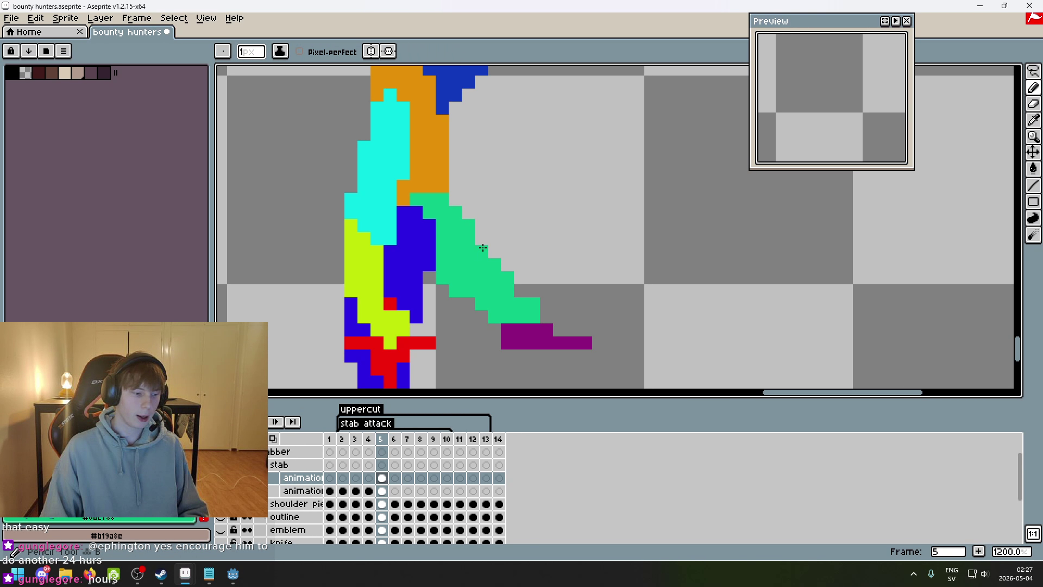
key(e)
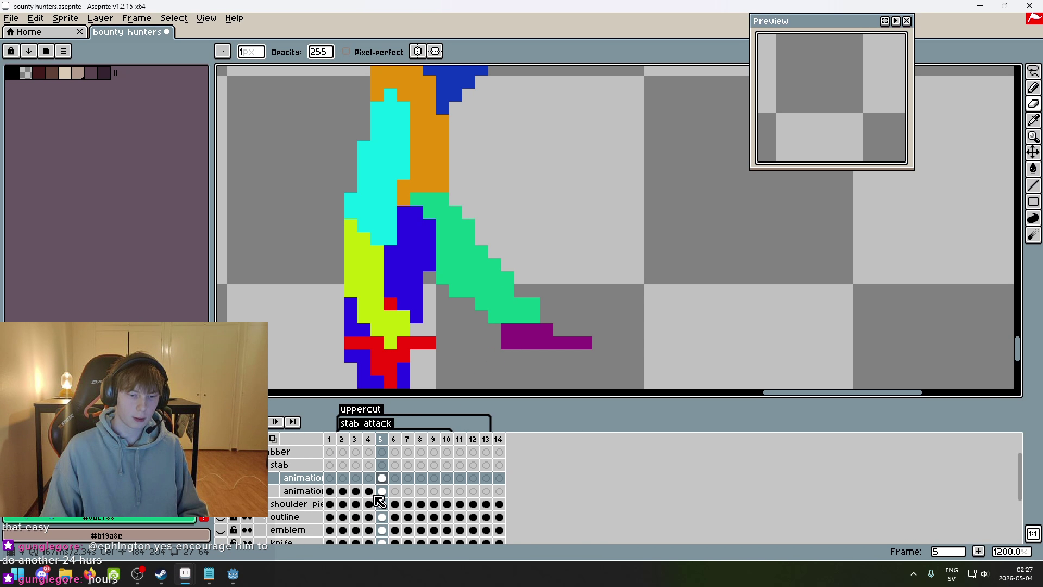
key(ctrl+z)
key(v)
key(e)
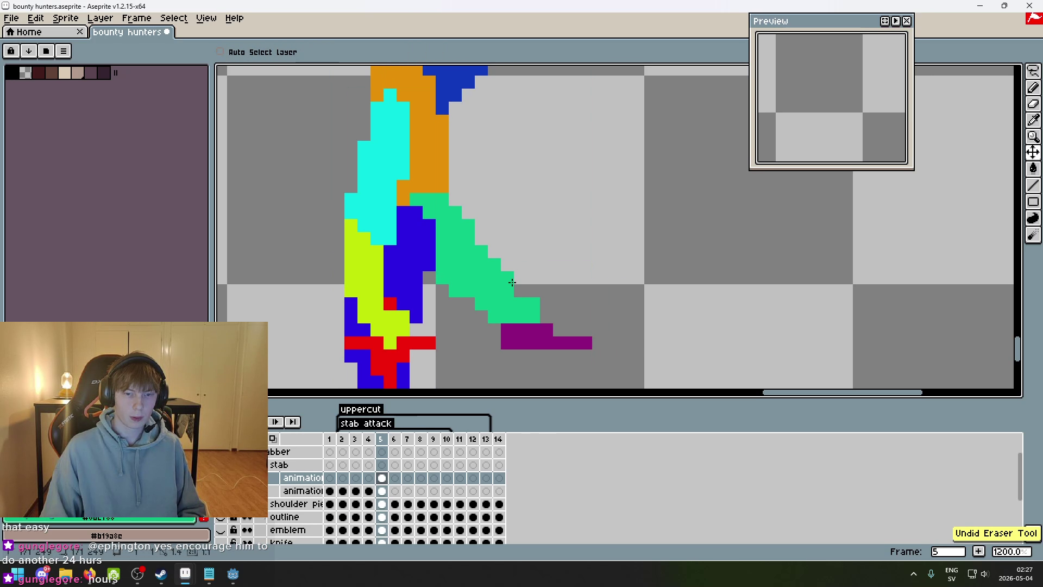
key(ctrl+y)
- On the lower animation layer, undo the last eraser stroke on the leg
key(Down)
key(b)
scroll(501, 277, down, 5)
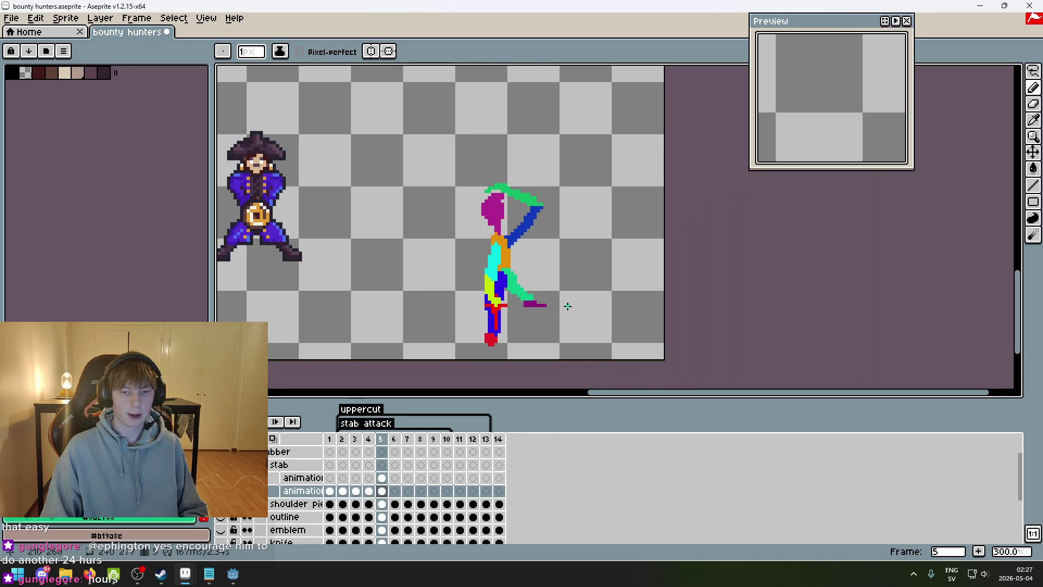
scroll(501, 269, up, 5)
key(e)
scroll(531, 299, down, 4)
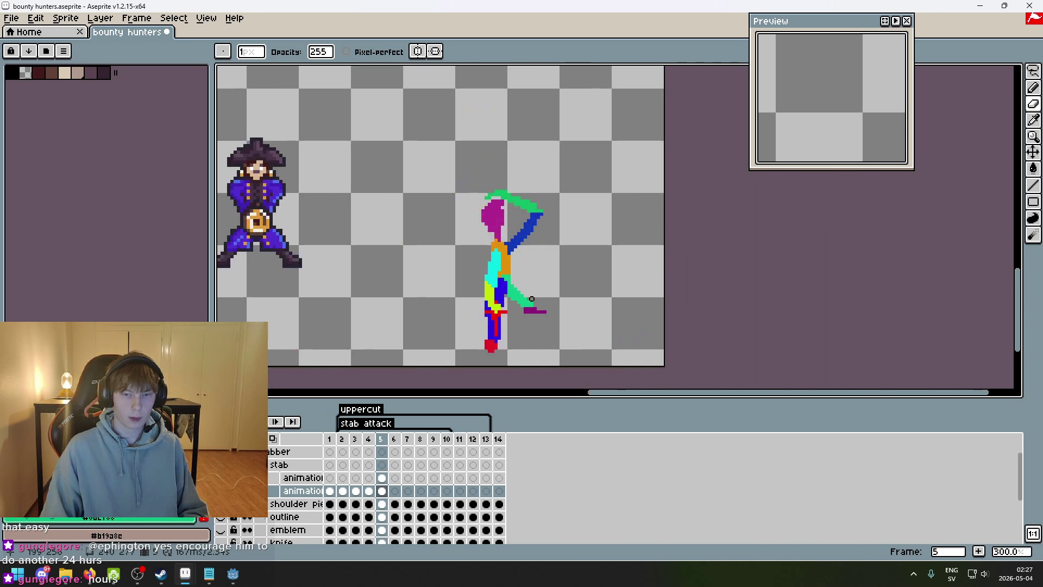
key(ctrl+z)
scroll(533, 303, up, 6)
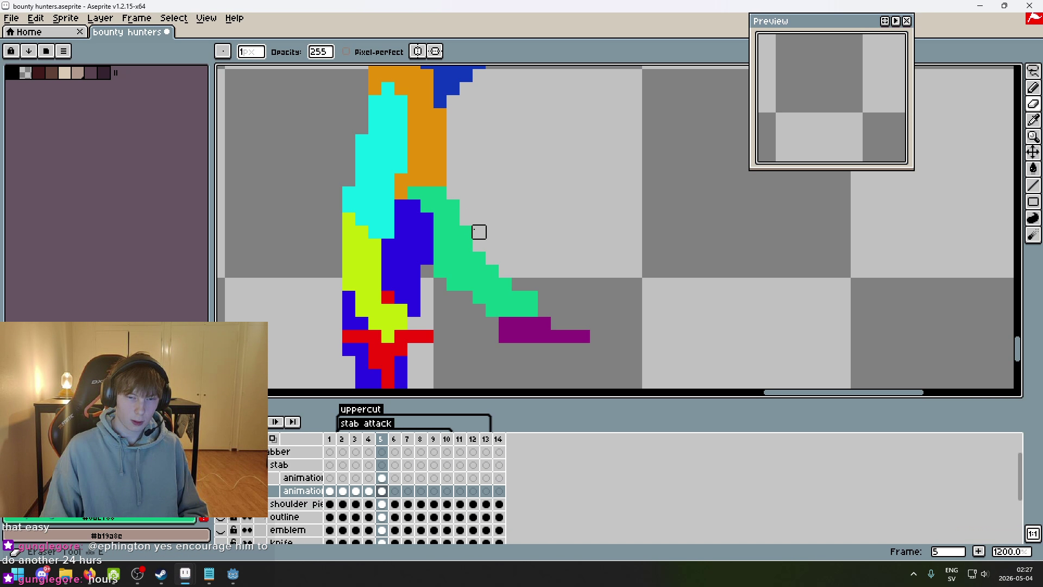
key(b)
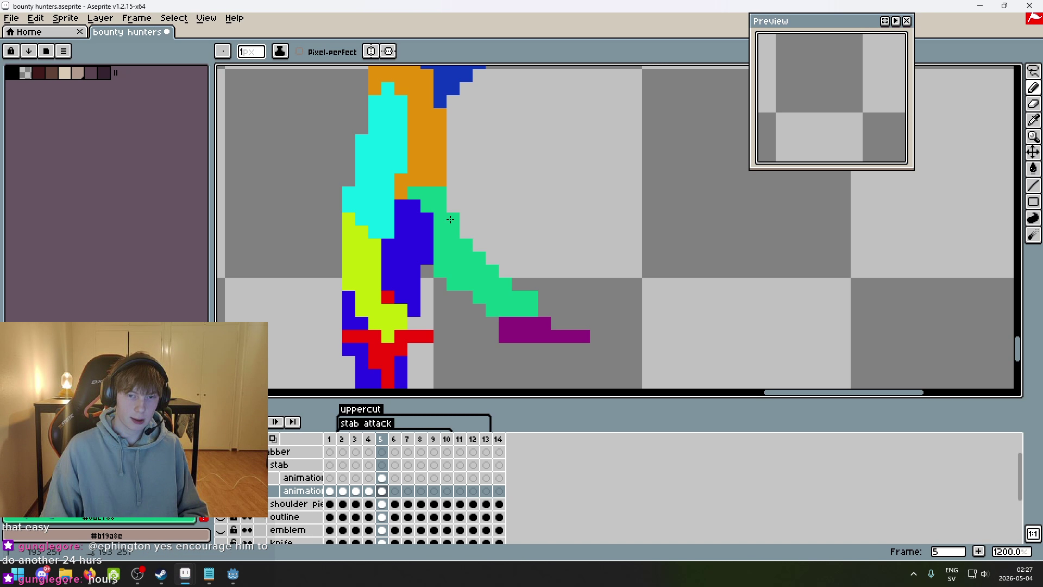
key(e)
scroll(567, 306, down, 6)
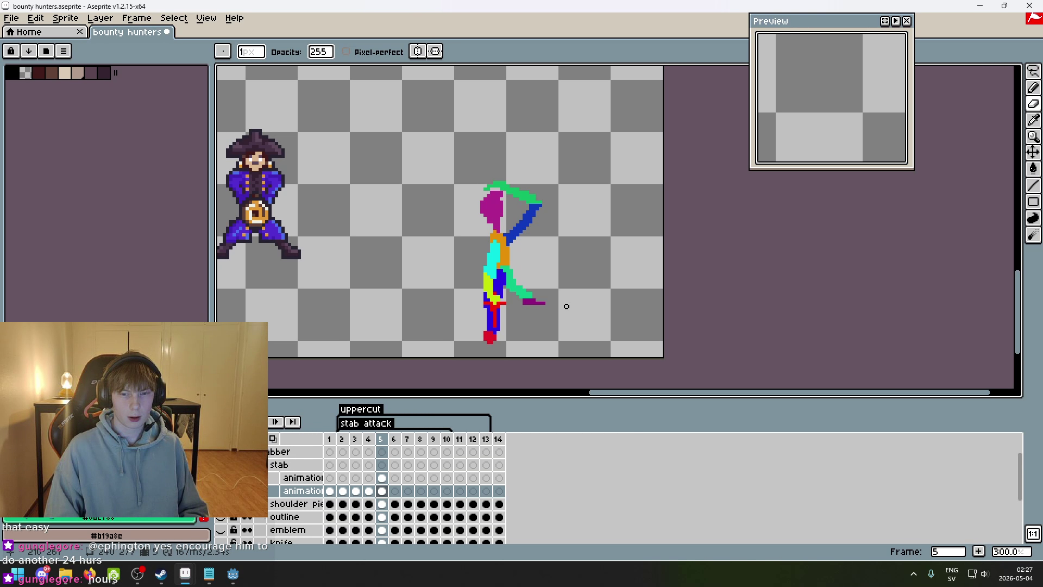
- Lasso the purple foot piece and shift it about 16 px right
click(1033, 71)
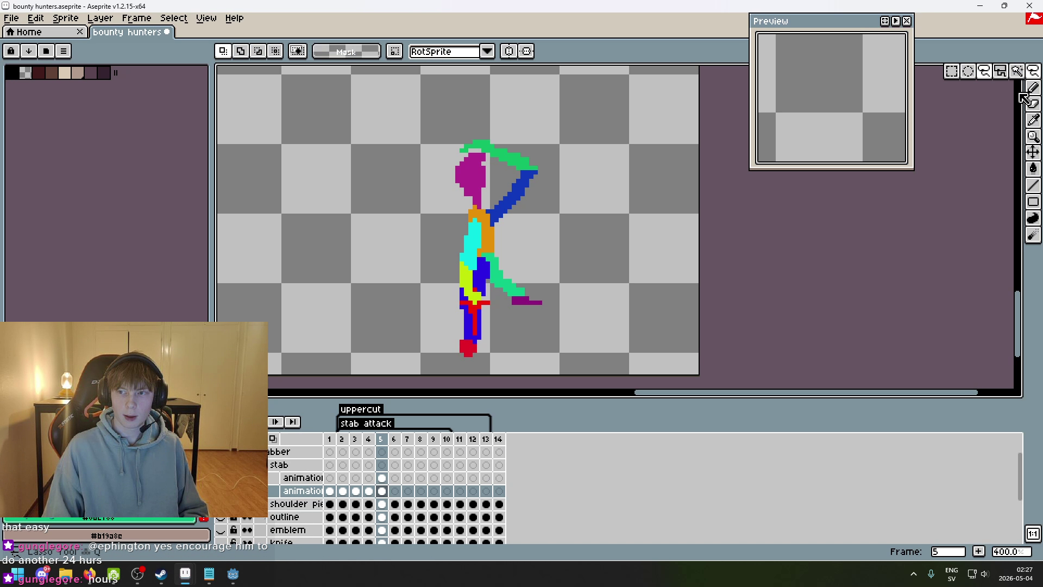
scroll(523, 318, up, 4)
click(480, 247)
mouse_move(544, 248)
mouse_down()
mouse_move(498, 248)
mouse_move(504, 236)
mouse_up()
key(ctrl+z)
click(591, 292)
scroll(591, 292, down, 4)
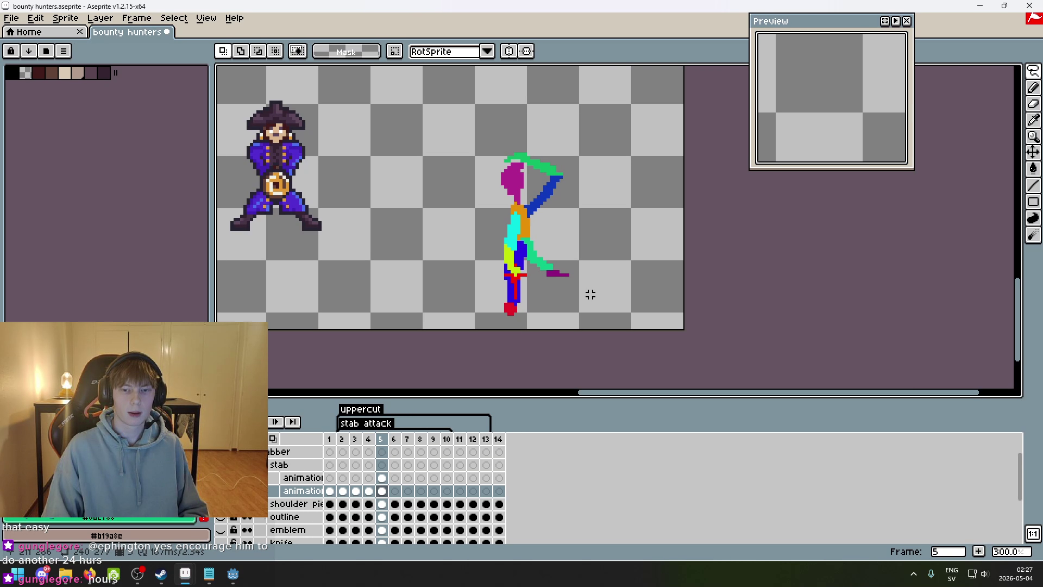
- Outline the stick figure on both animation layers, then clear the selection
mouse_move(541, 324)
mouse_down()
mouse_move(476, 131)
mouse_move(543, 326)
mouse_up()
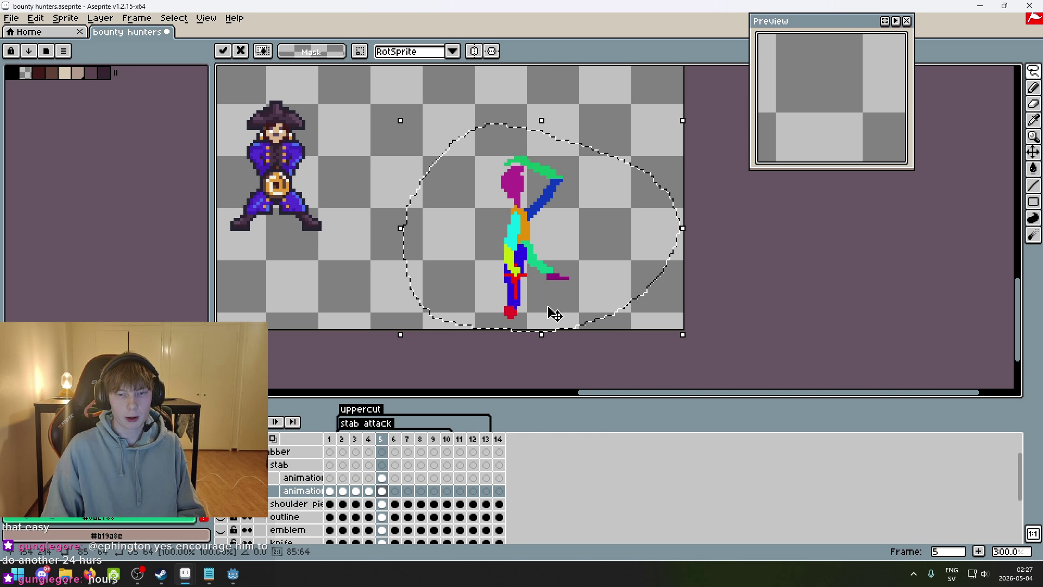
click(398, 288)
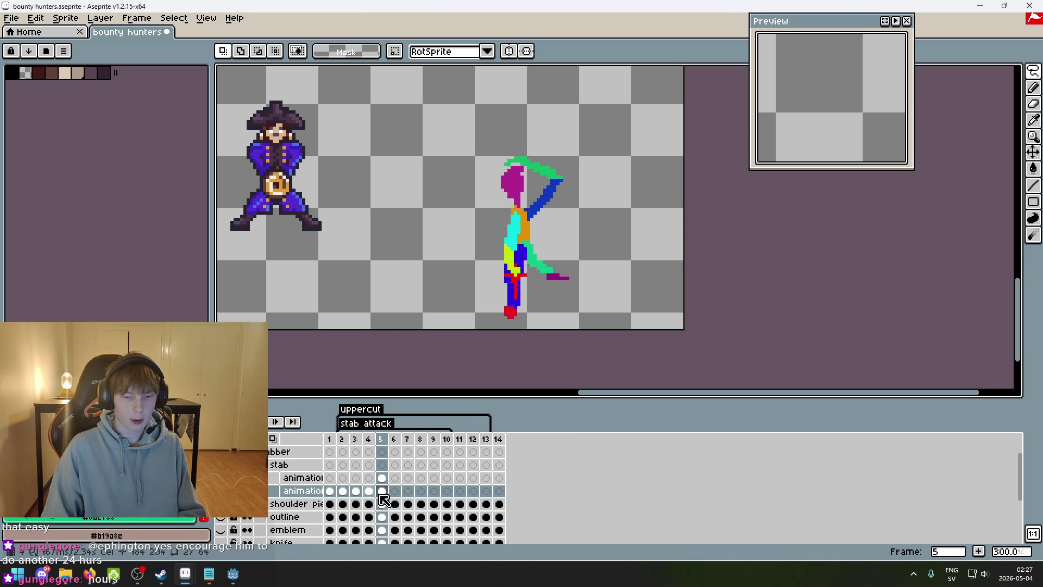
click(381, 477)
mouse_move(499, 328)
mouse_down()
mouse_move(593, 337)
mouse_move(508, 348)
mouse_up()
click(700, 259)
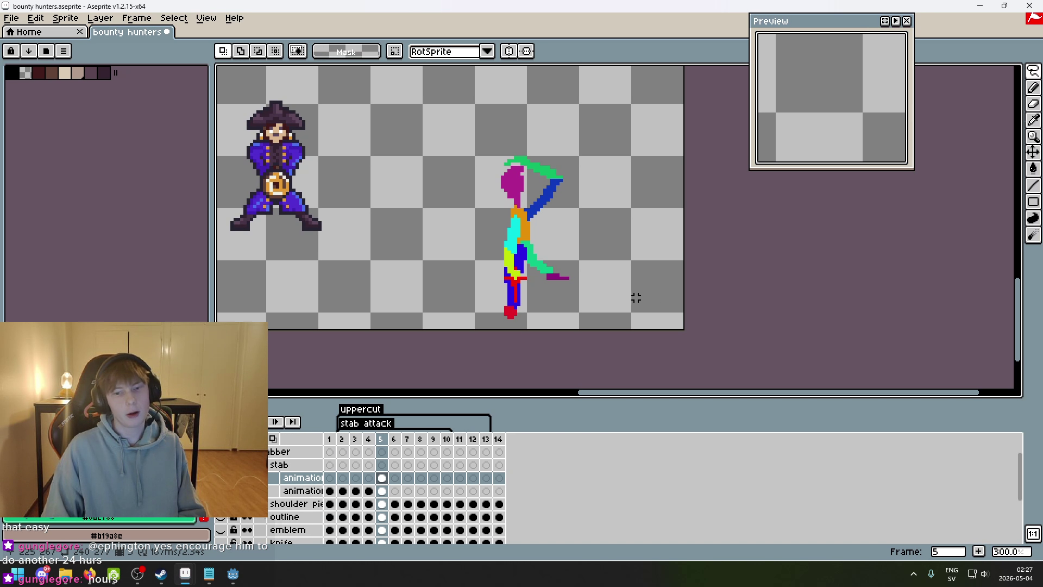
scroll(640, 295, up, 1)
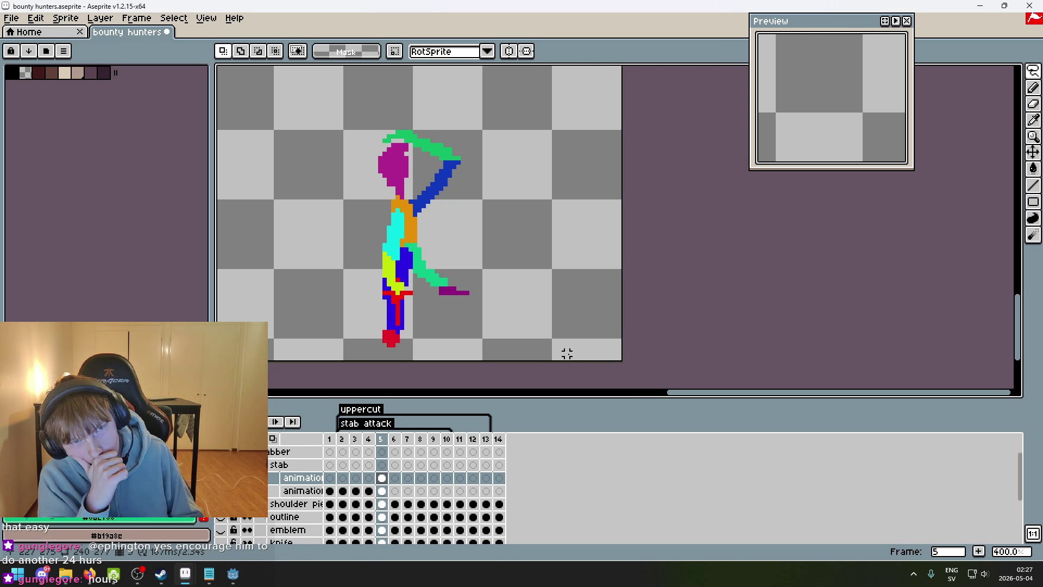
scroll(483, 266, up, 2)
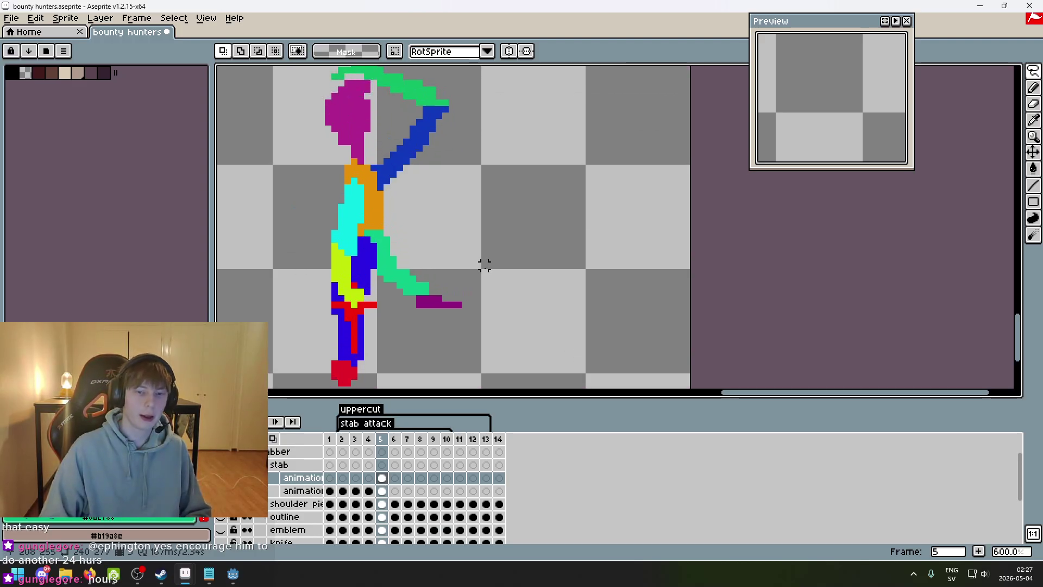
- Undo the leg transform, purple foot move and eraser stroke, comparing with frame 4
key(ctrl+z)
key(ctrl+z)
key(ctrl+z)
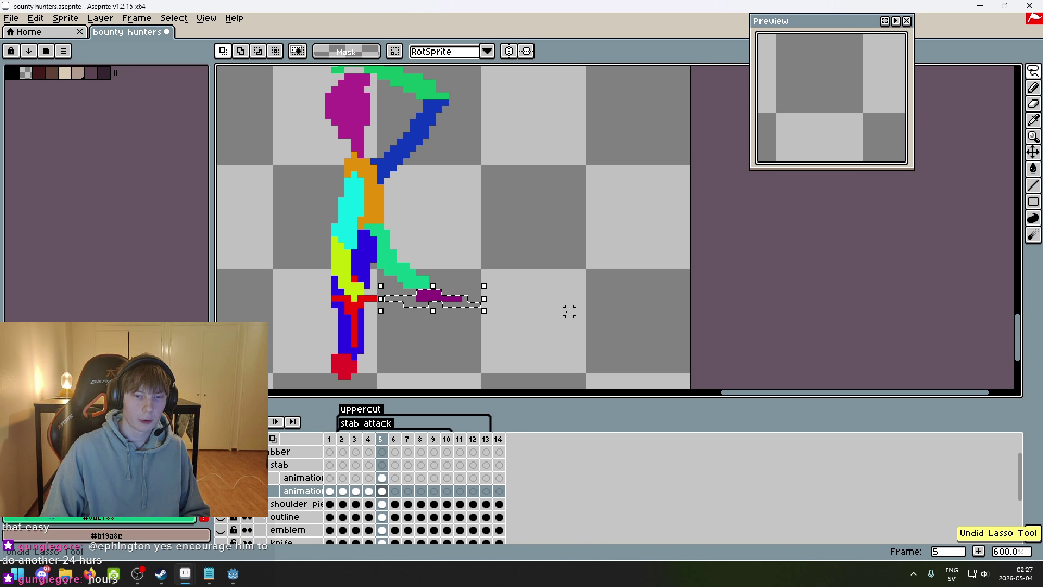
key(ctrl+z)
key(ctrl+z)
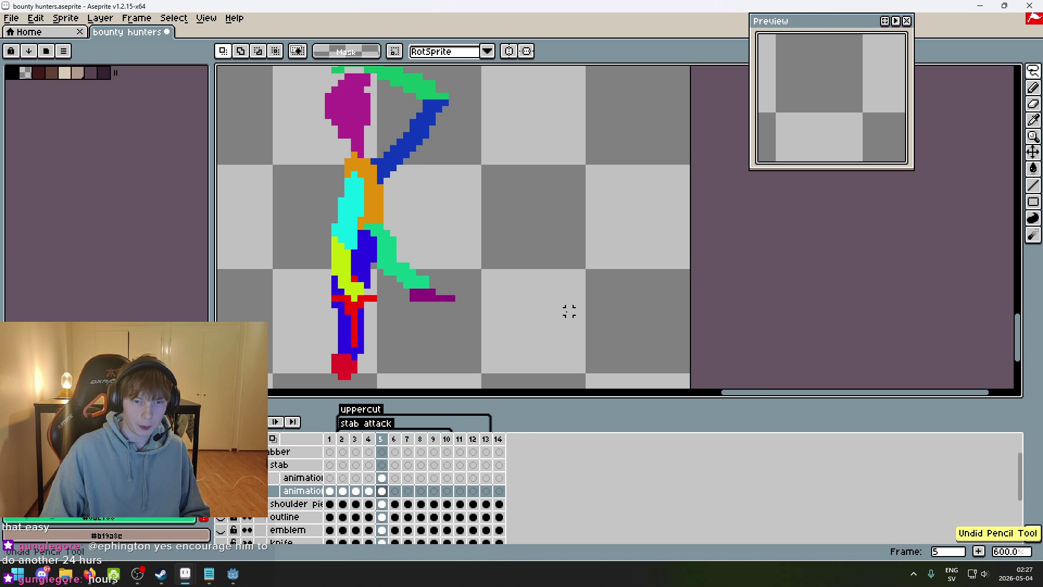
key(Up)
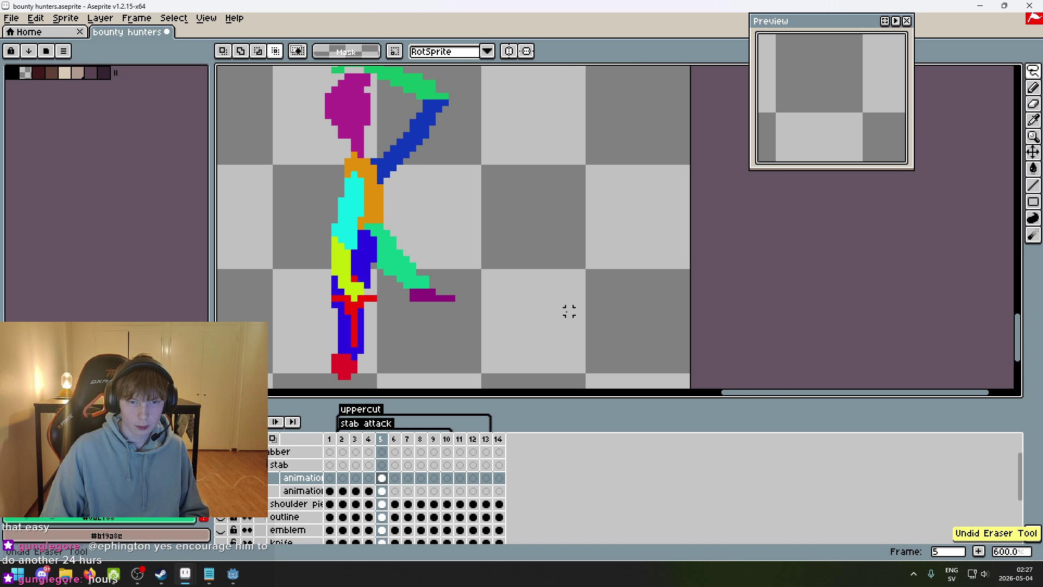
key(ctrl+y)
key(ctrl+z)
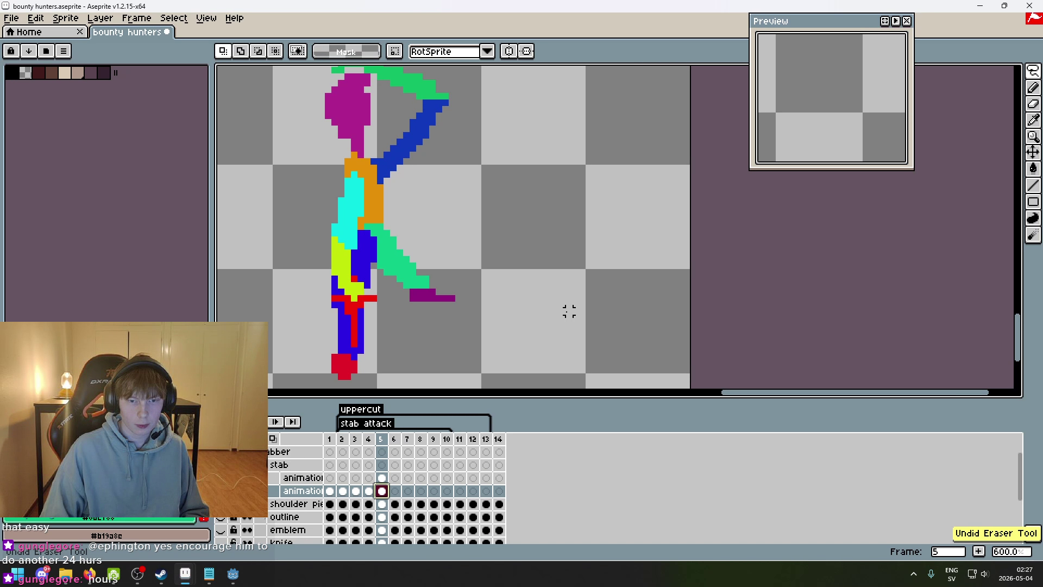
key(Left)
key(Right)
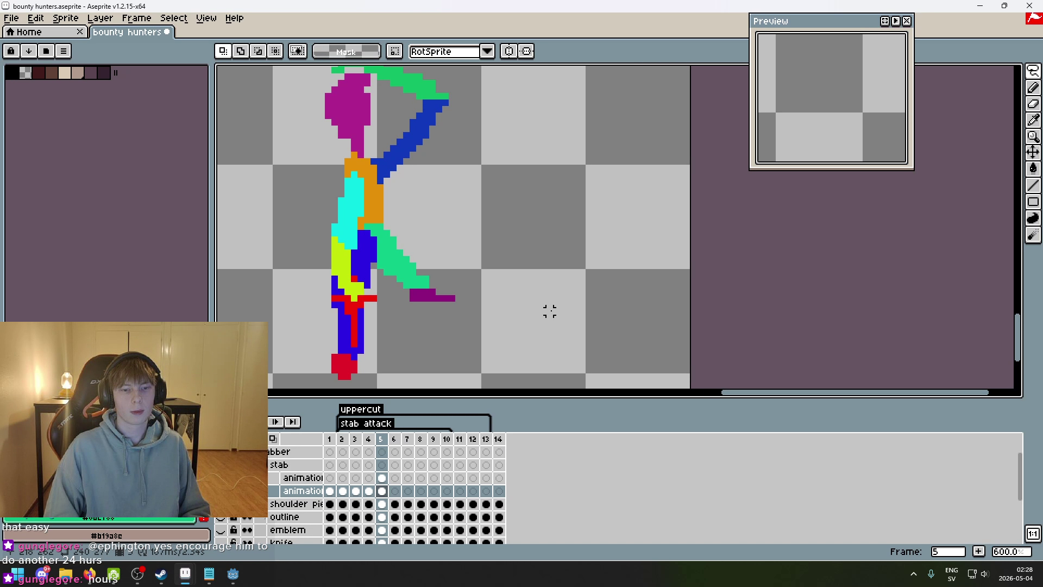
- Pick the leg's green and sketch test strokes beside the leg, then undo them
scroll(431, 275, up, 2)
scroll(517, 309, up, 2)
key(b)
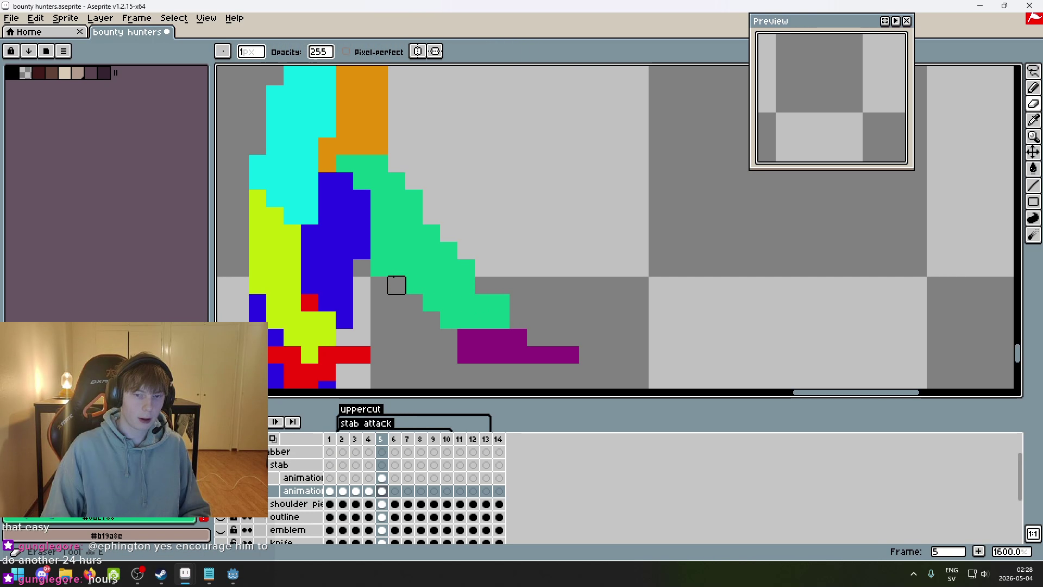
alt+click(426, 233)
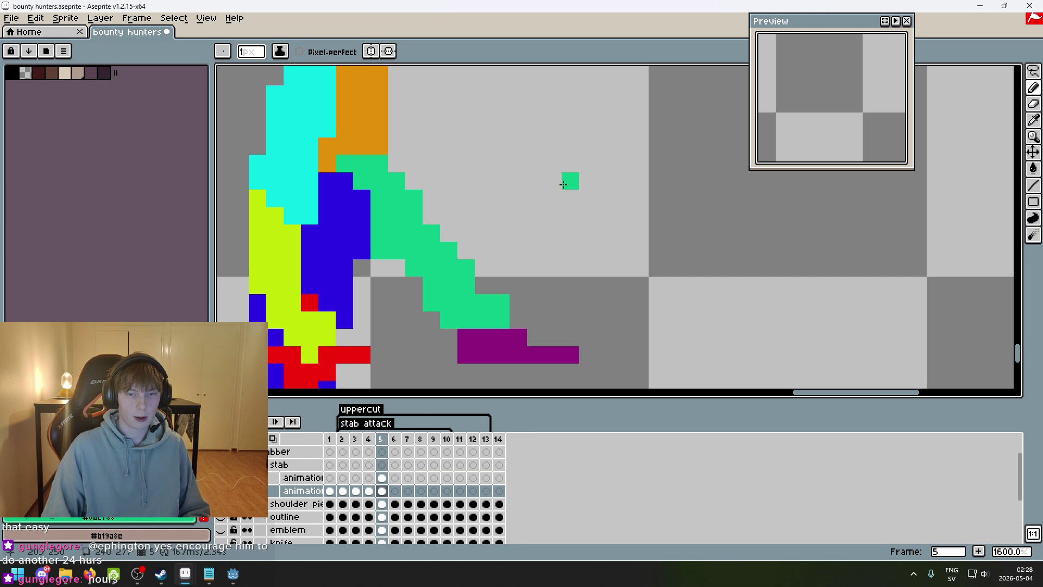
drag(491, 206, 542, 146)
drag(553, 158, 553, 190)
scroll(596, 243, down, 3)
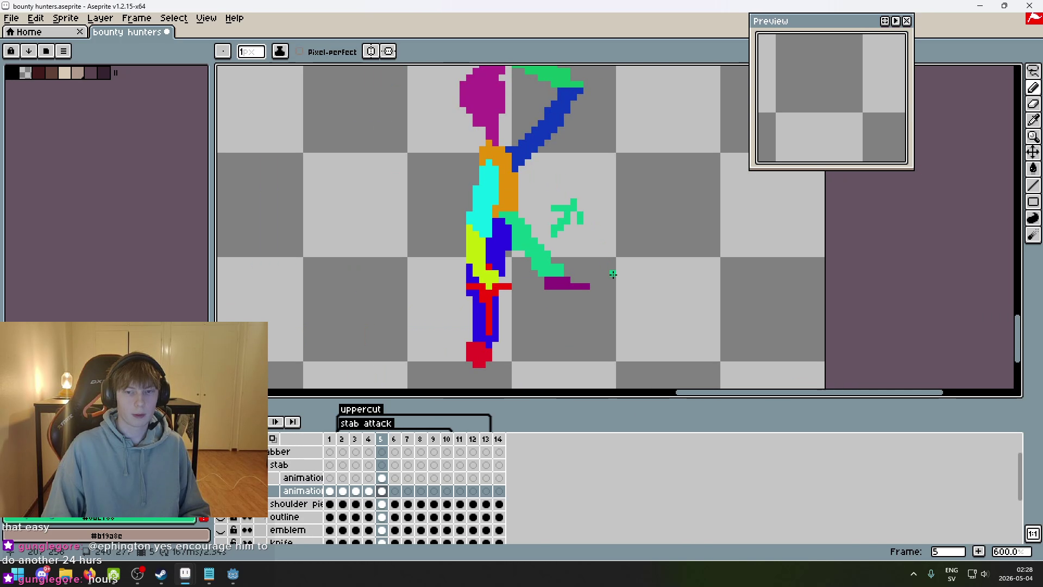
key(ctrl+z)
key(ctrl+z)
scroll(565, 253, up, 3)
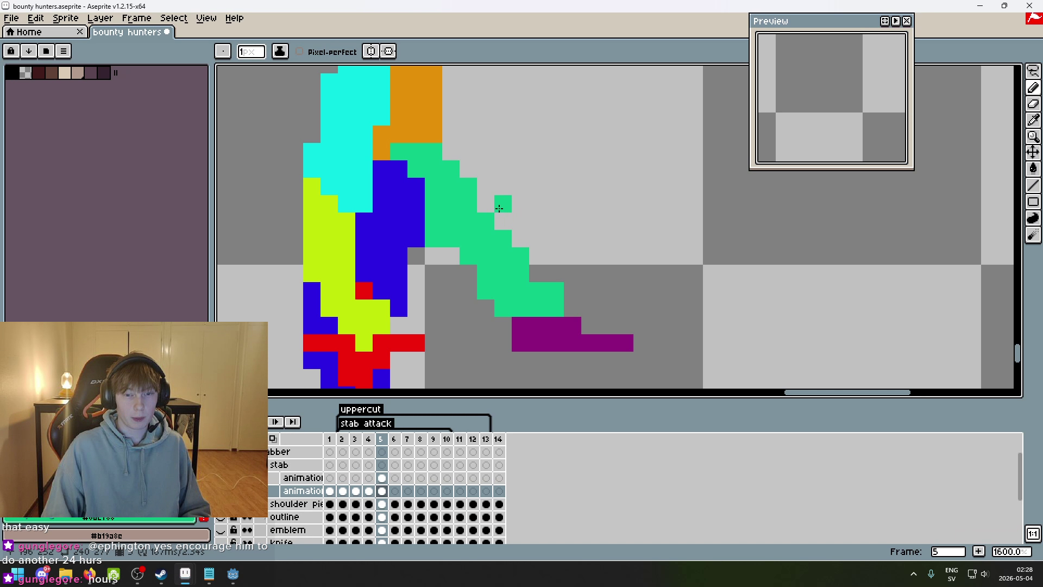
- Erase the stray green pixel beside the back leg
key(e)
click(435, 245)
scroll(570, 272, down, 4)
key(ctrl+z)
key(ctrl+y)
scroll(482, 230, up, 3)
- Inspect the touched-up green leg closely and compare it with frame 4's pose
key(b)
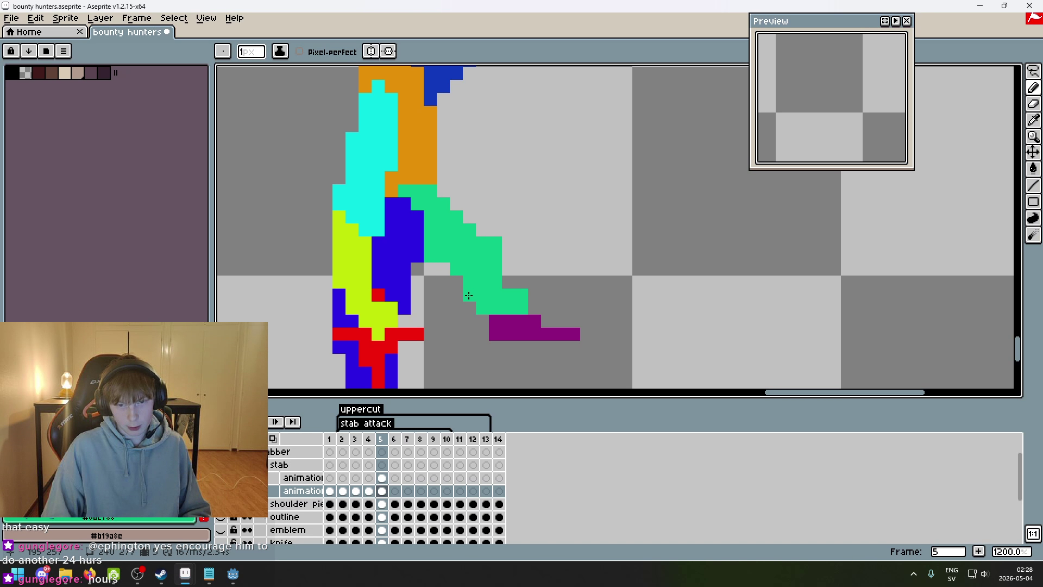
key(e)
scroll(468, 293, down, 5)
scroll(510, 283, up, 3)
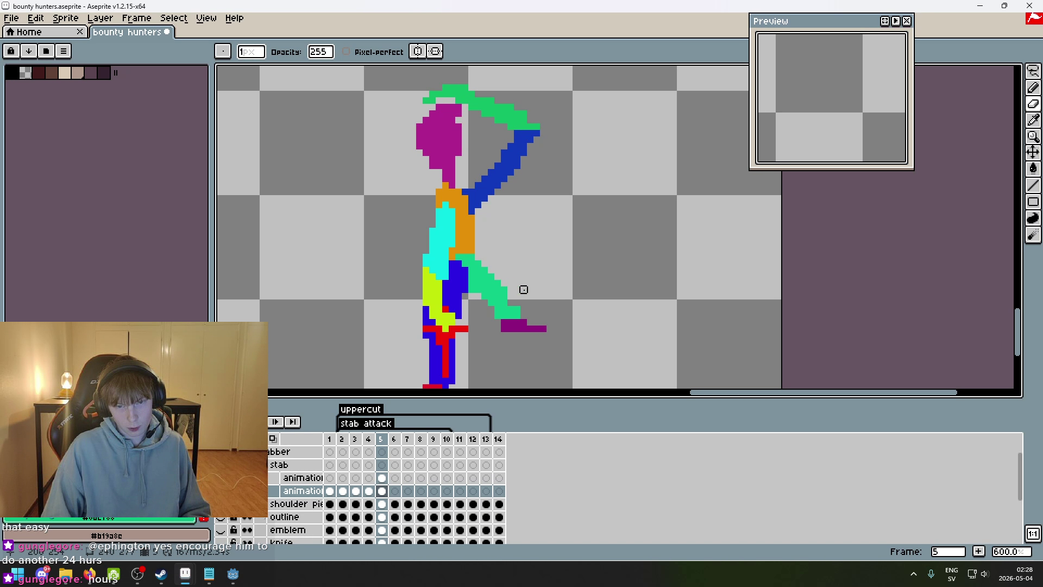
scroll(568, 305, down, 3)
scroll(532, 304, up, 3)
key(b)
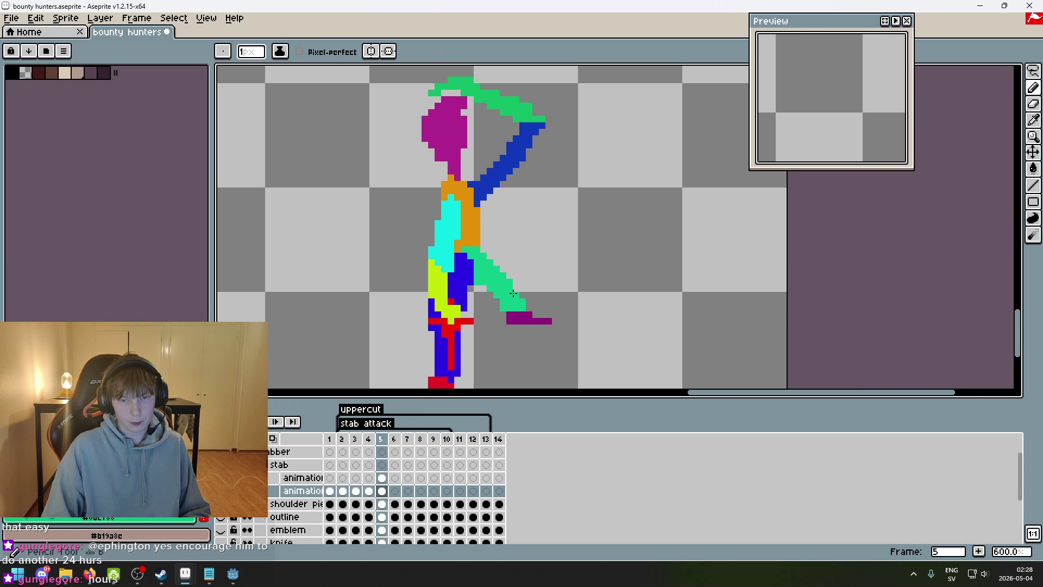
scroll(550, 319, down, 4)
scroll(559, 319, up, 2)
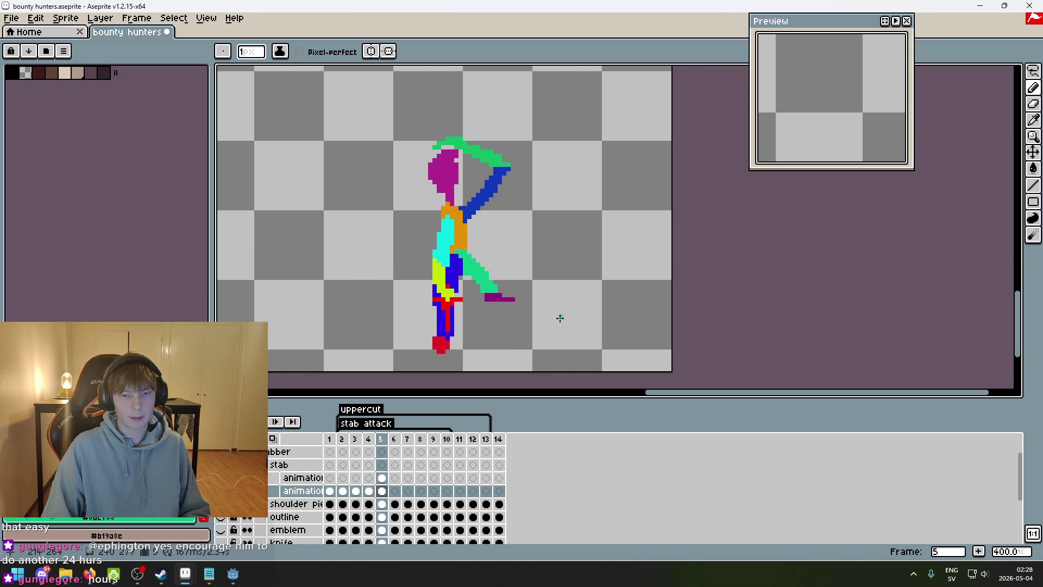
key(Left)
key(Right)
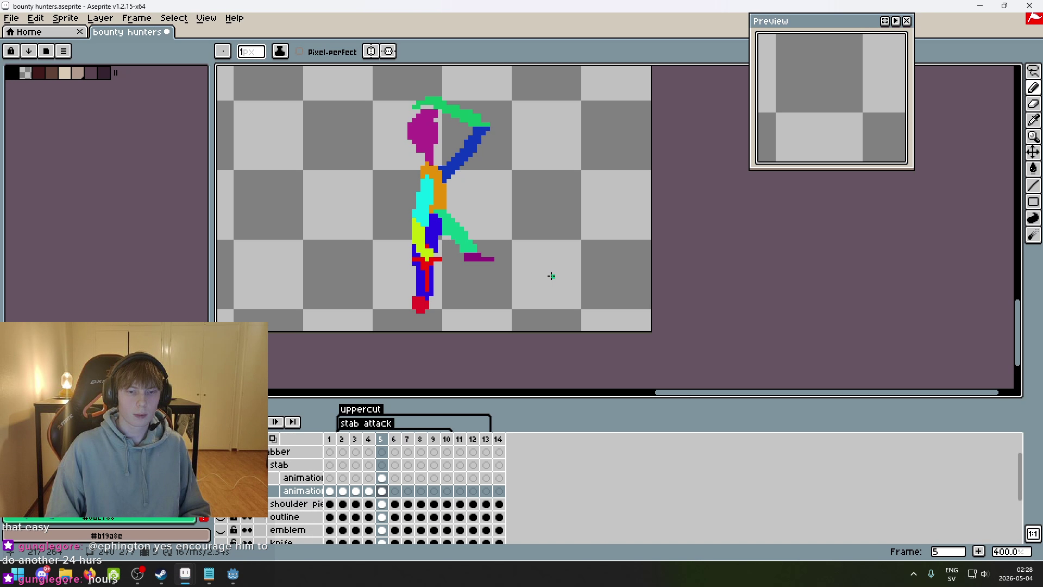
key(Right)
key(Left)
key(Left)
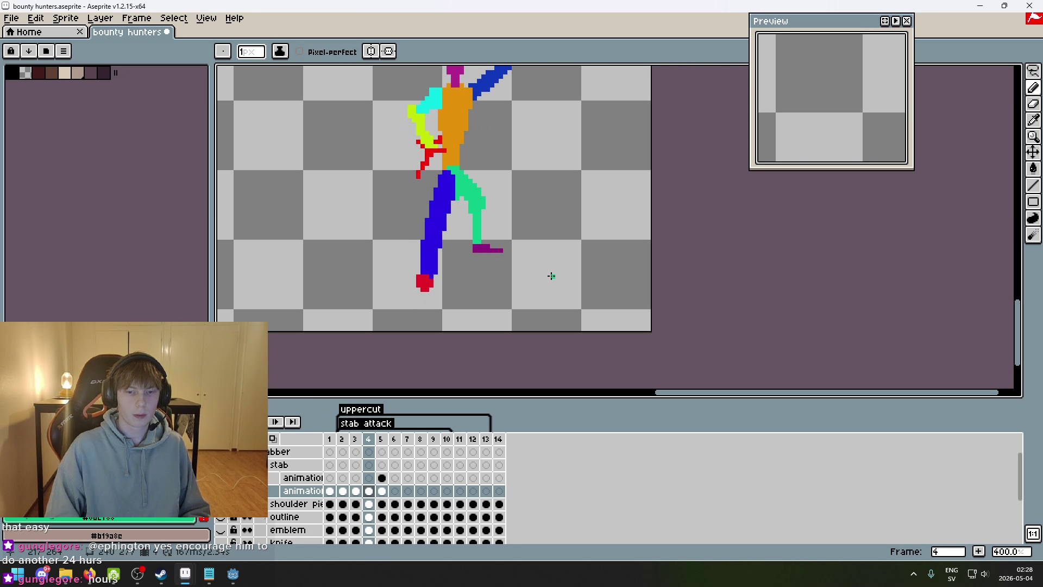
- Back on frame 5, move the purple foot block one pixel to the right
key(Right)
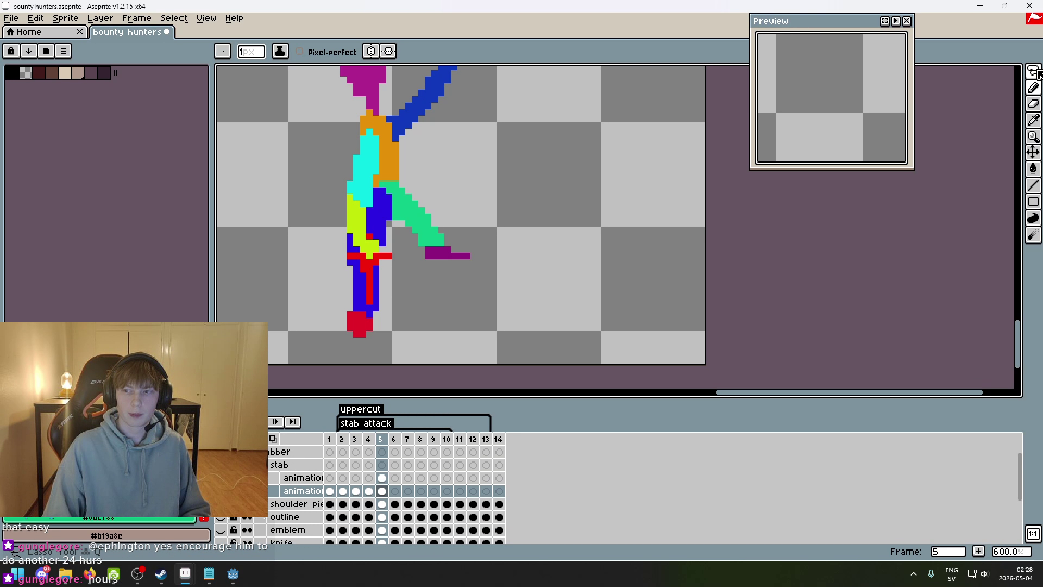
key(m)
scroll(399, 271, up, 5)
drag(443, 212, 591, 283)
drag(501, 234, 514, 234)
key(ctrl+d)
- Lasso the whole stick figure and nudge it down and left by two pixels
scroll(673, 231, down, 4)
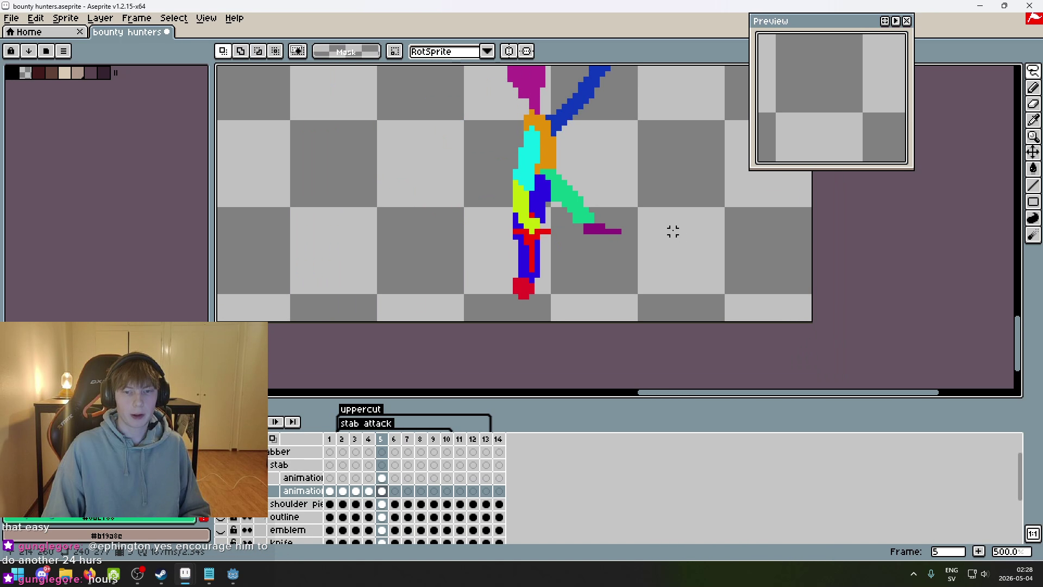
scroll(602, 312, down, 1)
key(q)
mouse_move(560, 326)
mouse_down()
mouse_move(442, 98)
mouse_move(620, 330)
mouse_move(580, 329)
mouse_up()
key(Down)
key(Down)
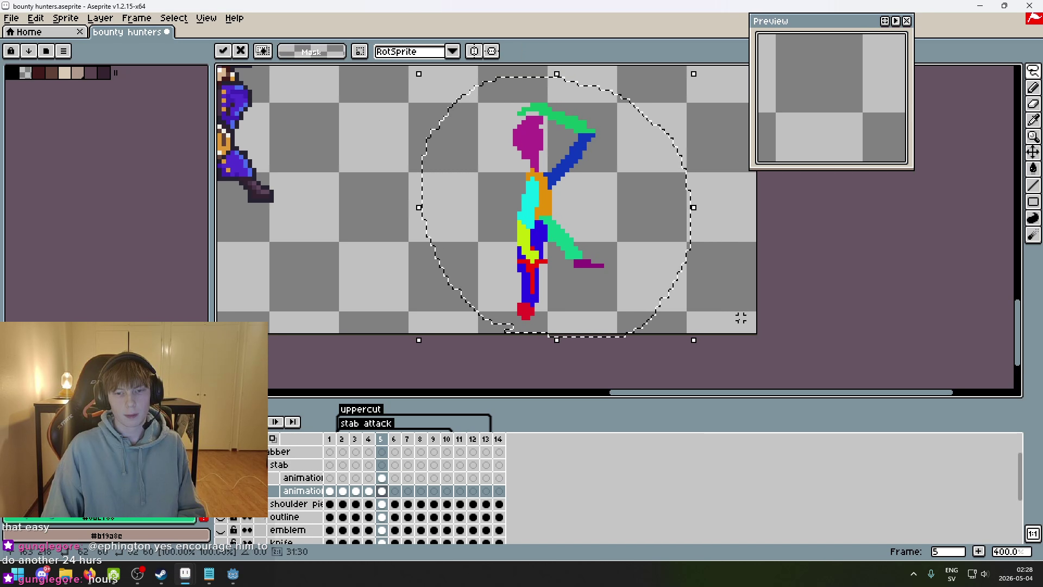
key(Left)
key(Left)
key(ctrl+d)
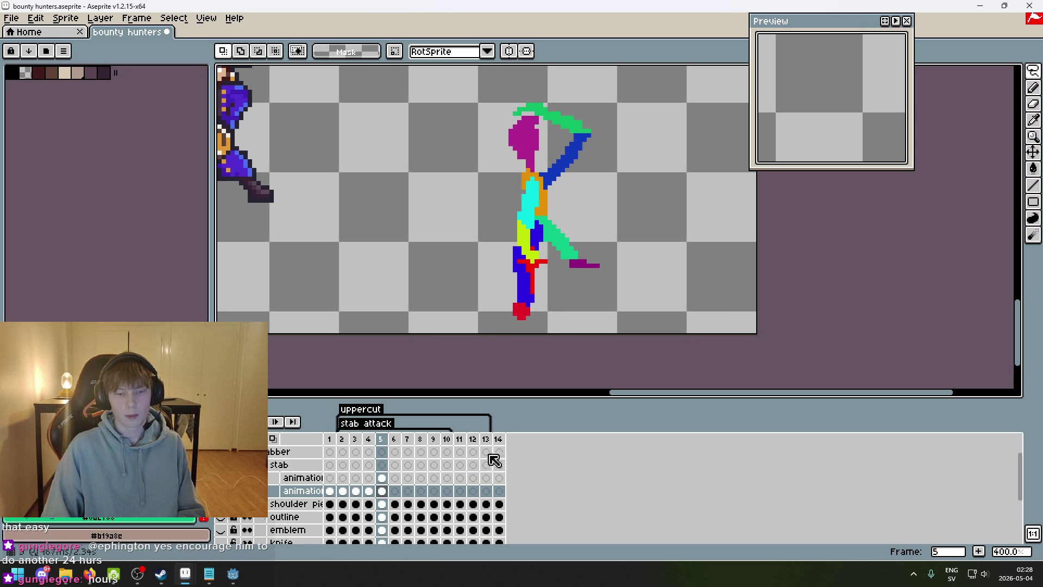
- Select the figure on the upper animation layer, then drop the selection
click(307, 480)
mouse_move(505, 333)
mouse_down()
mouse_move(699, 186)
mouse_move(535, 315)
mouse_up()
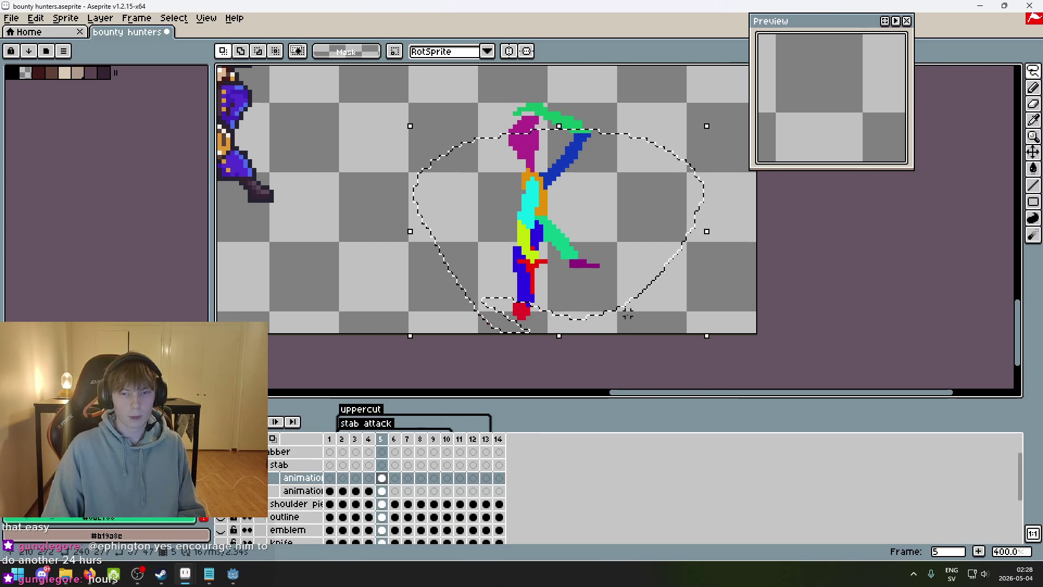
key(ctrl+d)
- Step through frames 1 to 5 and play the stab attack animation
scroll(682, 298, down, 1)
key(Left)
key(Left)
key(Left)
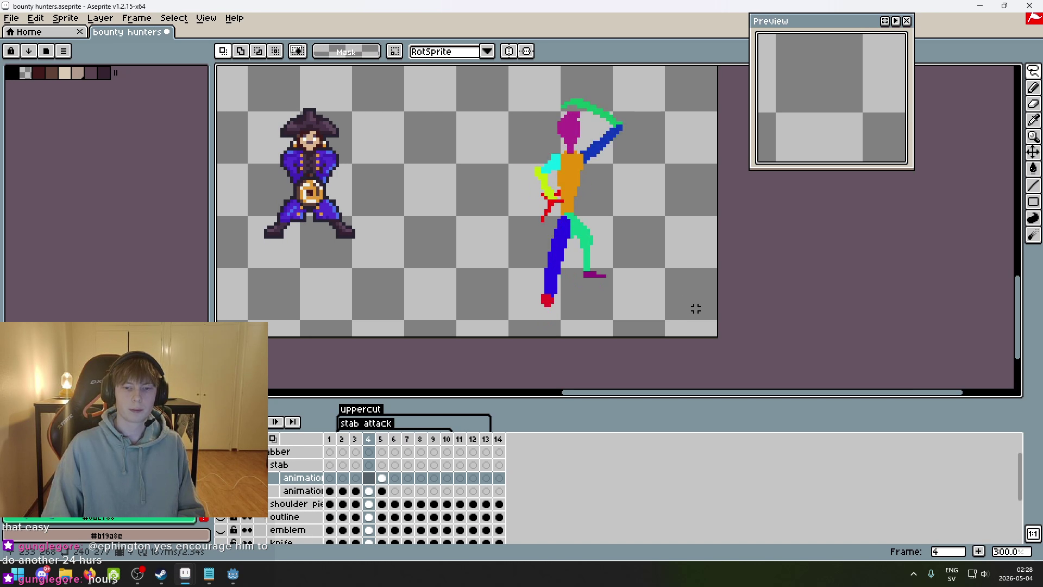
key(Left)
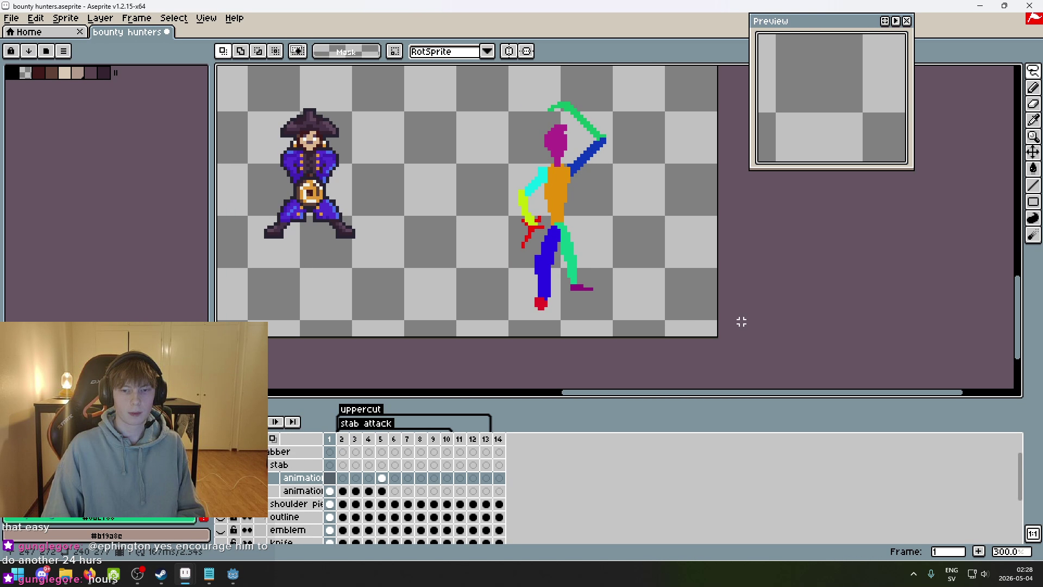
key(Right)
key(Right)
key(Right)
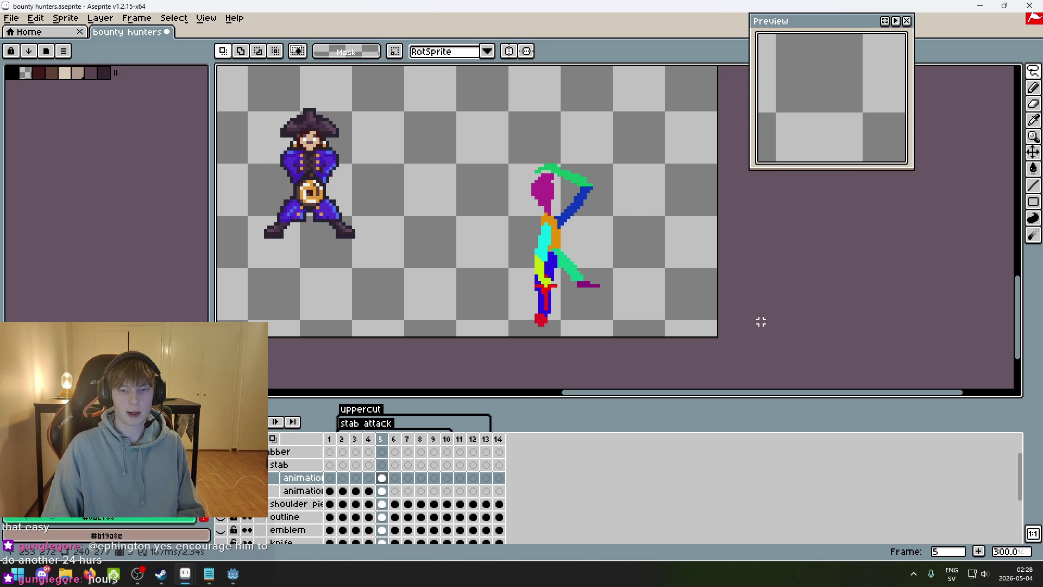
key(Left)
key(Left)
key(Left)
key(Right)
key(Right)
key(Right)
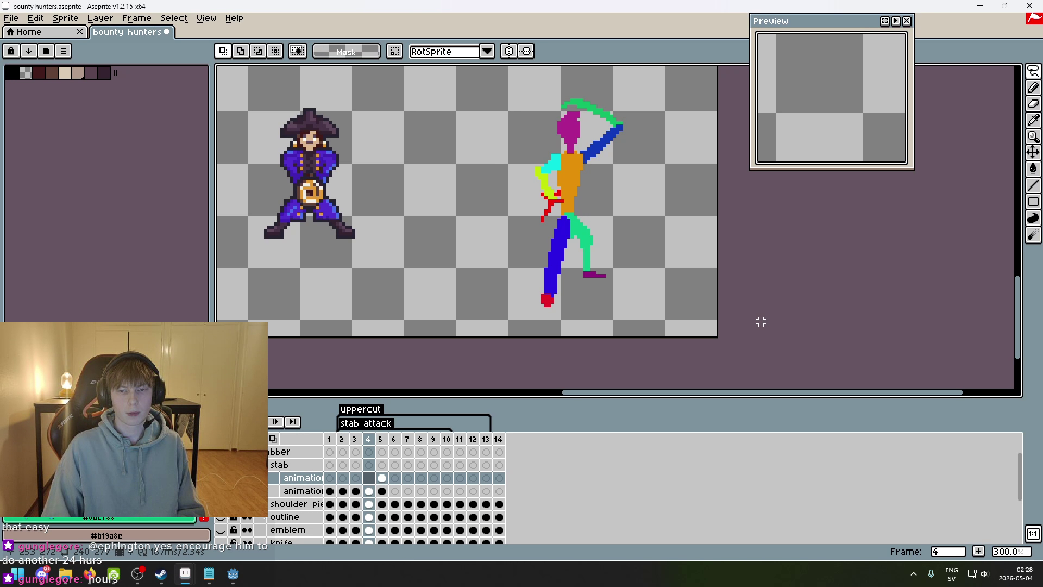
key(Right)
key(Return)
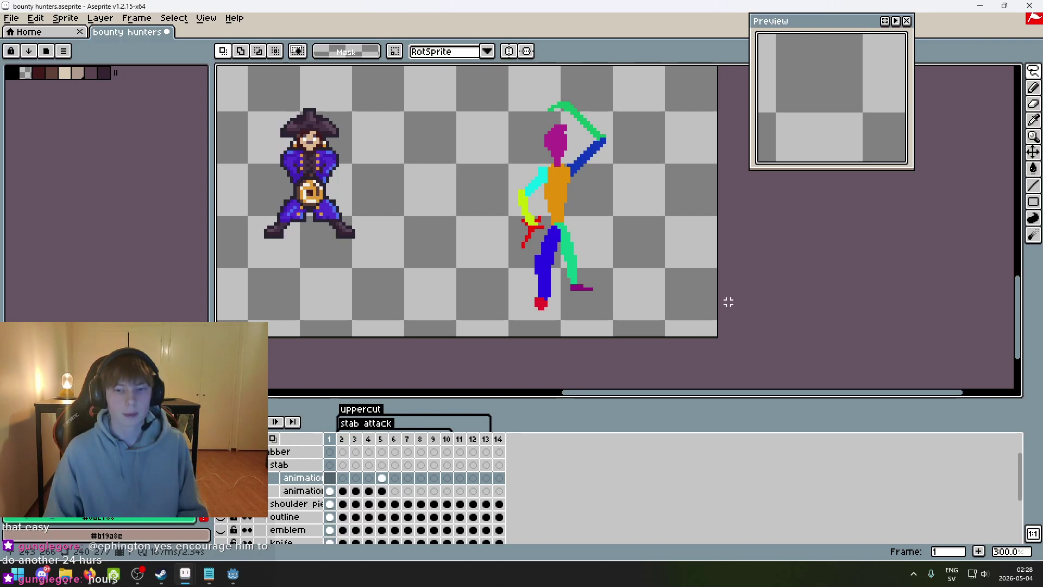
drag(657, 292, 589, 333)
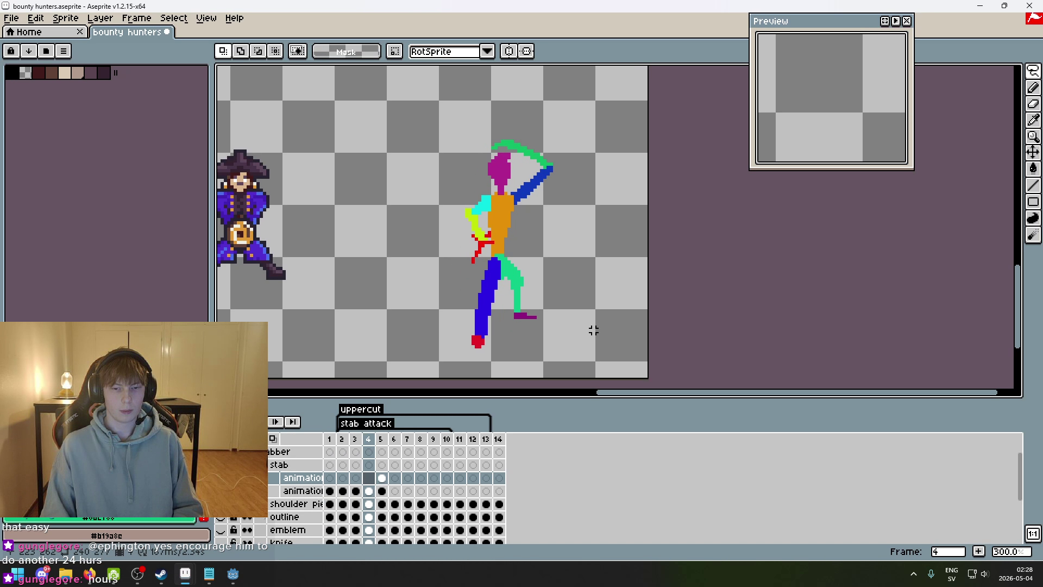
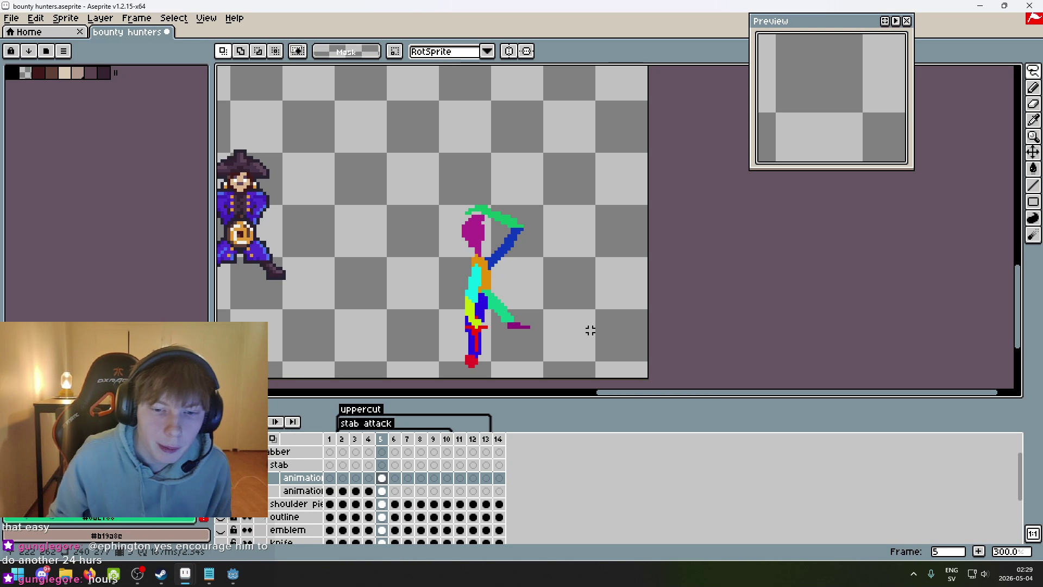
- Flip back and forth through the attack frames to review the poses up to frame 5
scroll(543, 271, up, 1)
key(Left)
key(Left)
key(Left)
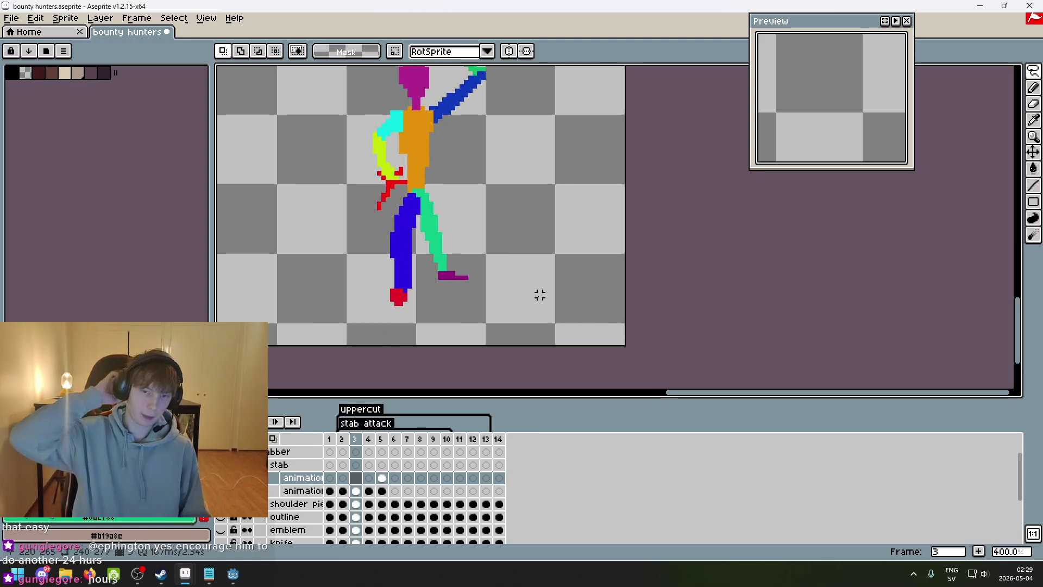
key(Right)
key(Right)
key(Right)
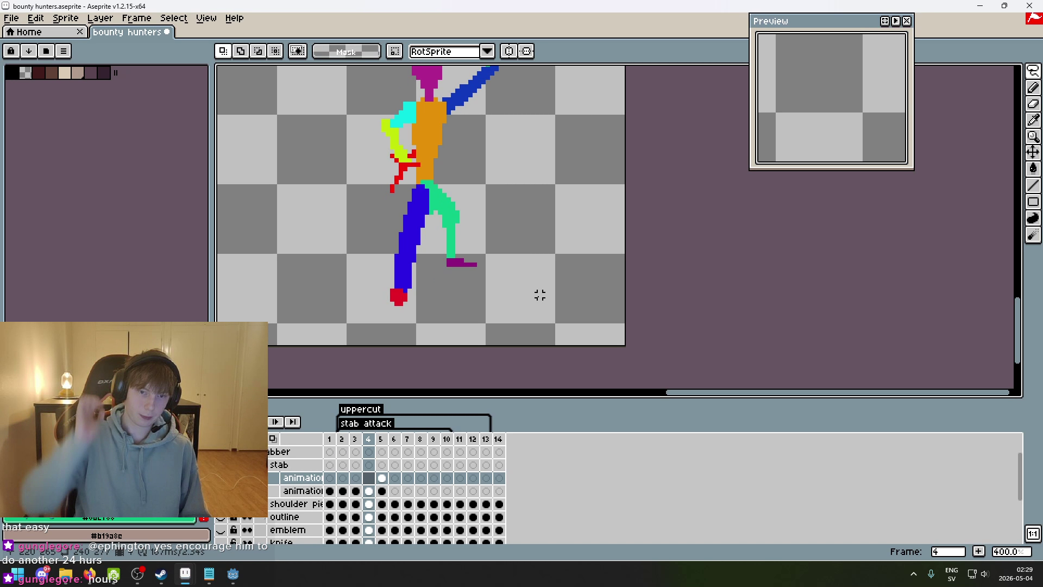
scroll(492, 308, up, 1)
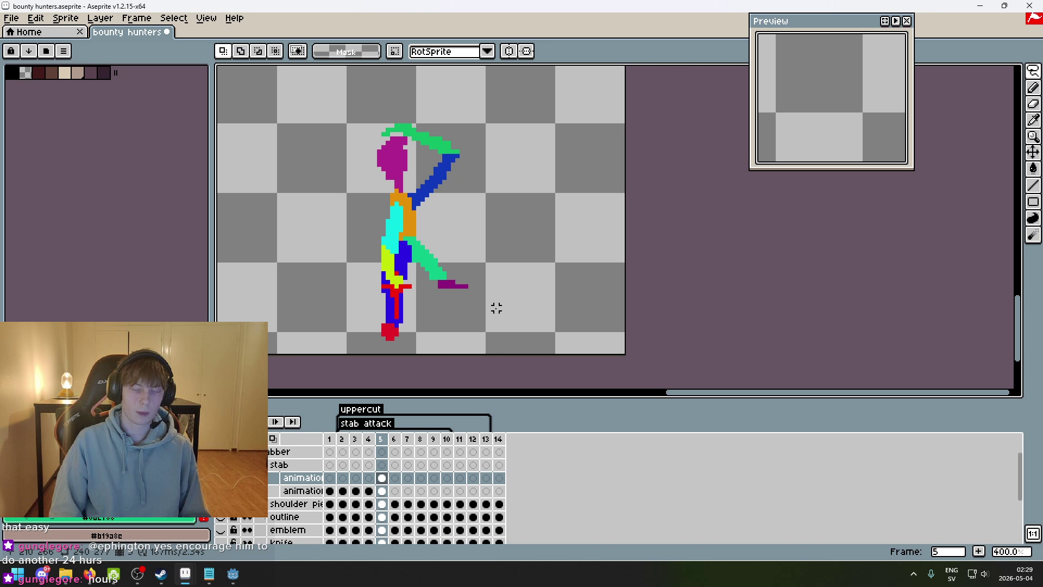
scroll(468, 315, up, 3)
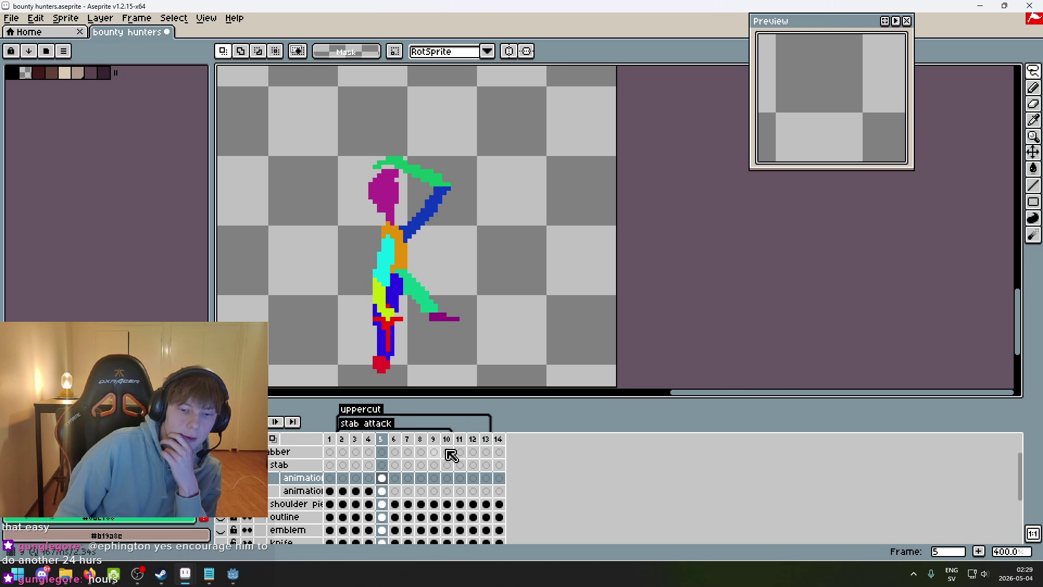
scroll(474, 324, down, 2)
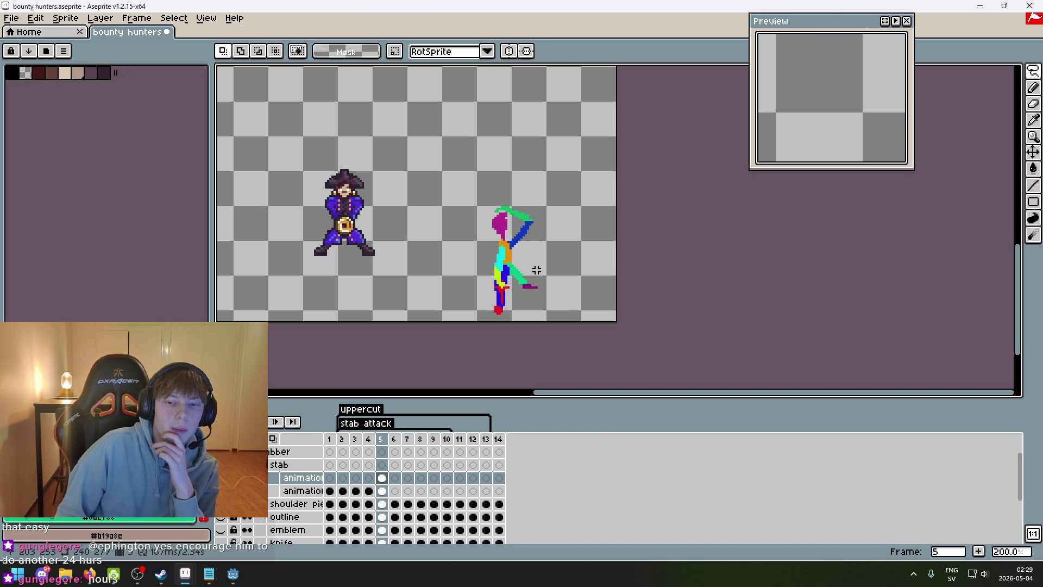
scroll(533, 270, up, 1)
scroll(520, 277, right, 2)
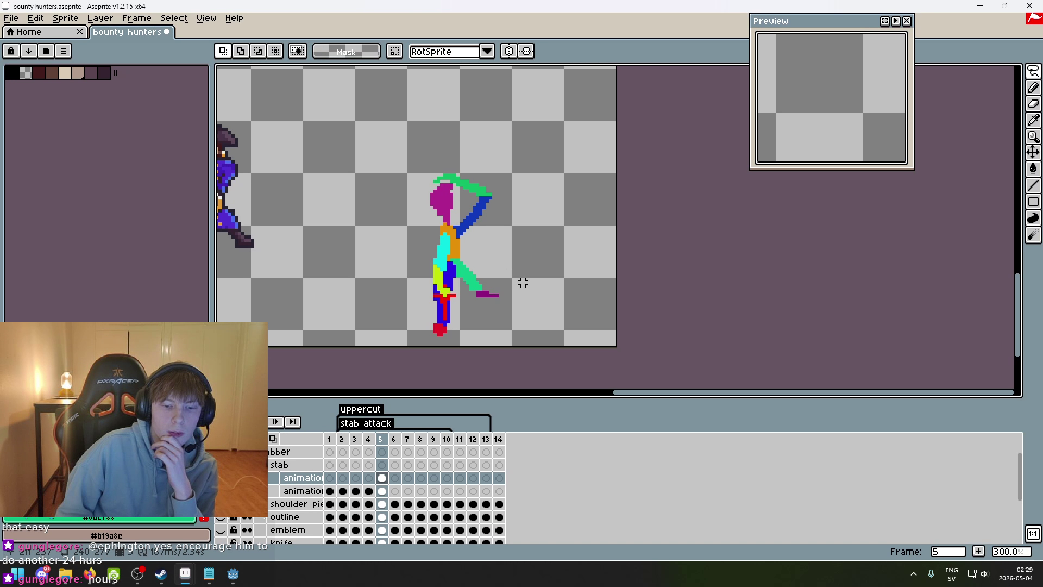
key(Left)
key(Left)
key(Left)
key(Right)
key(Right)
key(Right)
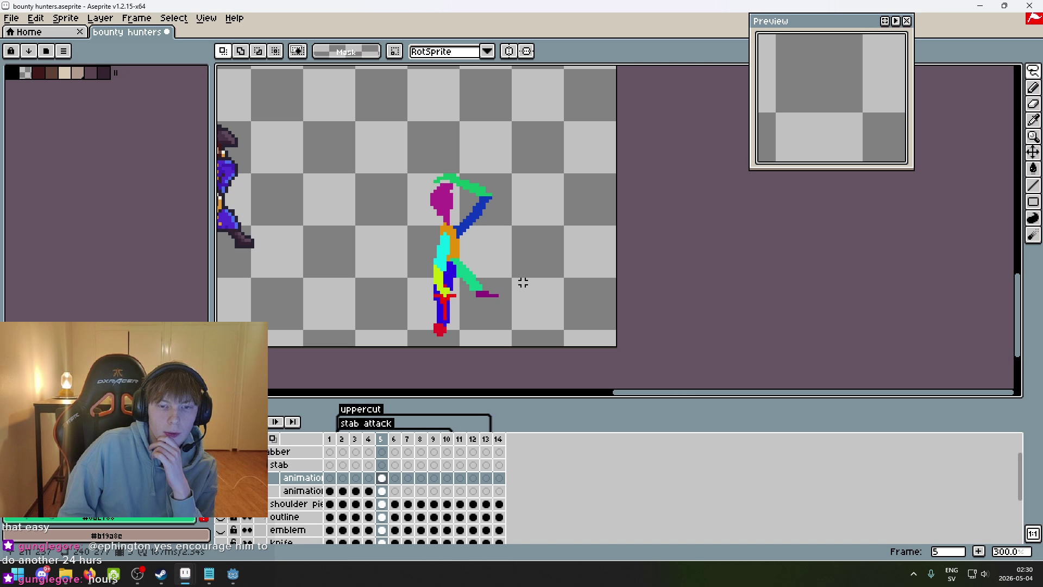
key(Left)
key(Left)
key(Left)
key(Right)
key(Right)
key(Right)
key(Right)
key(Left)
key(Left)
key(Left)
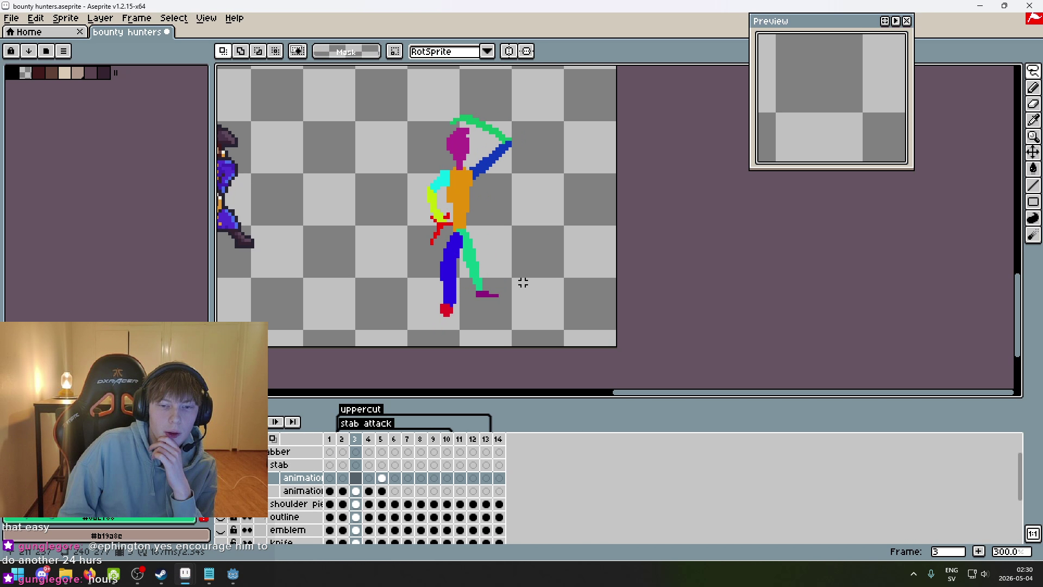
key(Left)
key(Right)
key(Right)
key(Right)
key(Right)
key(Left)
key(Right)
key(Right)
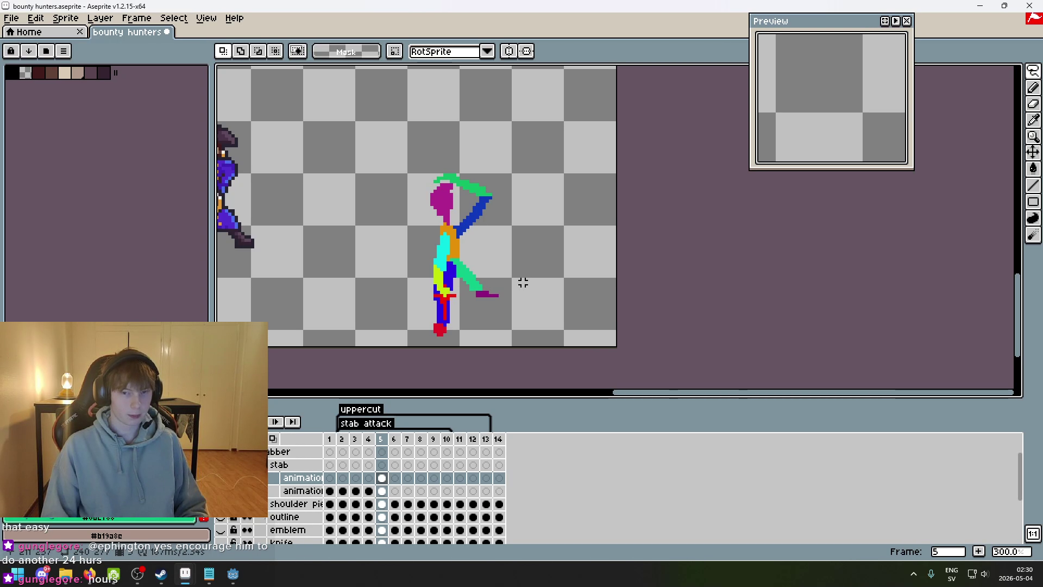
- Compare the frame 3, 4 and 5 poses, then return to frame 1
scroll(529, 273, up, 1)
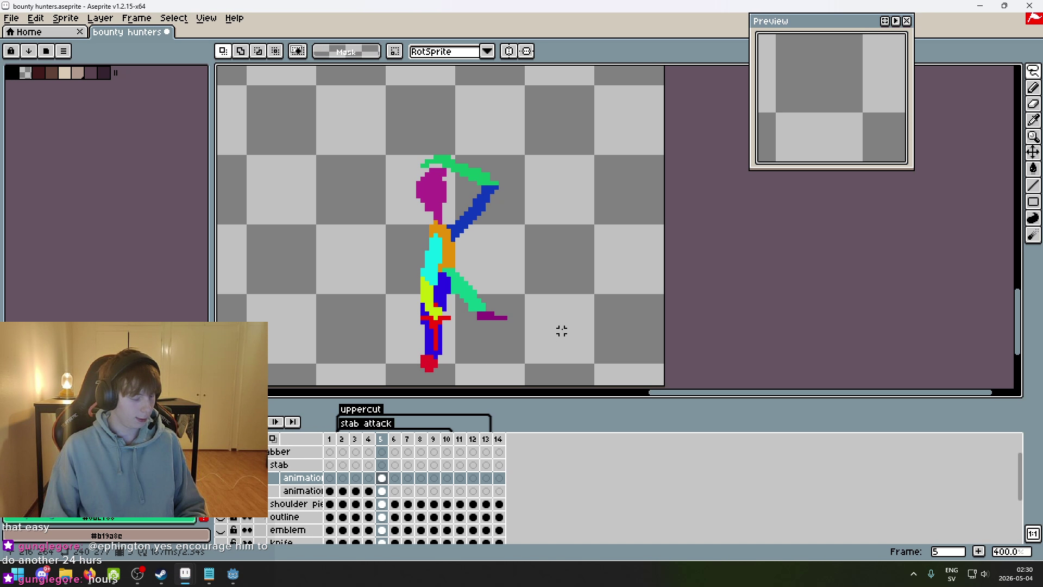
scroll(509, 313, down, 1)
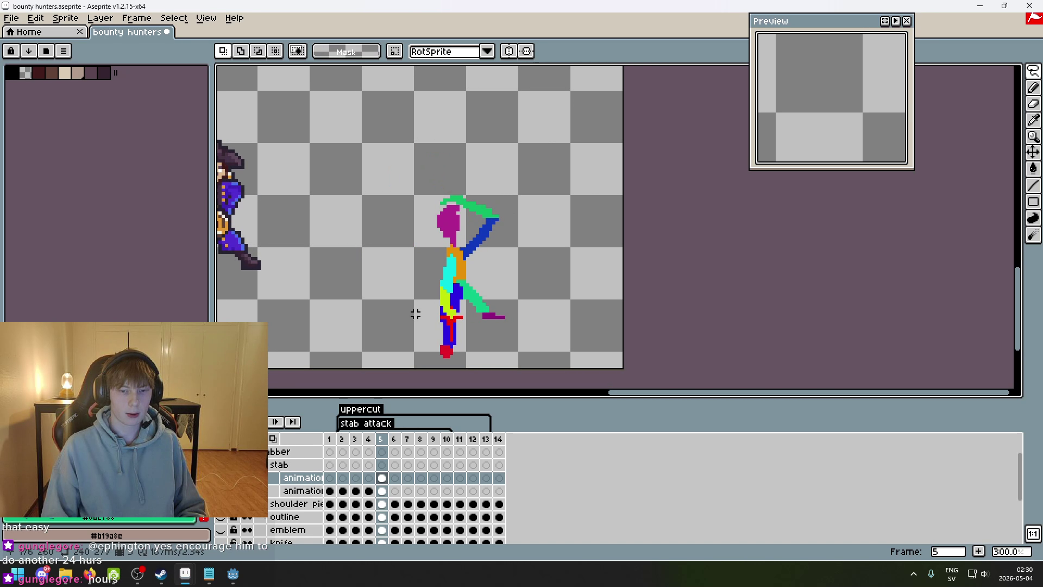
key(Right)
key(Right)
key(Left)
key(Left)
key(Left)
key(Left)
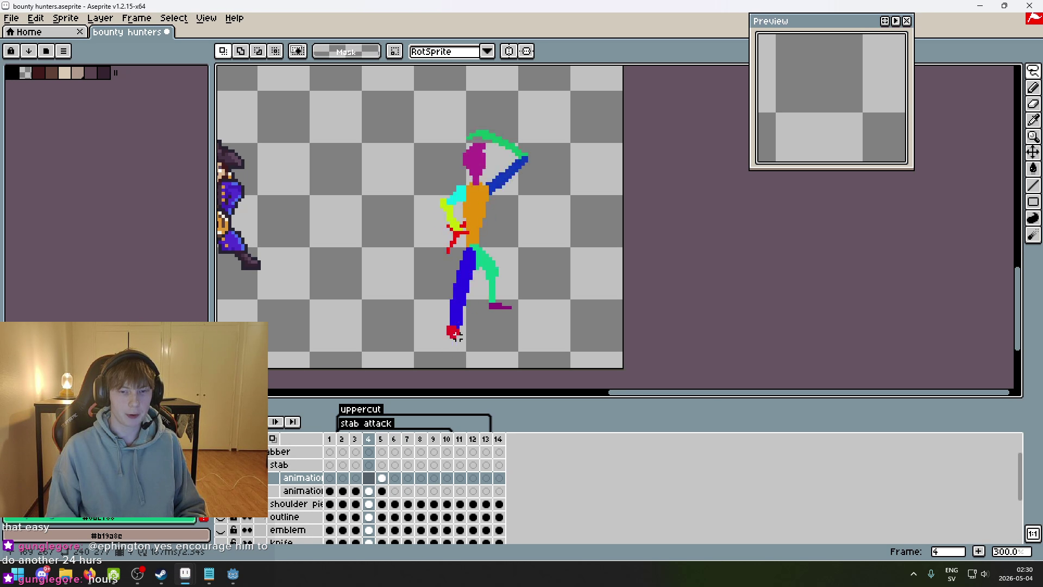
key(Right)
key(Right)
key(Left)
key(Right)
key(Left)
key(Left)
key(Left)
key(Left)
key(Left)
key(Right)
key(Right)
key(Right)
key(Right)
key(Right)
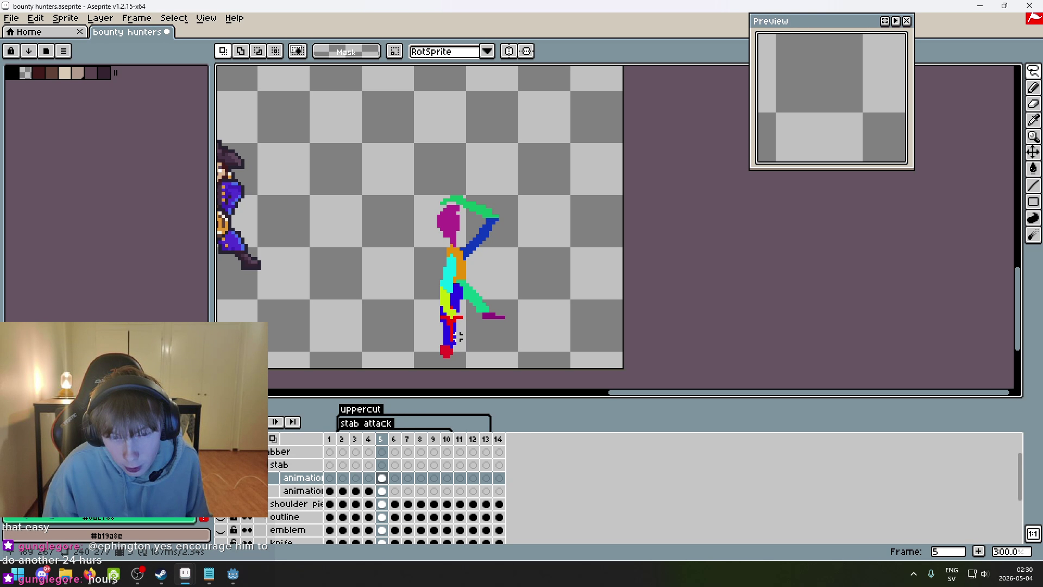
key(Left)
key(Left)
key(Left)
key(Left)
key(Right)
key(Right)
key(Right)
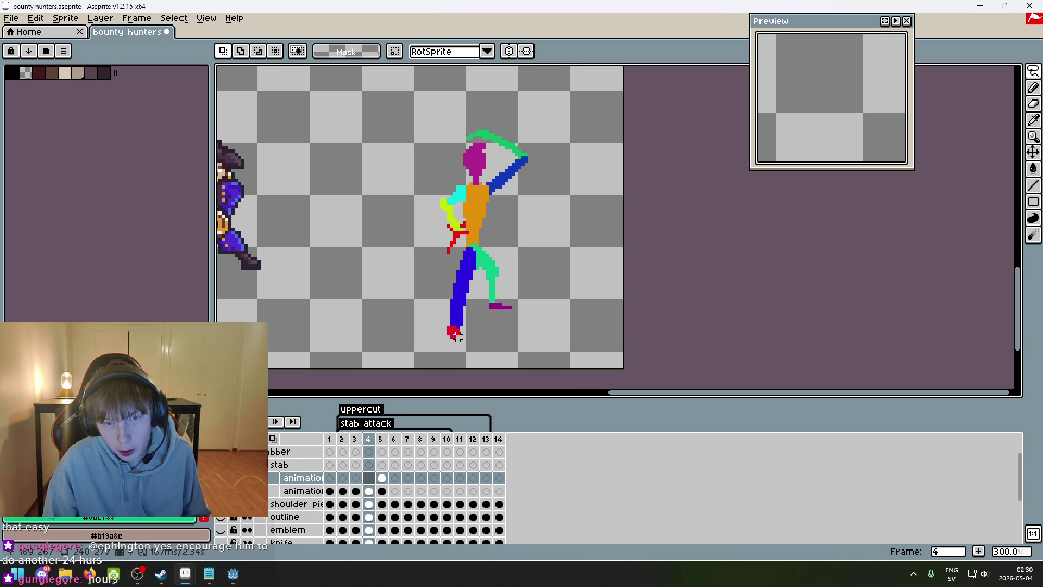
key(Right)
key(Left)
key(Left)
key(Left)
key(Right)
key(Right)
key(Right)
key(Right)
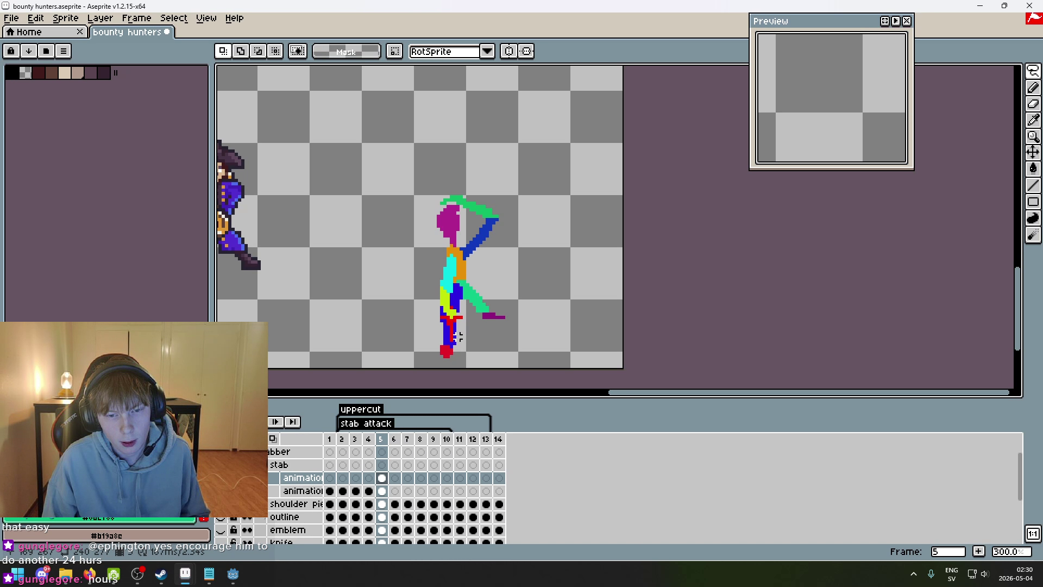
scroll(457, 337, up, 1)
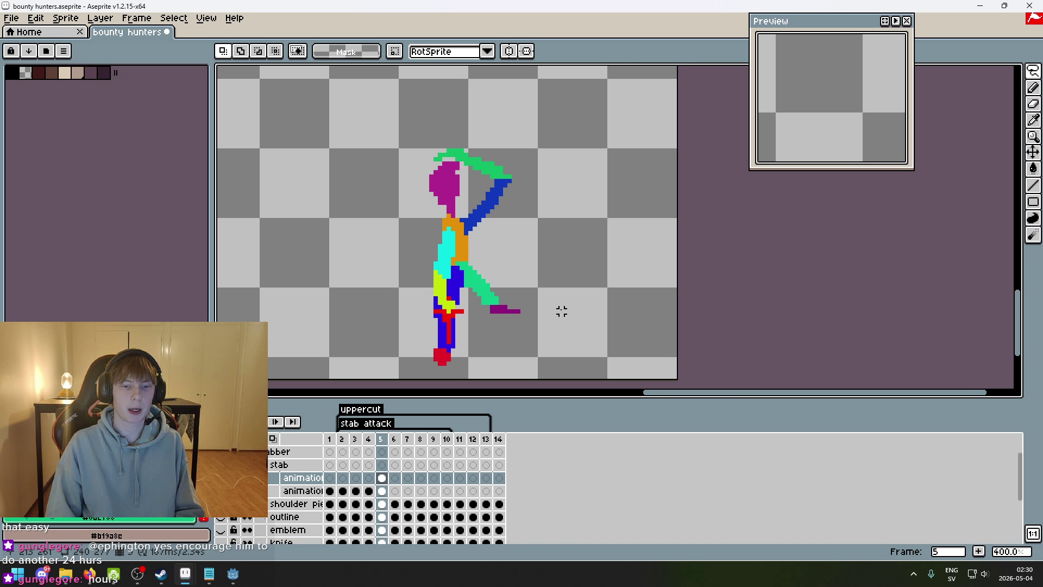
key(Left)
key(Left)
key(Left)
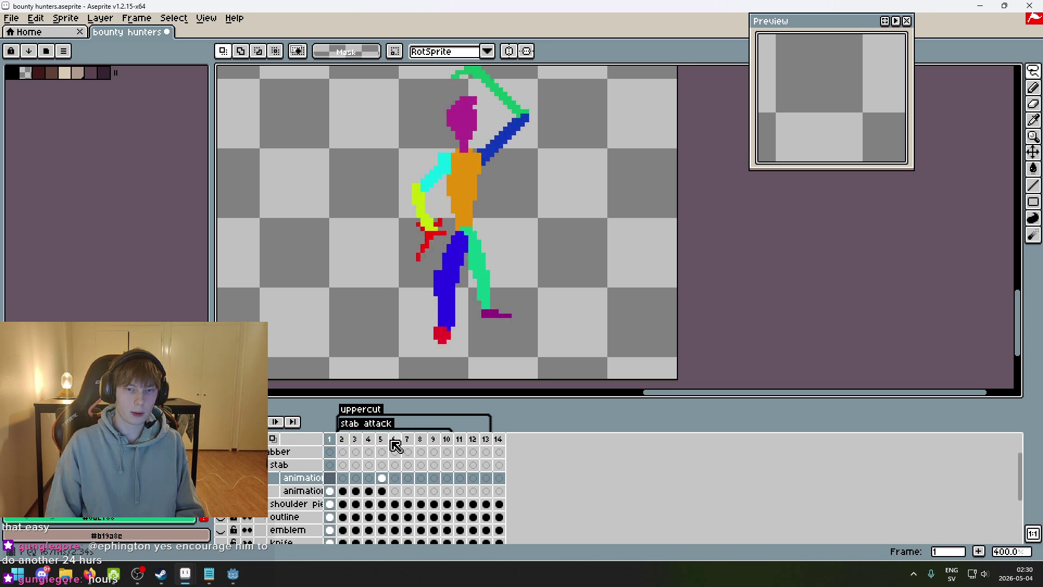
scroll(523, 356, down, 1)
- Lasso the figure on frame 1, undo a stray paste, and switch to the second animation layer
mouse_move(432, 356)
mouse_down()
mouse_move(497, 69)
mouse_move(379, 308)
mouse_move(361, 260)
mouse_move(477, 361)
mouse_move(451, 362)
mouse_up()
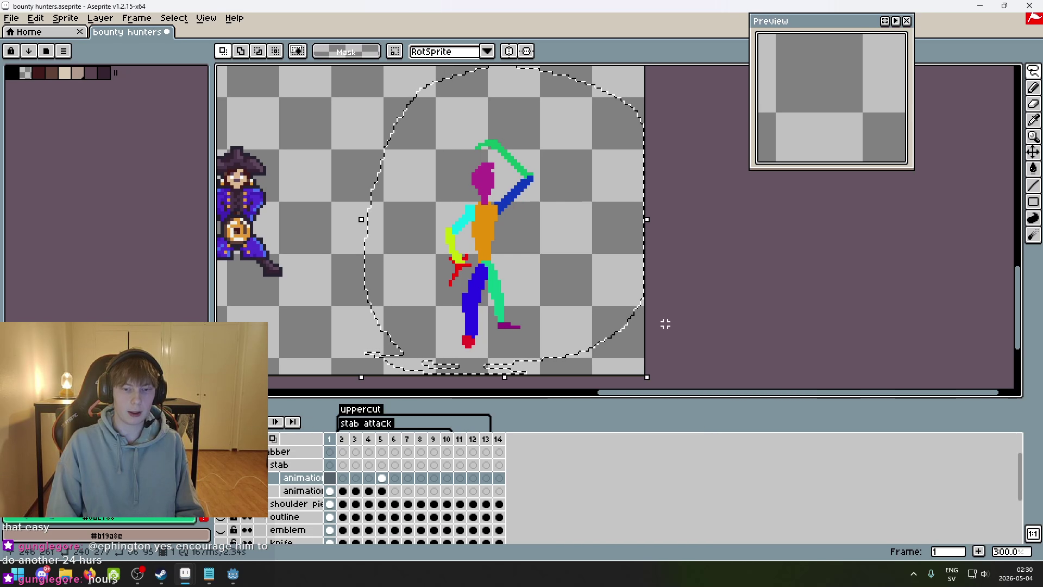
key(ctrl+d)
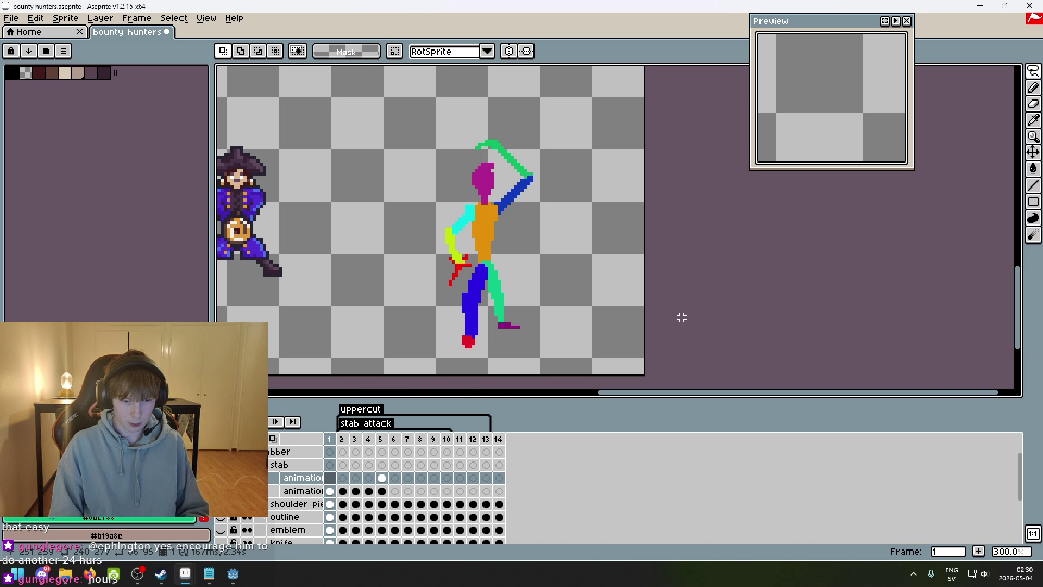
key(Right)
key(Right)
key(Right)
key(Right)
key(Left)
key(Right)
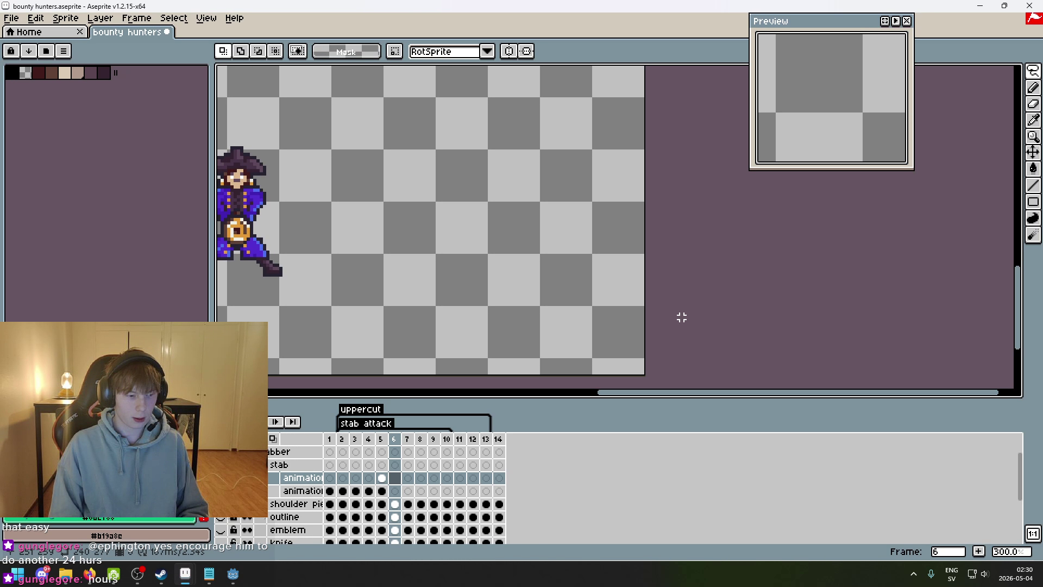
key(ctrl+v)
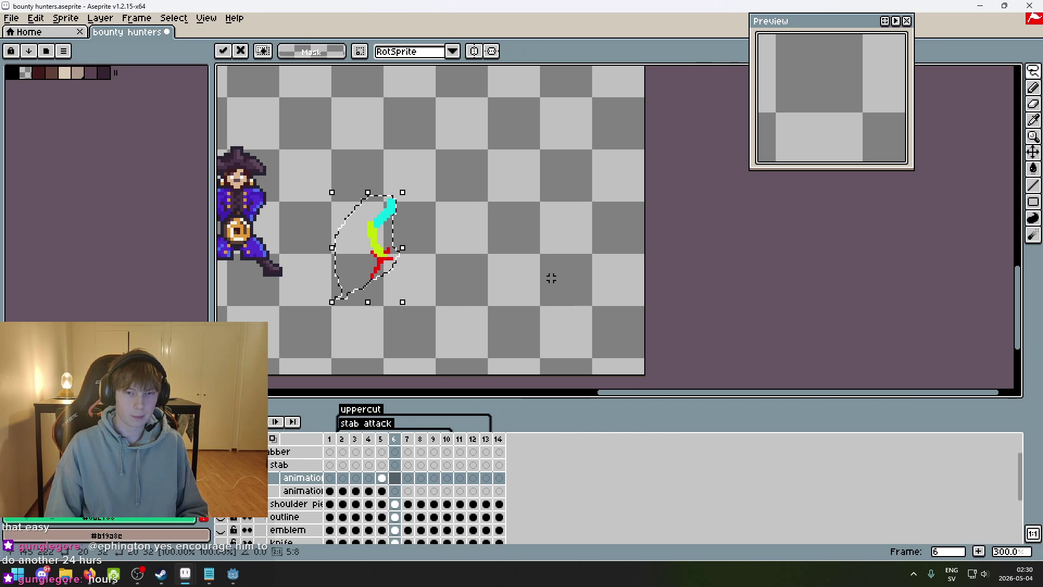
key(ctrl+z)
click(304, 492)
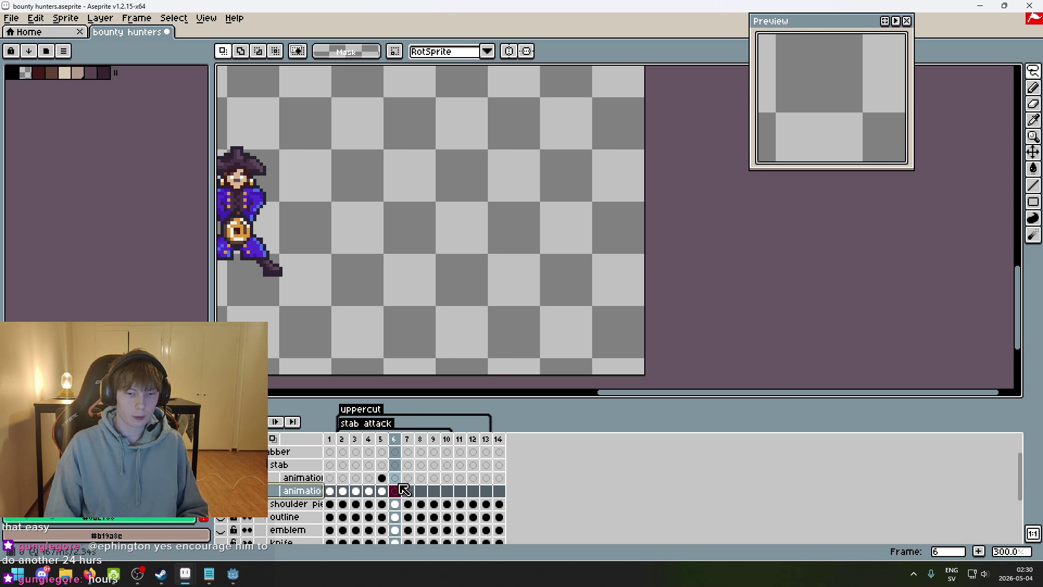
key(Left)
key(Left)
key(Left)
key(Left)
key(Left)
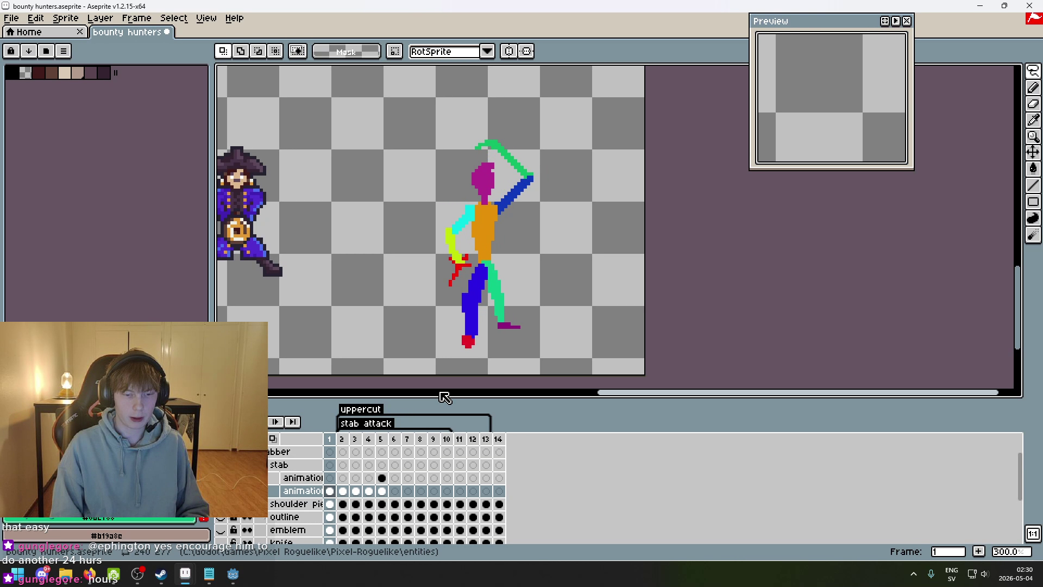
- Copy the figure into empty frame 6, shifted up and right, with onion skin on
mouse_move(445, 353)
mouse_down()
mouse_move(462, 139)
mouse_move(454, 334)
mouse_up()
key(ctrl+c)
key(ctrl+v)
drag(524, 289, 406, 175)
key(Escape)
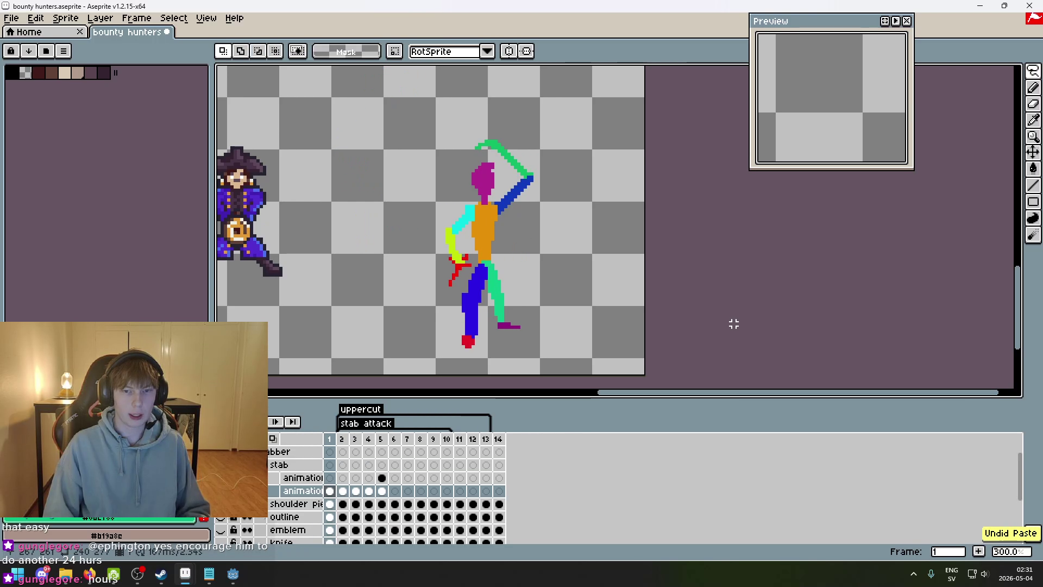
key(Return)
key(ctrl+v)
mouse_move(570, 330)
mouse_down()
mouse_move(612, 263)
mouse_move(667, 304)
mouse_up()
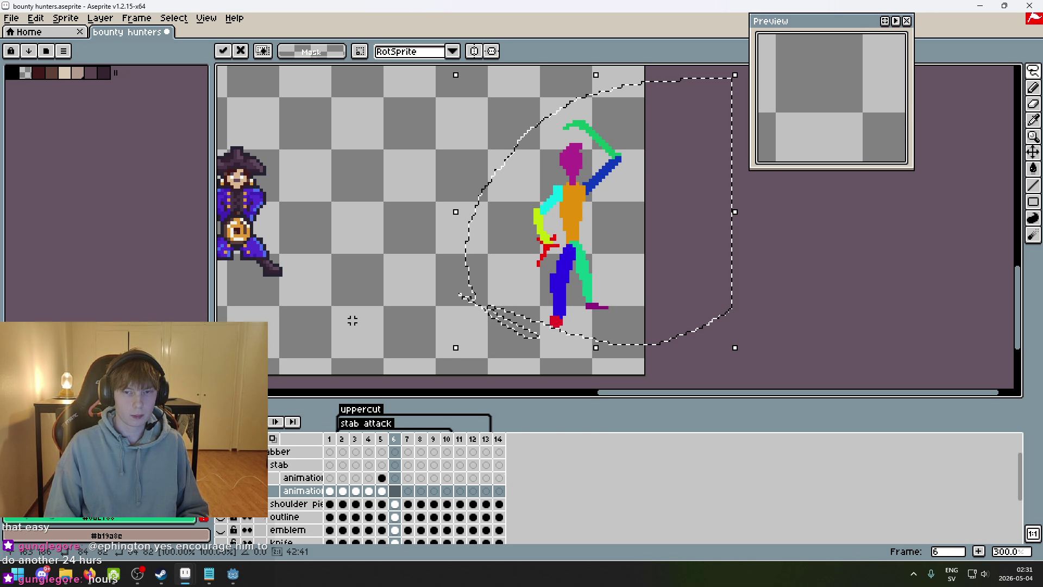
key(Return)
click(273, 439)
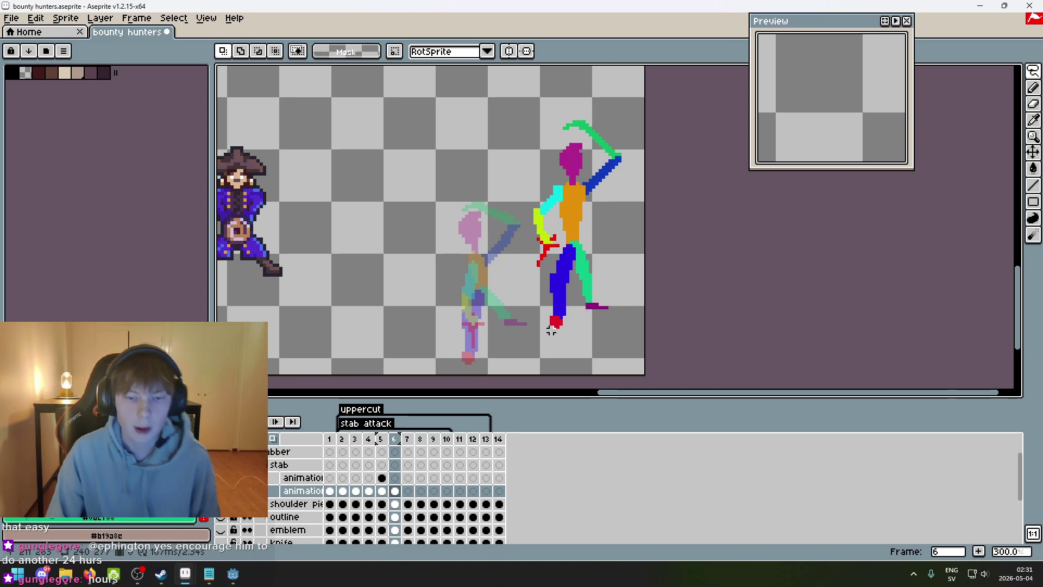
scroll(544, 309, up, 1)
drag(543, 310, 579, 314)
drag(619, 350, 601, 330)
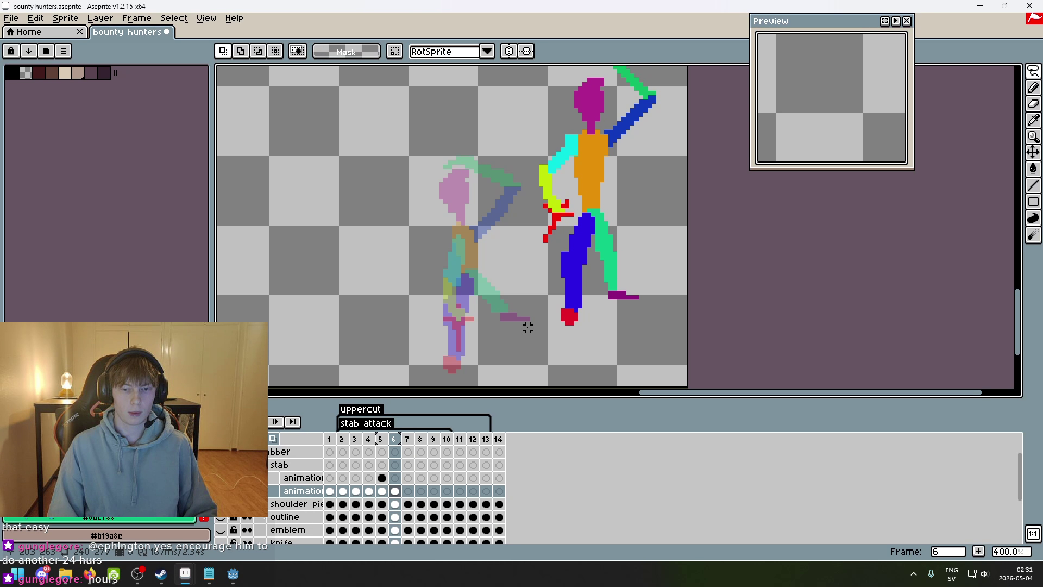
scroll(519, 318, down, 2)
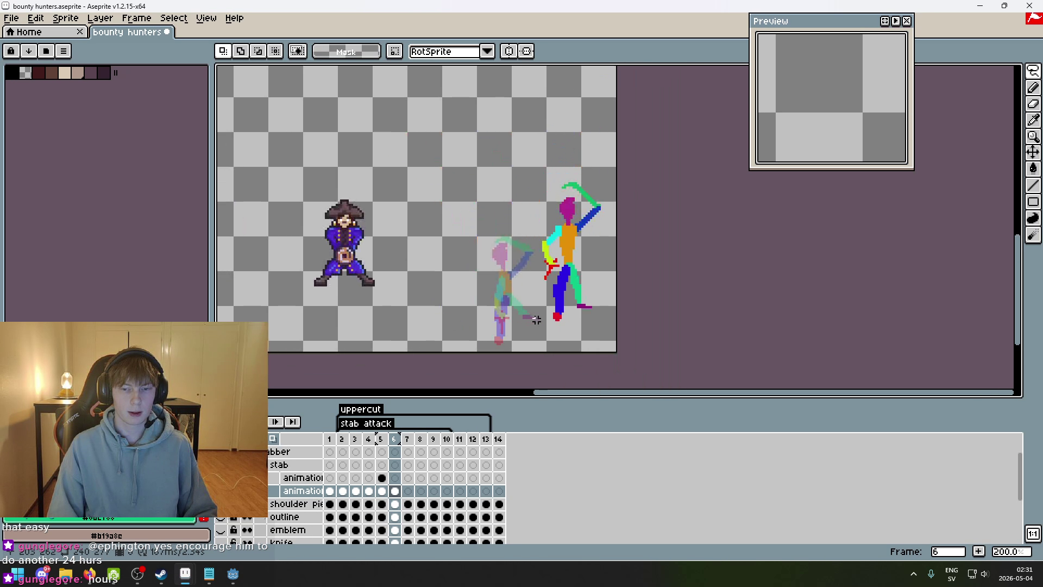
scroll(520, 322, up, 2)
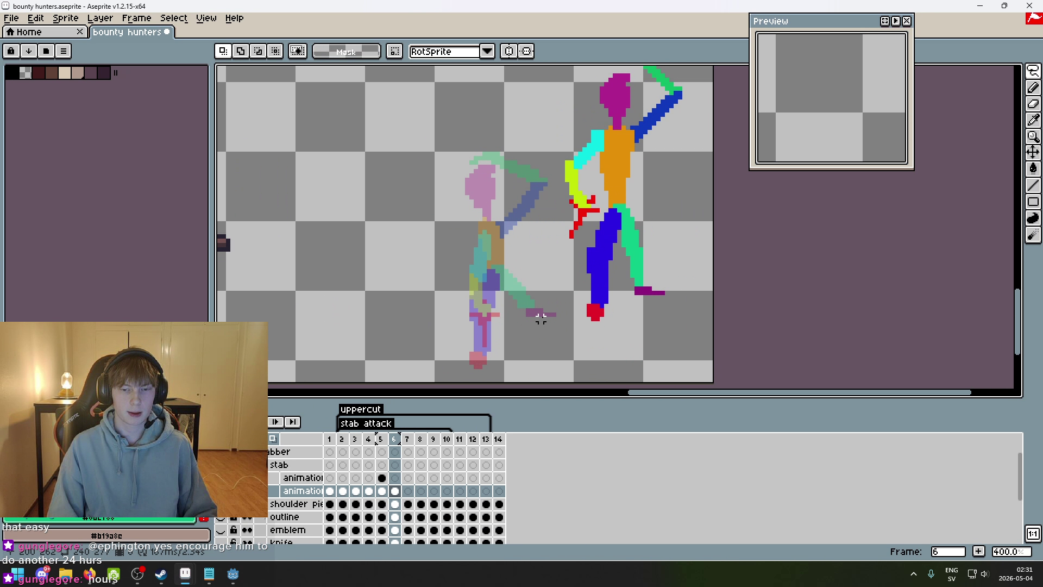
click(344, 438)
click(329, 439)
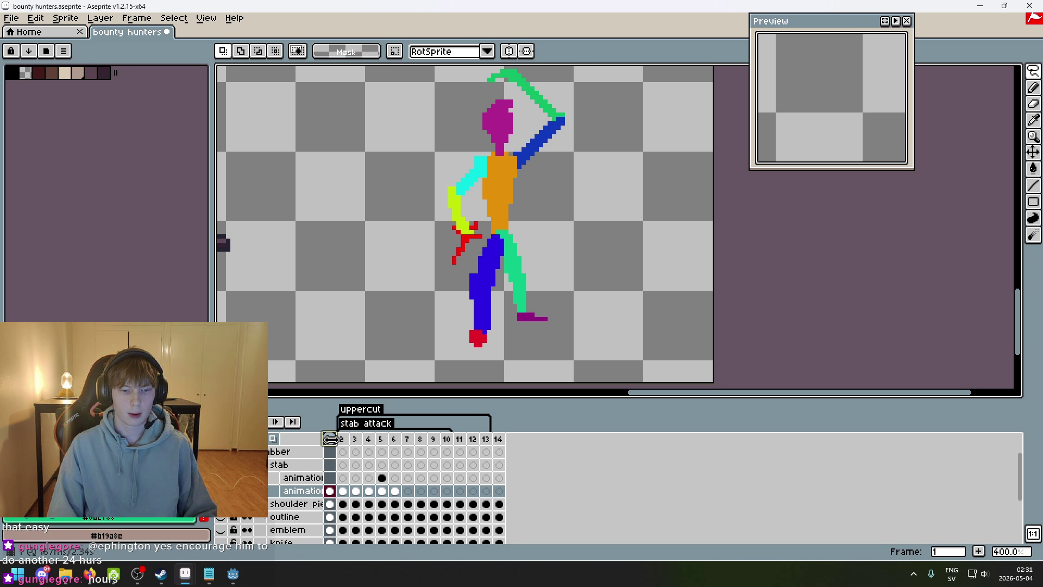
click(383, 439)
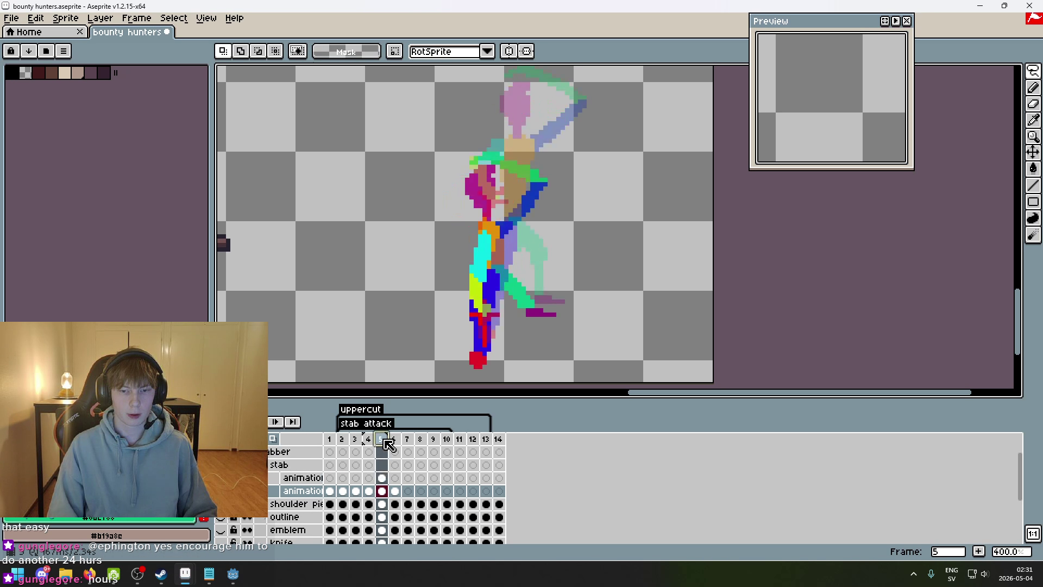
click(399, 444)
click(386, 440)
click(398, 441)
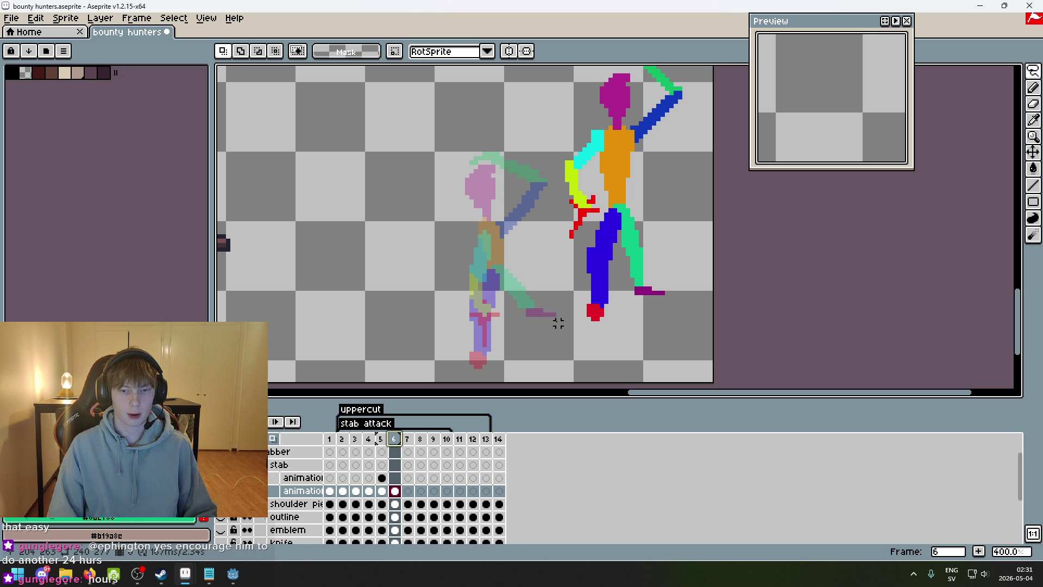
scroll(528, 320, up, 2)
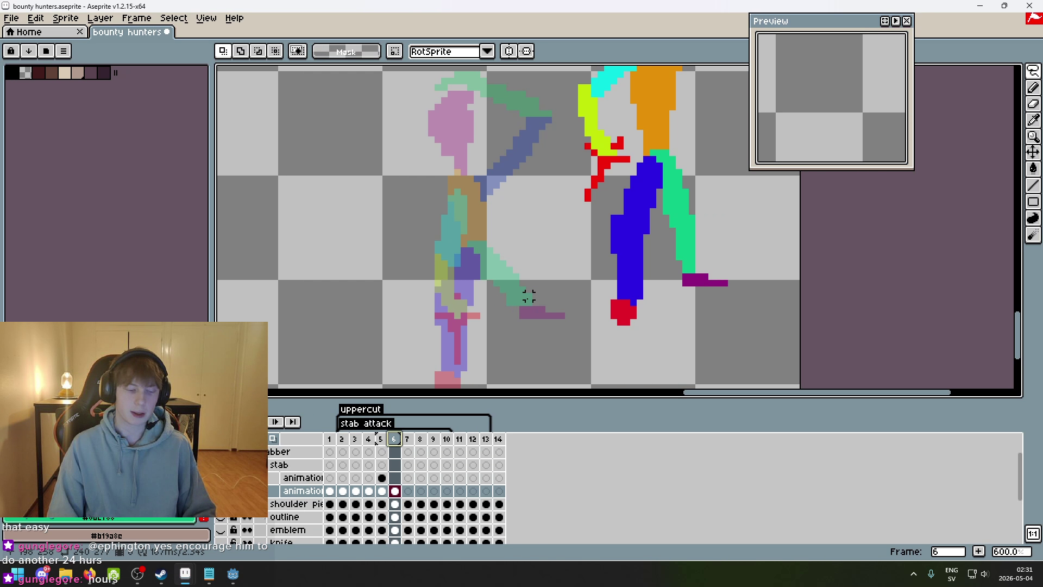
scroll(513, 277, down, 2)
scroll(512, 269, up, 1)
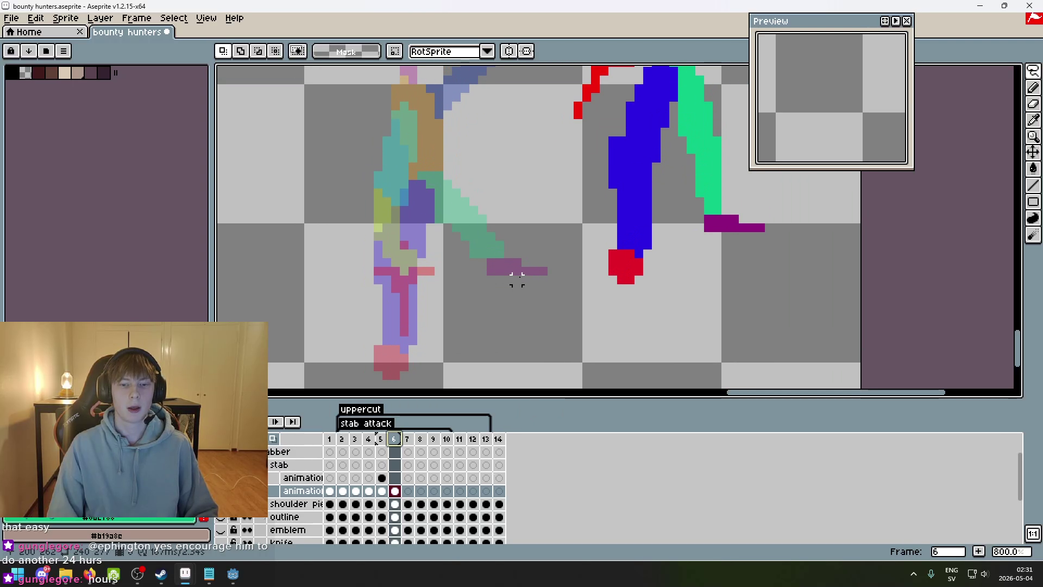
scroll(526, 270, down, 1)
scroll(538, 273, down, 1)
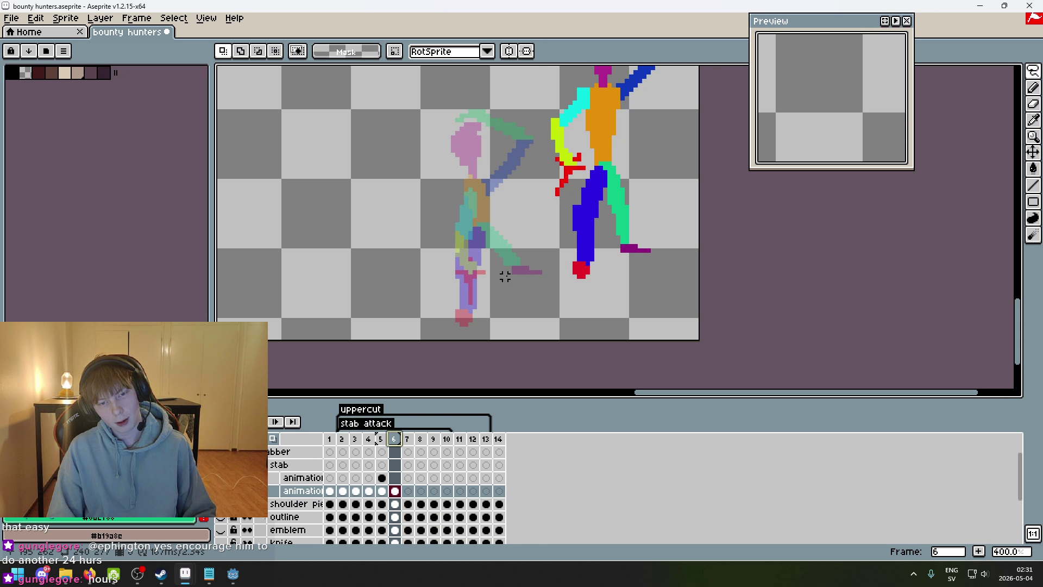
scroll(505, 276, up, 1)
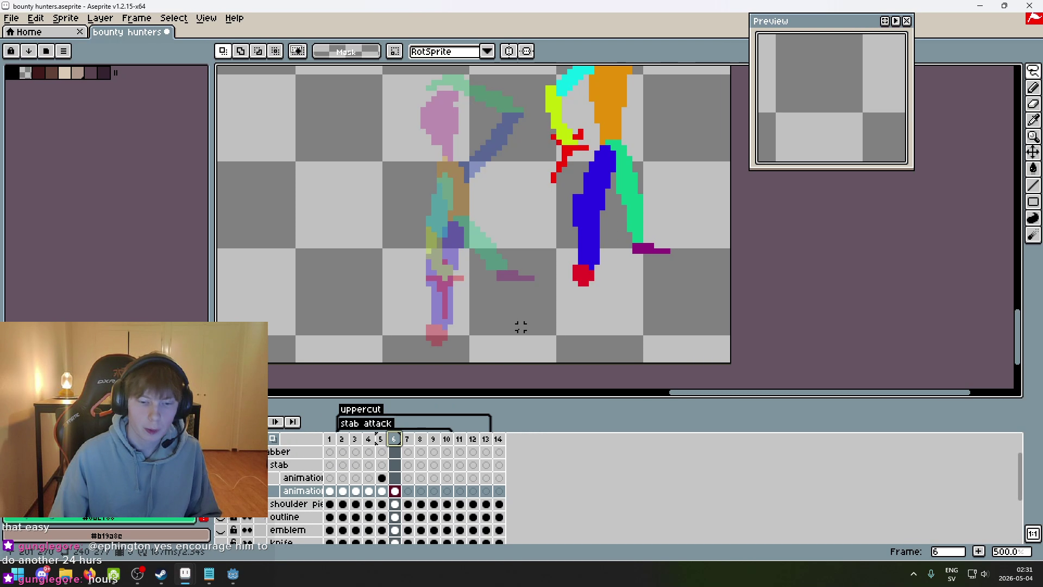
key(Left)
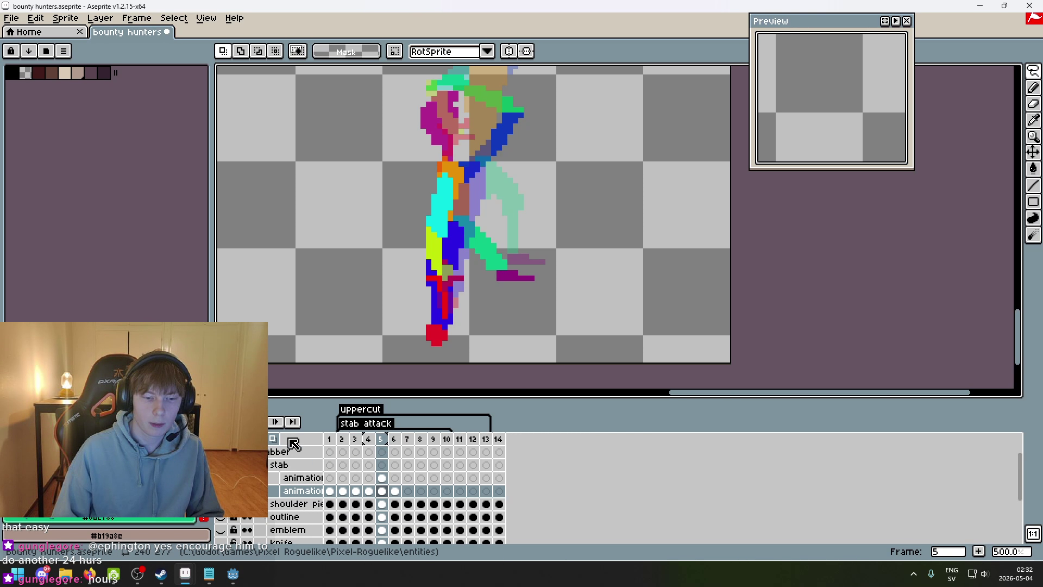
- Copy frame 5's green leg and purple foot with the Magic Wand and paste them into frame 6
click(275, 439)
key(q)
key(q)
key(w)
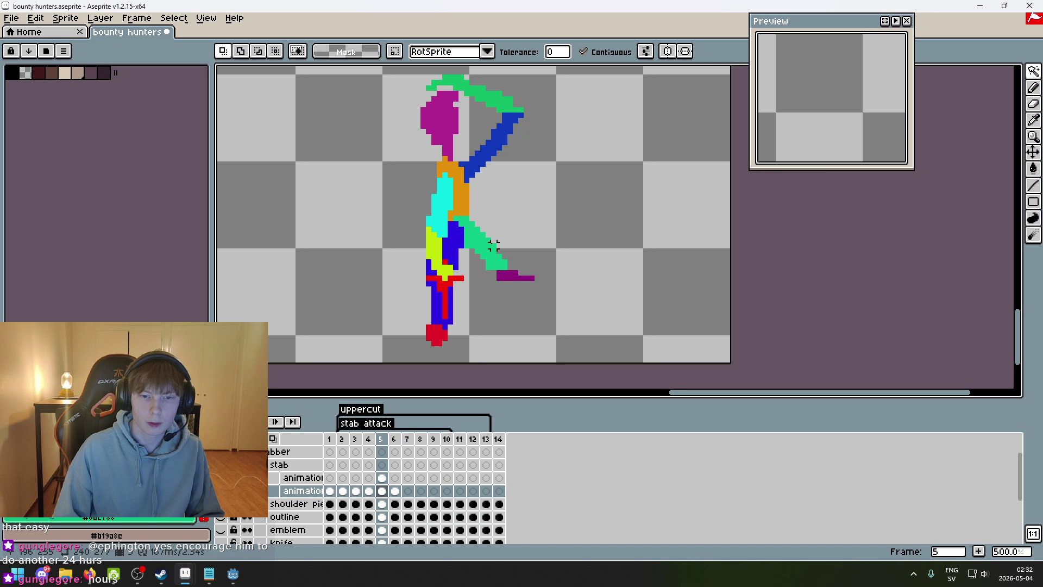
click(477, 236)
shift+click(522, 276)
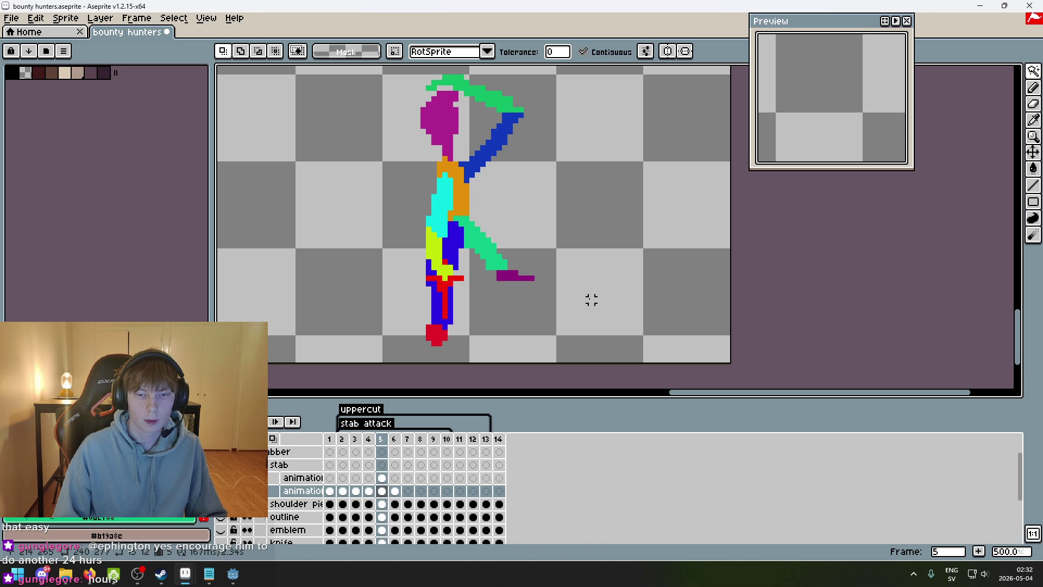
key(Right)
key(ctrl+v)
key(Return)
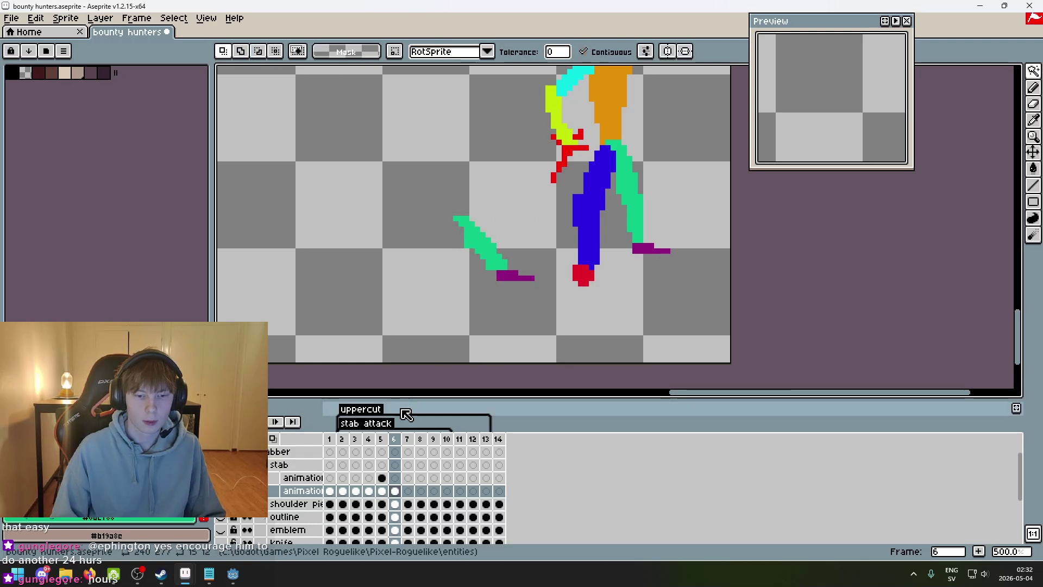
click(300, 438)
- Lasso part of the green leg and move it up into place
scroll(484, 250, up, 2)
scroll(483, 250, down, 1)
scroll(483, 250, up, 1)
mouse_move(490, 211)
mouse_down()
mouse_move(484, 257)
mouse_move(536, 205)
mouse_move(525, 204)
mouse_move(527, 261)
mouse_up()
key(b)
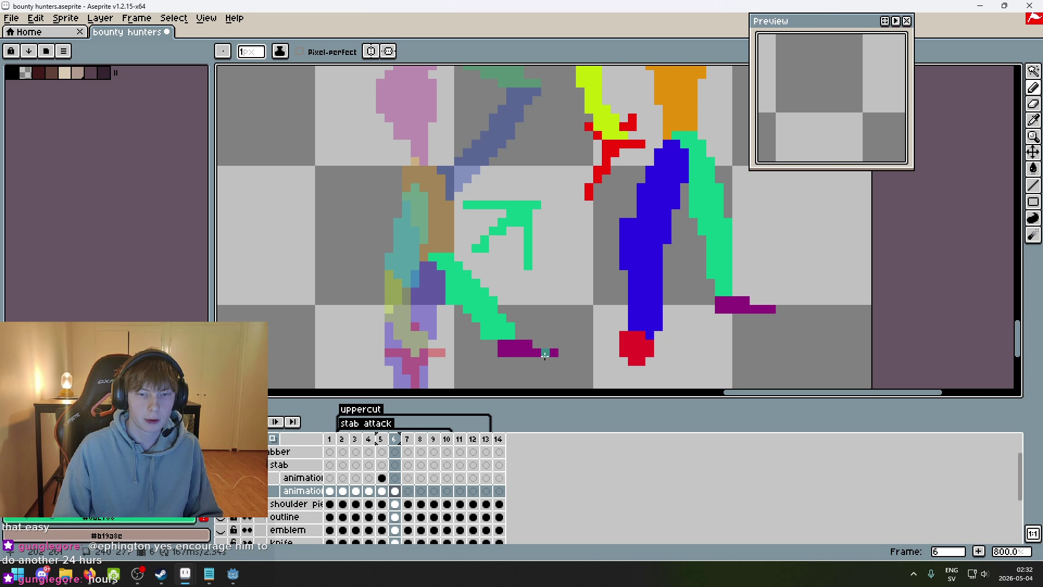
key(ctrl+z)
key(ctrl+z)
key(ctrl+z)
click(1033, 70)
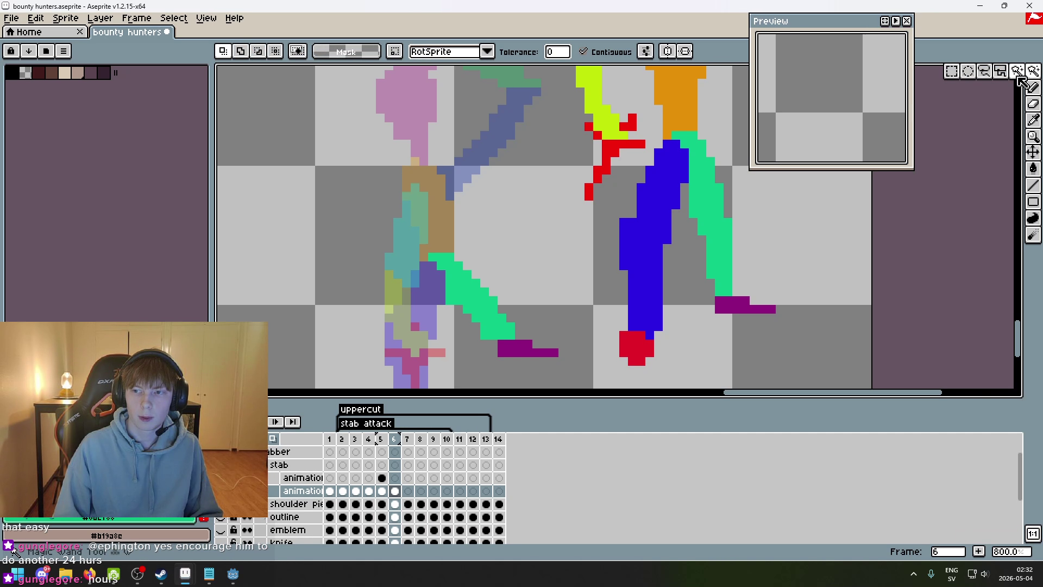
click(982, 73)
drag(458, 316, 432, 300)
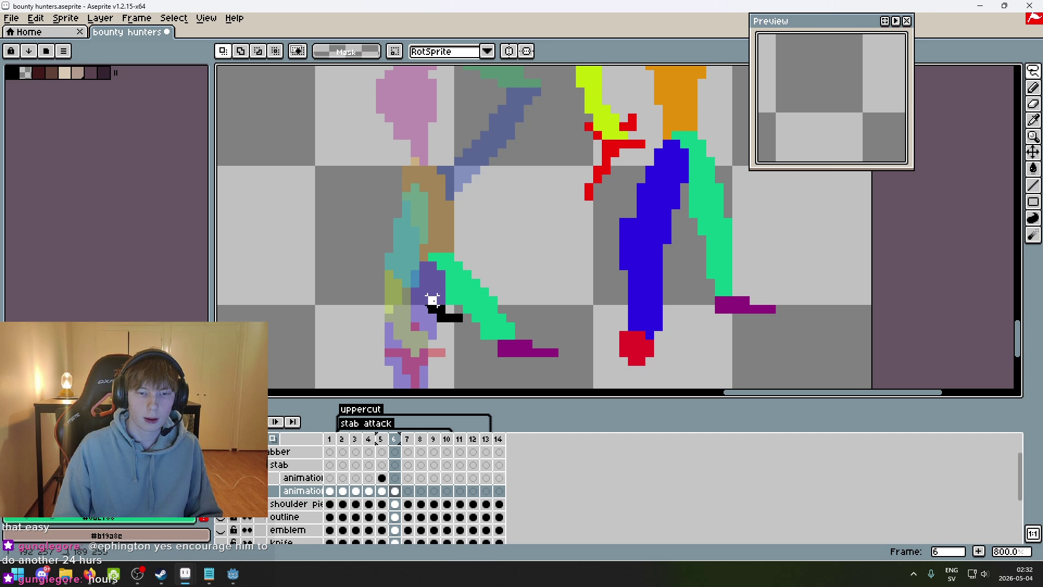
mouse_move(474, 248)
mouse_down()
mouse_move(449, 316)
mouse_move(471, 270)
mouse_up()
click(586, 272)
- Shift the upper green leg segment up and to the right near the knee
scroll(578, 251, down, 2)
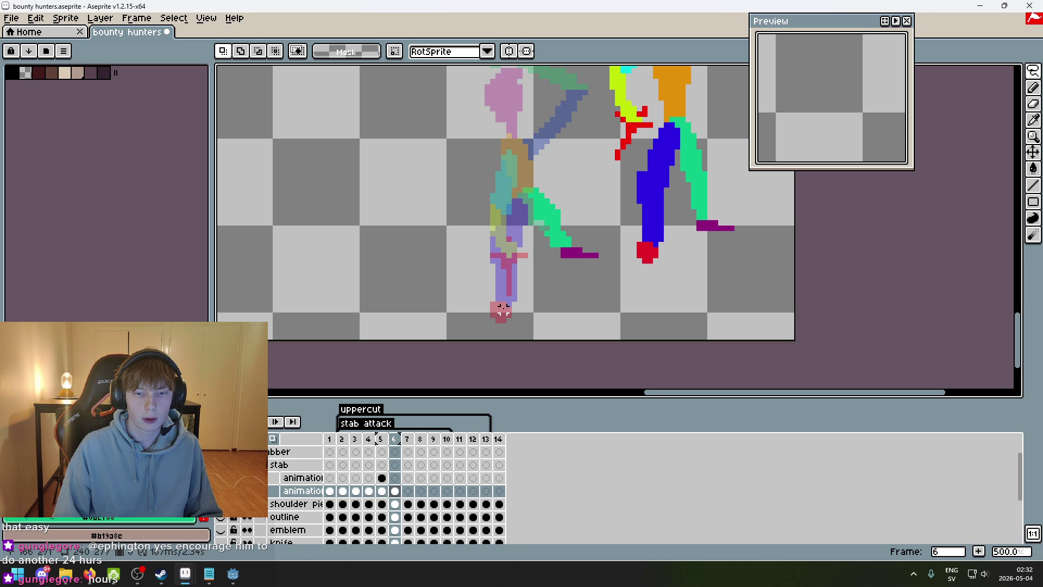
scroll(541, 271, up, 4)
mouse_move(496, 239)
mouse_down()
mouse_move(594, 233)
mouse_move(514, 261)
mouse_up()
click(581, 267)
scroll(543, 294, down, 3)
scroll(480, 222, up, 3)
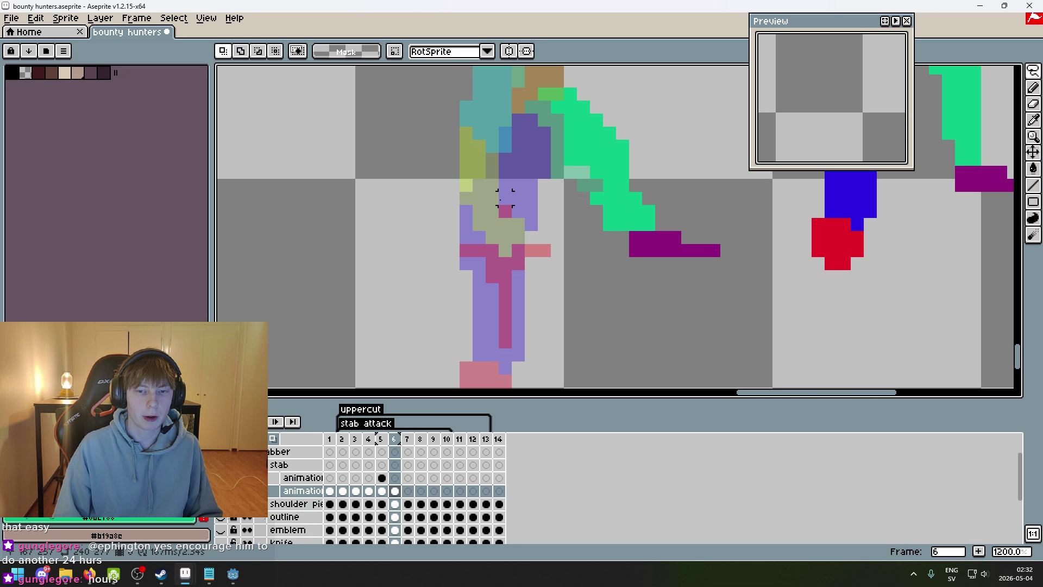
drag(519, 188, 483, 264)
scroll(433, 342, down, 3)
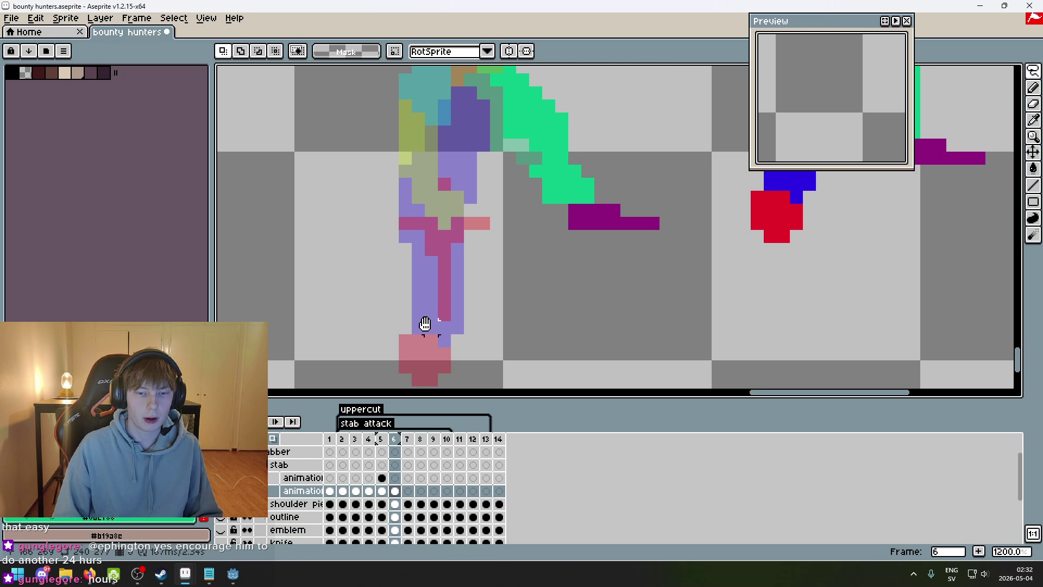
scroll(449, 291, up, 3)
scroll(449, 290, down, 3)
scroll(434, 191, up, 3)
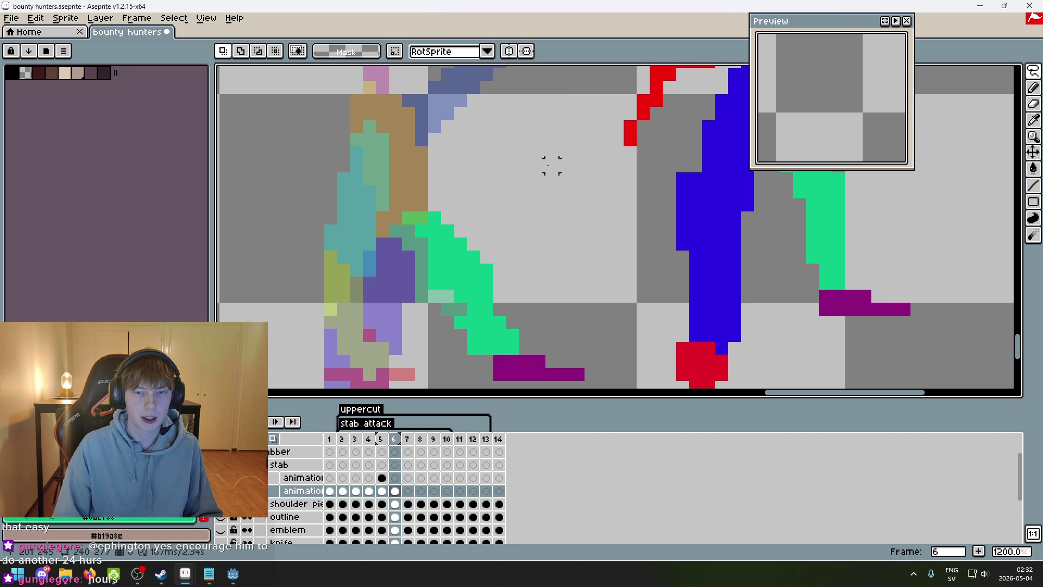
scroll(549, 149, up, 1)
mouse_move(434, 217)
mouse_down()
mouse_move(375, 288)
mouse_move(429, 228)
mouse_up()
drag(429, 275, 442, 249)
key(Return)
- Switch to the Pencil and zoom in on the green leg for touch-ups
drag(540, 275, 568, 194)
key(e)
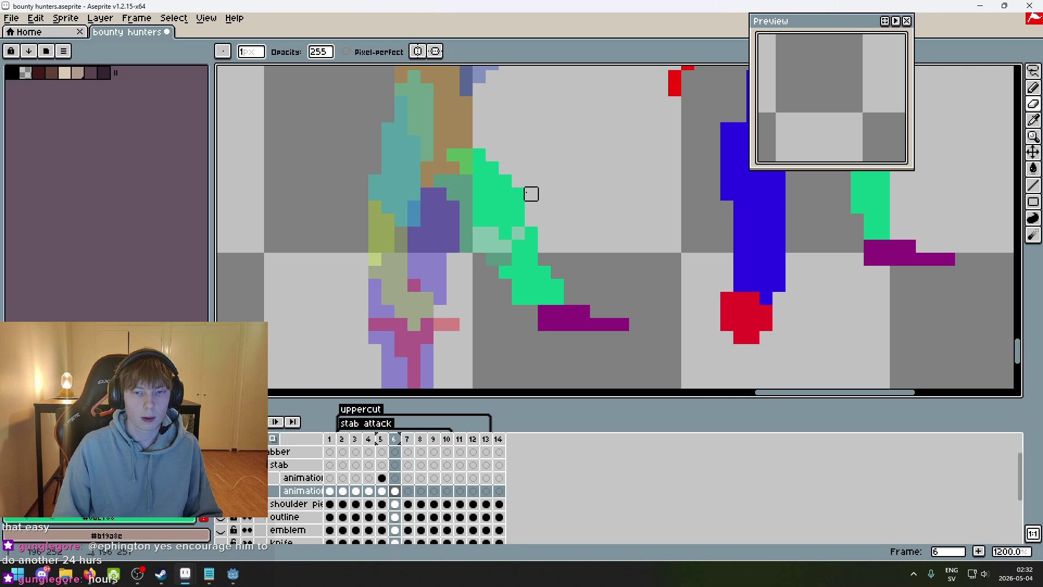
key(b)
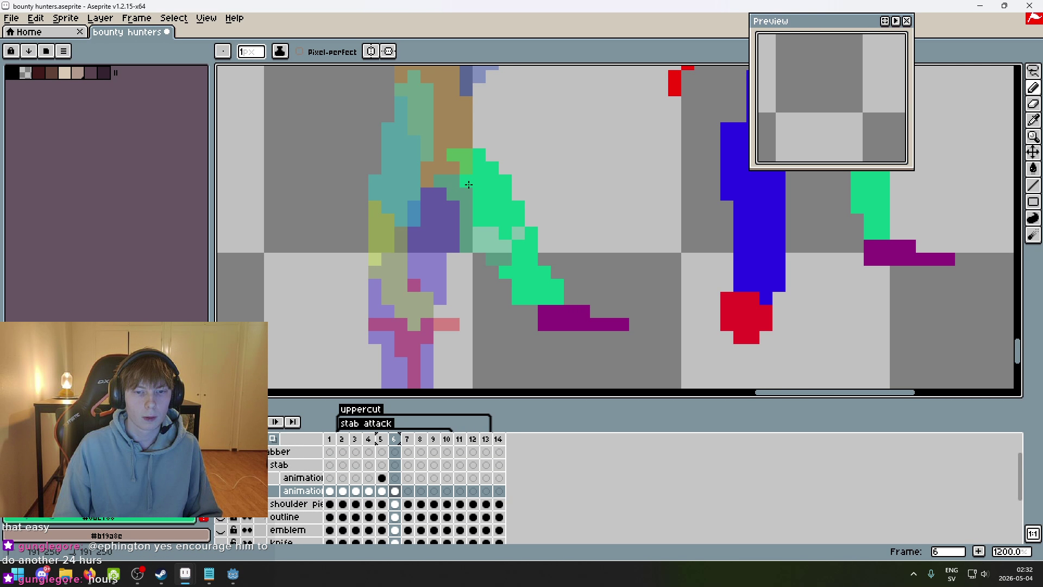
scroll(610, 299, down, 3)
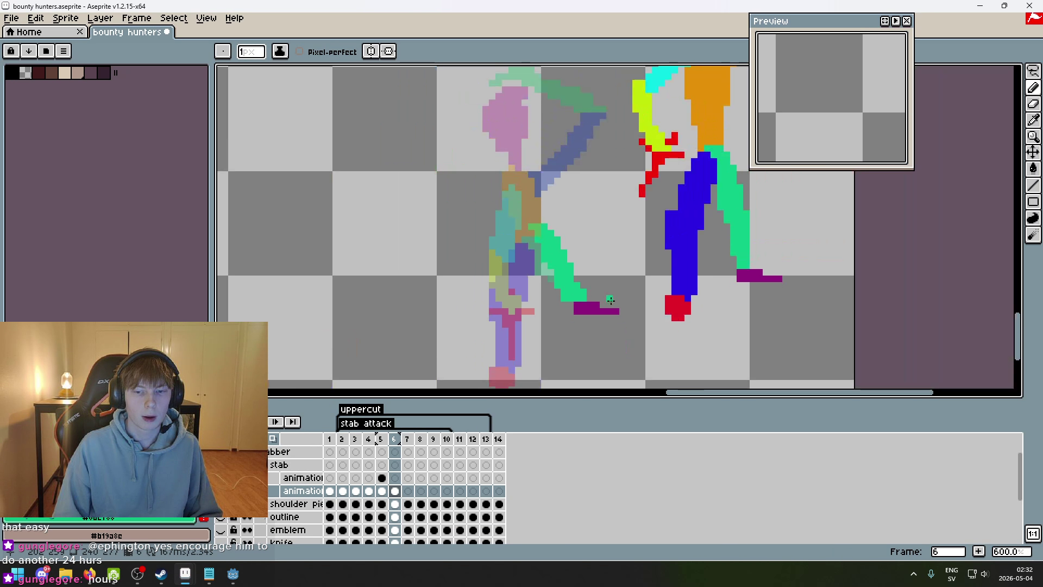
scroll(615, 320, up, 3)
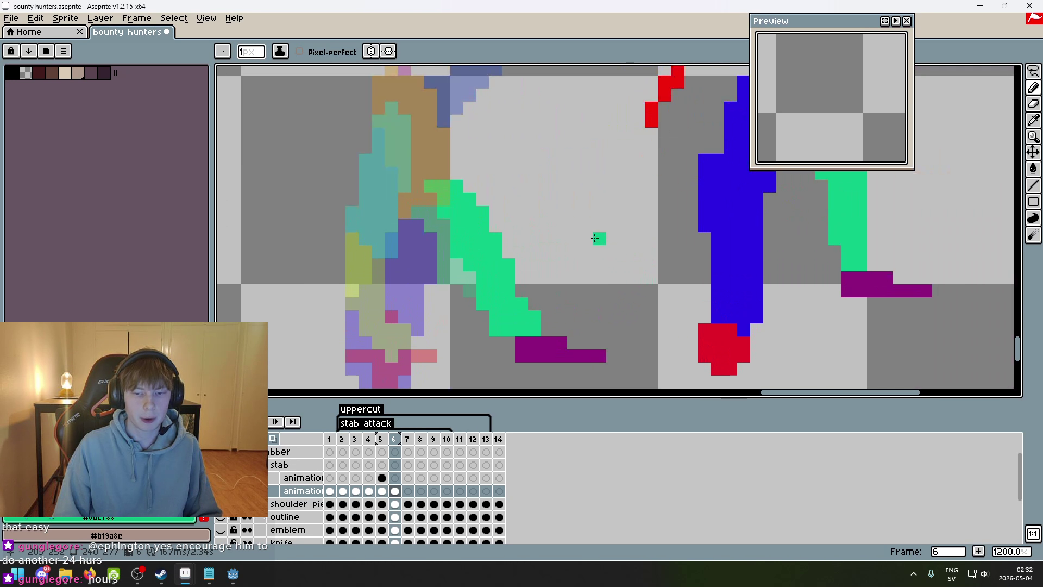
scroll(474, 245, down, 4)
scroll(514, 216, up, 3)
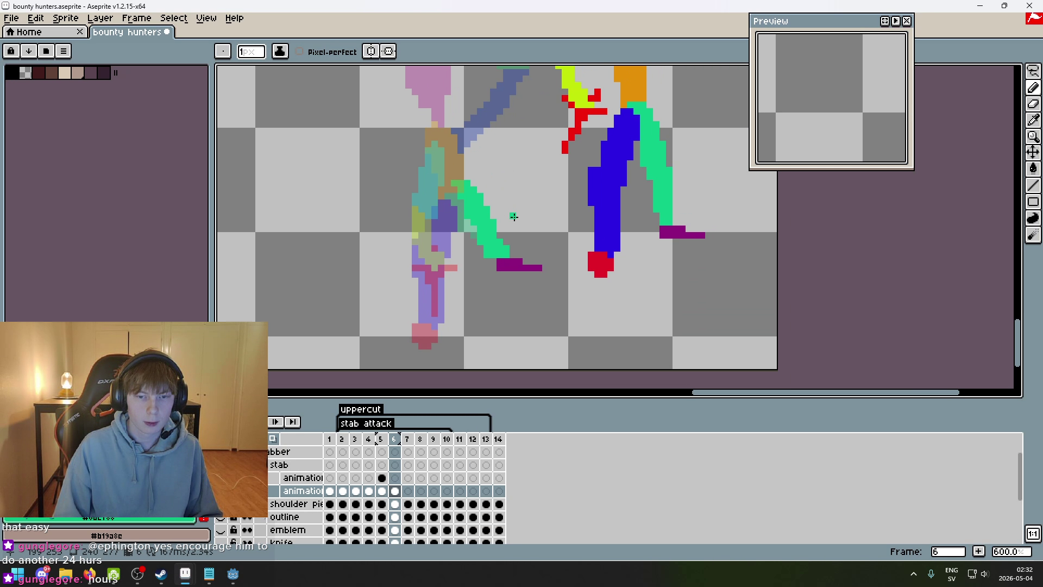
drag(491, 198, 499, 228)
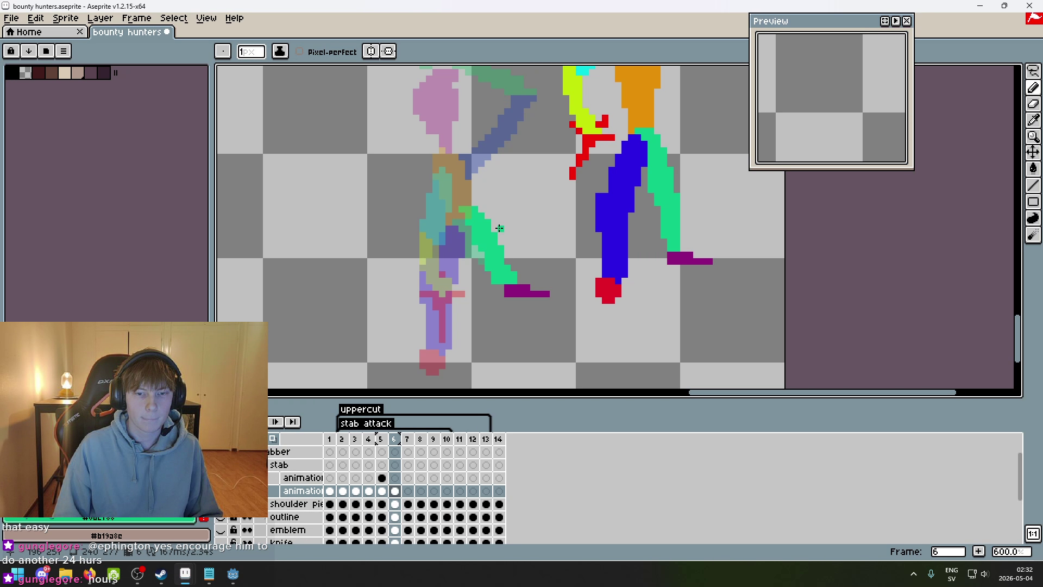
scroll(483, 241, up, 2)
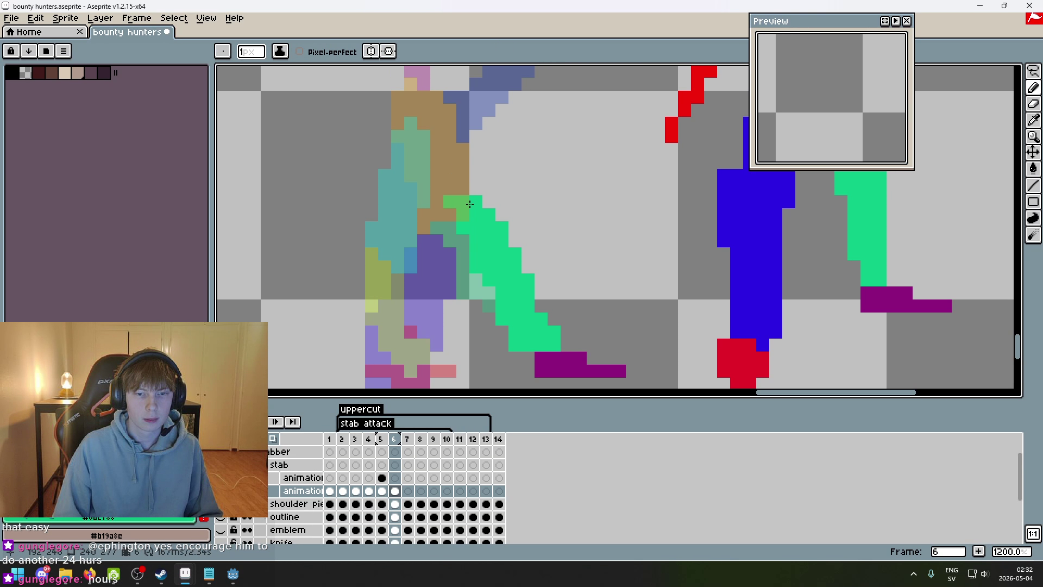
scroll(554, 220, down, 1)
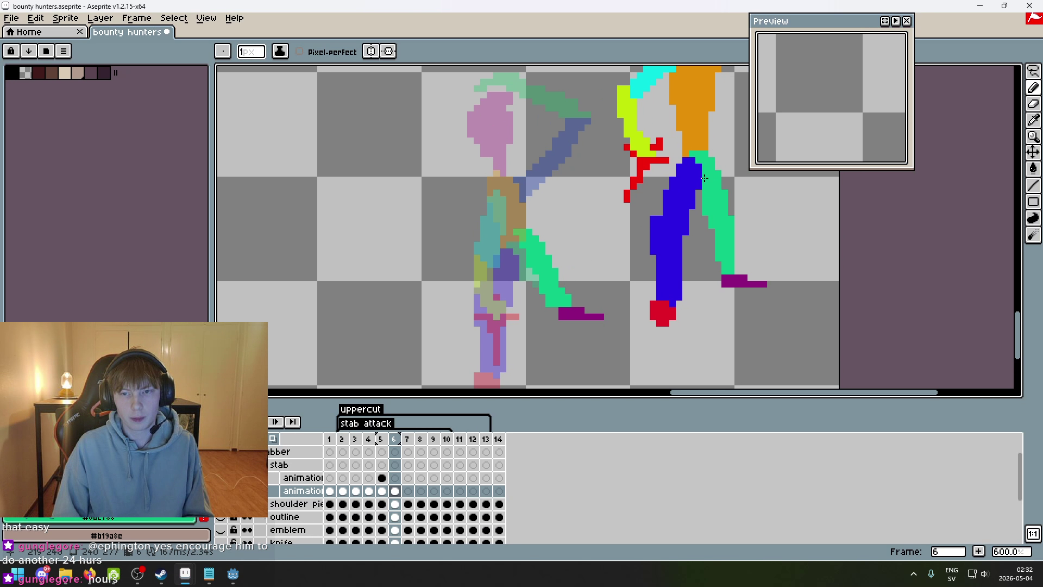
- Pick red from the foot and paint over the bottom of the back foot
click(660, 311)
scroll(562, 239, up, 1)
mouse_move(494, 289)
mouse_down()
mouse_move(482, 288)
mouse_move(500, 278)
mouse_up()
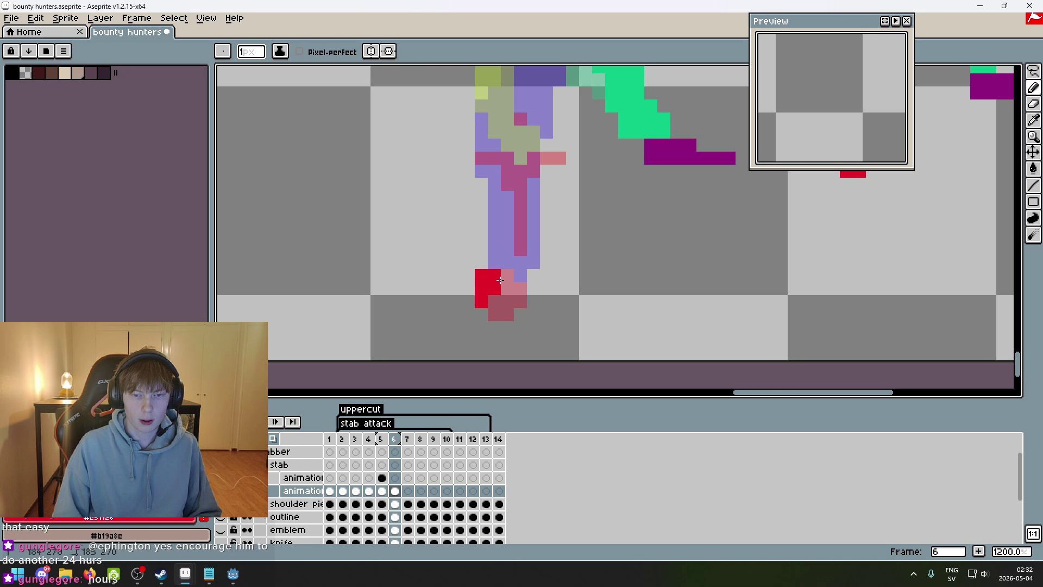
scroll(535, 288, down, 4)
scroll(526, 223, up, 3)
mouse_move(526, 223)
mouse_down()
mouse_move(482, 268)
mouse_move(409, 302)
mouse_up()
scroll(633, 138, down, 1)
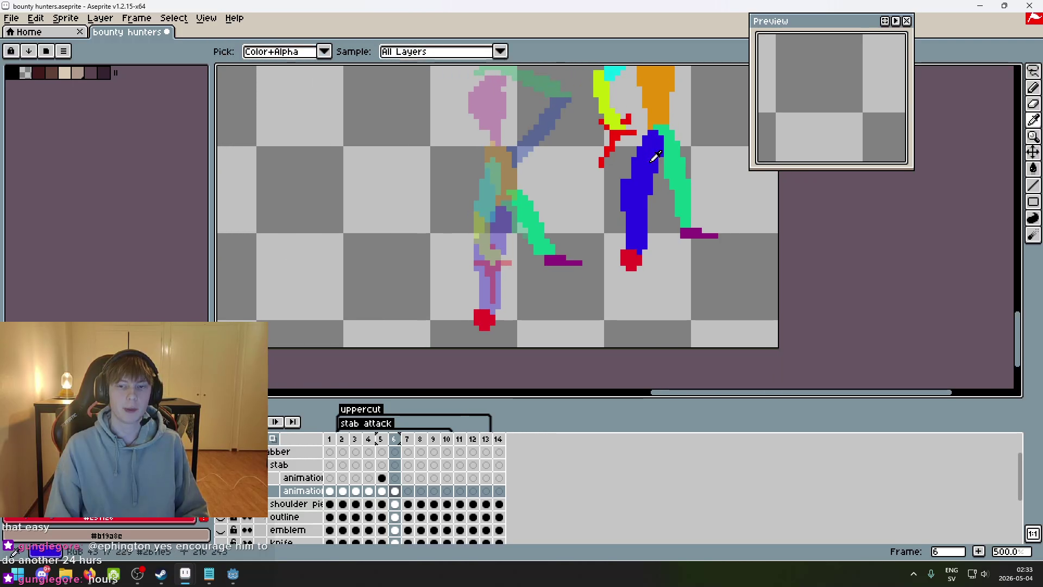
- Pick the front leg's blue and repaint the hip and leg pixels blue
alt+click(633, 138)
scroll(516, 259, up, 2)
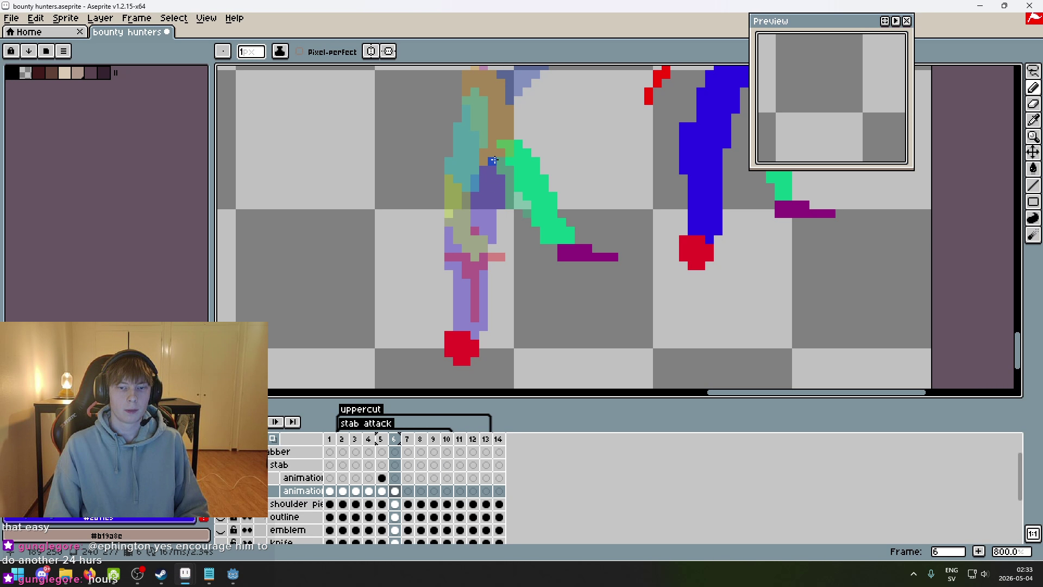
drag(497, 156, 493, 155)
click(492, 164)
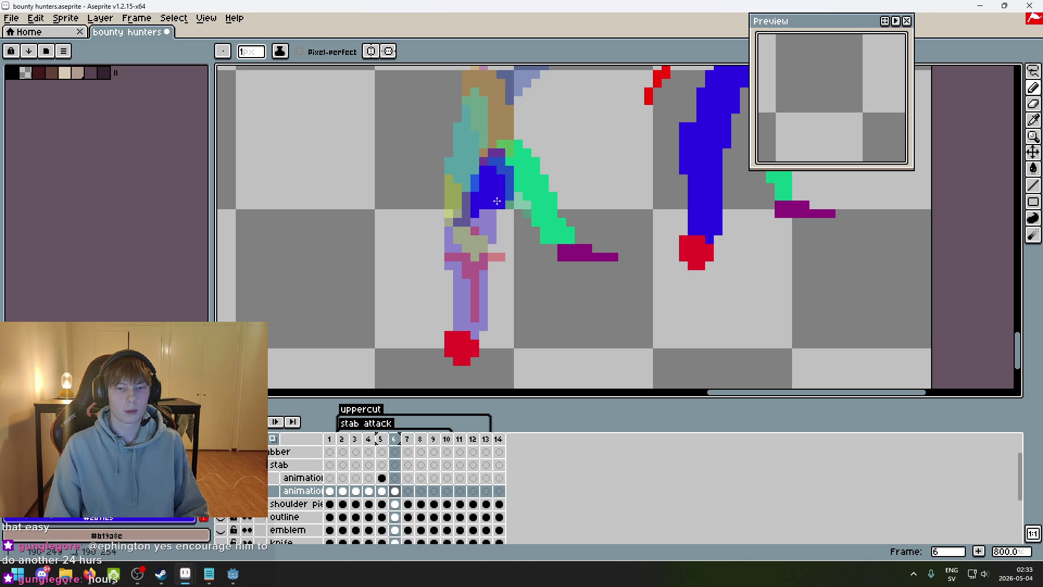
drag(482, 215, 476, 229)
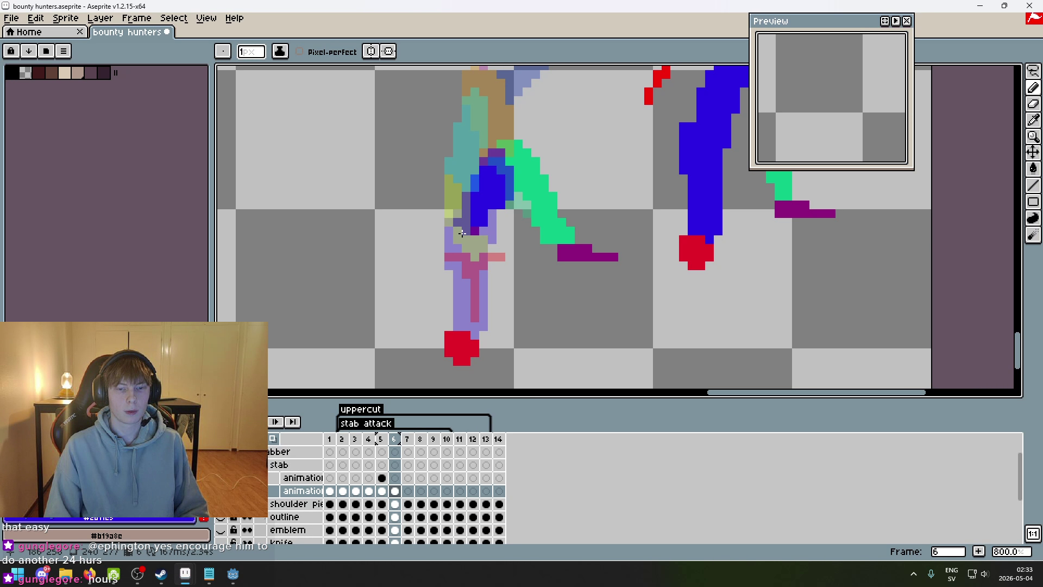
scroll(462, 232, up, 3)
drag(450, 228, 451, 304)
mouse_move(468, 250)
mouse_down()
mouse_move(456, 350)
mouse_move(494, 348)
mouse_move(475, 259)
mouse_up()
scroll(471, 300, down, 3)
scroll(462, 294, up, 2)
drag(492, 313, 468, 309)
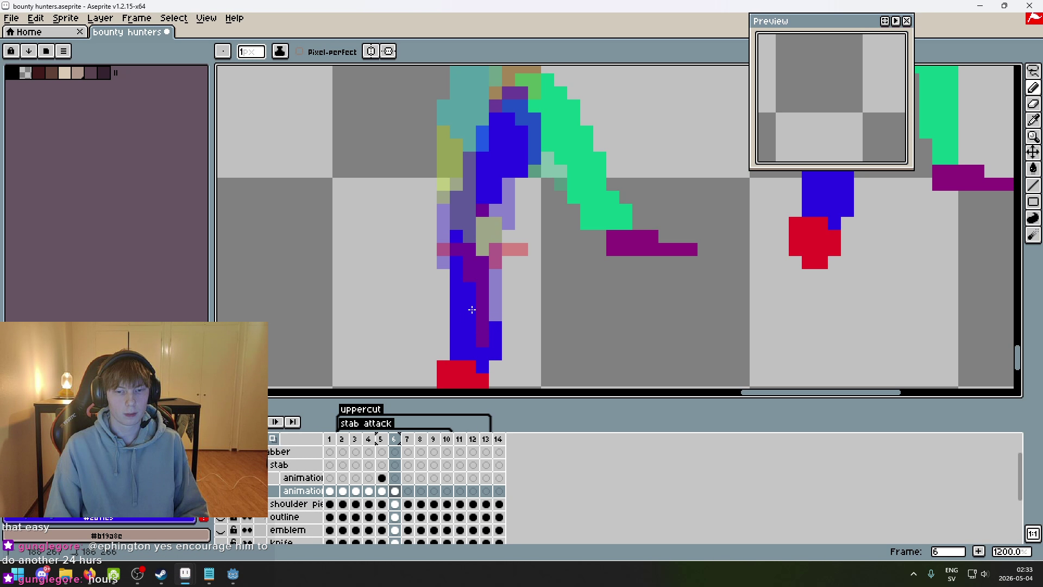
- Hide 'animation guide 2' and cover the remaining light-purple leg pixels with blue
click(220, 491)
mouse_move(495, 223)
mouse_down()
mouse_move(482, 236)
mouse_move(488, 329)
mouse_up()
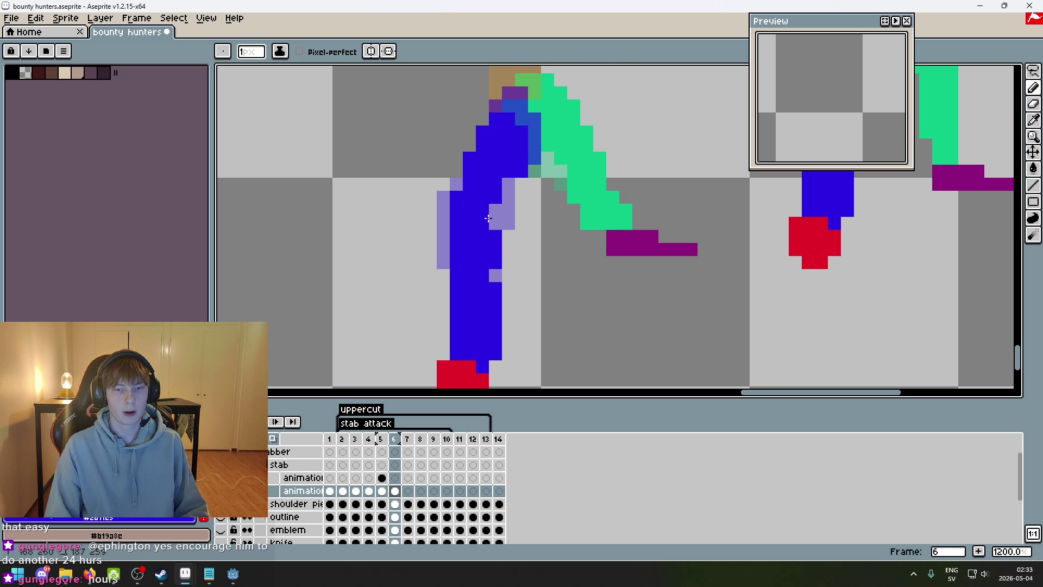
drag(487, 217, 494, 224)
click(494, 276)
drag(509, 182, 510, 205)
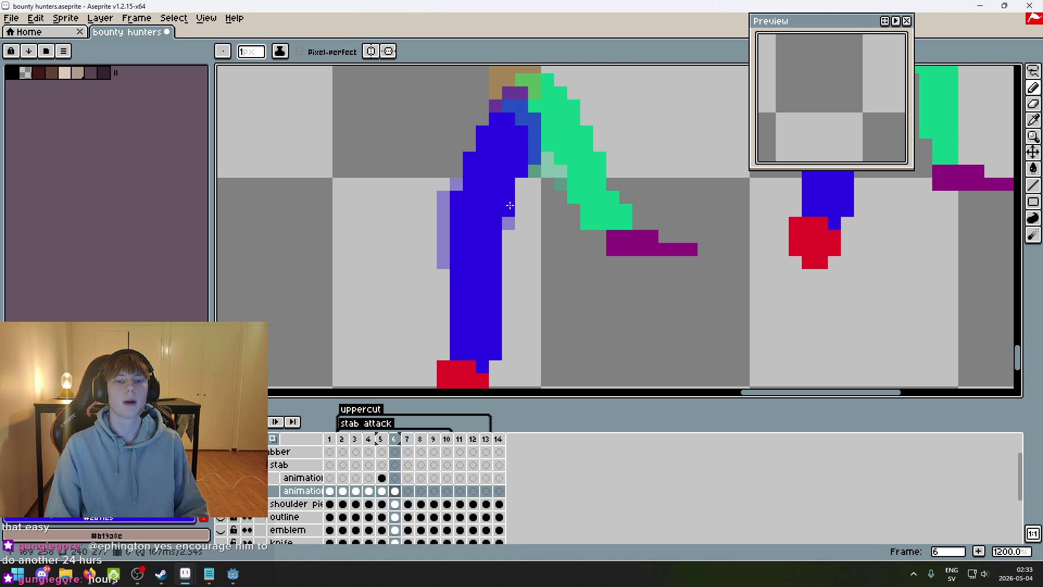
scroll(510, 205, down, 3)
scroll(480, 212, up, 4)
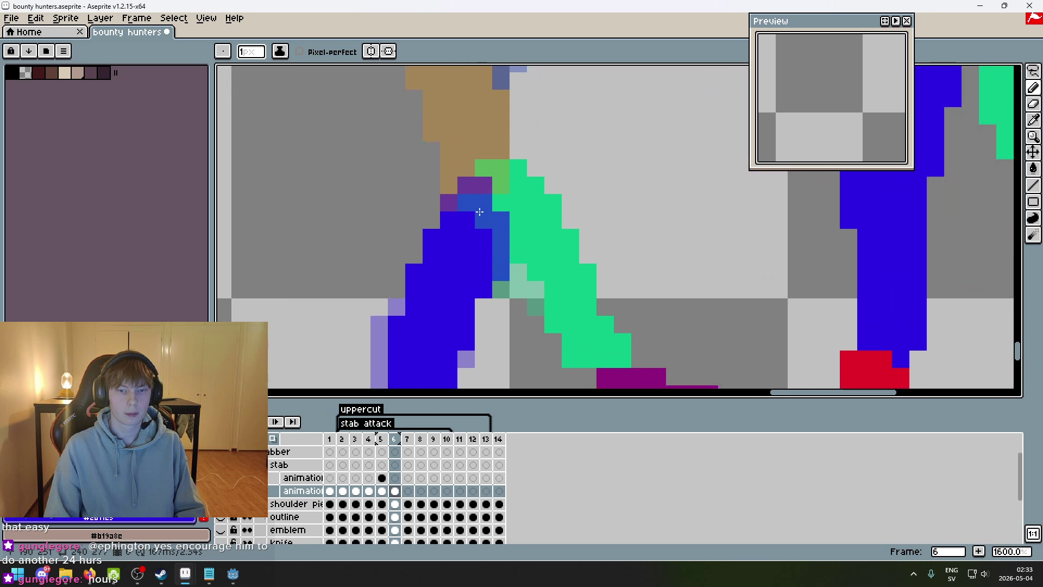
scroll(500, 246, down, 3)
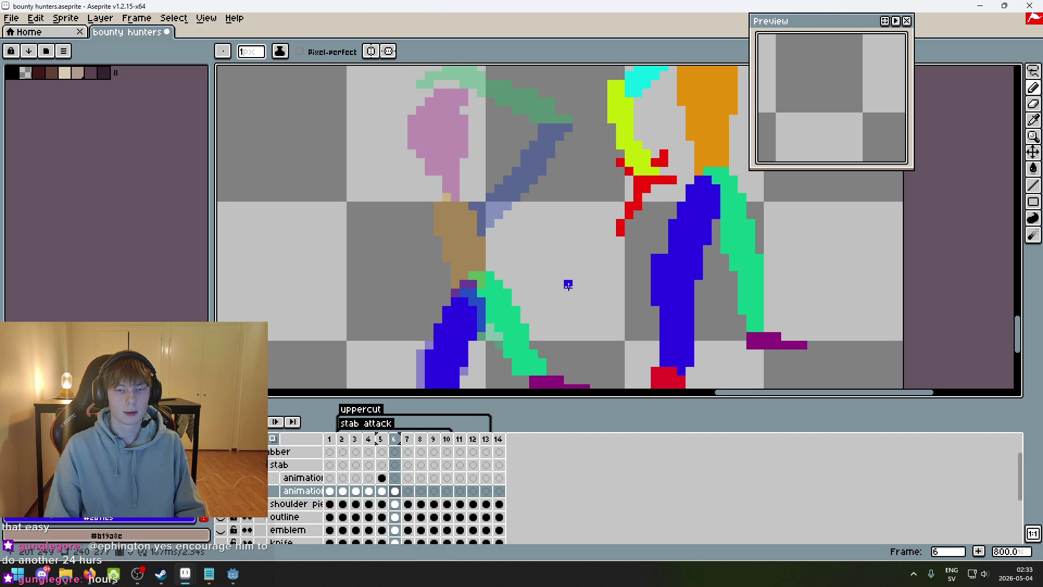
- Pick the right figure's orange and paint the left figure's torso solid orange
alt+click(717, 144)
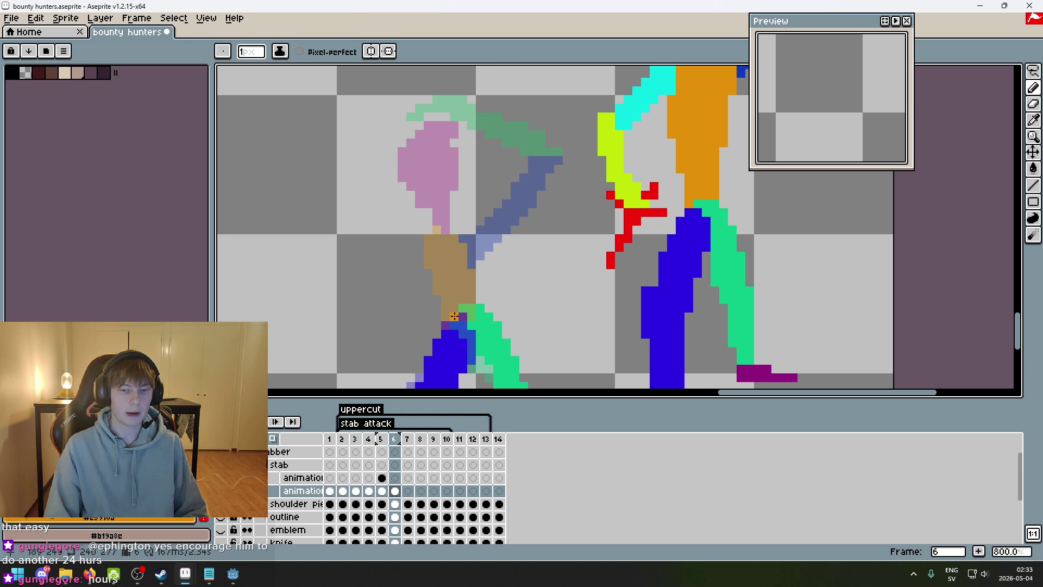
mouse_move(427, 287)
mouse_down()
mouse_move(411, 254)
mouse_move(475, 287)
mouse_up()
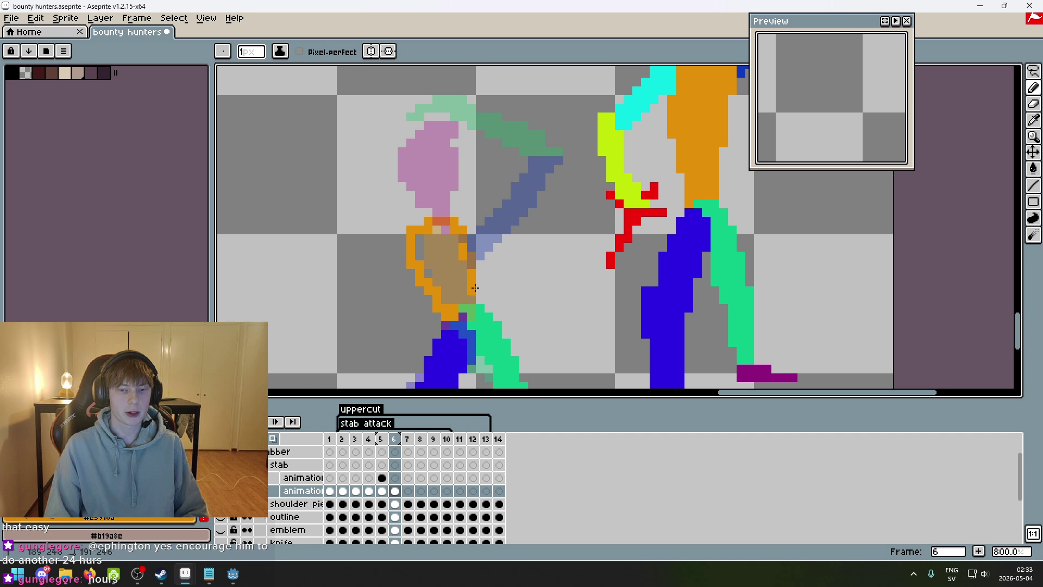
scroll(501, 260, down, 1)
scroll(489, 240, up, 3)
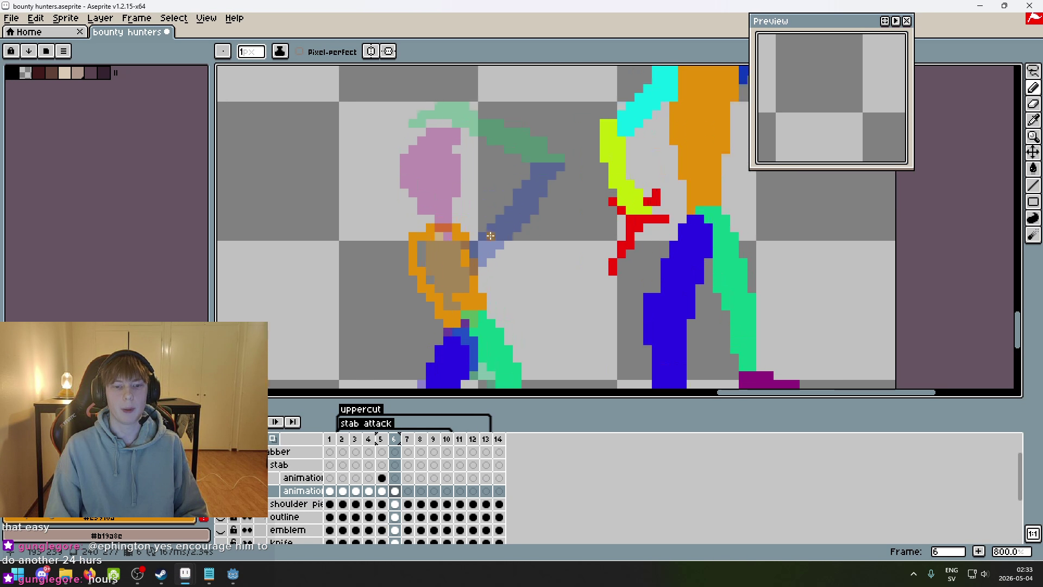
mouse_move(414, 242)
mouse_down()
mouse_move(447, 285)
mouse_move(434, 299)
mouse_up()
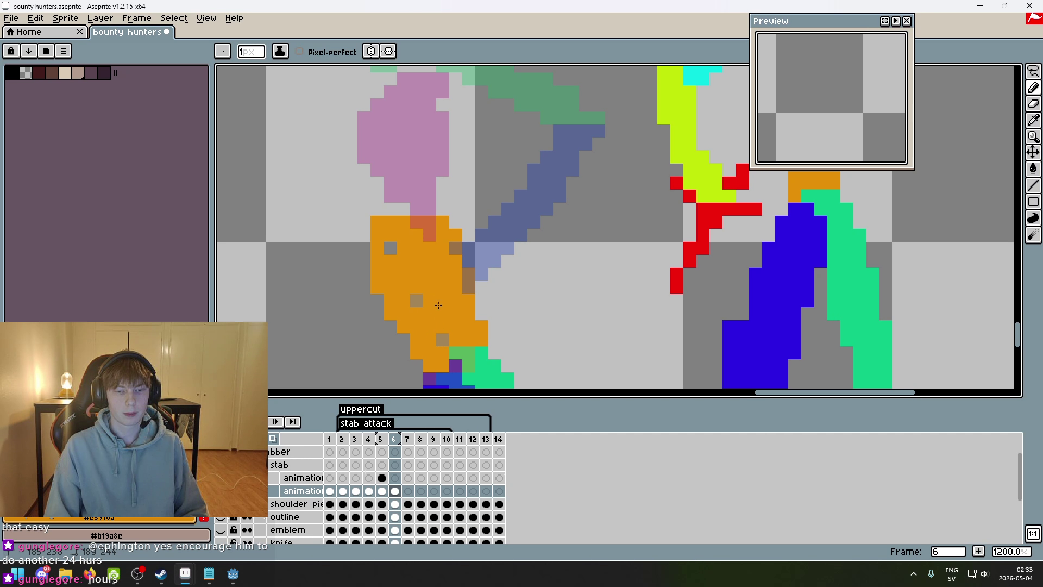
scroll(399, 259, down, 3)
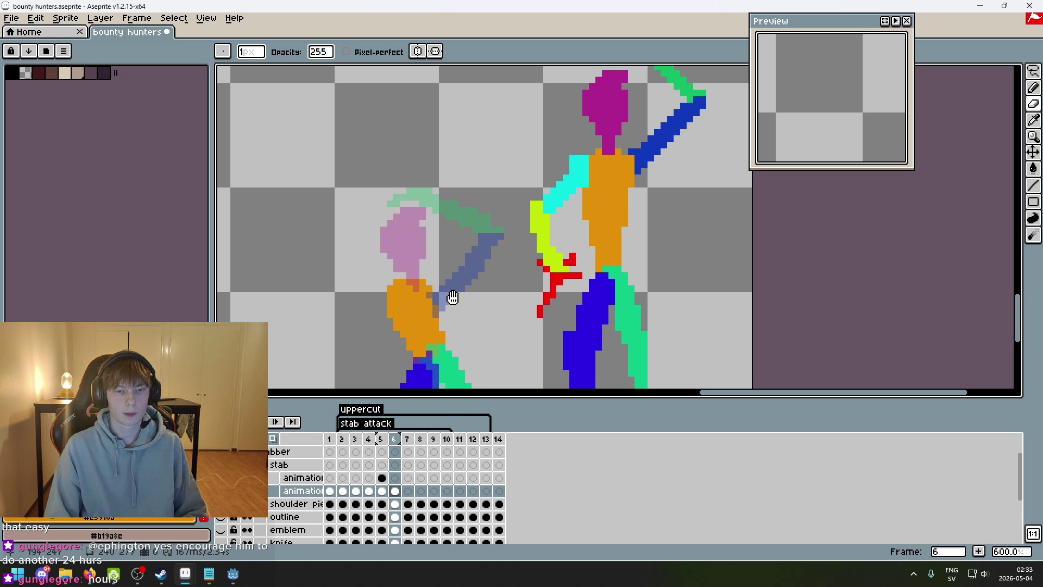
- Copy the right figure's magenta head onto the left figure and tilt it
key(m)
scroll(646, 225, up, 1)
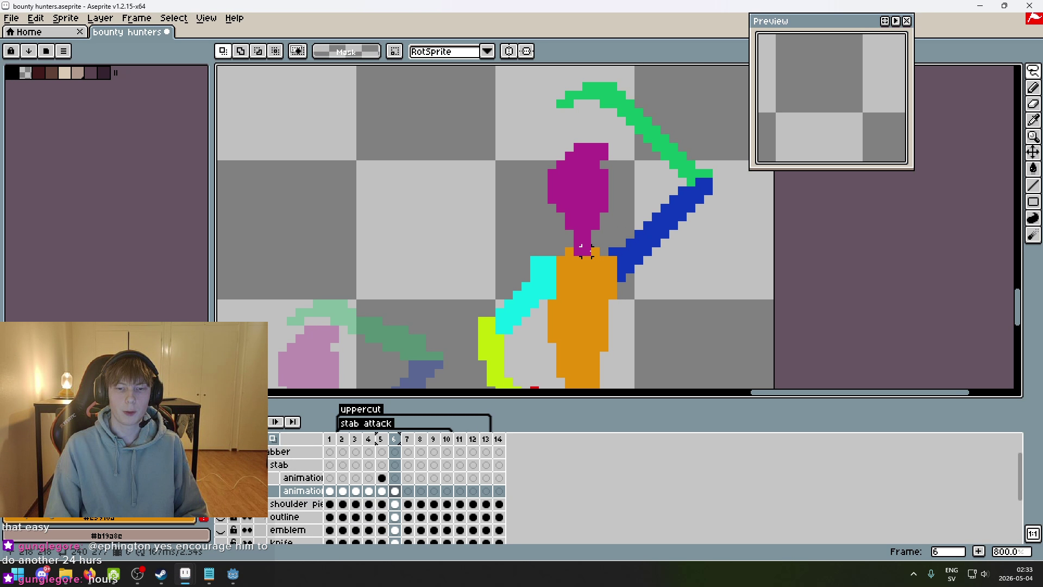
drag(589, 136, 624, 150)
scroll(705, 225, down, 1)
key(ctrl+t)
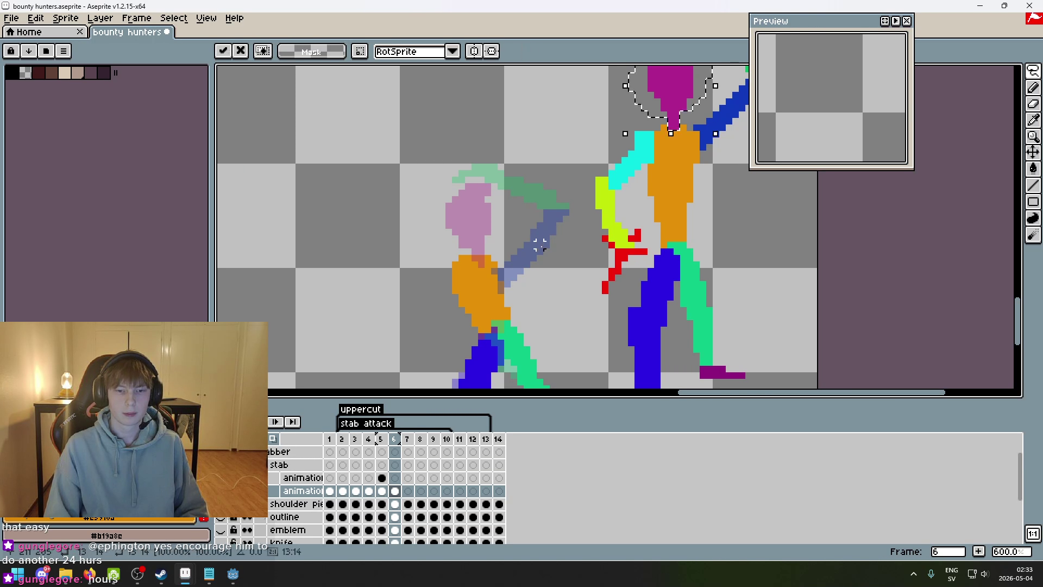
drag(679, 109, 468, 213)
drag(503, 260, 527, 251)
key(Return)
scroll(434, 244, up, 3)
key(b)
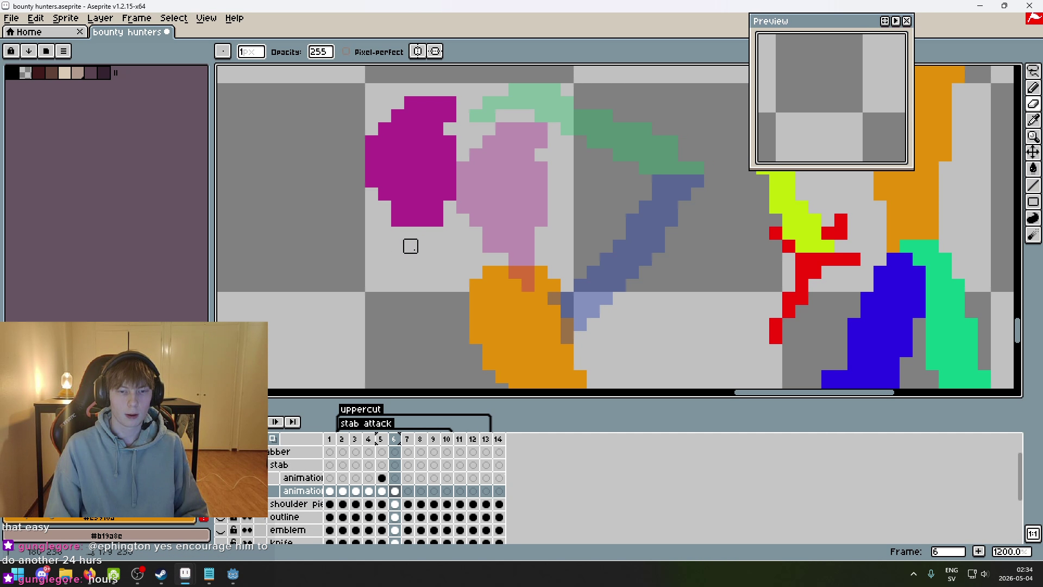
- Lasso the copied head and shift it right and down onto the pink guide head
click(1032, 71)
key(minus)
mouse_move(473, 248)
mouse_down()
mouse_move(489, 129)
mouse_move(498, 176)
mouse_move(466, 240)
mouse_move(419, 210)
mouse_up()
mouse_move(487, 176)
mouse_down()
mouse_move(519, 197)
mouse_move(521, 182)
mouse_up()
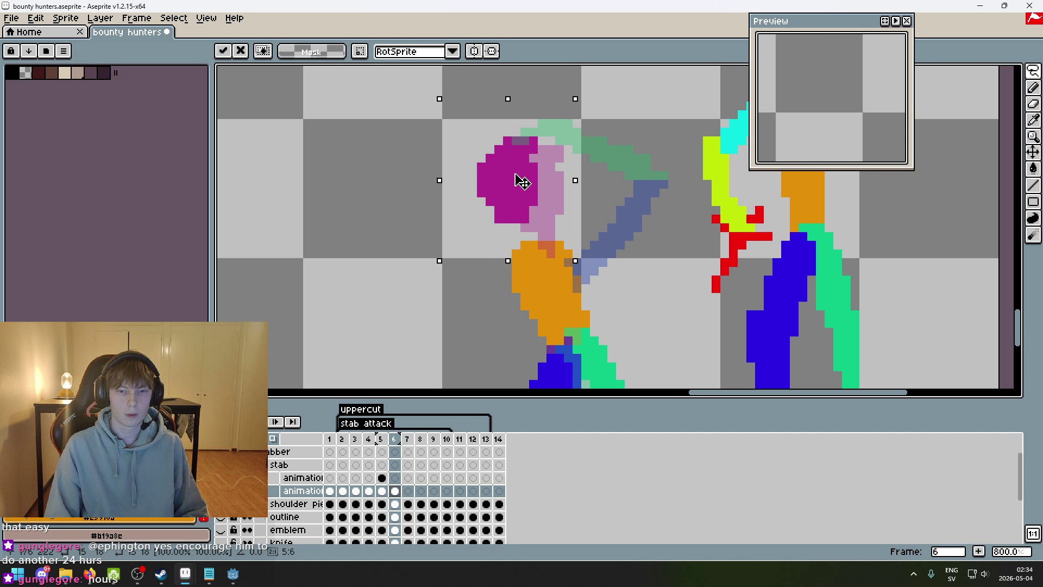
key(Return)
- Extend the magenta head's lower tip over the pink guide down to the orange torso
scroll(505, 228, up, 5)
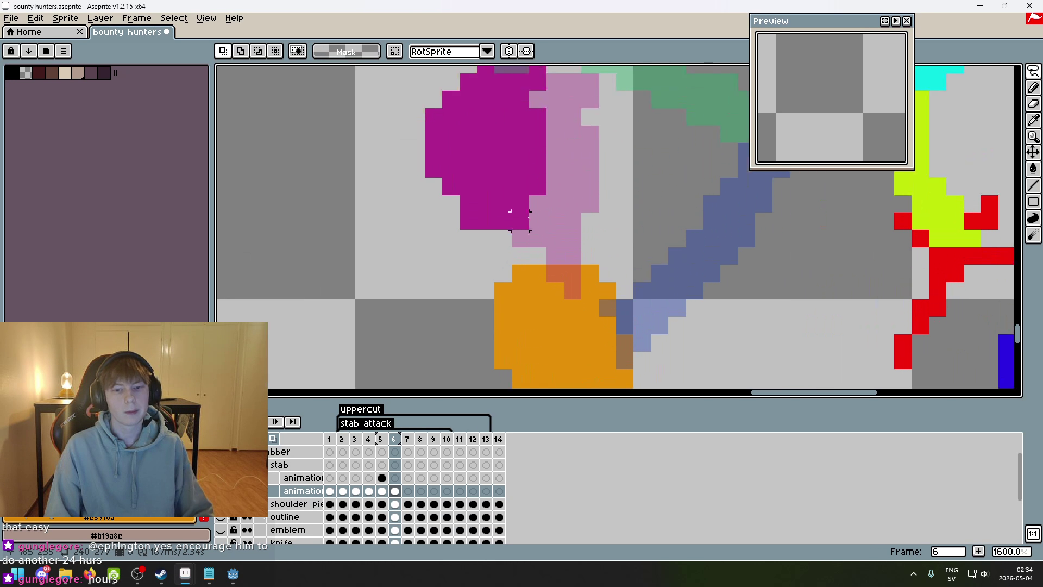
key(b)
click(506, 274)
drag(506, 274, 555, 272)
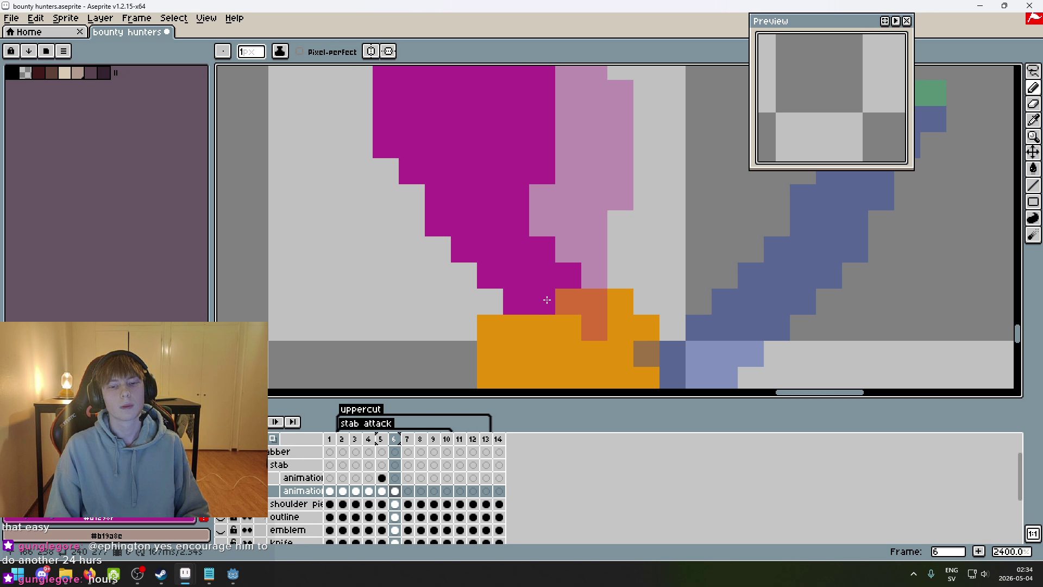
scroll(549, 300, down, 4)
- Lasso the magenta head and nudge it down two pixels
key(q)
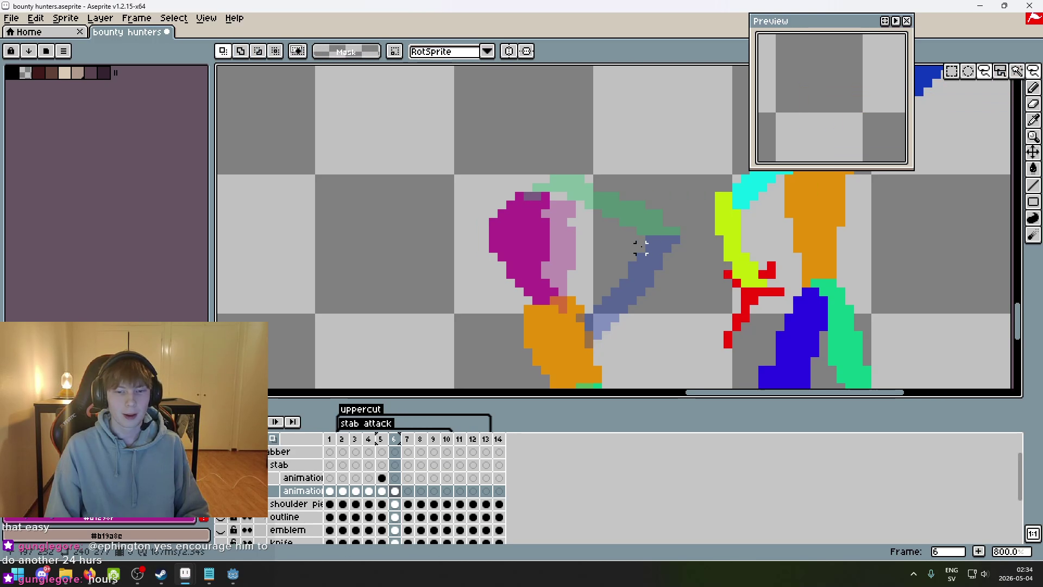
scroll(562, 265, up, 2)
mouse_move(546, 280)
mouse_down()
mouse_move(402, 155)
mouse_move(603, 261)
mouse_up()
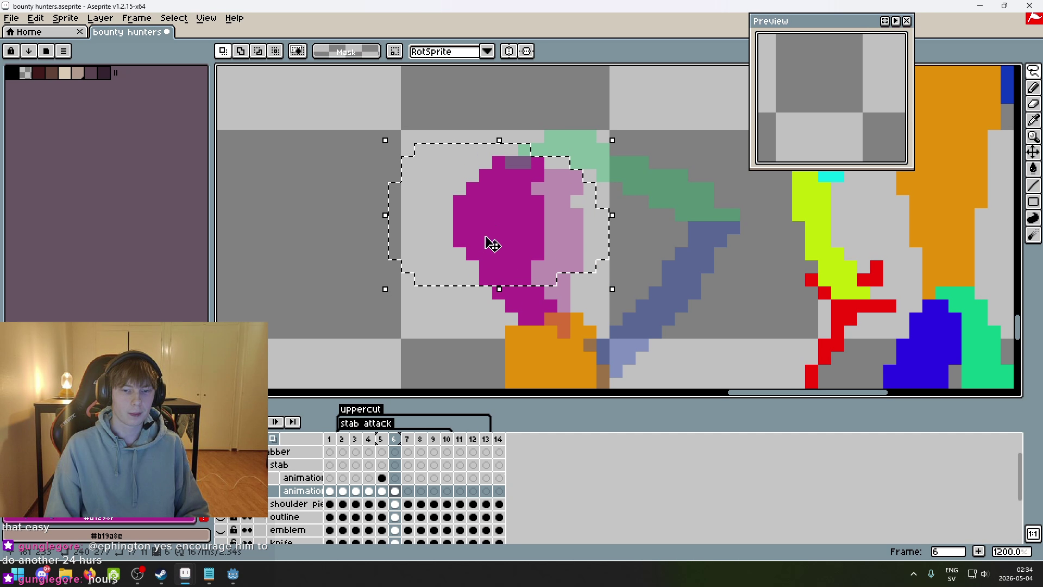
click(487, 228)
key(Down)
key(Down)
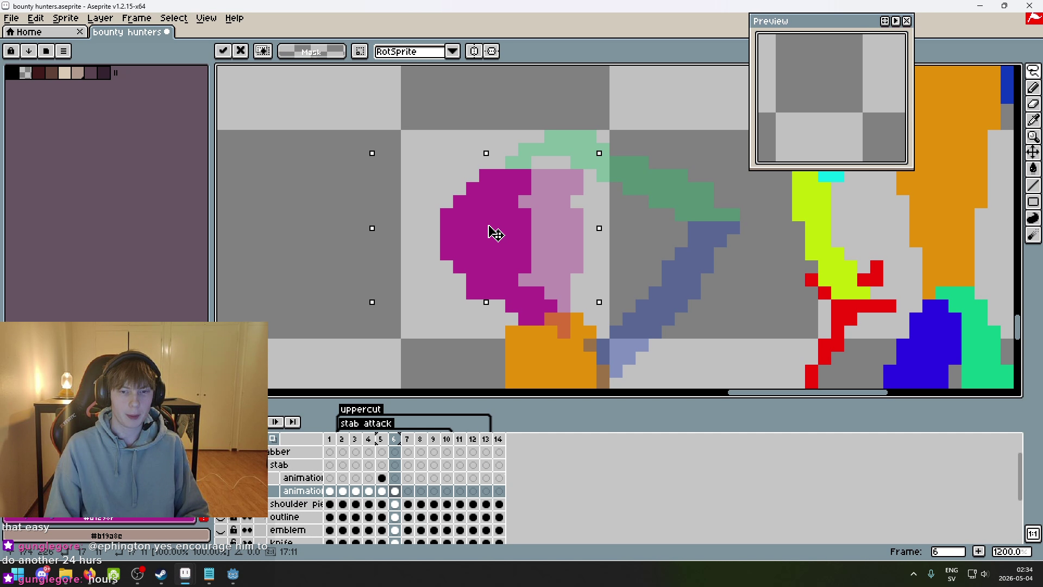
key(b)
- Remove a stray pixel drawn on the head, restoring the head selection
scroll(545, 285, up, 2)
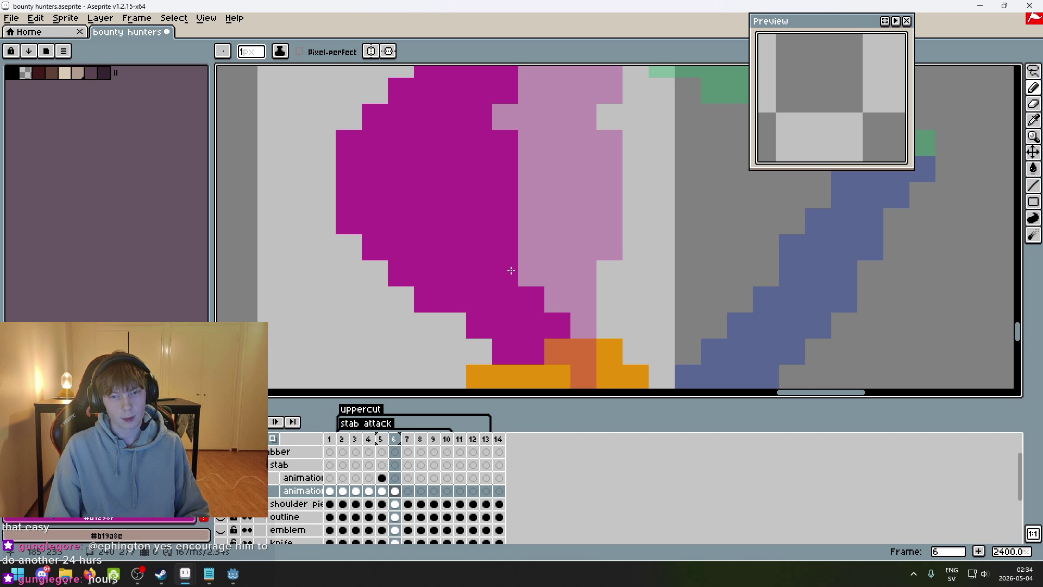
click(529, 248)
scroll(530, 261, down, 2)
key(v)
key(ctrl+z)
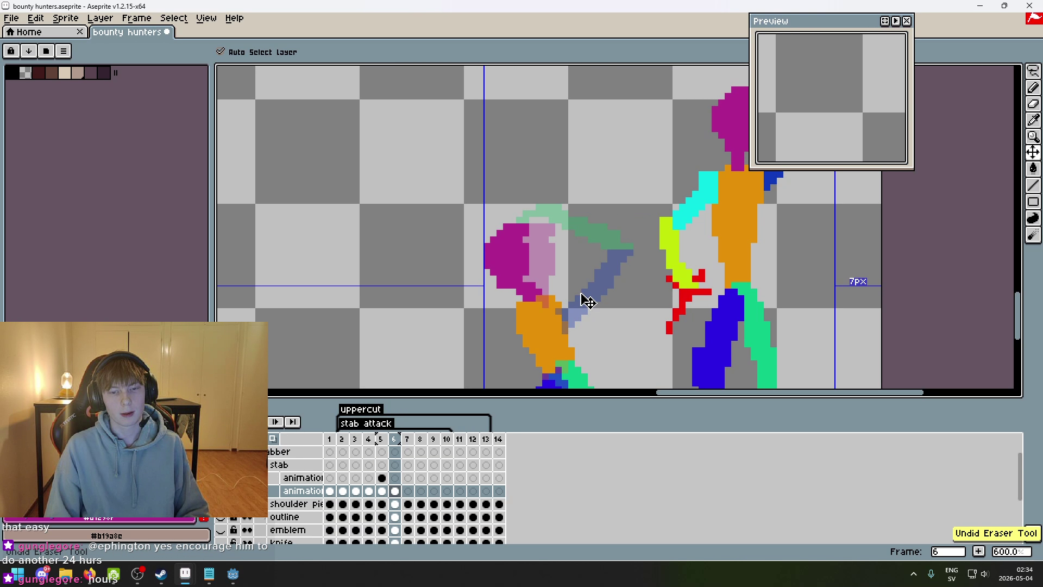
key(ctrl+z)
key(b)
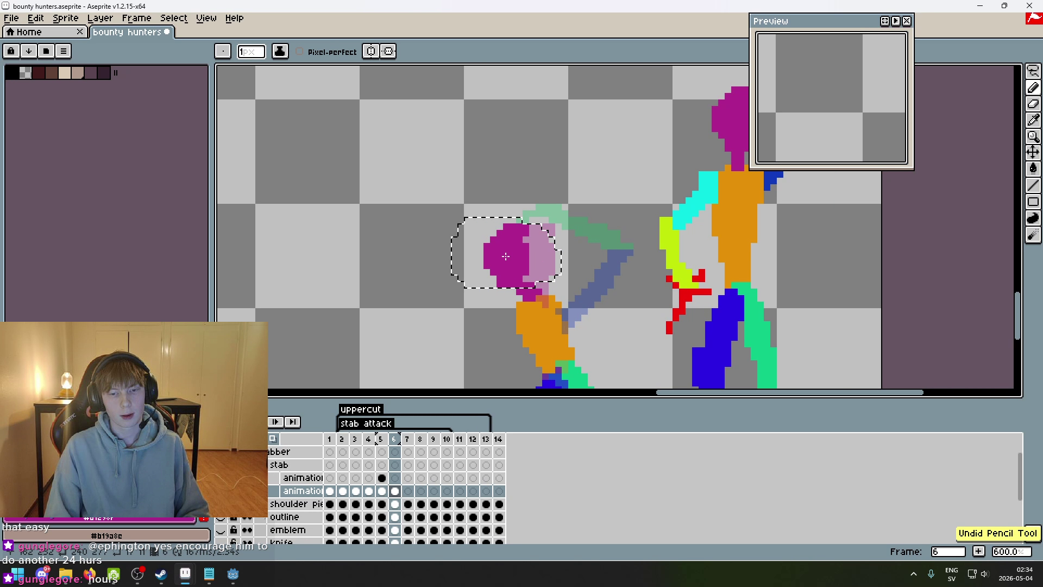
- Reselect the magenta head freehand and shift it two pixels right
key(q)
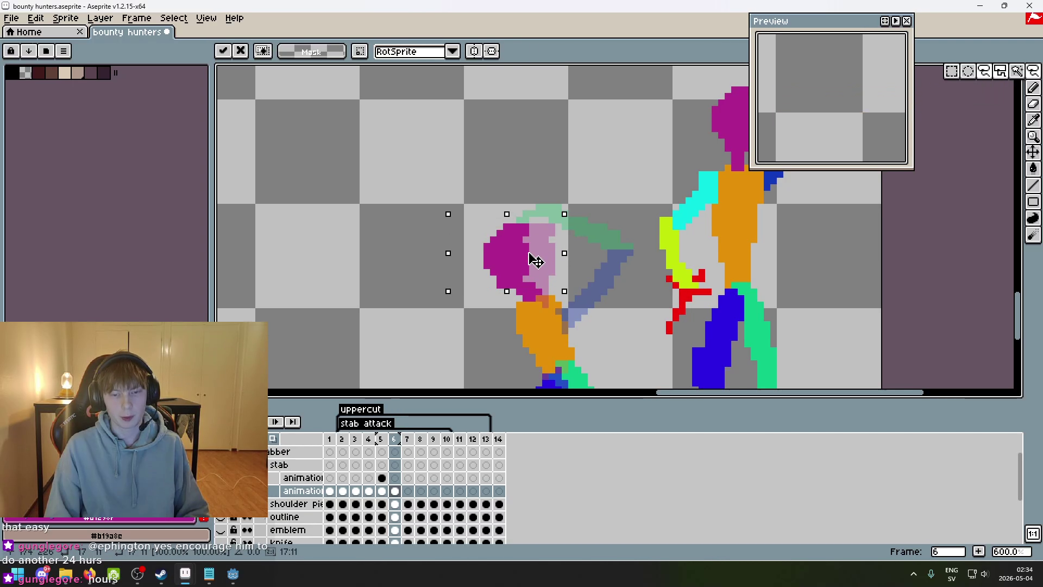
click(577, 285)
scroll(577, 284, up, 3)
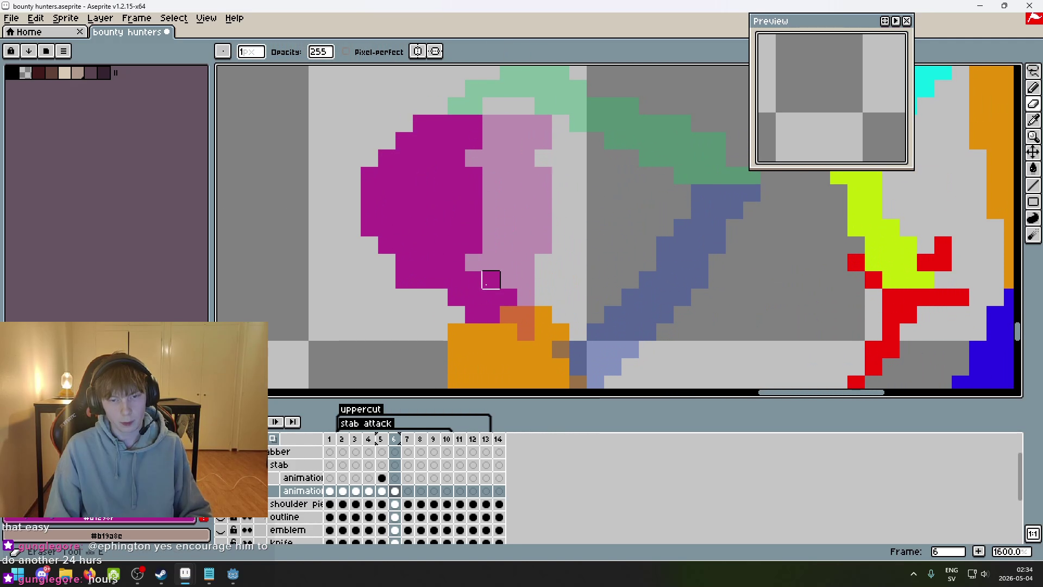
scroll(584, 274, down, 3)
scroll(611, 227, up, 1)
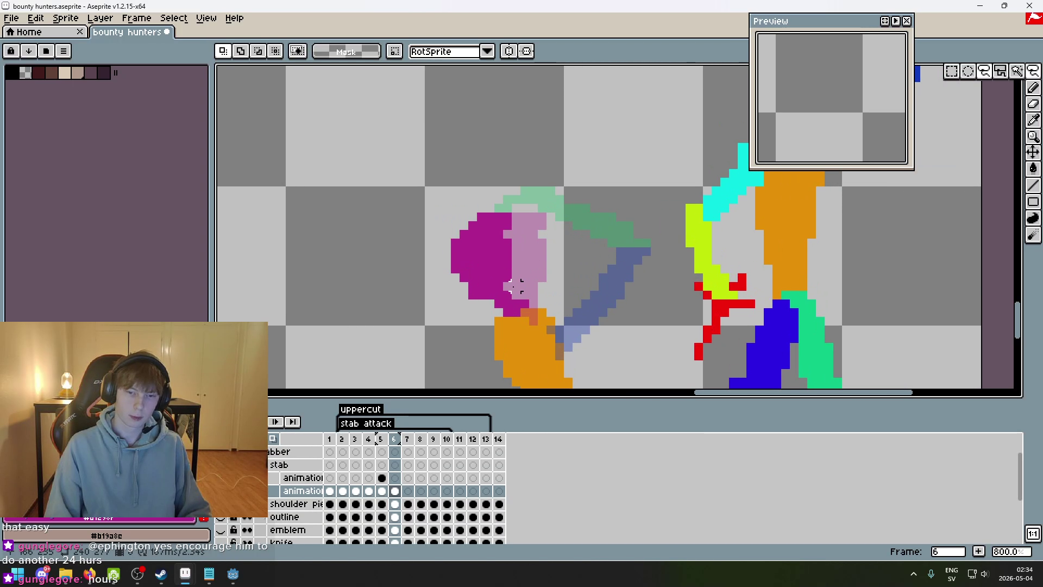
drag(496, 298, 505, 296)
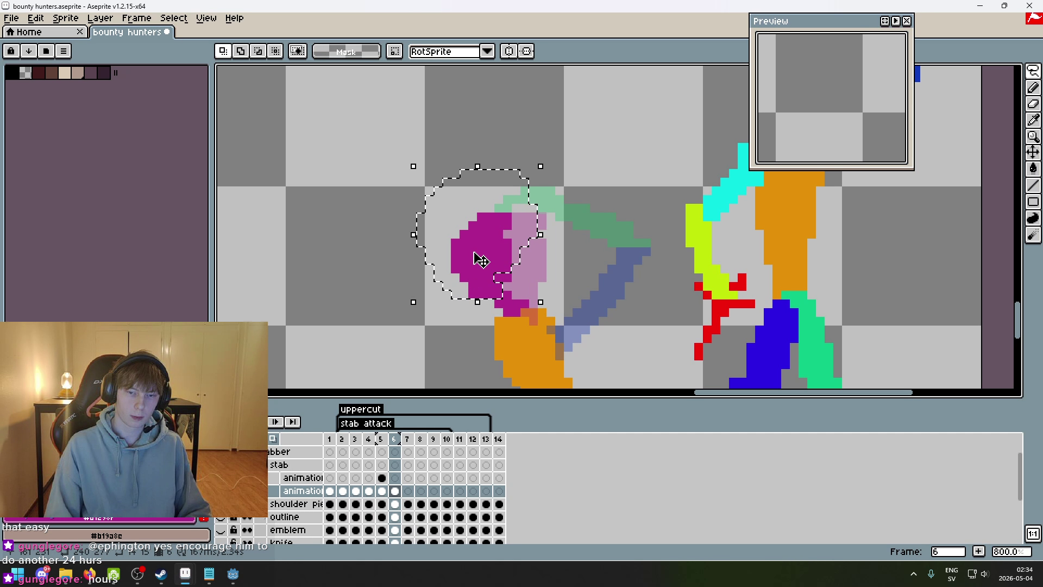
mouse_move(487, 256)
mouse_down()
mouse_move(495, 260)
mouse_move(423, 303)
mouse_move(588, 237)
mouse_move(492, 298)
mouse_up()
key(Return)
- Move the head down-left, then drag its upper part higher
scroll(500, 272, up, 1)
drag(465, 235, 455, 251)
key(Return)
scroll(634, 250, down, 2)
scroll(645, 198, up, 2)
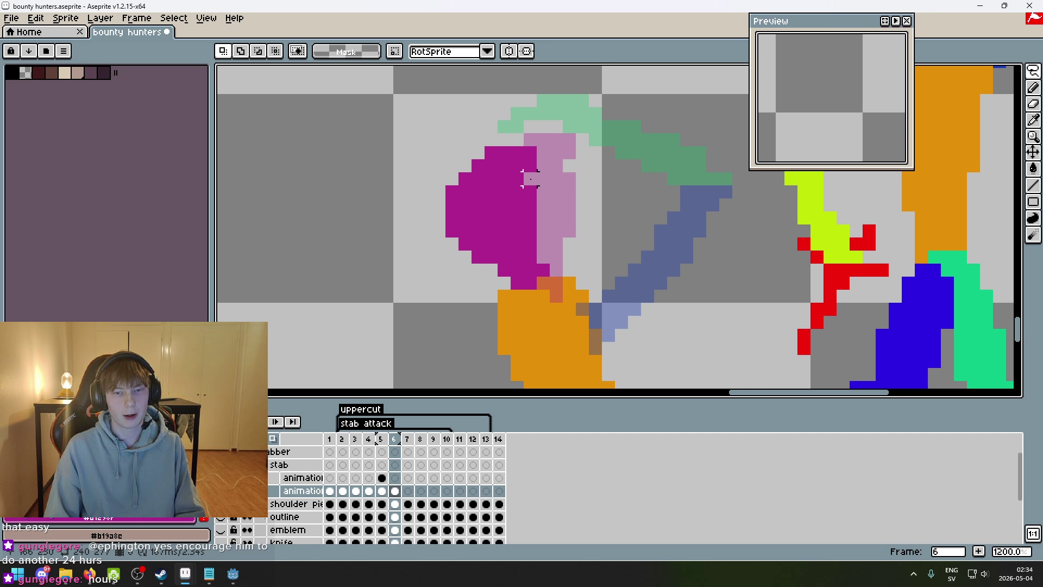
click(555, 166)
key(ctrl+z)
drag(517, 163, 529, 152)
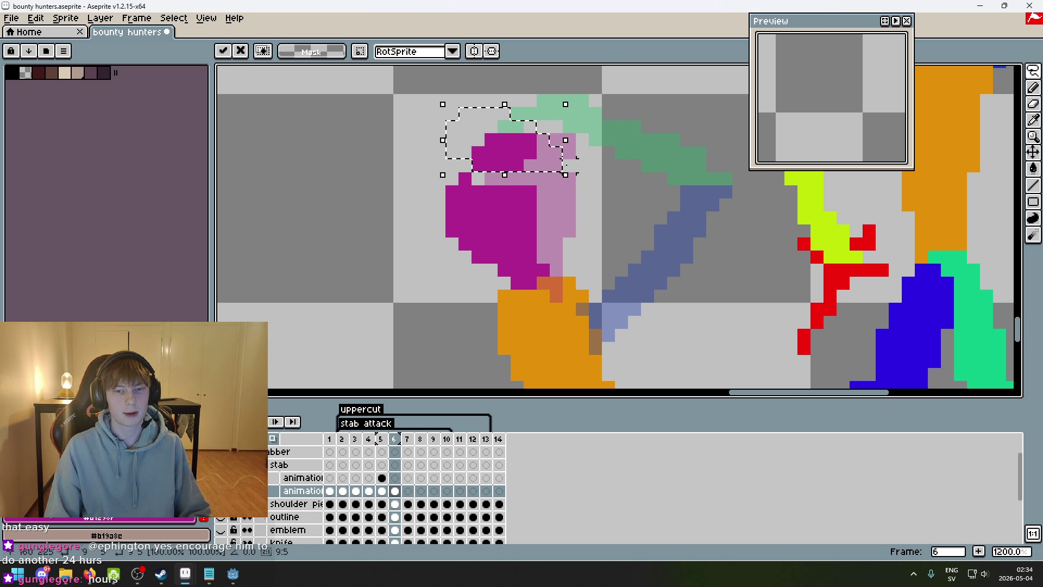
- Commit the lifted piece and patch the head's top with picked magenta pixels
key(Return)
key(e)
key(ctrl+z)
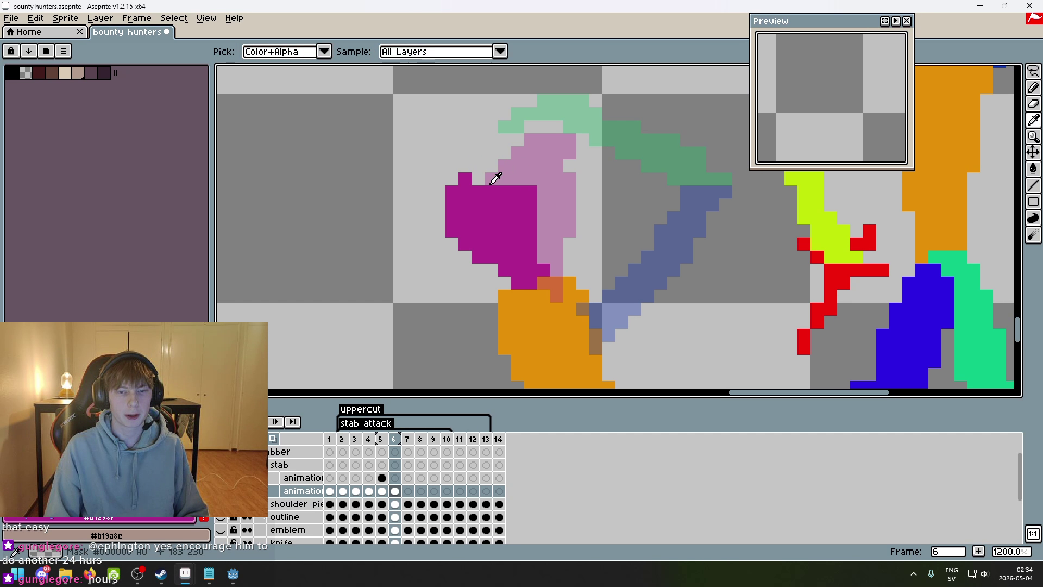
key(b)
click(494, 144)
mouse_move(492, 138)
mouse_down()
mouse_move(467, 173)
mouse_move(493, 158)
mouse_move(517, 175)
mouse_move(477, 180)
mouse_up()
click(504, 139)
key(ctrl+z)
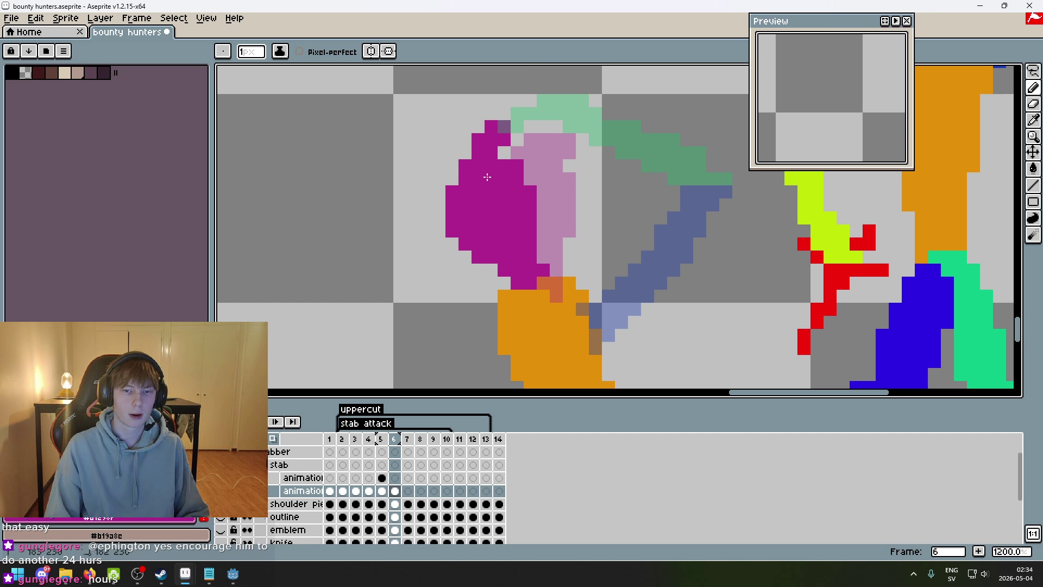
- Undo the magenta pencil edits around the head's top-left
scroll(489, 173, down, 3)
scroll(515, 163, up, 3)
key(ctrl+z)
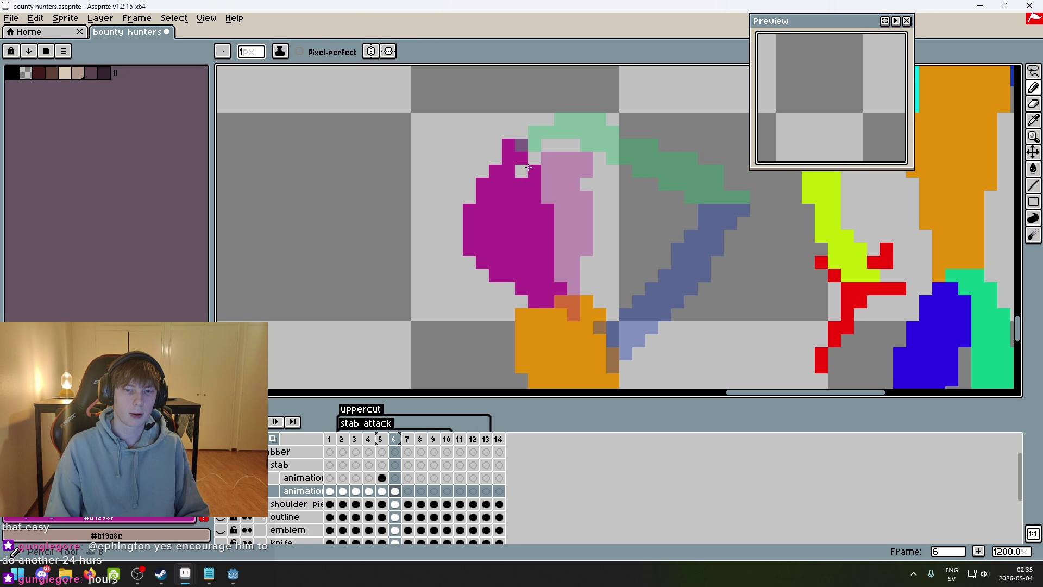
scroll(533, 149, down, 4)
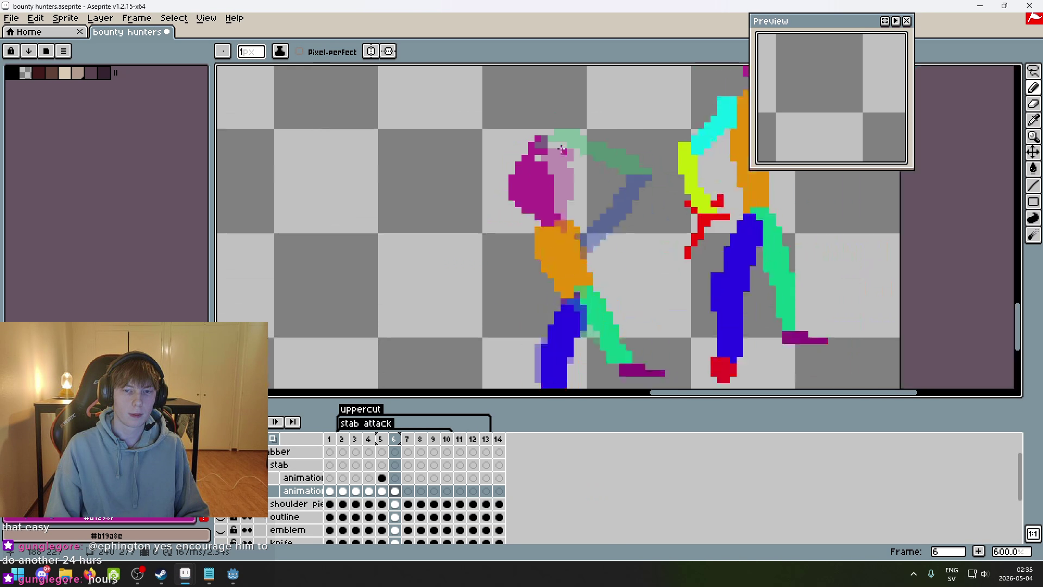
scroll(524, 150, up, 3)
key(ctrl+z)
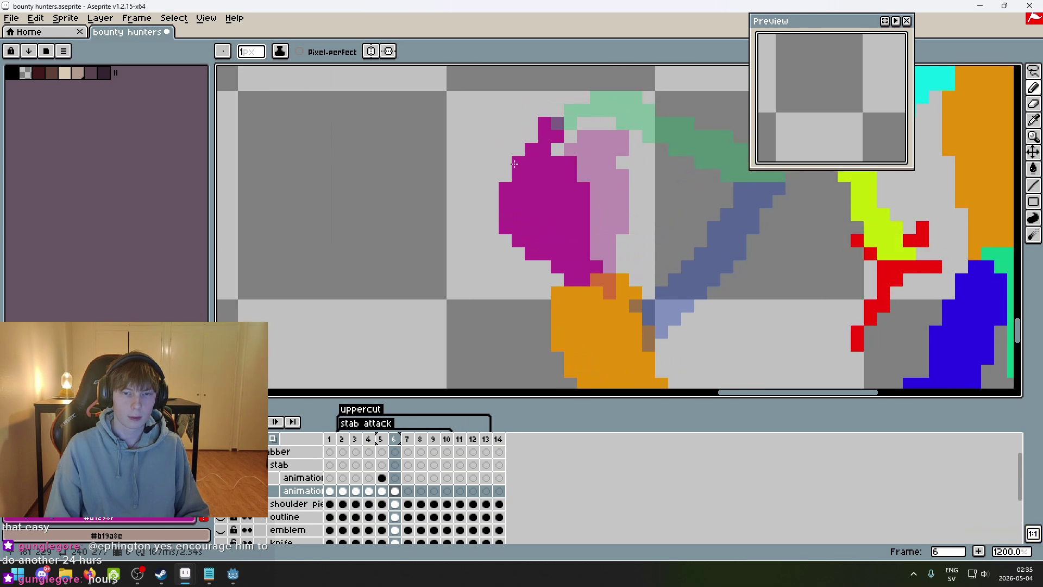
- Compare frames 5 and 6, then turn off onion skinning
scroll(524, 150, up, 2)
scroll(535, 156, down, 2)
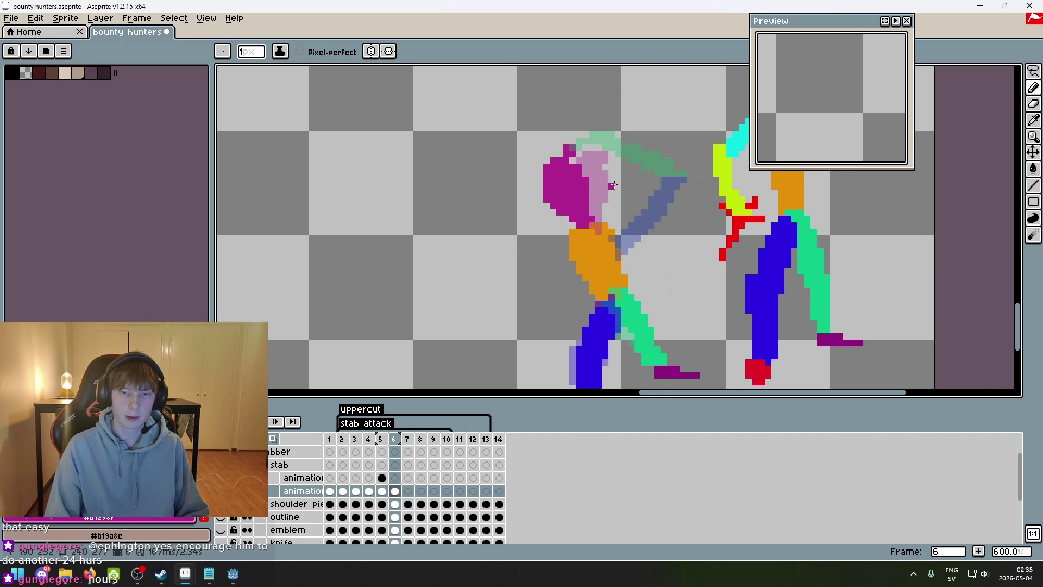
key(comma)
key(comma)
key(period)
key(period)
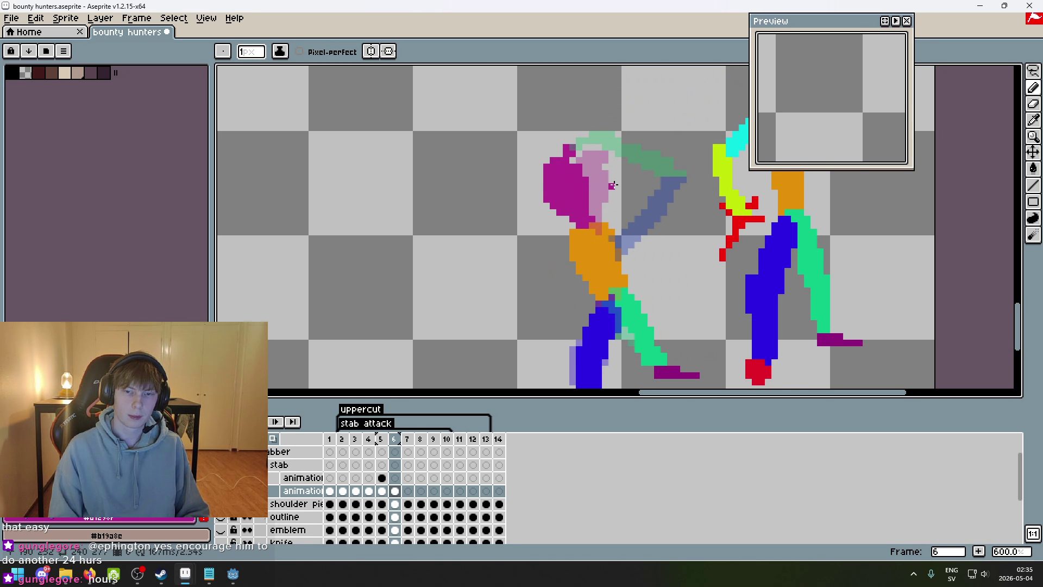
key(comma)
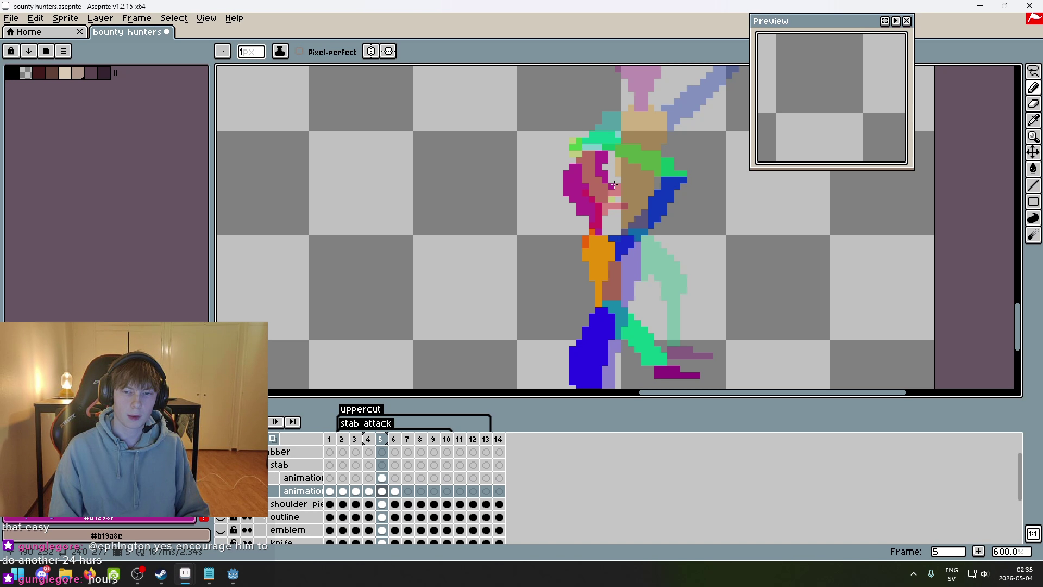
scroll(410, 349, down, 1)
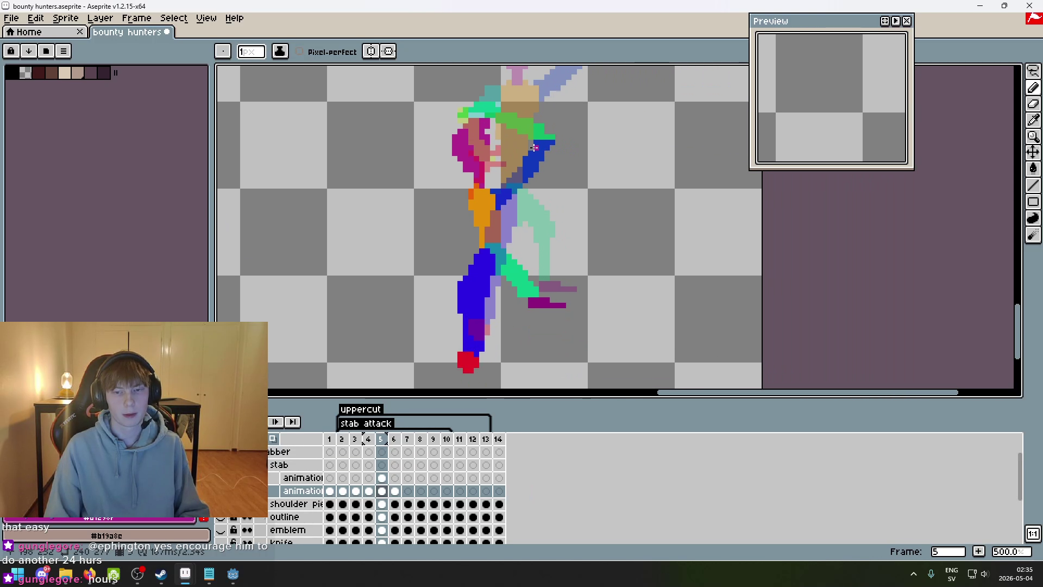
click(273, 438)
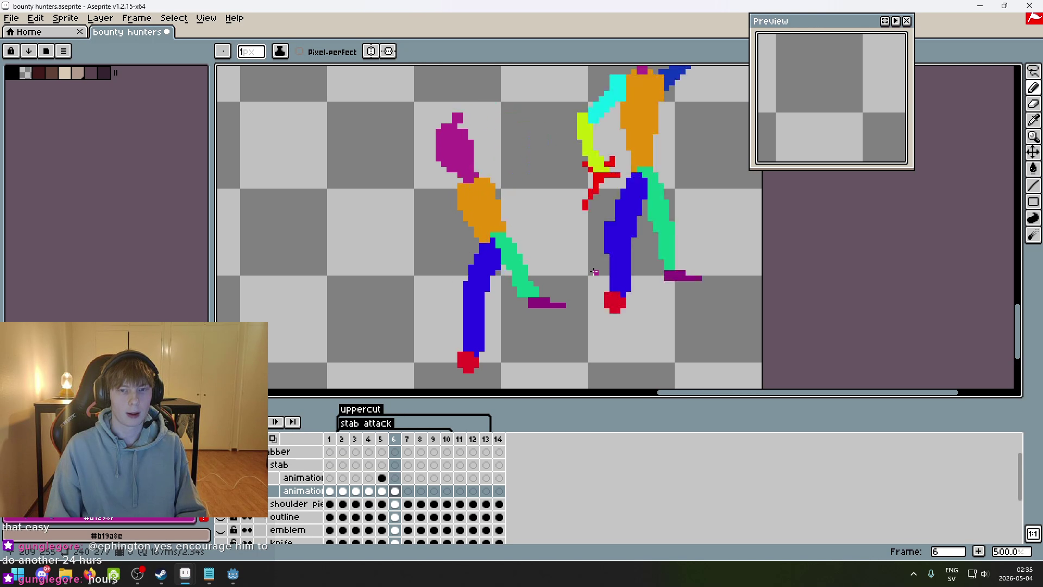
- Flip between frames 5 and 6 to compare the poses
key(period)
key(comma)
key(period)
key(comma)
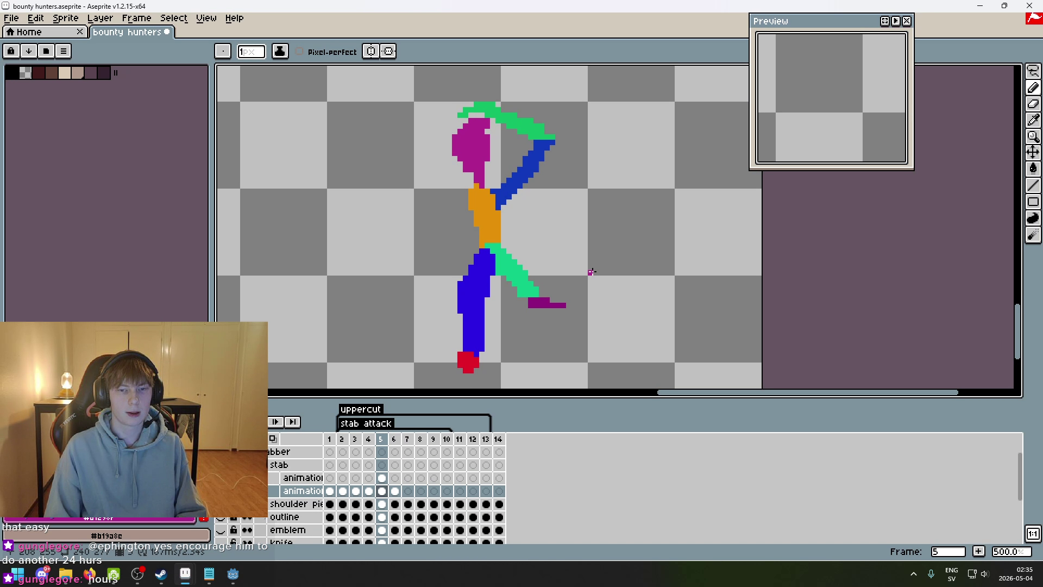
key(period)
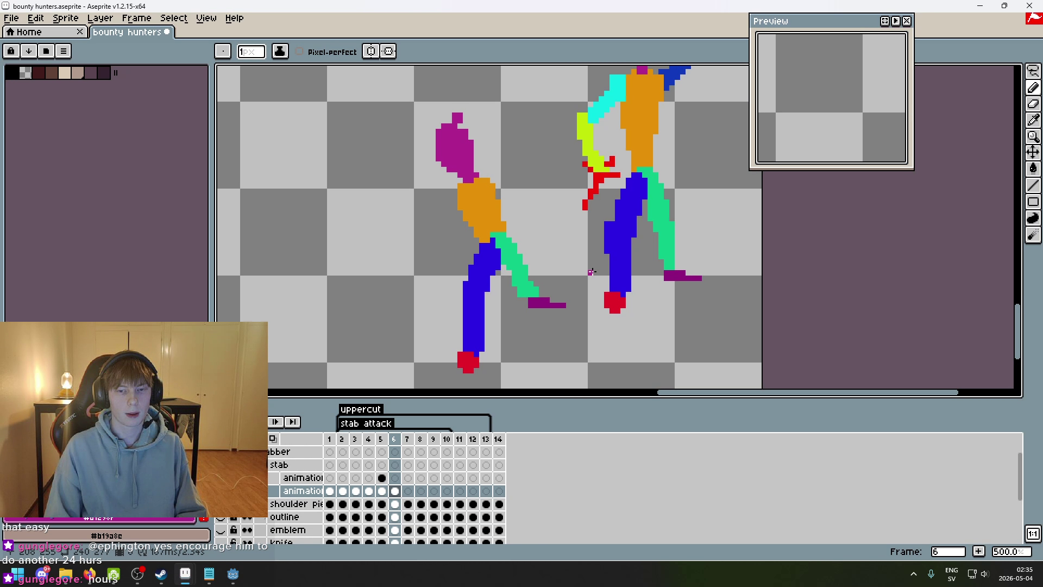
key(comma)
key(period)
scroll(432, 149, up, 3)
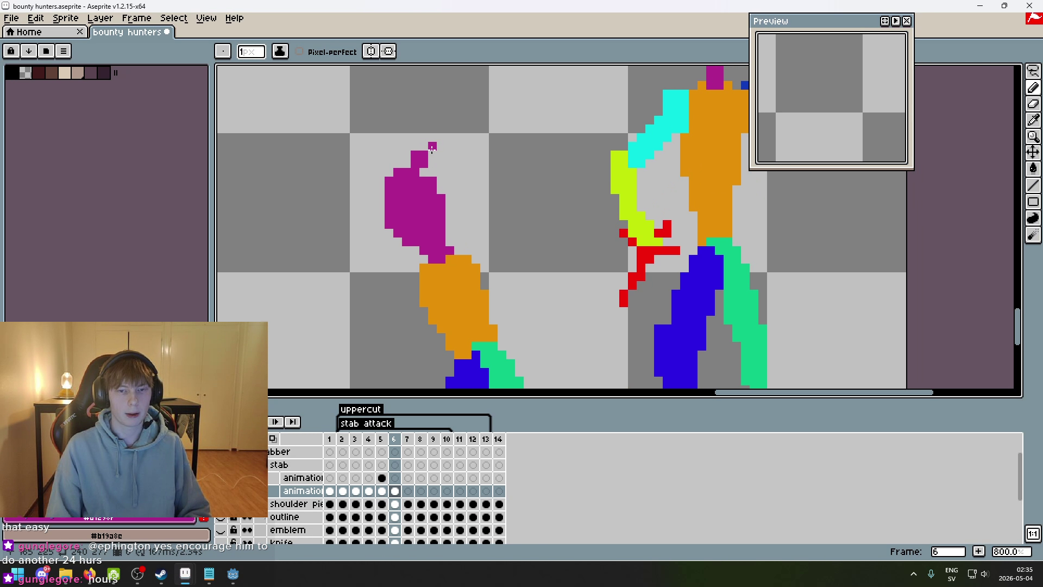
- Try a purple pixel atop the head and a magenta arrow sketch, undoing both
click(433, 149)
key(ctrl+z)
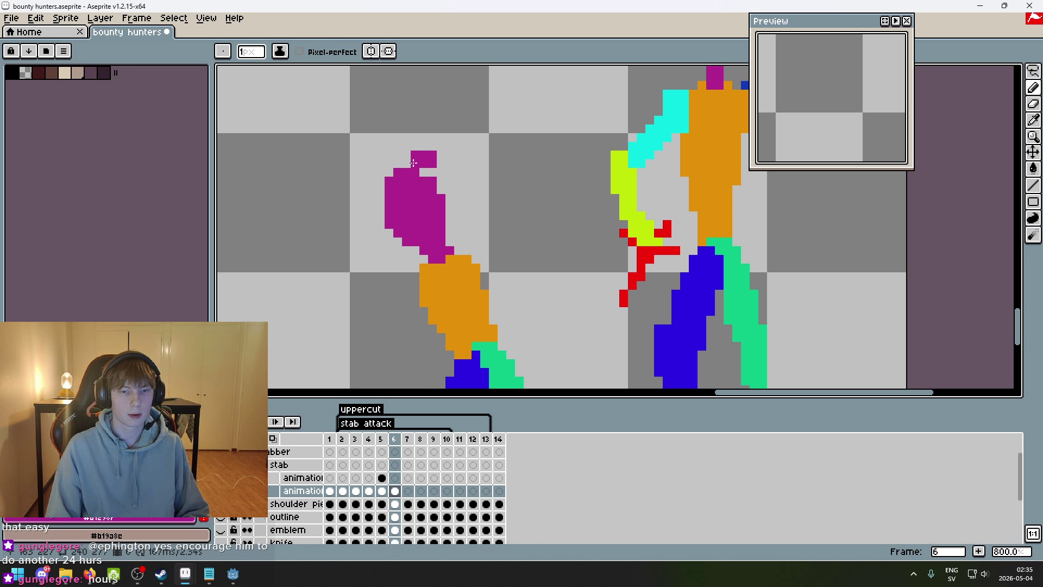
scroll(459, 173, down, 3)
key(comma)
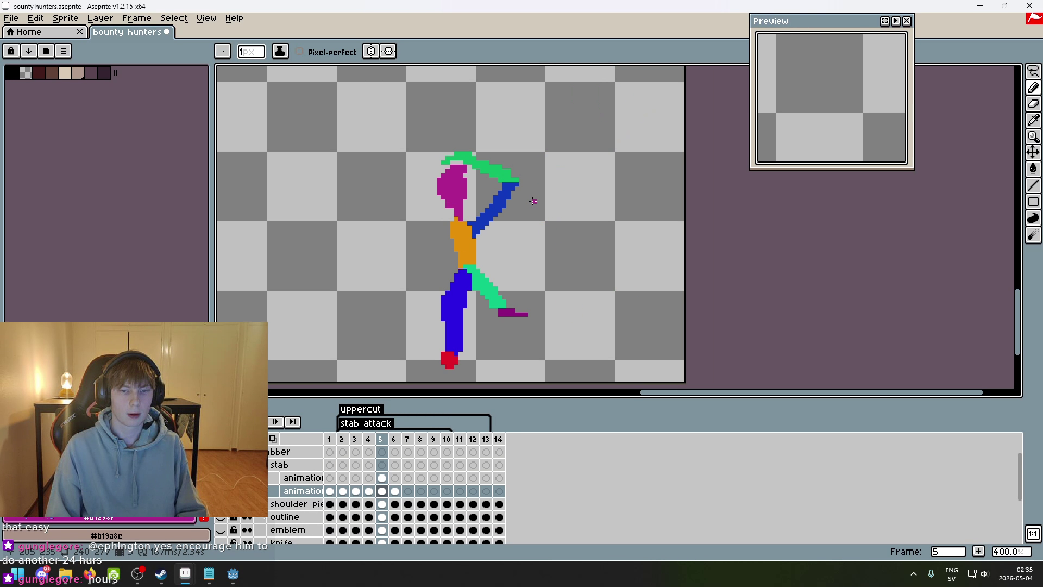
key(period)
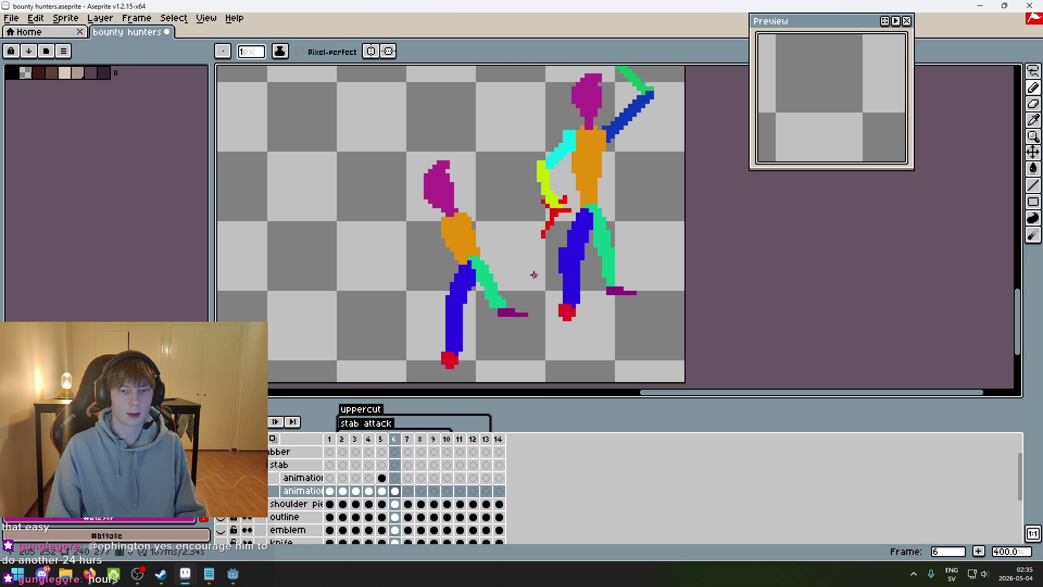
mouse_move(534, 275)
mouse_down()
mouse_move(435, 299)
mouse_move(395, 267)
mouse_up()
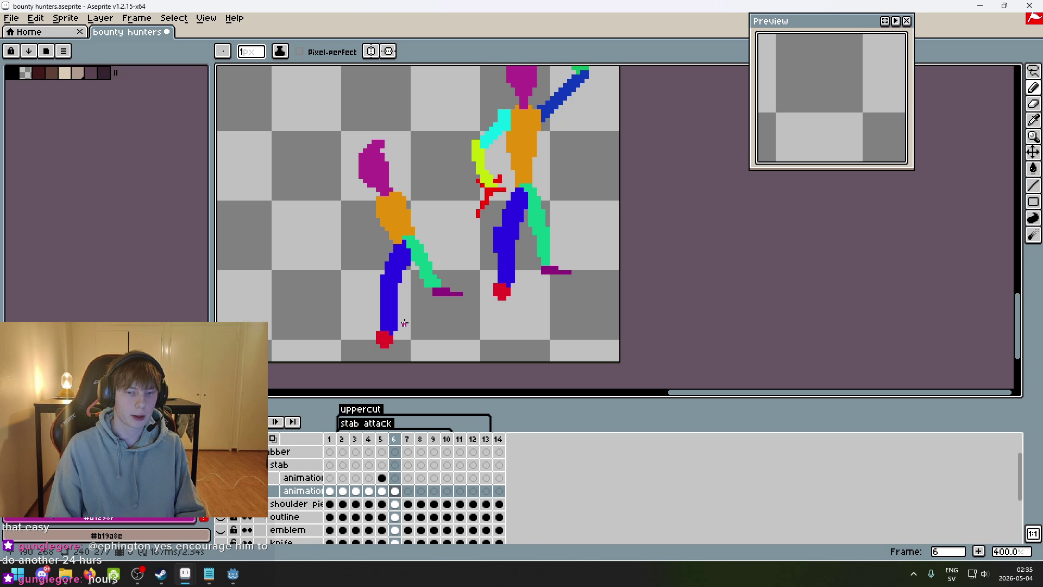
drag(284, 249, 327, 203)
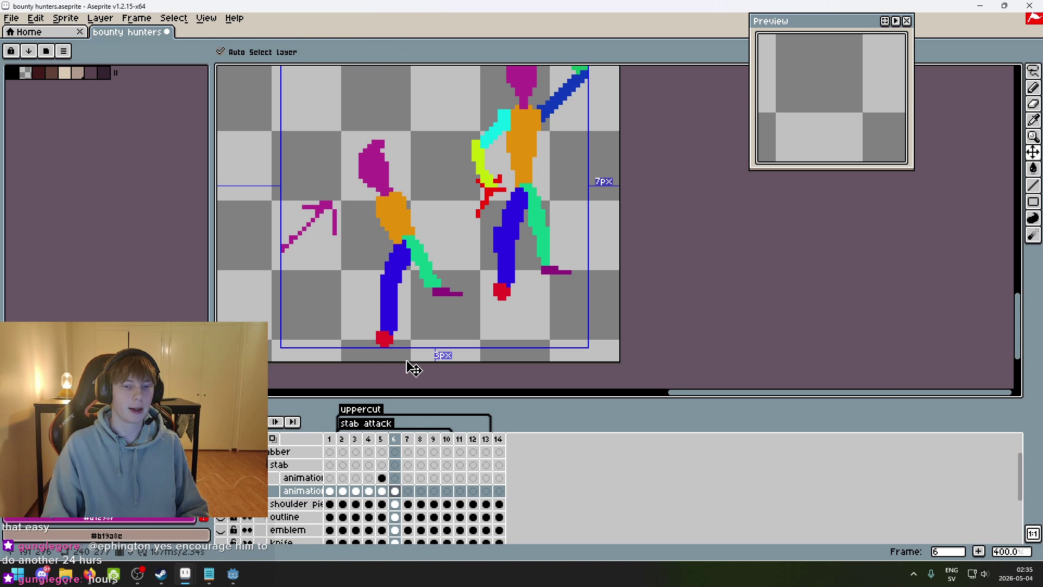
key(ctrl+z)
key(ctrl+z)
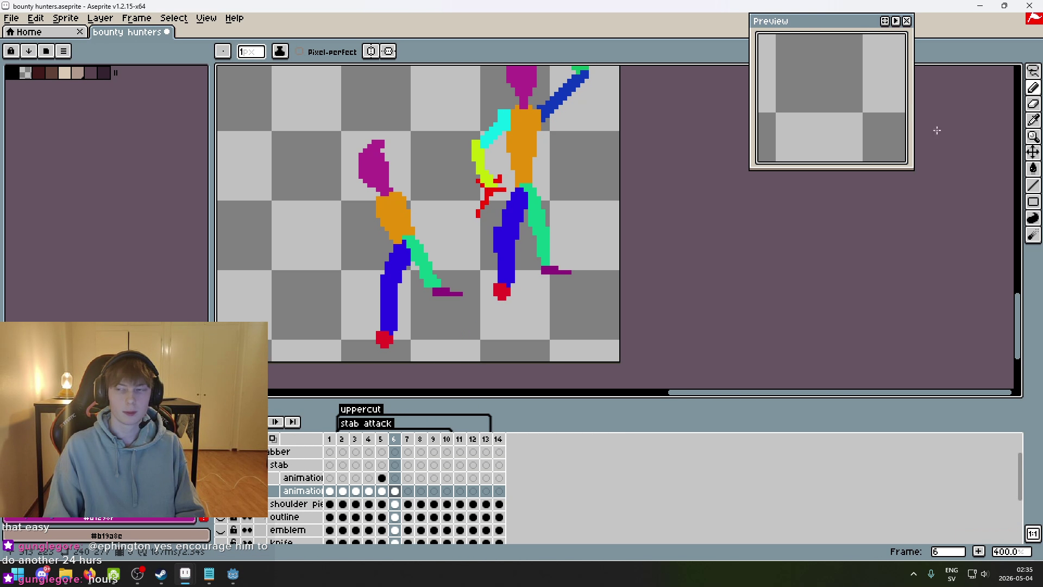
- Lasso-select the whole left stick figure on frame 6
key(m)
key(Left)
key(Right)
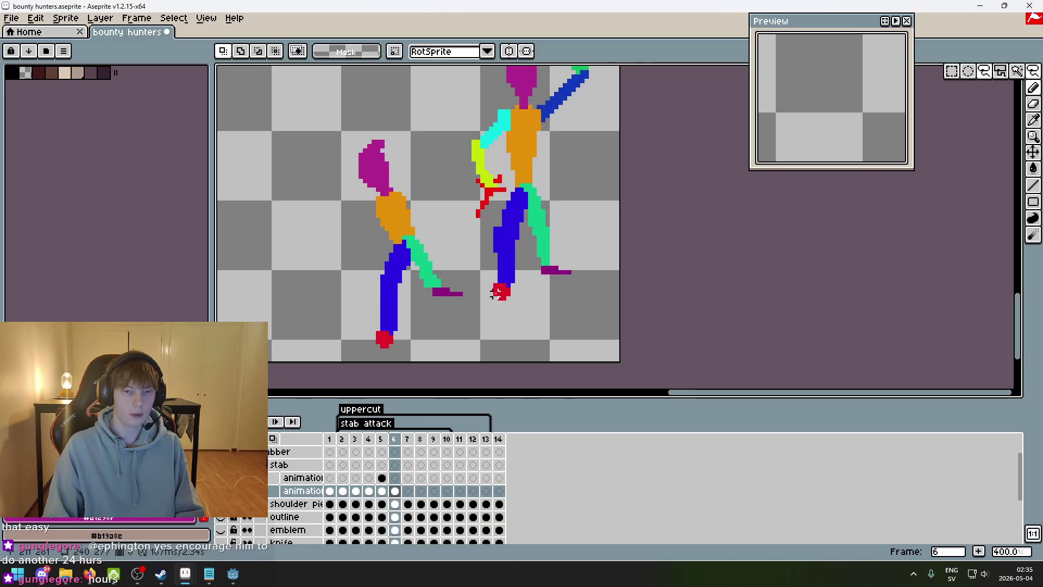
key(Left)
key(Right)
key(Left)
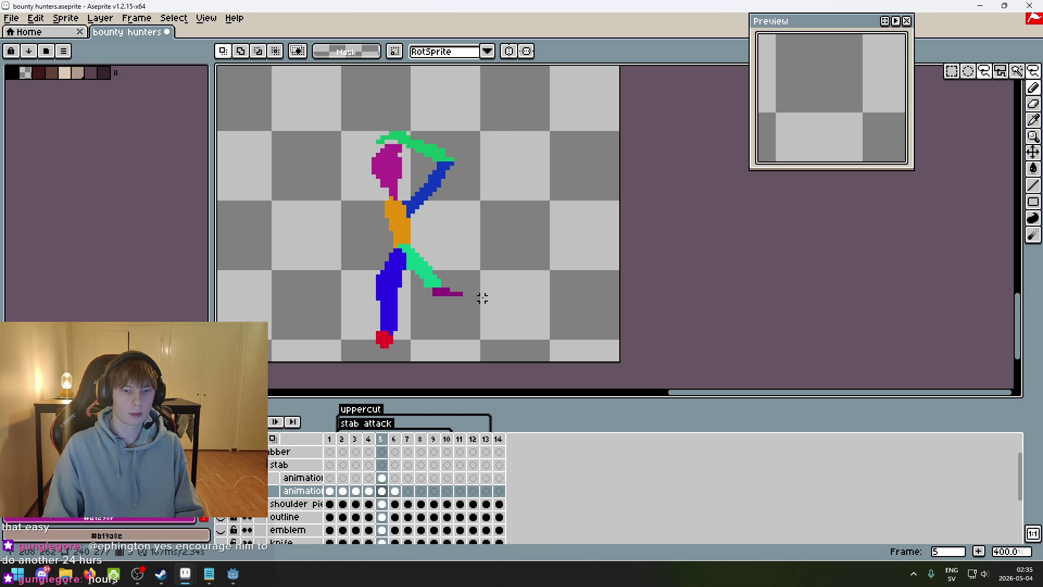
key(Right)
mouse_move(415, 354)
mouse_down()
mouse_move(369, 355)
mouse_move(364, 119)
mouse_up()
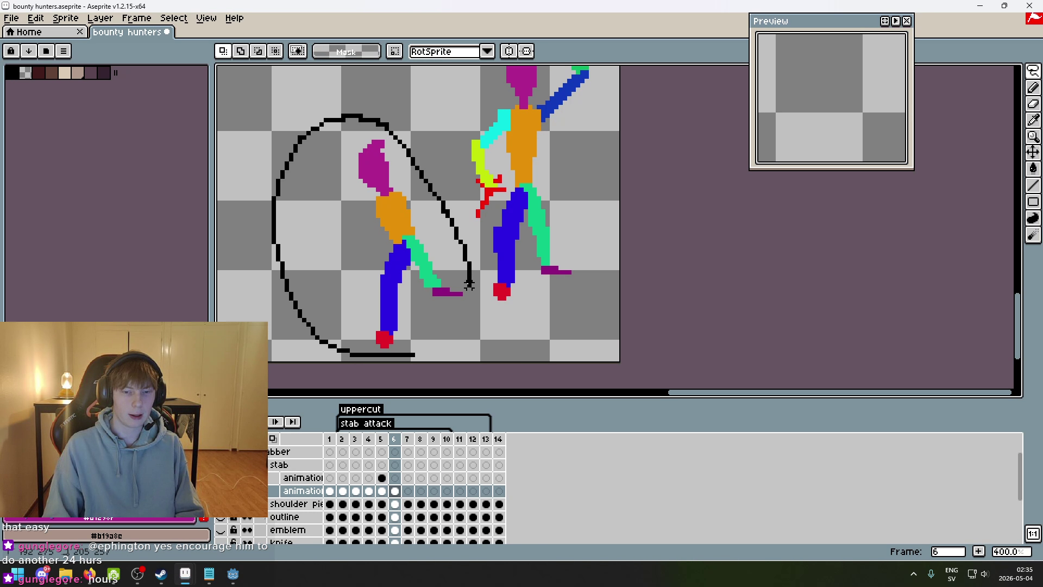
drag(469, 283, 354, 356)
- Copy the selected figure and paste it into frame 7
key(ctrl+d)
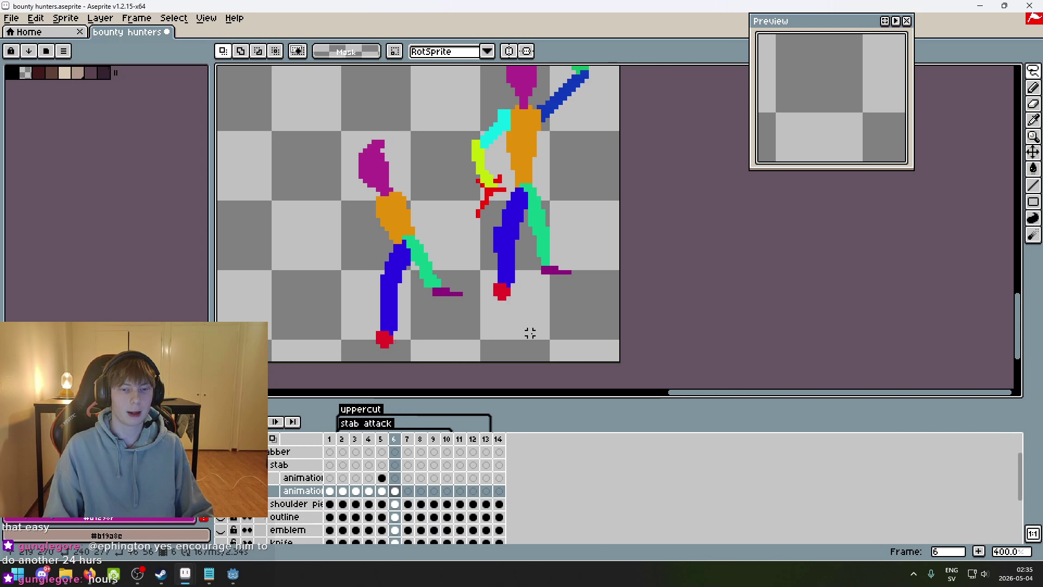
key(Right)
key(ctrl+v)
- Place the pasted figure and lift its head and upper torso upward
key(Return)
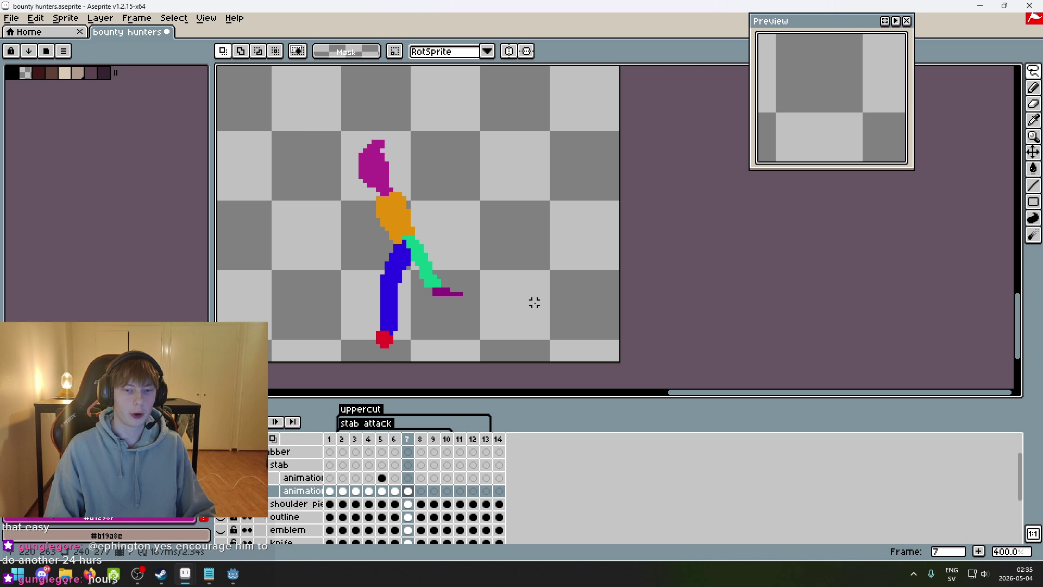
drag(530, 160, 506, 133)
scroll(471, 138, up, 1)
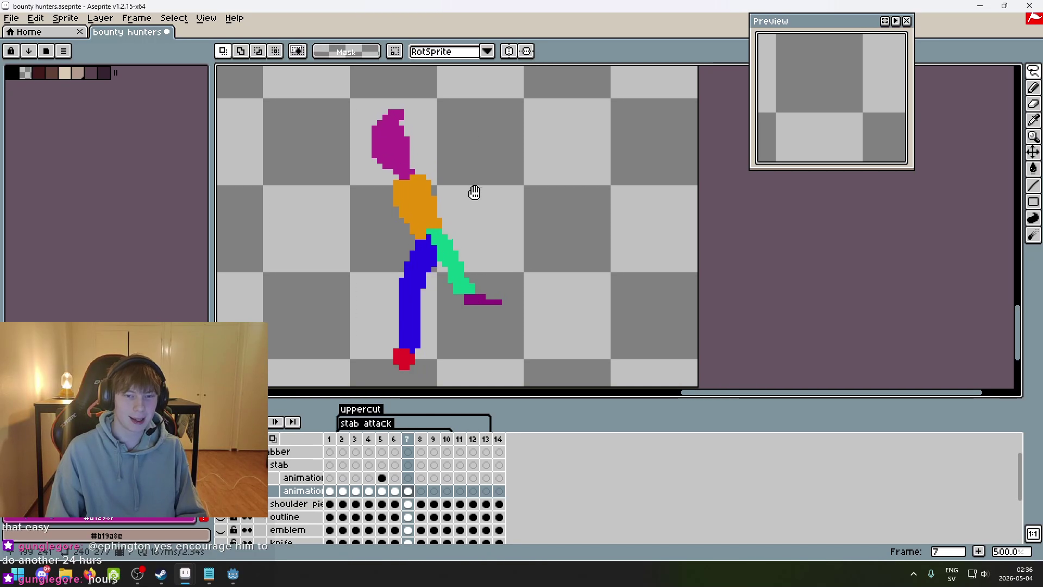
drag(377, 199, 404, 163)
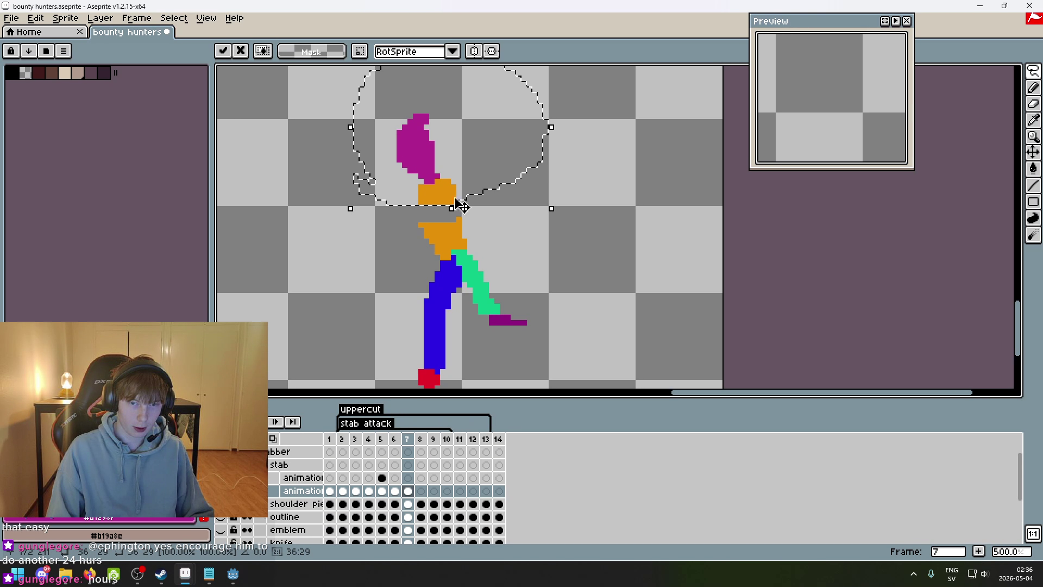
key(Return)
scroll(545, 228, down, 3)
- Shift frame 7's magenta head about 16 pixels right and deselect
key(Left)
key(Left)
key(Left)
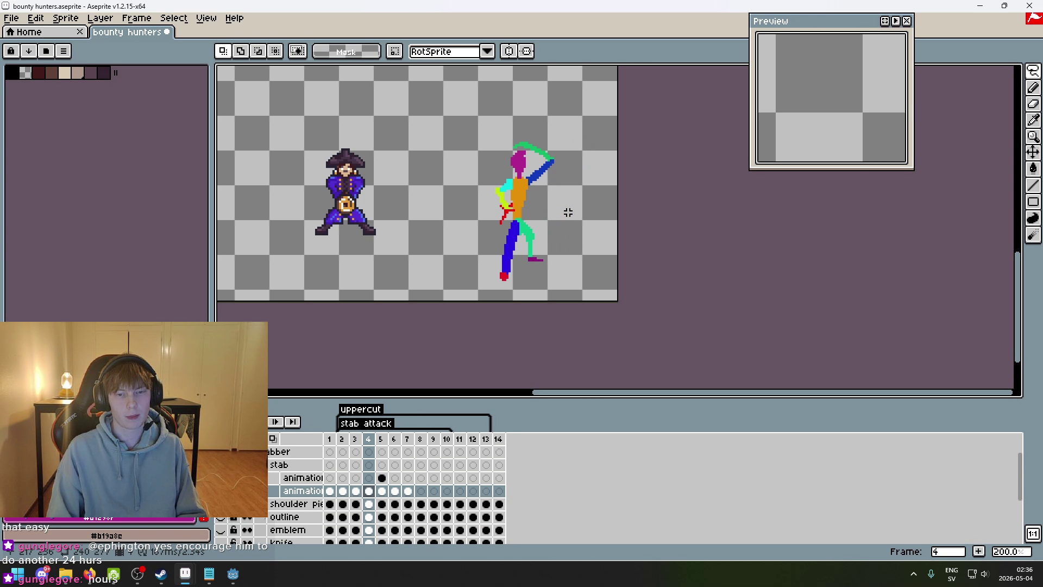
key(Right)
key(Right)
key(Right)
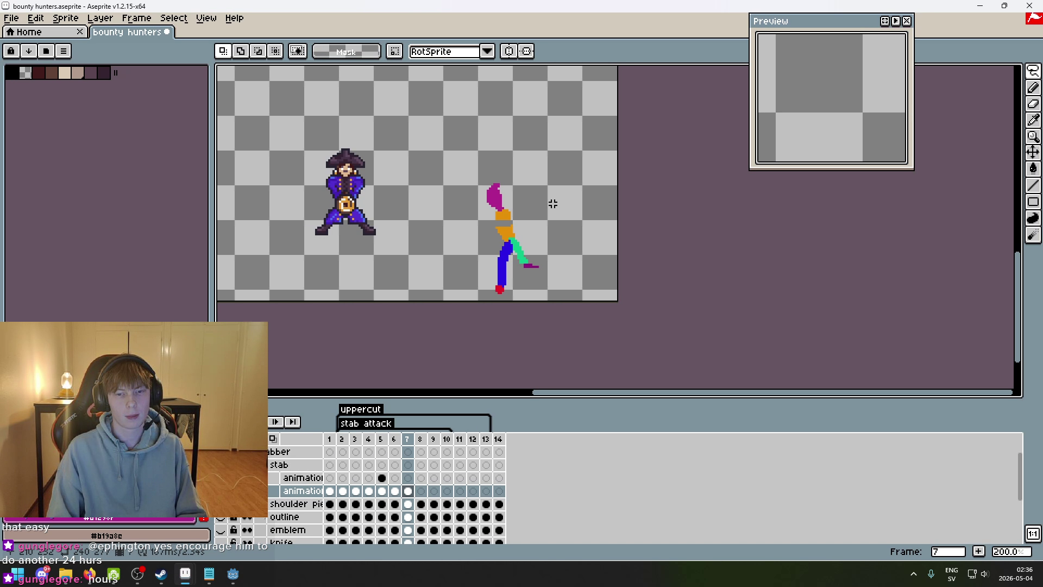
scroll(552, 204, up, 5)
mouse_move(443, 208)
mouse_down()
mouse_move(516, 135)
mouse_move(491, 200)
mouse_up()
mouse_move(410, 173)
mouse_down()
mouse_move(419, 168)
mouse_move(379, 105)
mouse_move(446, 214)
mouse_move(476, 194)
mouse_move(451, 210)
mouse_move(435, 163)
mouse_up()
click(574, 183)
click(451, 209)
- Erase two pixels from the magenta head's top-right edge
key(b)
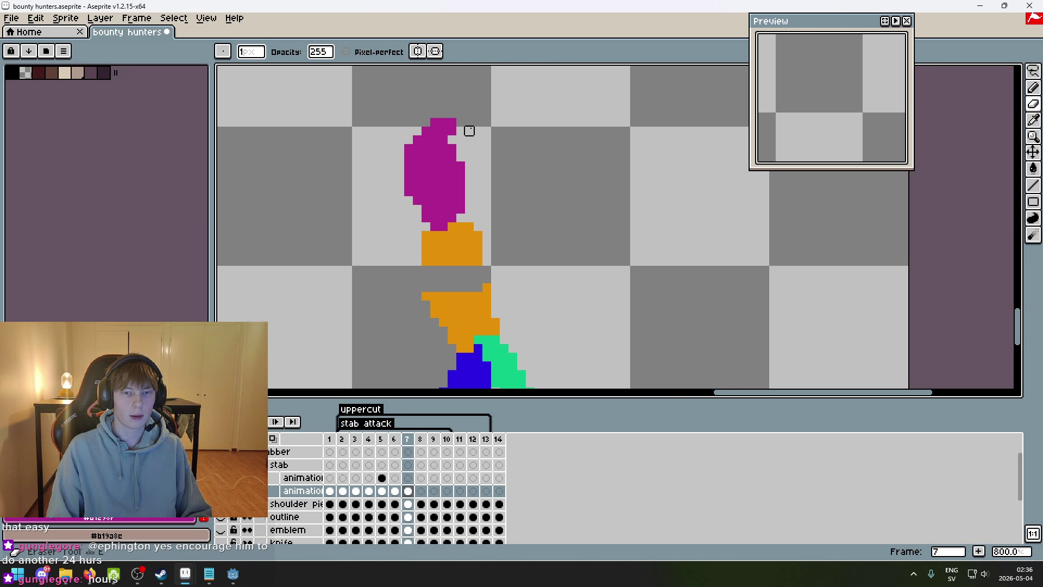
scroll(560, 161, down, 4)
key(Left)
key(Left)
key(Right)
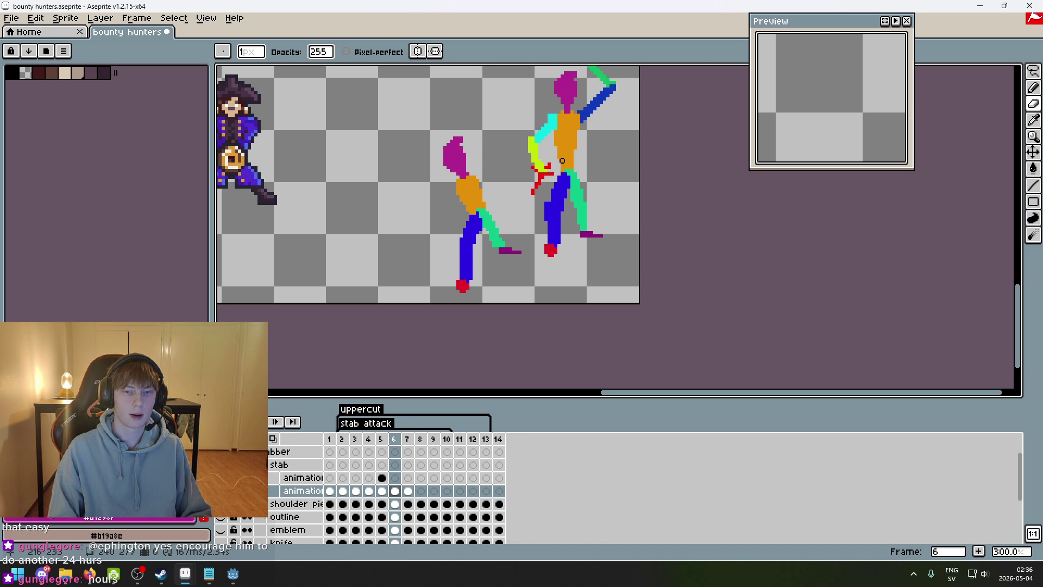
key(Right)
scroll(506, 135, up, 3)
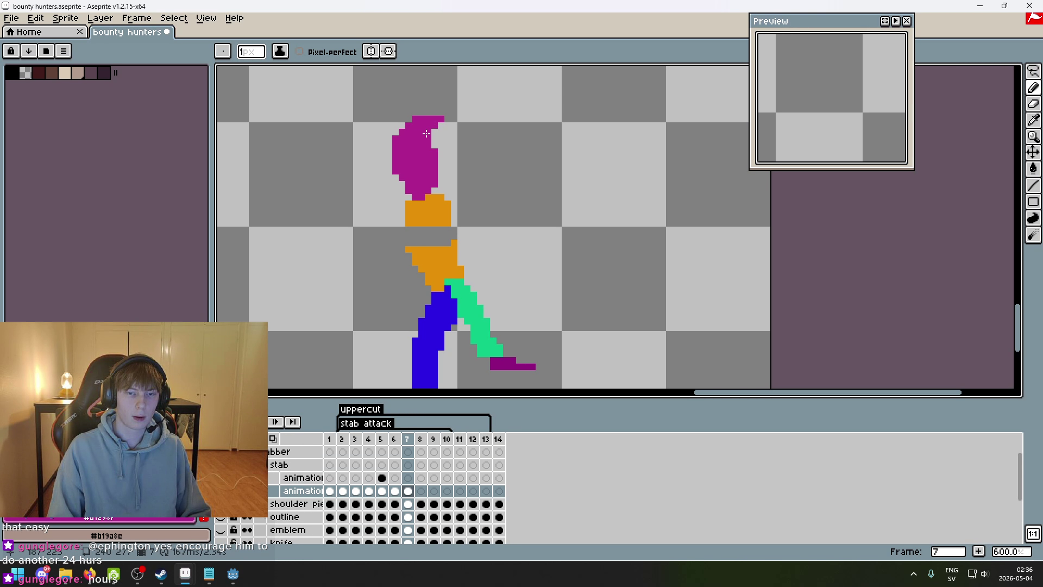
right_click(441, 119)
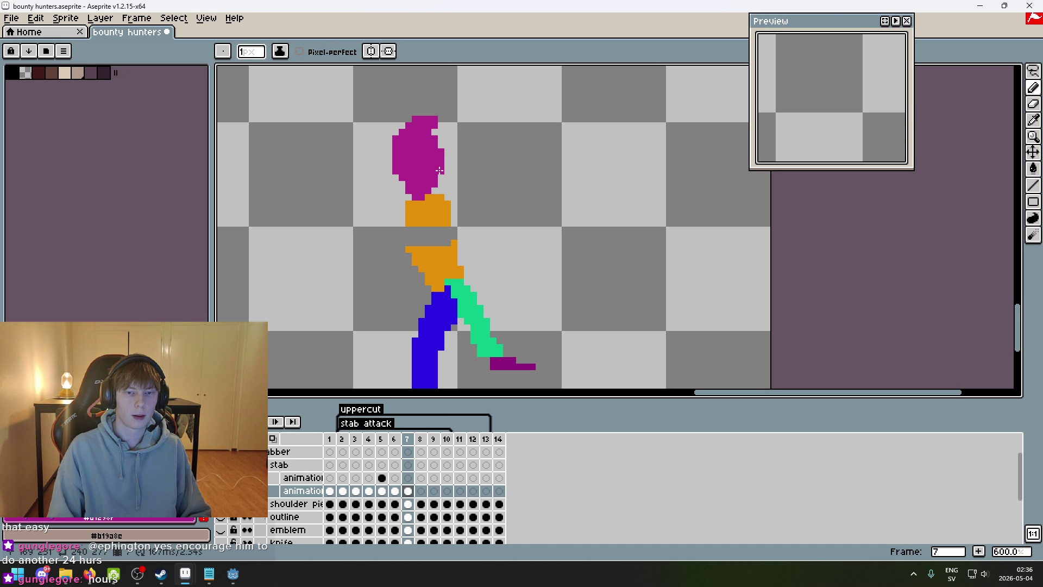
scroll(479, 179, down, 3)
scroll(507, 206, up, 2)
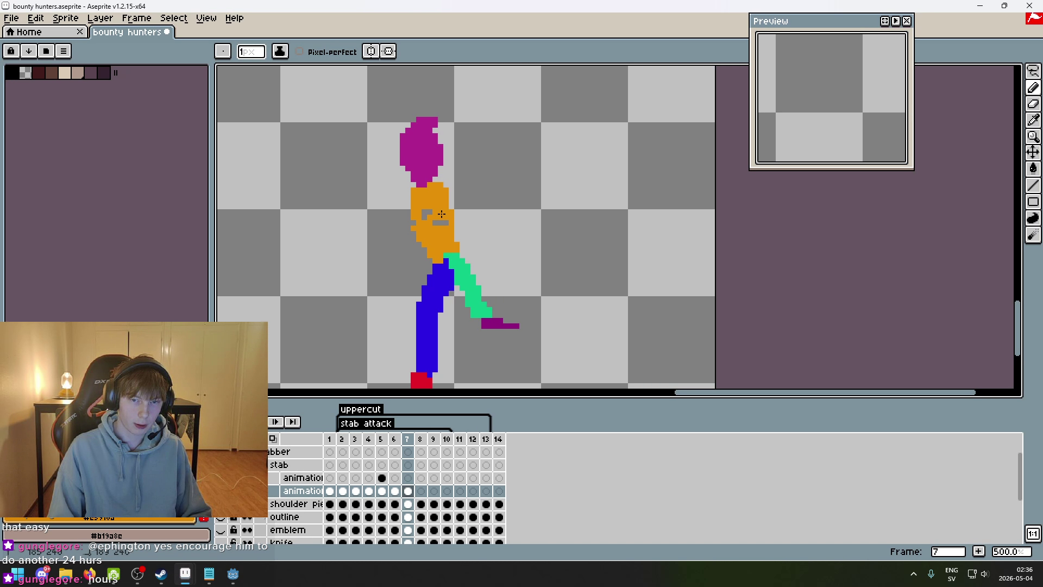
scroll(447, 217, down, 2)
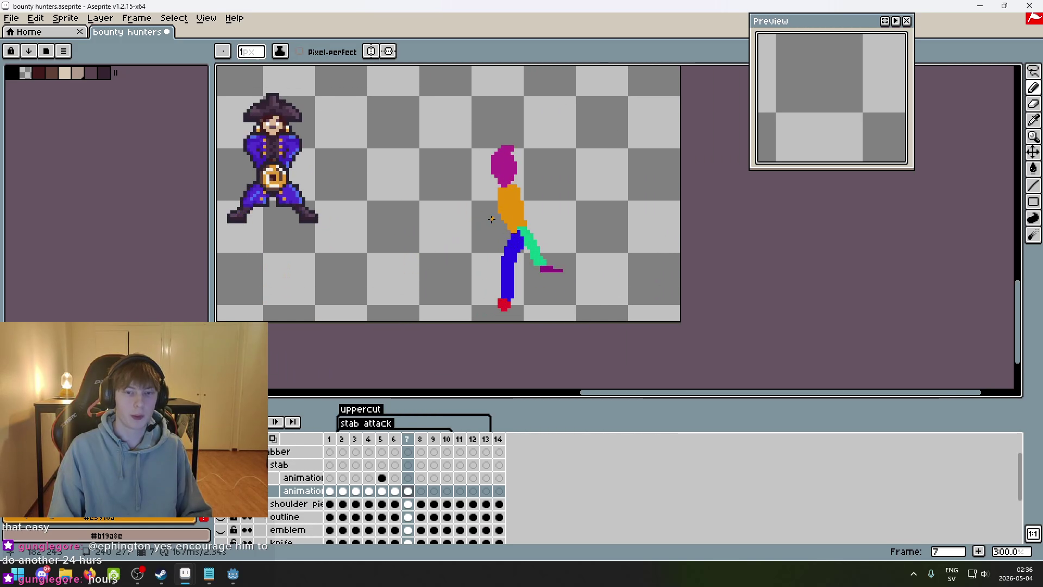
- Flip between frames 6 and 7 to compare the figure's poses
key(Left)
key(Left)
key(Left)
key(Right)
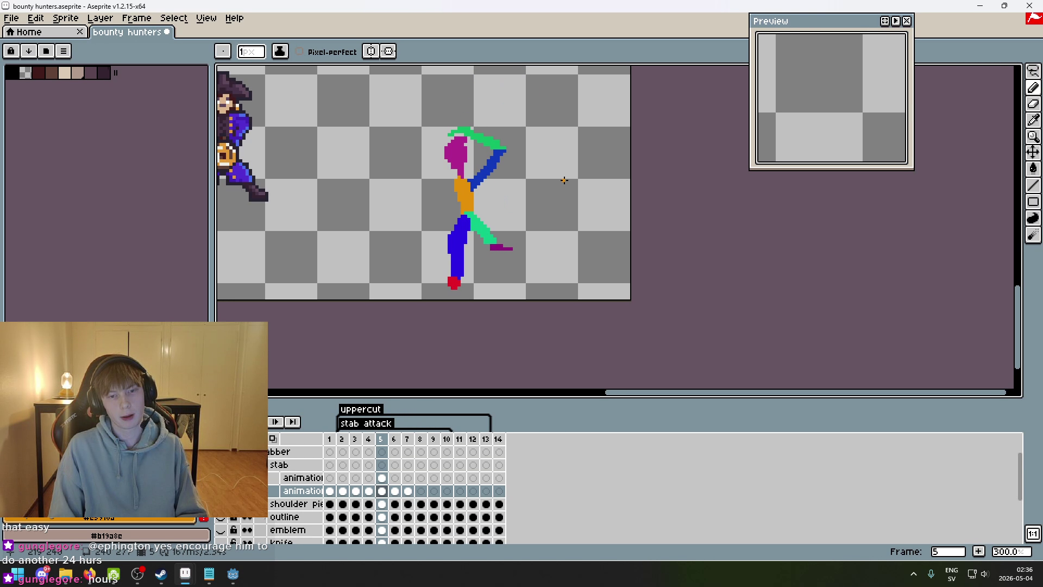
key(Right)
key(Right)
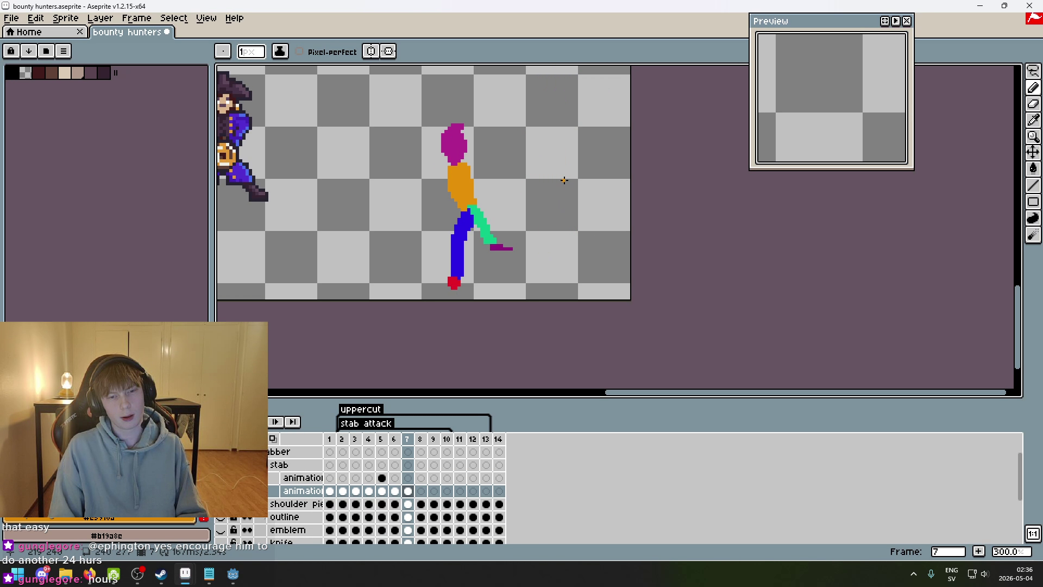
key(Left)
key(Right)
key(Left)
key(Right)
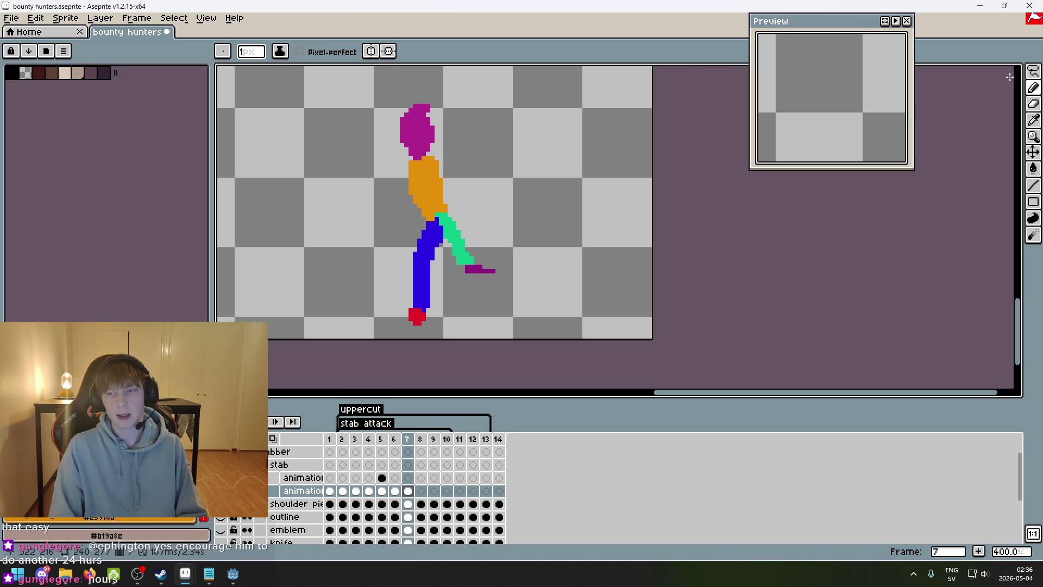
key(w)
scroll(448, 170, up, 2)
- Lasso frame 7's head and torso, shift them about 20 px right and 10 px up, and commit
key(q)
mouse_move(460, 239)
mouse_down()
mouse_move(384, 232)
mouse_move(541, 162)
mouse_up()
drag(429, 272, 431, 270)
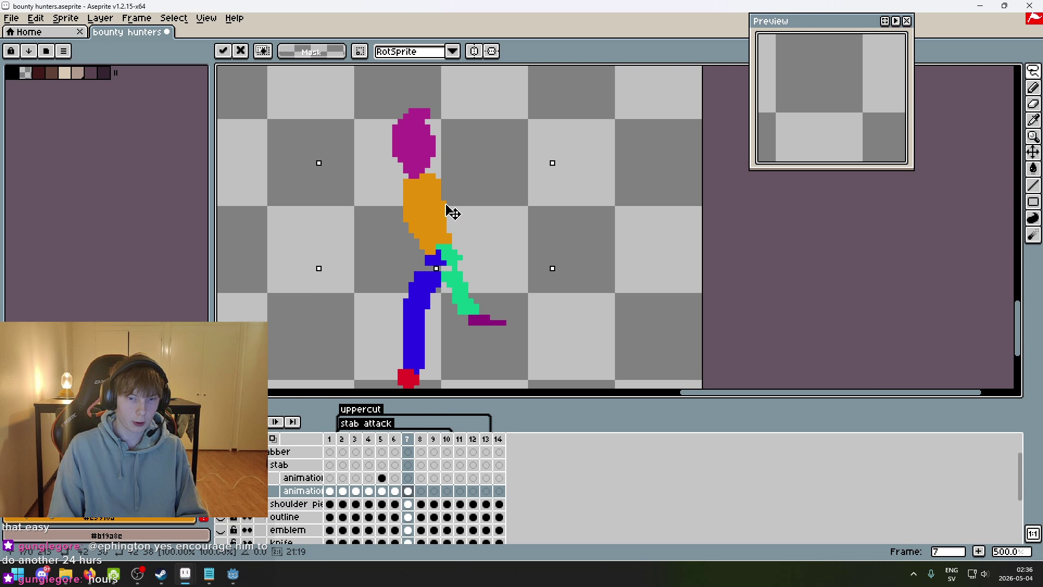
drag(445, 214, 454, 211)
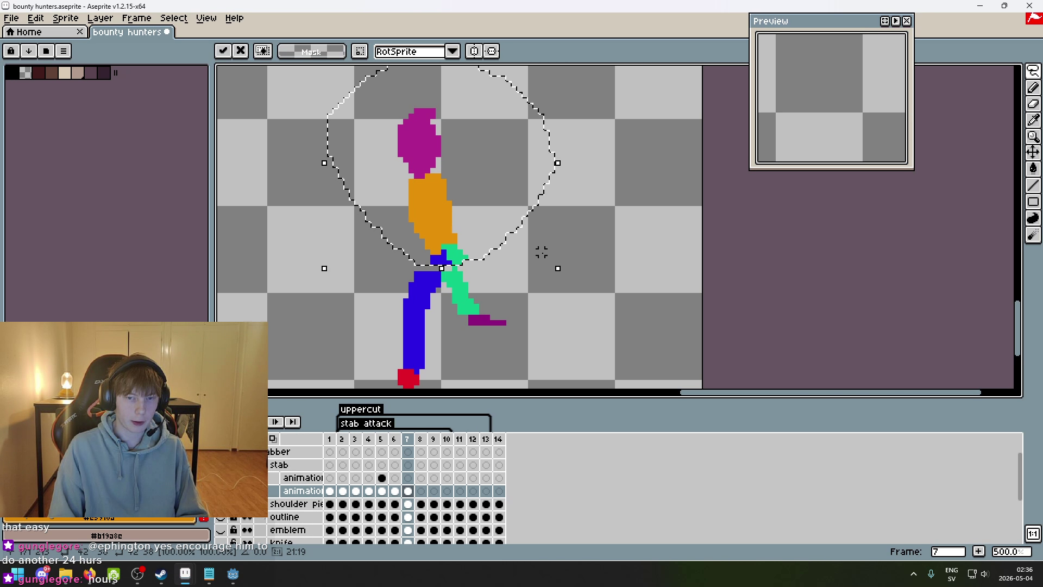
key(Return)
- Erase the stray blue hip pixels at the leg joint
scroll(478, 256, up, 1)
key(e)
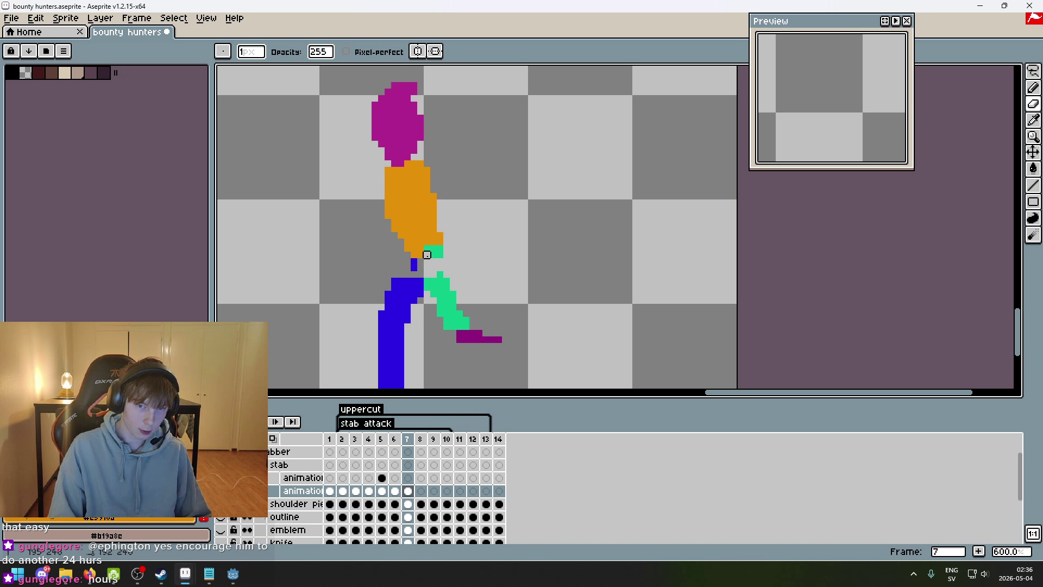
scroll(440, 275, up, 4)
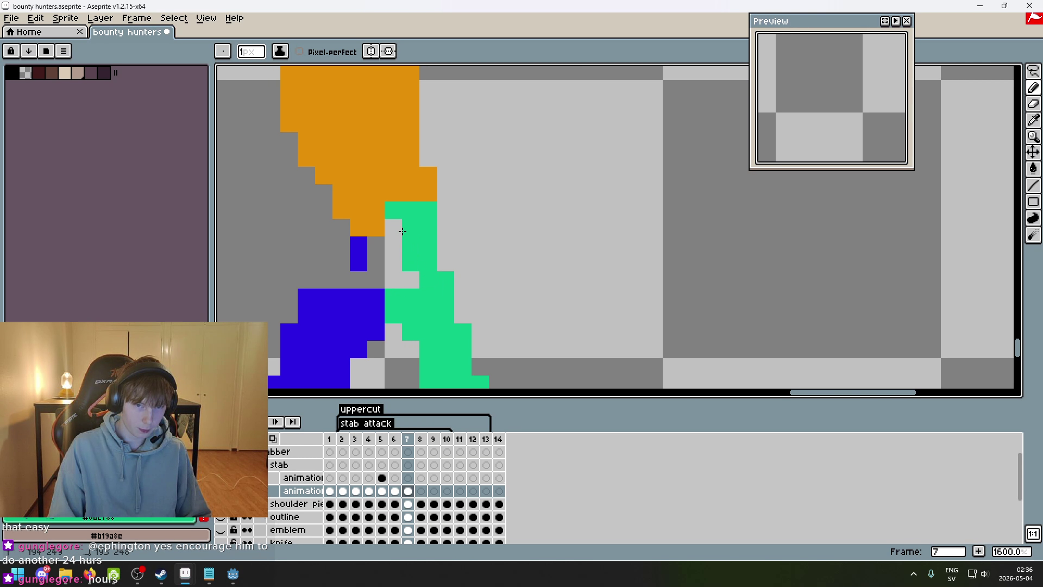
scroll(397, 281, down, 4)
scroll(368, 264, up, 3)
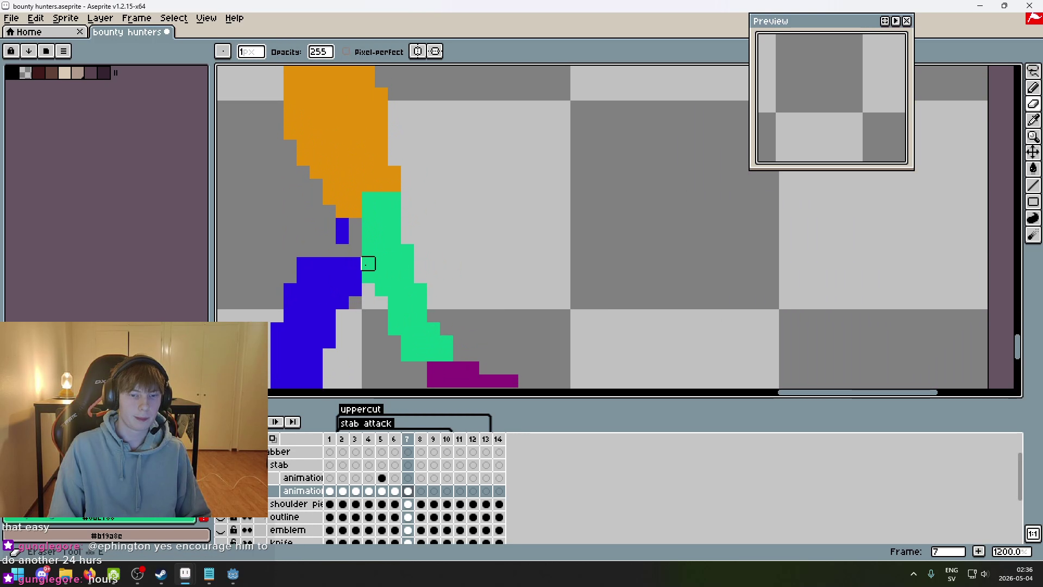
scroll(341, 272, down, 2)
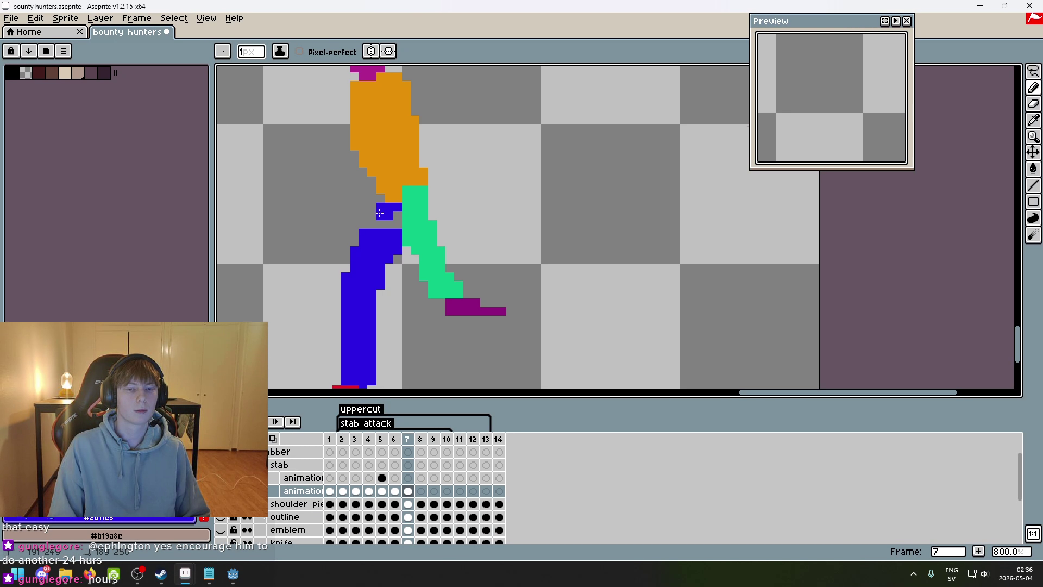
scroll(419, 238, down, 2)
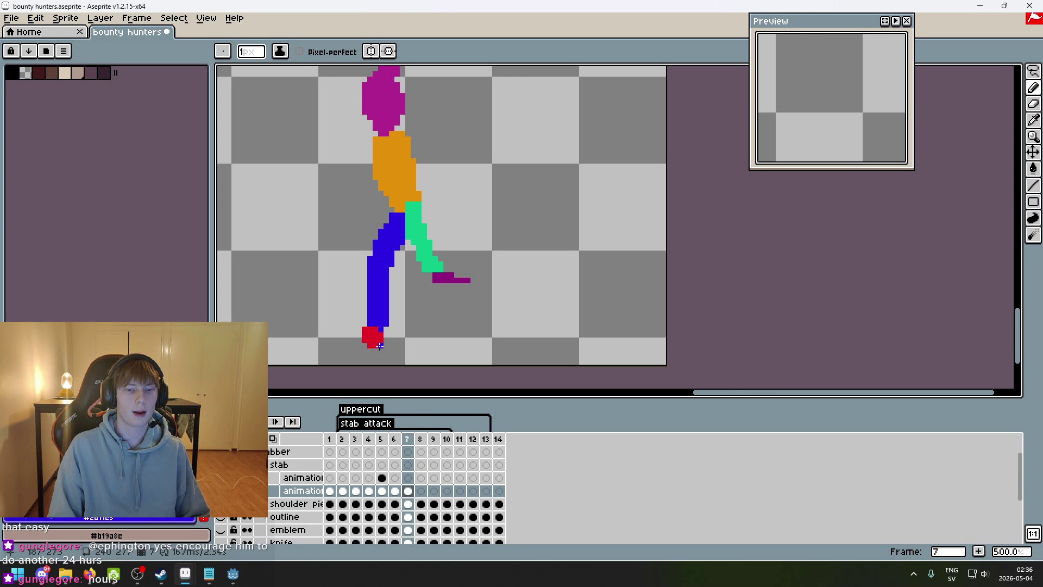
- Lasso the red foot under the blue leg, test moving it, then deselect
click(1032, 70)
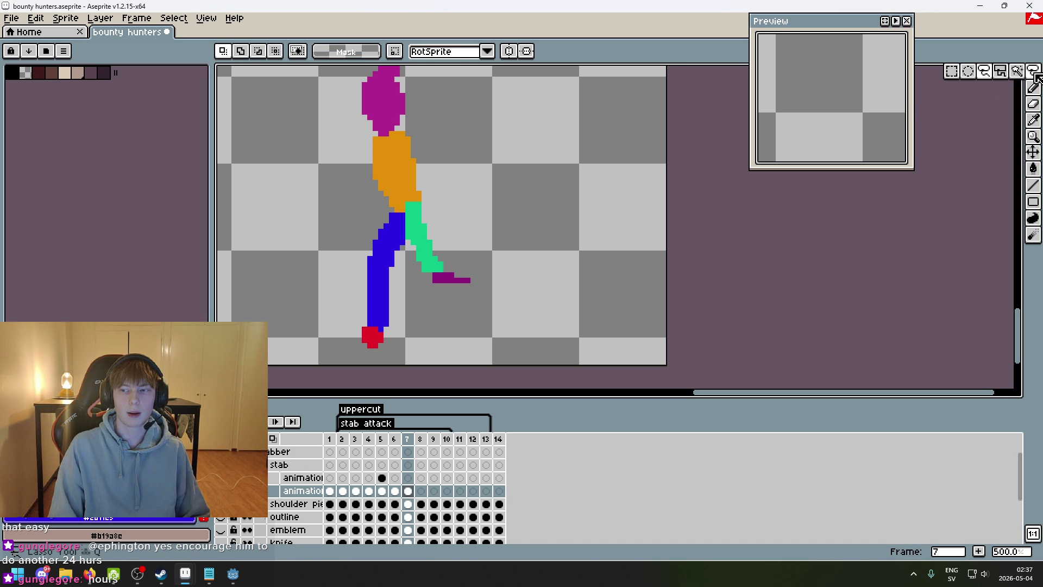
scroll(442, 326, up, 2)
mouse_move(478, 331)
mouse_down()
mouse_move(526, 314)
mouse_move(473, 298)
mouse_move(493, 280)
mouse_up()
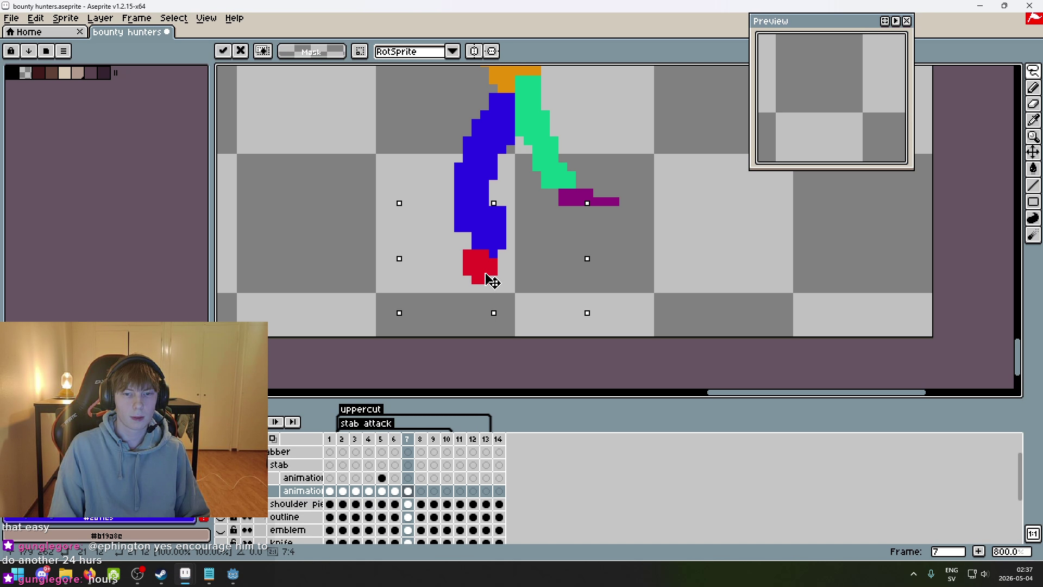
mouse_move(492, 281)
mouse_down()
mouse_move(483, 288)
mouse_move(491, 279)
mouse_up()
click(580, 245)
- Erase and add red pixels on the foot, undoing a stray stroke
key(e)
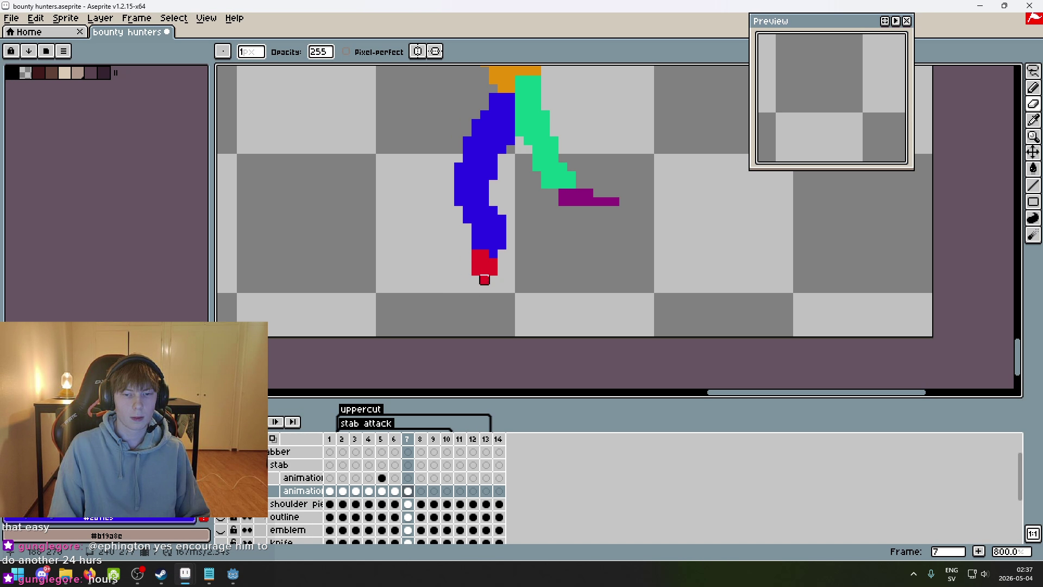
key(b)
click(499, 271)
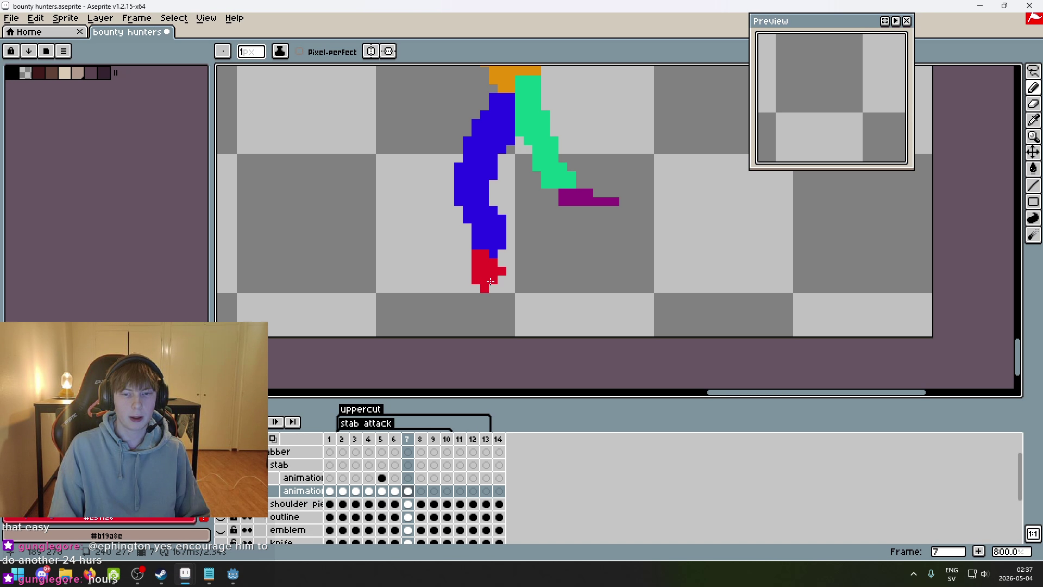
scroll(490, 281, down, 3)
key(ctrl+z)
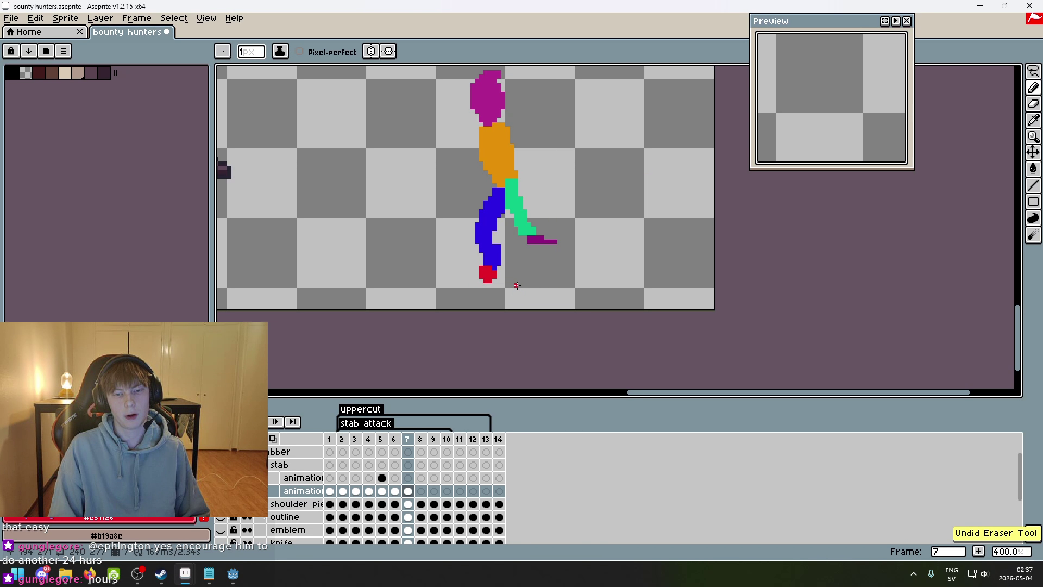
scroll(516, 285, up, 3)
- Refine the foot into a small red block, undoing unwanted pencil strokes
key(ctrl+z)
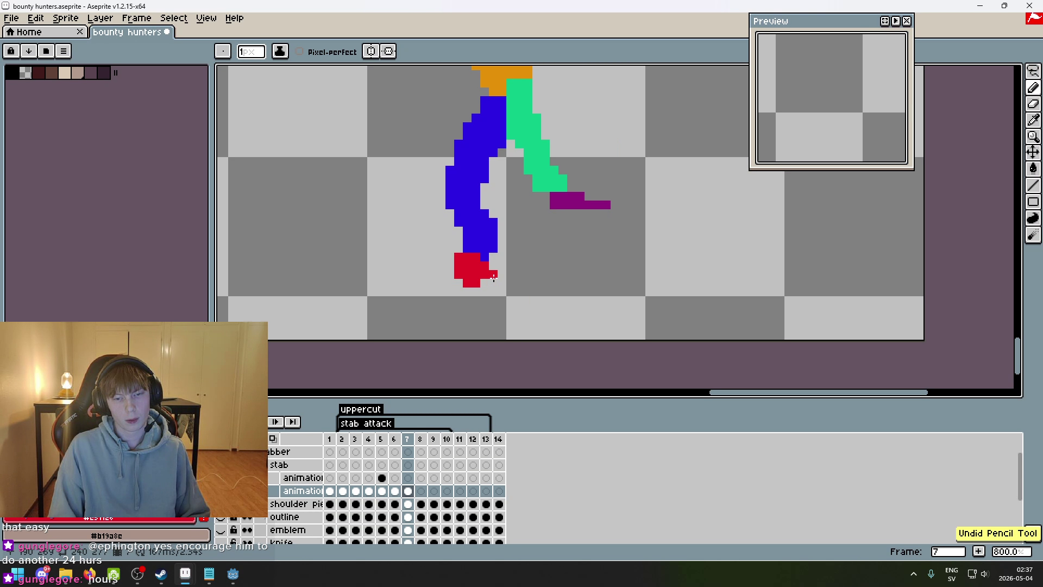
key(e)
key(b)
key(ctrl+z)
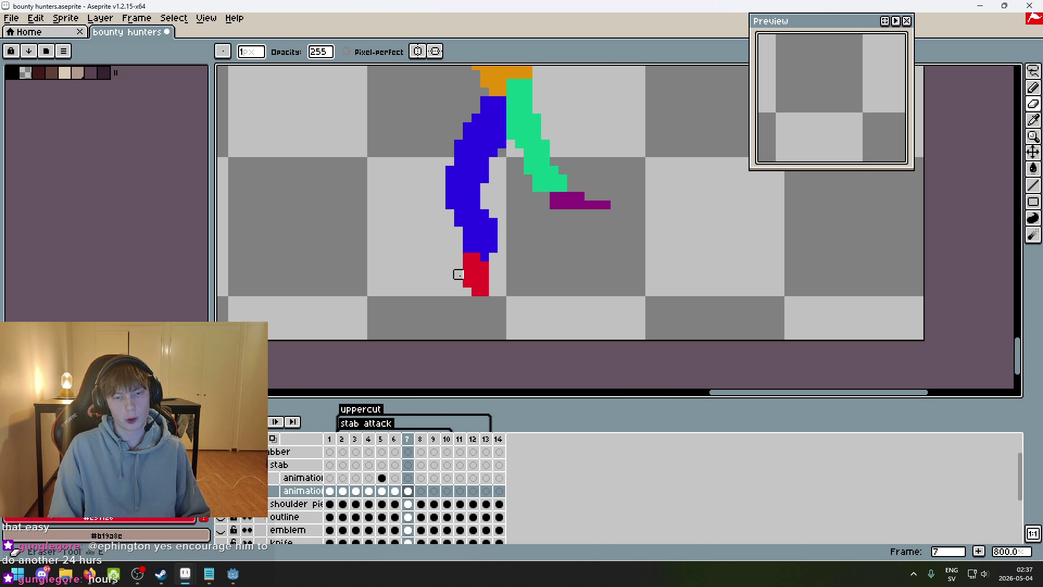
click(491, 276)
scroll(494, 292, down, 3)
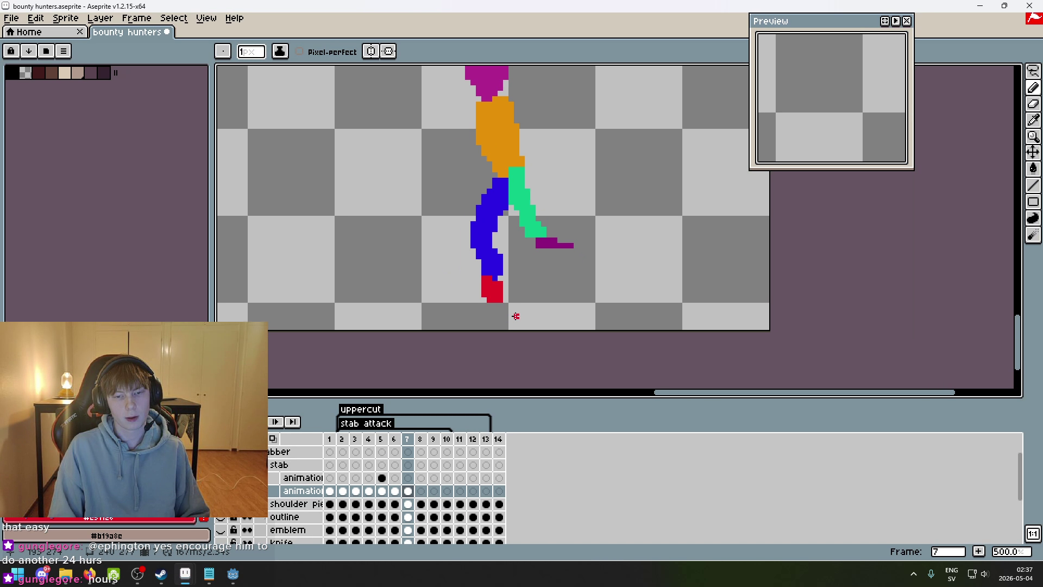
key(ctrl+z)
scroll(538, 310, up, 3)
scroll(528, 293, down, 3)
scroll(528, 293, up, 3)
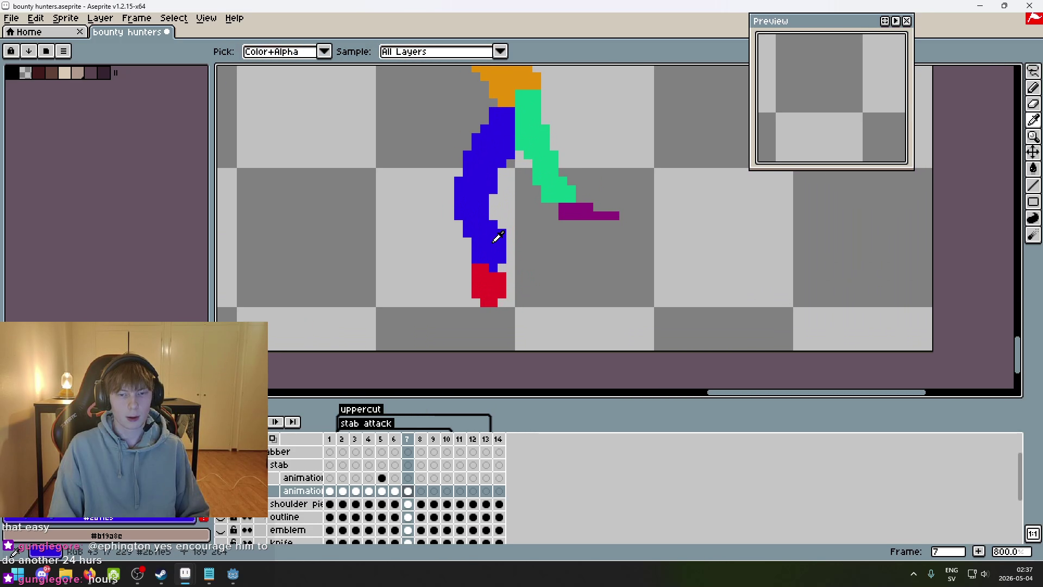
scroll(502, 261, down, 4)
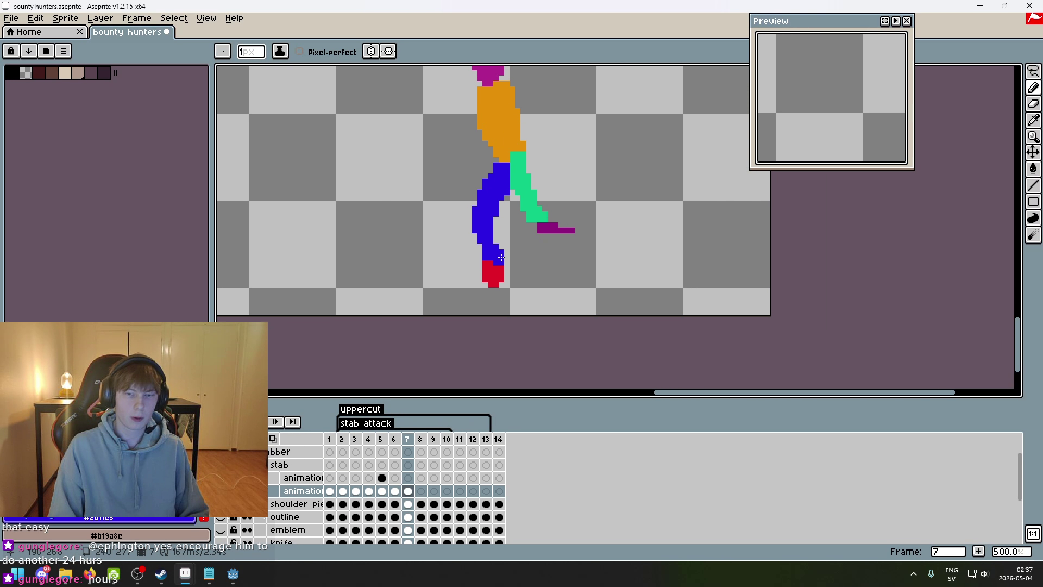
scroll(635, 305, up, 2)
- Compare frame 7's pose with frames 5 through 8
key(Left)
key(Left)
key(Right)
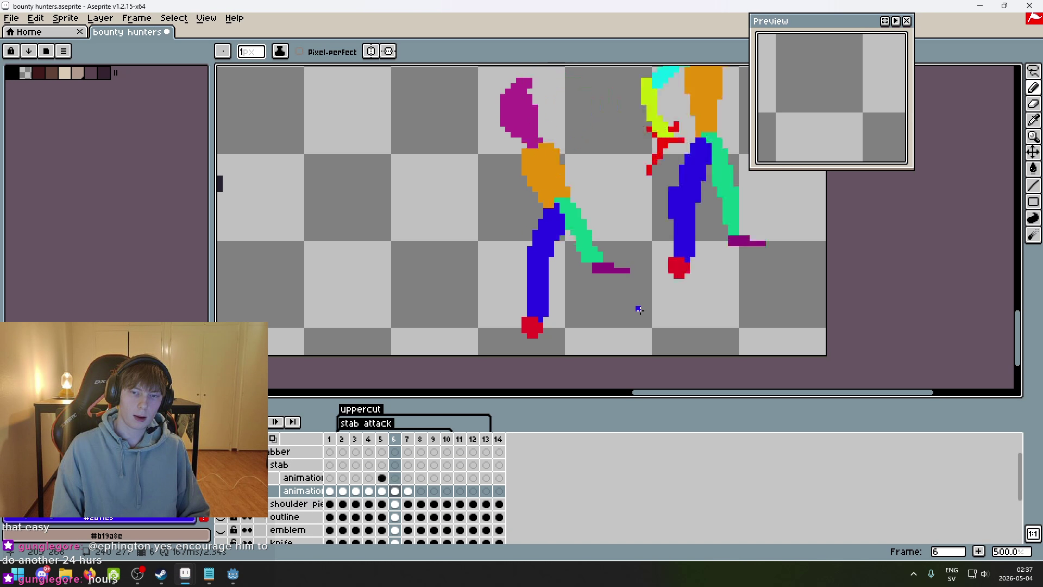
key(Right)
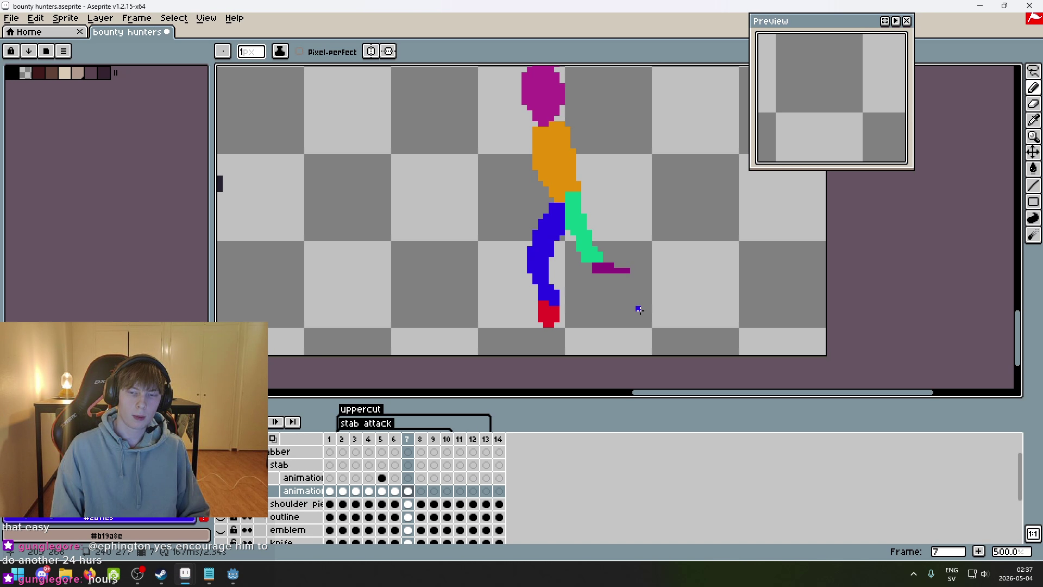
key(Right)
key(Right)
key(Left)
key(Left)
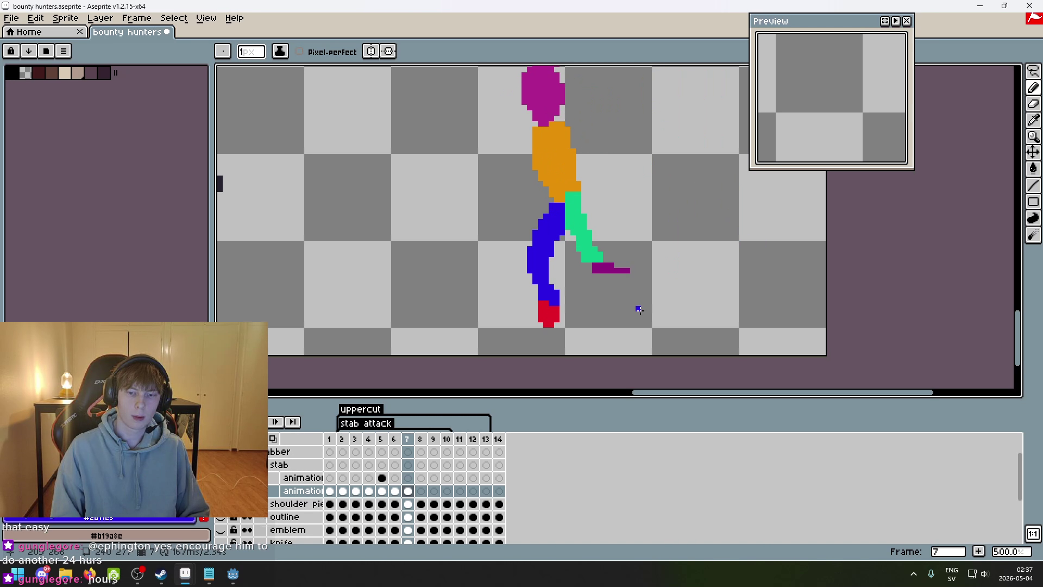
scroll(759, 302, up, 2)
- Move the lower blue leg and red foot down-left and pencil in the gap at the knee
key(q)
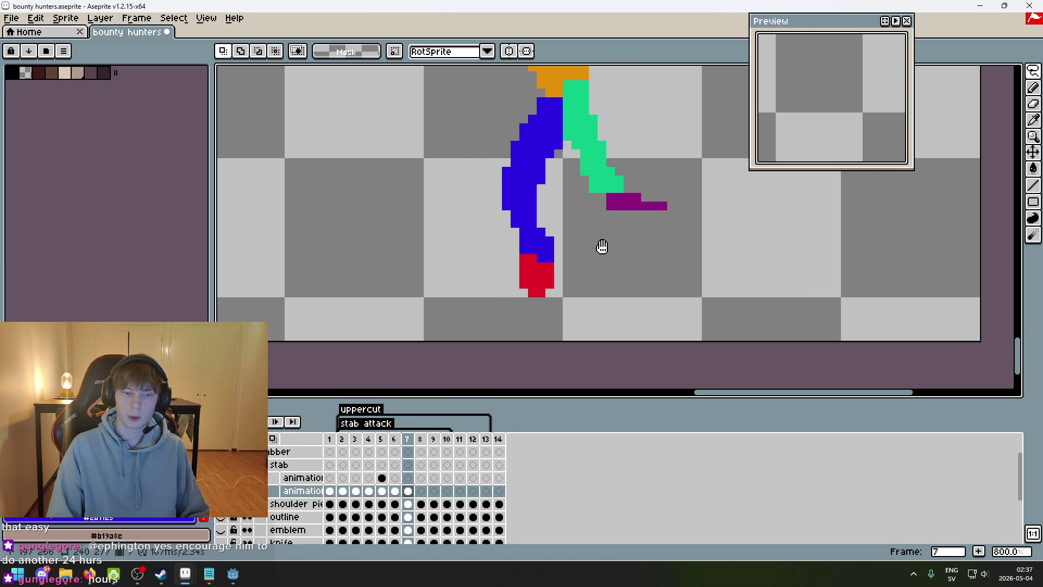
mouse_move(591, 315)
mouse_down()
mouse_move(512, 237)
mouse_move(516, 224)
mouse_up()
drag(542, 279, 536, 286)
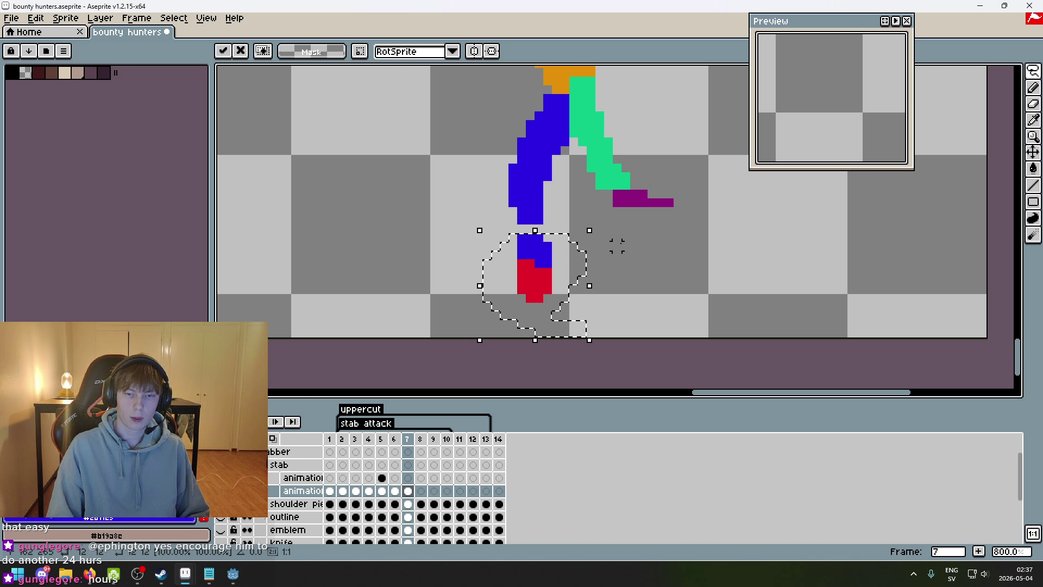
key(ctrl+d)
key(b)
drag(521, 229, 549, 220)
scroll(574, 220, down, 1)
scroll(574, 220, down, 2)
- Flip between frames 6 to 8 to check the motion, ending on frame 6
key(comma)
key(comma)
key(comma)
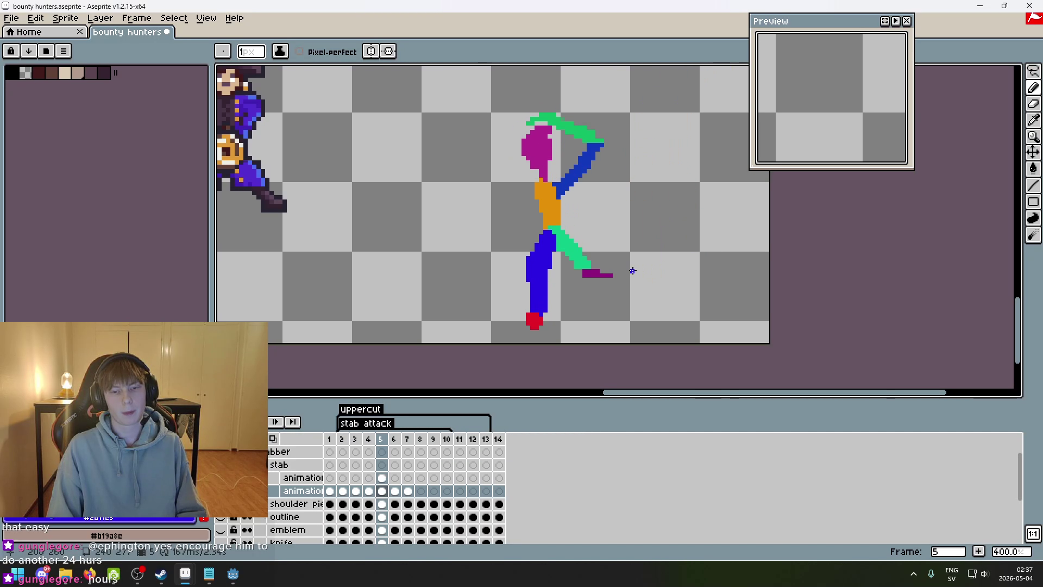
key(period)
key(period)
key(period)
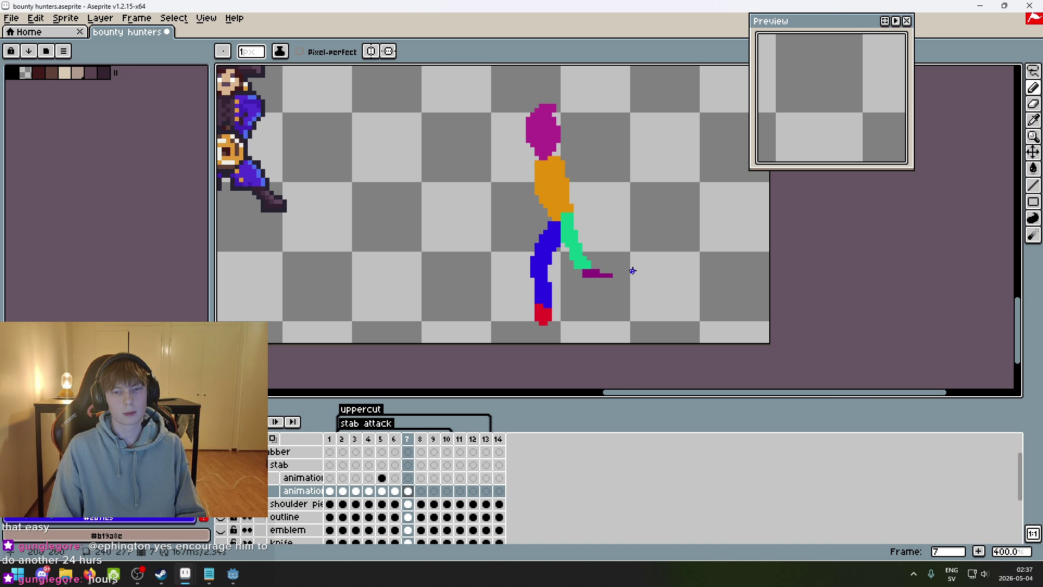
key(Right)
key(Left)
key(Left)
key(Left)
key(Right)
key(Right)
key(Right)
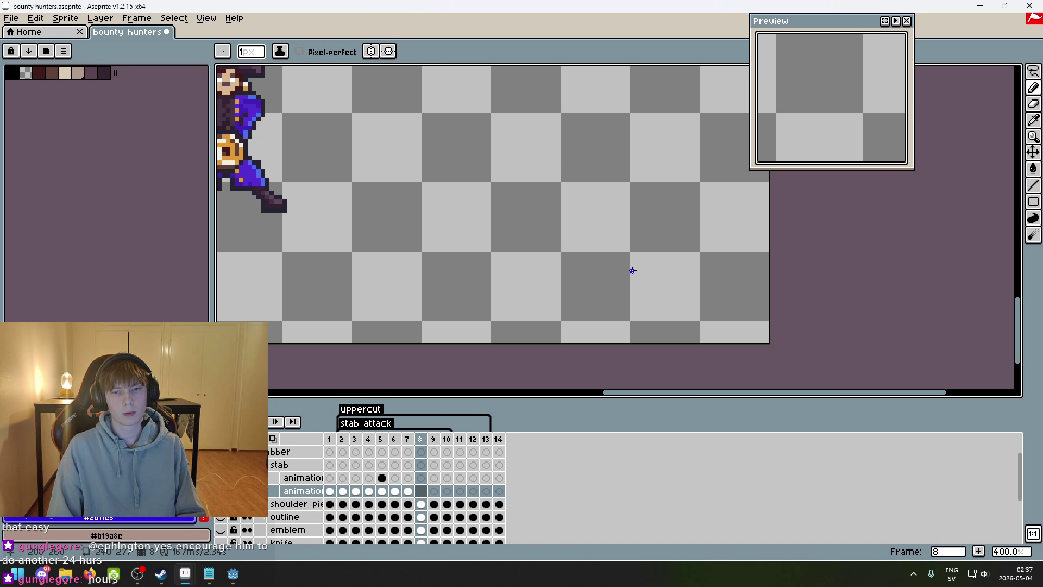
scroll(631, 268, down, 1)
key(Left)
key(Left)
key(Left)
key(Right)
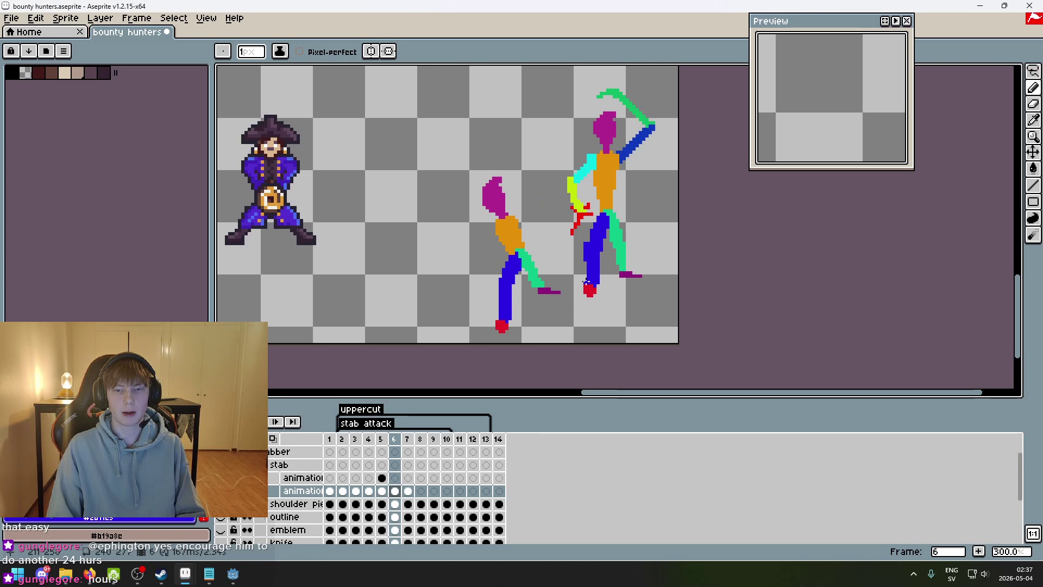
key(Left)
key(Left)
key(Right)
key(Right)
key(Right)
key(Left)
key(Left)
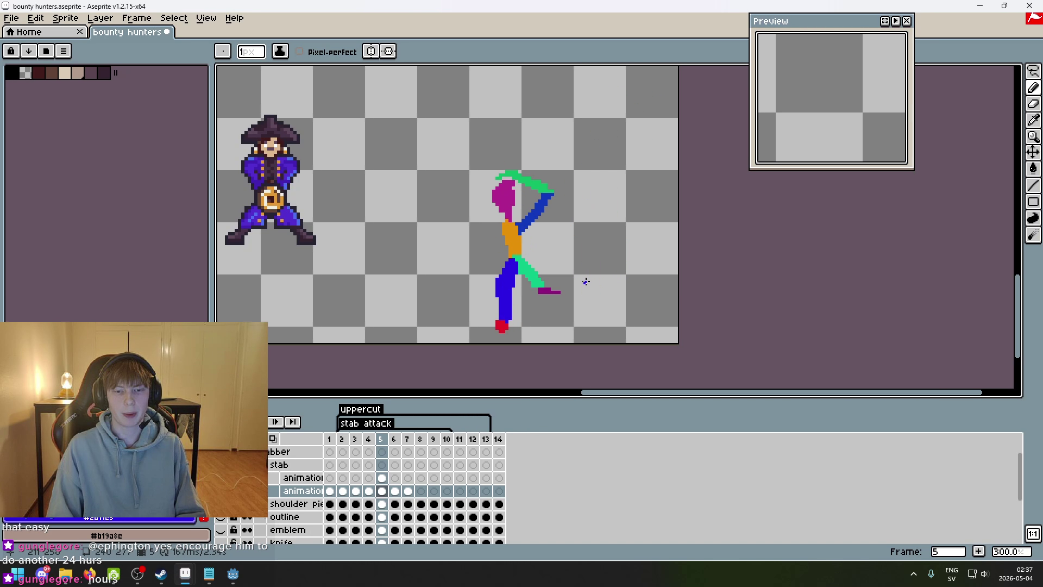
key(Right)
- Lasso and copy the sword-raised figure on frame 6
click(1033, 70)
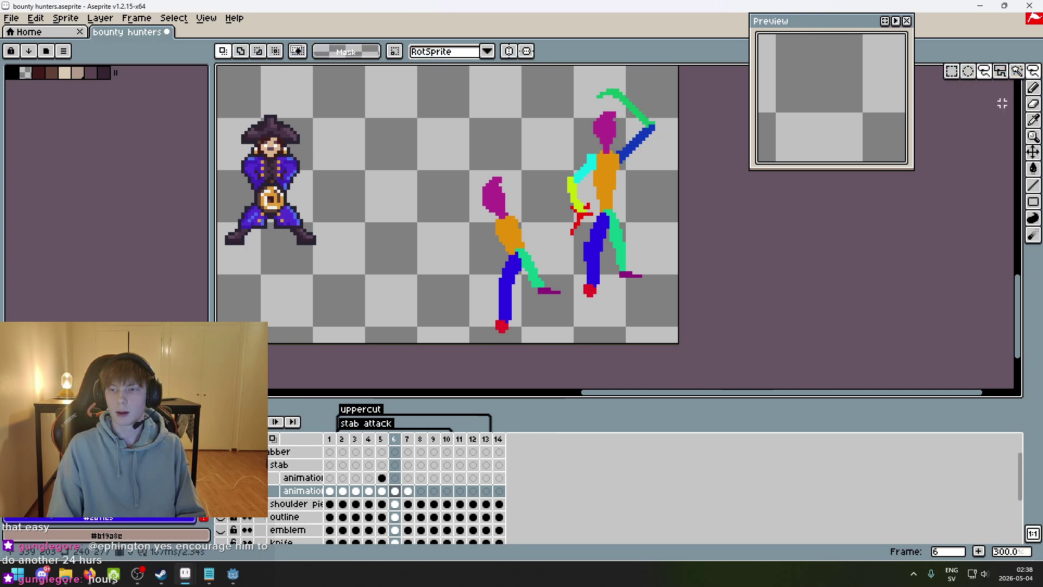
mouse_move(555, 237)
mouse_down()
mouse_move(682, 140)
mouse_move(644, 289)
mouse_up()
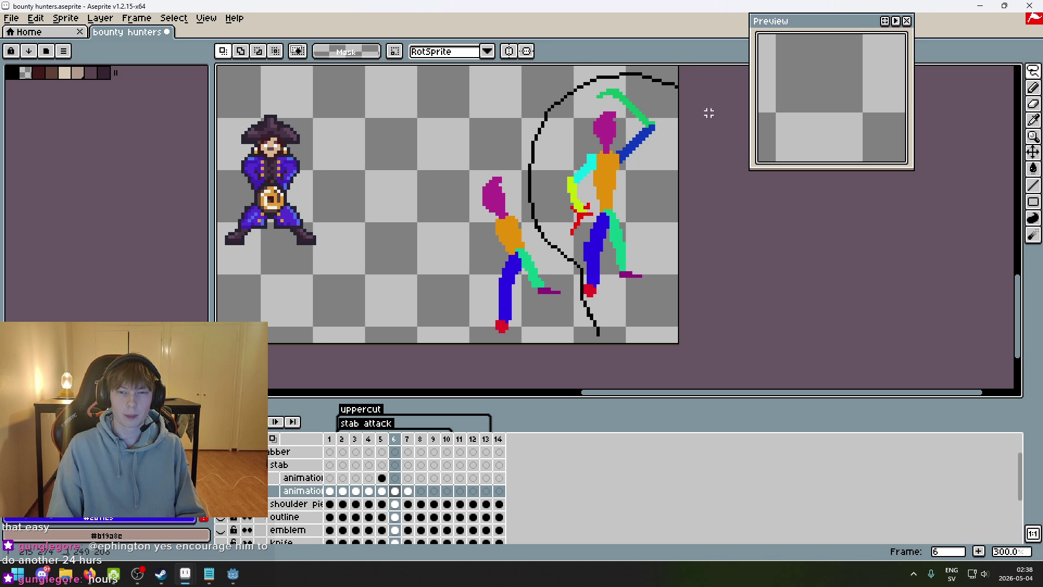
drag(597, 336, 601, 337)
key(ctrl+d)
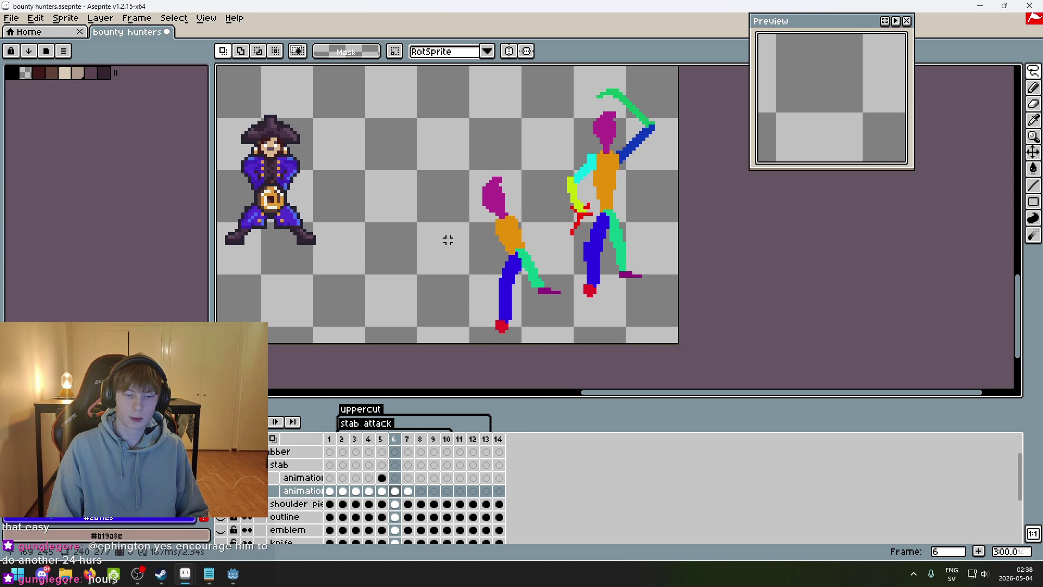
- Paste the figure into frame 8 and drag it left onto the figure's standing spot
key(Right)
key(Right)
key(Left)
key(Right)
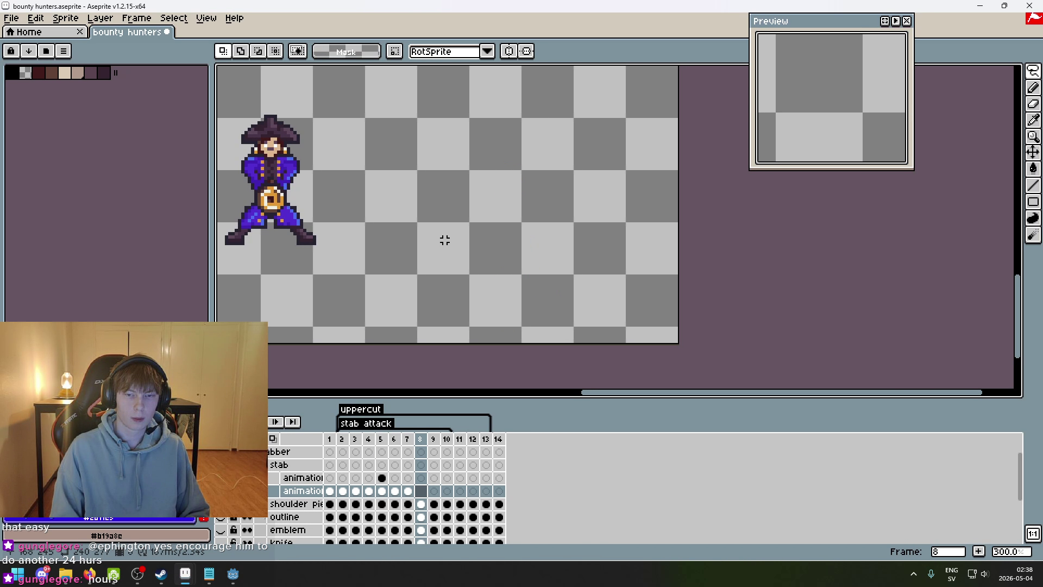
key(ctrl+v)
drag(594, 253, 505, 253)
key(ctrl+d)
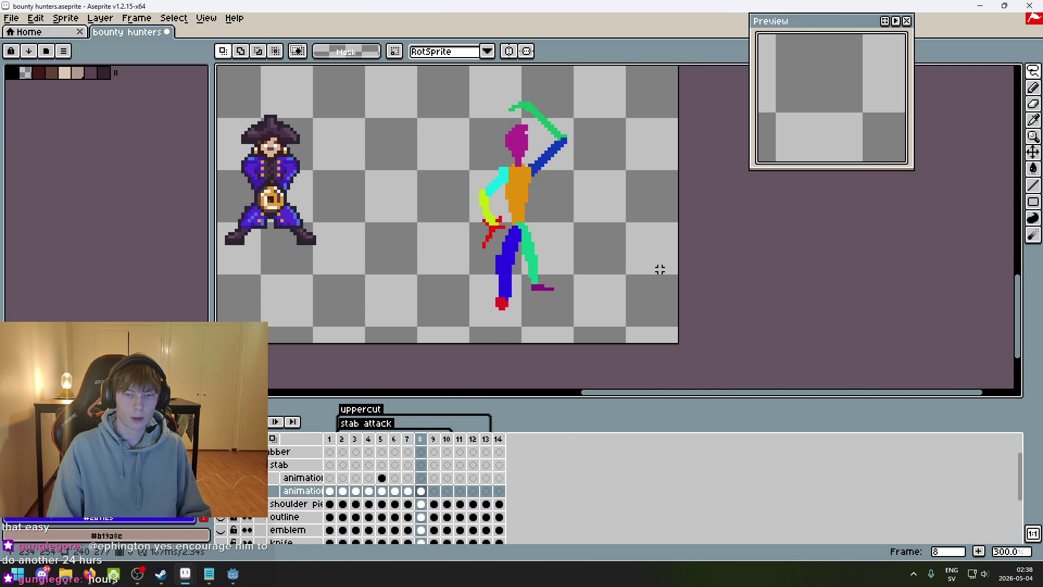
- Nudge the frame 8 figure a few pixels right, then compare with frames 7, 2 and 1
key(Left)
key(Left)
key(Right)
key(Right)
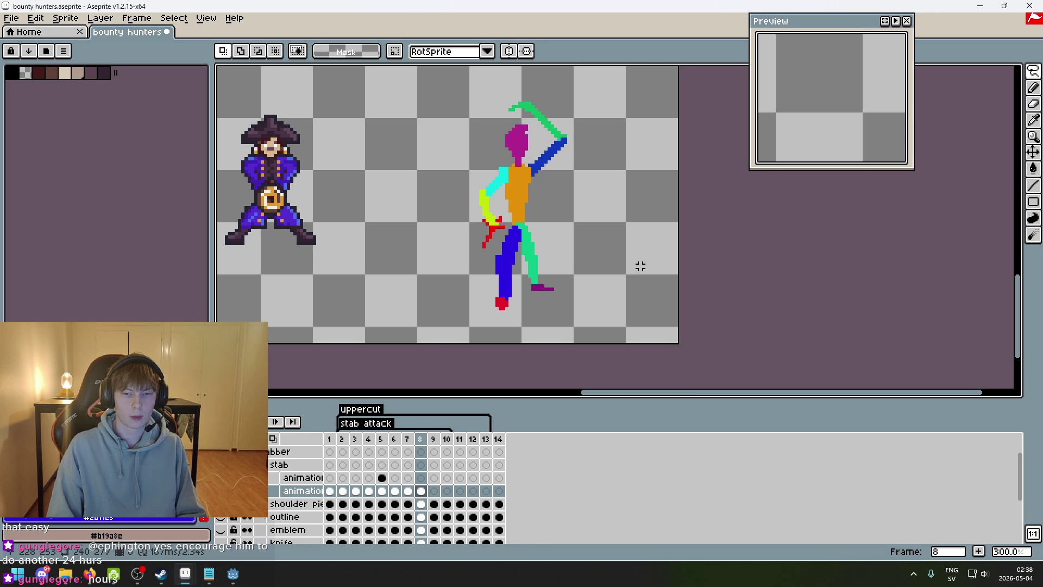
mouse_move(557, 334)
mouse_down()
mouse_move(436, 302)
mouse_move(610, 354)
mouse_move(565, 348)
mouse_up()
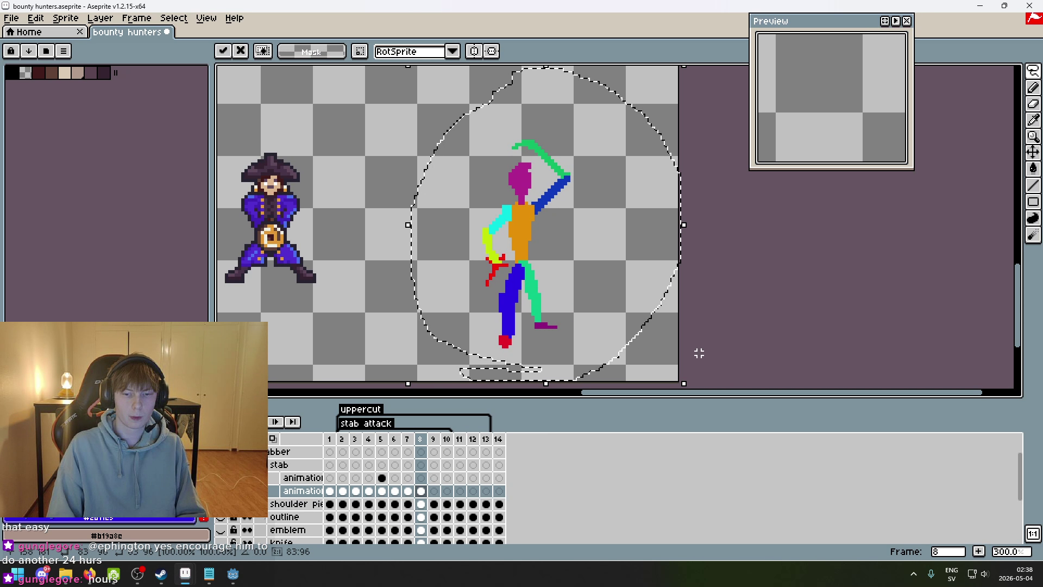
key(ctrl+d)
mouse_move(494, 133)
mouse_down()
mouse_move(489, 351)
mouse_move(494, 132)
mouse_up()
key(Right)
key(Right)
key(ctrl+d)
click(343, 491)
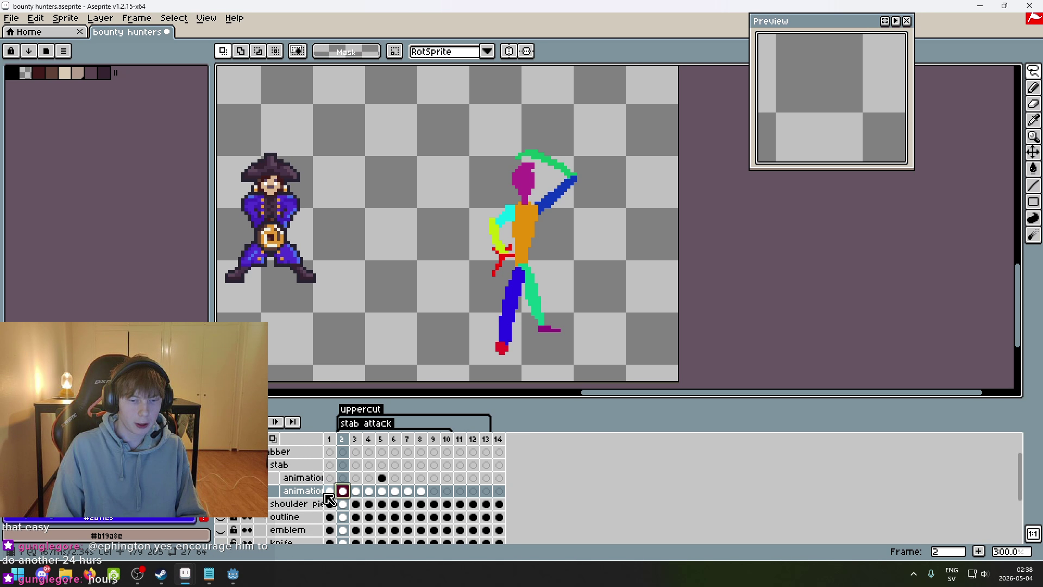
click(330, 491)
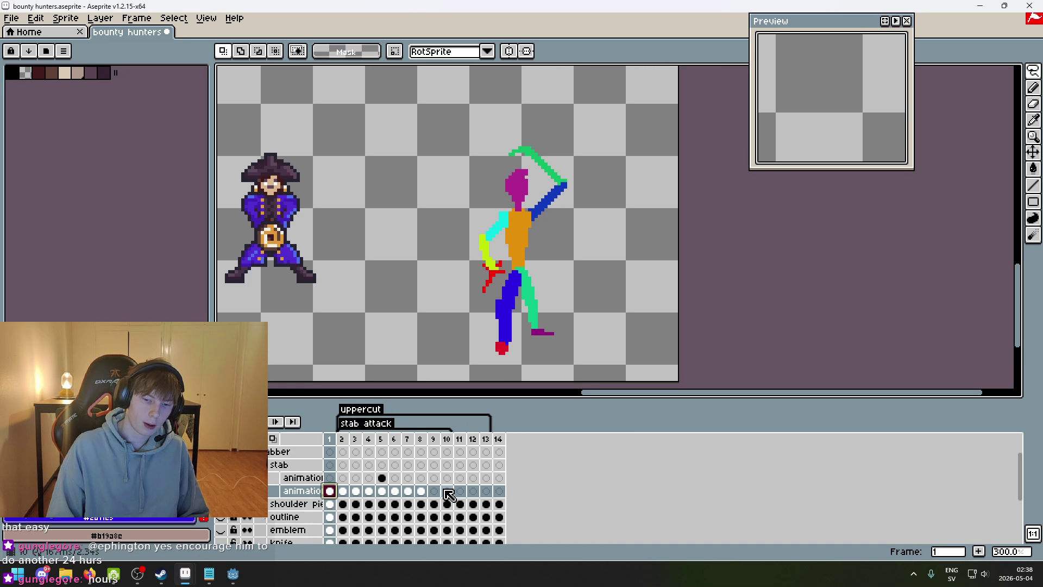
- Return to frame 8 and flip between frames 7 and 8 to inspect the sword pose
click(423, 491)
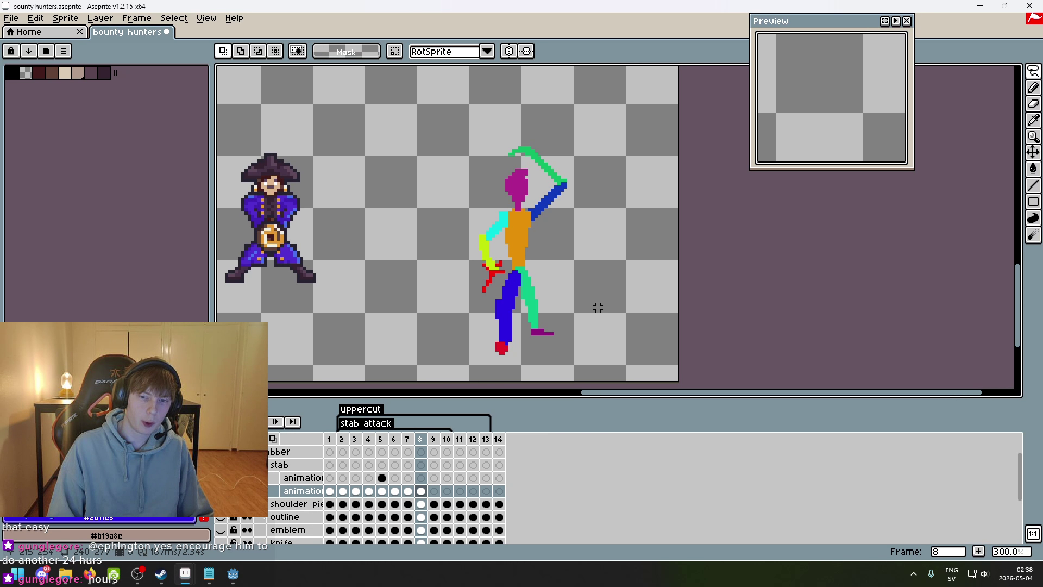
scroll(598, 305, down, 1)
scroll(609, 307, up, 1)
key(comma)
key(period)
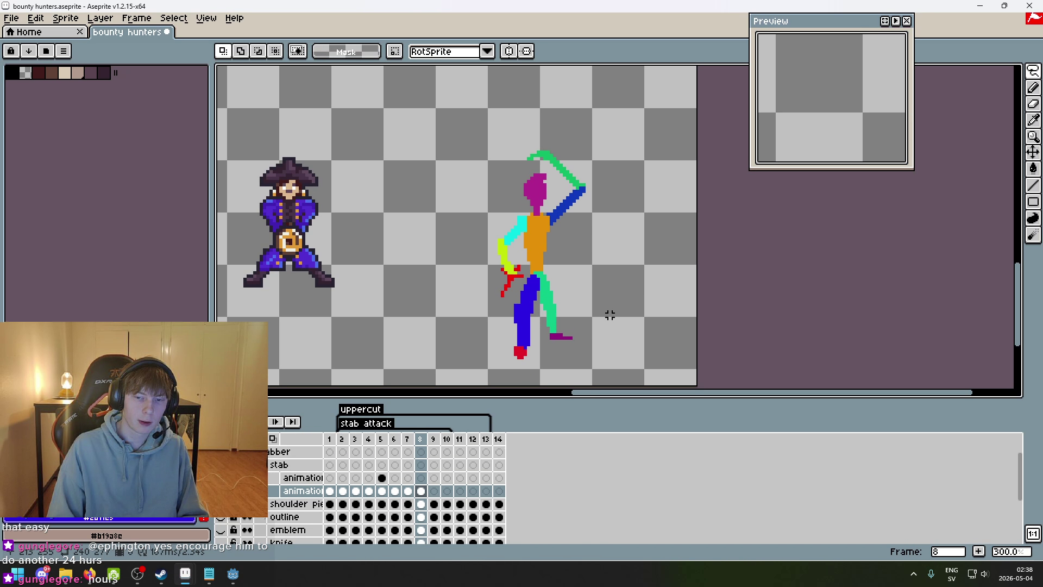
key(comma)
drag(591, 341, 562, 278)
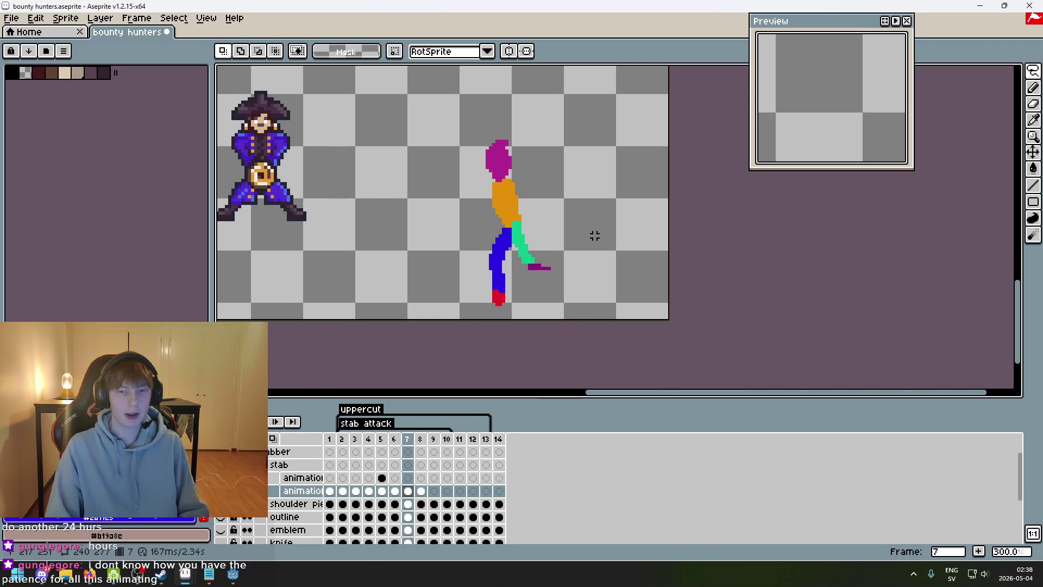
scroll(540, 291, up, 1)
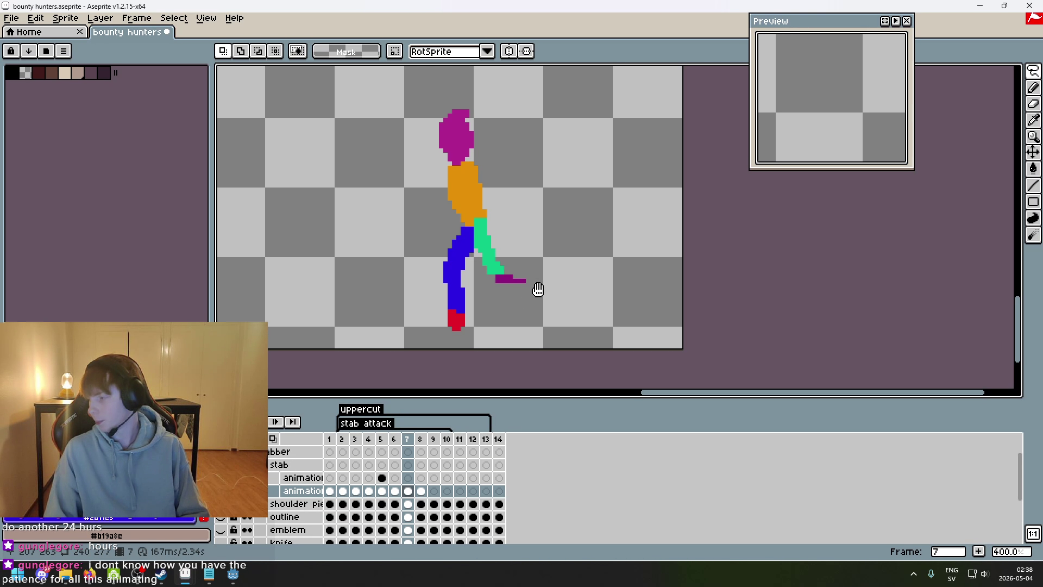
scroll(536, 288, down, 1)
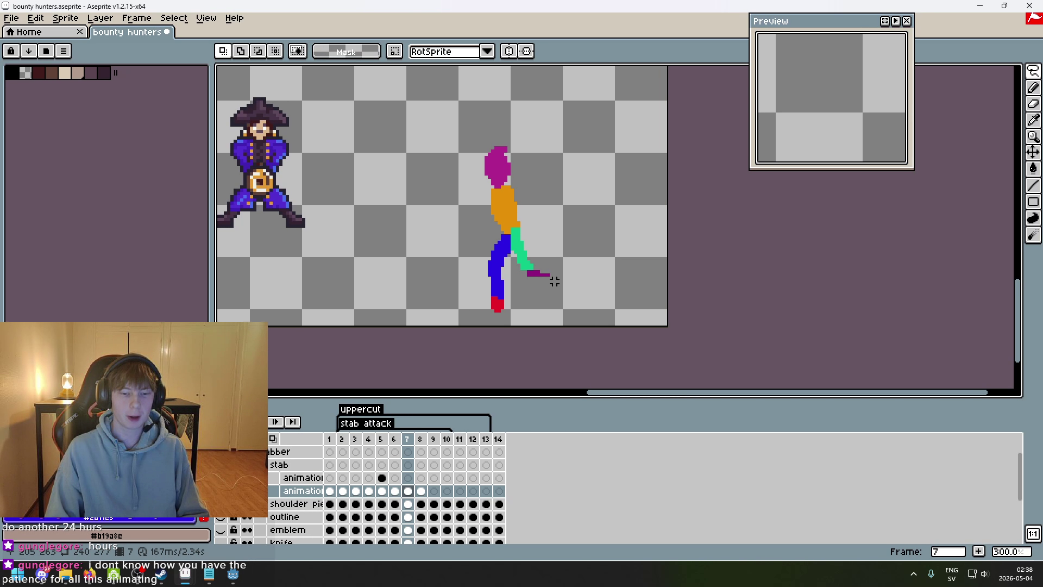
- Scrub through the whole attack, comparing the frame 4–6 poses and the opening frames
key(Left)
key(Left)
key(Left)
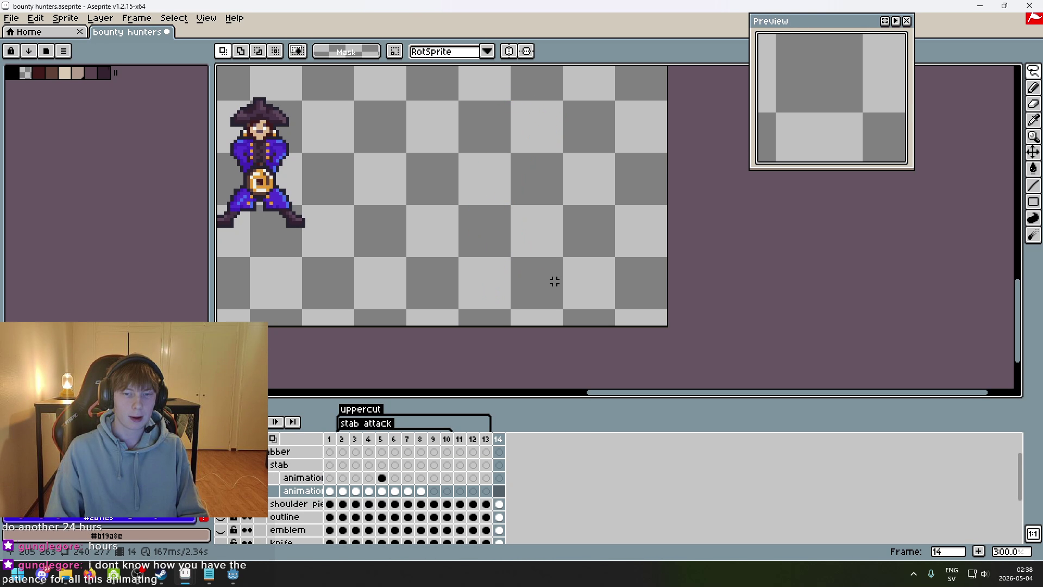
key(Right)
key(Right)
key(Right)
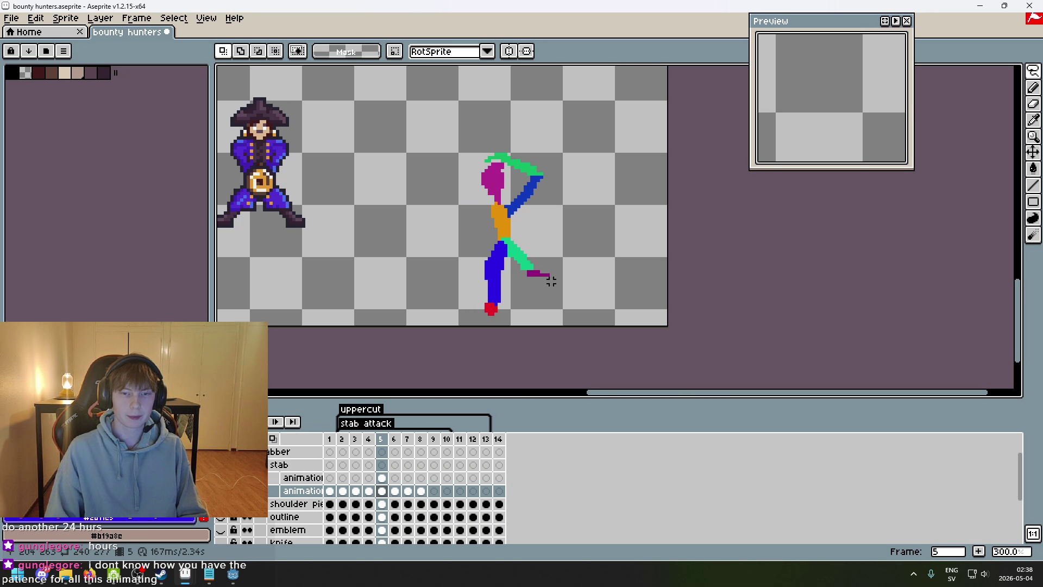
key(Left)
key(Right)
key(Right)
key(Left)
key(Right)
key(Right)
key(Right)
key(Left)
key(Left)
key(Left)
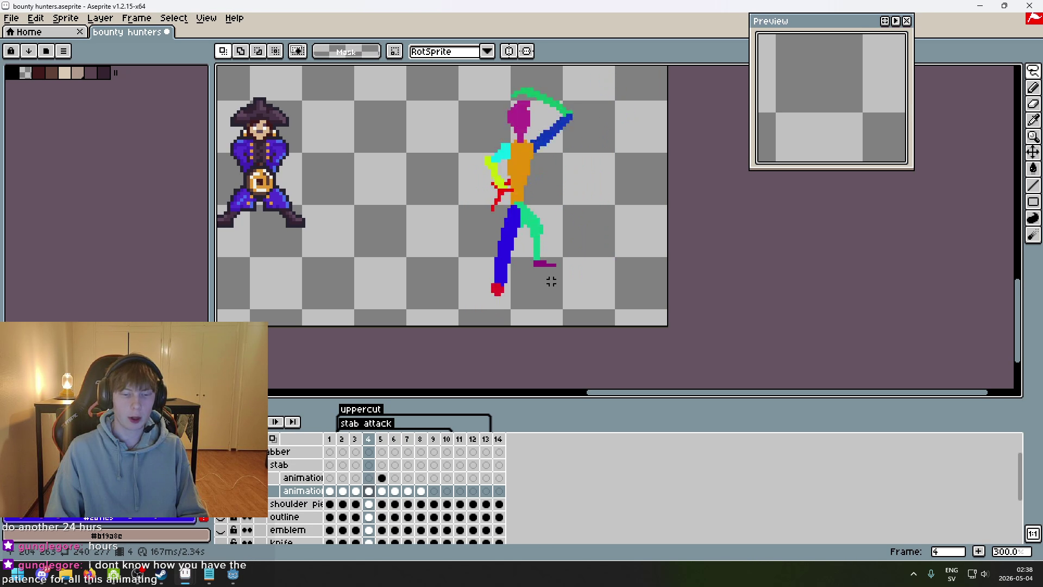
key(Left)
key(Right)
key(Right)
key(Right)
key(Left)
key(Right)
key(Right)
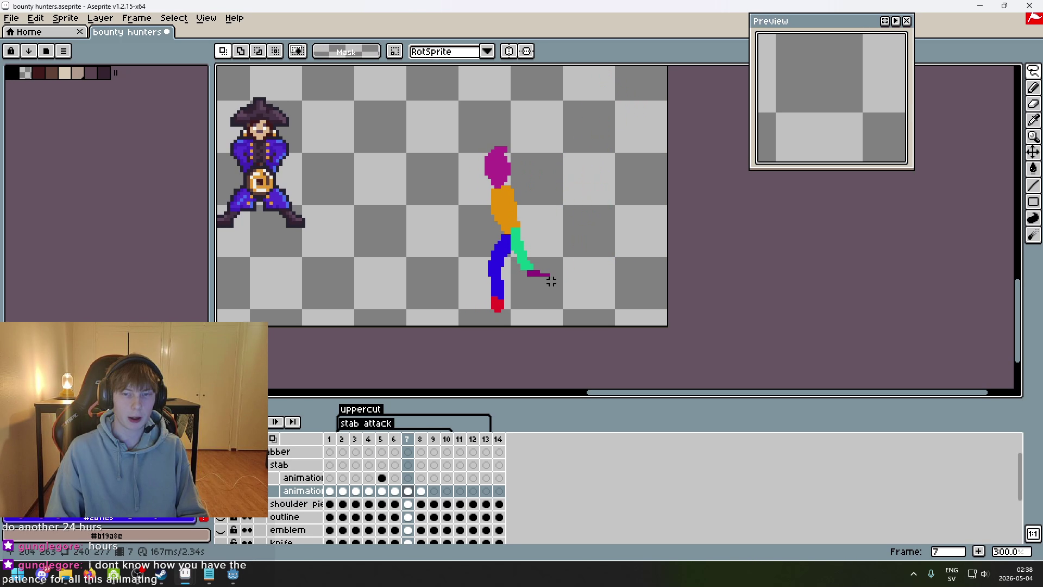
key(Left)
key(Left)
key(Left)
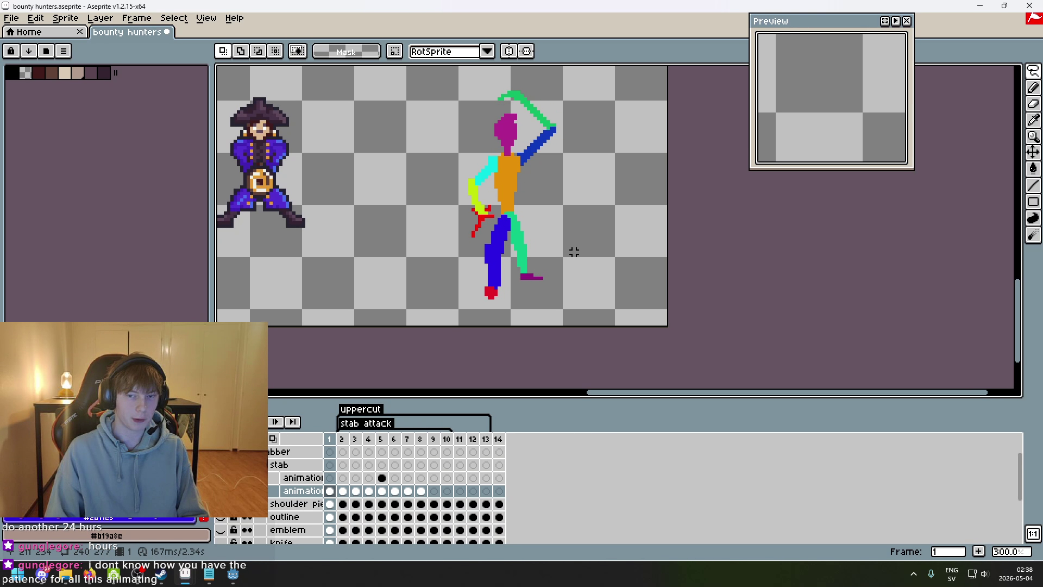
key(Left)
key(Right)
key(Right)
key(Right)
key(Left)
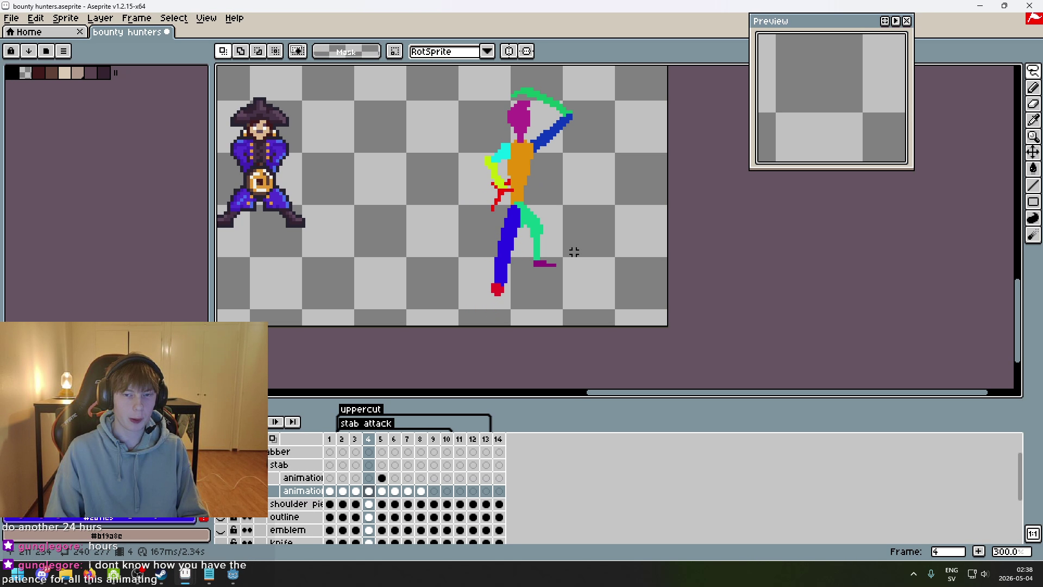
key(Right)
key(Left)
key(Right)
key(Right)
key(Left)
key(Left)
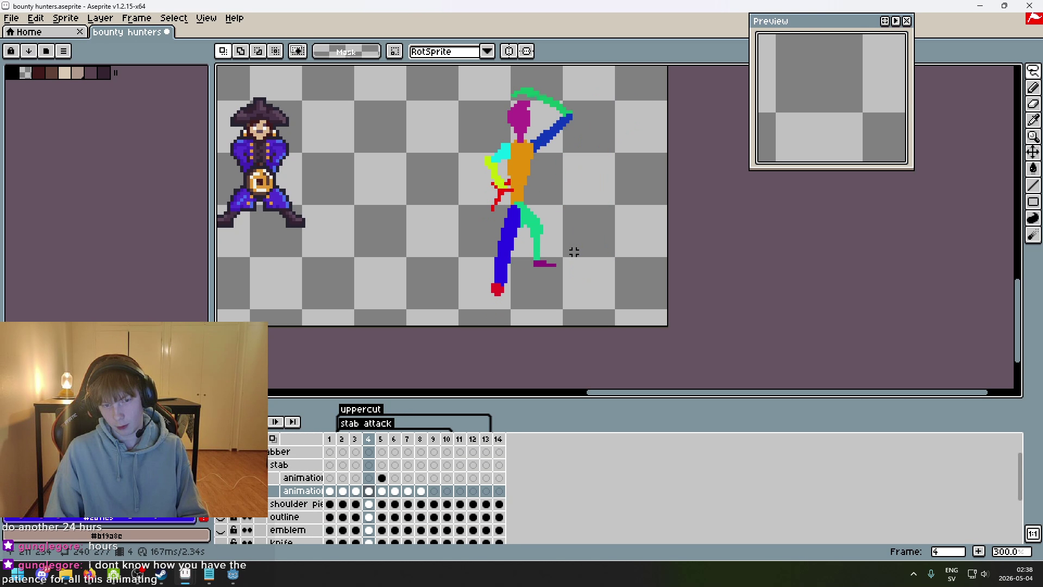
key(Left)
key(Left)
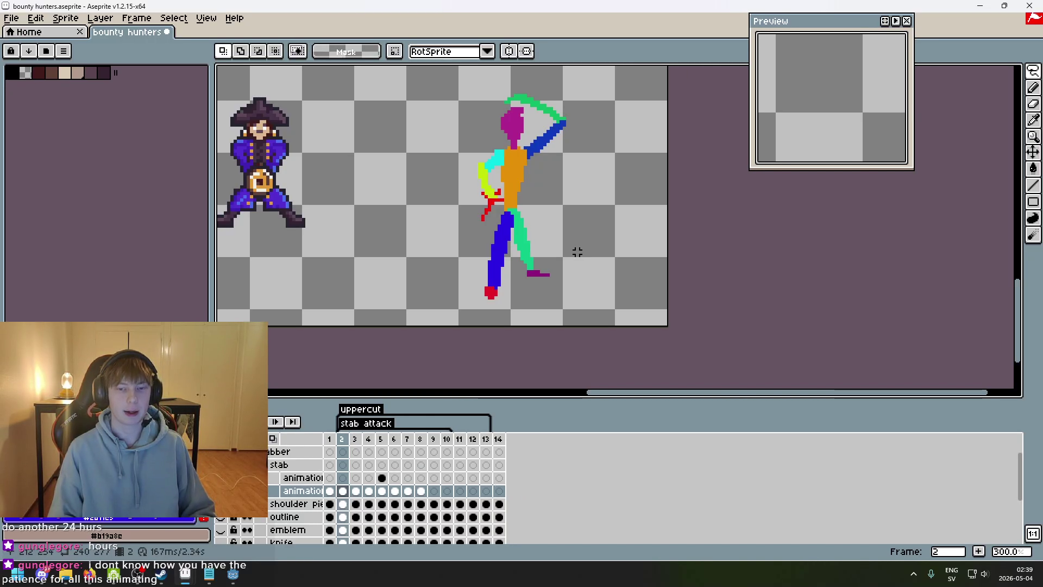
key(Left)
key(Left)
key(Right)
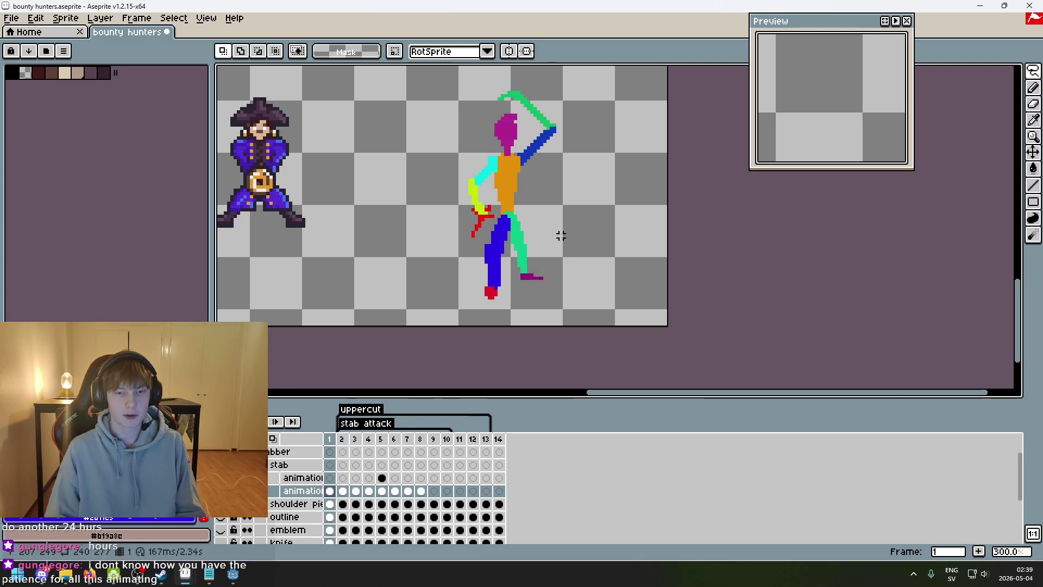
- Step from frame 1 to 8, compare frame 6 with frames 5 and 7, then zoom in on frame 6
scroll(560, 235, up, 2)
key(Right)
key(Right)
key(Right)
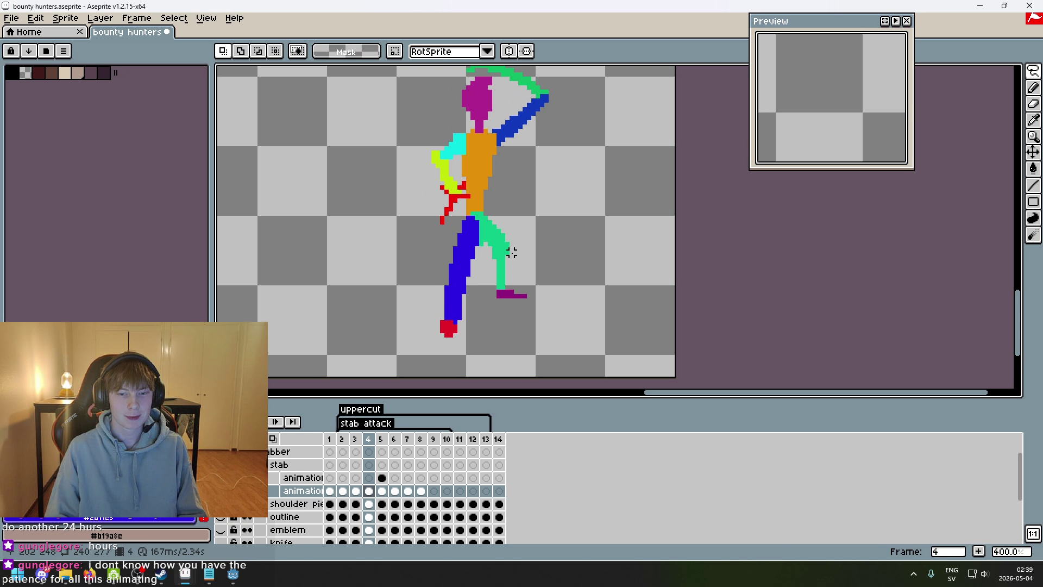
key(Right)
scroll(531, 243, down, 1)
key(Left)
key(Left)
key(Left)
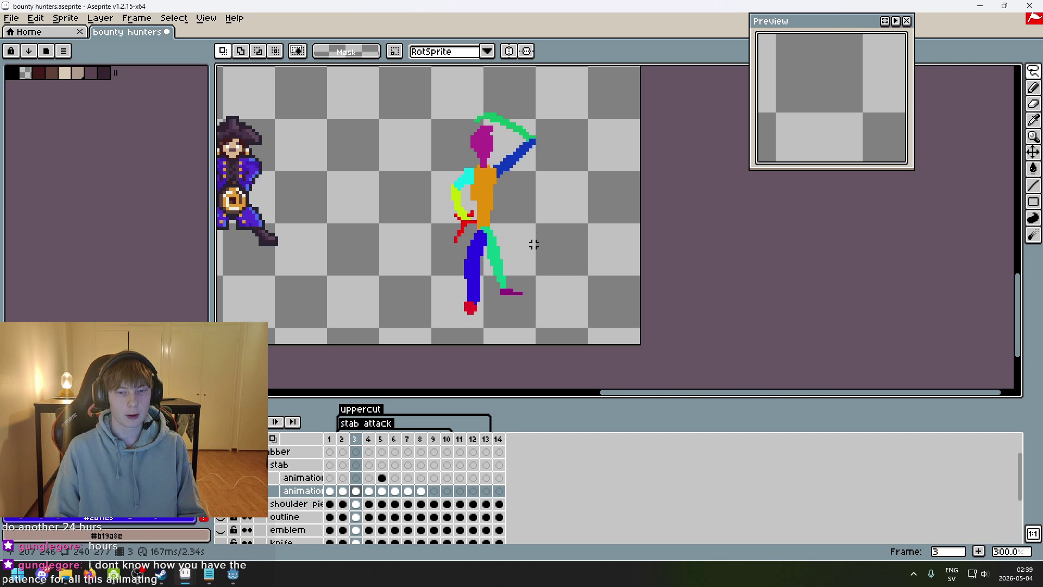
key(Left)
key(Right)
key(Right)
key(Right)
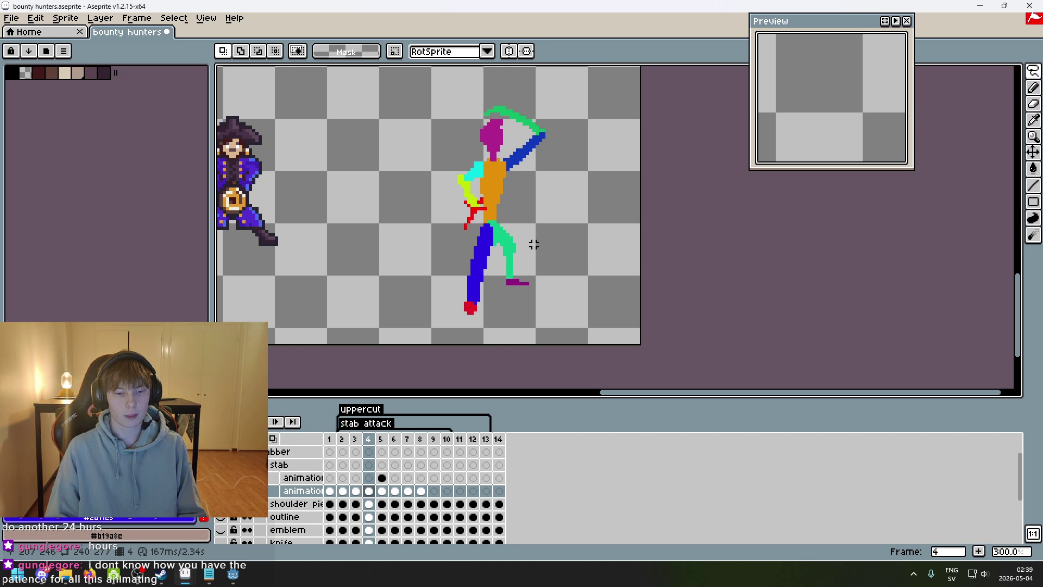
key(Right)
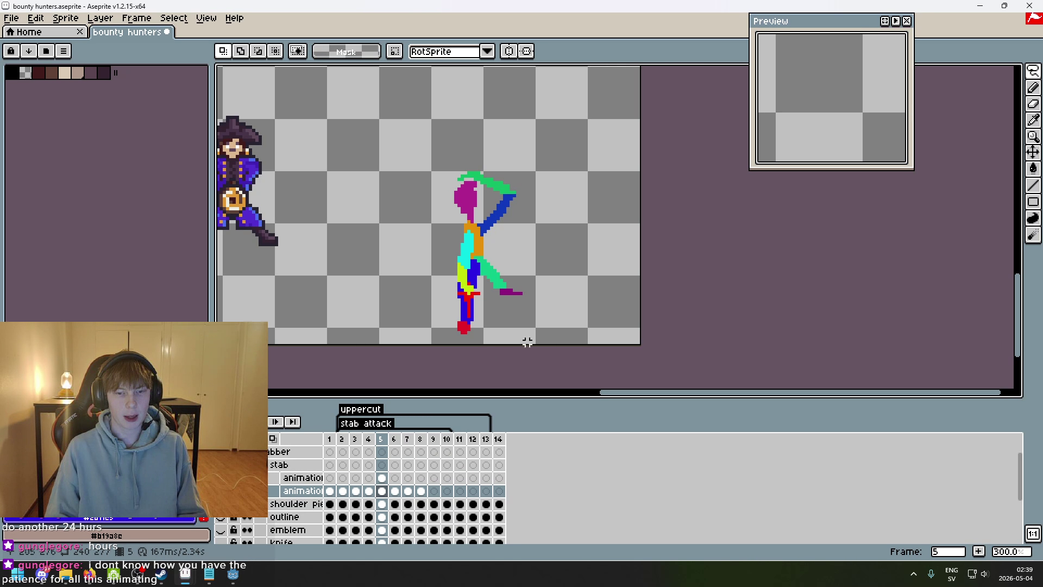
key(Right)
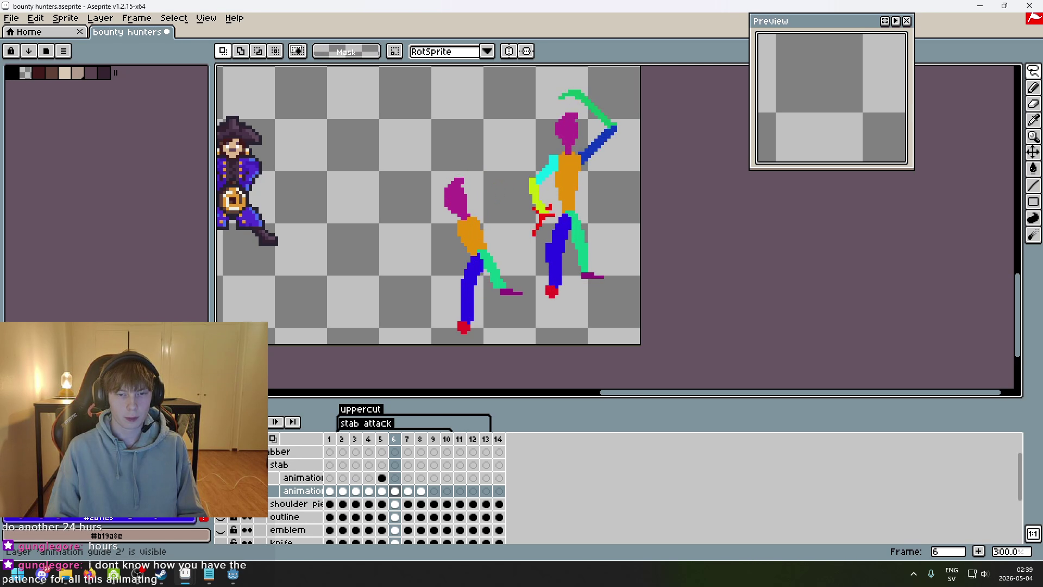
key(Left)
key(Right)
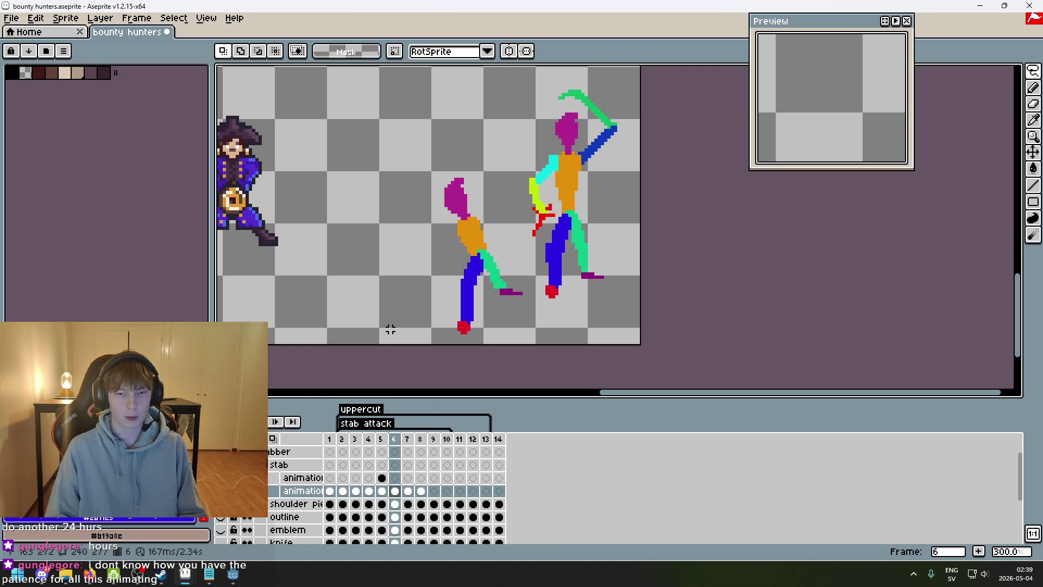
key(Left)
key(Right)
key(Left)
key(Right)
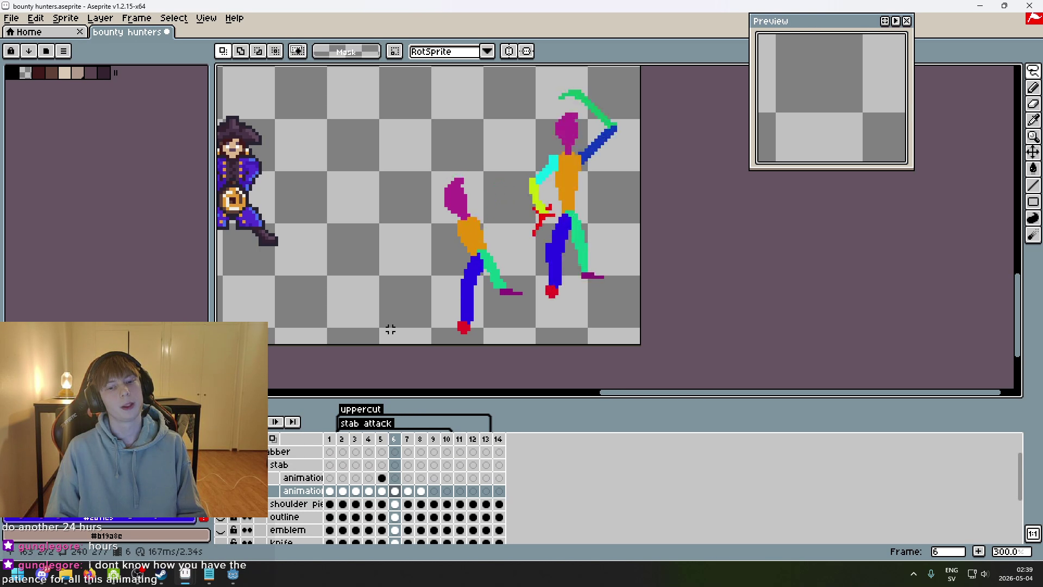
key(Left)
key(Right)
key(Left)
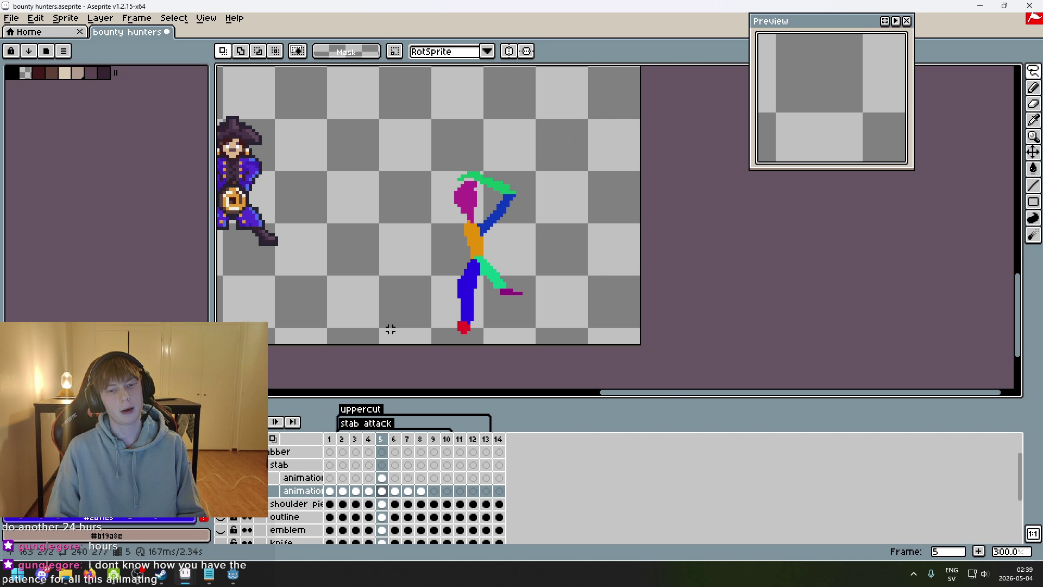
key(Right)
key(Right)
key(Left)
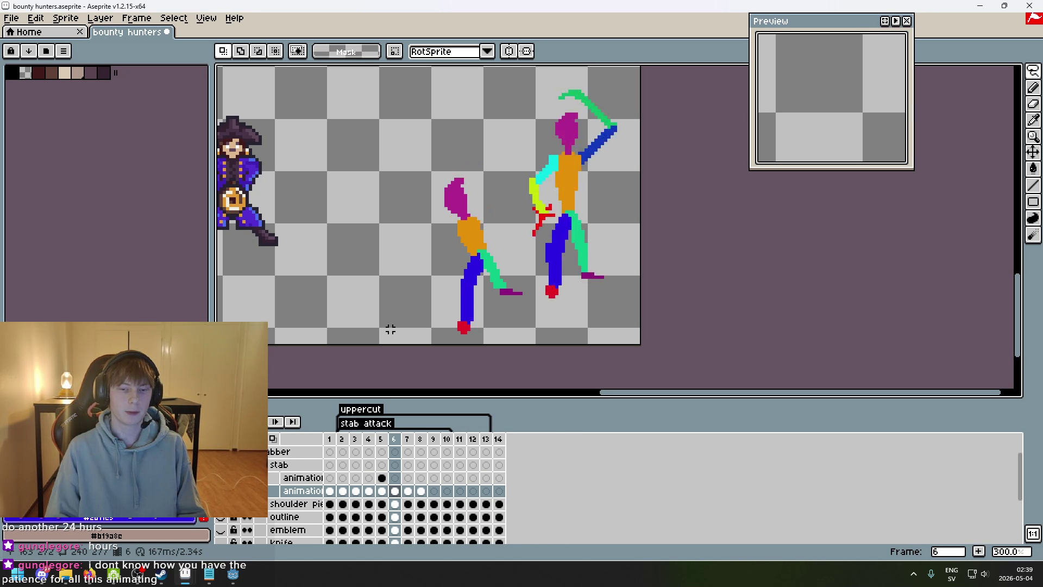
key(Right)
key(Right)
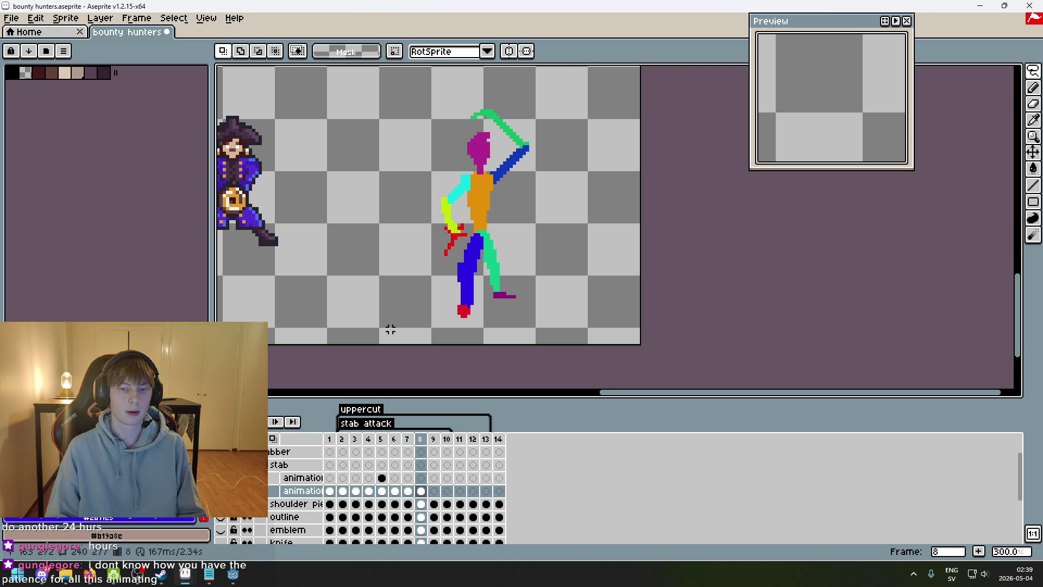
key(Right)
key(Left)
key(Left)
key(Left)
key(Left)
key(Right)
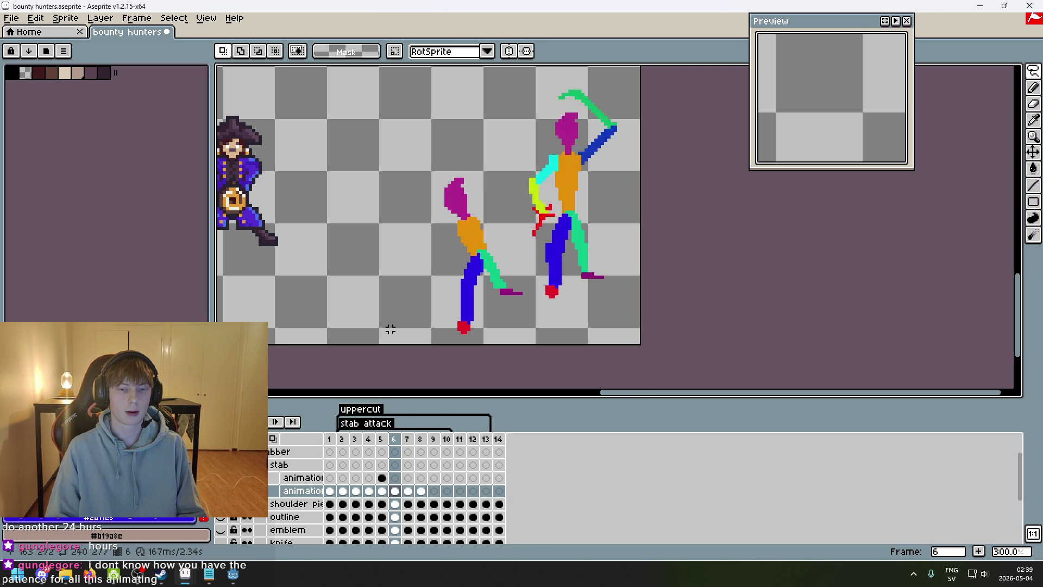
key(Right)
key(Right)
key(Left)
key(Left)
key(Left)
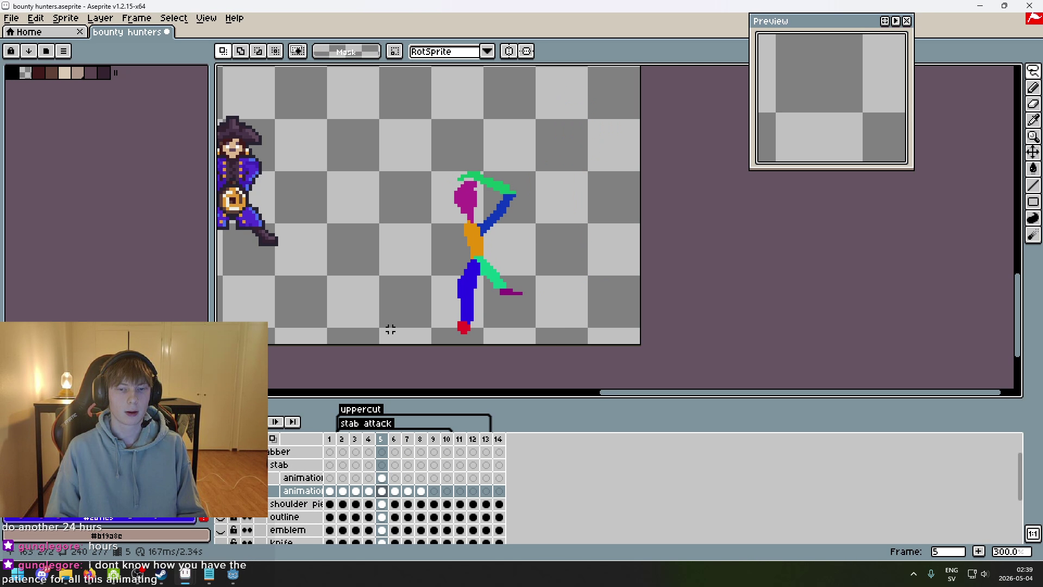
key(Right)
key(Left)
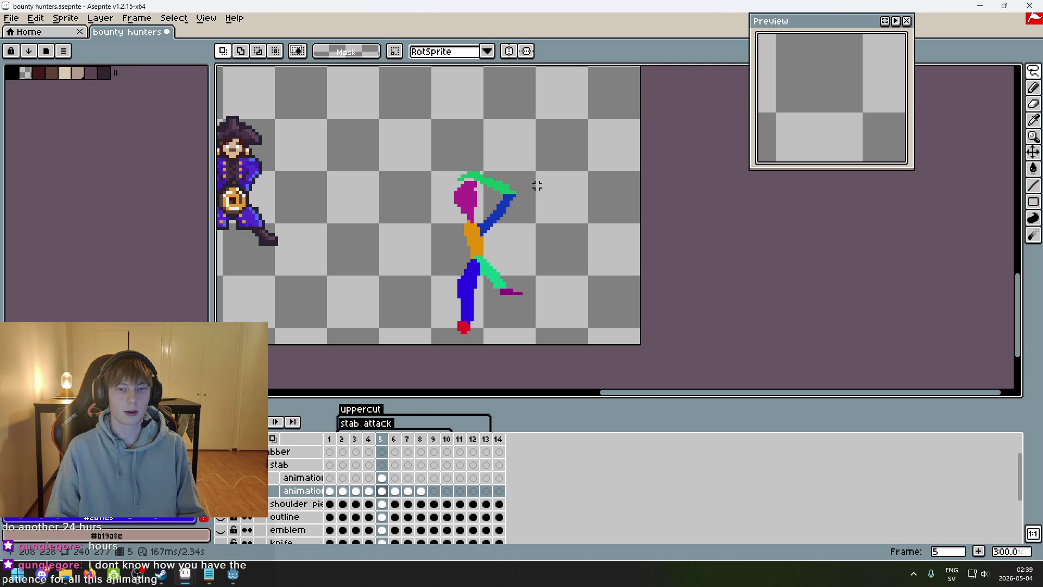
key(Right)
scroll(624, 152, up, 2)
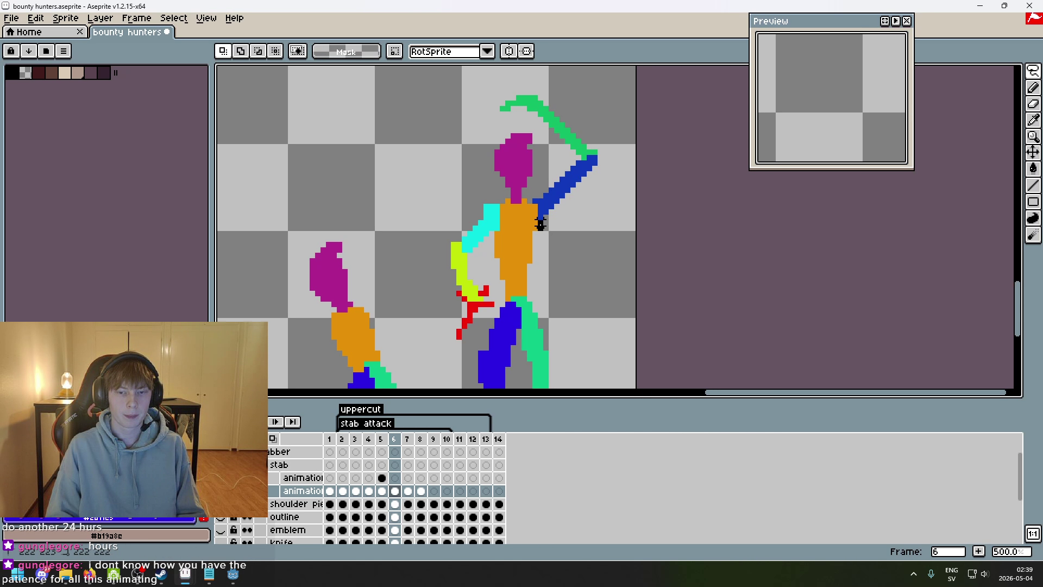
- Lasso the raised blue arm and green arc and move it onto the left figure, committing it
drag(536, 125, 616, 105)
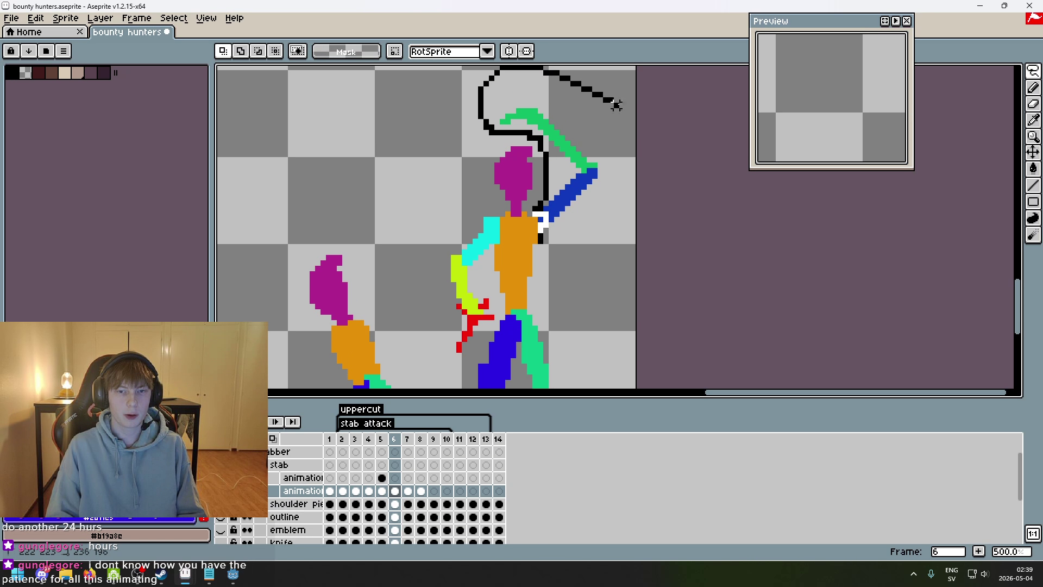
drag(536, 217, 537, 219)
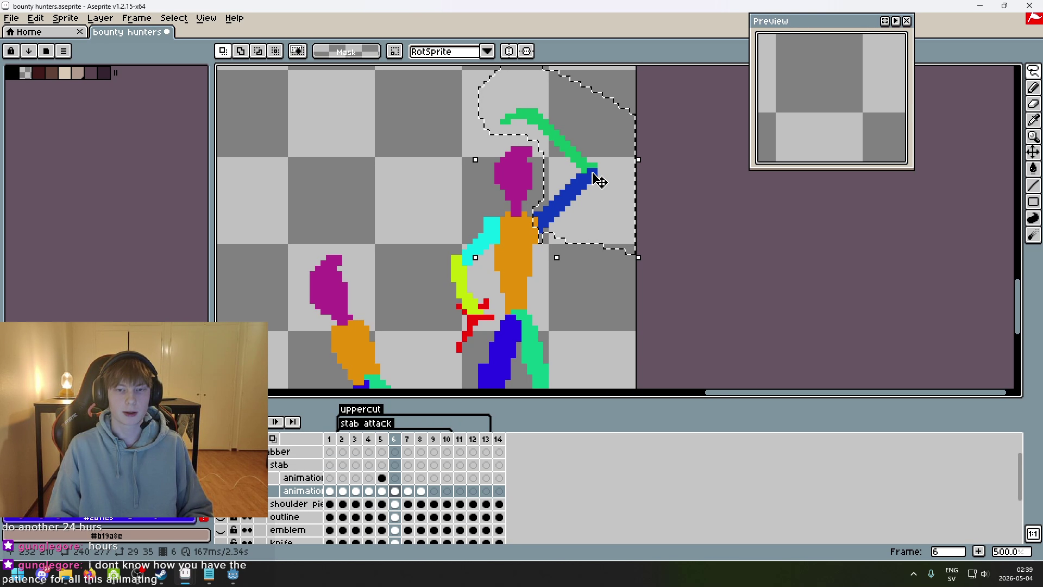
scroll(421, 182, down, 2)
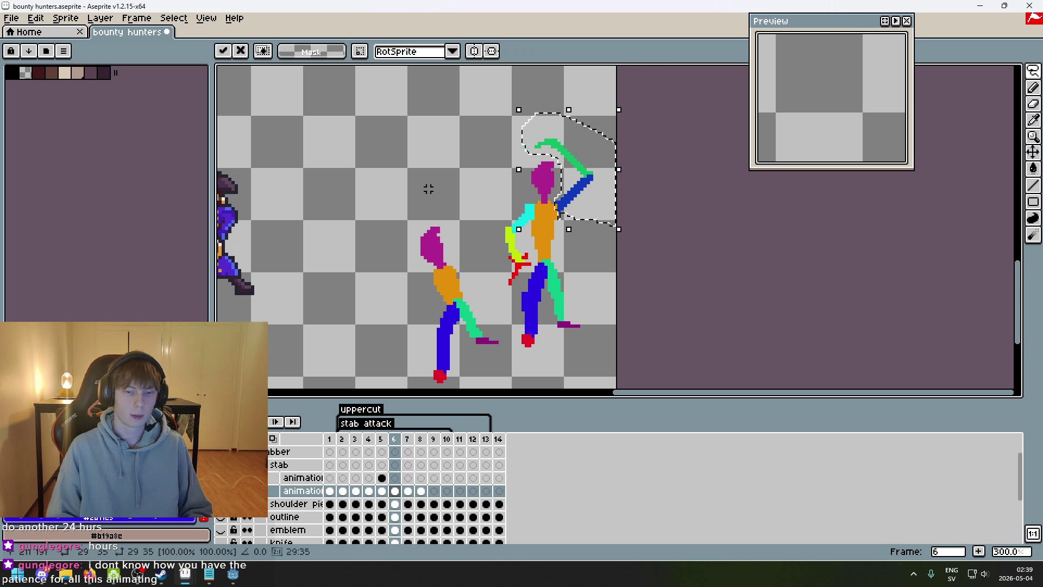
mouse_move(601, 188)
mouse_down()
mouse_move(500, 223)
mouse_move(503, 253)
mouse_move(547, 233)
mouse_move(543, 241)
mouse_up()
scroll(430, 288, up, 3)
scroll(543, 239, up, 1)
key(ctrl+d)
scroll(598, 296, down, 4)
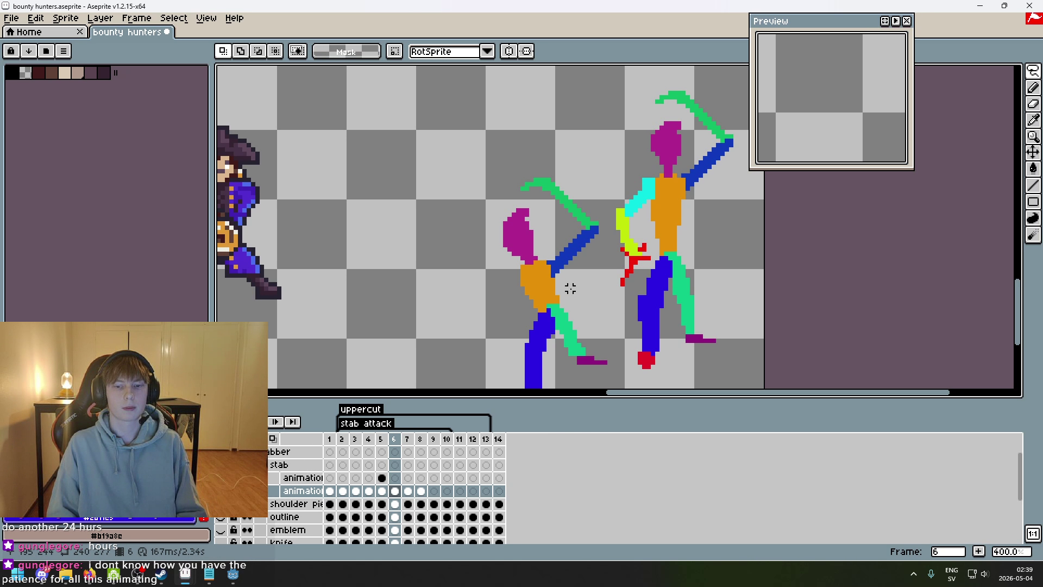
scroll(449, 240, up, 1)
key(Return)
key(Return)
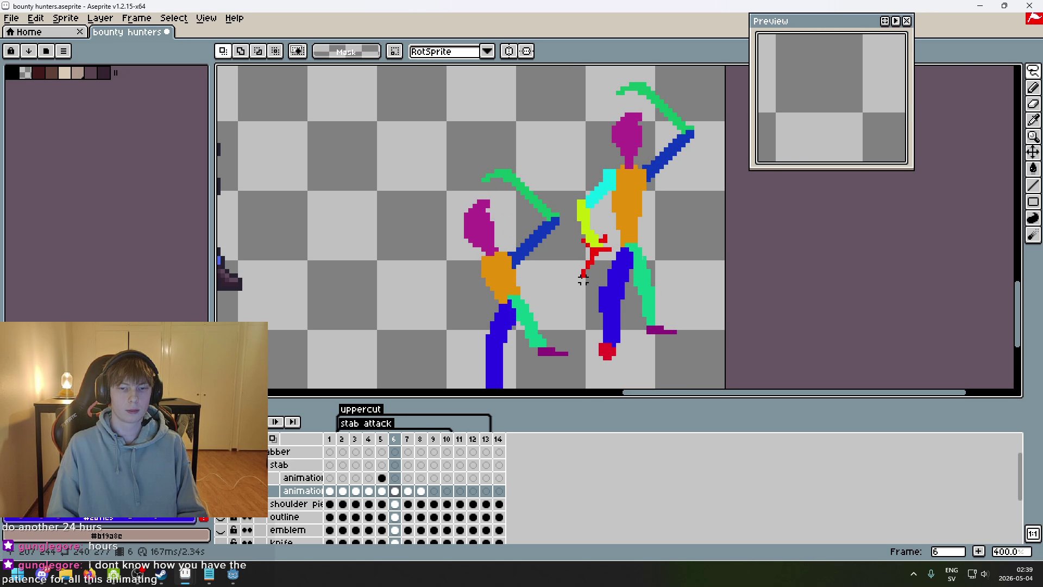
- Flip between frames 5 and 6 to check the newly placed arm
key(Left)
key(Right)
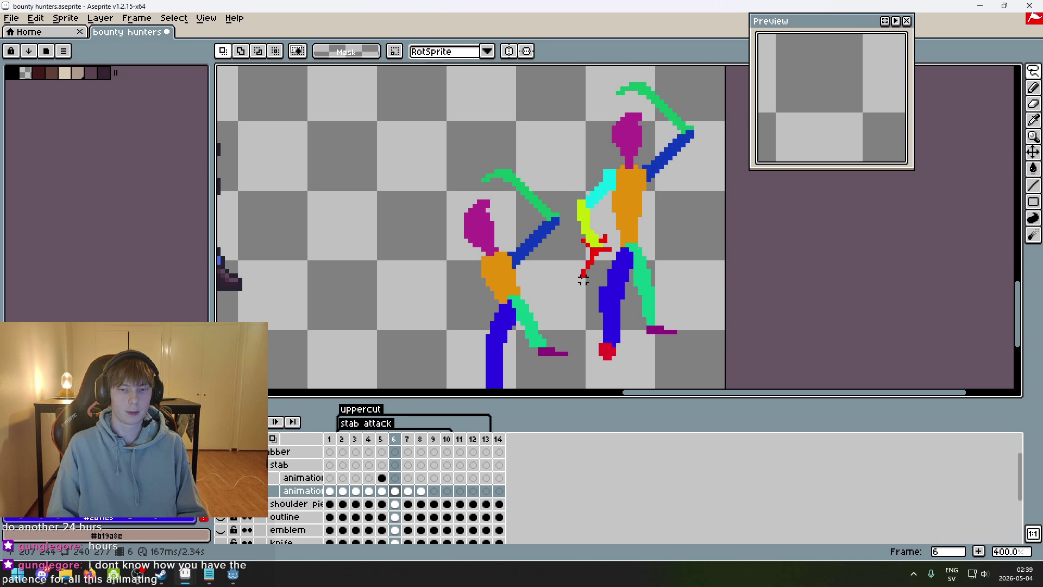
drag(570, 272, 516, 261)
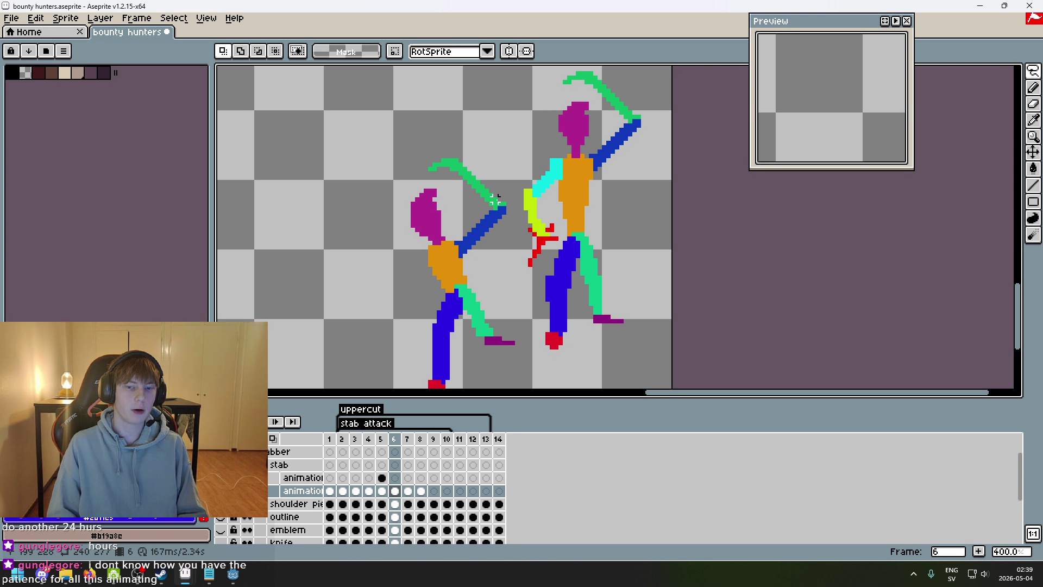
key(Left)
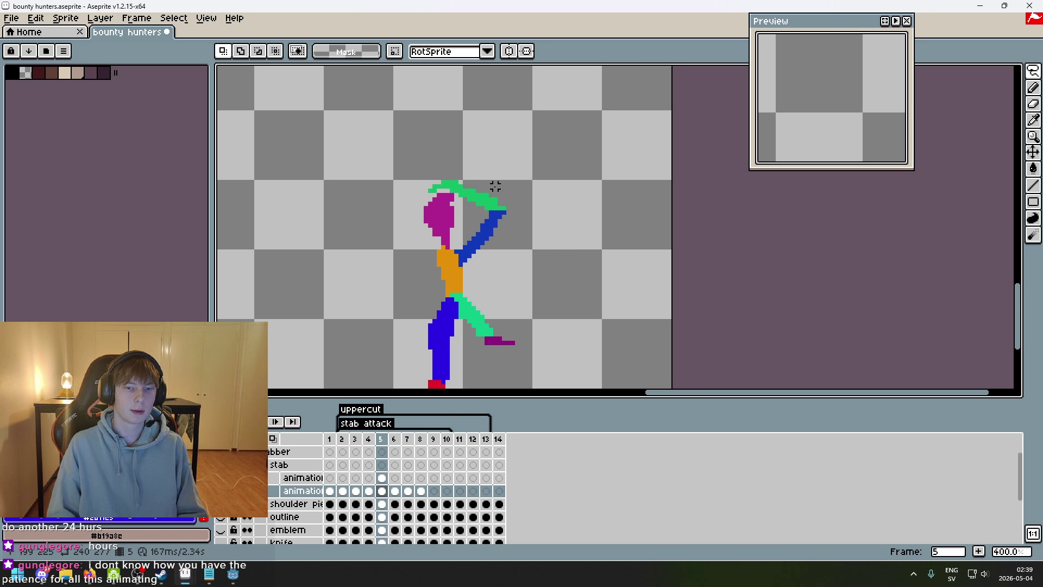
key(Right)
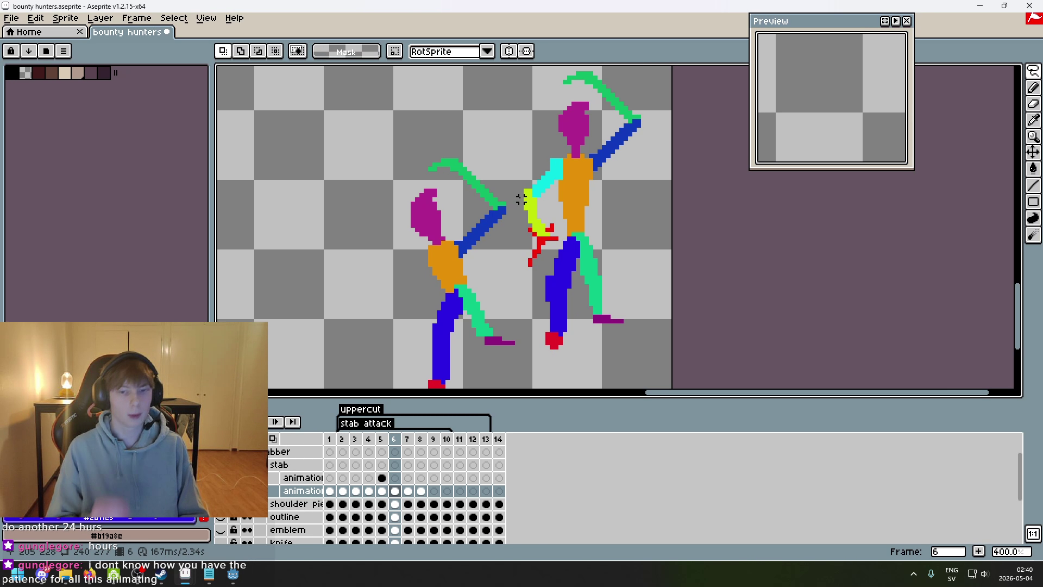
key(Left)
key(Right)
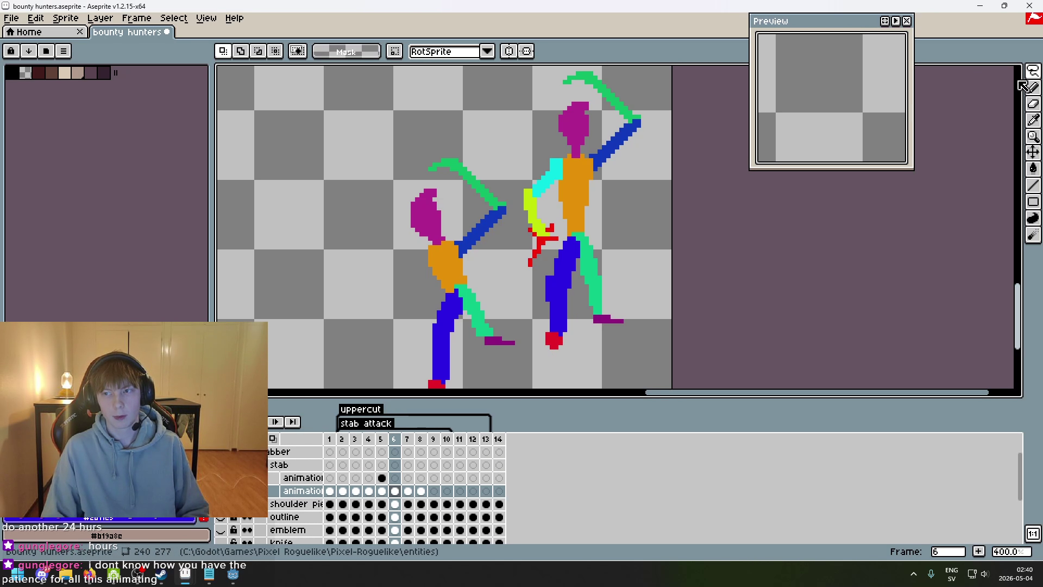
- Sketch a blue line above the left figure with the pencil, then undo it
key(b)
mouse_move(420, 134)
mouse_down()
mouse_move(451, 95)
mouse_move(466, 169)
mouse_up()
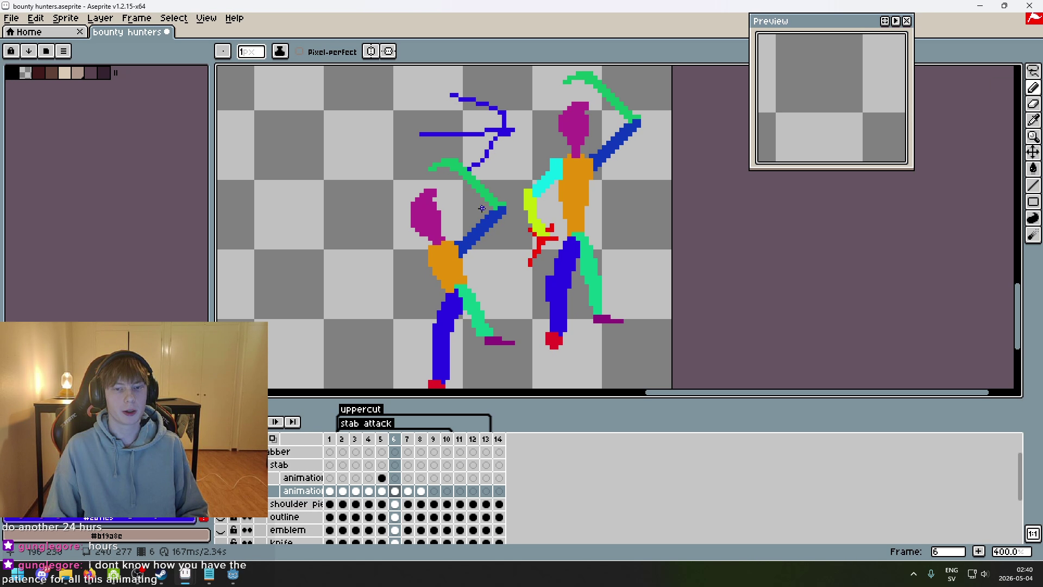
key(ctrl+z)
- Flip between frames 4, 5 and 6 to compare the poses
key(Left)
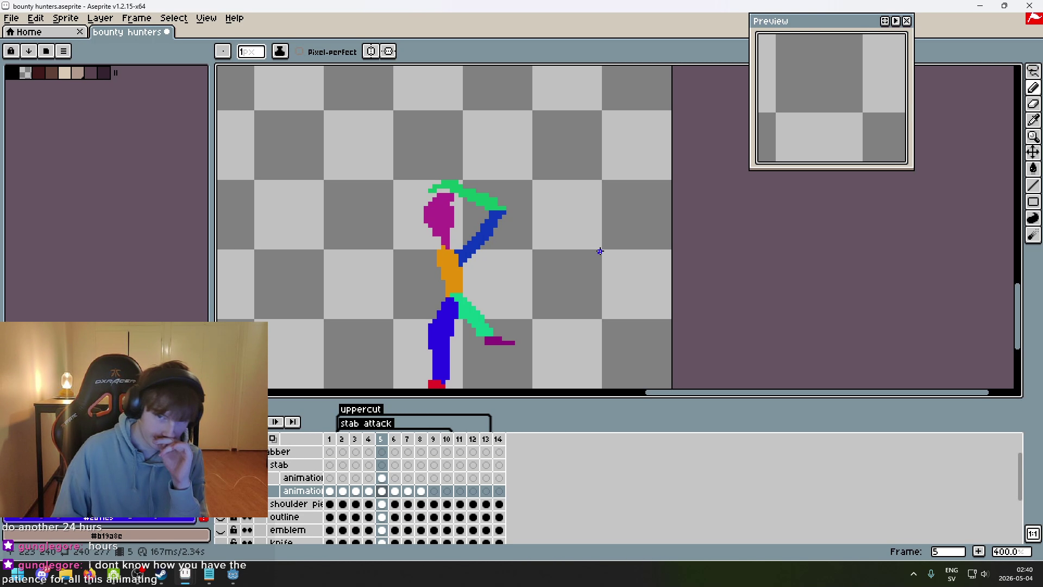
key(Left)
key(Right)
key(Right)
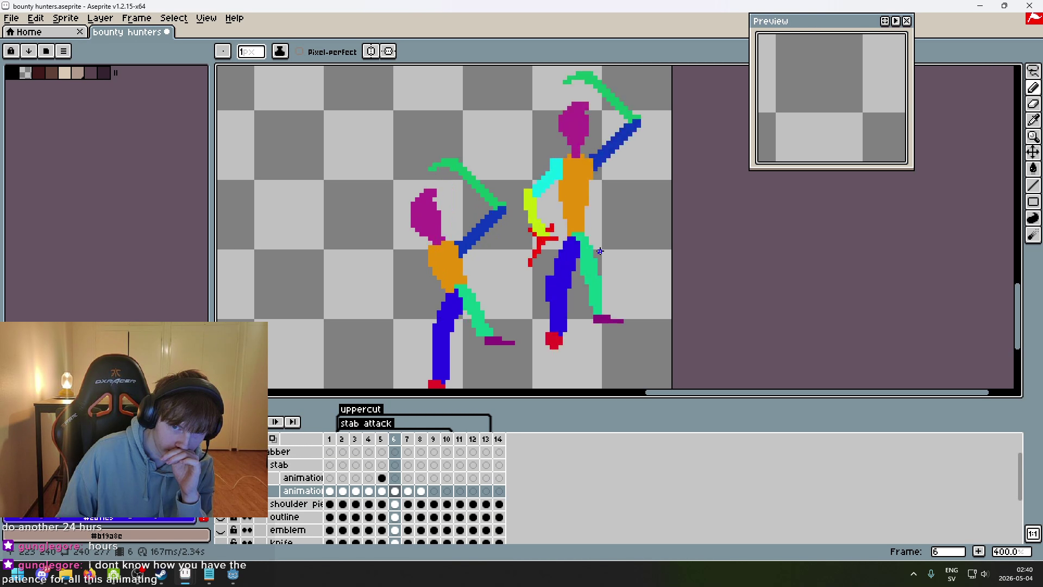
key(Left)
key(Left)
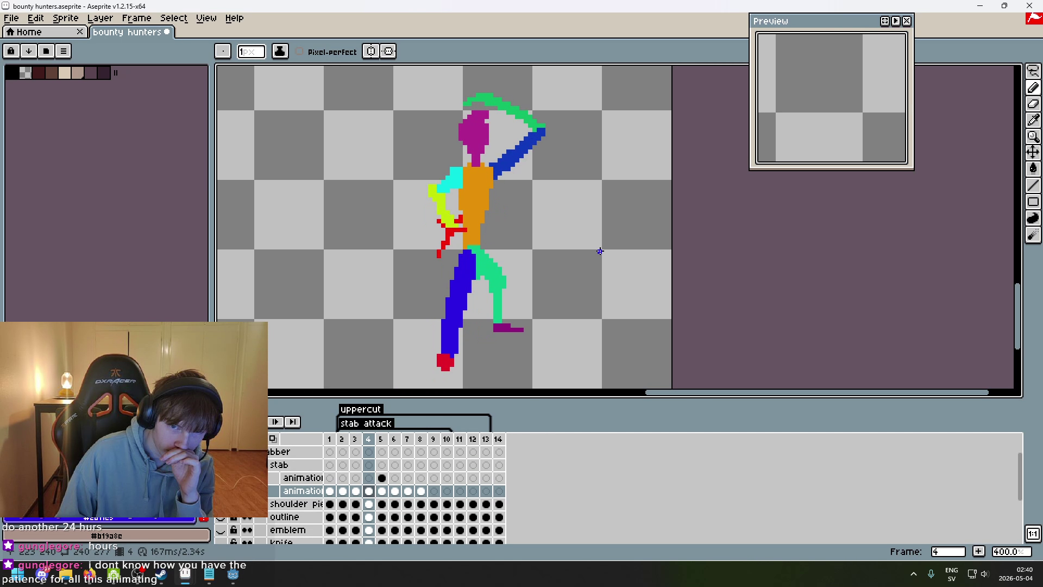
key(Right)
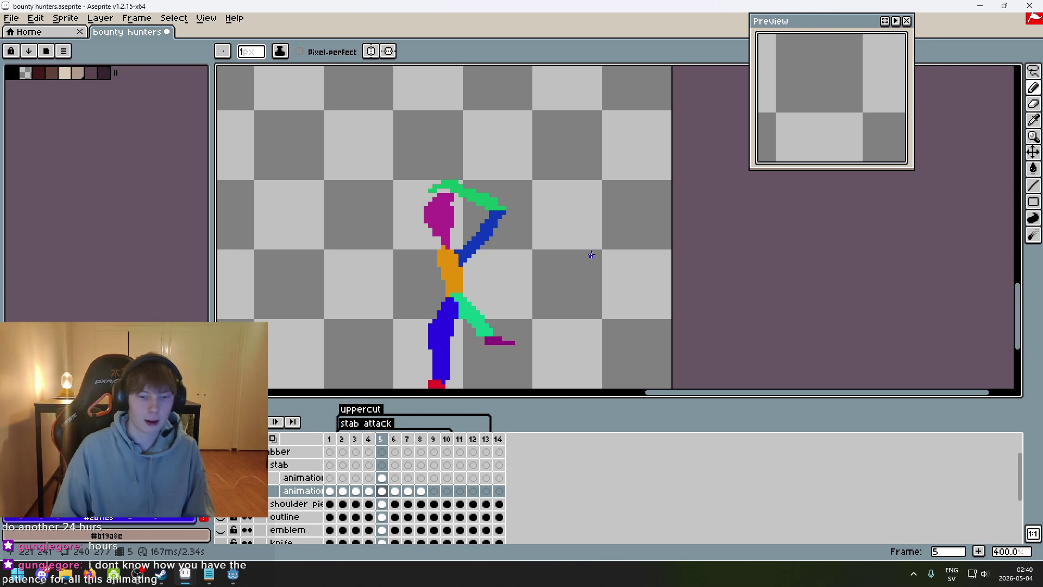
key(Left)
key(Right)
key(Right)
drag(429, 316, 444, 285)
key(Left)
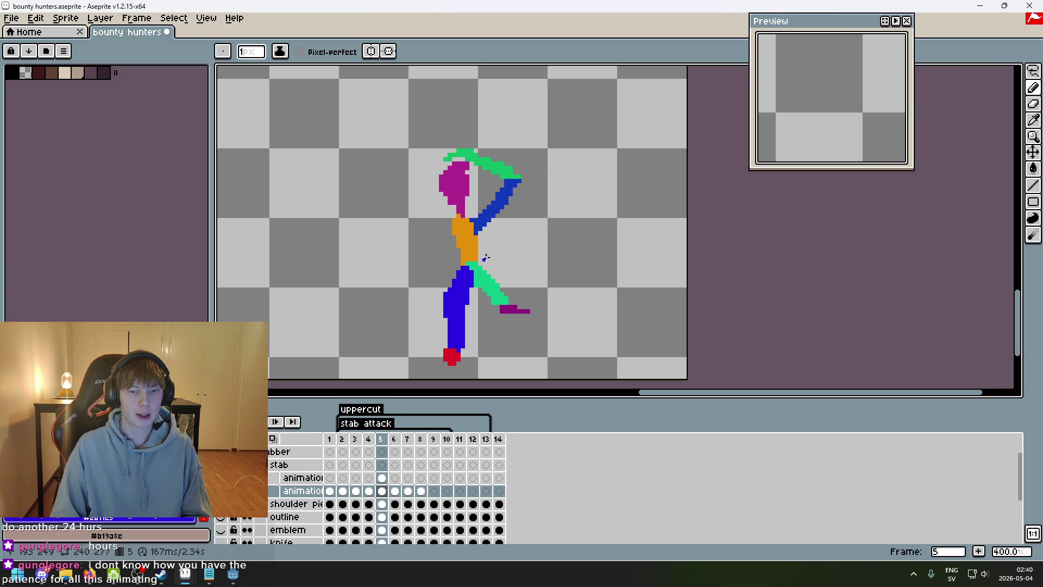
key(Left)
key(Right)
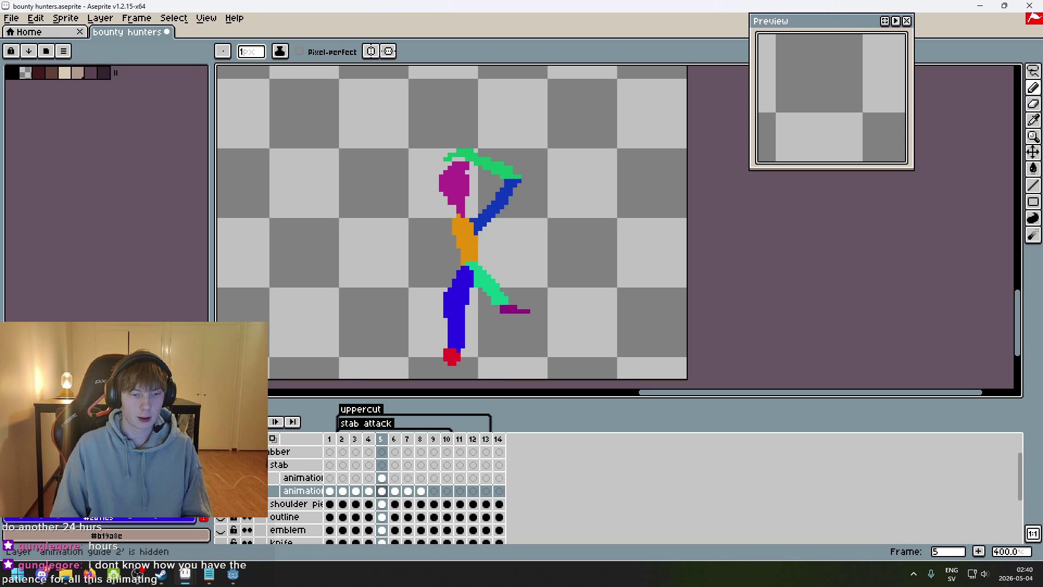
- Show the 'animation guide 2' layer on frame 5, then lasso the figure and clear the selection
click(220, 478)
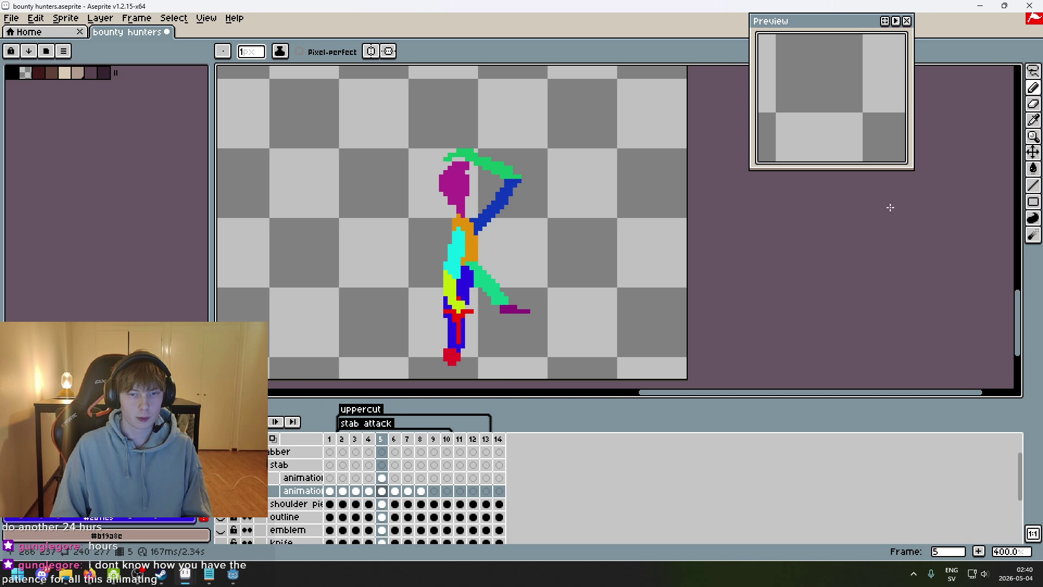
key(m)
mouse_move(388, 289)
mouse_down()
mouse_move(494, 274)
mouse_move(461, 349)
mouse_up()
click(614, 293)
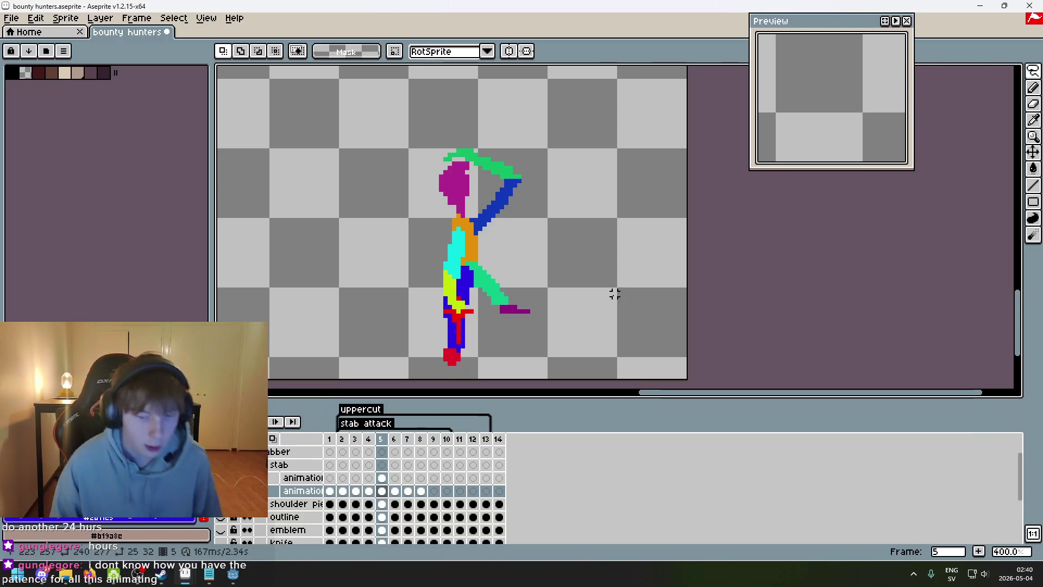
- Try pasting the figure into frame 6 and shifting it left, then undo the paste
key(Right)
key(Up)
key(ctrl+shift+d)
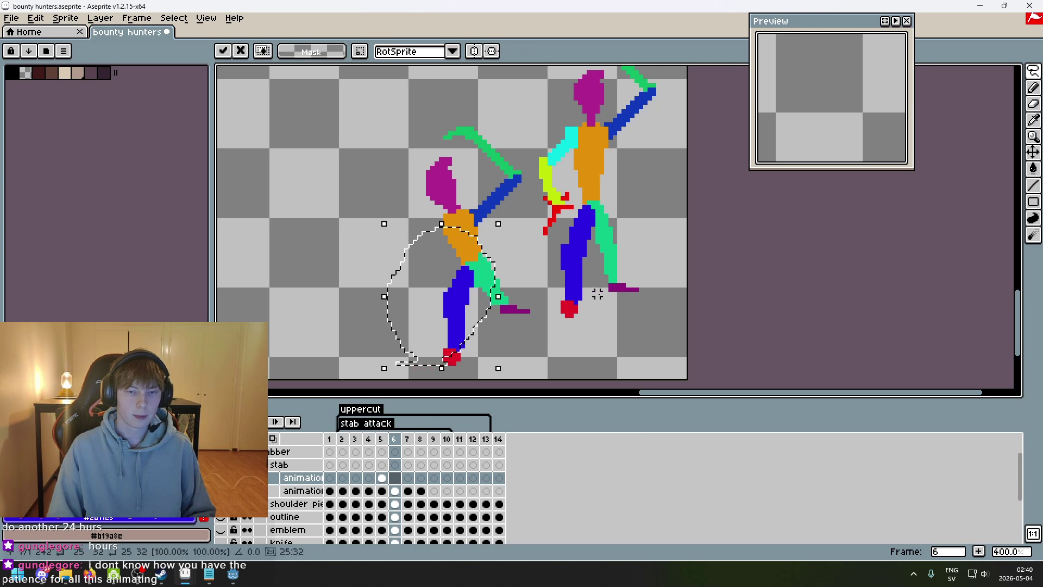
drag(446, 288, 399, 263)
key(ctrl+z)
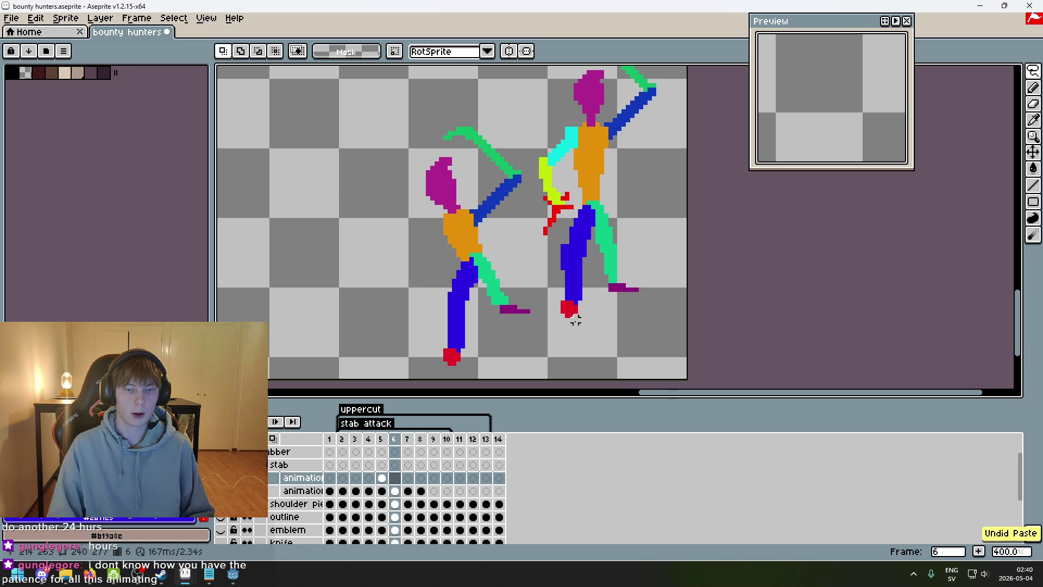
- Copy frame 5's knife-holding figure into frame 6 and shift it left and up
key(Left)
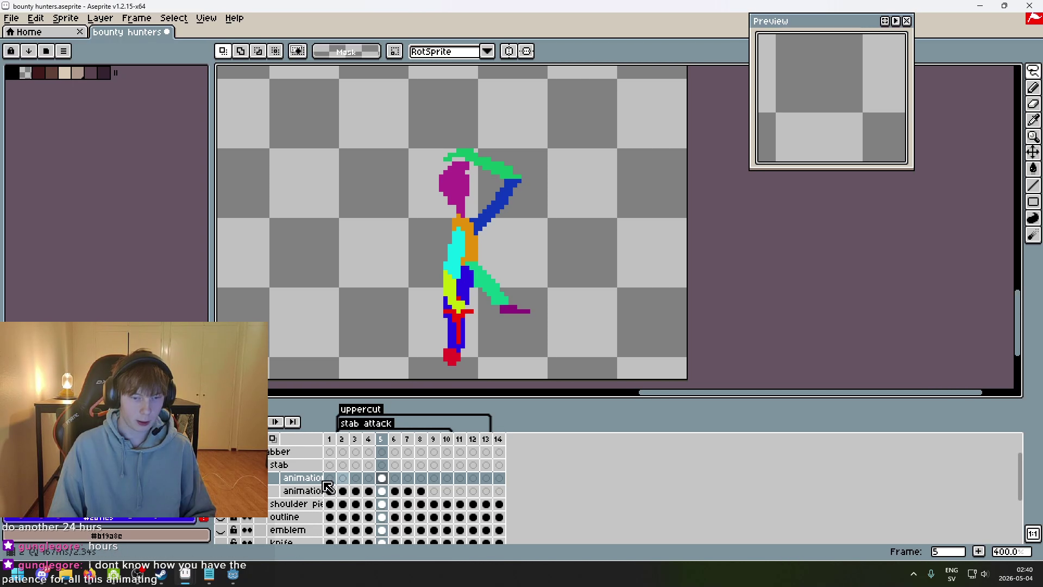
mouse_move(419, 376)
mouse_down()
mouse_move(466, 233)
mouse_move(397, 372)
mouse_move(314, 368)
mouse_up()
click(397, 373)
key(ctrl+c)
key(Right)
key(ctrl+v)
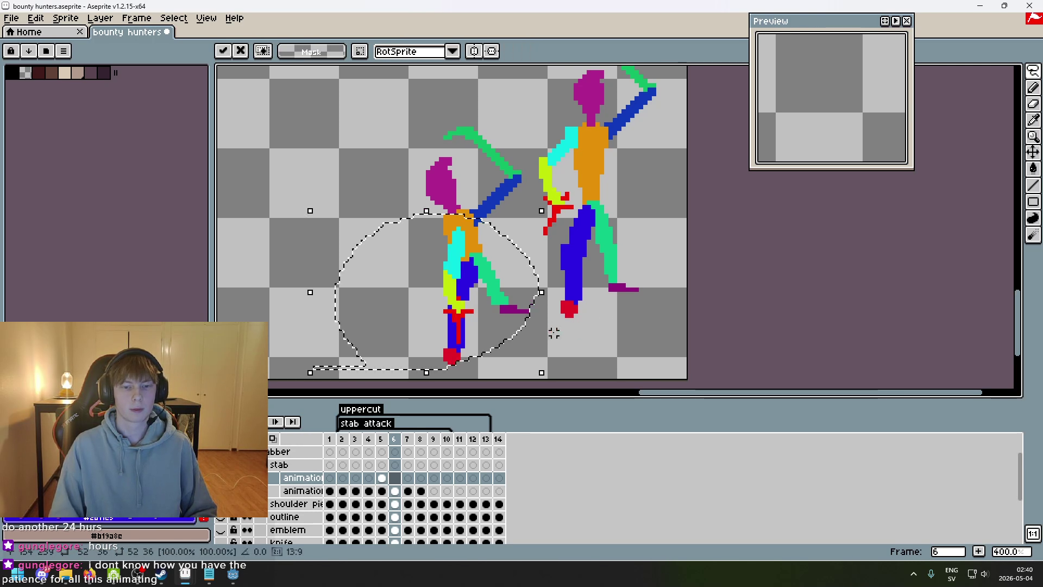
drag(458, 314, 445, 306)
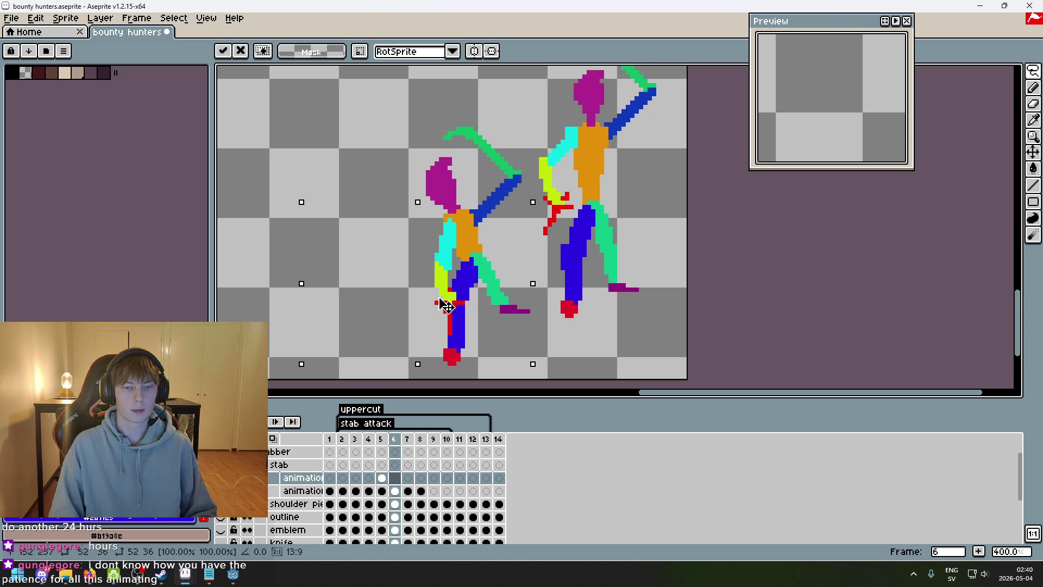
click(601, 290)
- Flip between frames 4, 5 and 6 to check the pasted figure
key(Left)
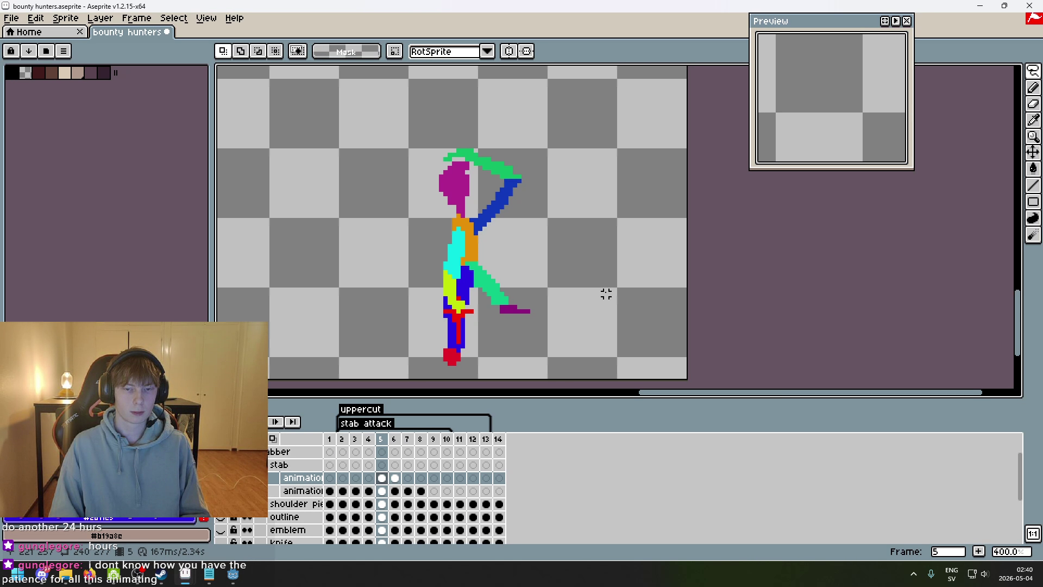
key(Right)
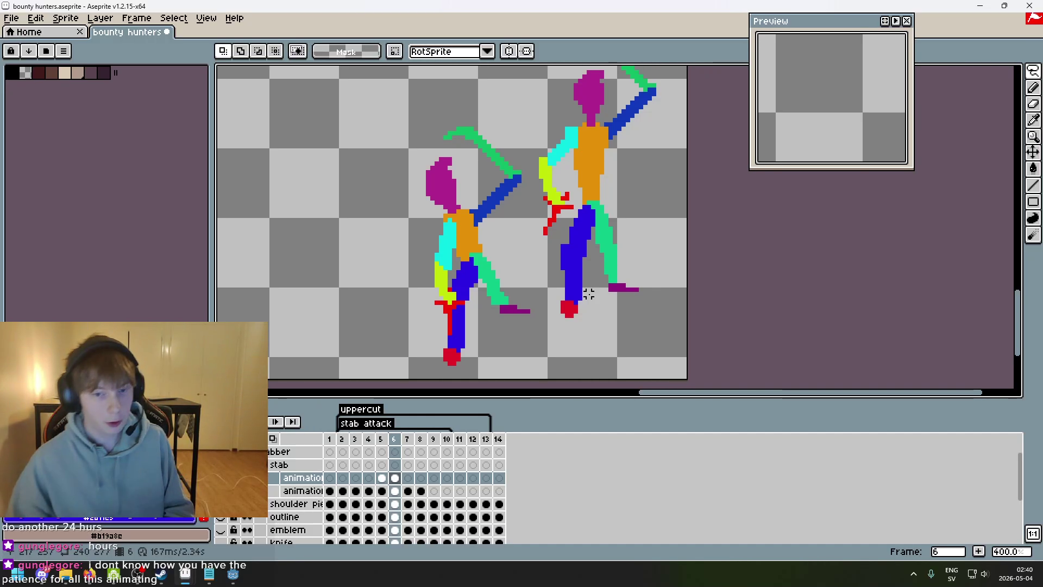
key(Left)
key(Left)
key(Right)
key(Left)
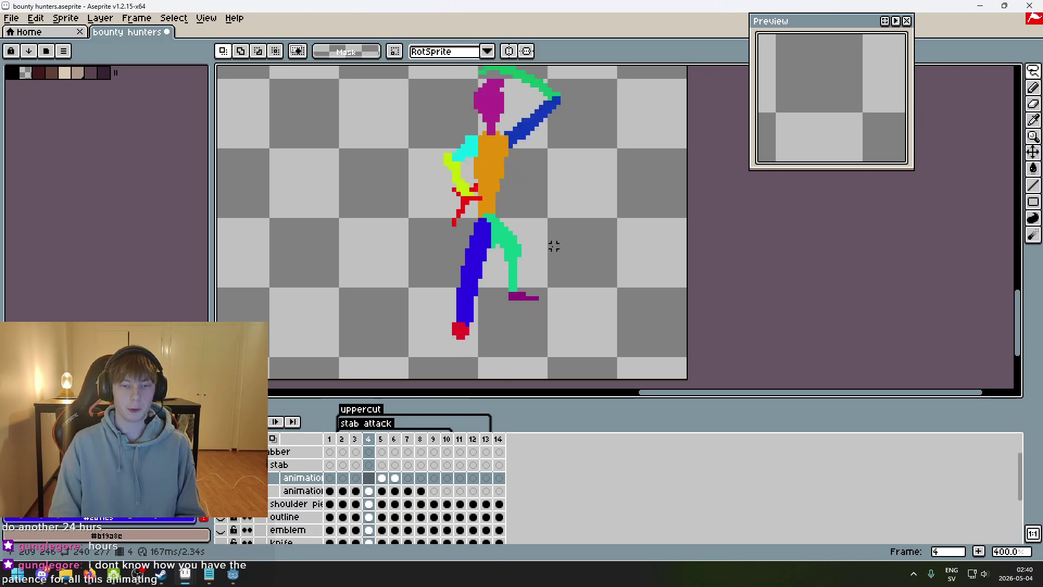
key(Right)
- On frame 5, try nudging the selected leg up, then undo and clear the selection
scroll(488, 371, up, 1)
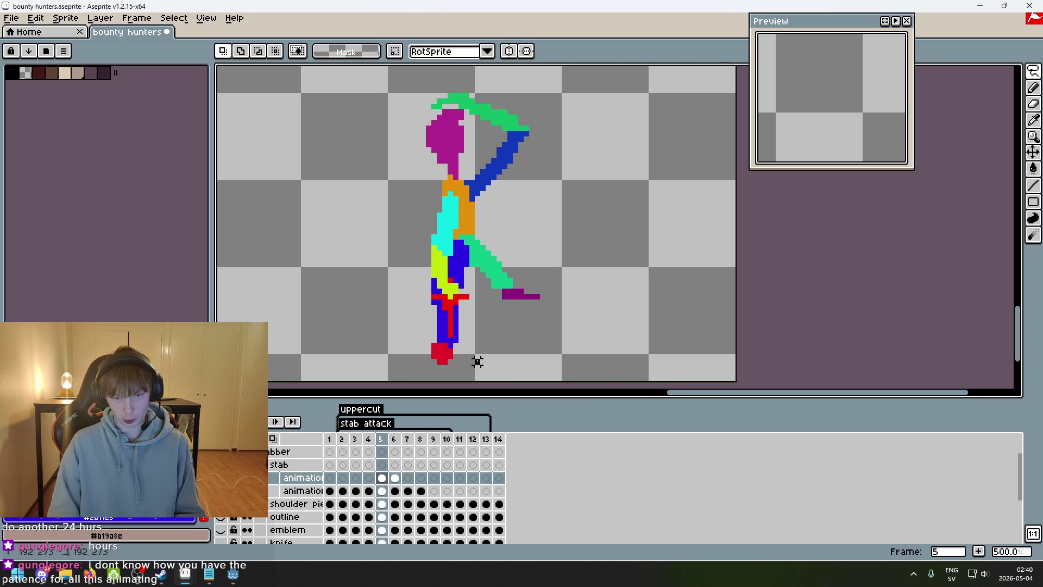
drag(444, 360, 452, 322)
key(Up)
key(Up)
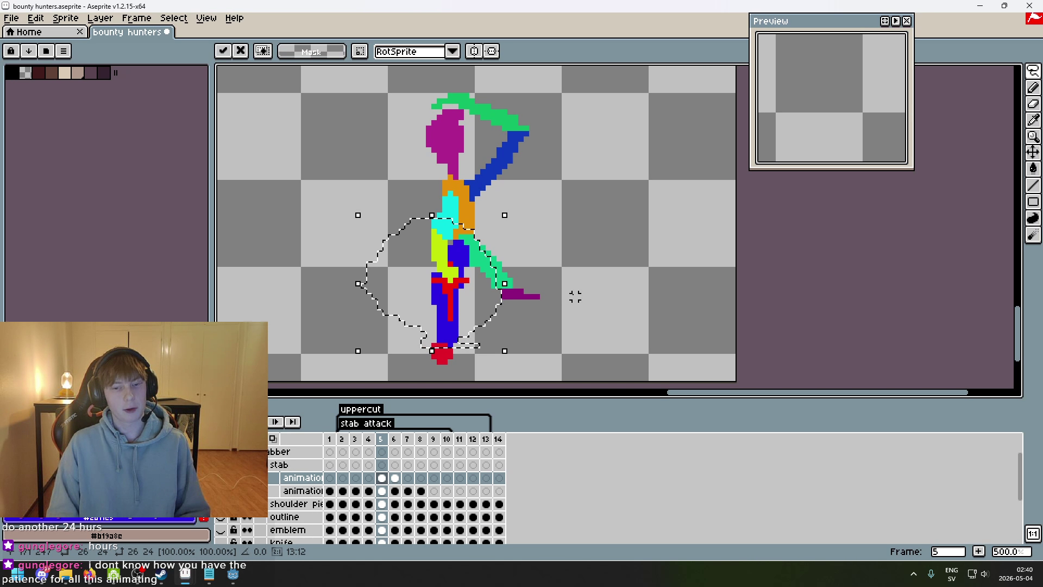
key(ctrl+z)
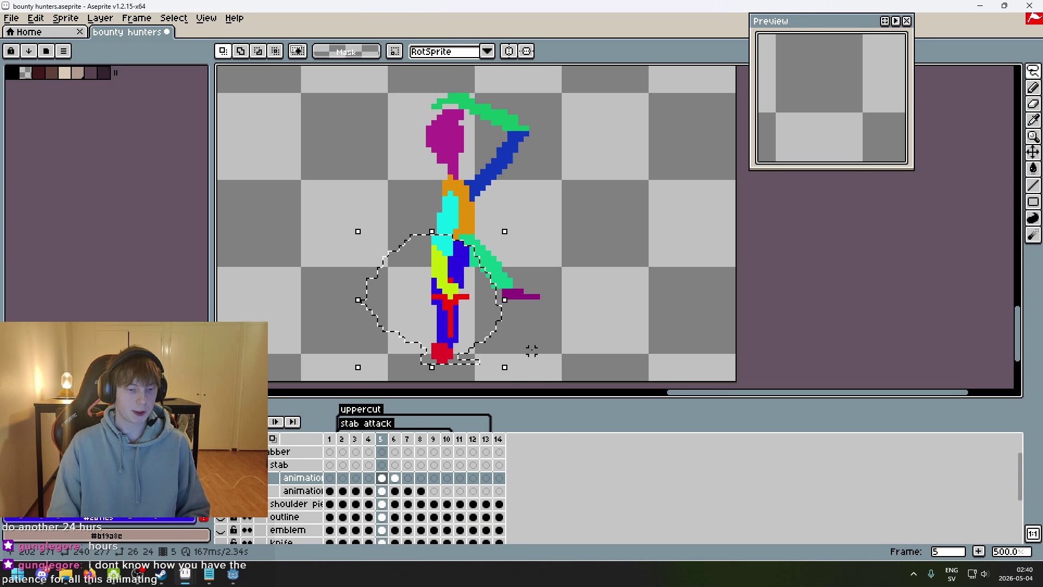
click(334, 196)
scroll(353, 183, down, 1)
scroll(413, 231, up, 1)
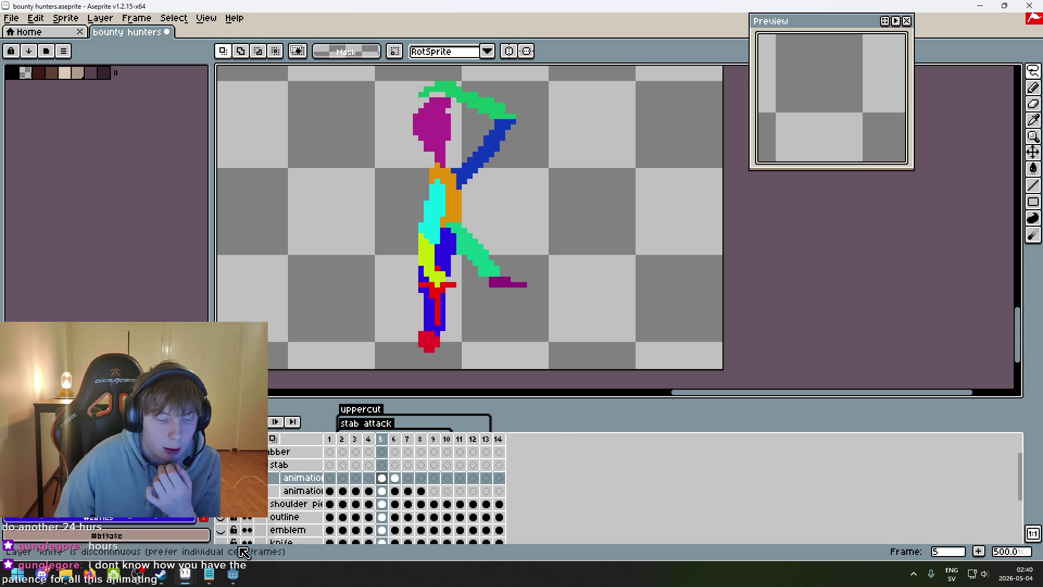
mouse_move(187, 577)
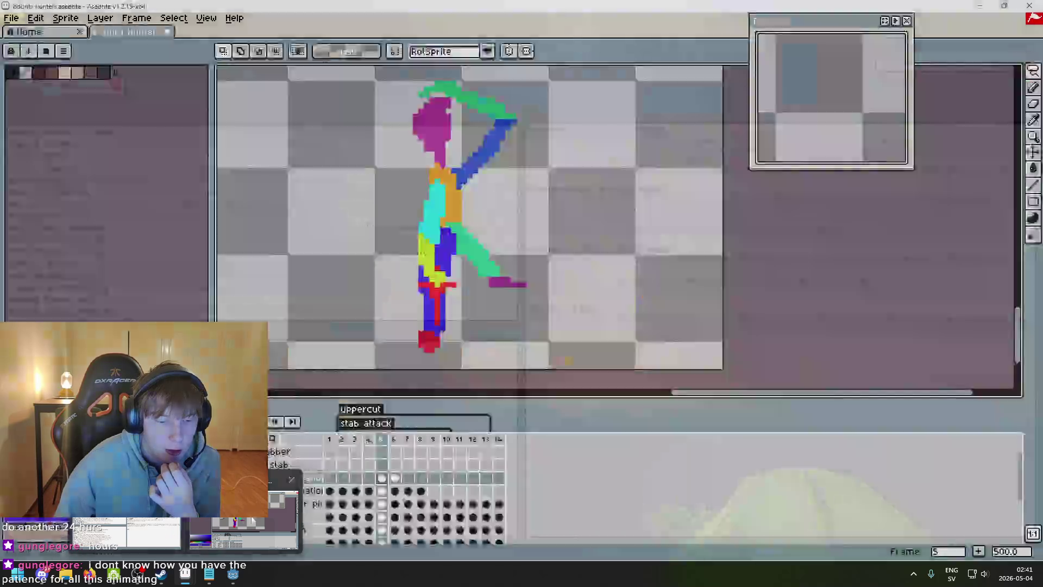
scroll(450, 310, down, 1)
scroll(462, 296, up, 2)
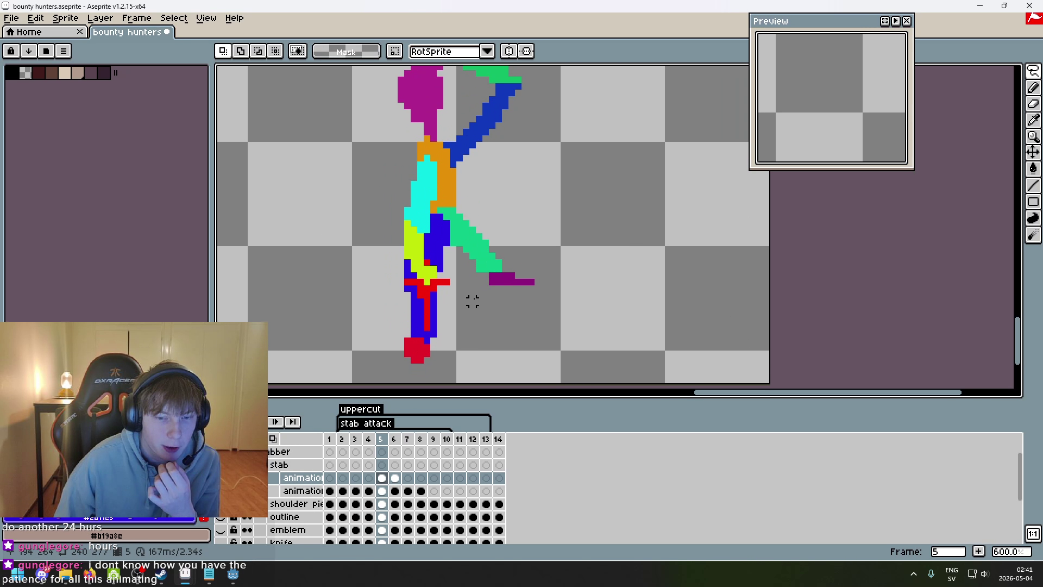
- Sketch a black guide stroke around the torso and move the lower body up
drag(334, 231, 407, 261)
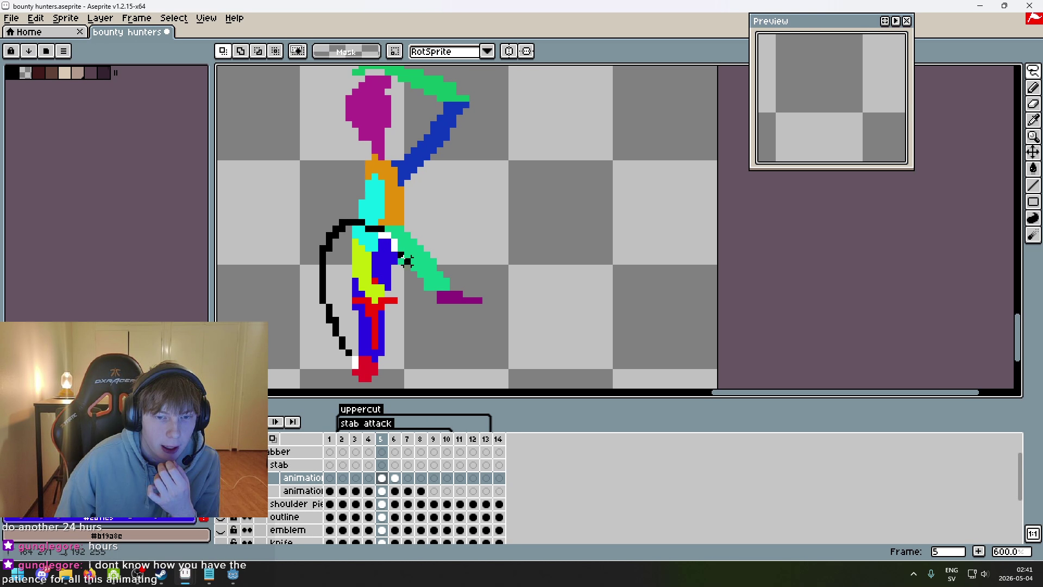
drag(343, 359, 351, 359)
drag(368, 312, 369, 300)
key(Return)
- Lasso the cyan arm piece on frame 5 and move it into place above the forearm
scroll(388, 223, up, 1)
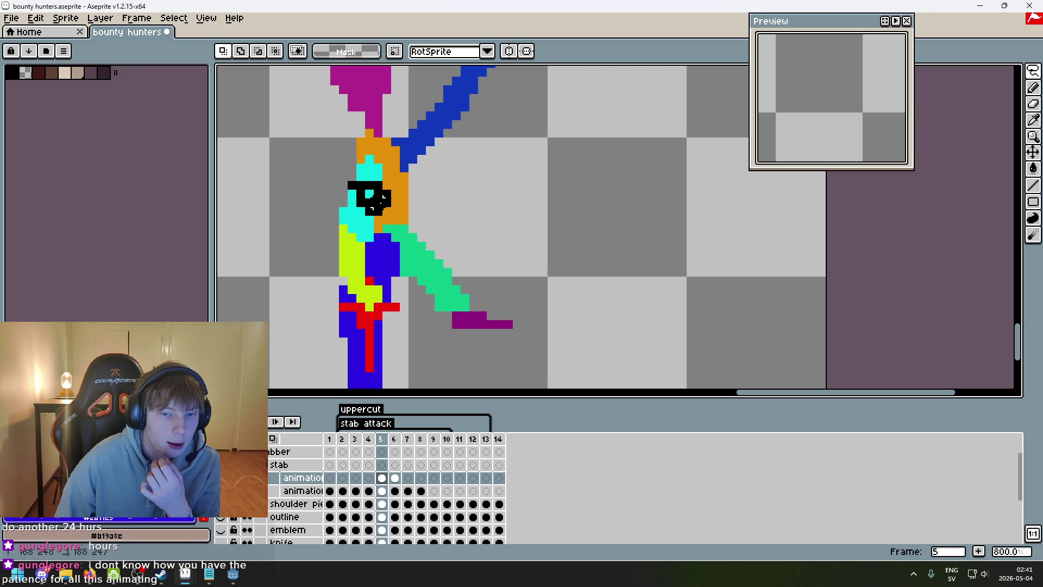
drag(383, 198, 374, 206)
scroll(442, 233, up, 1)
drag(361, 245, 369, 238)
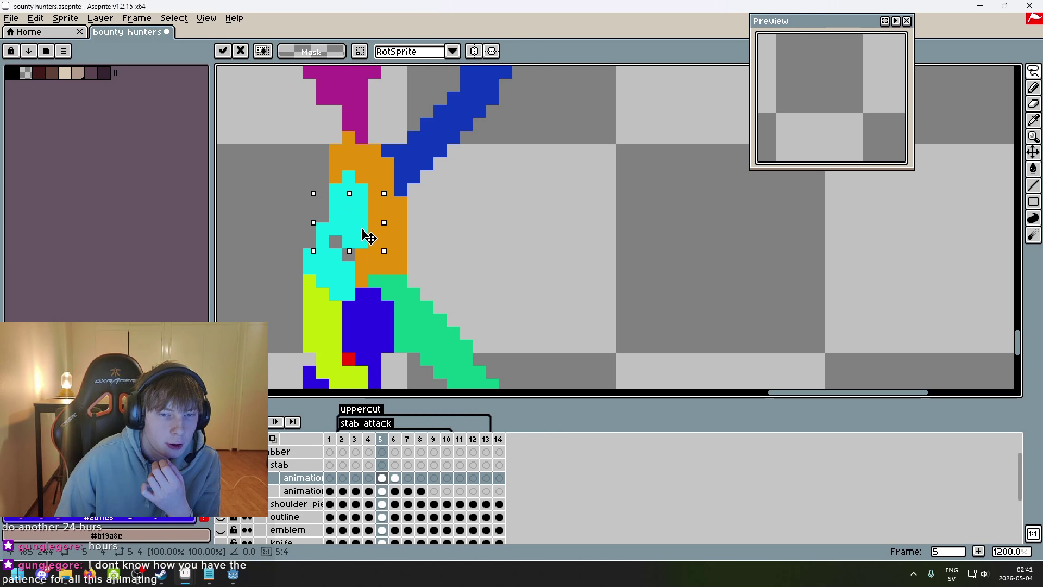
scroll(388, 267, down, 5)
key(Return)
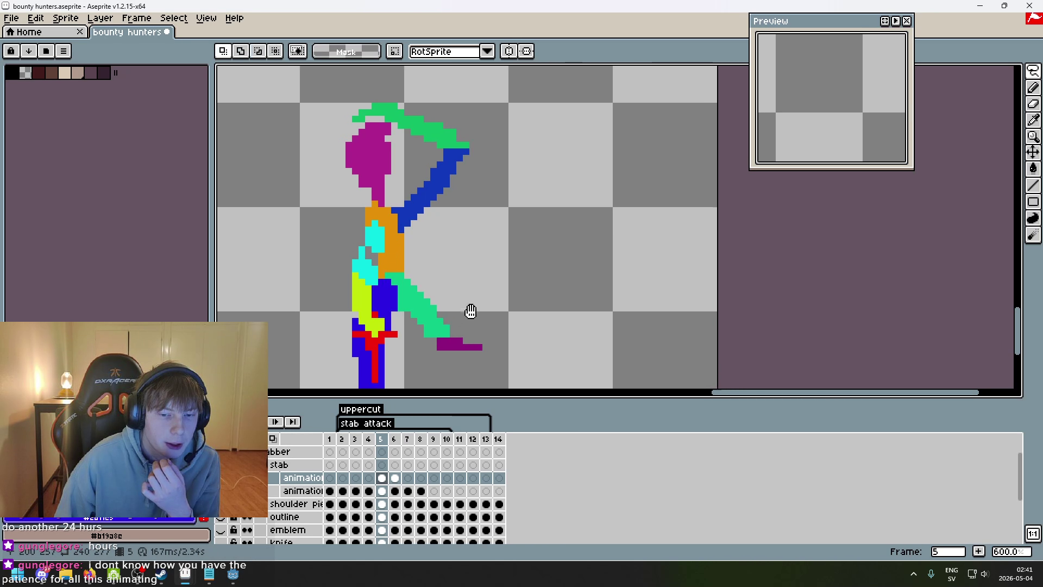
scroll(469, 310, up, 2)
scroll(474, 341, up, 1)
scroll(493, 289, up, 4)
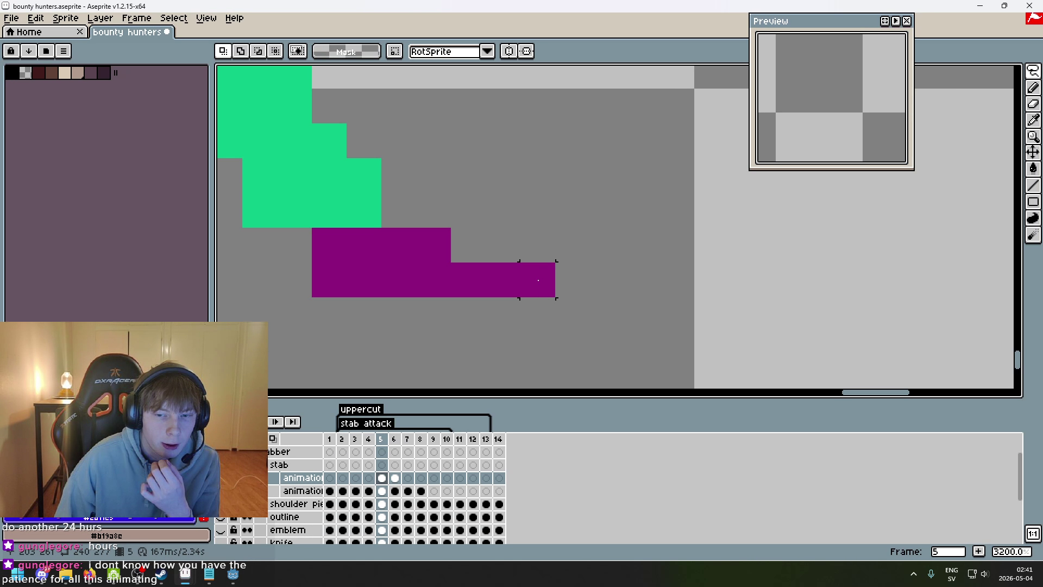
- Zoom in on the purple foot and flip between frames 3 and 4 to compare it
scroll(542, 278, down, 3)
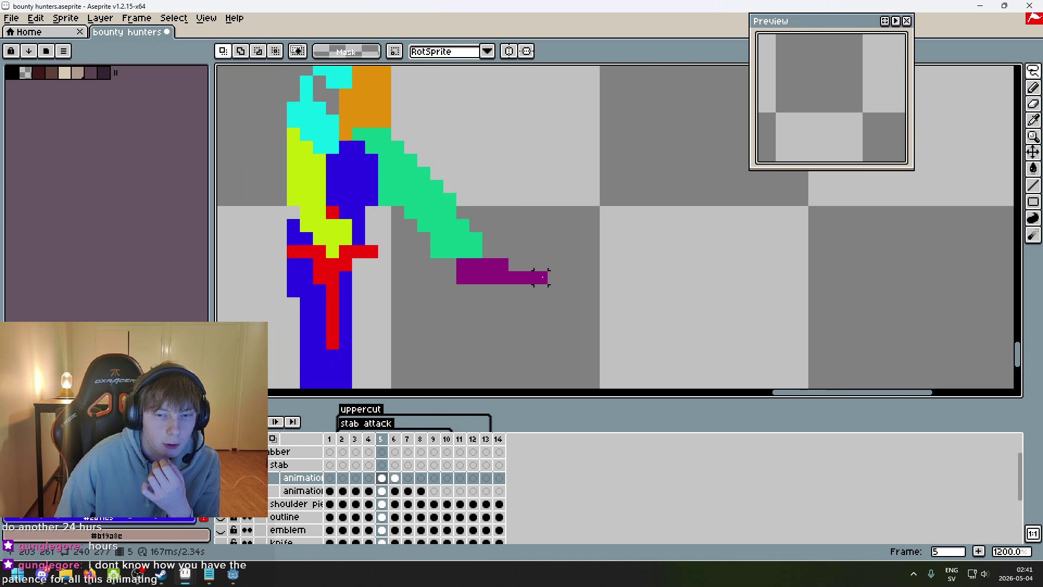
key(Left)
key(Left)
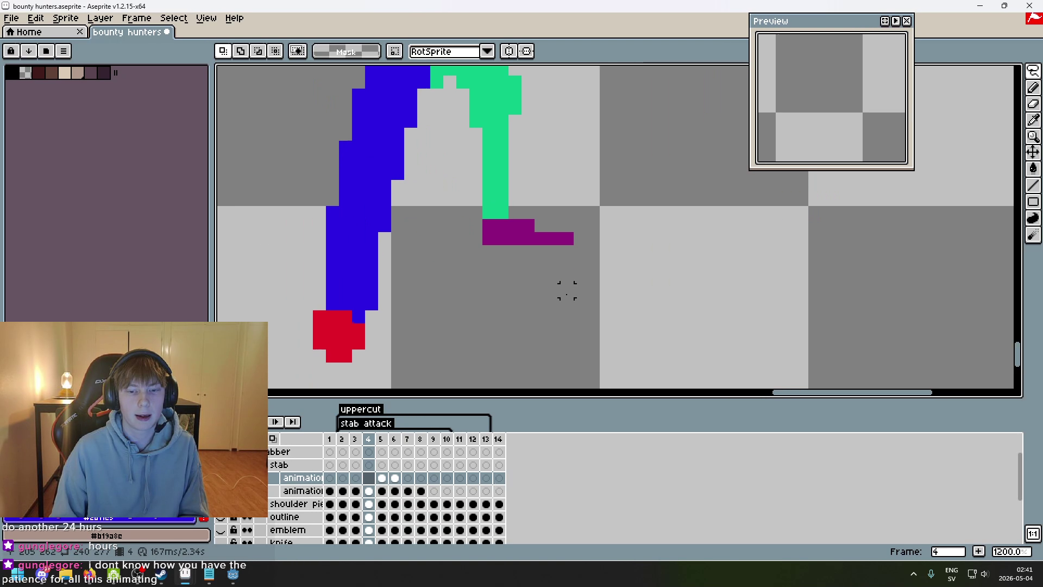
key(Right)
key(Left)
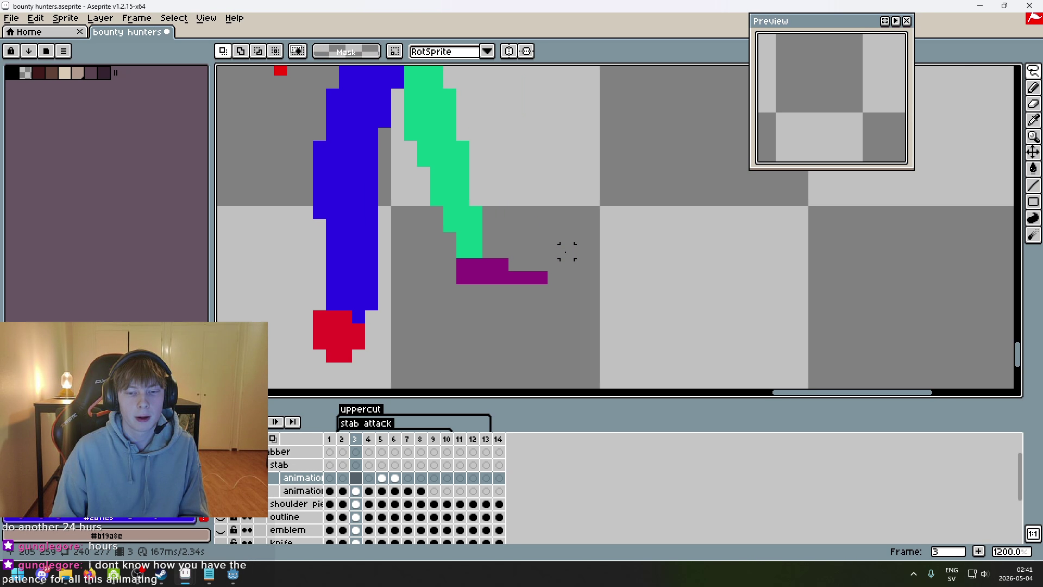
scroll(541, 280, up, 8)
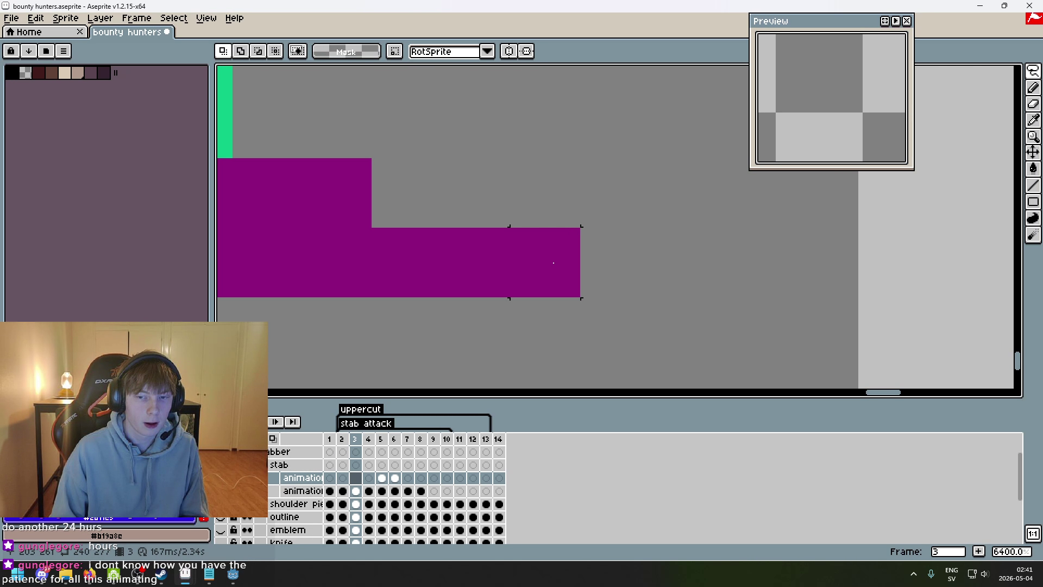
key(Right)
scroll(606, 231, down, 2)
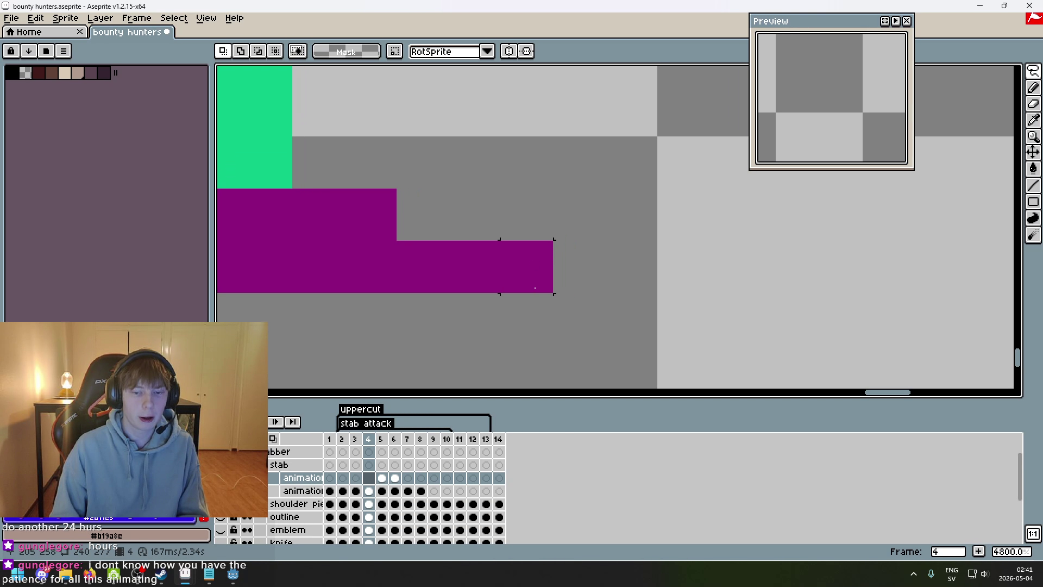
key(Left)
key(Right)
key(Left)
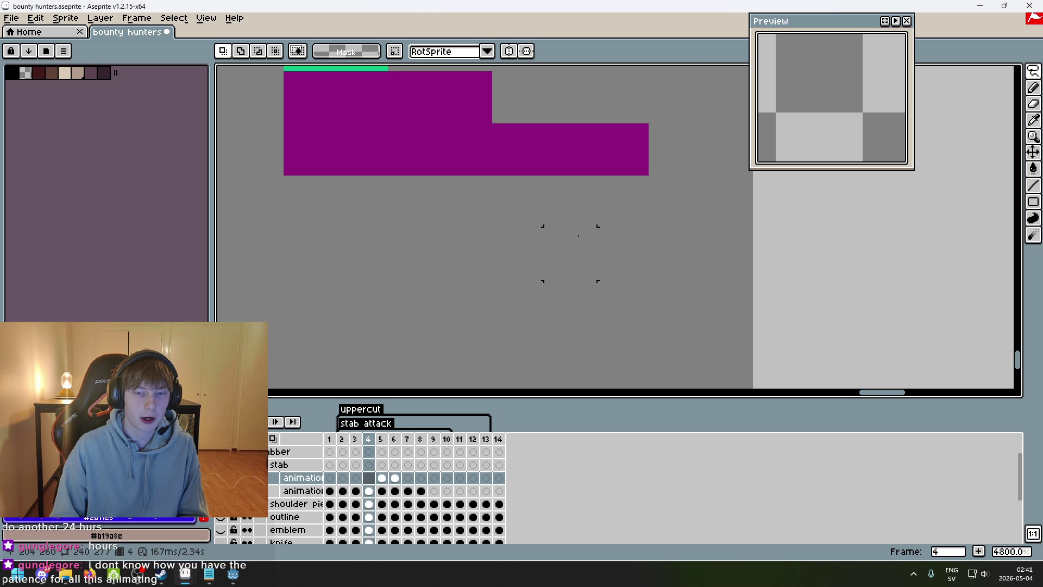
key(Right)
- Return to frame 3 and adjust the zoom around the foot
scroll(531, 247, down, 5)
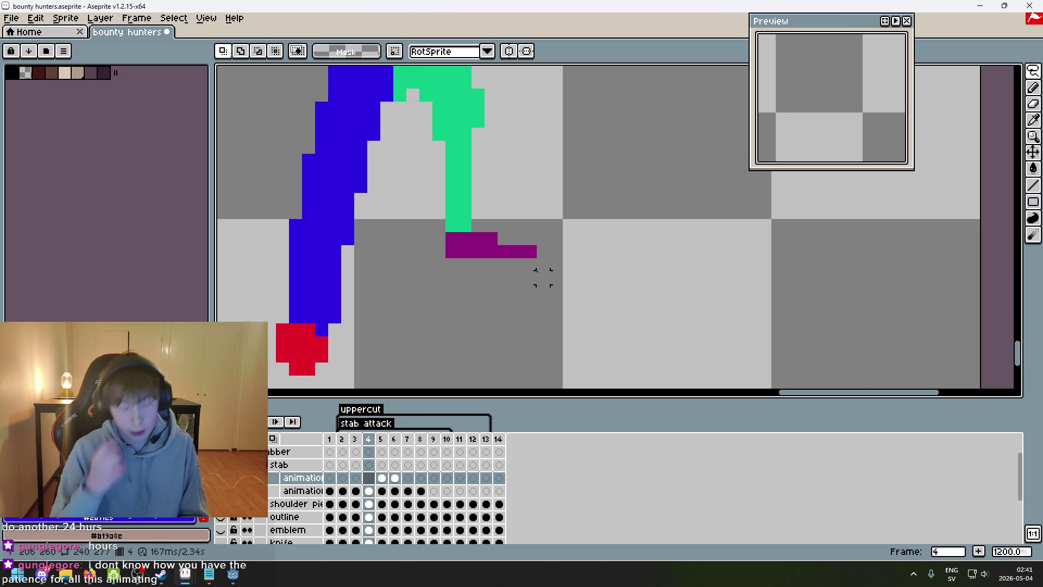
key(Left)
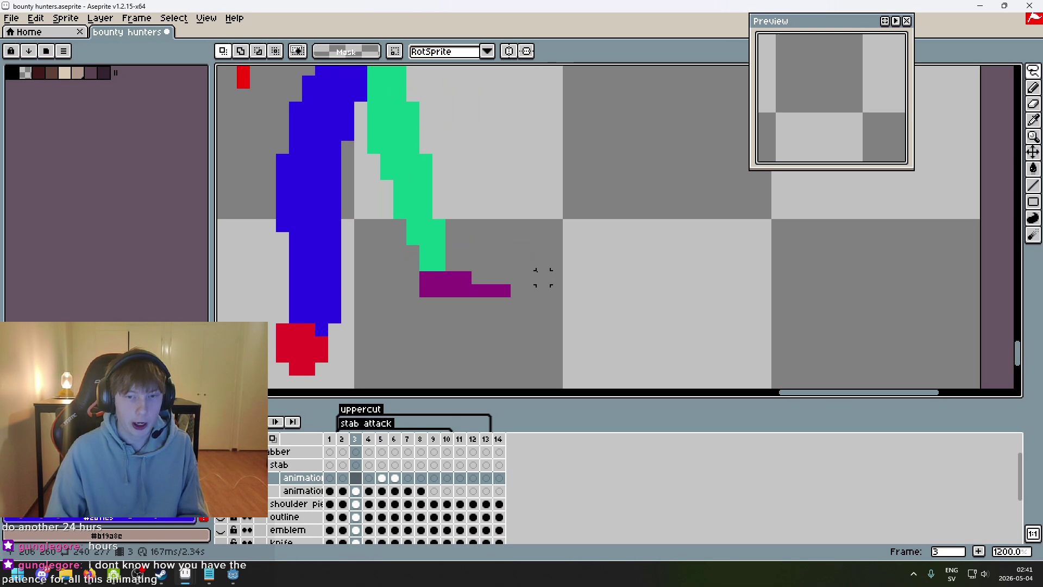
scroll(542, 263, up, 1)
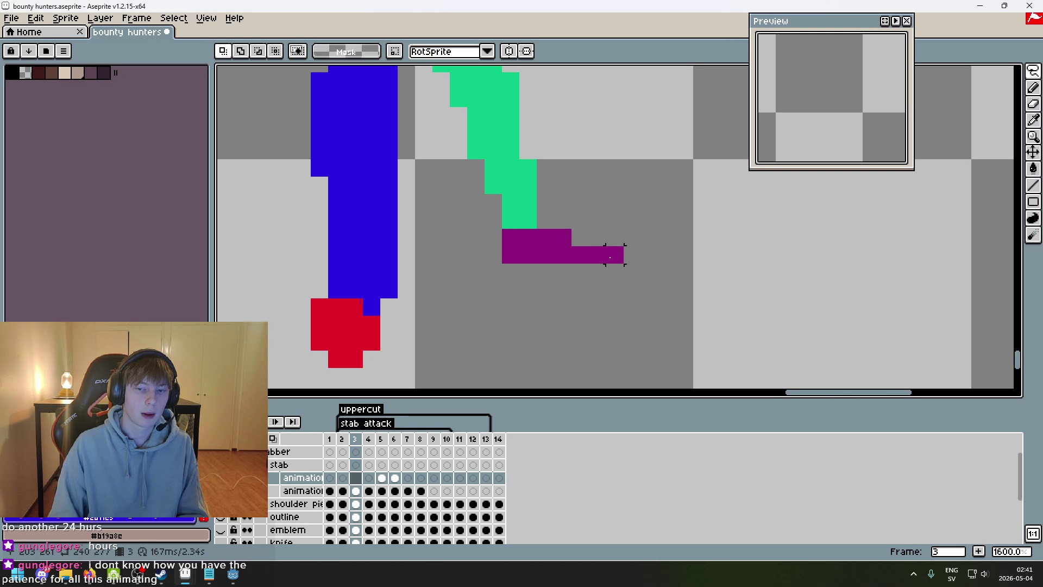
scroll(559, 279, down, 1)
scroll(497, 284, up, 1)
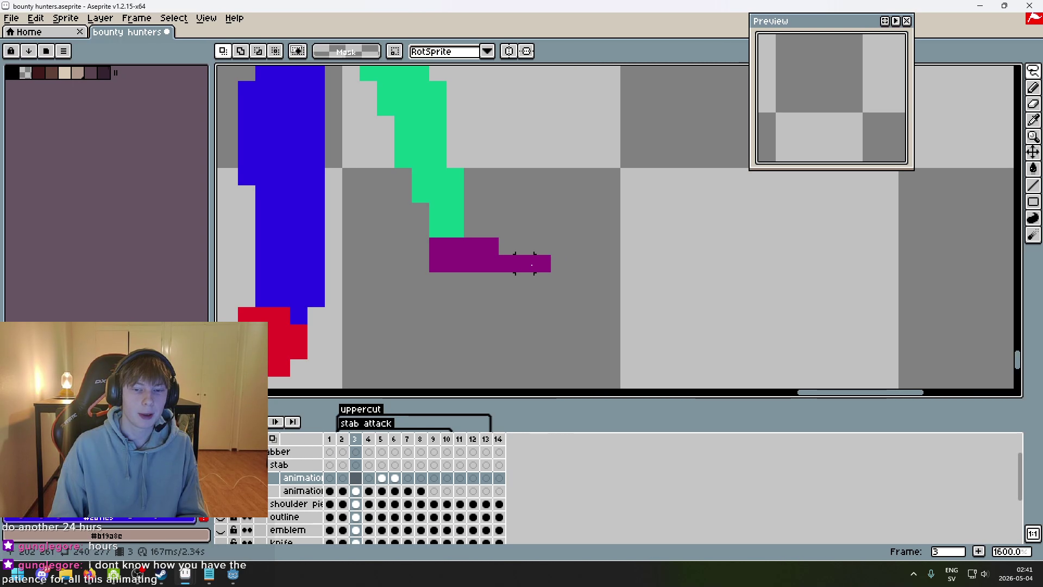
scroll(532, 265, up, 2)
- Switch to the Eraser and flip between frames 4 and 3 again to compare the foot
key(e)
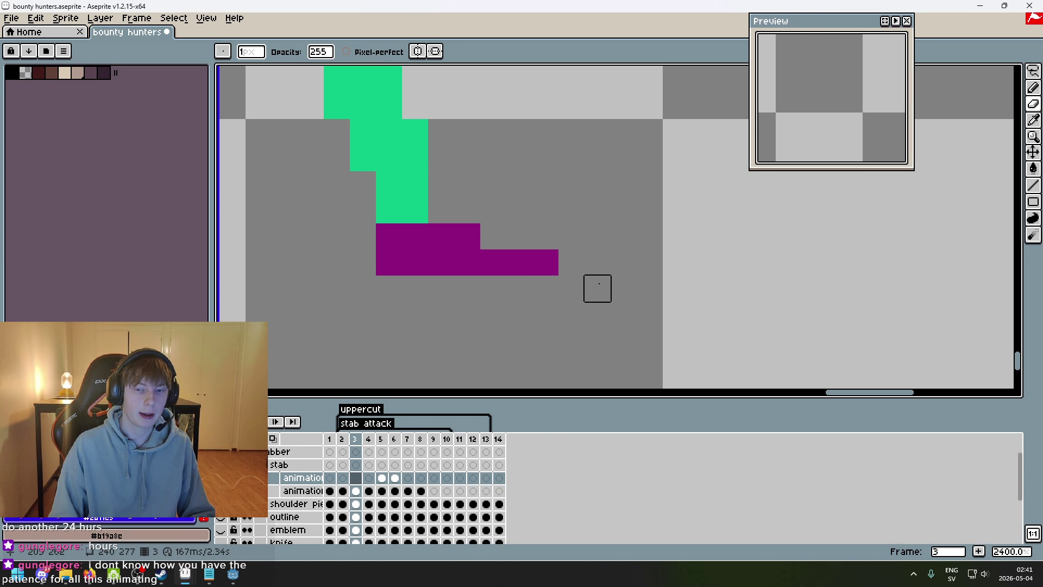
key(Right)
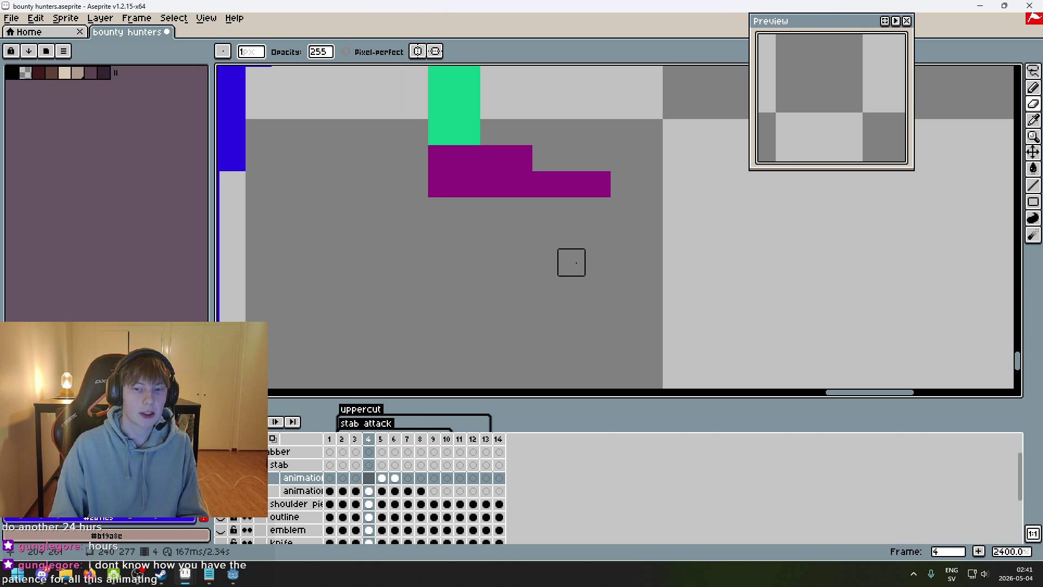
scroll(545, 263, up, 5)
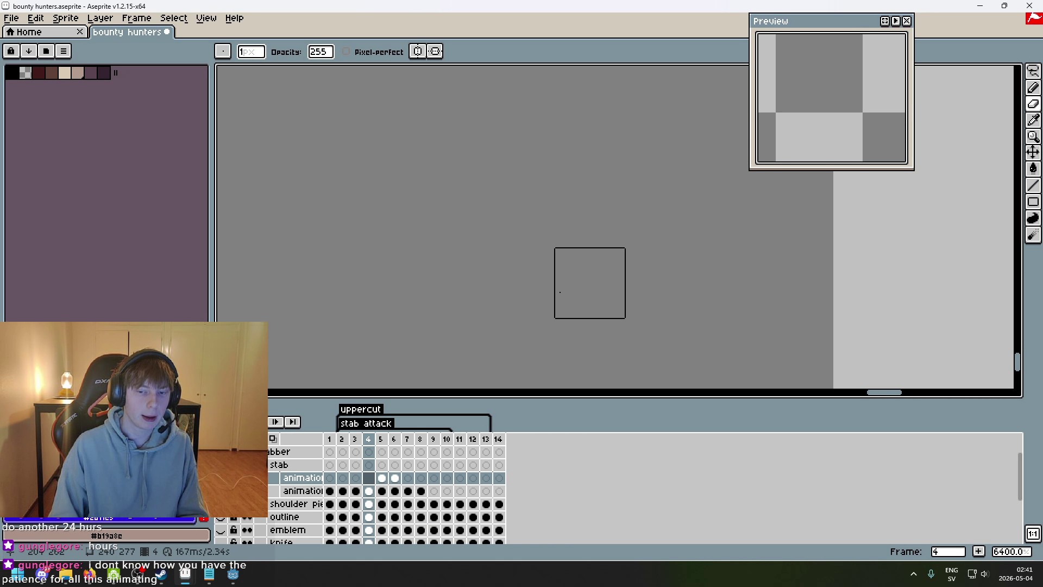
scroll(520, 202, down, 3)
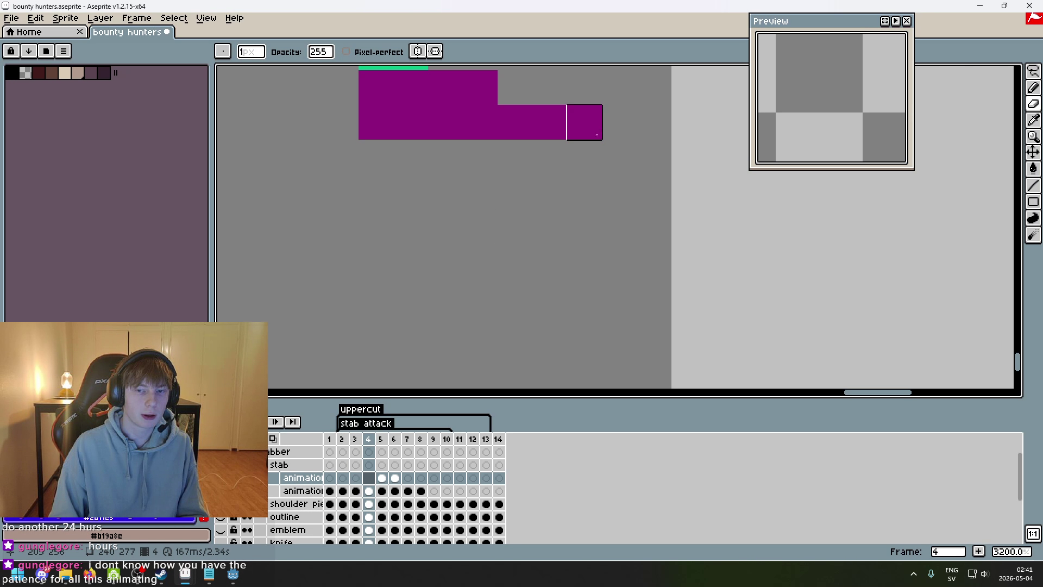
key(Left)
key(Right)
key(Left)
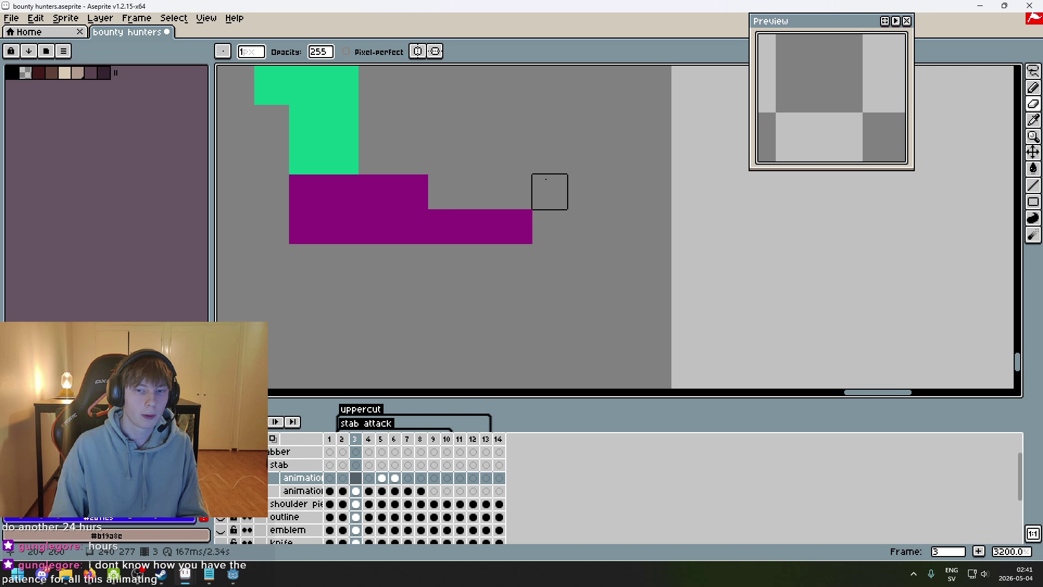
key(Left)
key(Left)
key(Left)
scroll(516, 239, down, 5)
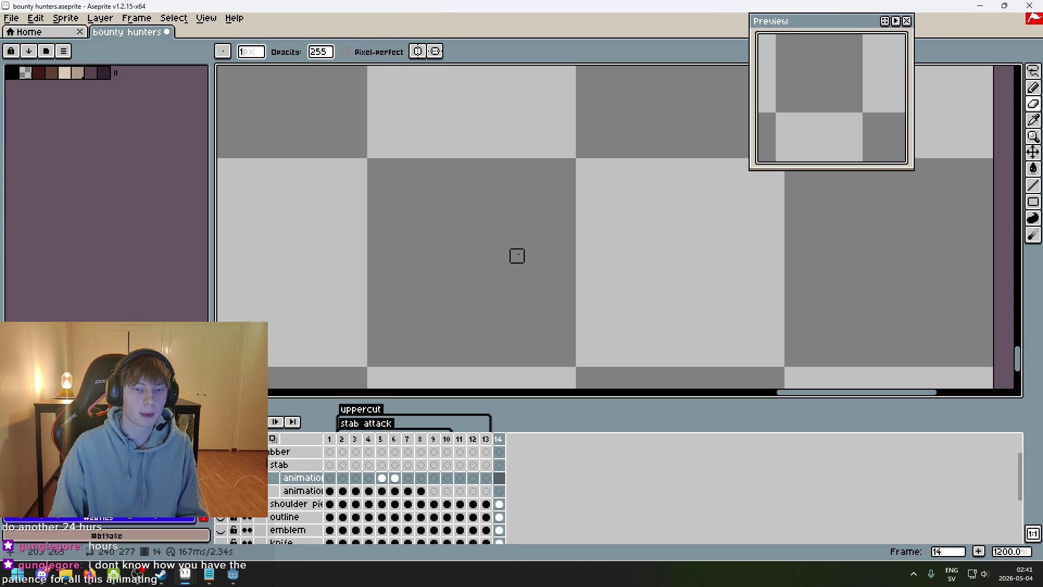
- Step forward through the frames to frame 5
key(Right)
key(Right)
scroll(494, 313, down, 1)
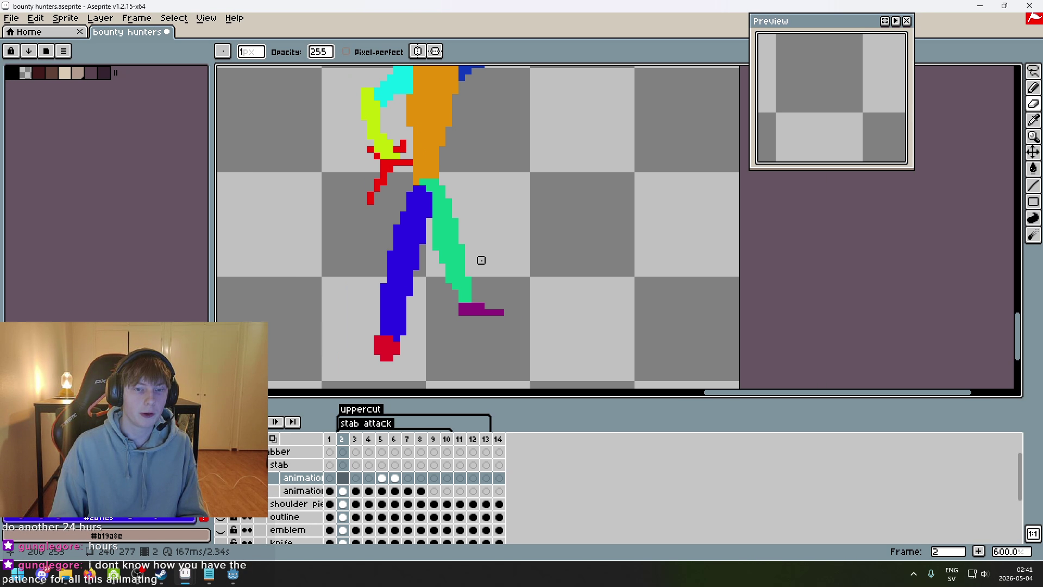
key(Right)
key(Right)
key(Right)
key(Left)
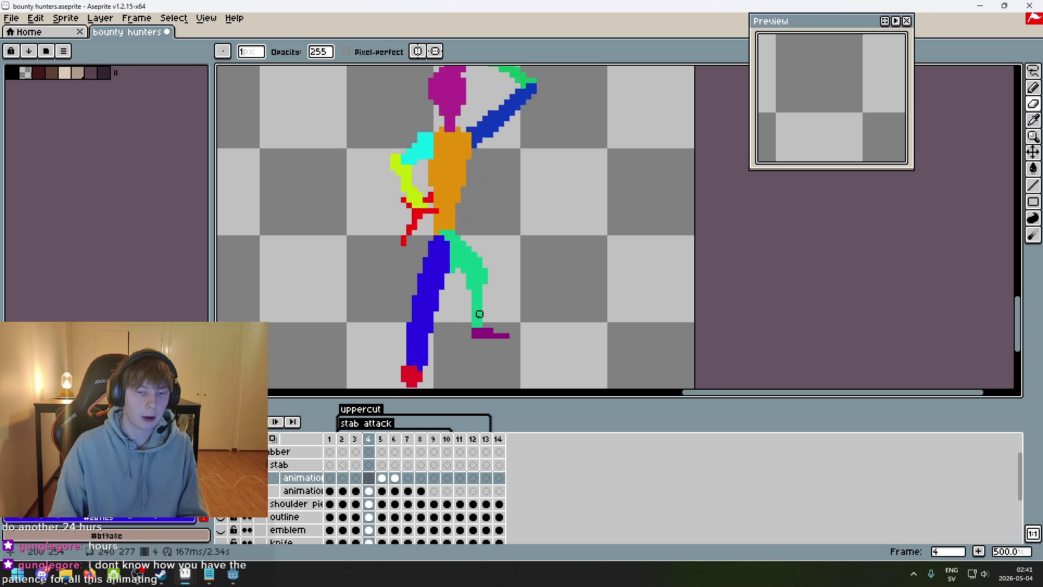
key(Right)
- Fill the stray white pixel in the head with magenta on frame 5
key(m)
scroll(451, 269, up, 4)
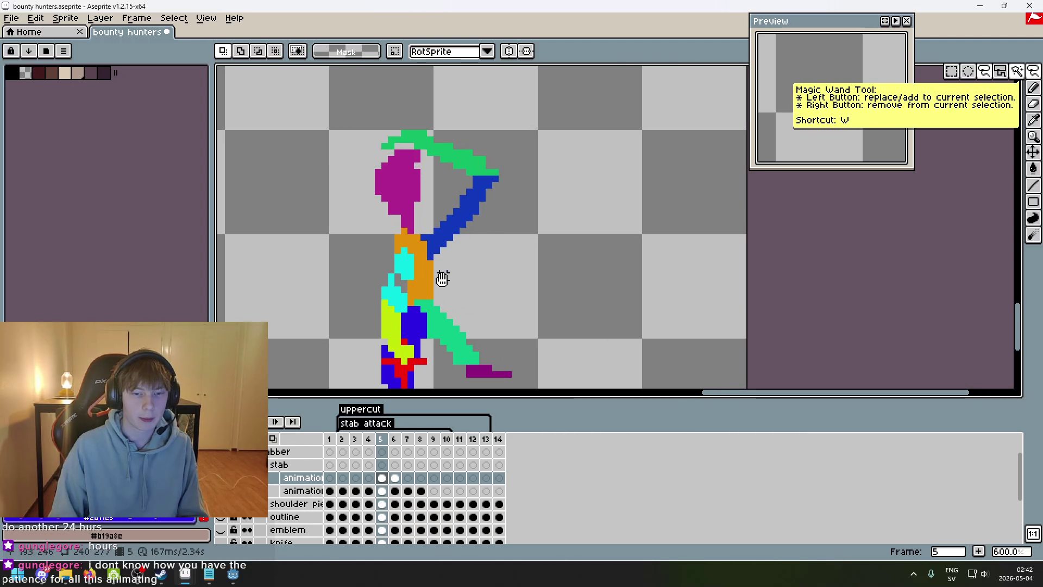
scroll(486, 264, up, 3)
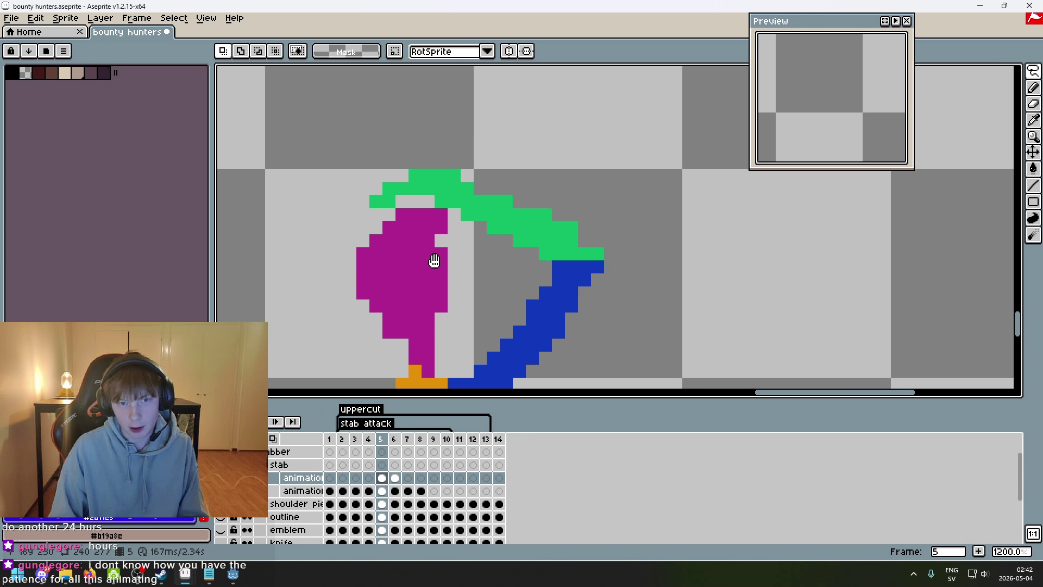
drag(411, 236, 390, 235)
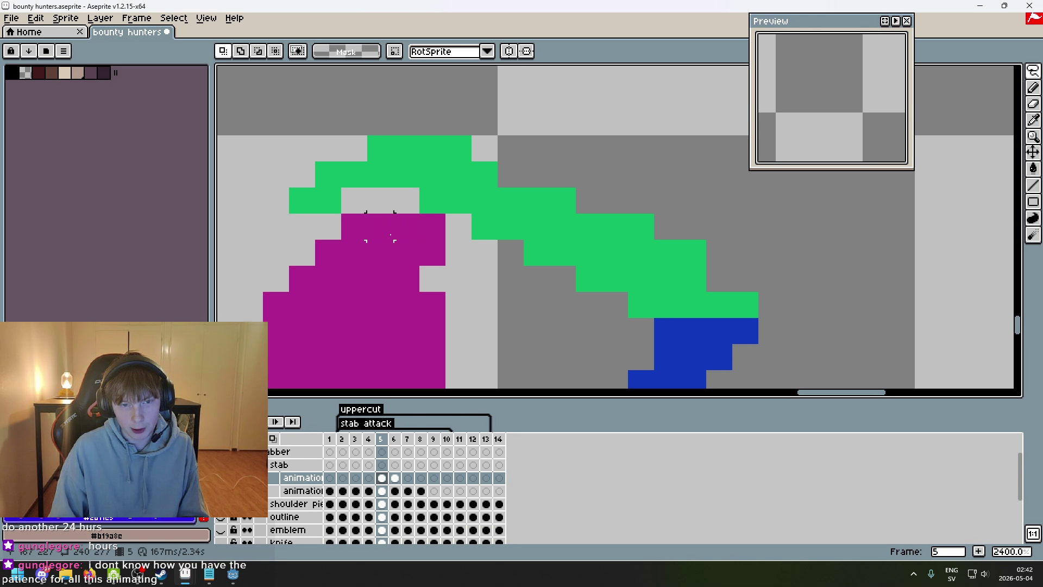
scroll(397, 274, down, 6)
scroll(624, 317, up, 5)
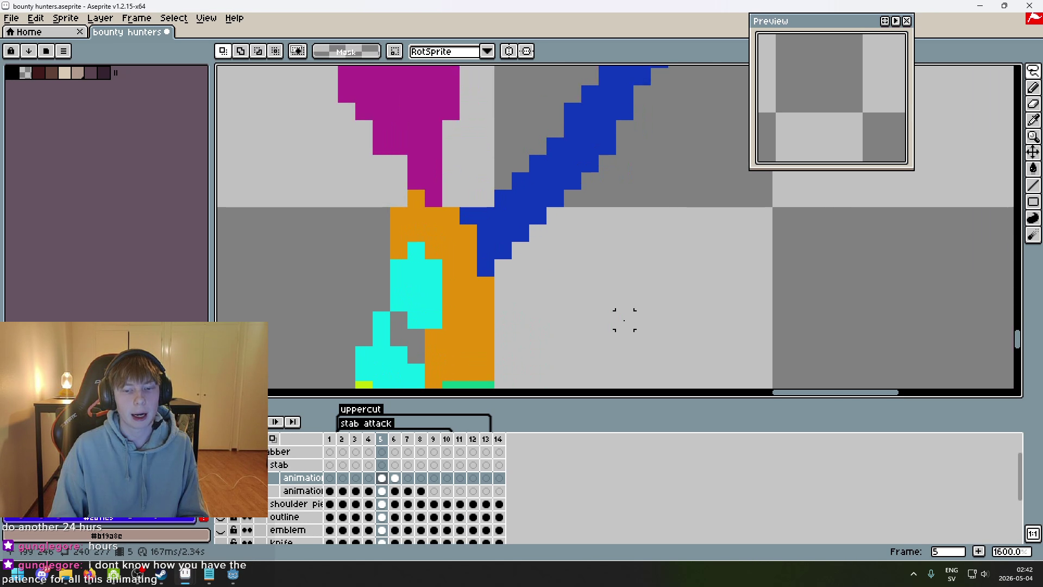
scroll(558, 288, down, 1)
scroll(496, 301, up, 1)
- Lasso the cyan arm and red dagger section, move it up, and commit
mouse_move(496, 301)
mouse_down()
mouse_move(429, 280)
mouse_move(379, 332)
mouse_up()
scroll(583, 305, down, 1)
scroll(587, 312, down, 2)
scroll(594, 326, down, 1)
scroll(631, 245, up, 2)
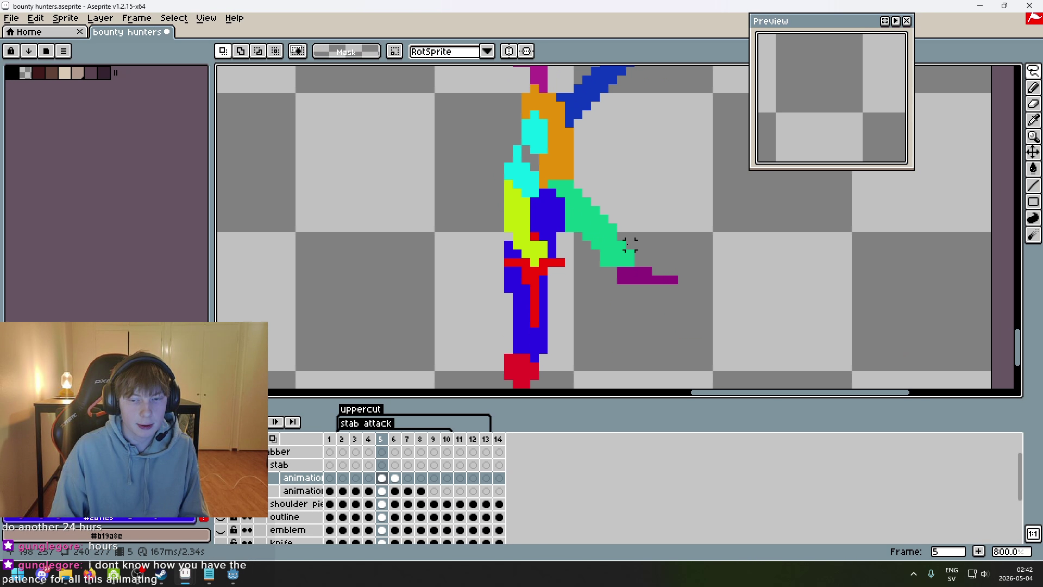
mouse_move(505, 348)
mouse_down()
mouse_move(473, 167)
mouse_move(544, 185)
mouse_up()
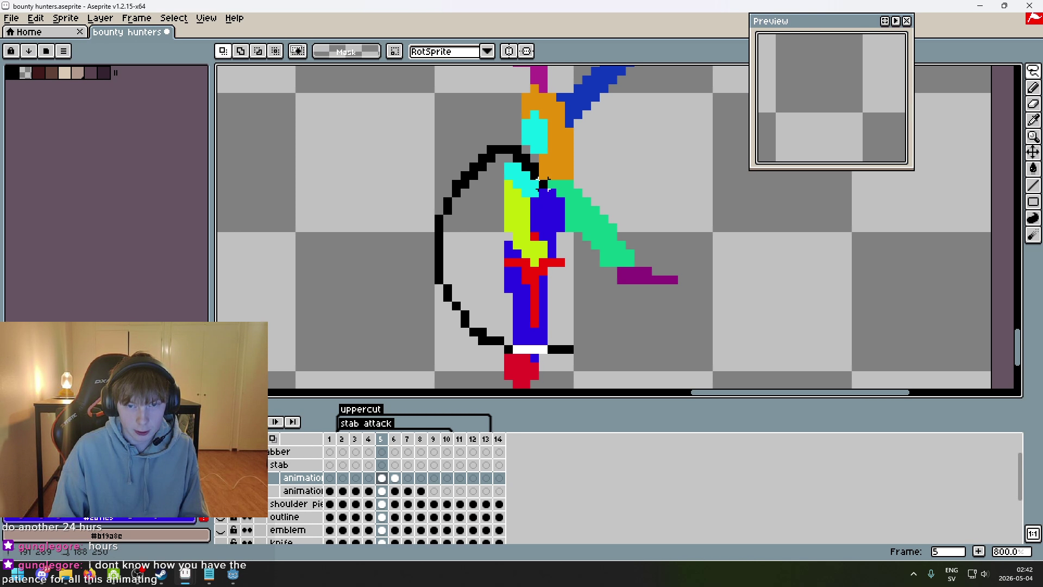
drag(578, 357, 573, 354)
drag(505, 271, 517, 252)
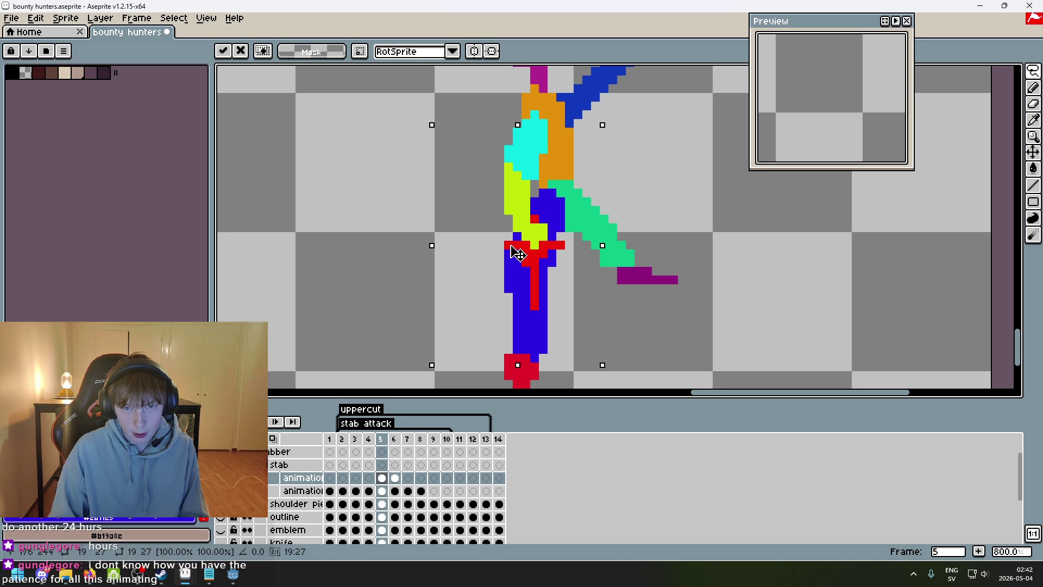
key(Return)
- Step through frames 4 to 6 to check the arm's motion, ending on frame 5
key(Left)
scroll(647, 235, down, 2)
scroll(552, 272, up, 1)
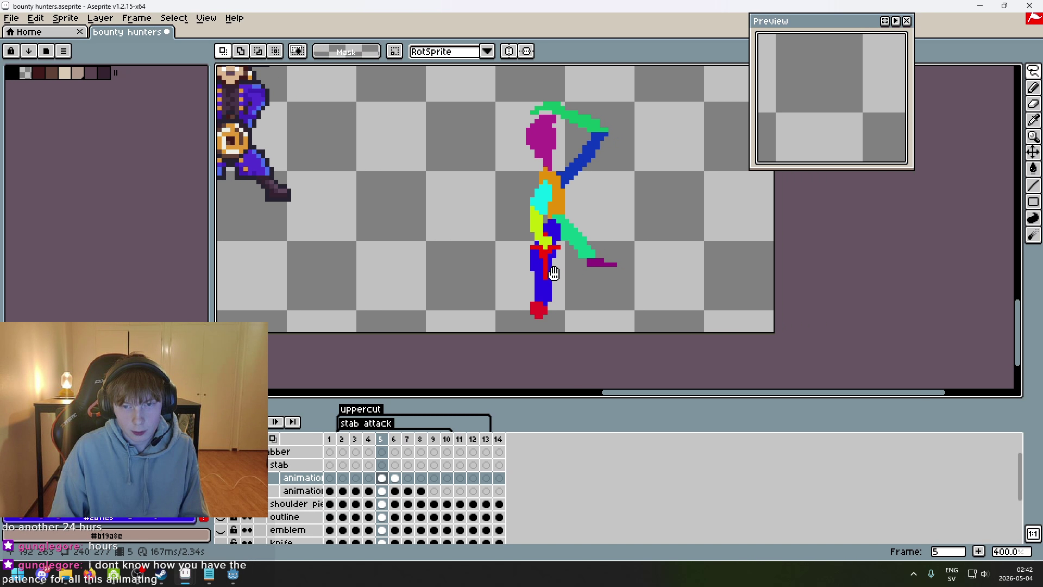
key(Right)
key(Right)
key(Left)
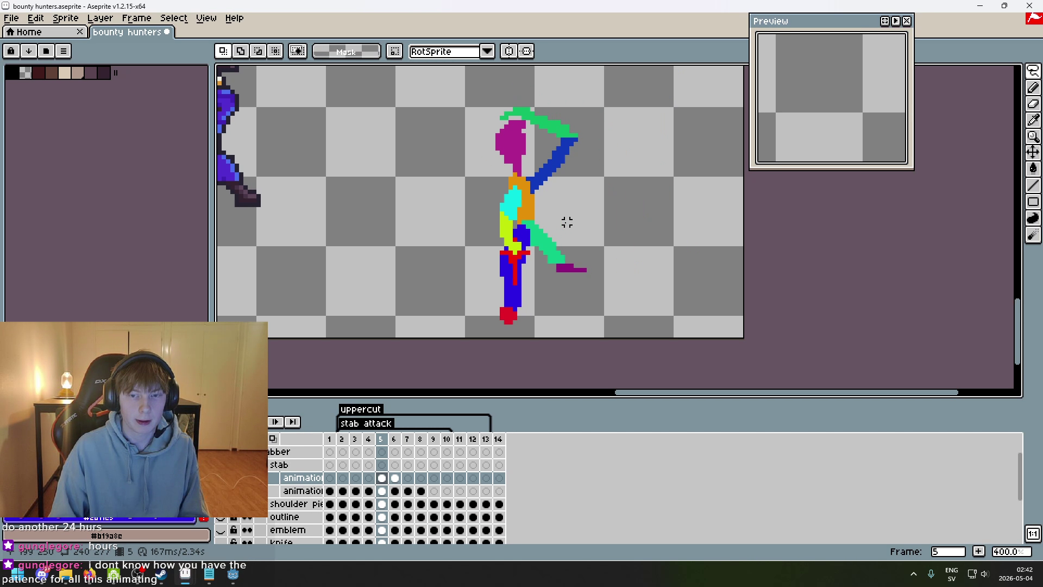
key(Right)
key(Left)
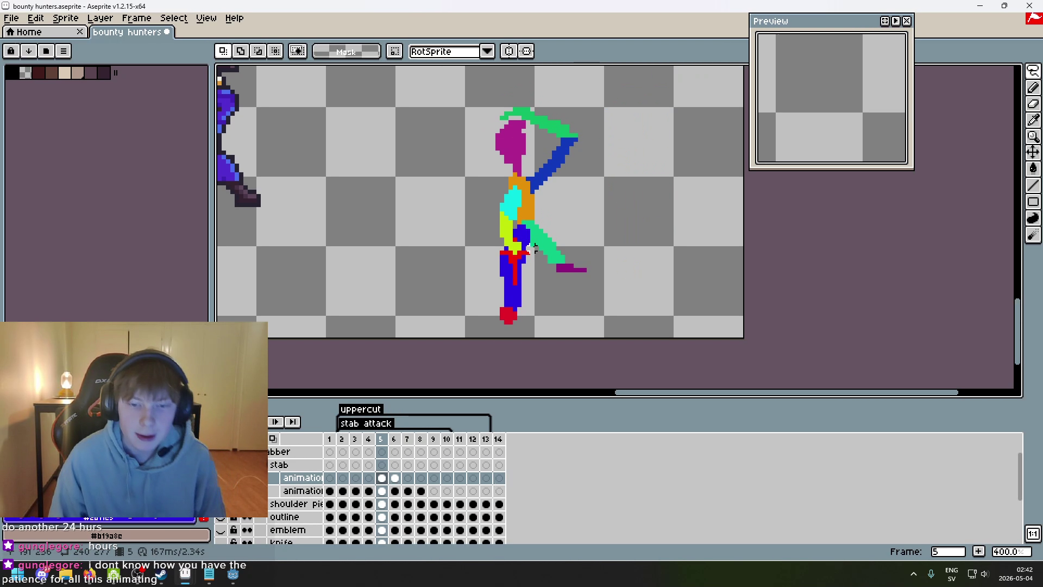
key(Right)
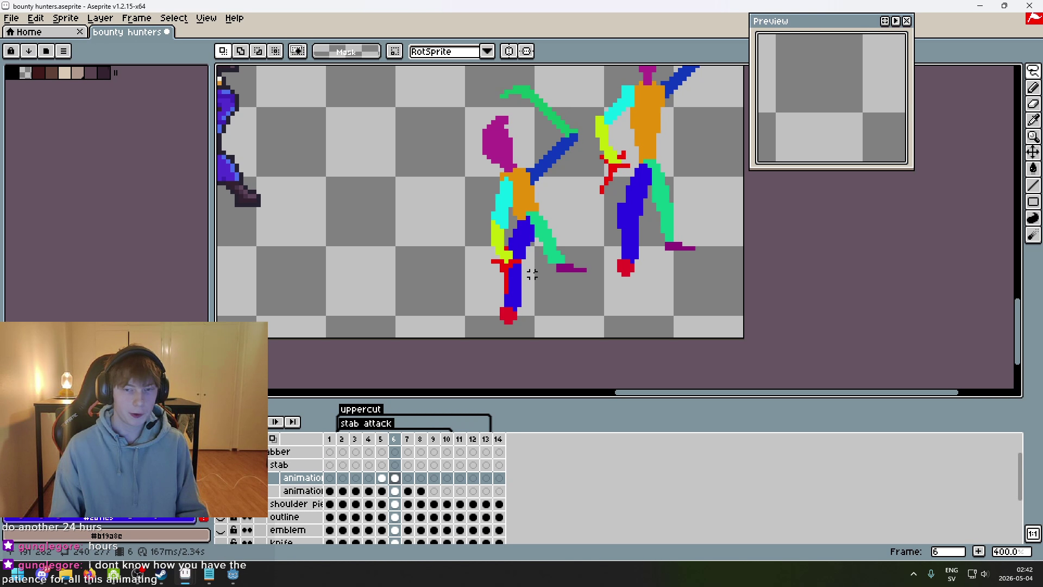
key(Left)
key(Left)
key(Right)
key(Left)
key(Left)
key(Left)
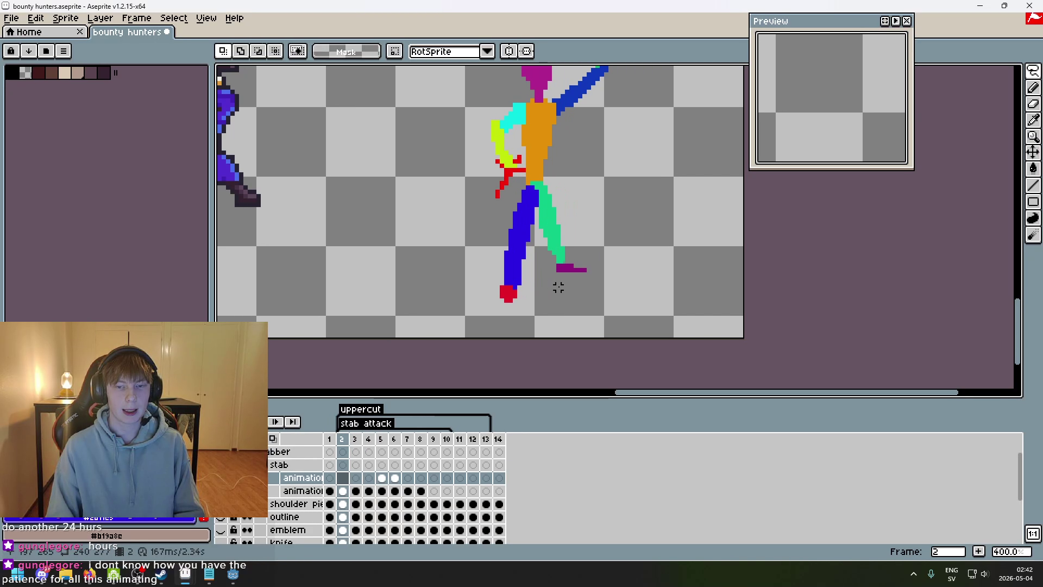
- Play the stab attack animation from the start and stop on frame 1
drag(556, 281, 522, 321)
key(Return)
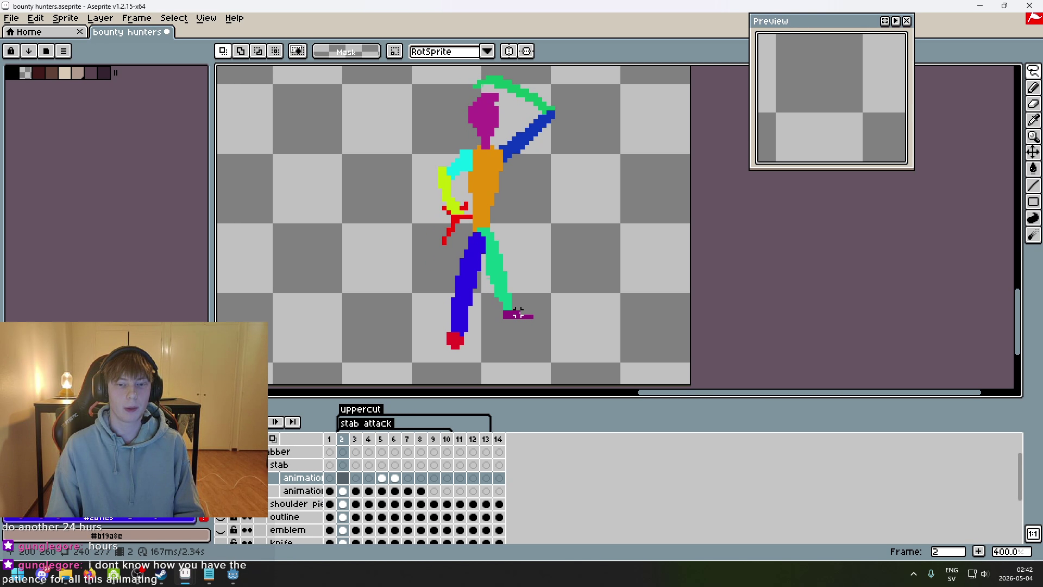
key(Return)
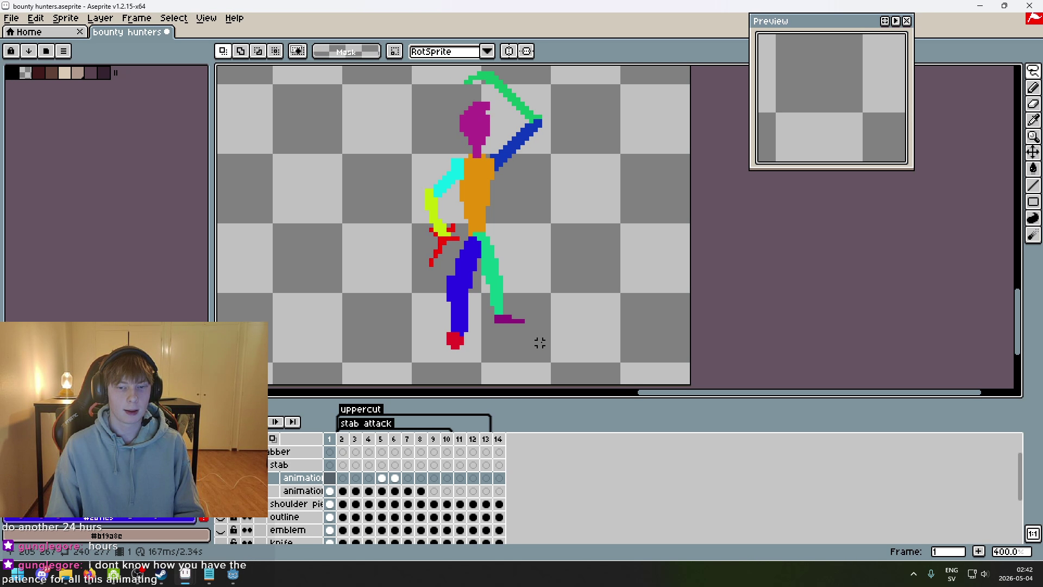
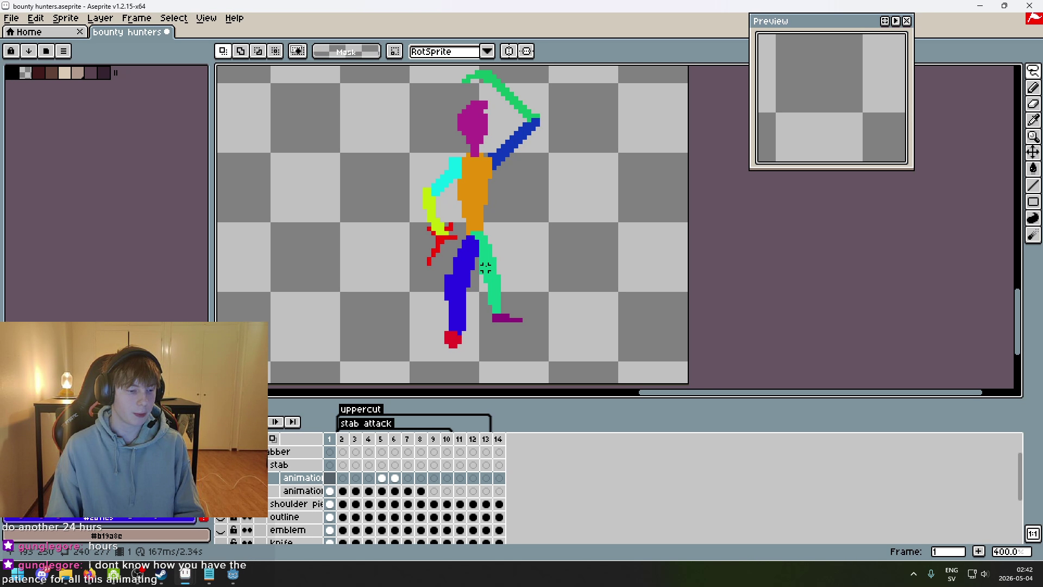
- Scroll and pan around the stab stick-figure guide to inspect it
scroll(440, 206, up, 1)
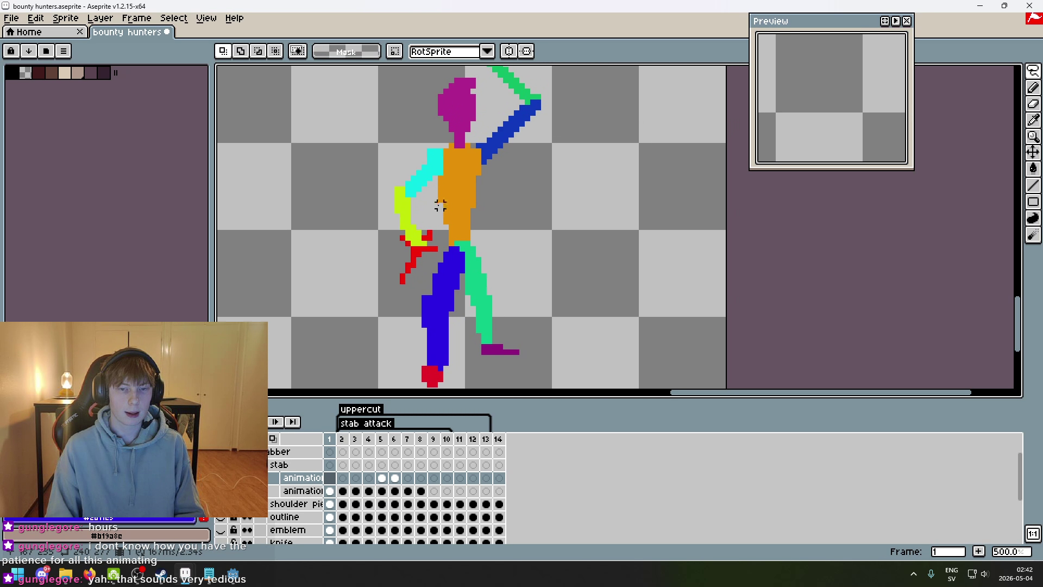
scroll(491, 299, down, 1)
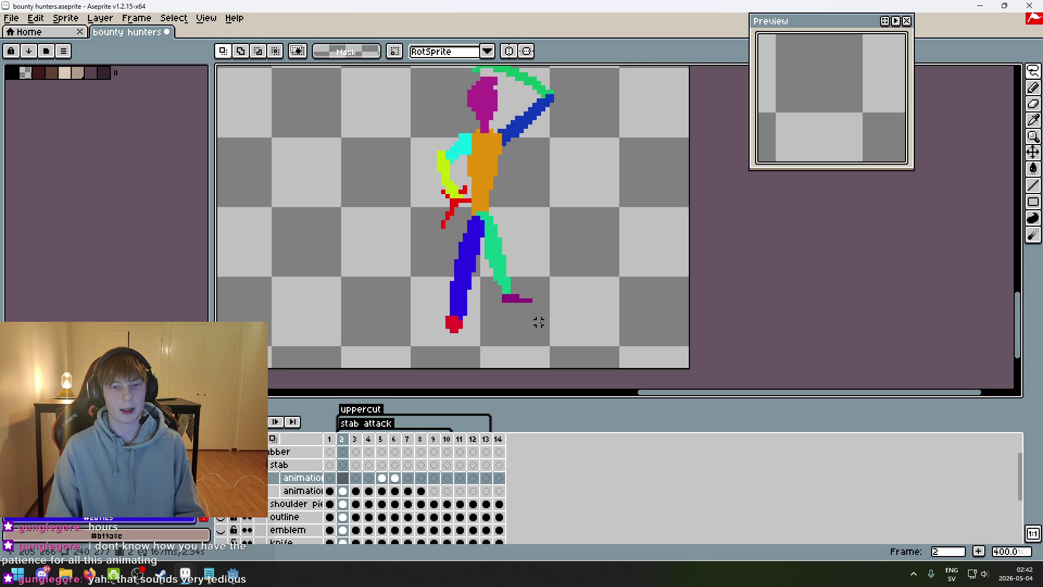
scroll(538, 322, down, 2)
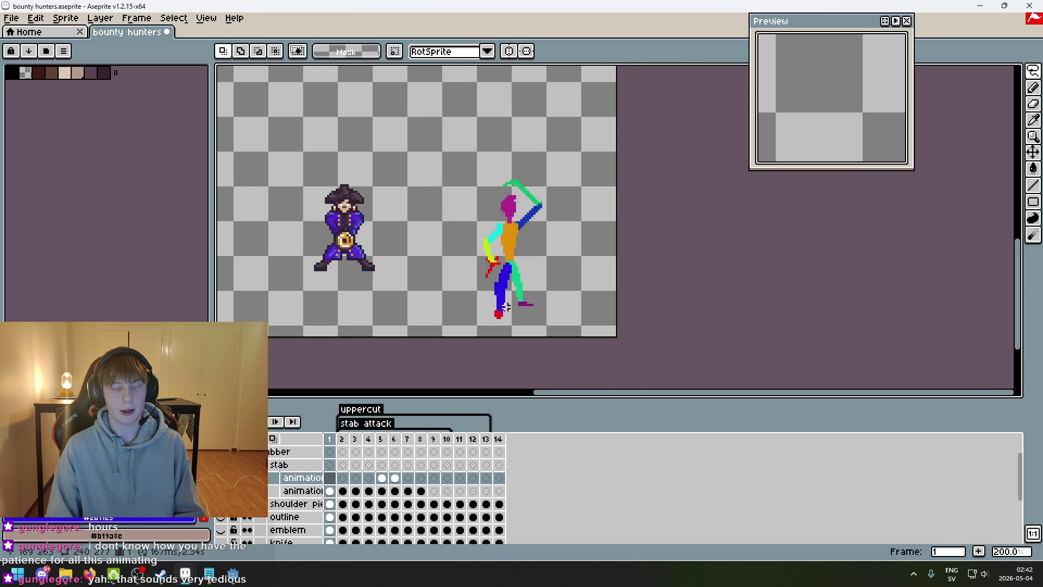
scroll(505, 333, up, 1)
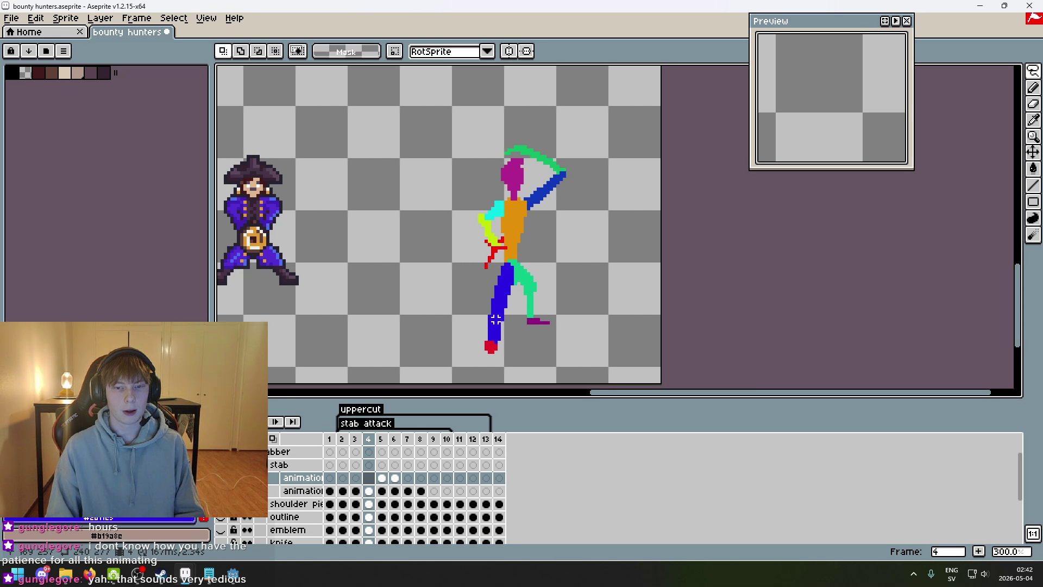
scroll(541, 278, up, 1)
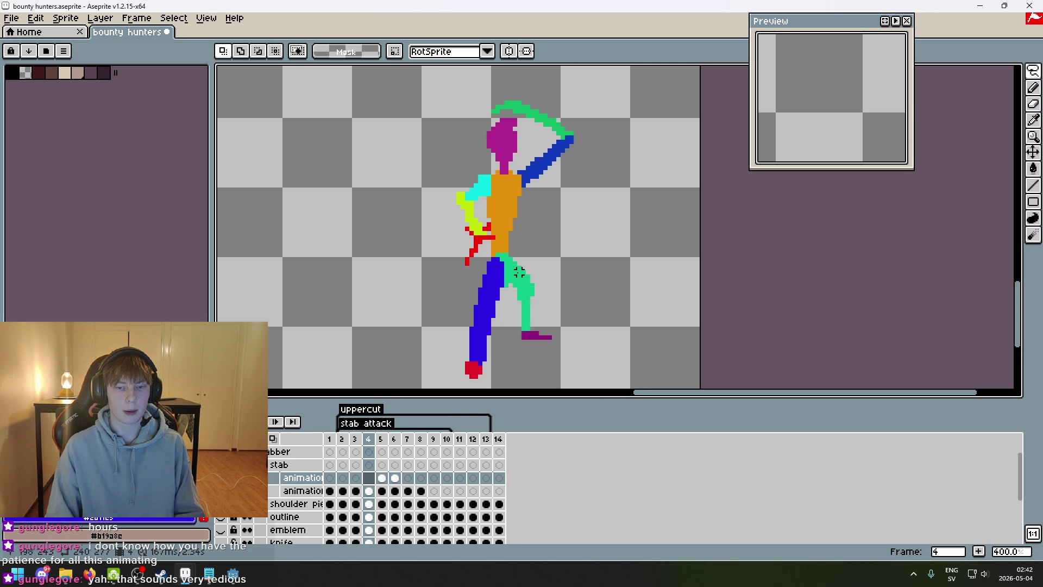
scroll(523, 263, down, 1)
scroll(511, 274, up, 1)
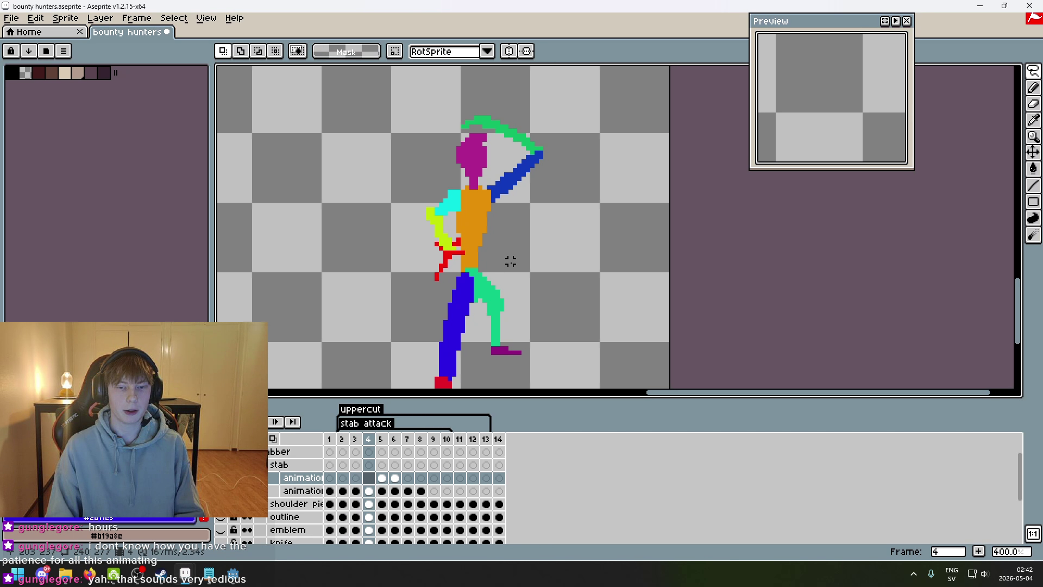
scroll(524, 289, down, 1)
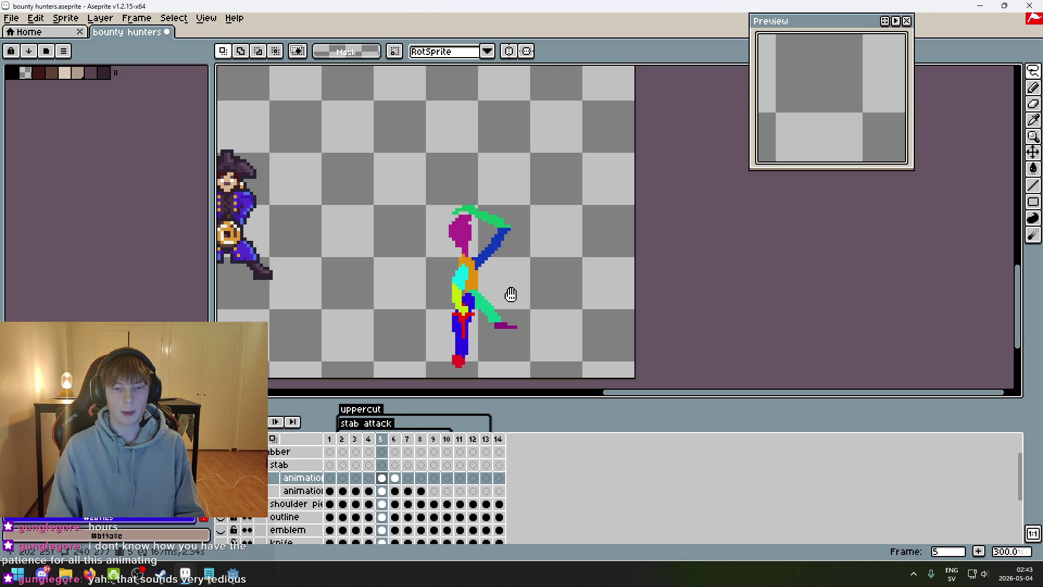
drag(510, 294, 531, 285)
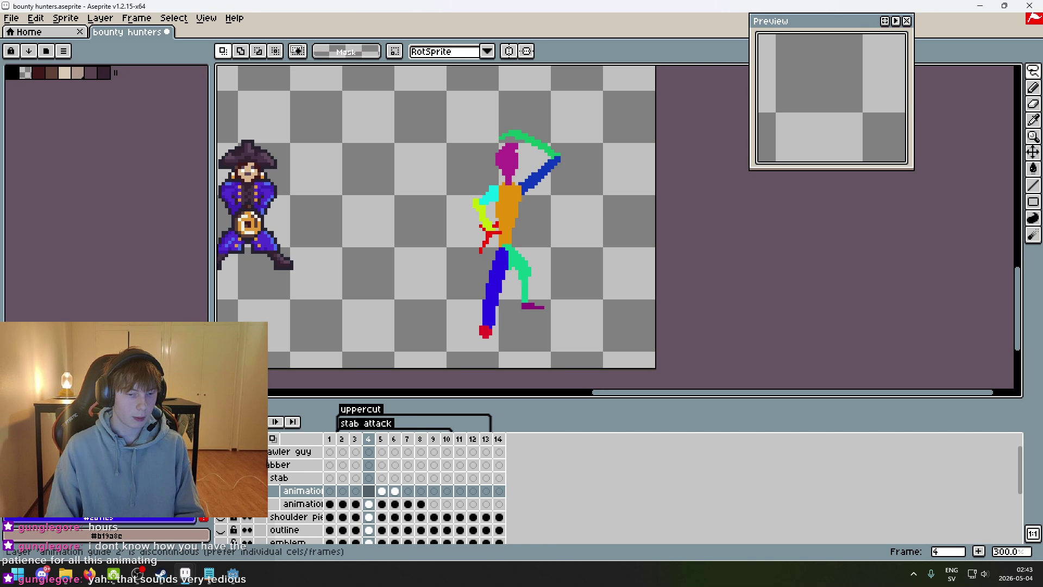
- Collapse and hide the stab guide group, and expand the older animation guides group
click(263, 478)
click(220, 477)
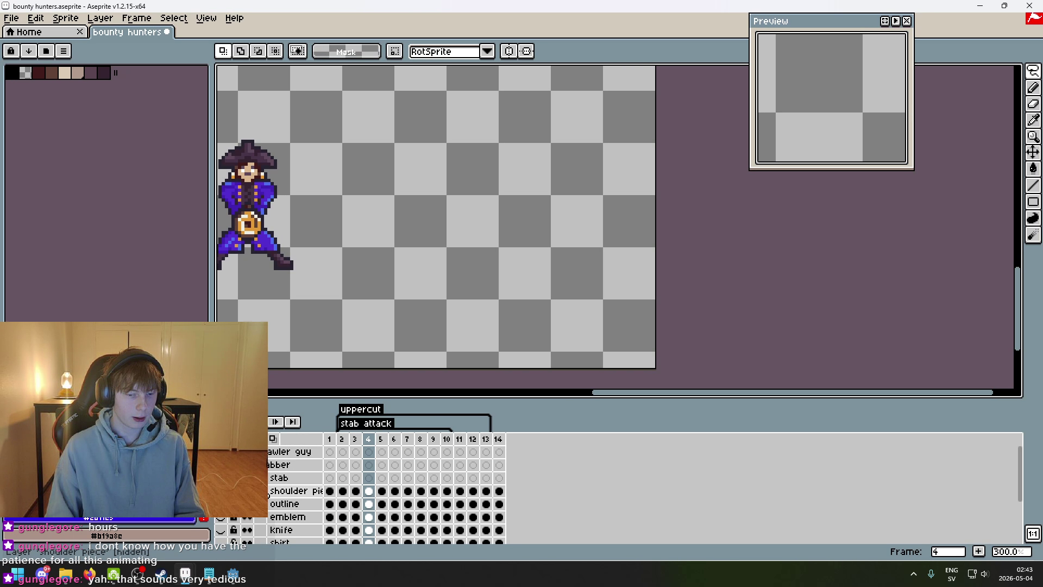
click(220, 464)
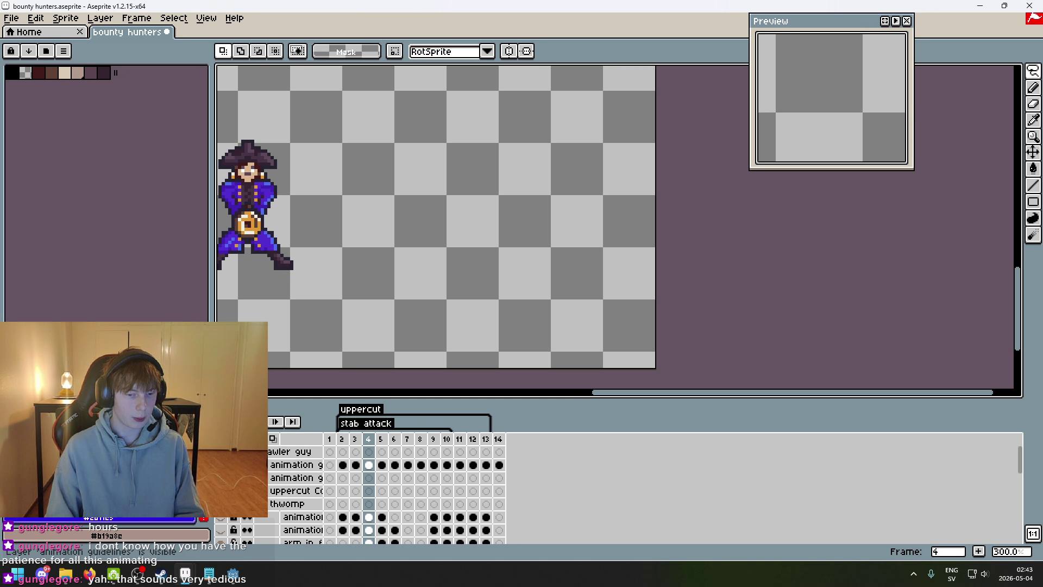
- Play the older attack's guide animation from frame 2 to review it
key(Left)
key(Left)
drag(374, 341, 582, 353)
scroll(581, 333, up, 1)
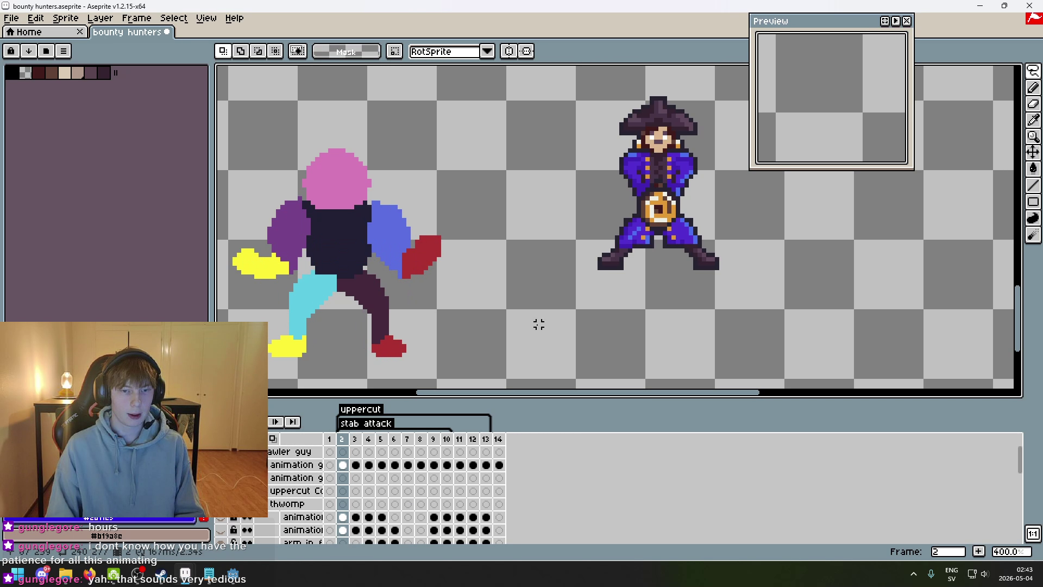
key(Return)
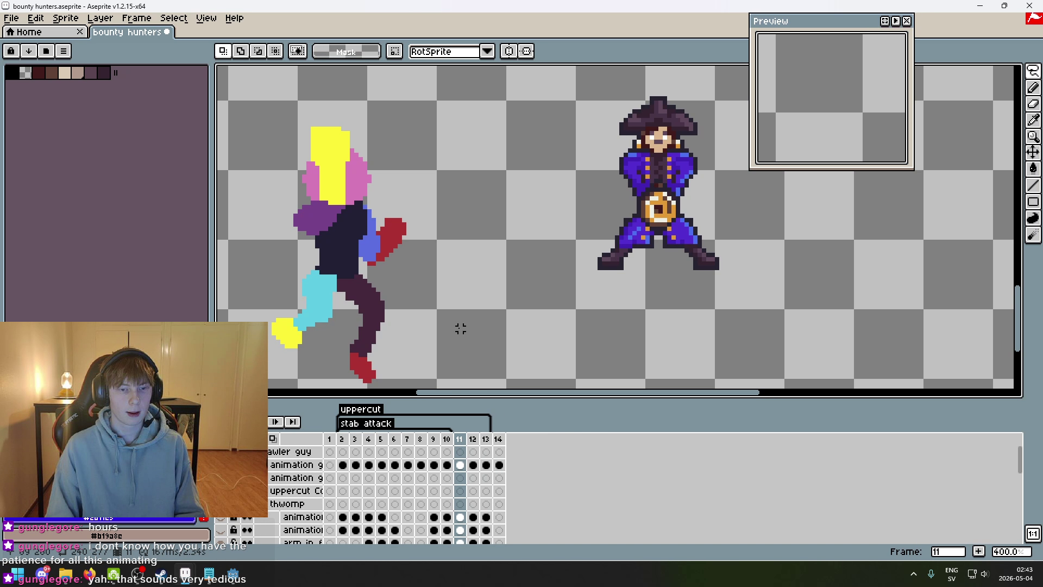
scroll(461, 329, down, 2)
scroll(472, 343, up, 2)
scroll(435, 326, down, 1)
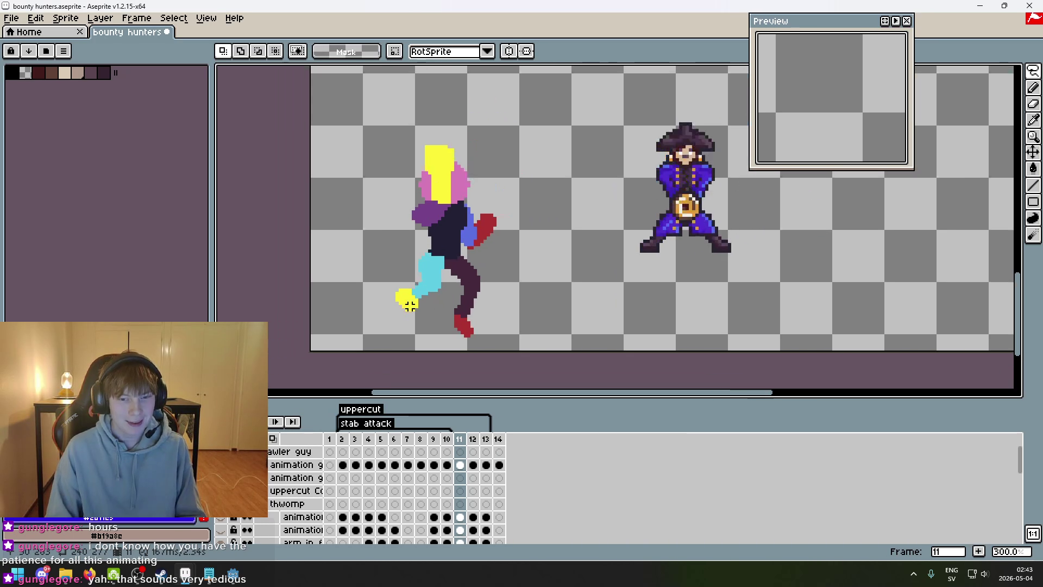
scroll(470, 184, up, 8)
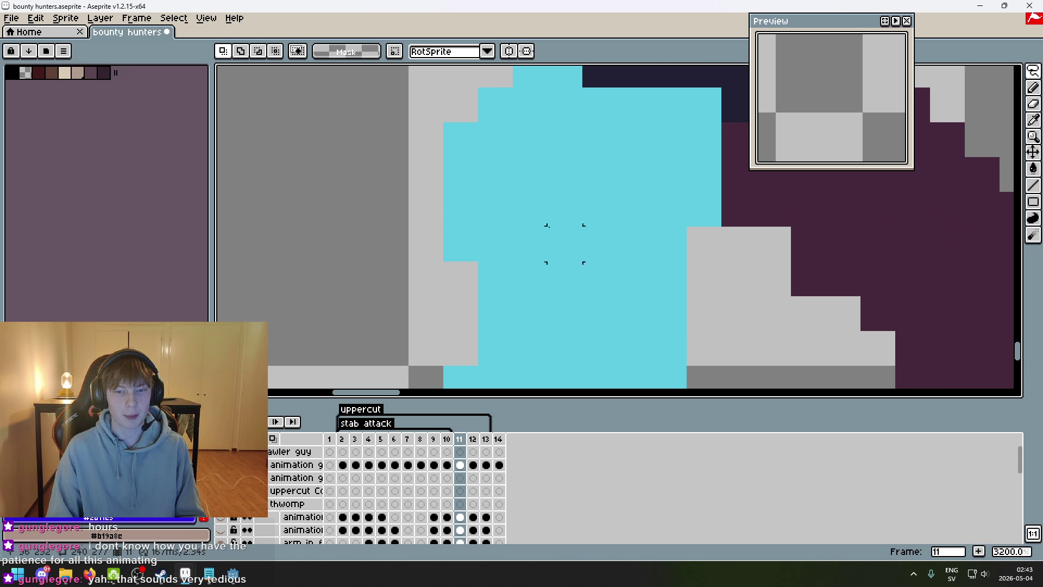
scroll(469, 184, down, 4)
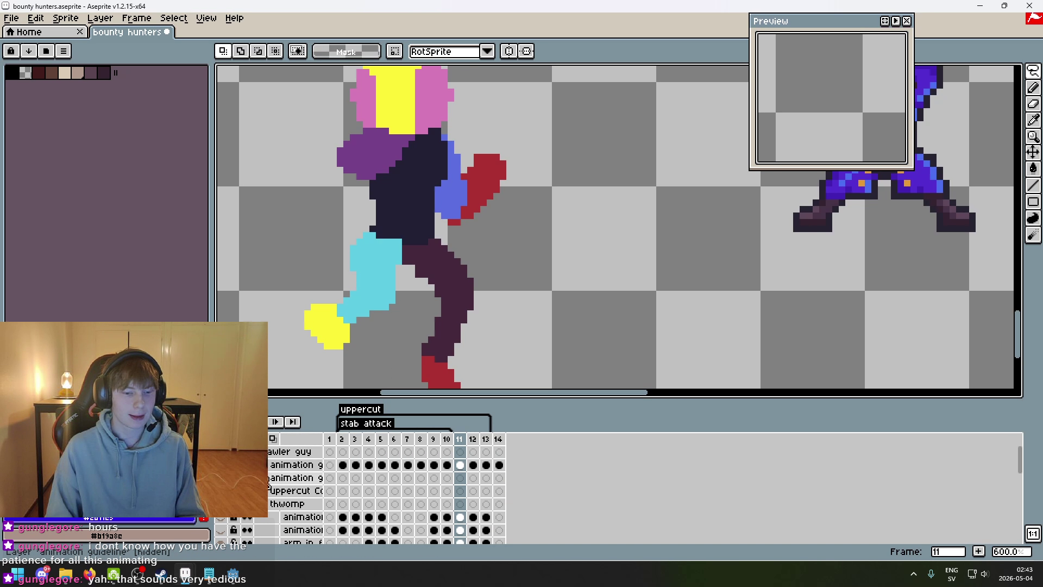
- Hide the 'animation guidelines' layer and step back to stab frame 9
click(220, 477)
scroll(296, 489, down, 5)
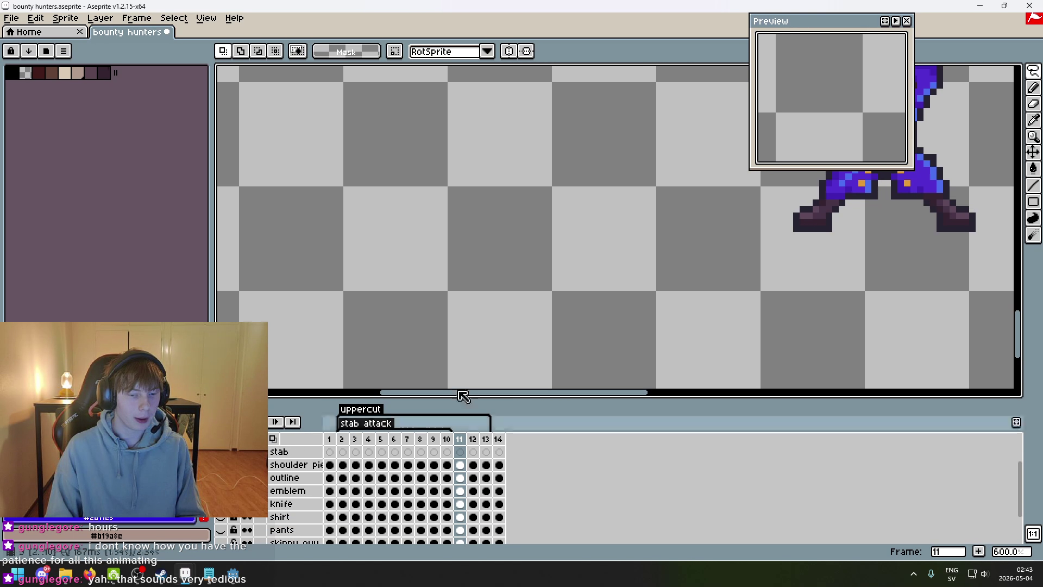
scroll(675, 263, right, 5)
scroll(611, 273, right, 5)
scroll(296, 489, up, 3)
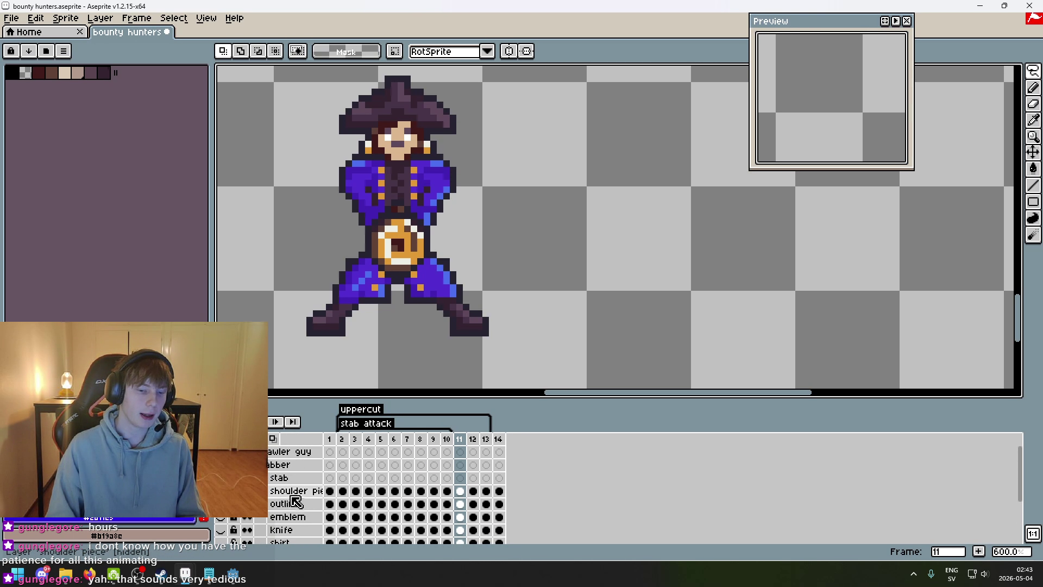
scroll(297, 497, down, 2)
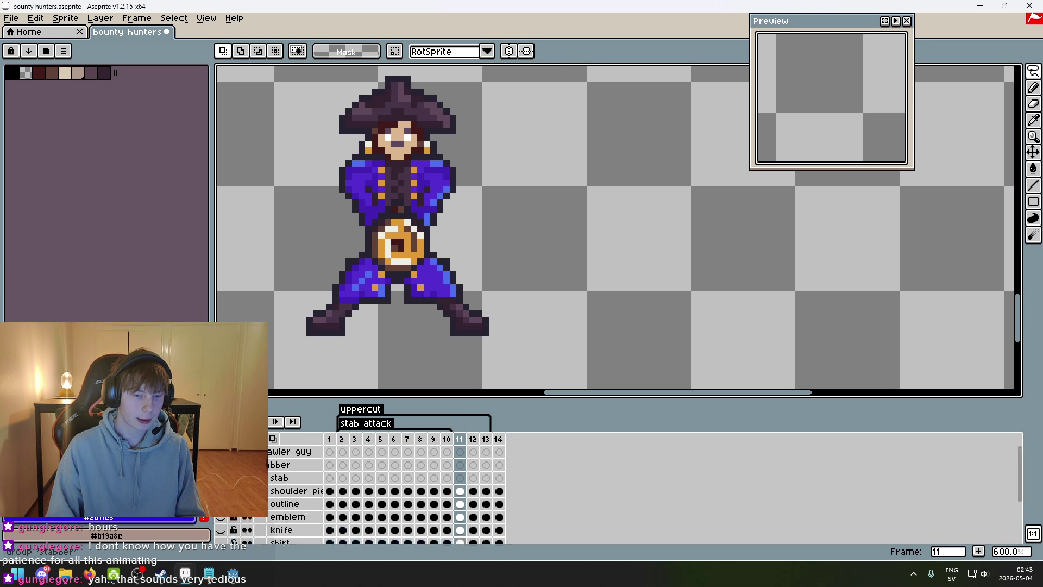
scroll(440, 359, down, 2)
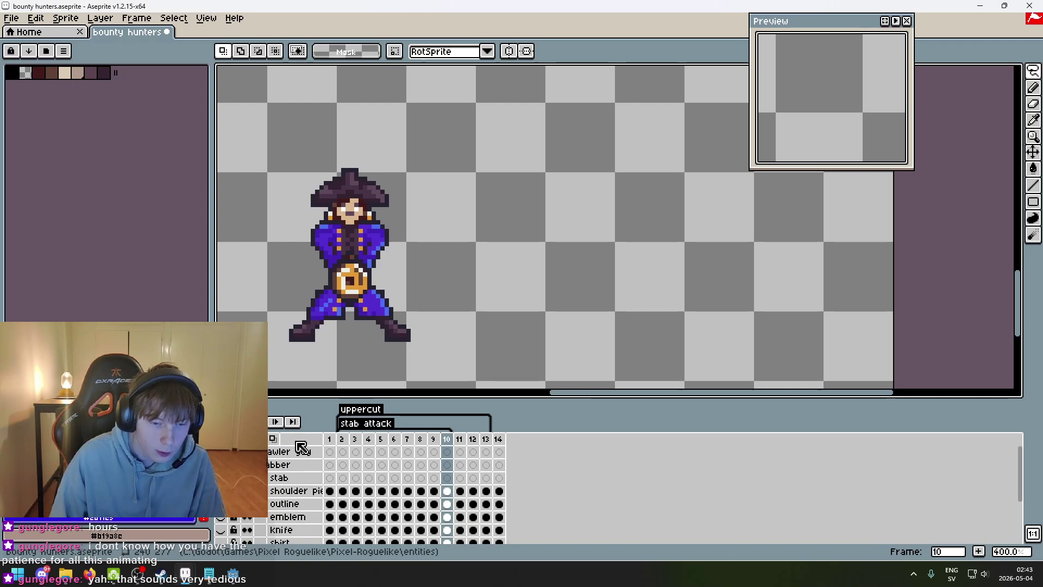
scroll(282, 489, up, 2)
key(Left)
key(Left)
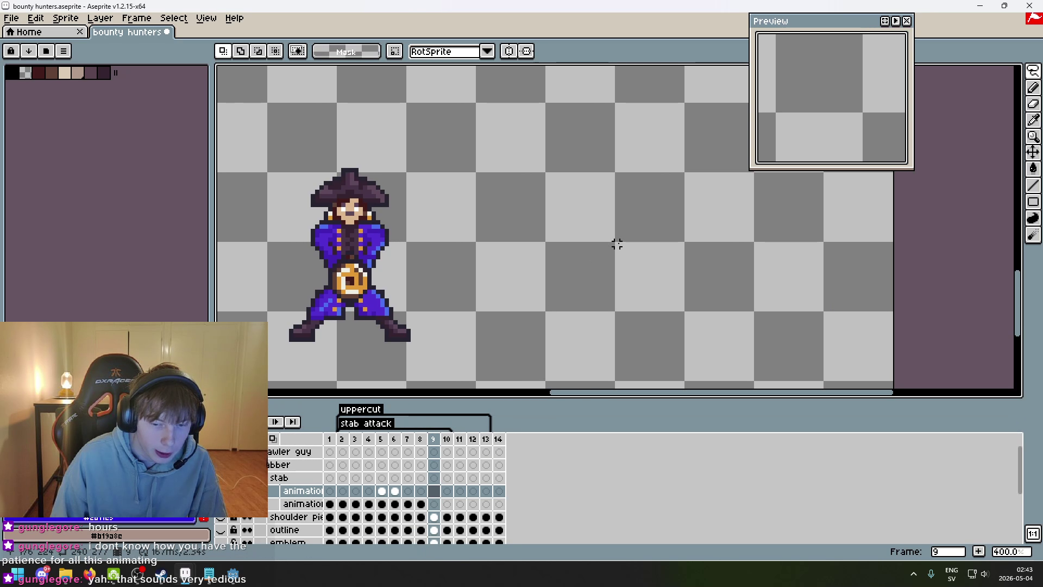
scroll(576, 234, down, 2)
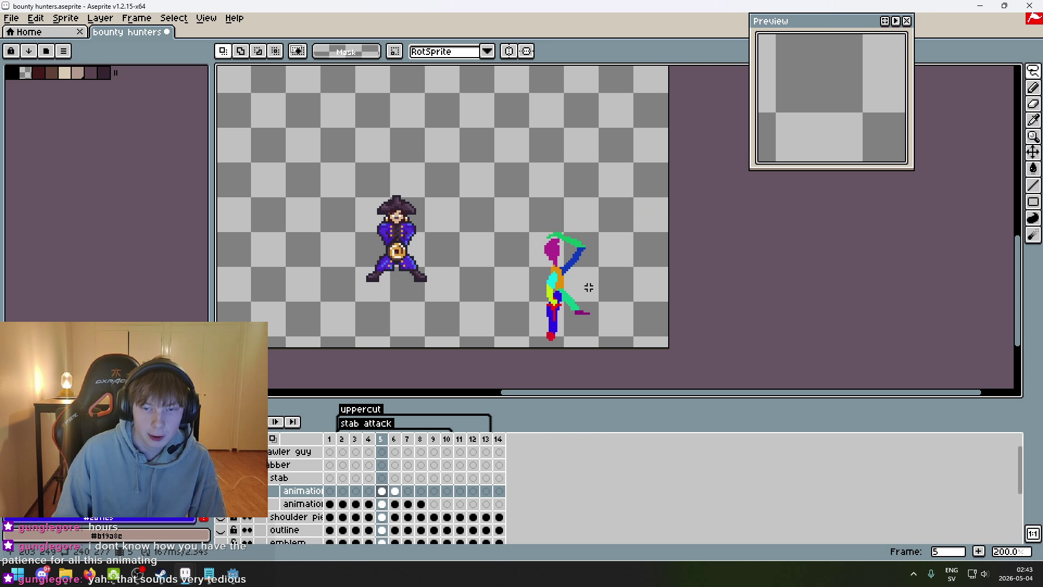
- Step through the earlier stab frames 3–7 to review the motion
scroll(583, 294, up, 2)
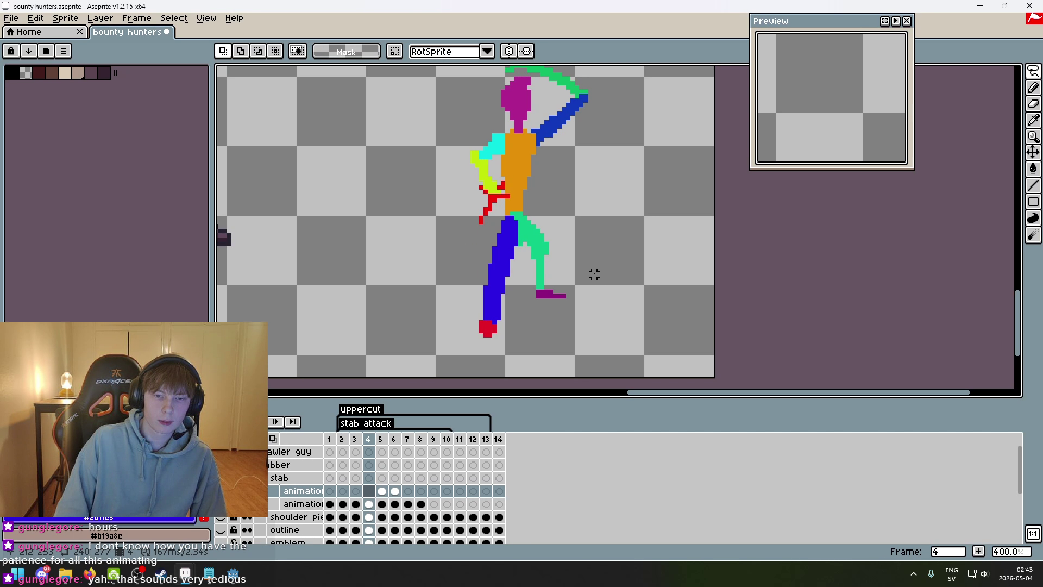
drag(594, 274, 524, 266)
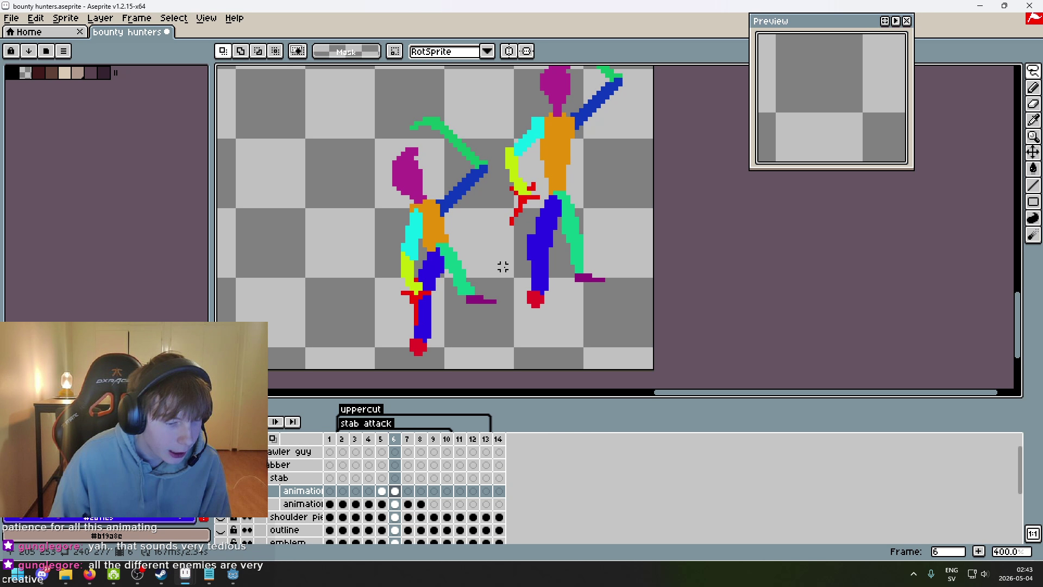
key(Right)
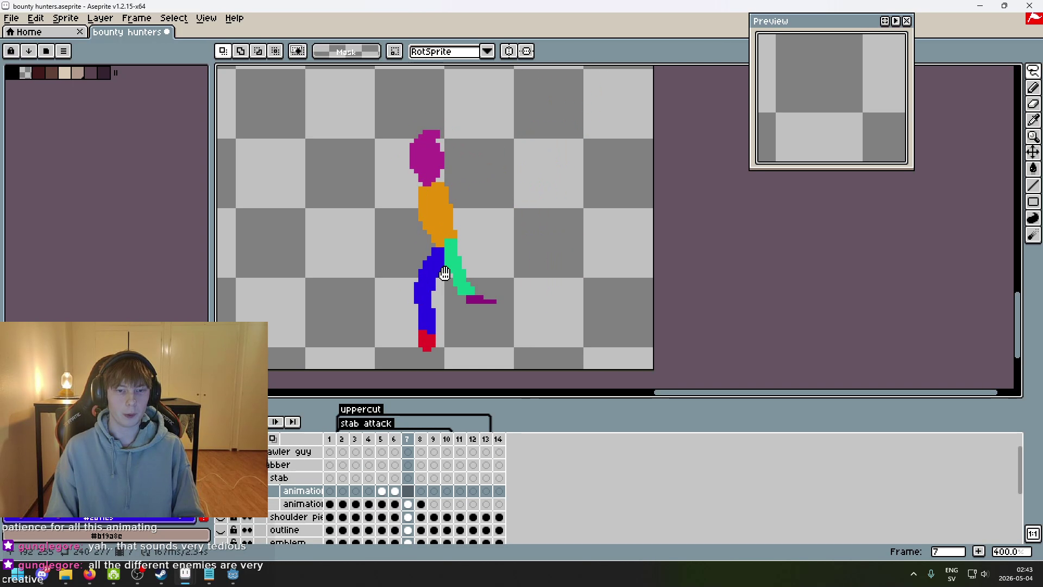
key(Left)
key(Left)
key(Left)
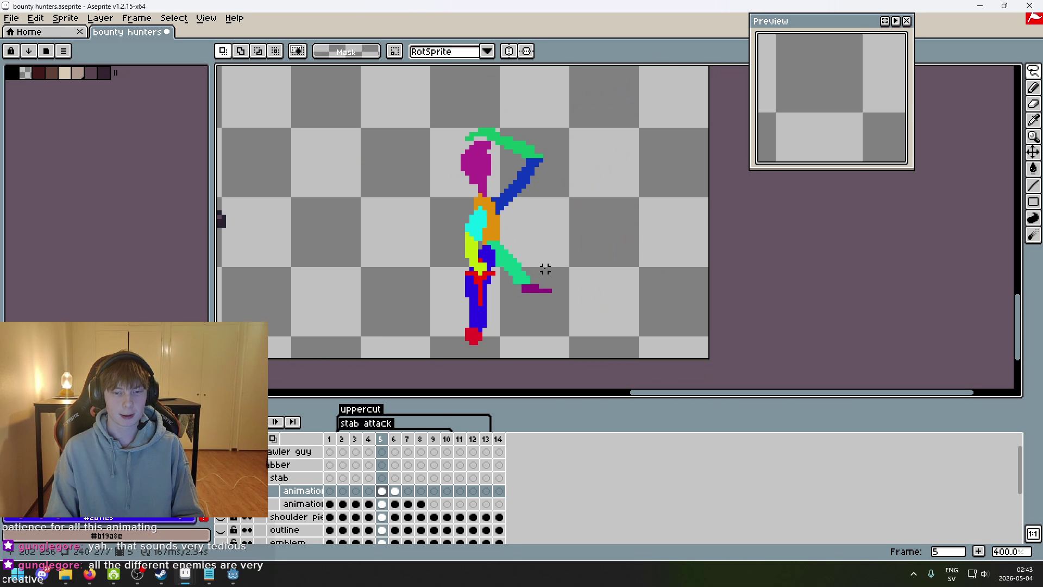
key(Right)
key(Right)
key(Right)
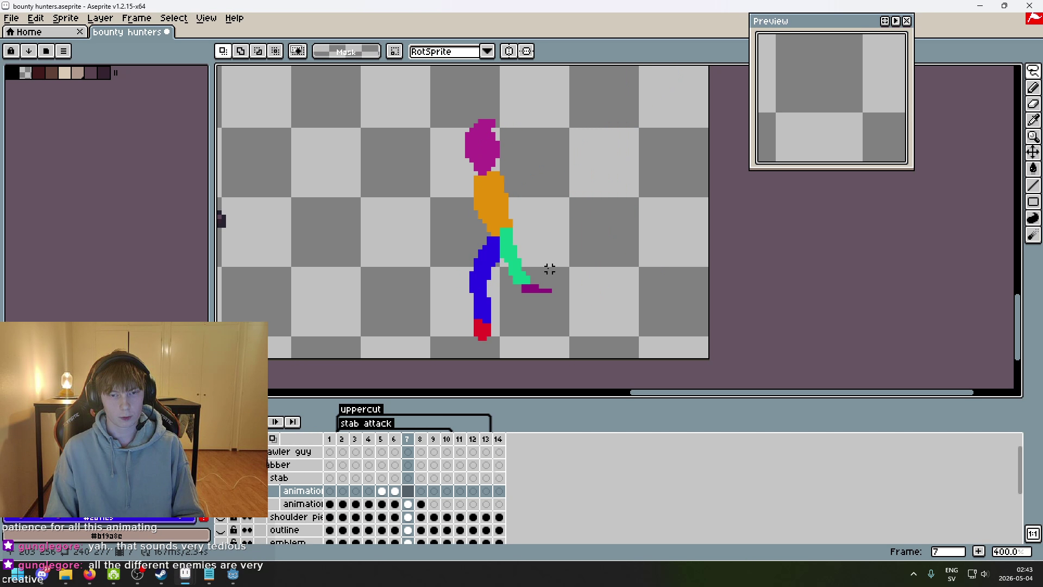
key(Left)
key(Left)
key(Left)
key(Right)
key(Right)
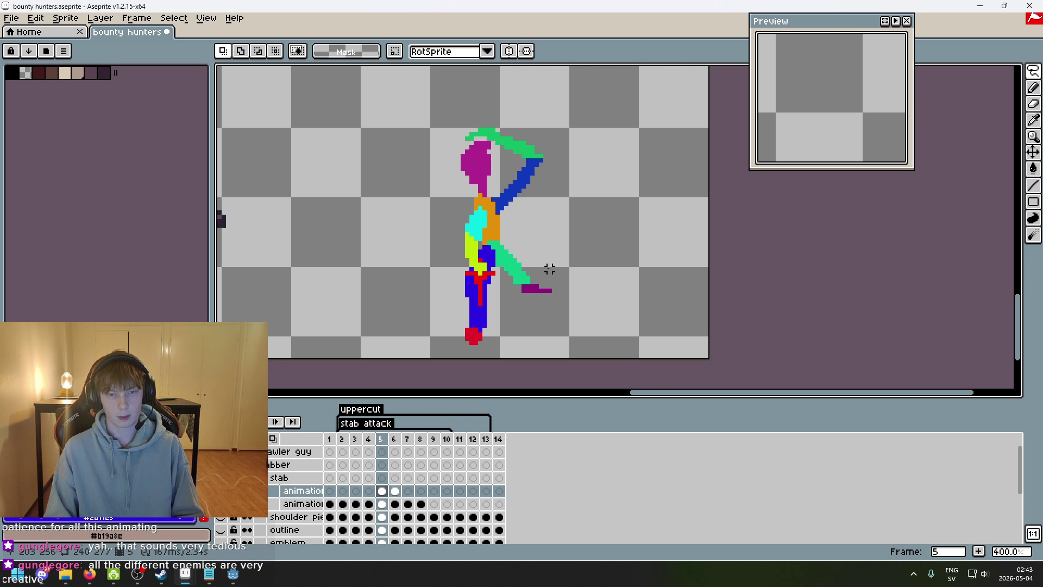
drag(400, 310, 368, 337)
- Flip between frames 5, 6 and 7 to compare poses, settling on frame 6
key(Left)
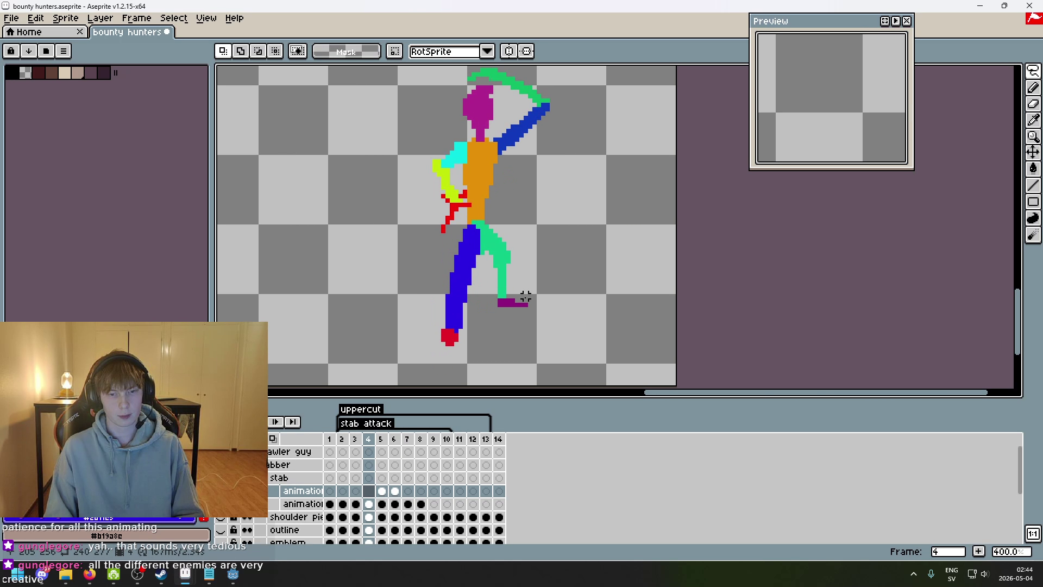
key(Right)
key(Right)
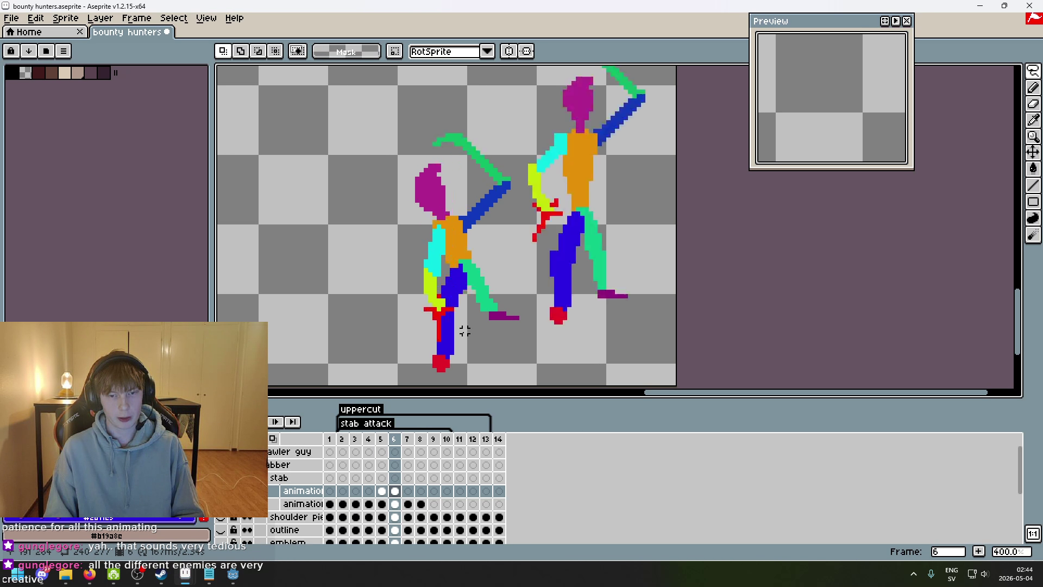
key(Right)
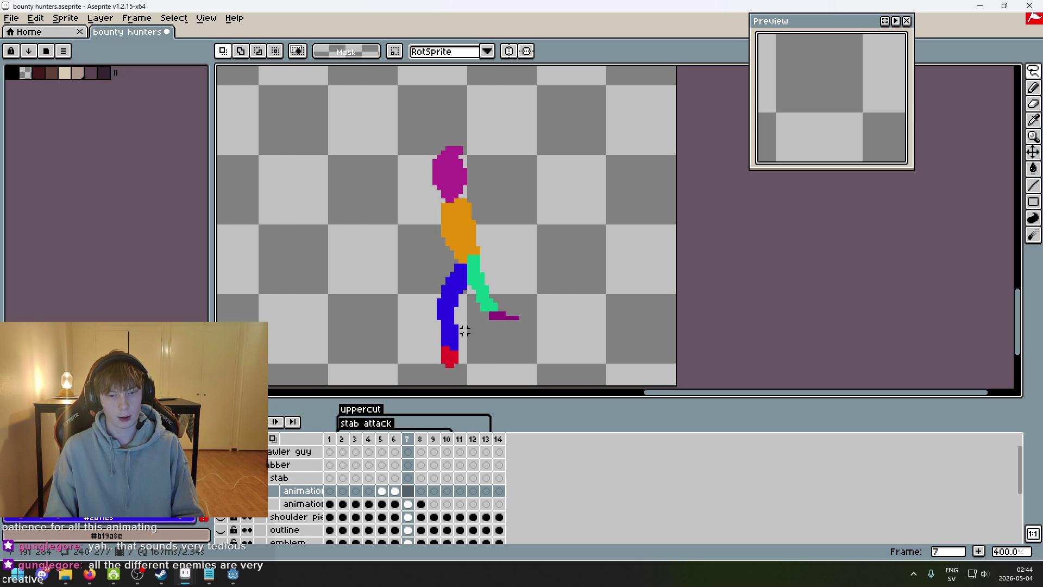
key(Left)
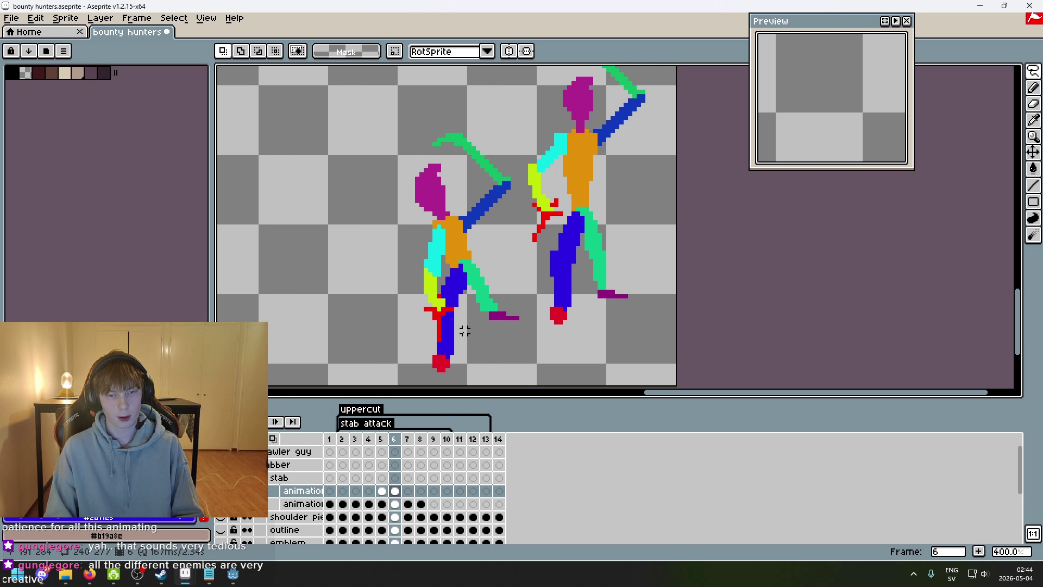
key(Left)
key(Right)
key(Left)
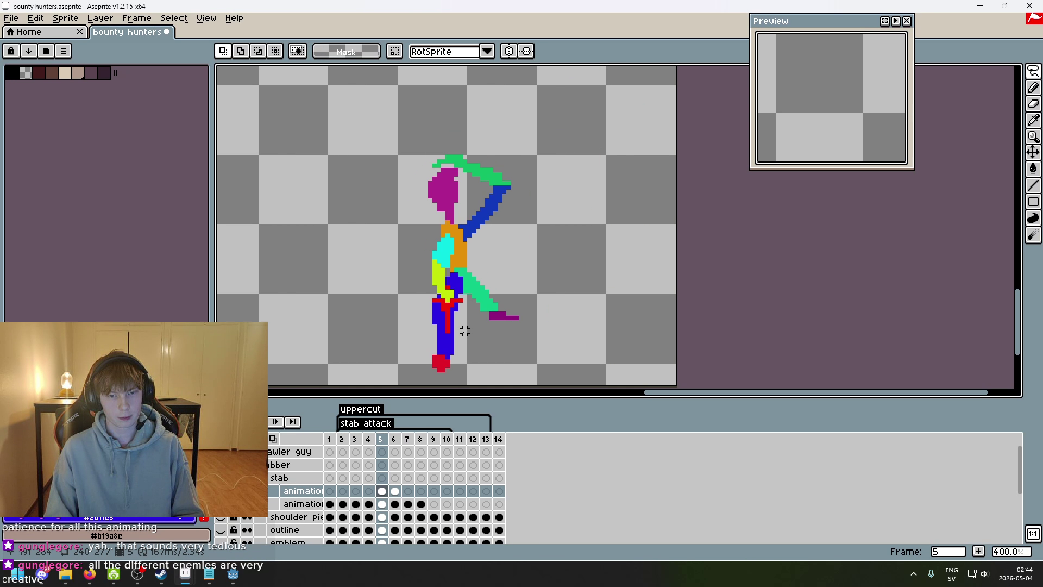
key(Right)
key(Left)
key(Right)
key(Right)
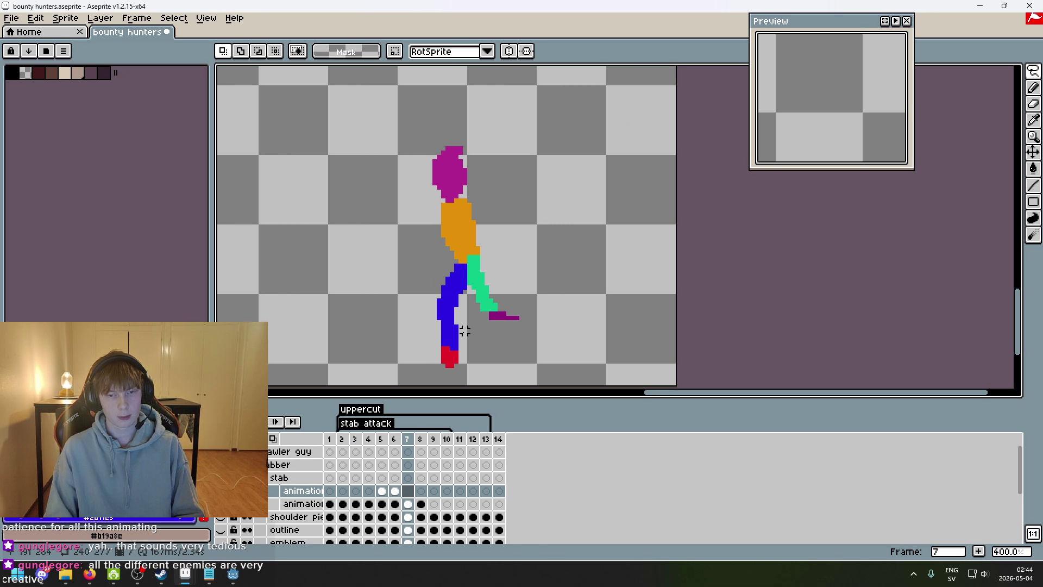
key(Left)
key(Left)
key(Right)
scroll(466, 336, up, 1)
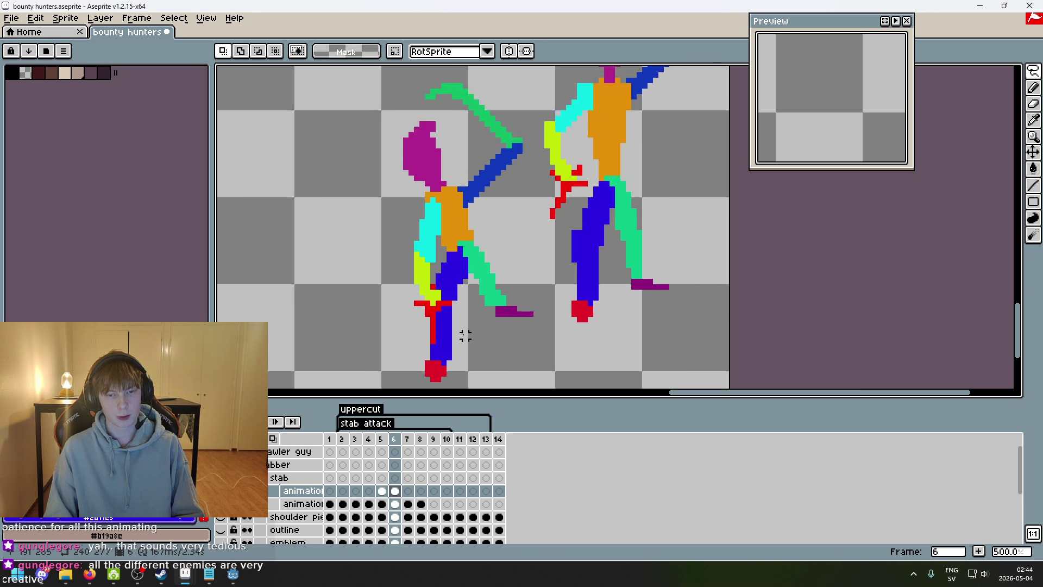
- Lasso the left figure's lime arm and red dagger on frame 6 and move them higher
drag(428, 357, 389, 281)
mouse_move(465, 312)
mouse_down()
mouse_move(462, 320)
mouse_move(426, 303)
mouse_up()
click(495, 219)
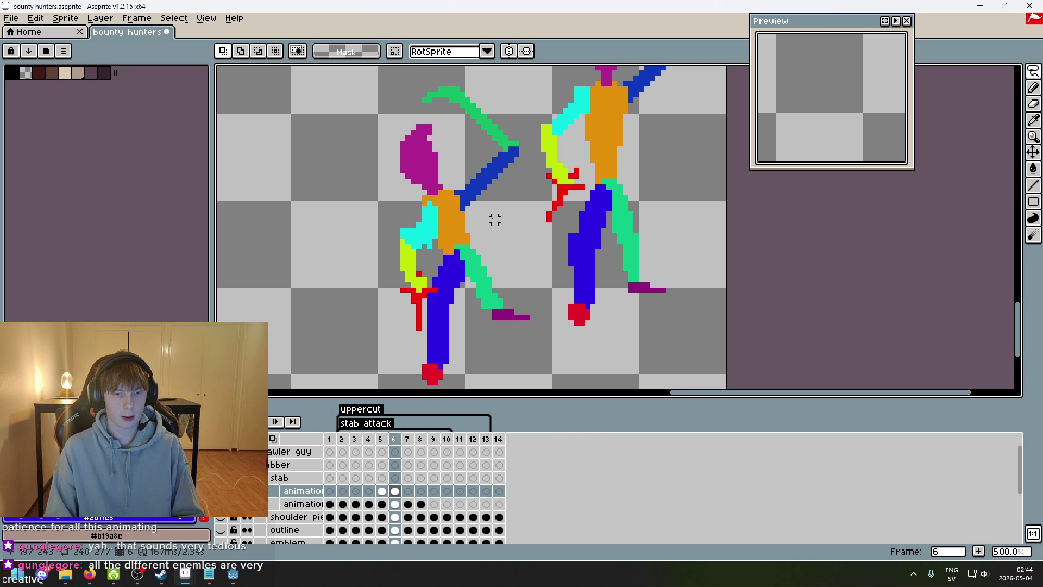
scroll(434, 241, up, 2)
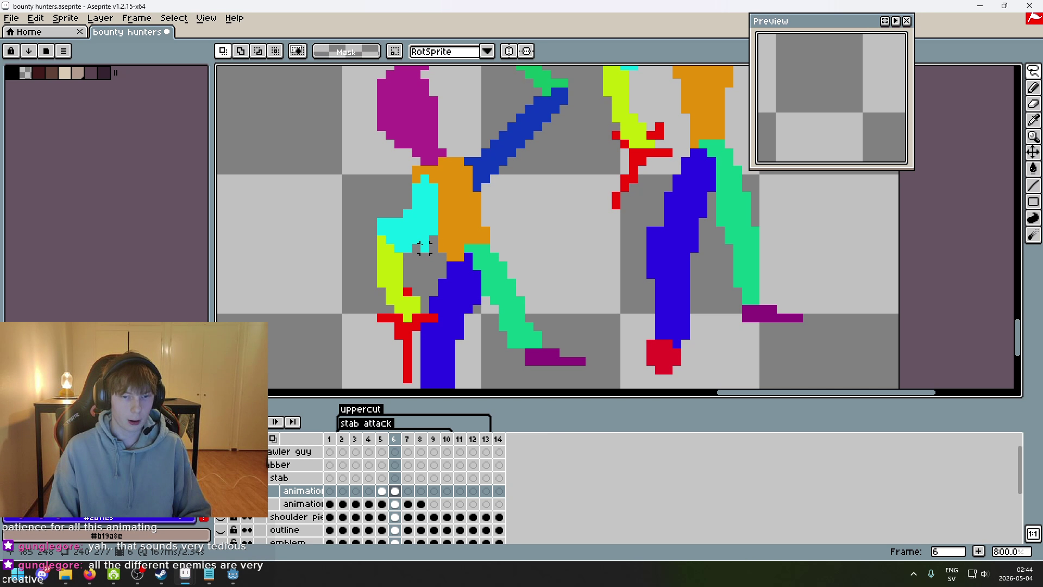
- Try a blue pencil stroke near the left figure's head and undo it
key(e)
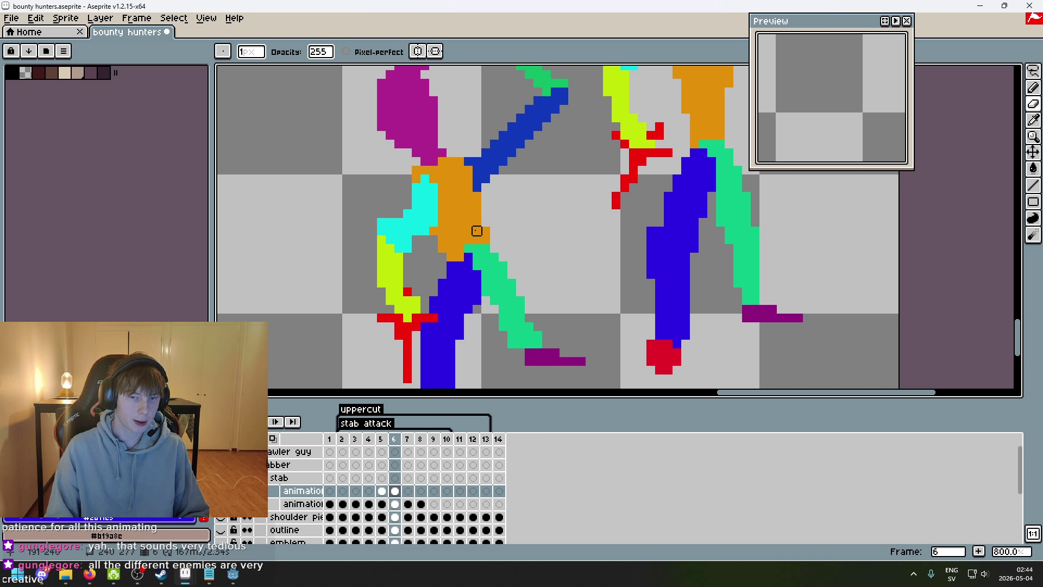
scroll(435, 239, down, 1)
key(b)
mouse_move(461, 191)
mouse_down()
mouse_move(473, 170)
mouse_move(463, 152)
mouse_up()
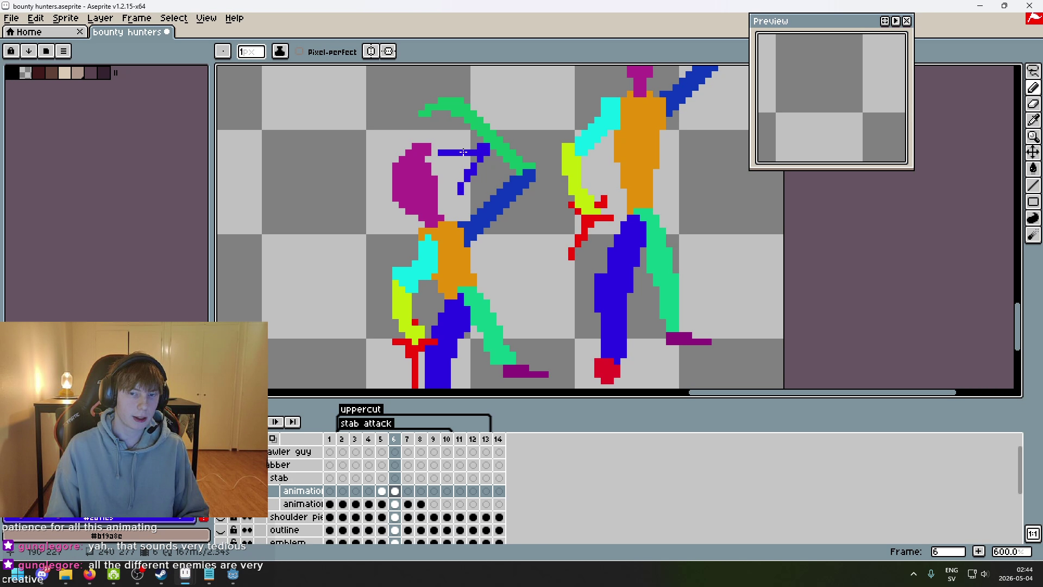
key(ctrl+z)
key(ctrl+z)
scroll(424, 260, up, 3)
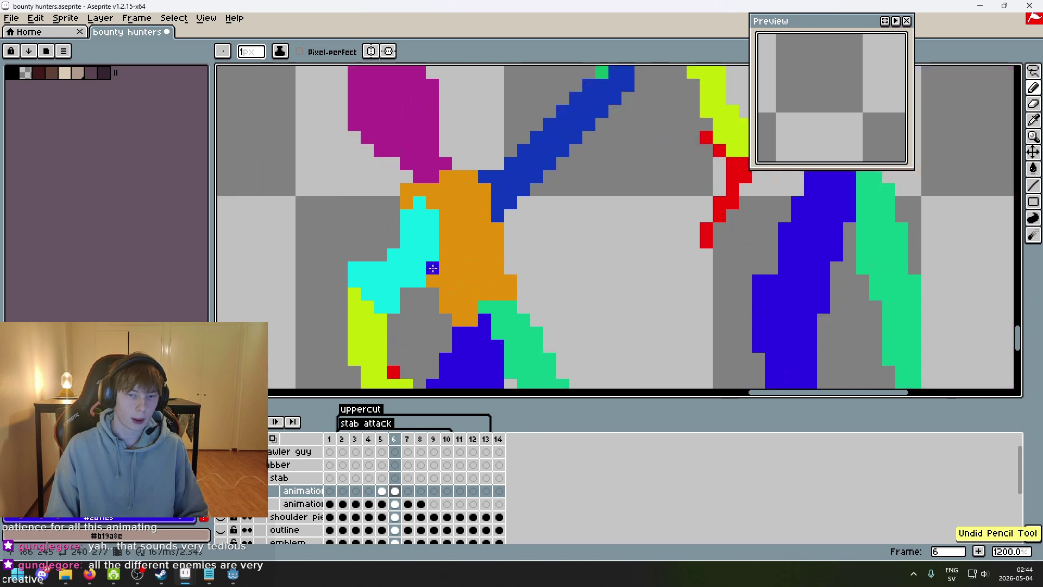
- Sample cyan and test cyan strokes around the upper arm, undoing each
key(i)
key(e)
key(e)
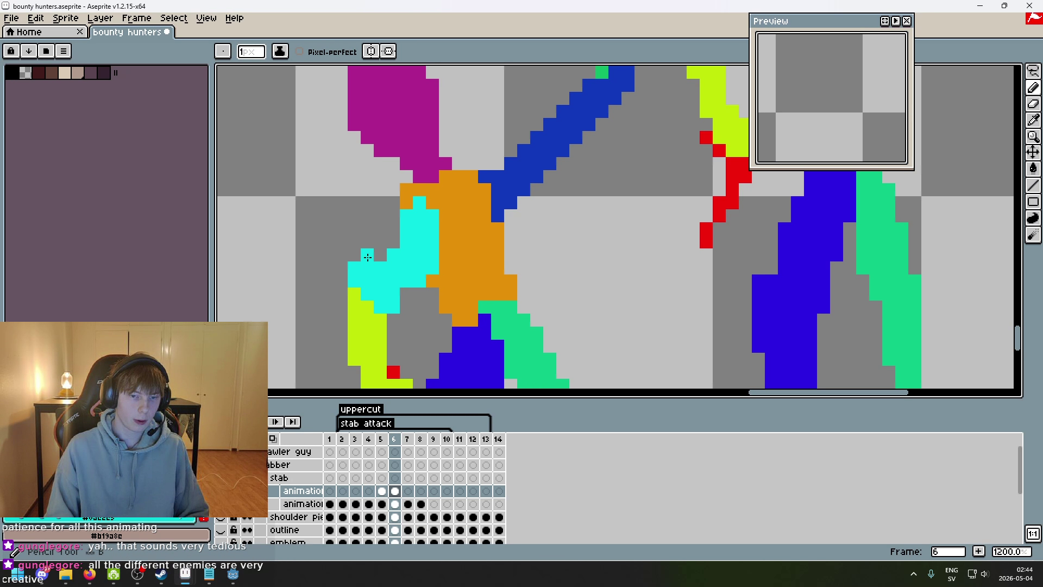
scroll(391, 298, down, 3)
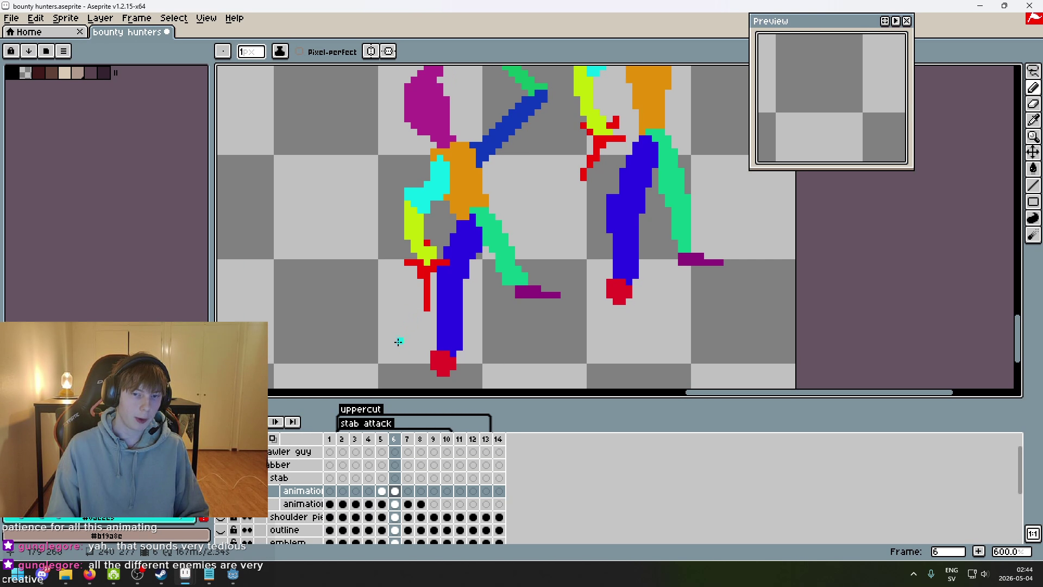
scroll(391, 282, down, 1)
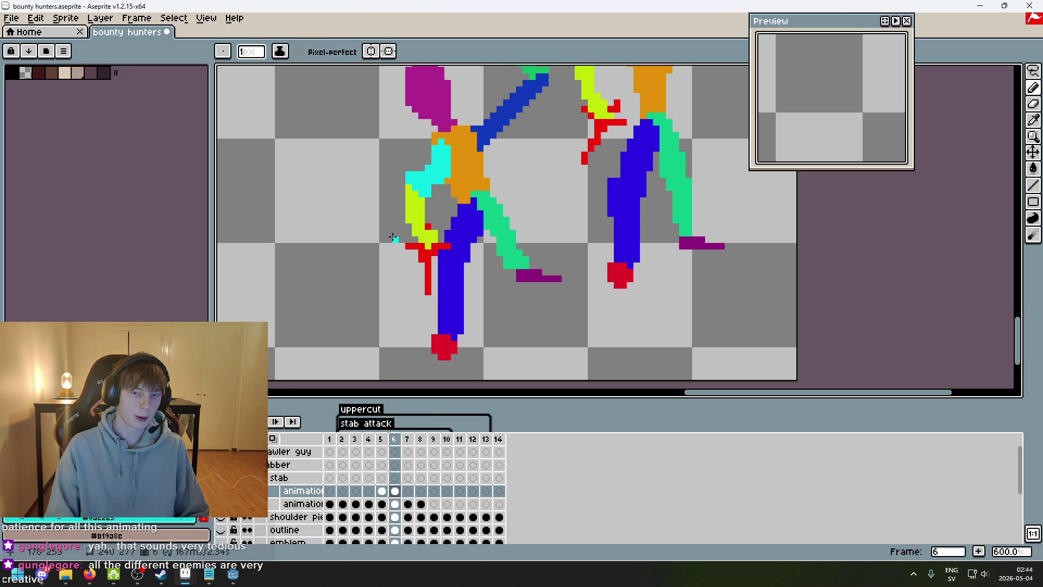
drag(324, 215, 337, 201)
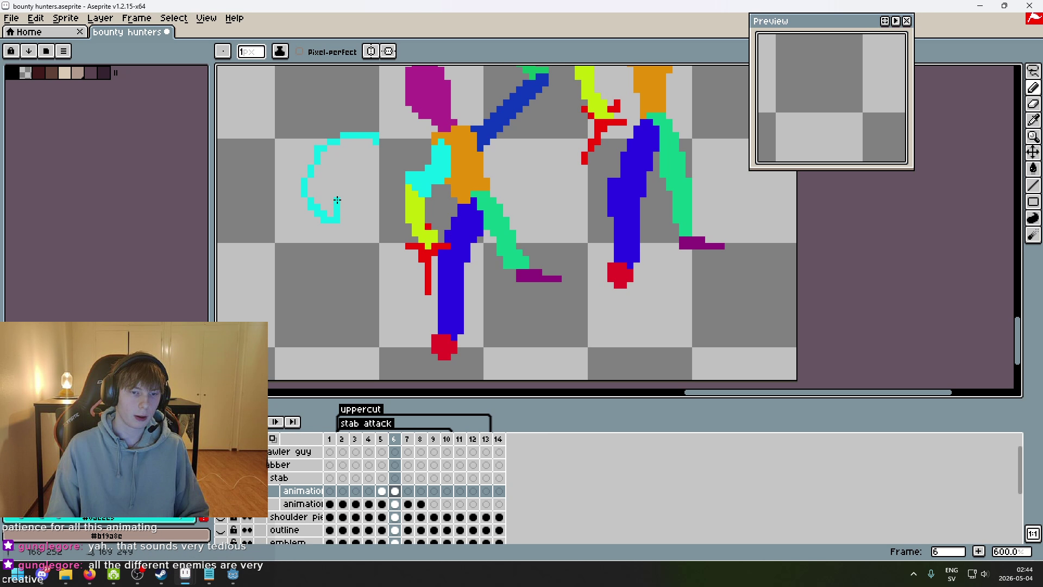
key(ctrl+z)
key(ctrl+z)
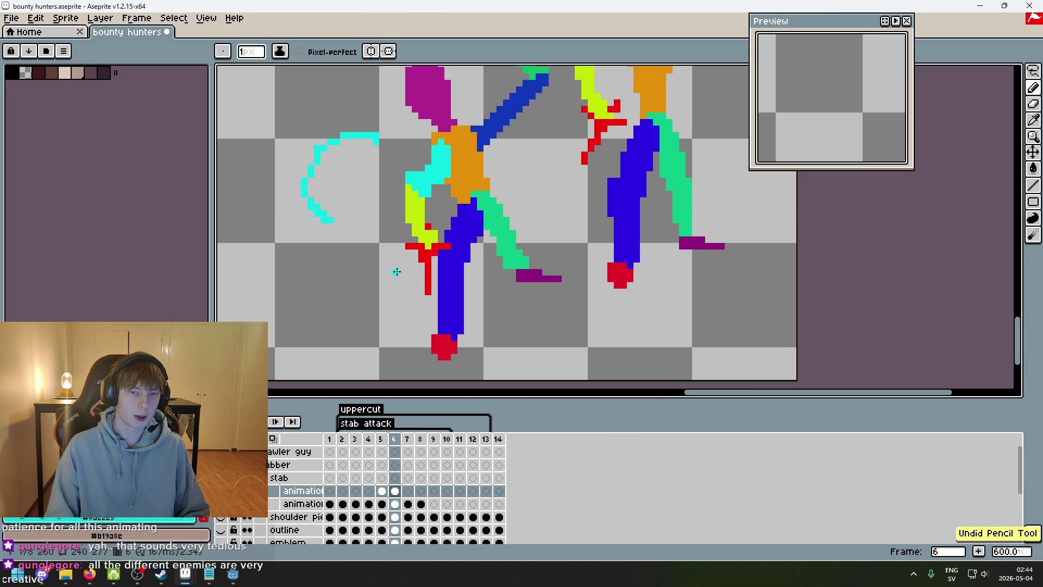
drag(371, 173, 402, 227)
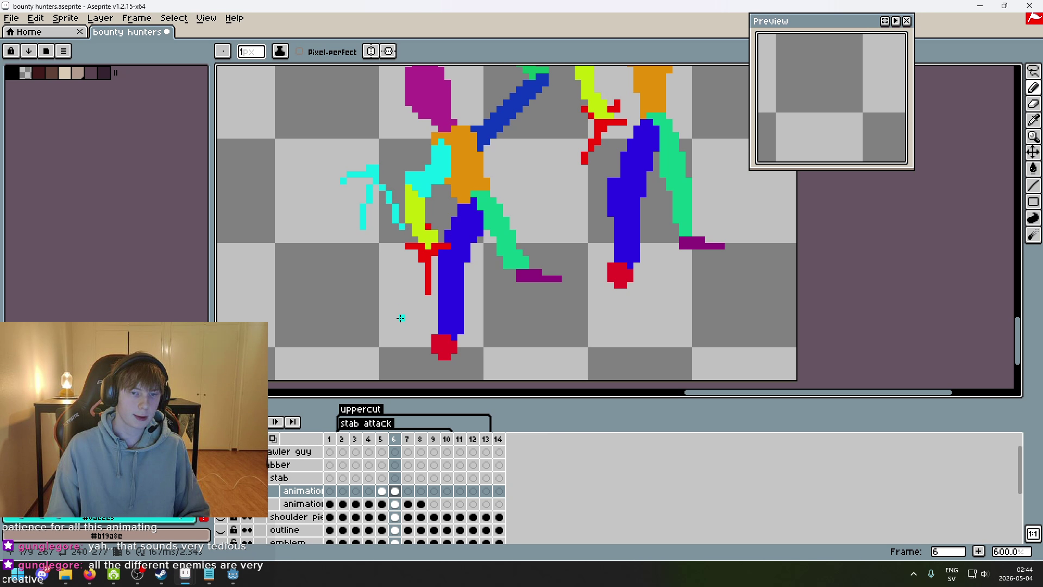
key(ctrl+z)
- Paint cyan pixels to thicken the upper arm down to the lime forearm
scroll(424, 273, up, 3)
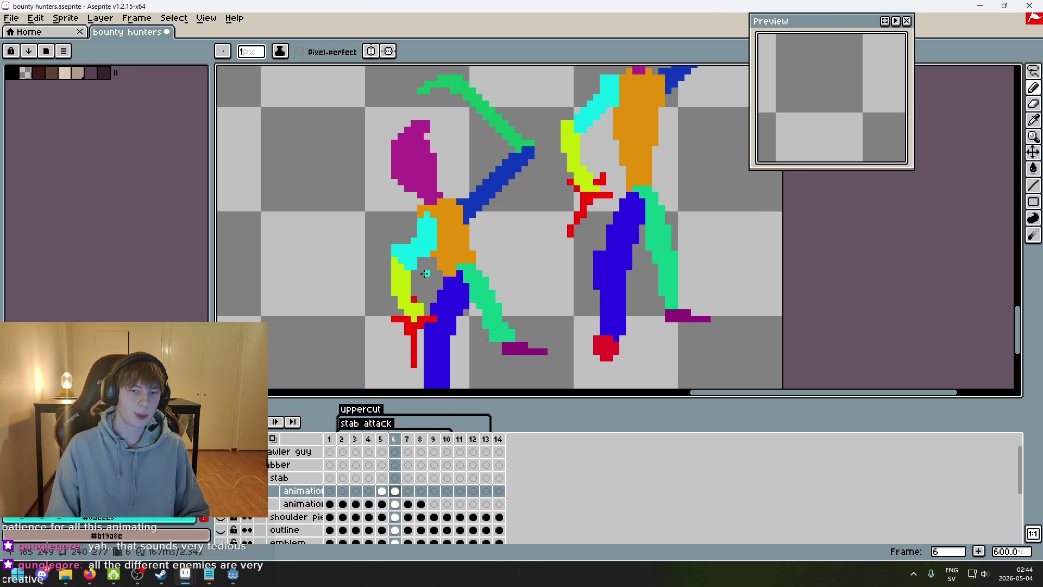
scroll(459, 219, up, 4)
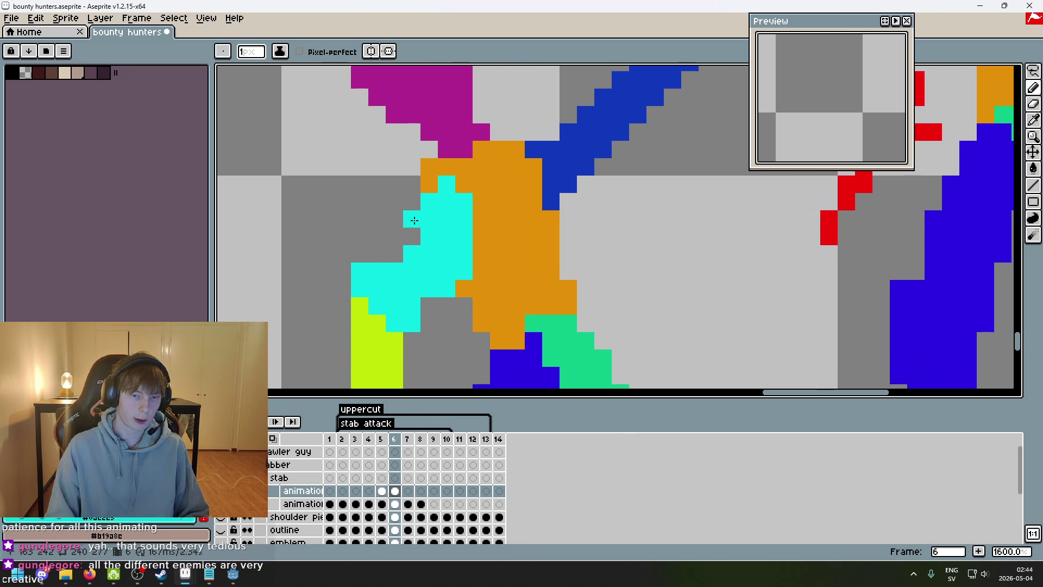
drag(412, 216, 382, 234)
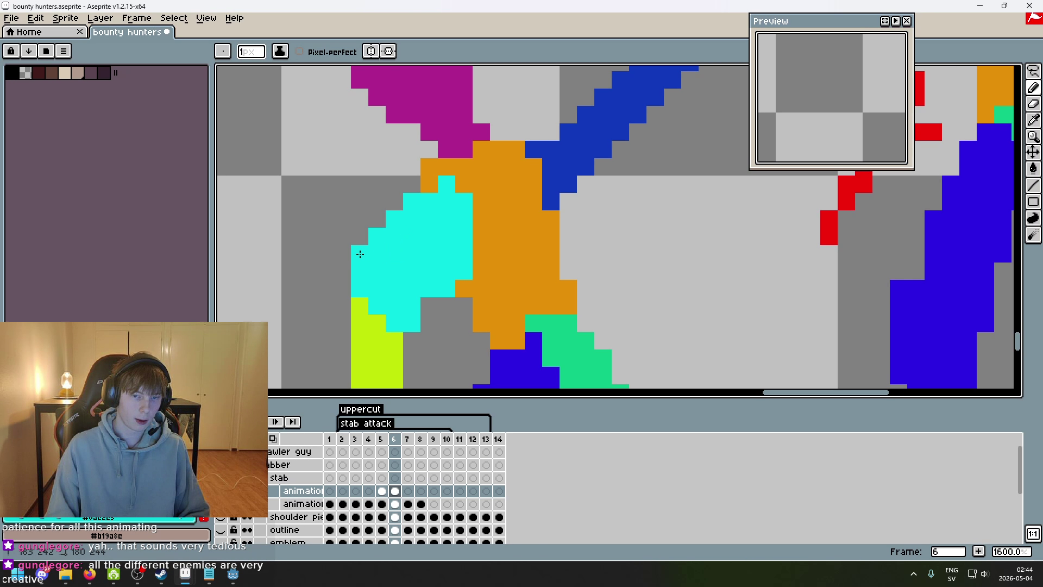
scroll(429, 275, down, 1)
key(e)
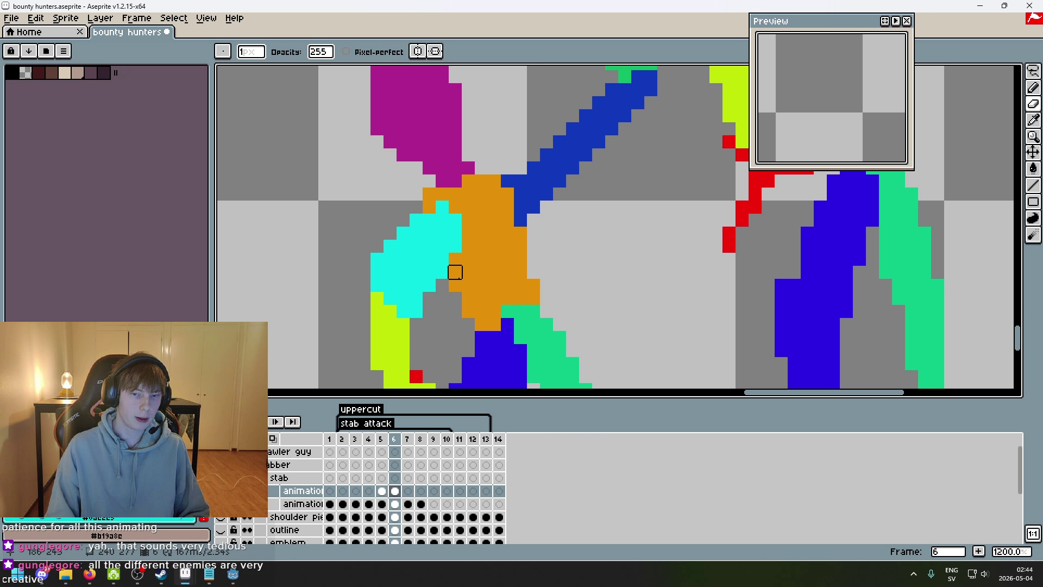
scroll(429, 299, down, 4)
scroll(710, 217, up, 3)
- Lasso the lime forearm and red dagger, nudge them up, and deselect
click(1033, 71)
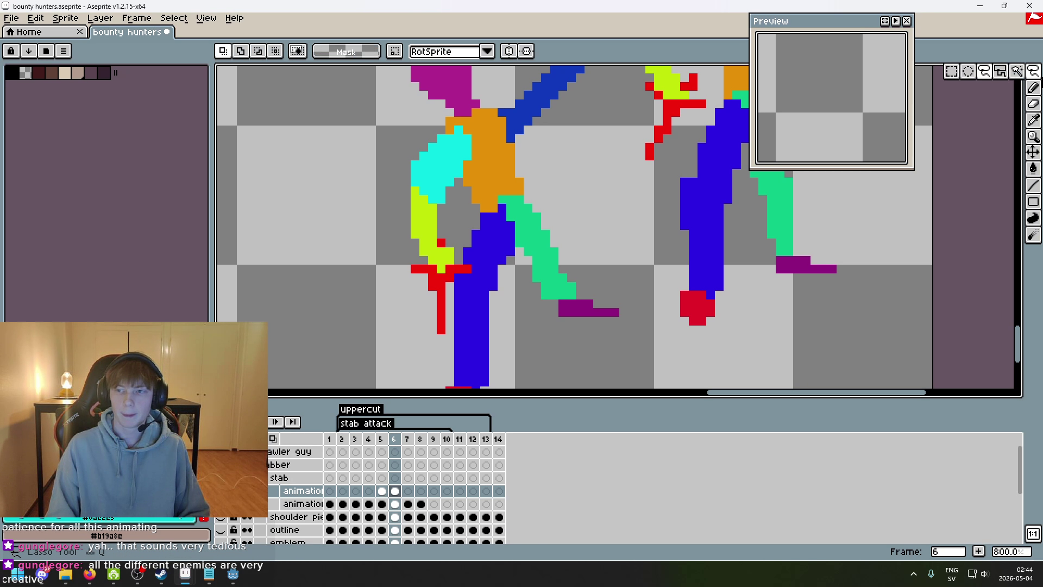
drag(423, 364, 360, 208)
drag(476, 234, 463, 341)
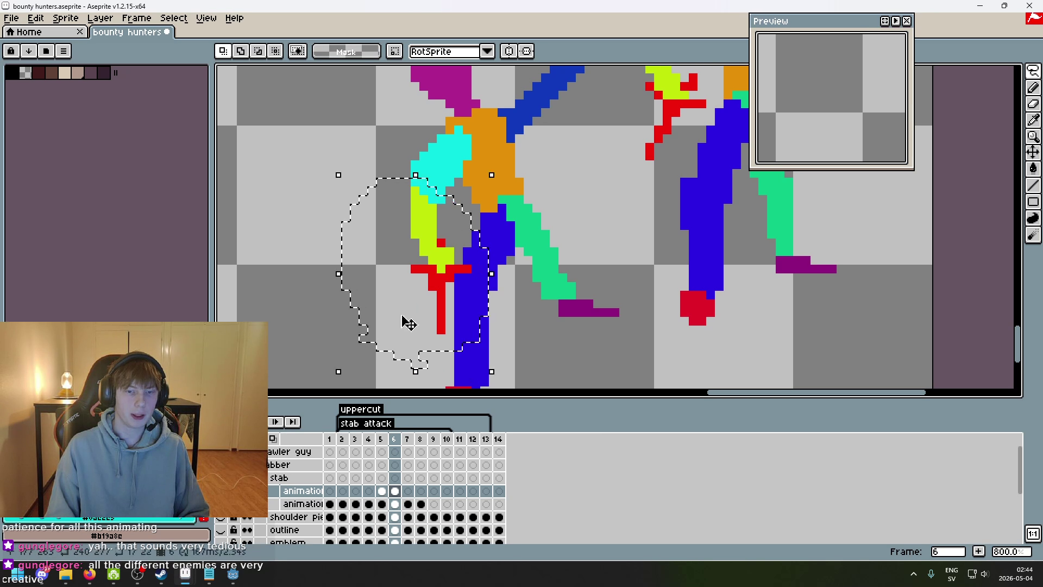
key(Up)
key(Up)
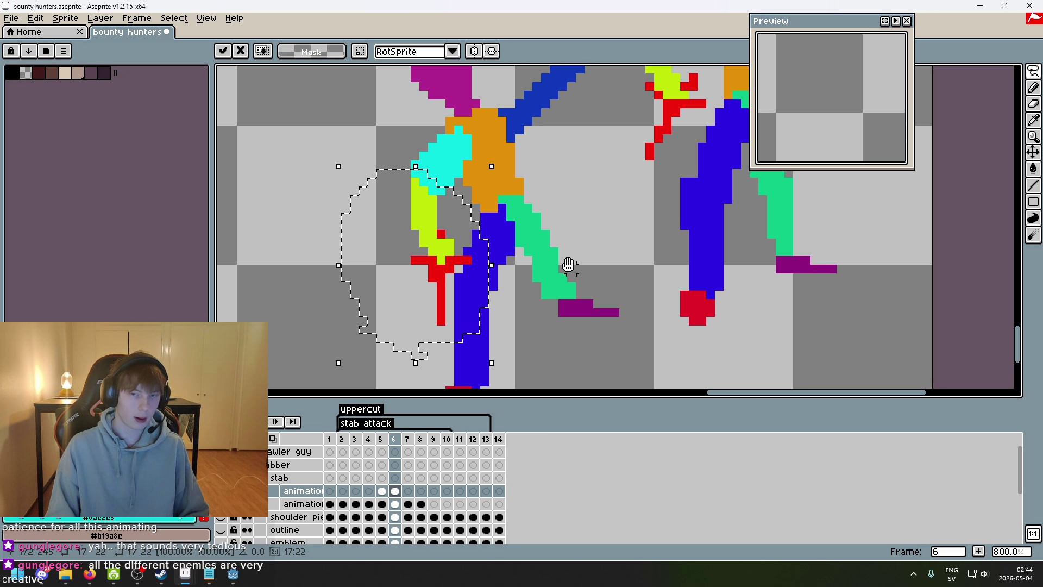
click(569, 267)
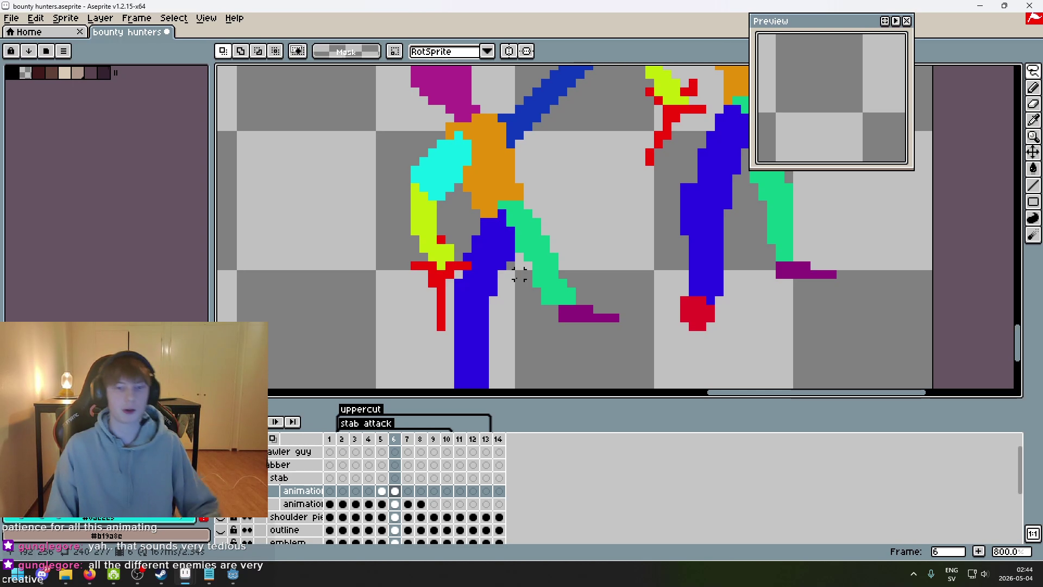
- Hide the timeline to view the enlarged canvas, then restore it
key(Tab)
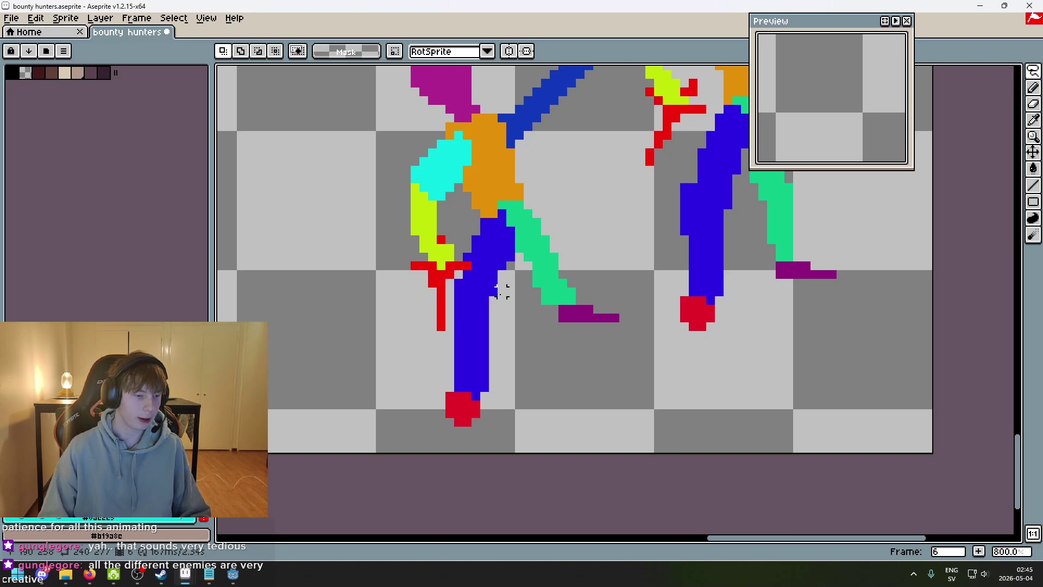
scroll(488, 239, down, 1)
scroll(470, 255, up, 3)
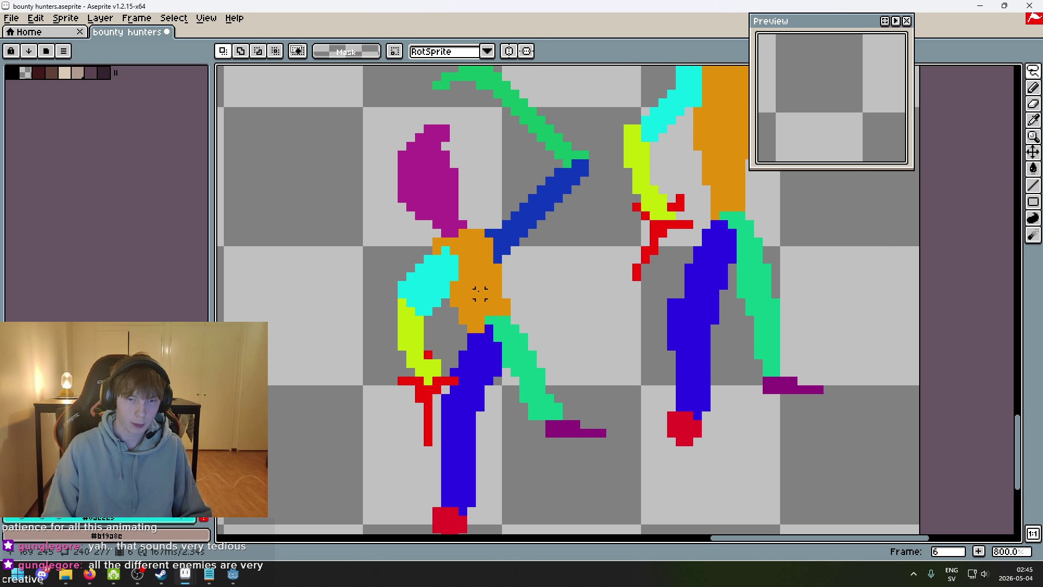
scroll(462, 294, down, 4)
key(Tab)
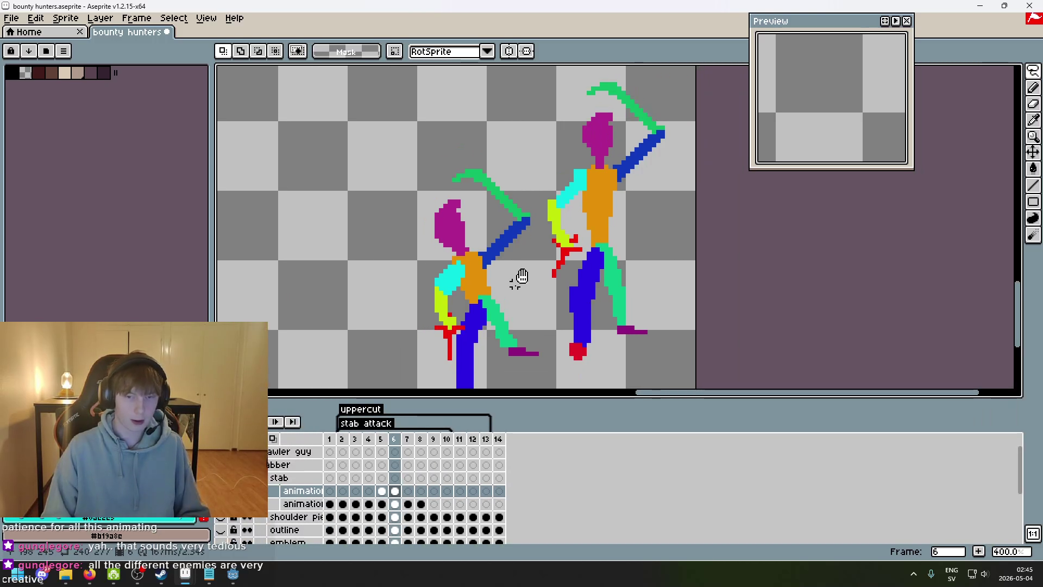
scroll(517, 275, down, 1)
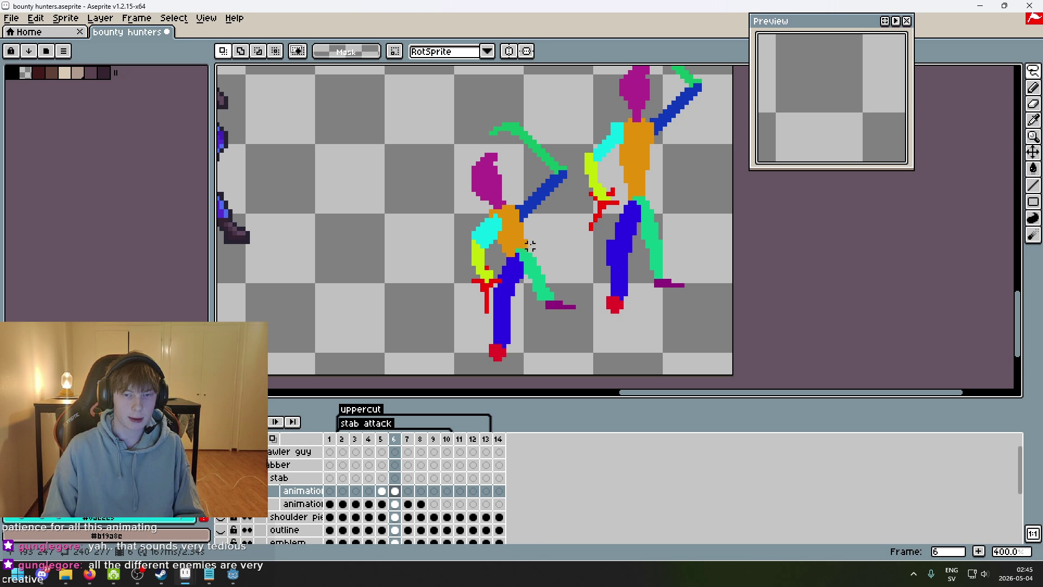
scroll(530, 245, up, 5)
- Play the stab animation to check the motion, then stop playback
key(b)
scroll(477, 230, down, 4)
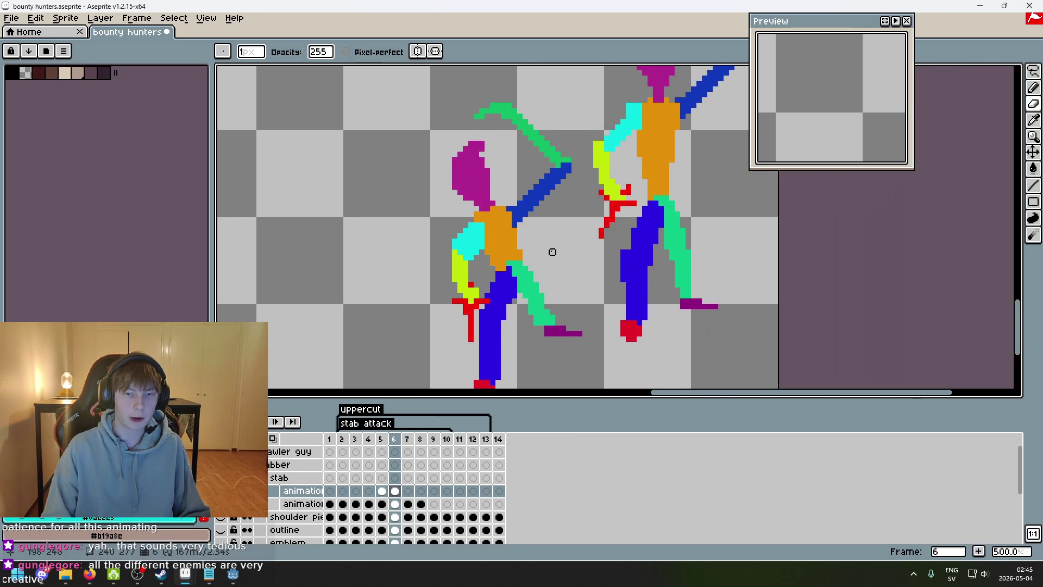
scroll(481, 224, down, 2)
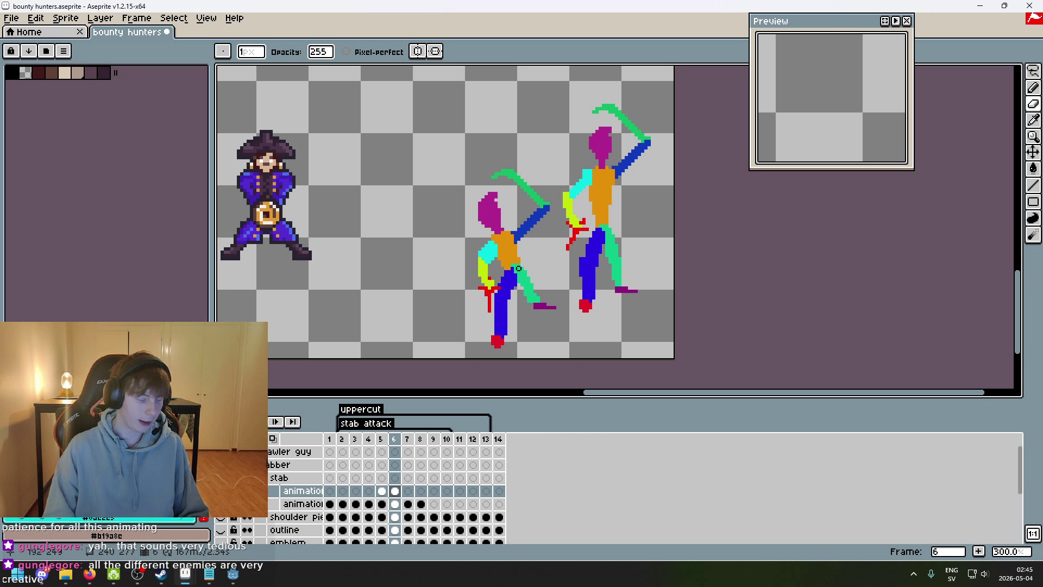
scroll(537, 263, up, 2)
scroll(576, 228, down, 2)
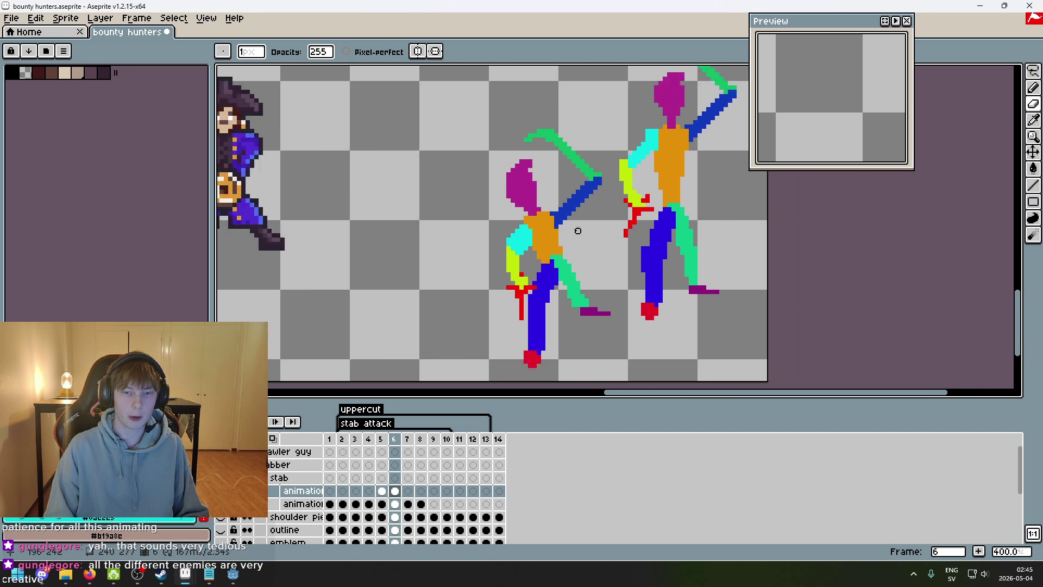
scroll(528, 258, up, 1)
key(Return)
key(Return)
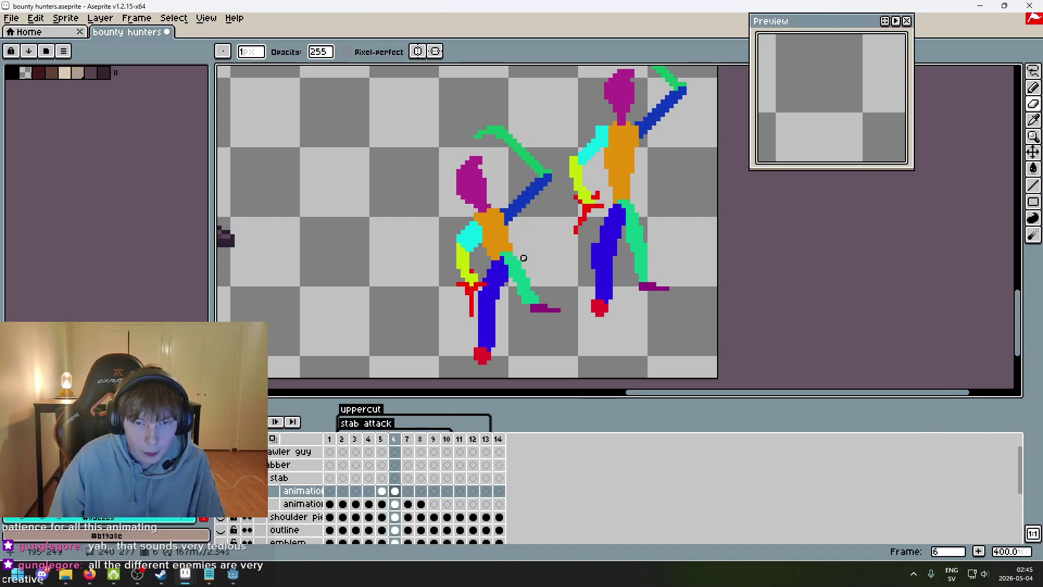
scroll(489, 245, down, 1)
key(Return)
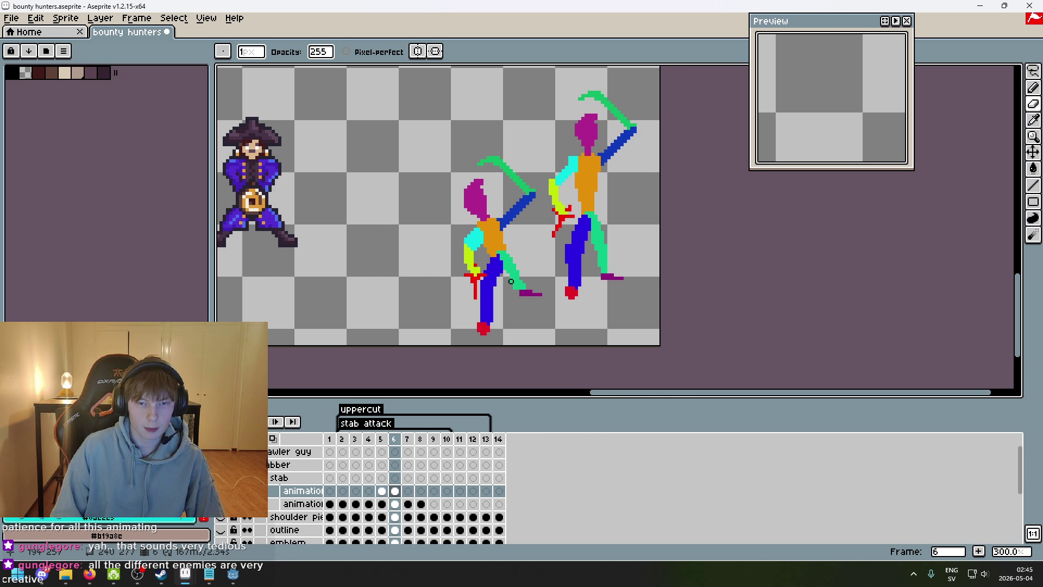
scroll(511, 282, up, 3)
- Lasso the left figure's arm on frame 6 and shift it slightly right
click(1032, 71)
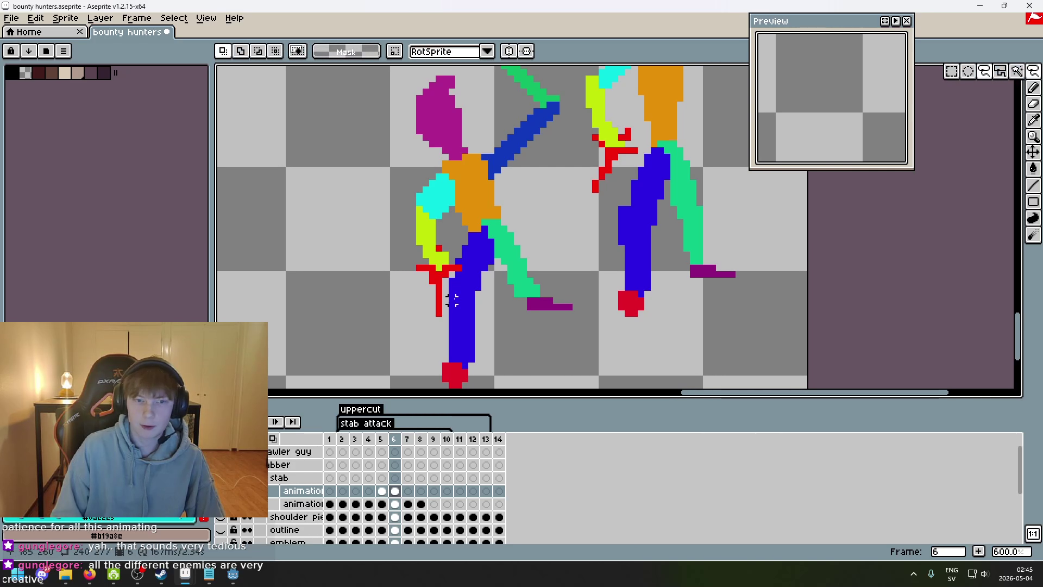
drag(419, 320, 380, 217)
drag(441, 314, 441, 315)
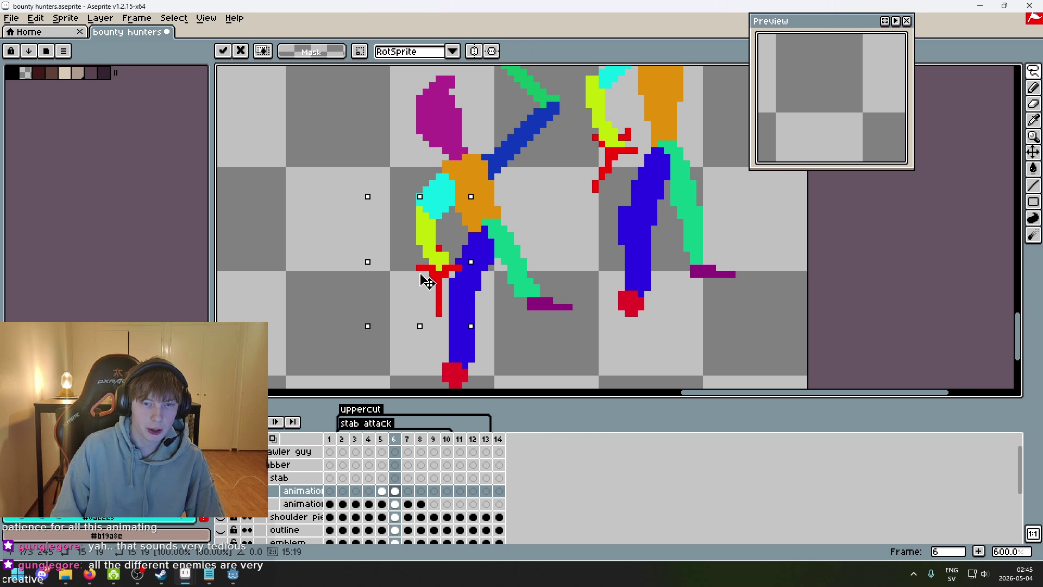
drag(420, 281, 434, 281)
key(Return)
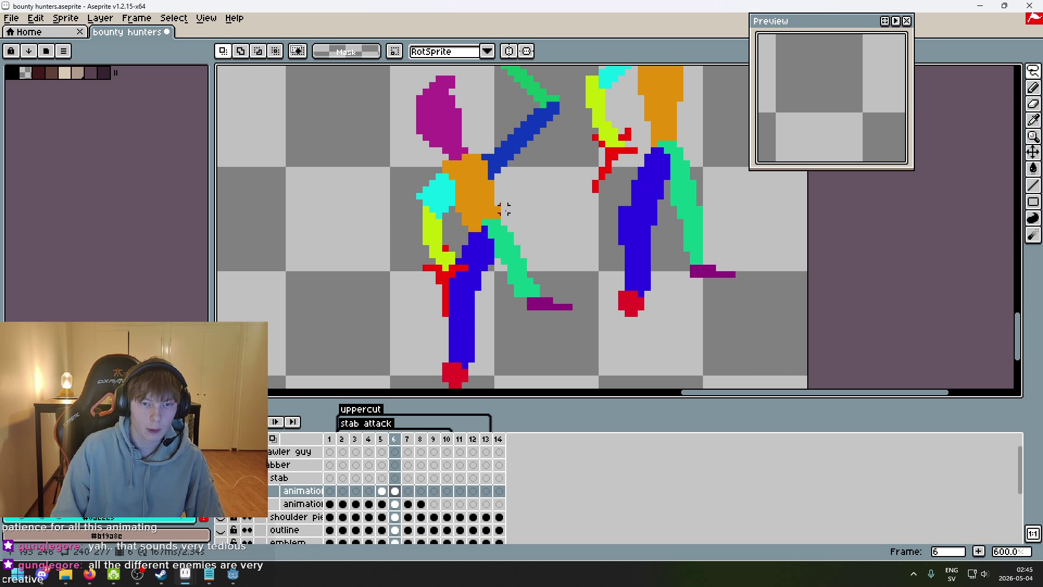
scroll(489, 206, up, 4)
- Compare frame 6 against earlier frames and briefly toggle the animation guide layer
key(e)
scroll(459, 196, down, 3)
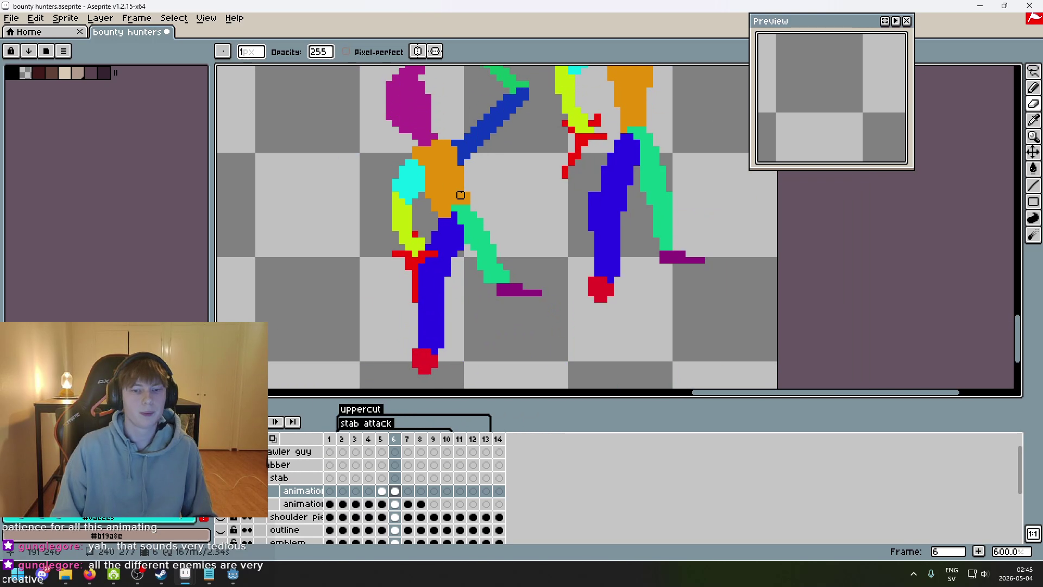
key(comma)
key(comma)
scroll(493, 208, down, 2)
key(period)
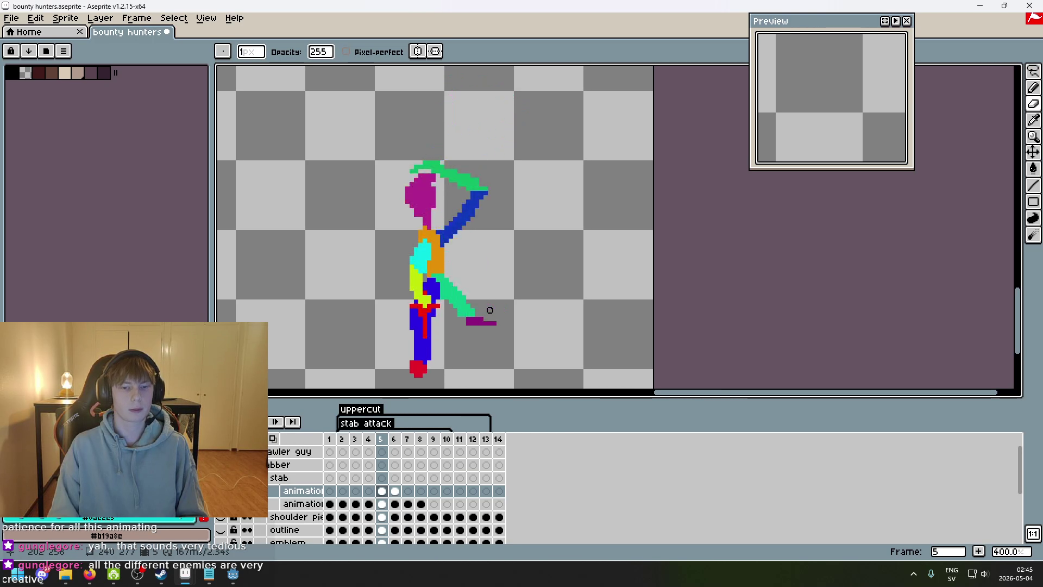
key(period)
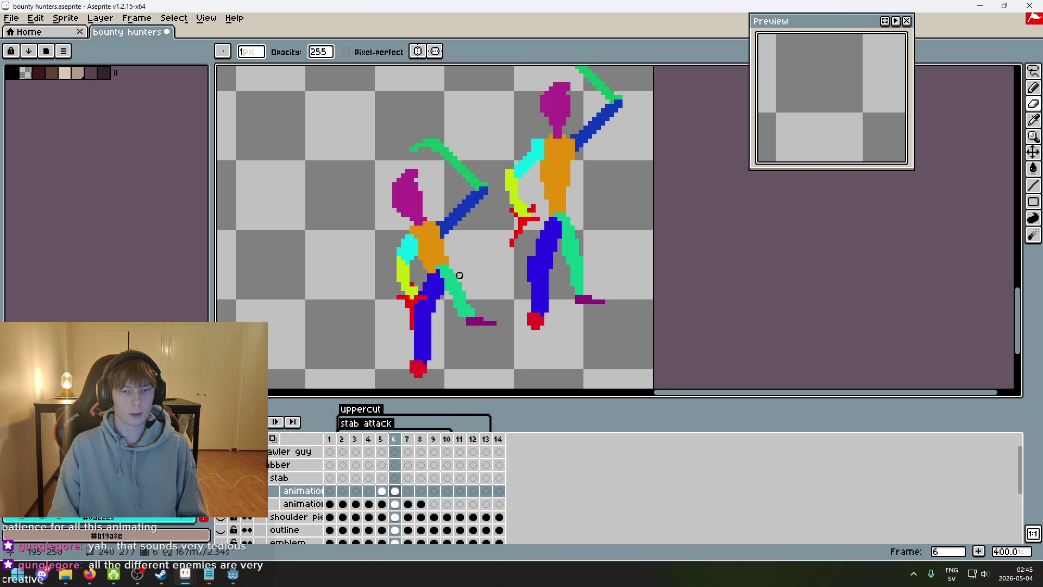
key(m)
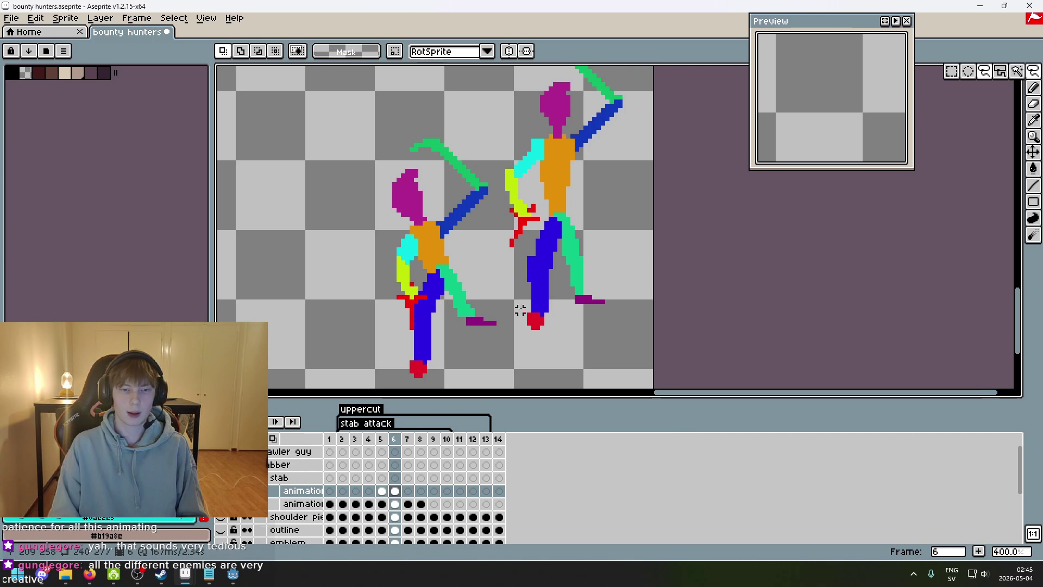
scroll(421, 340, up, 1)
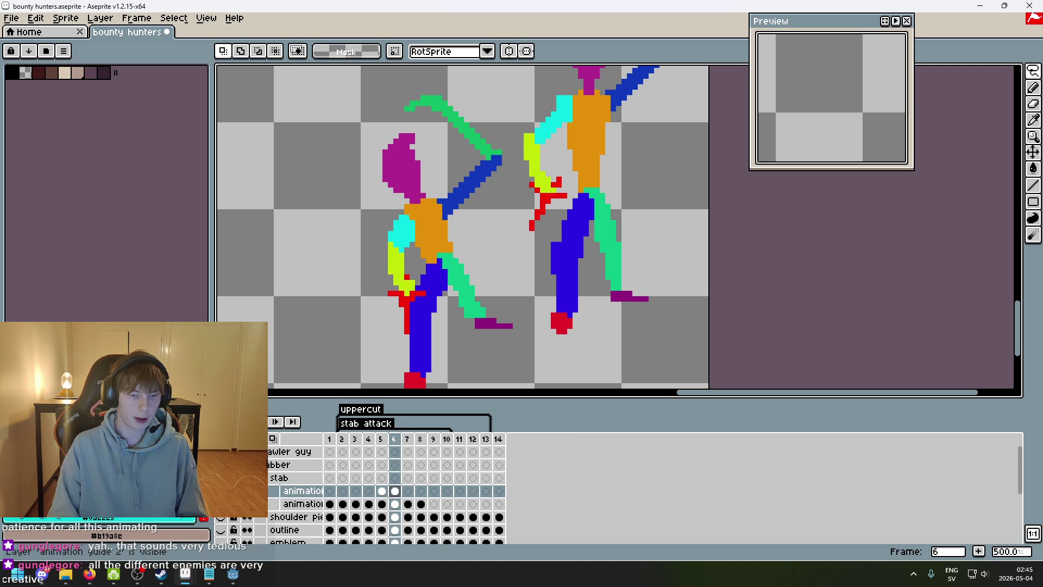
click(220, 504)
click(220, 504)
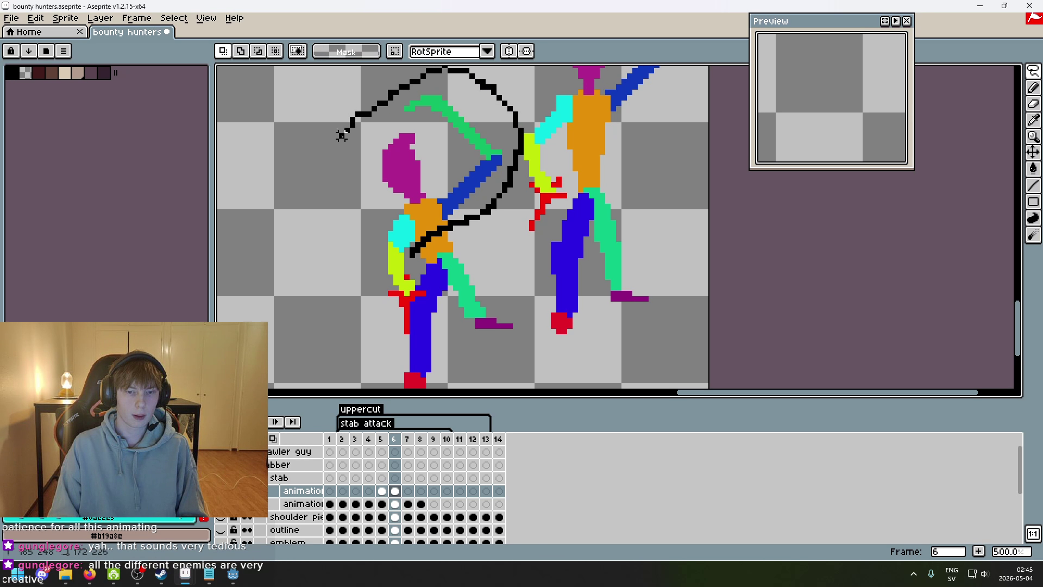
- On the second animation layer, select the left figure's upper body and shift it right
drag(407, 261, 406, 262)
click(509, 233)
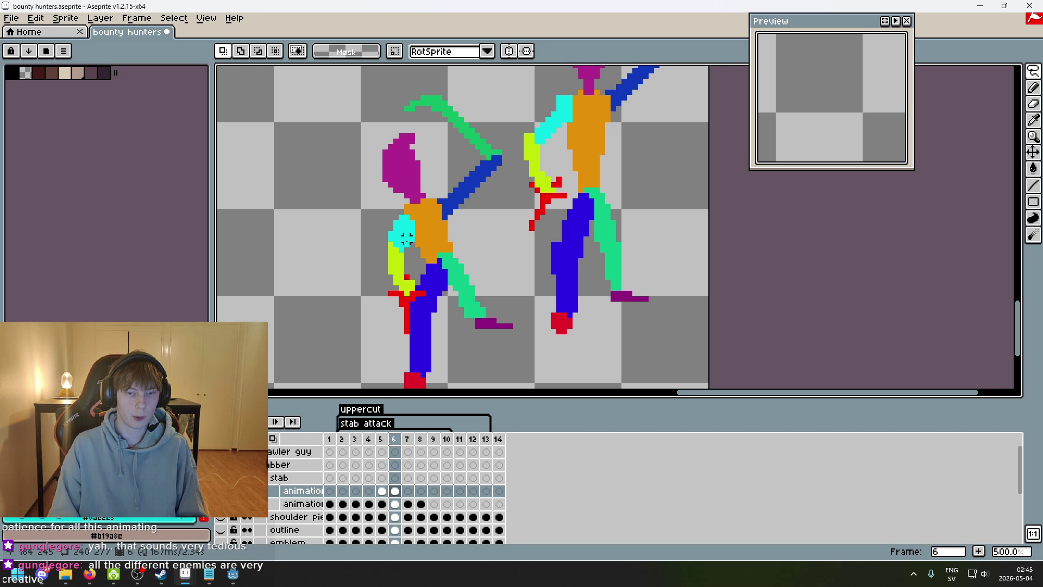
mouse_move(475, 212)
mouse_down()
mouse_move(429, 68)
mouse_move(352, 288)
mouse_move(401, 294)
mouse_up()
key(ctrl+t)
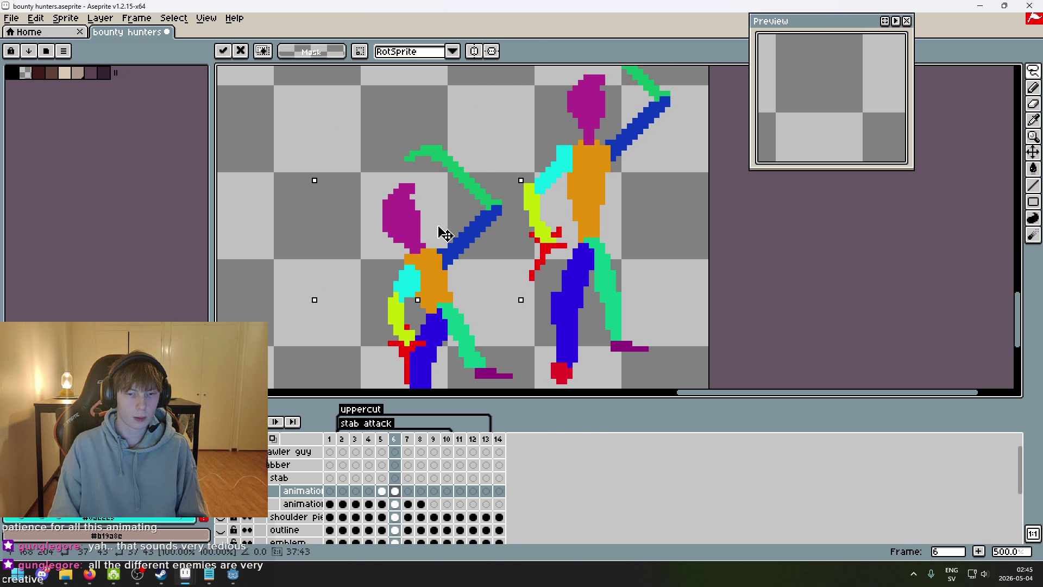
click(394, 503)
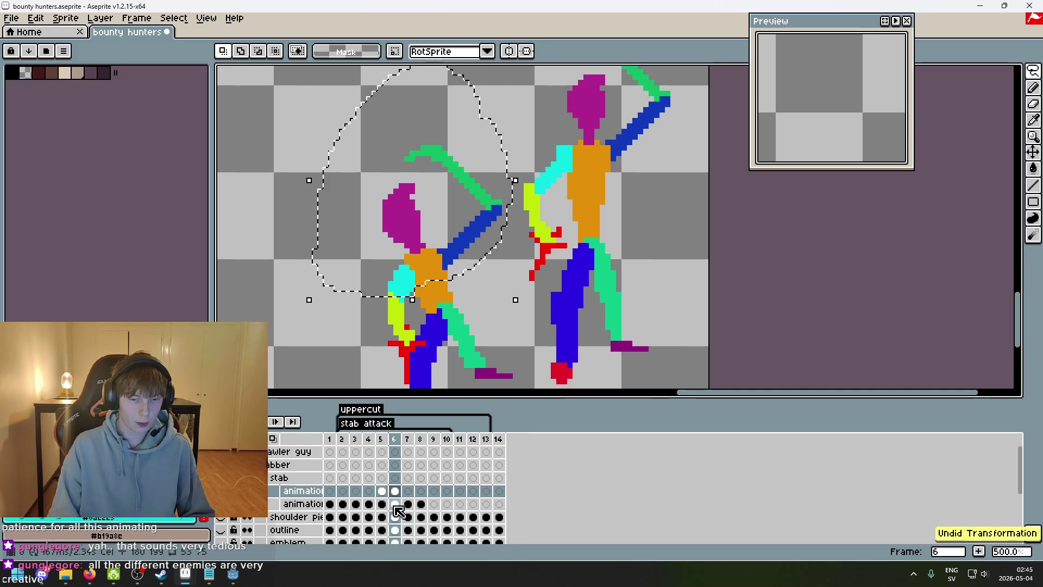
drag(429, 200, 435, 200)
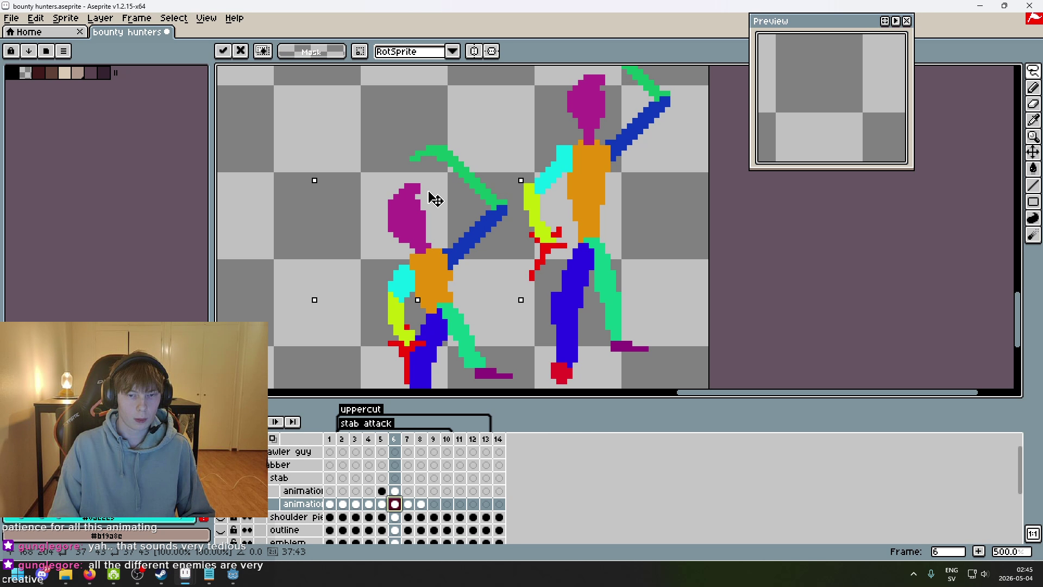
scroll(462, 220, down, 3)
key(ctrl+d)
scroll(511, 293, up, 3)
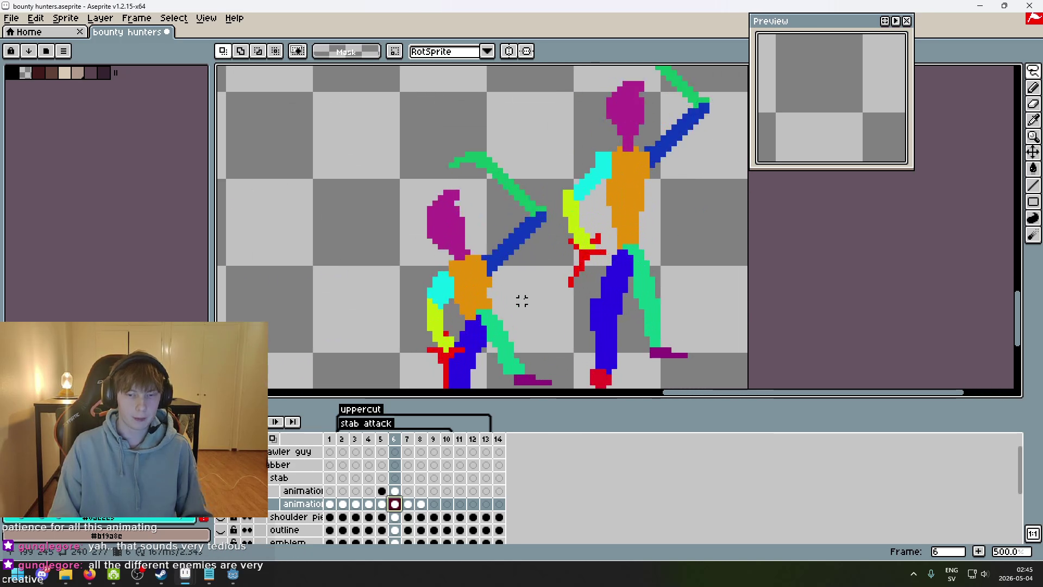
- On the upper animation layer, lasso and adjust the lower arm and hip, then deselect
click(395, 490)
drag(403, 371, 375, 216)
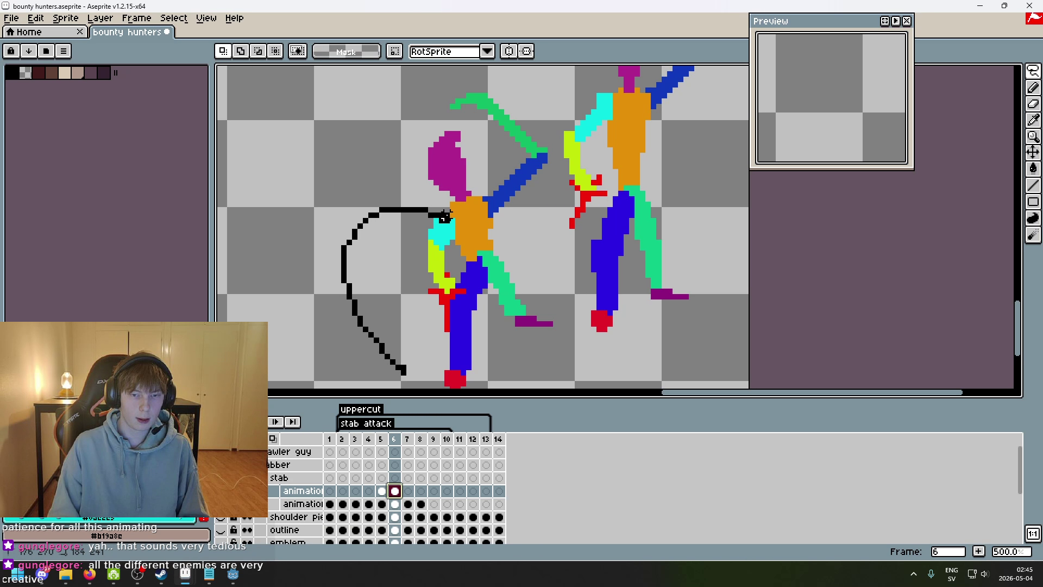
key(ctrl+z)
drag(432, 368, 425, 216)
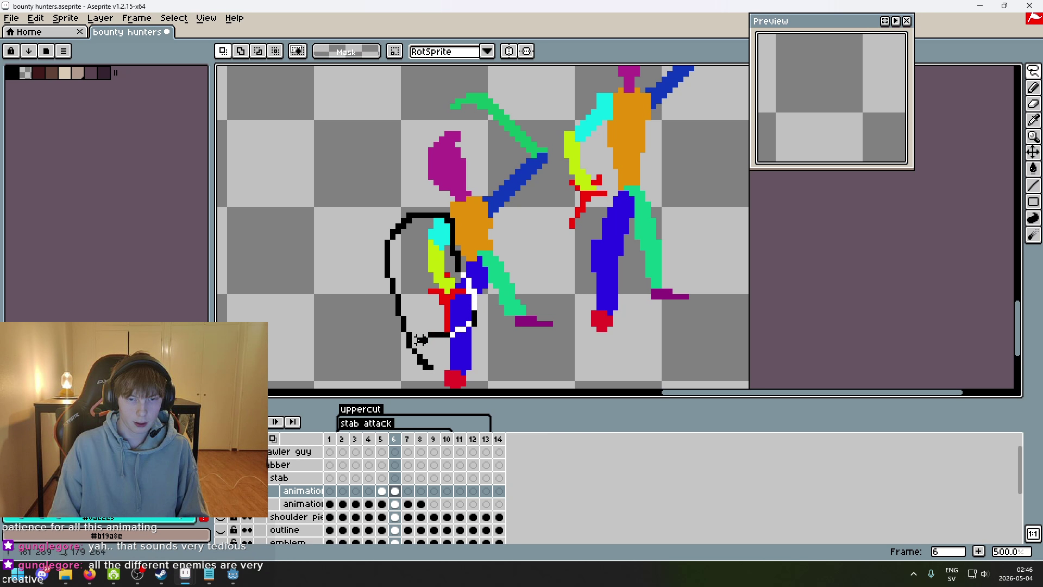
key(ctrl+z)
click(427, 281)
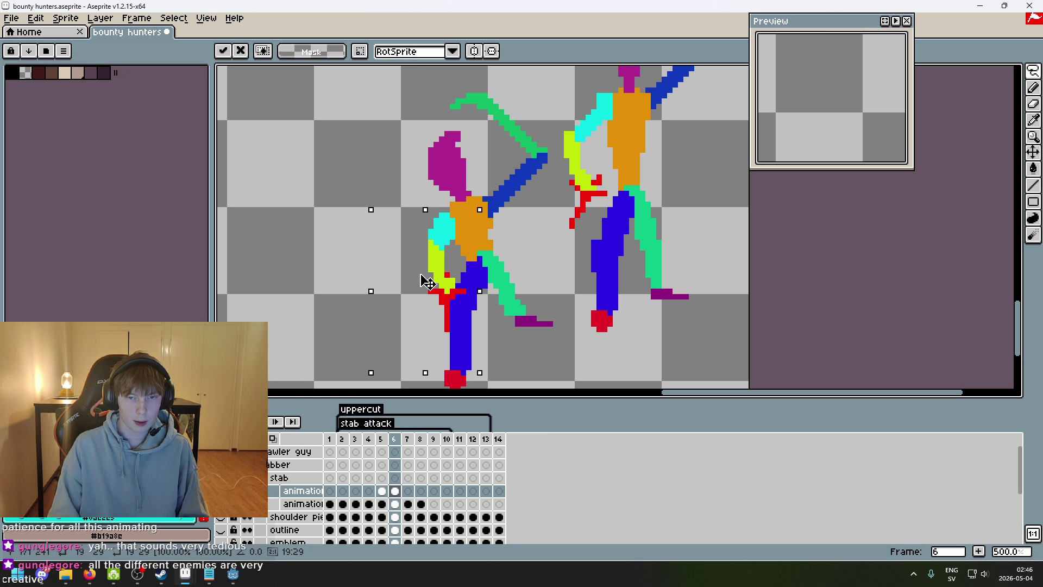
click(542, 274)
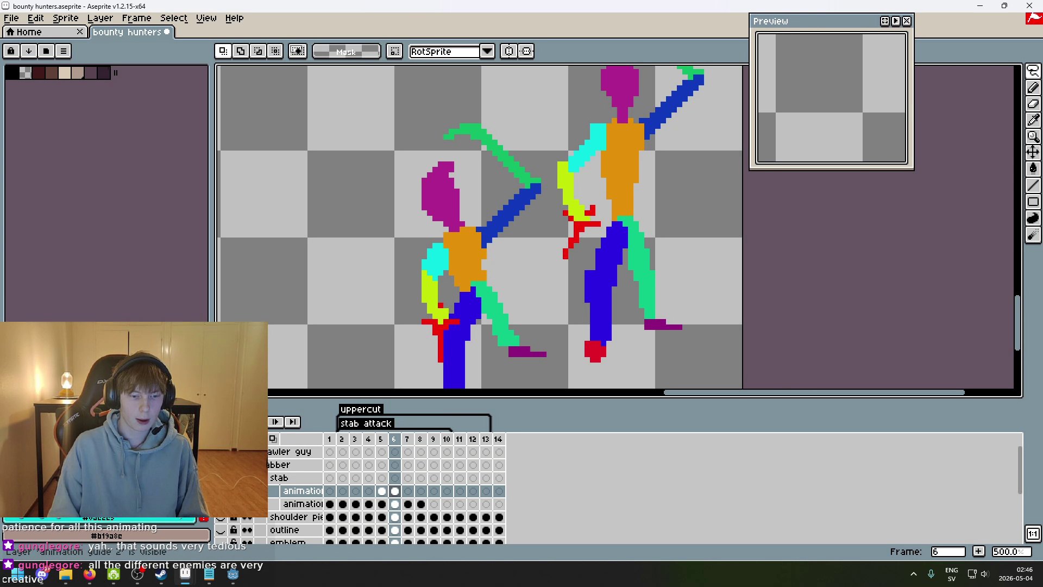
click(292, 500)
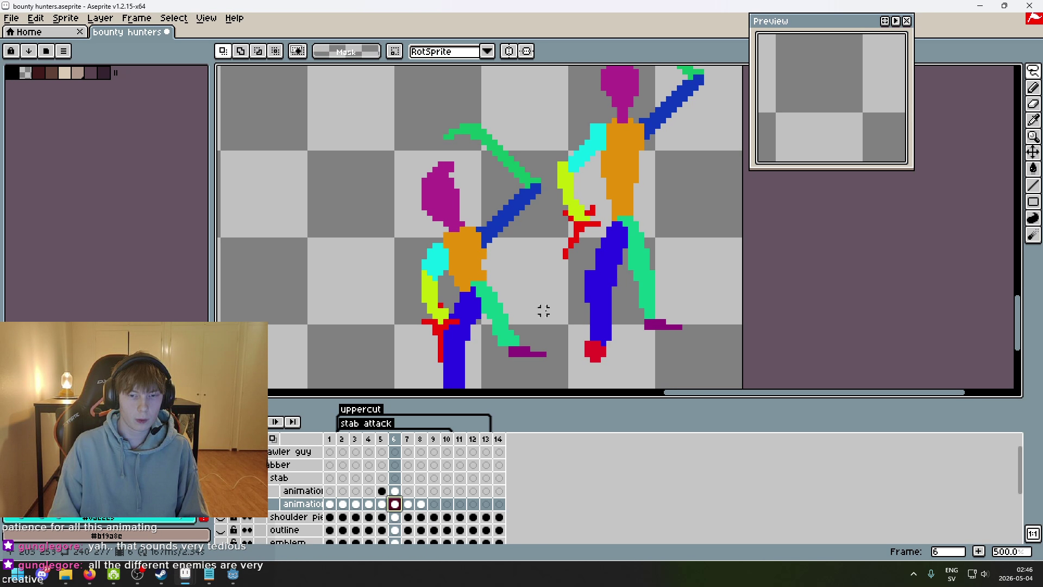
scroll(542, 310, up, 1)
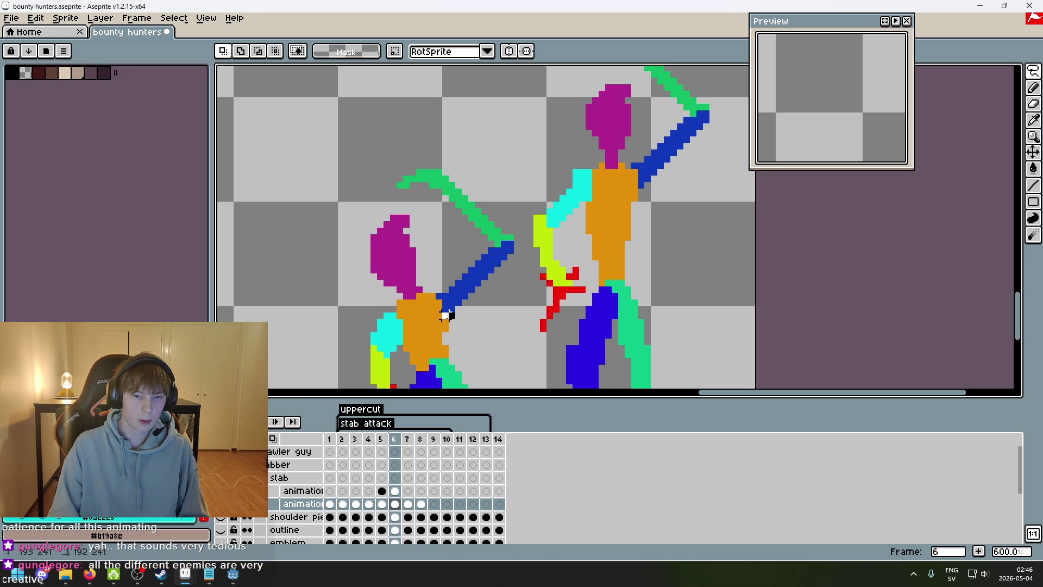
- Try touching up the hand pixels on frame 5, then undo that pixel edit
scroll(468, 317, down, 2)
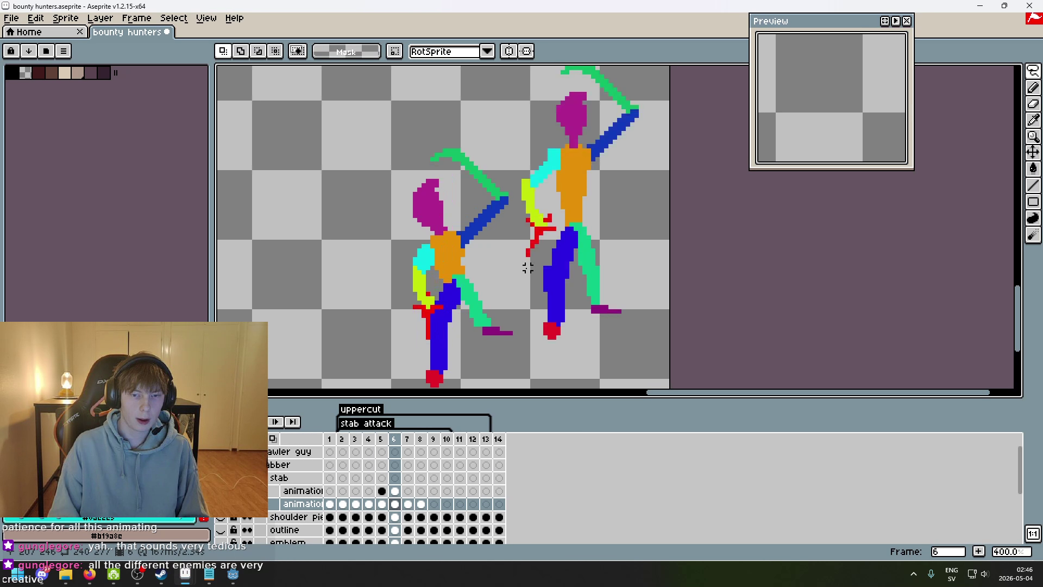
scroll(528, 267, down, 1)
key(Return)
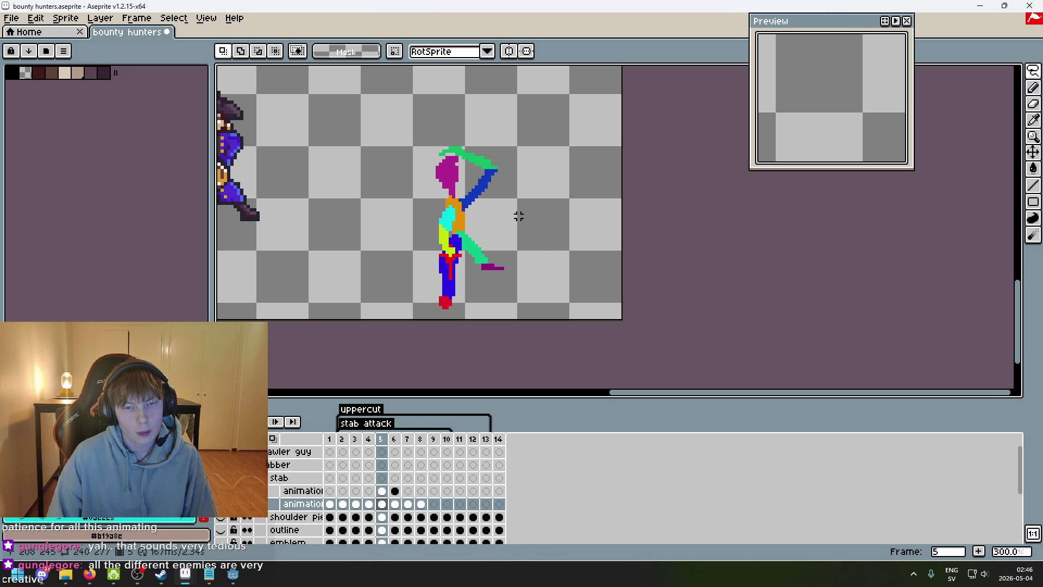
scroll(494, 209, up, 4)
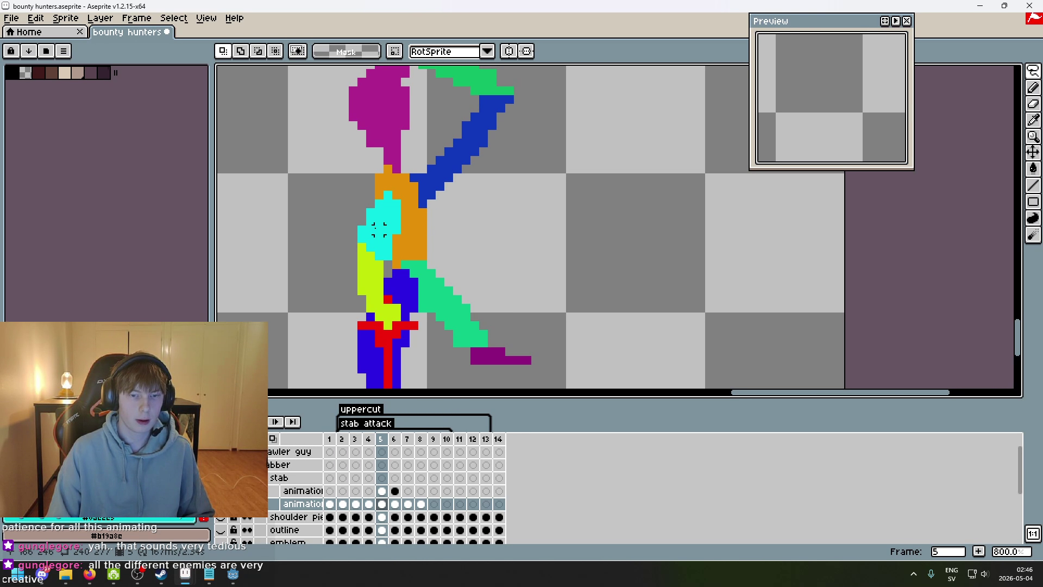
scroll(378, 229, down, 3)
scroll(404, 214, up, 5)
key(b)
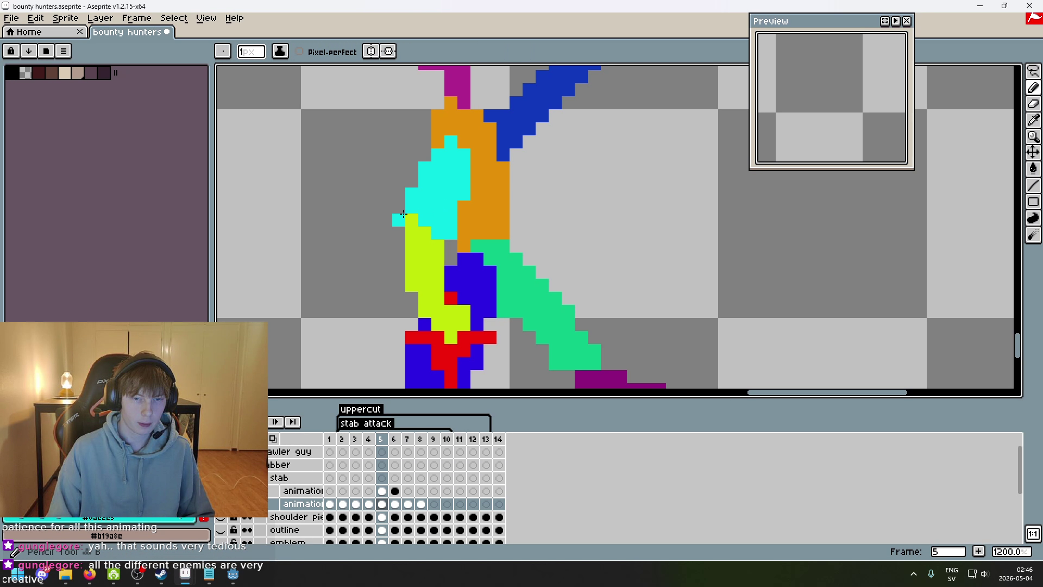
drag(403, 214, 399, 207)
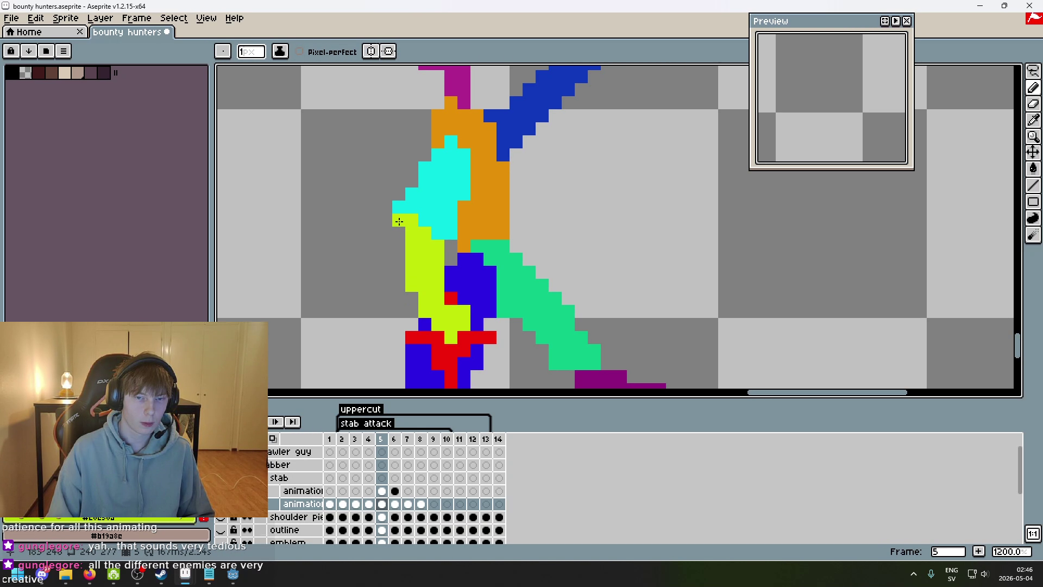
scroll(399, 221, down, 5)
scroll(365, 222, up, 5)
scroll(364, 242, down, 5)
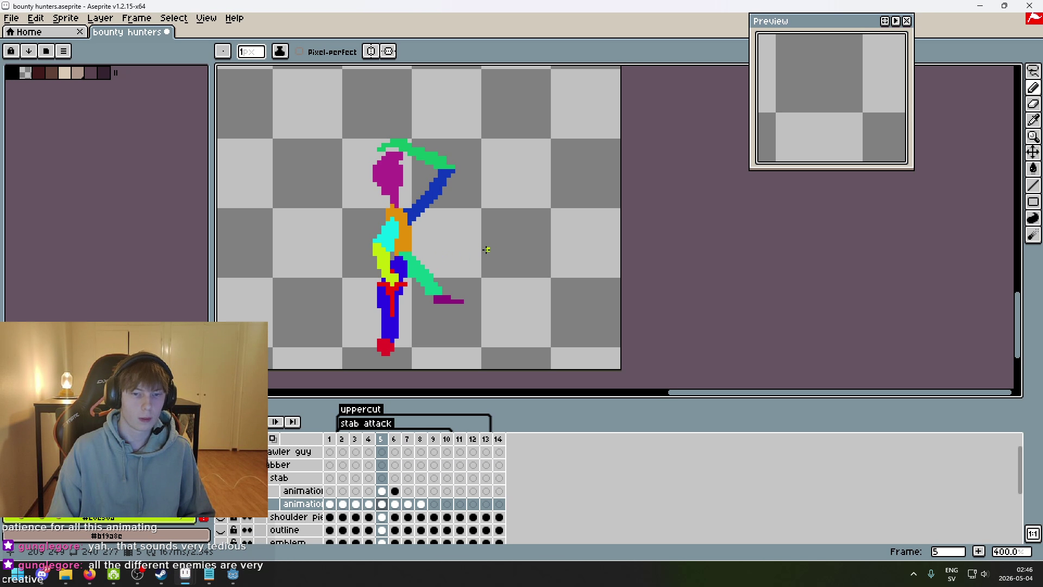
key(ctrl+z)
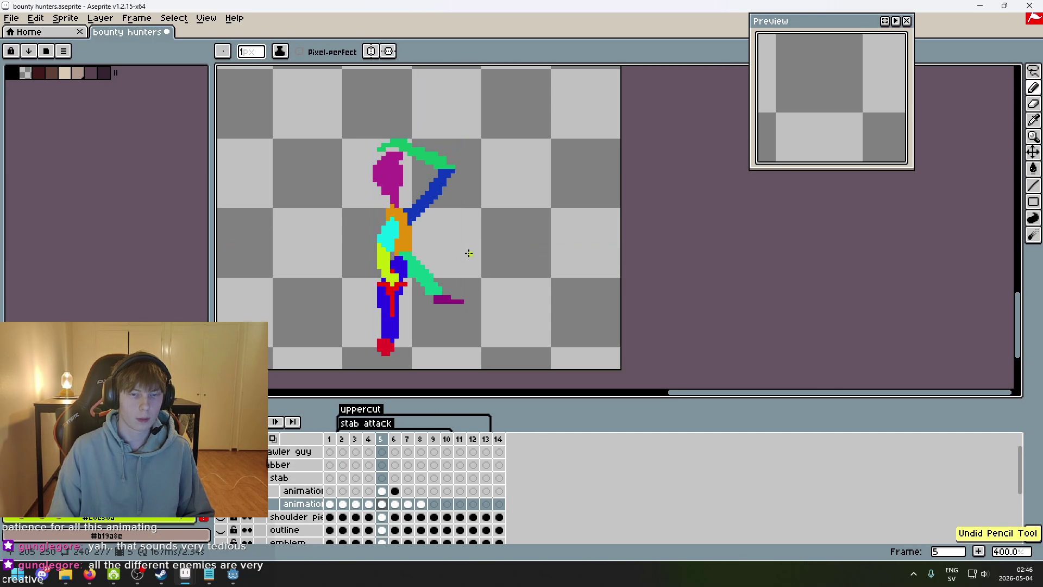
- Compare frame 6 with frame 5, add a yellow pixel beside the arm and sample arm colours
key(Right)
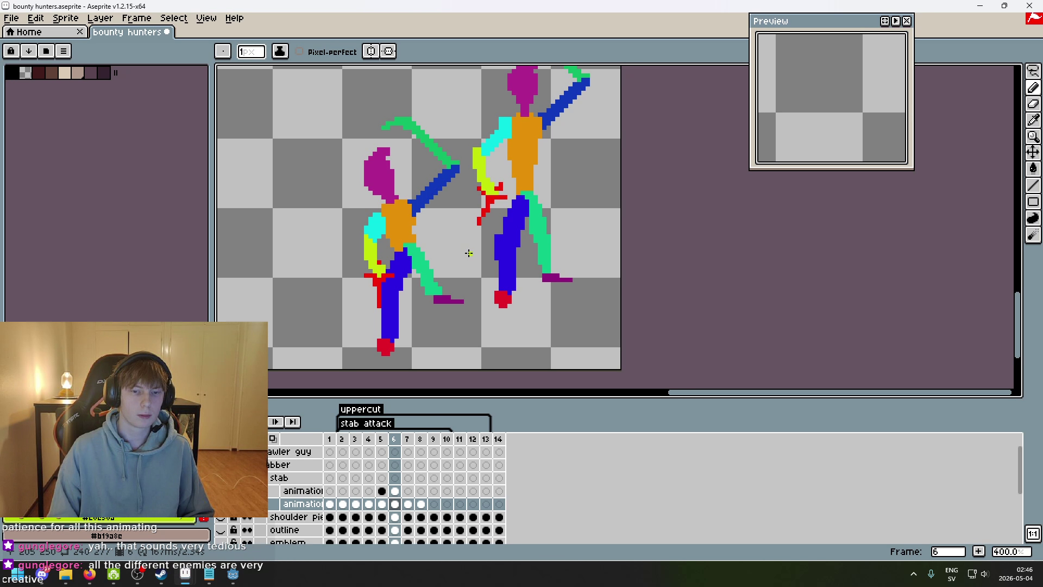
key(Left)
key(Right)
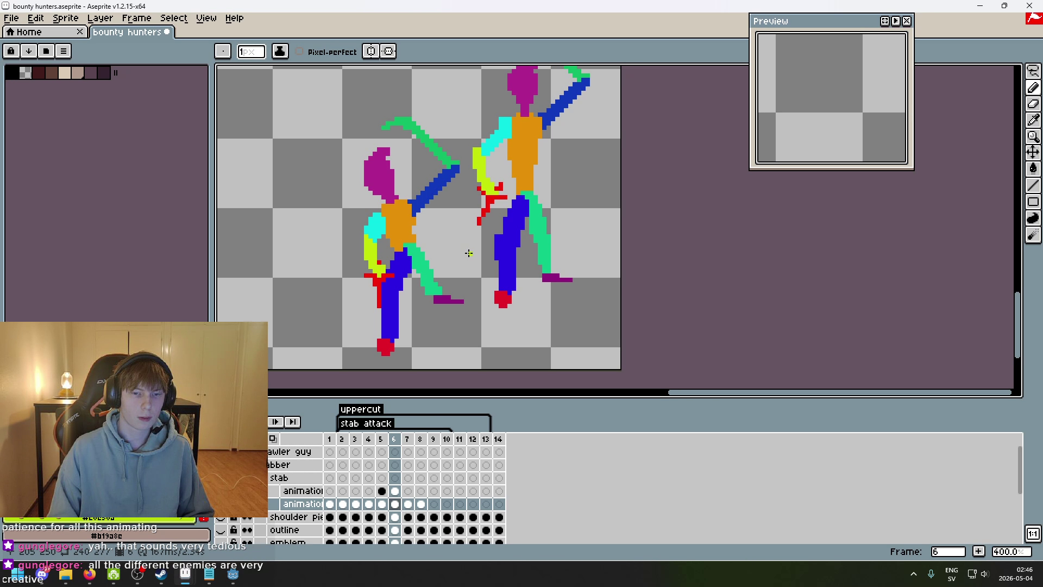
key(Left)
key(Right)
scroll(365, 236, up, 6)
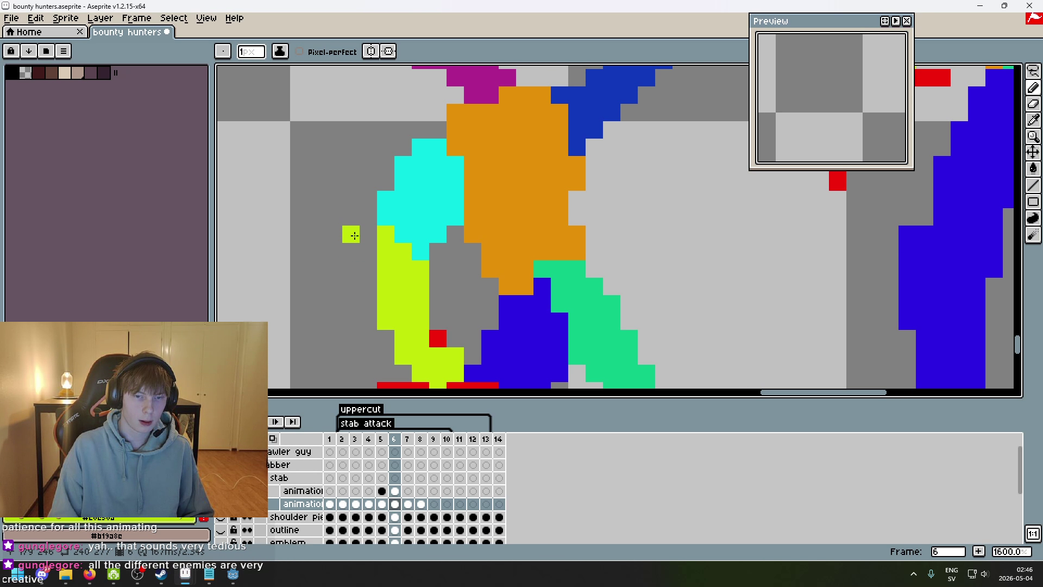
click(367, 233)
alt+click(396, 222)
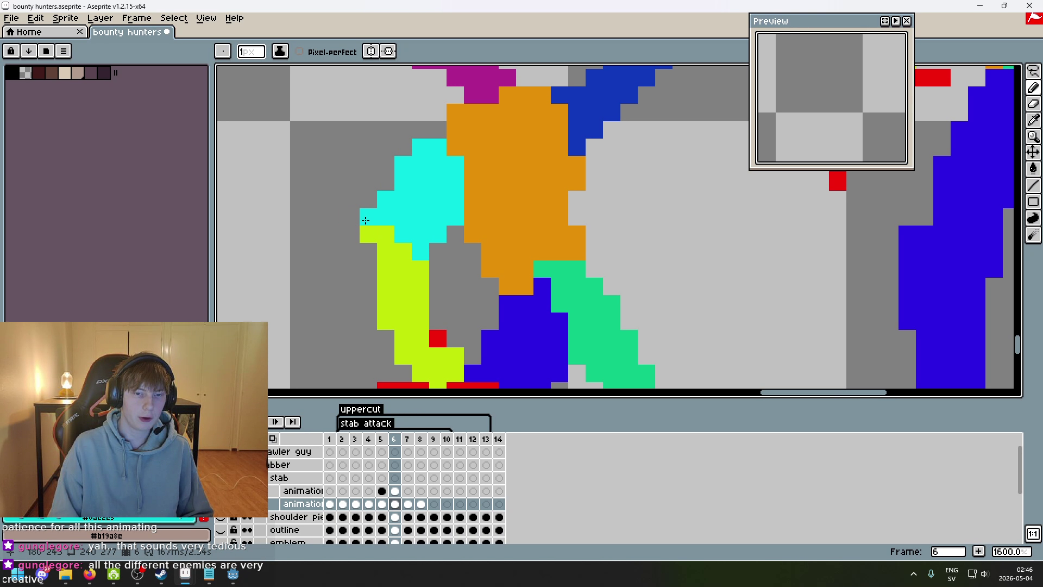
alt+click(365, 249)
- Fill a gap in the yellow forearm, then undo the stray yellow pixel
key(v)
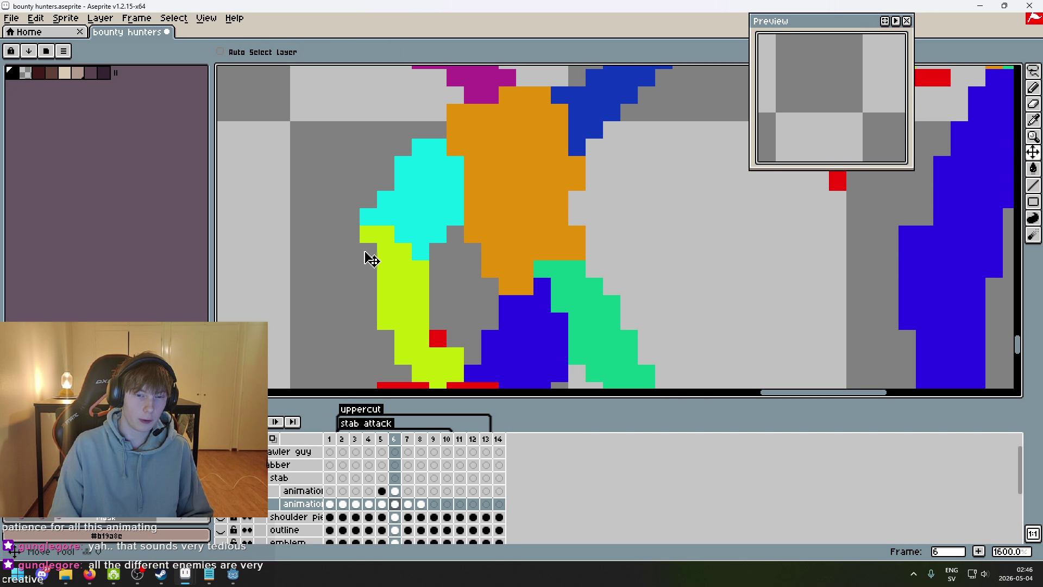
key(b)
click(368, 251)
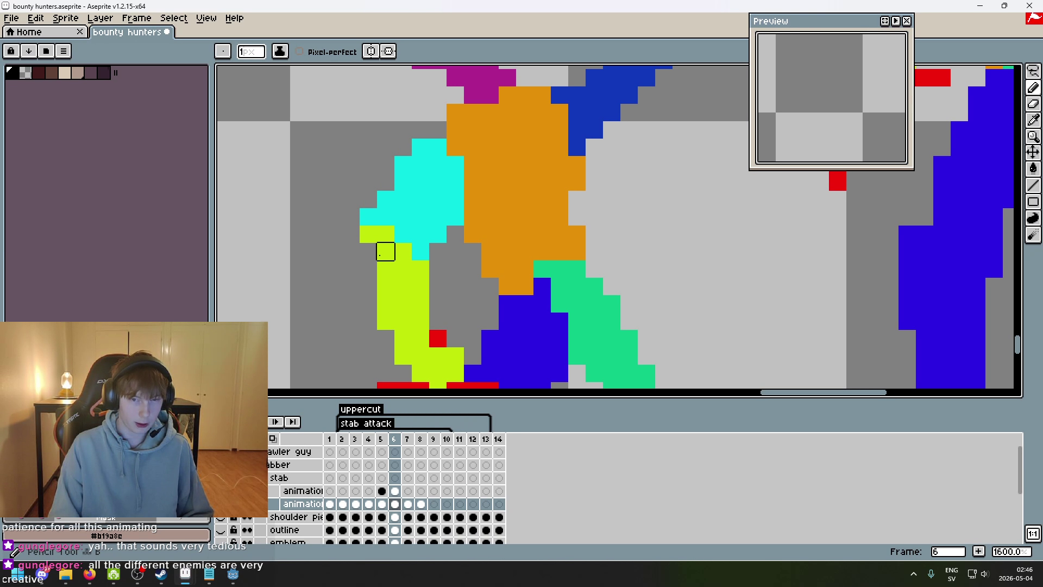
key(e)
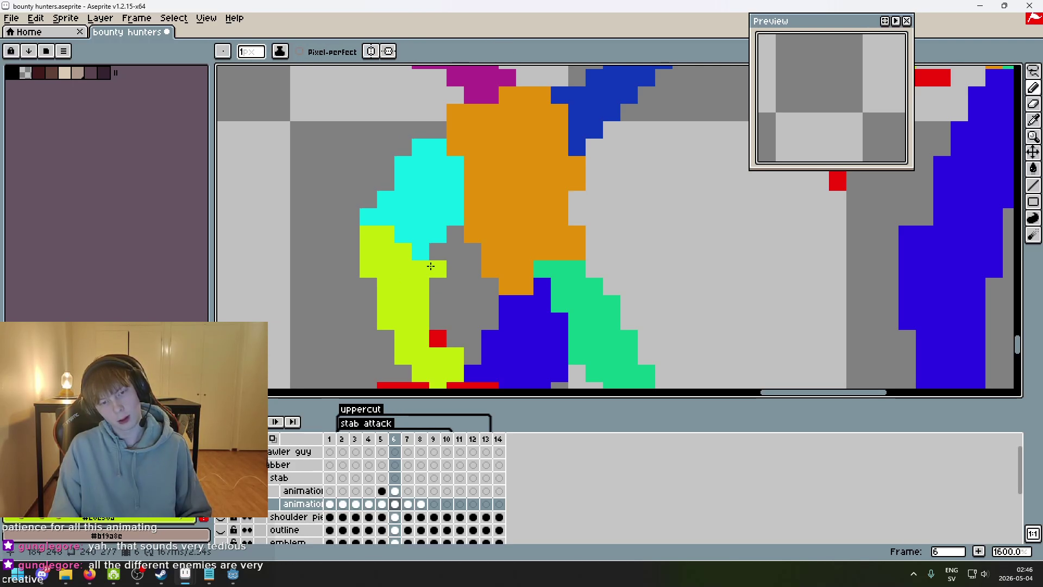
key(ctrl+z)
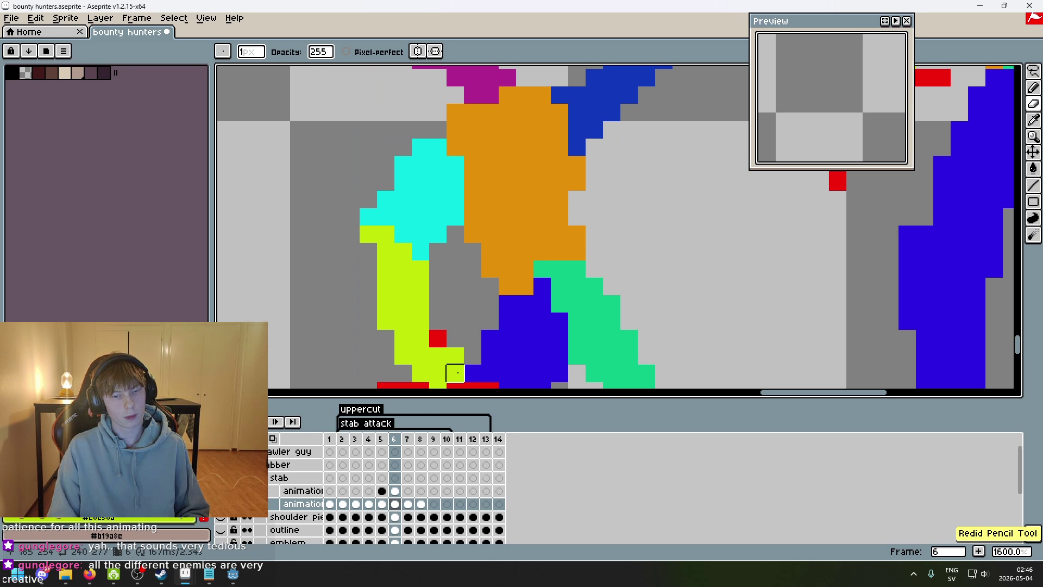
- Pencil two yellow pixels onto the arm in the upper animation layer's frame 6 cel
ctrl+click(369, 217)
key(b)
drag(368, 234, 370, 246)
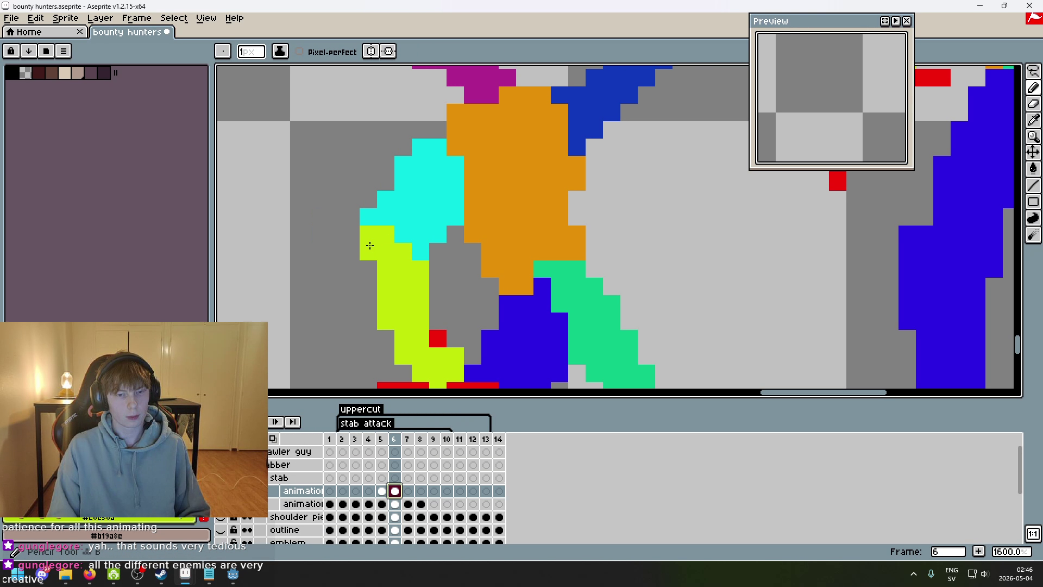
key(e)
scroll(420, 251, down, 4)
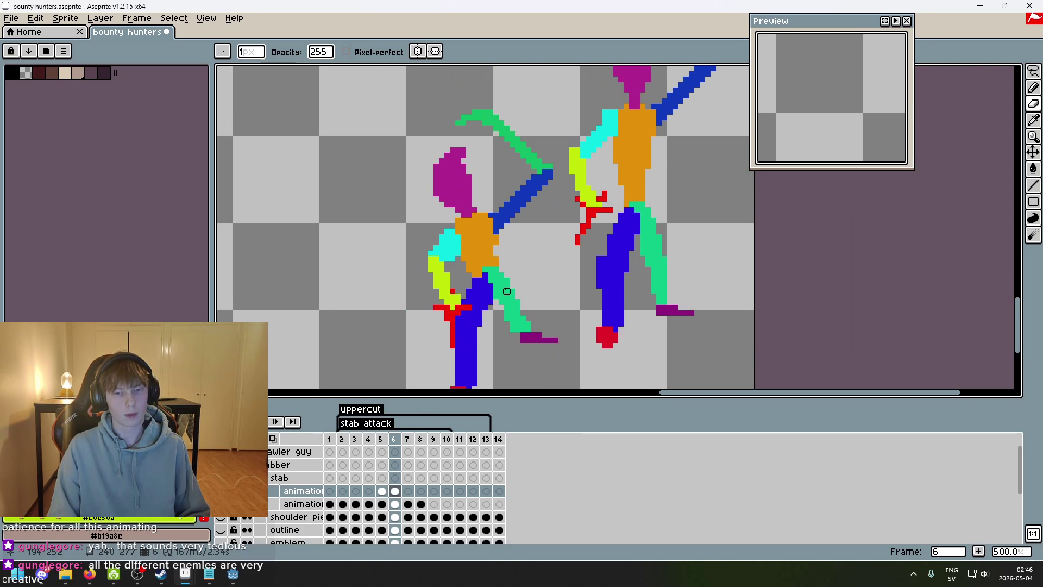
scroll(413, 245, up, 2)
scroll(402, 239, down, 2)
scroll(388, 229, up, 2)
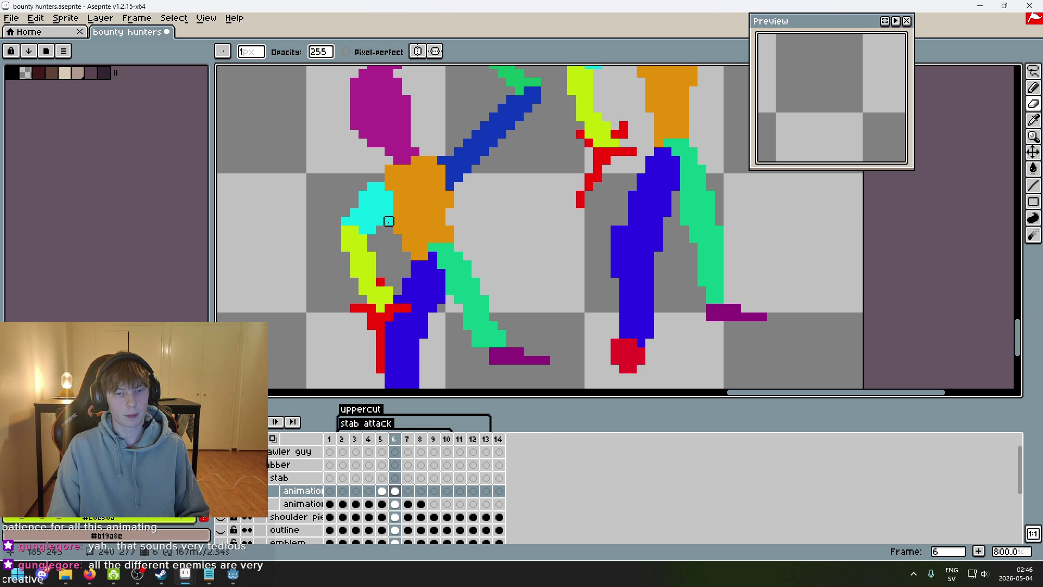
scroll(423, 247, down, 1)
key(Left)
key(Left)
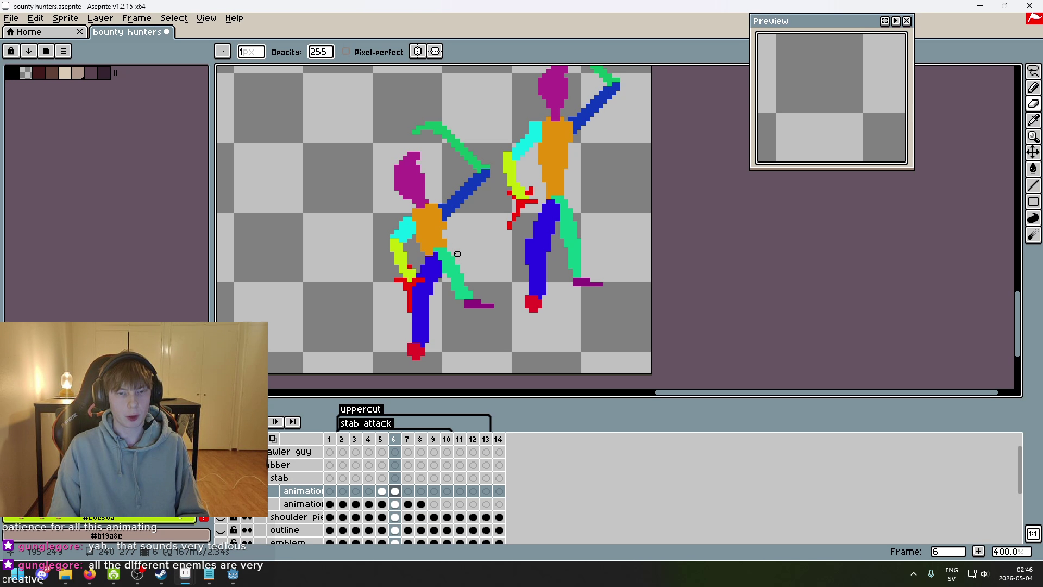
key(Right)
key(Right)
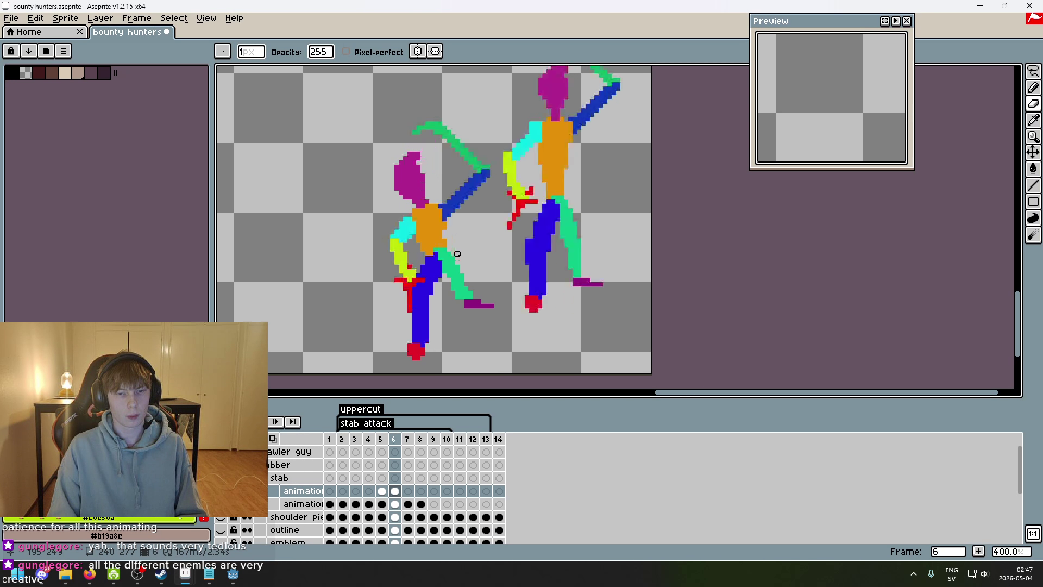
key(Left)
key(Right)
key(Left)
key(Left)
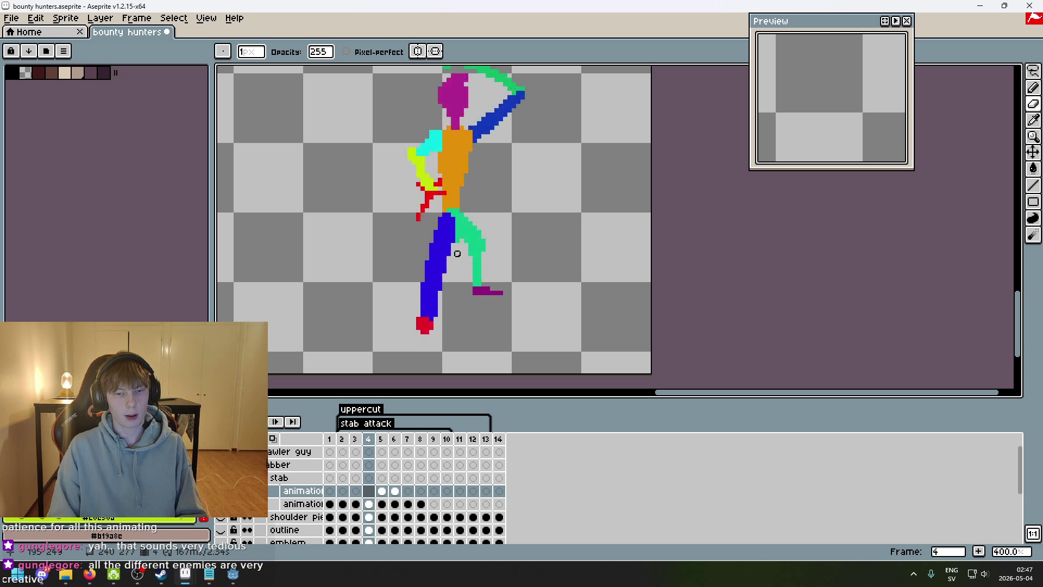
scroll(457, 254, up, 2)
key(Right)
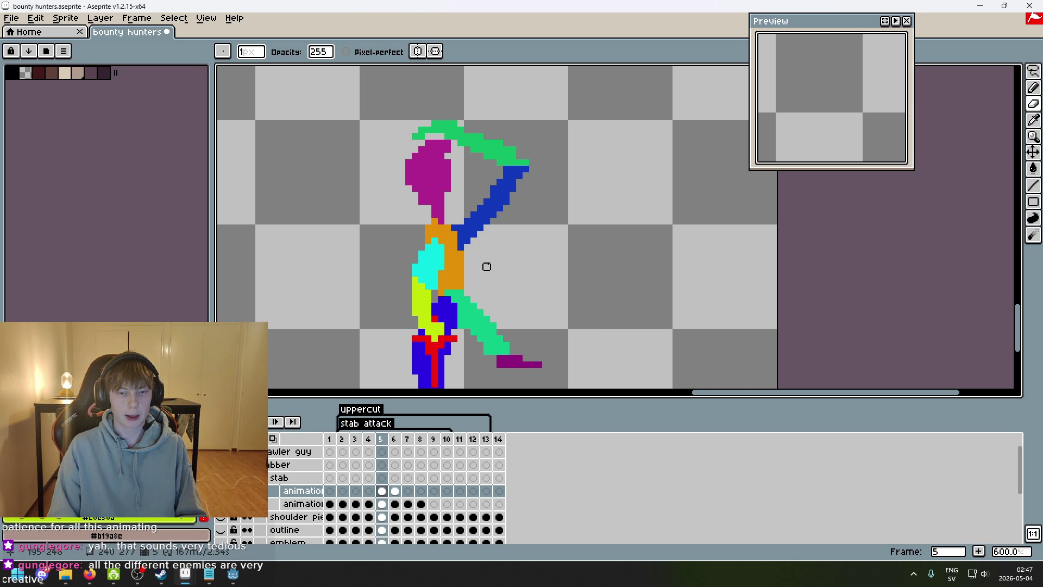
key(Right)
scroll(479, 273, down, 1)
key(Left)
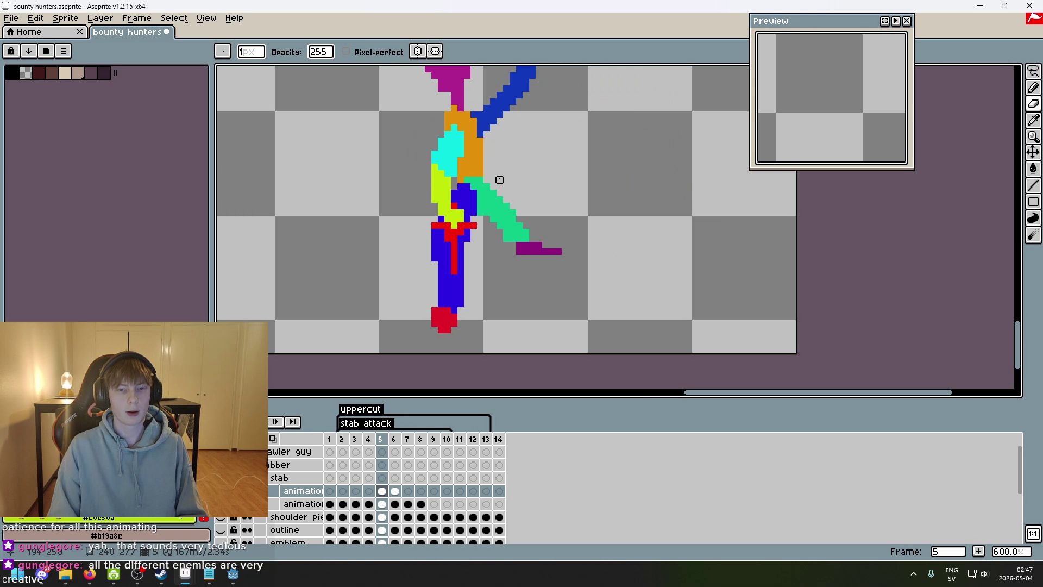
scroll(455, 282, down, 1)
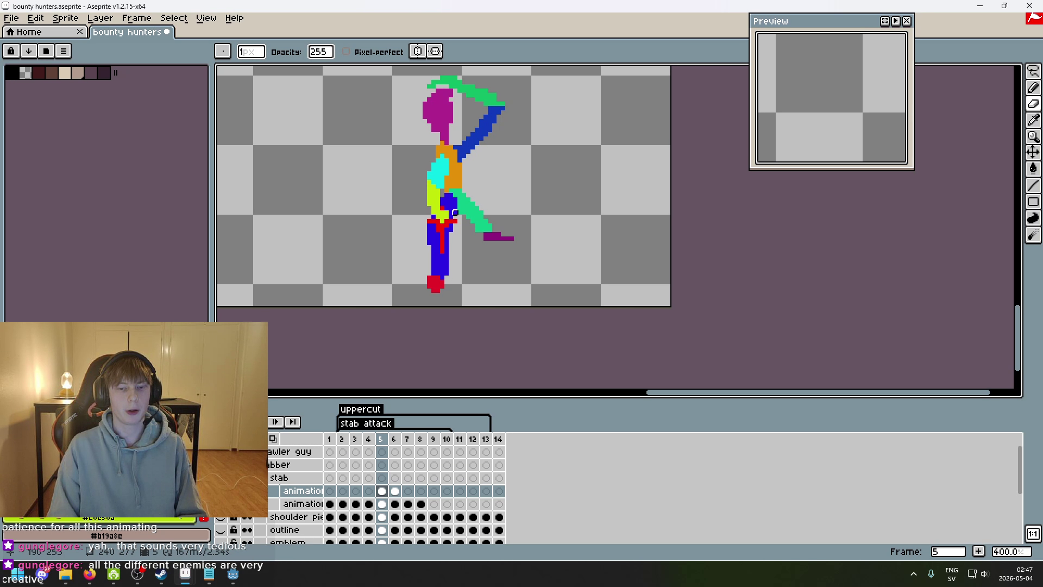
scroll(464, 255, up, 1)
key(Left)
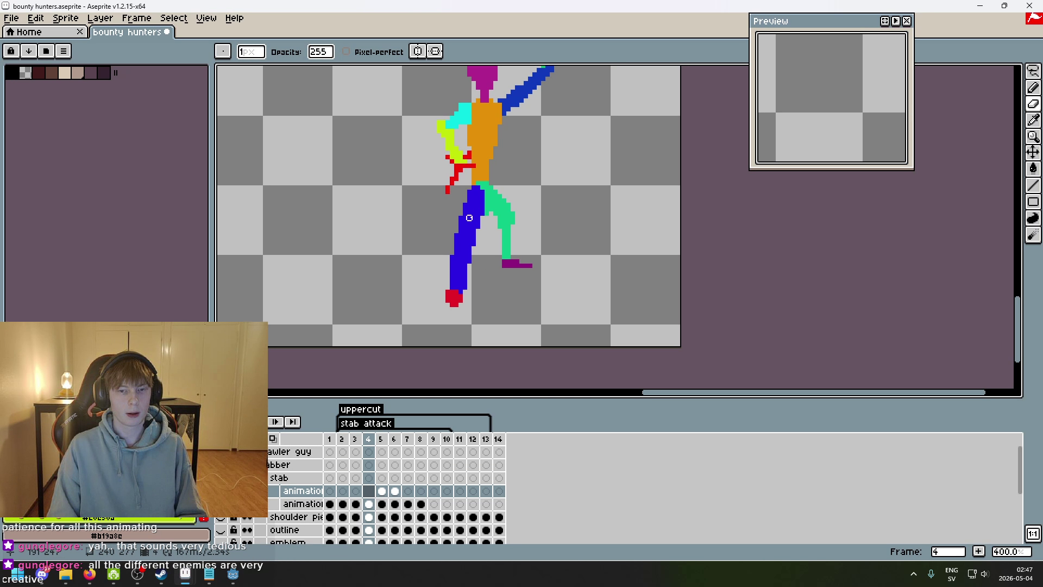
key(Right)
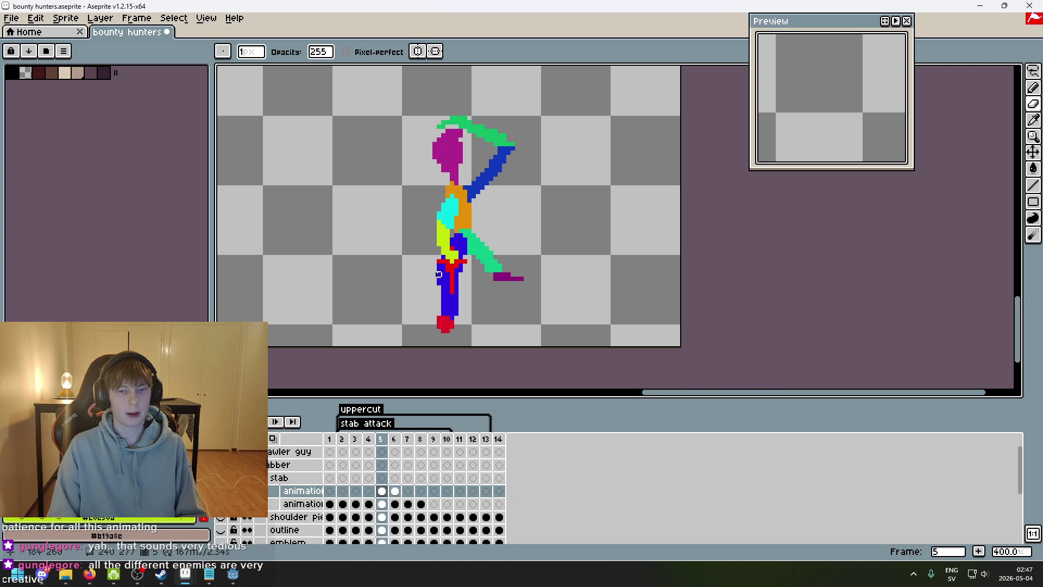
key(Left)
key(Left)
key(Left)
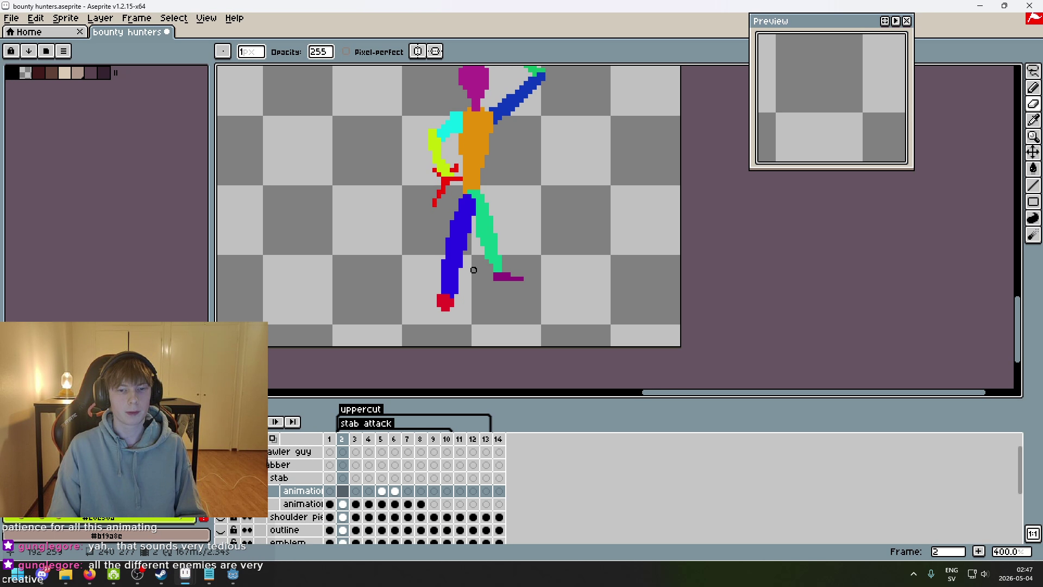
key(Left)
key(Right)
key(Right)
key(Right)
key(Left)
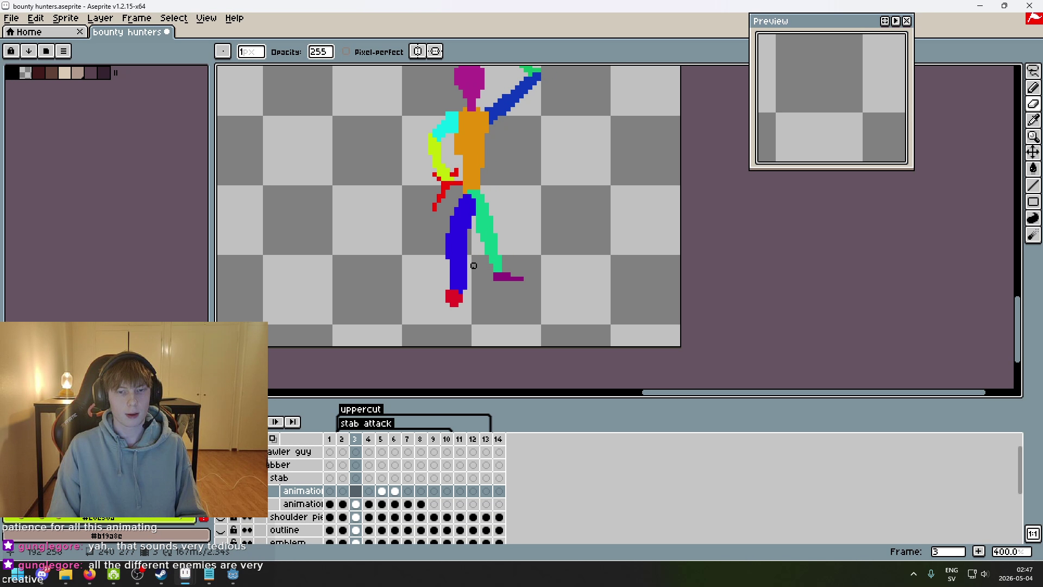
key(Left)
drag(474, 265, 452, 326)
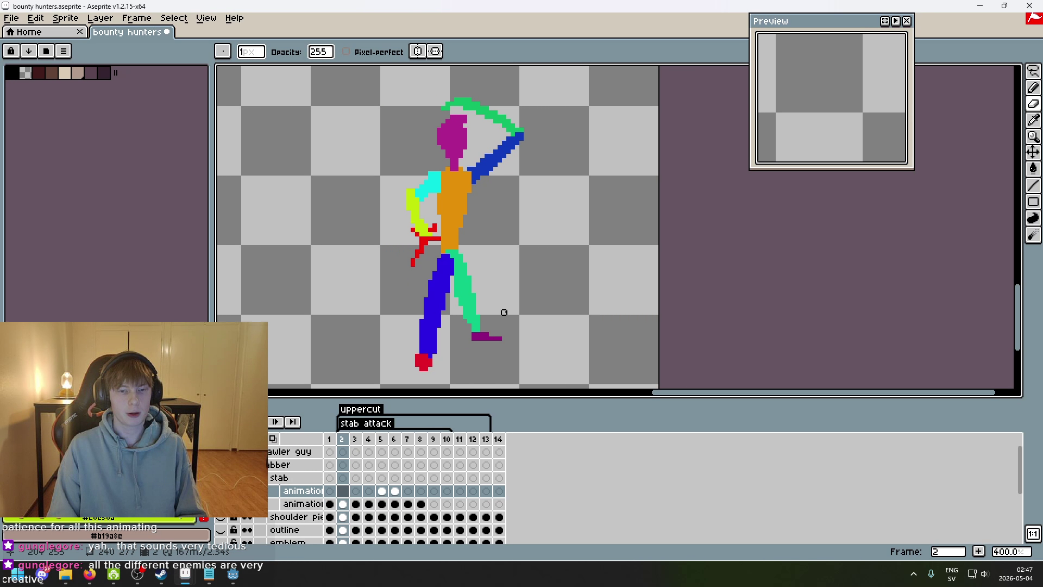
key(Right)
key(Right)
key(Left)
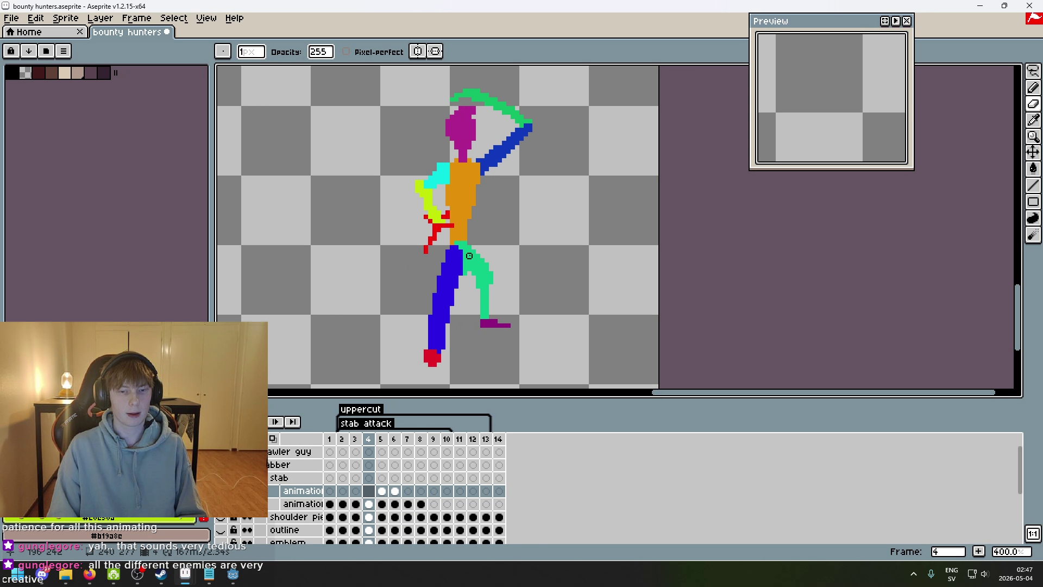
key(Left)
key(Right)
key(Right)
key(Right)
scroll(434, 332, down, 2)
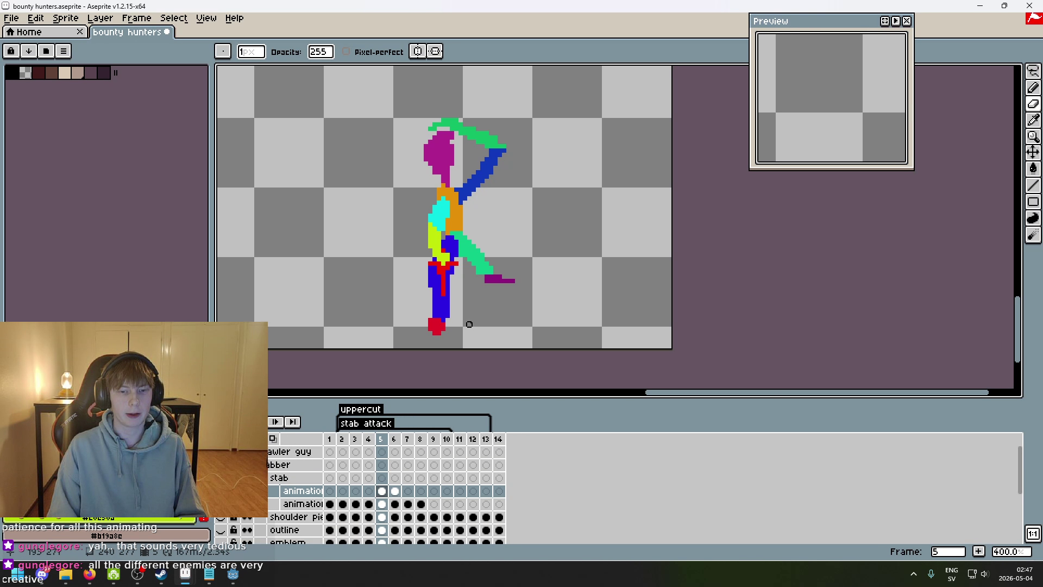
key(Right)
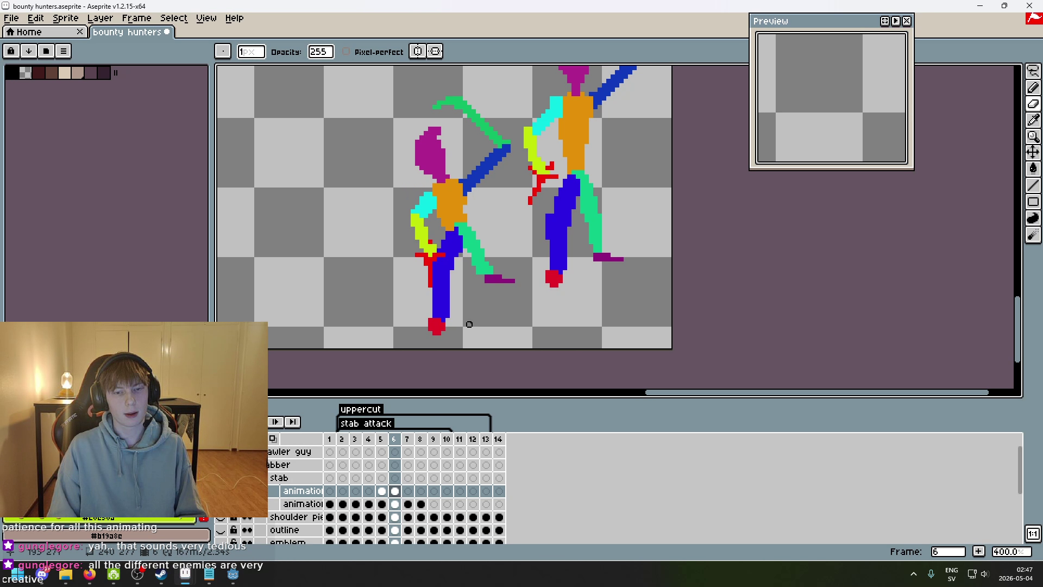
key(Left)
key(Right)
scroll(433, 288, up, 2)
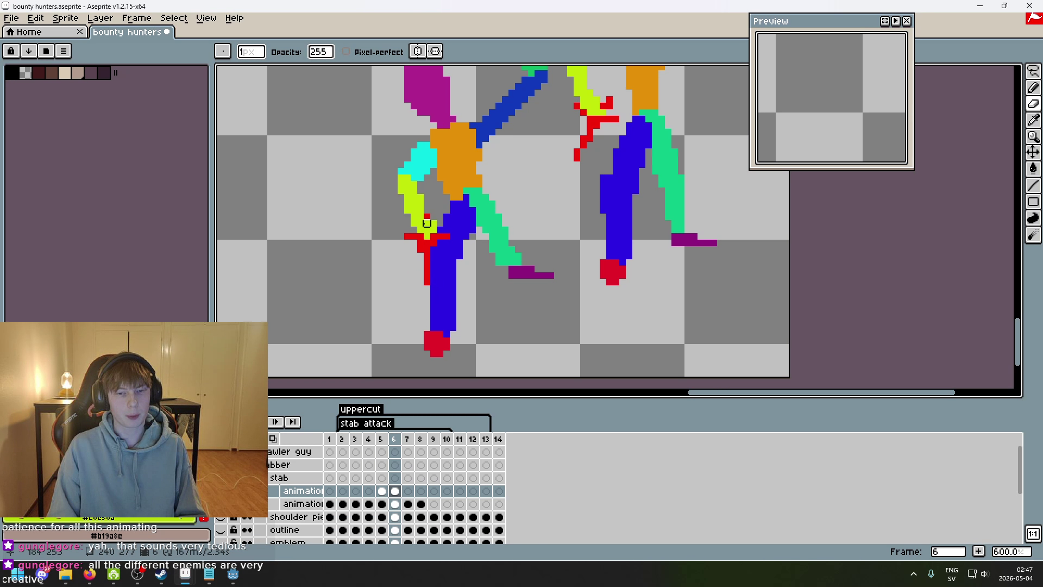
scroll(446, 275, down, 1)
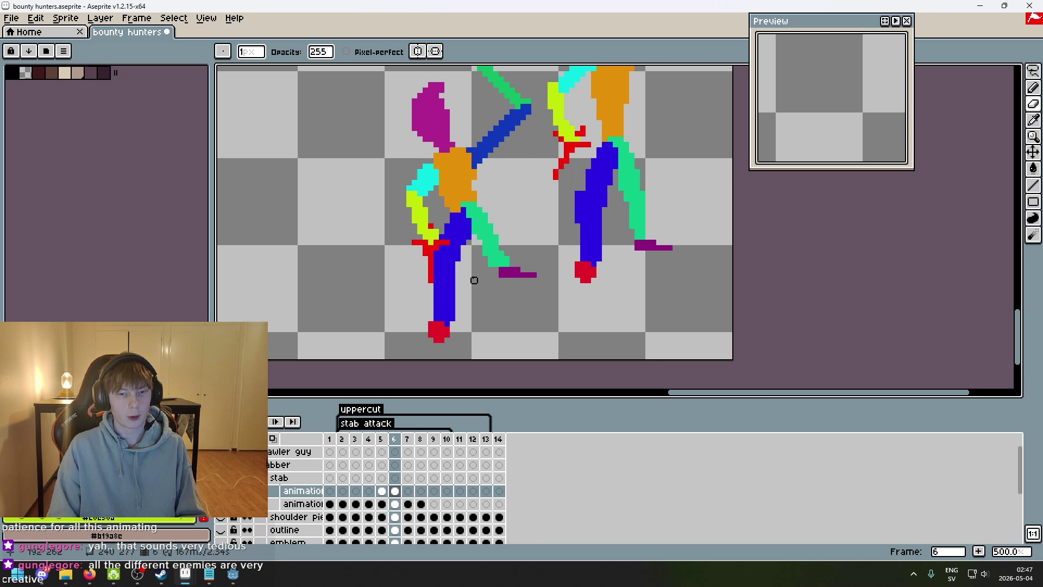
drag(474, 280, 478, 235)
key(Left)
key(Right)
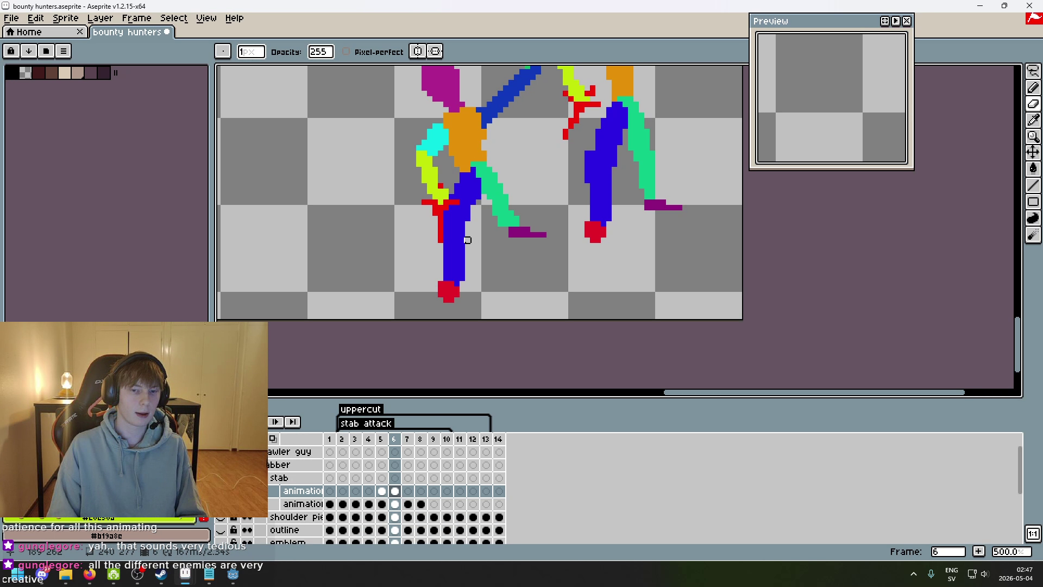
key(Left)
key(Right)
drag(461, 240, 460, 266)
key(Left)
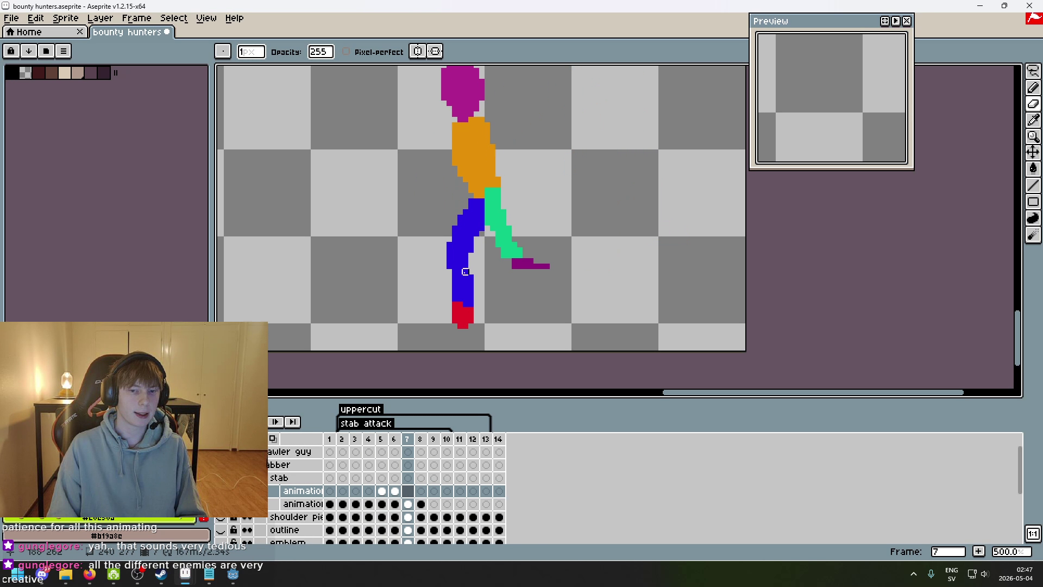
key(Right)
key(Left)
key(Right)
scroll(455, 239, up, 2)
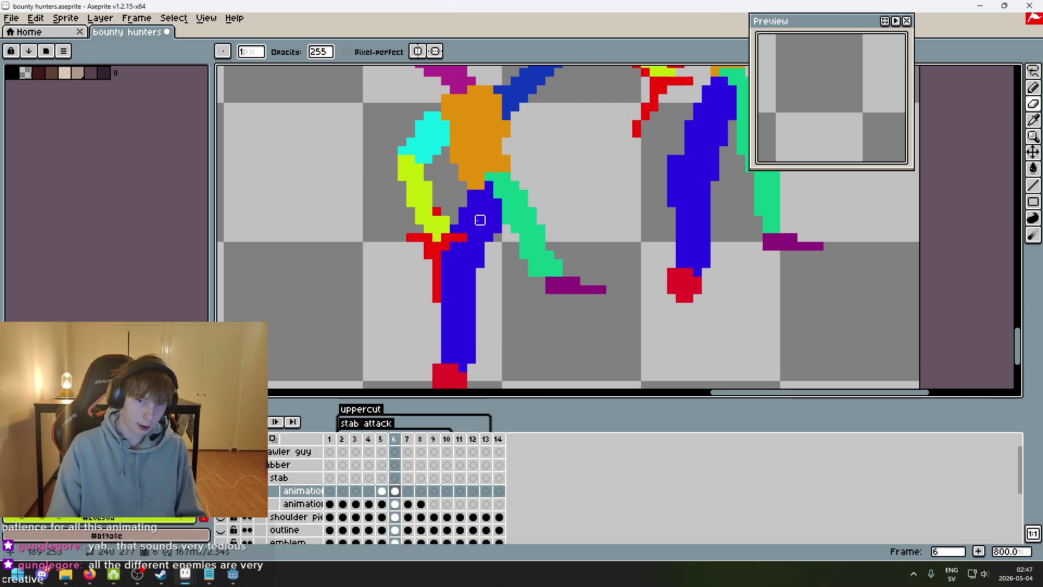
key(m)
scroll(610, 212, down, 1)
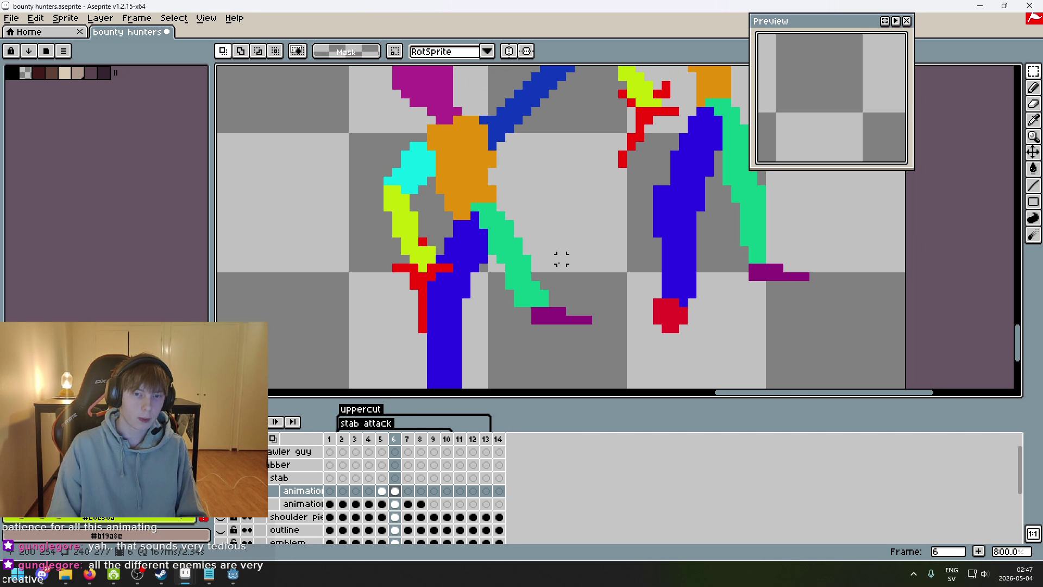
key(Left)
key(Right)
scroll(543, 259, down, 1)
key(q)
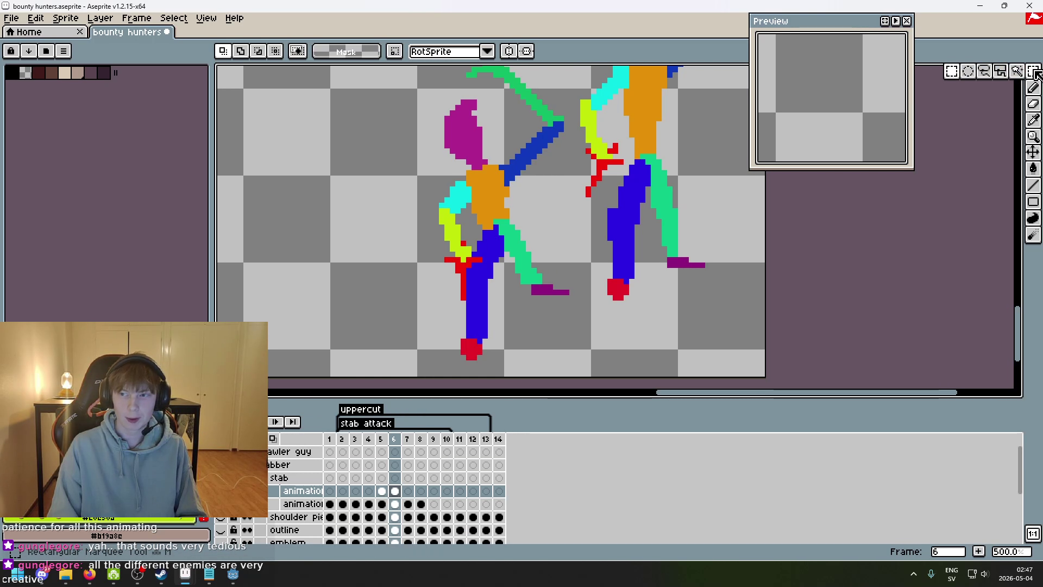
key(Left)
key(Right)
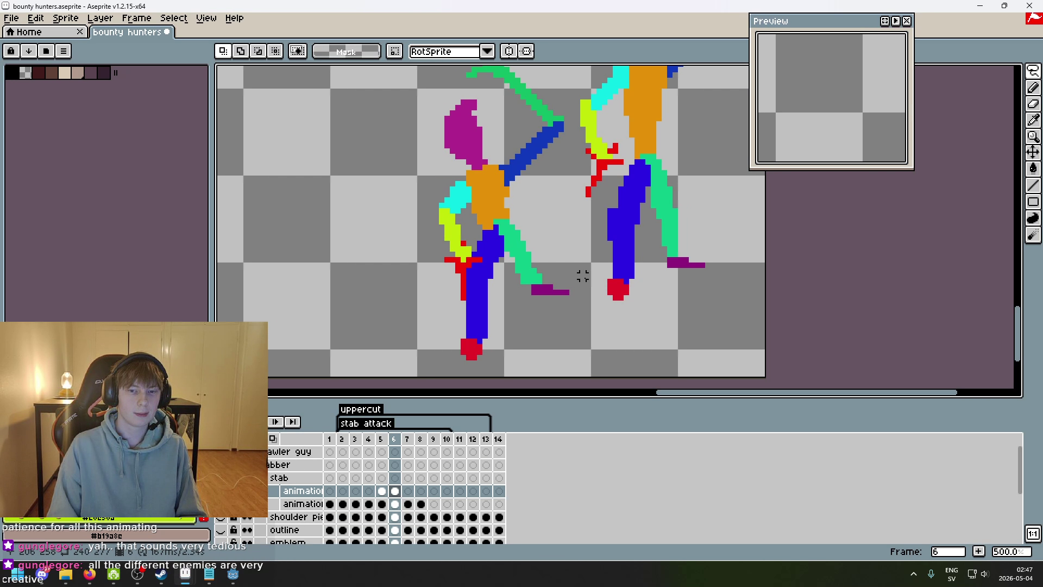
key(Left)
key(Right)
scroll(419, 312, up, 1)
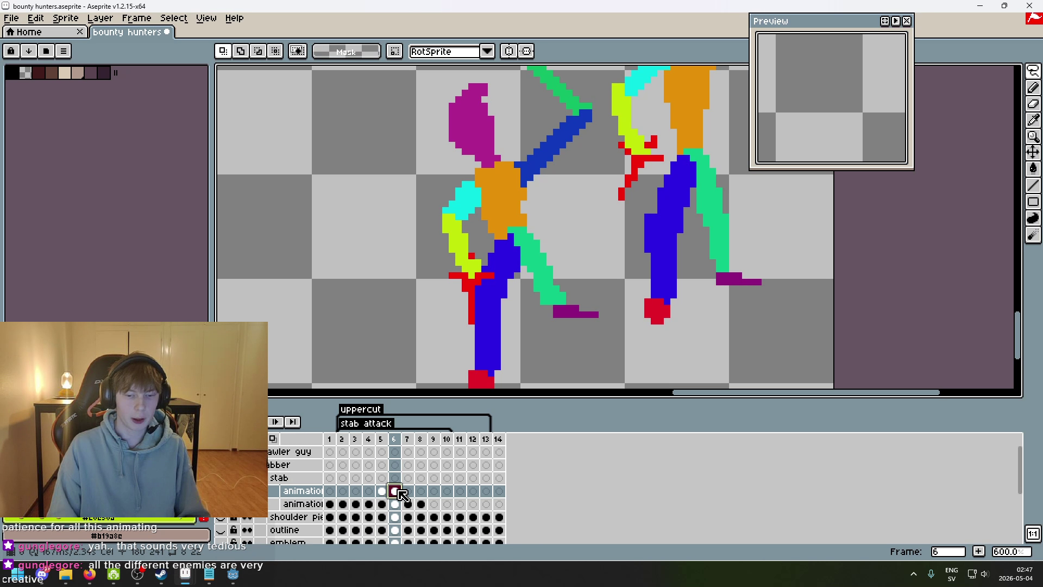
click(408, 491)
key(Left)
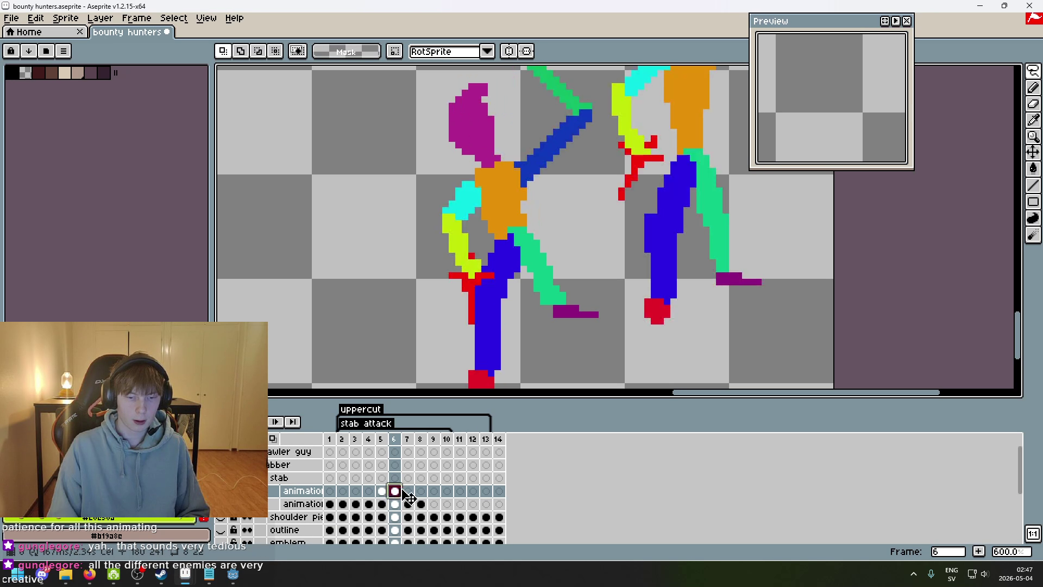
click(410, 492)
mouse_move(451, 347)
mouse_down()
mouse_move(408, 277)
mouse_move(437, 345)
mouse_up()
drag(474, 274, 487, 234)
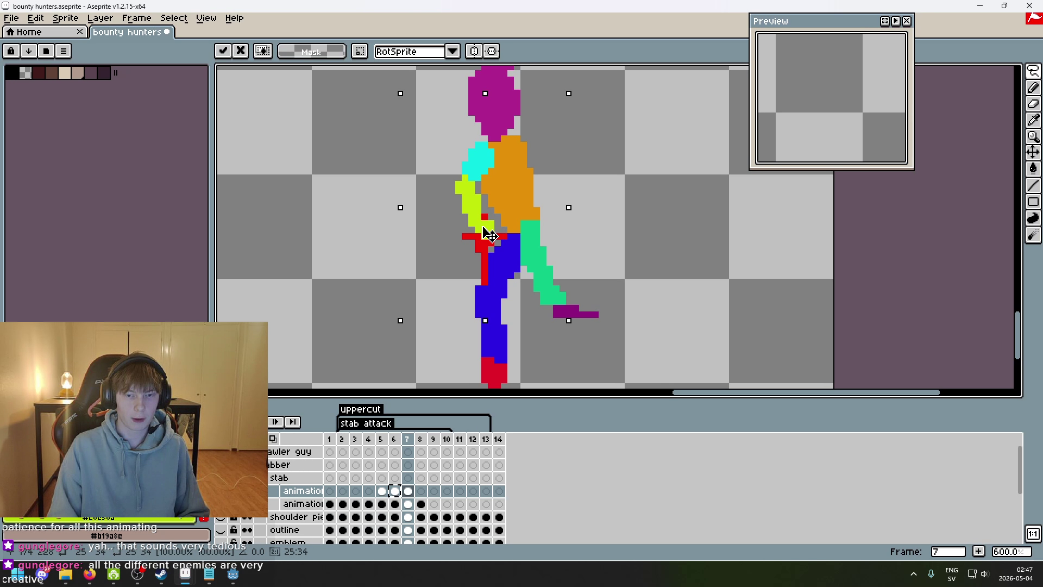
key(Return)
scroll(622, 249, down, 2)
mouse_move(524, 297)
mouse_down()
mouse_move(454, 193)
mouse_move(532, 184)
mouse_move(500, 268)
mouse_move(505, 260)
mouse_up()
key(Return)
key(Left)
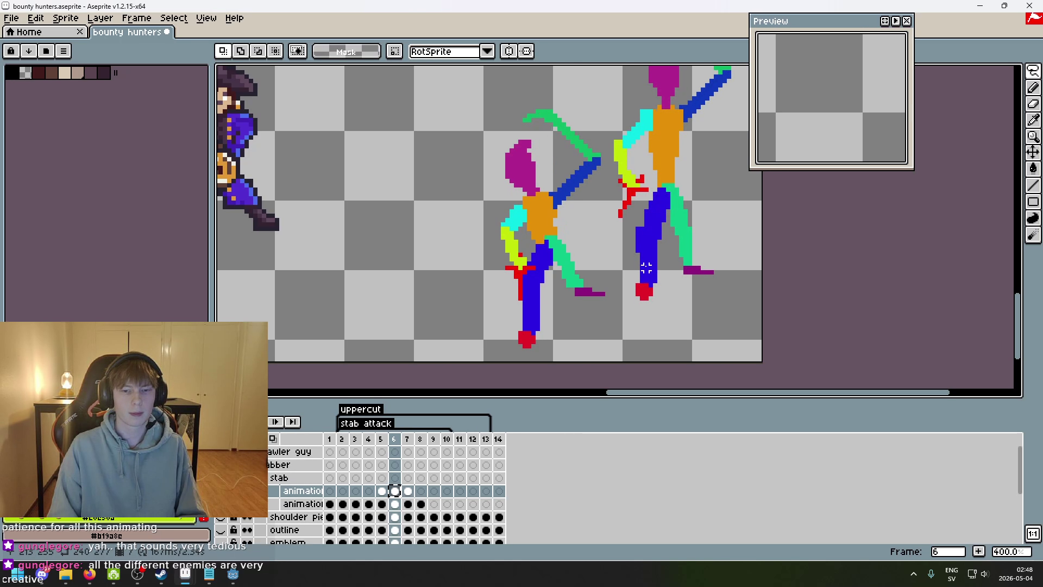
key(Right)
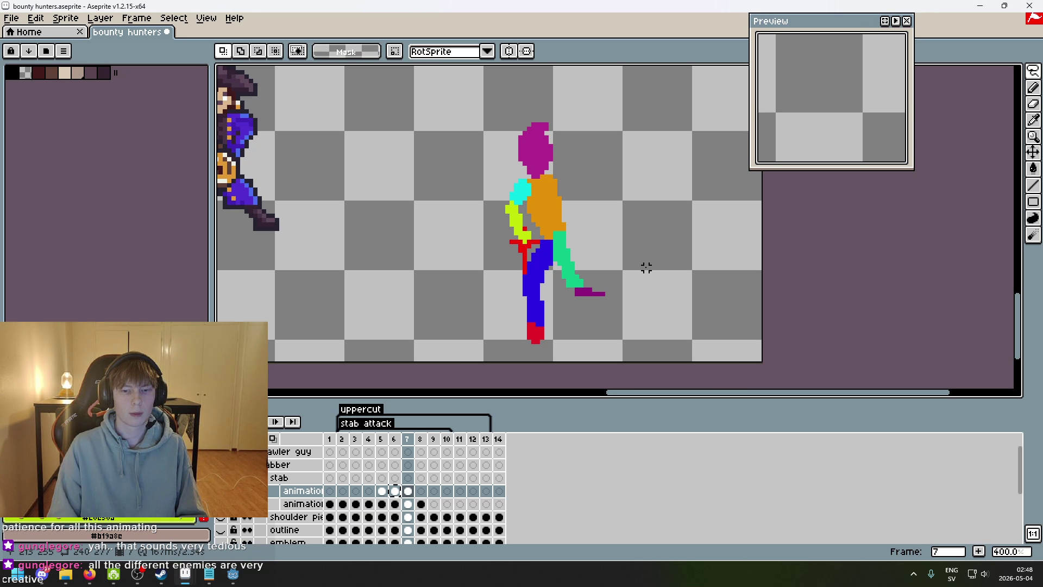
key(Left)
key(Left)
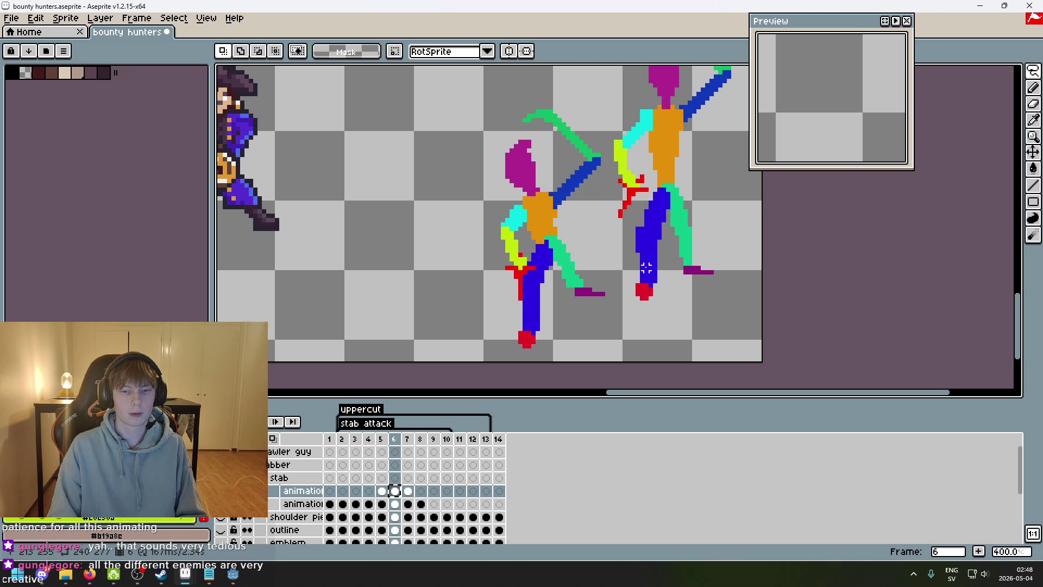
scroll(646, 268, up, 5)
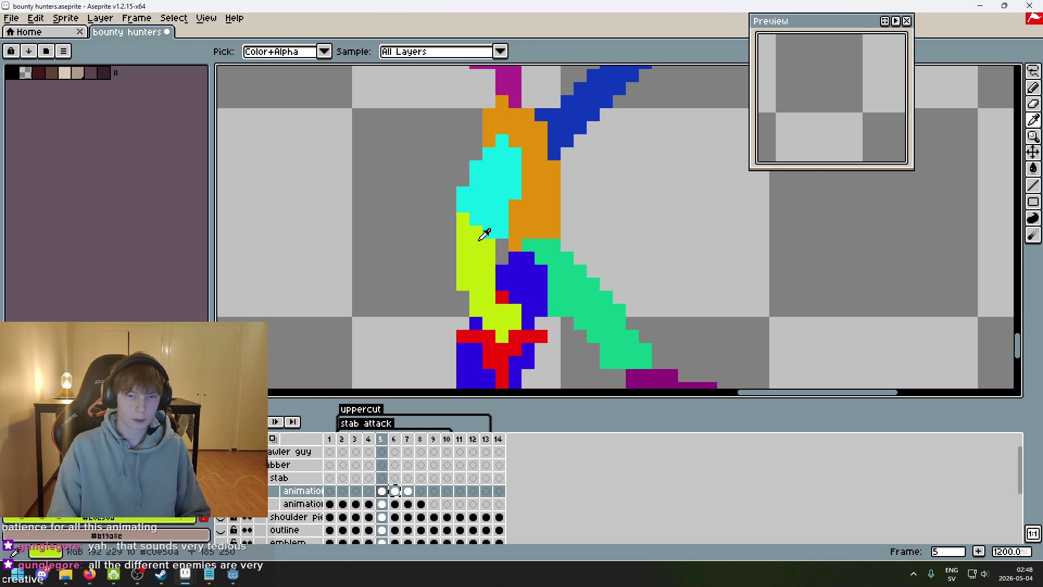
key(b)
scroll(452, 237, down, 5)
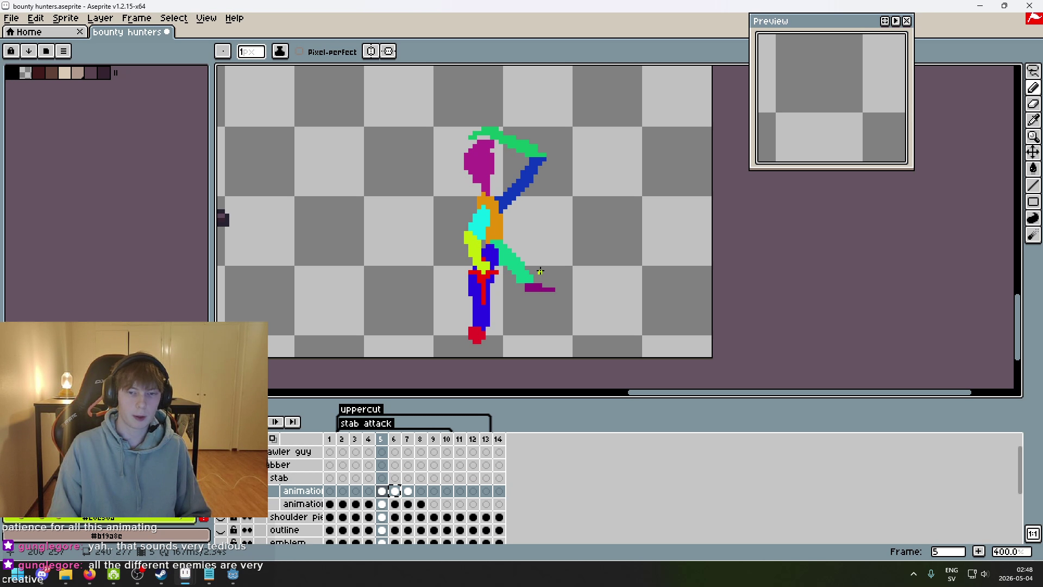
scroll(473, 244, up, 3)
scroll(474, 245, down, 4)
key(Left)
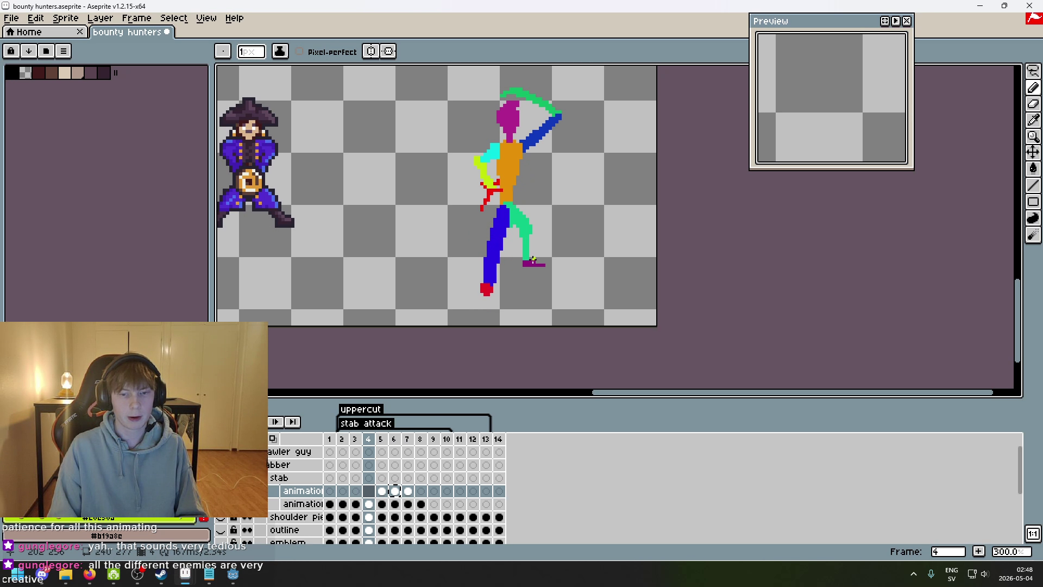
key(Right)
key(Right)
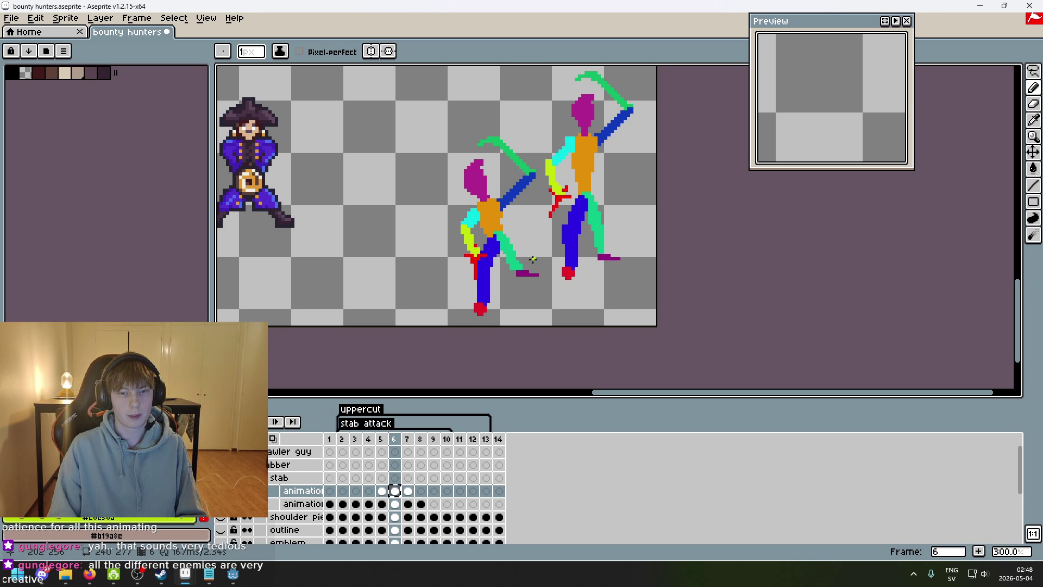
key(Right)
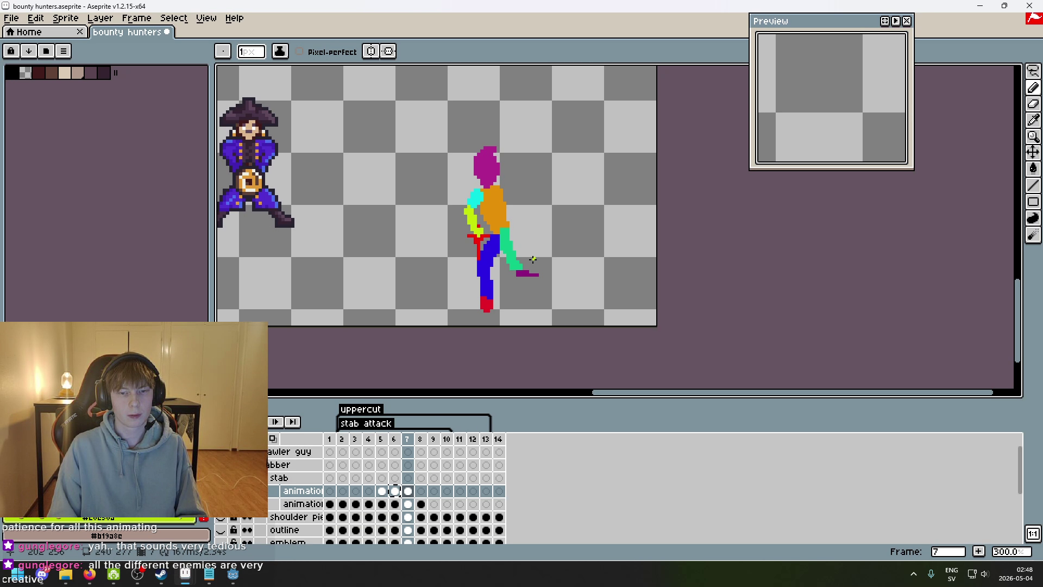
key(Right)
key(Left)
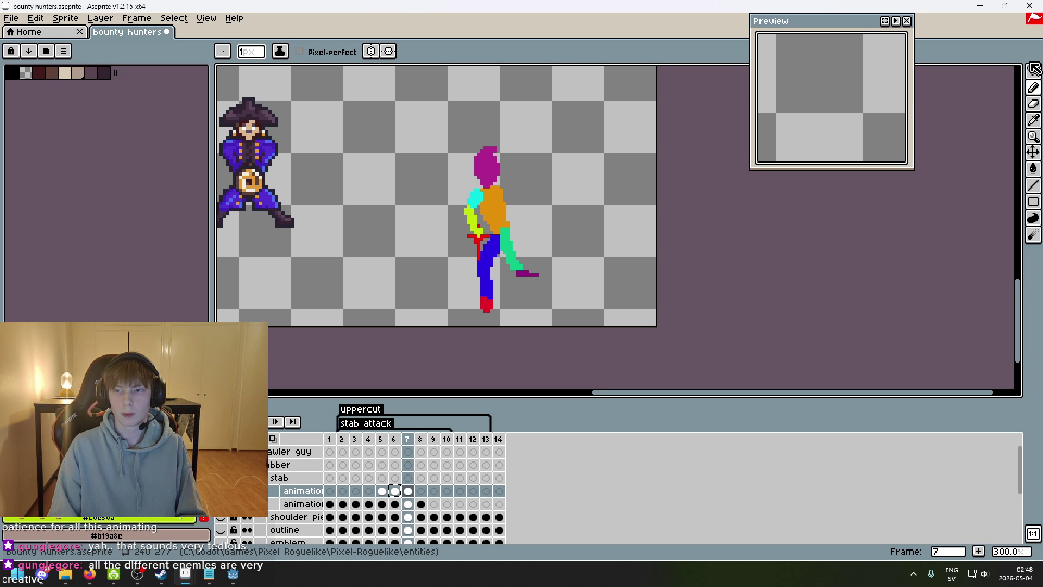
- Lasso the figure's arm and sword and nudge them slightly up and right
click(1033, 68)
scroll(538, 239, up, 1)
drag(462, 298, 431, 176)
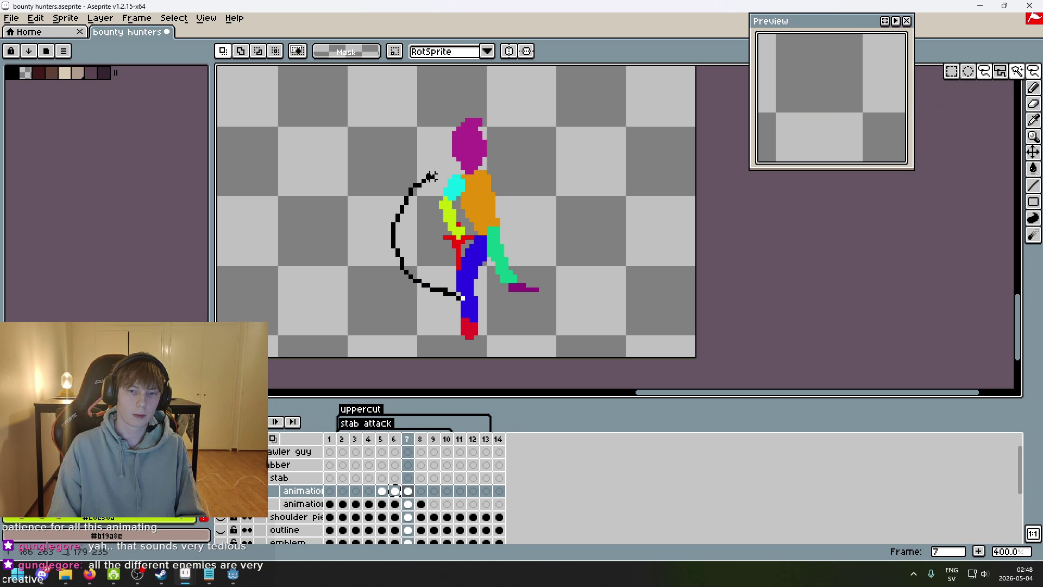
drag(471, 275, 467, 277)
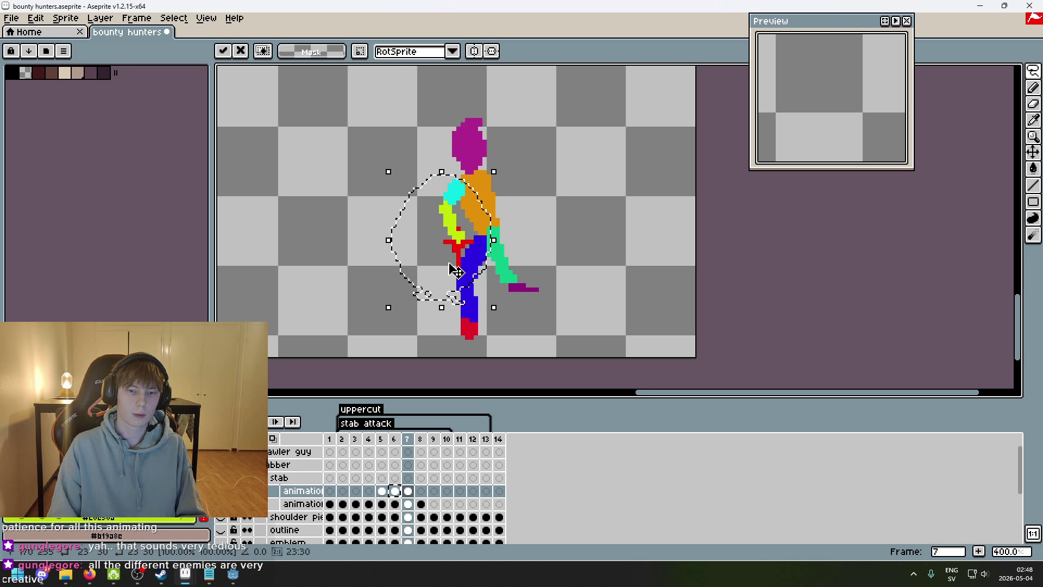
key(Right)
key(Left)
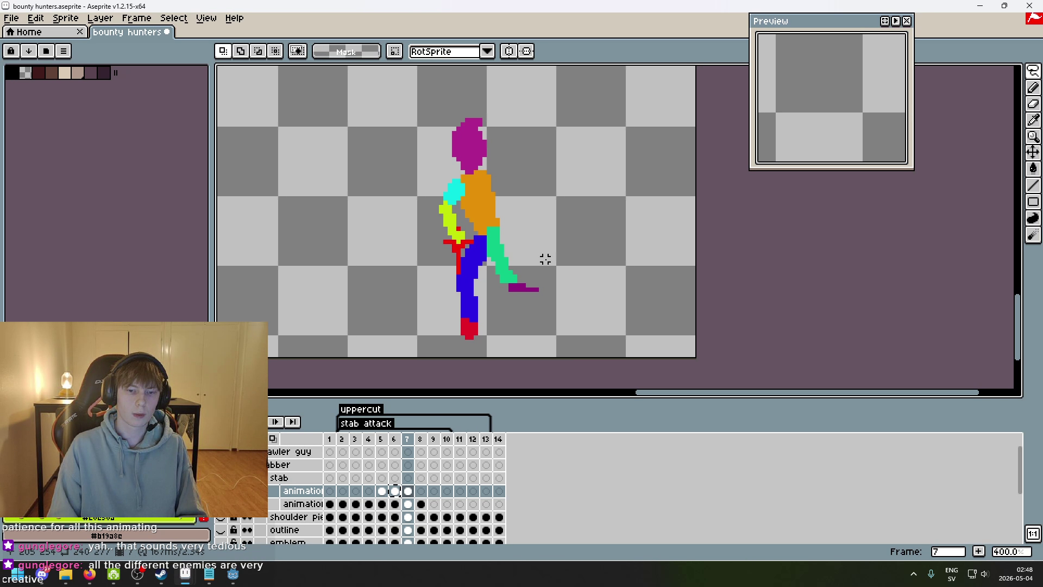
mouse_move(458, 293)
mouse_down()
mouse_move(459, 175)
mouse_move(459, 296)
mouse_move(456, 259)
mouse_up()
key(ctrl+d)
- Flip between frames 6 and 7 to compare the arm positions
scroll(538, 251, down, 3)
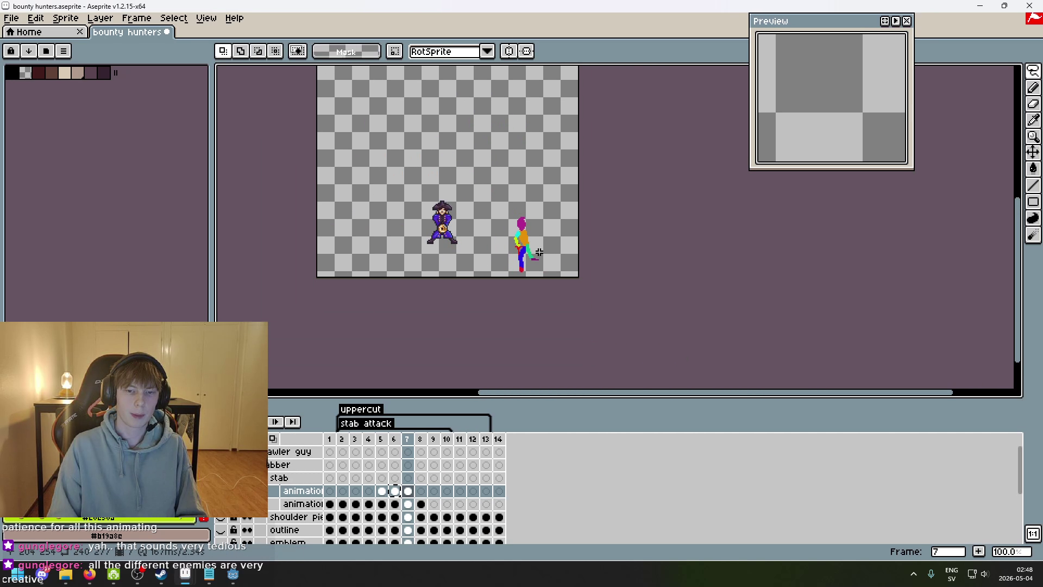
key(Left)
key(Right)
scroll(539, 251, up, 1)
key(Left)
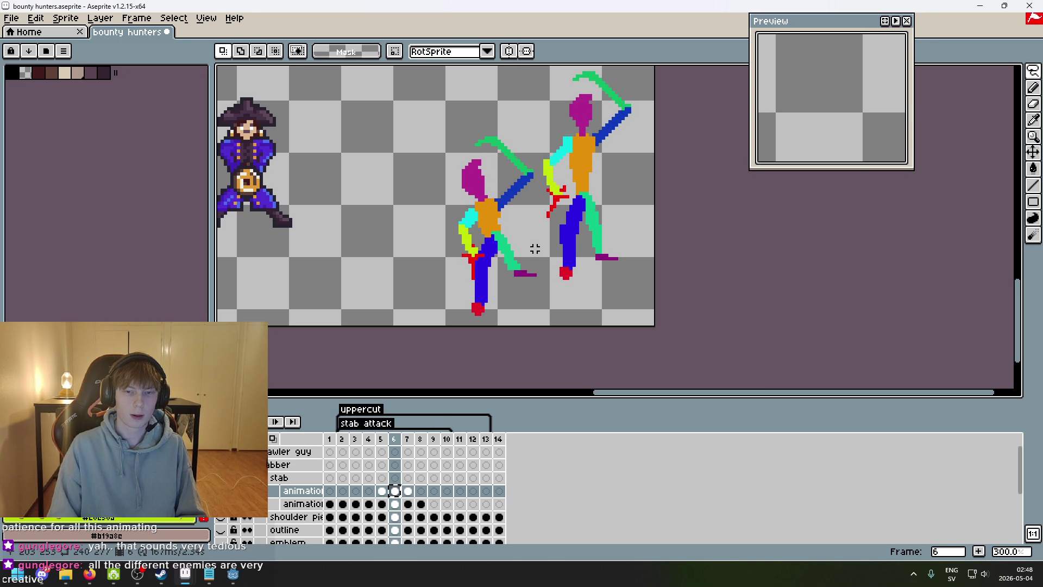
key(Right)
key(Left)
key(Right)
scroll(525, 242, up, 1)
- Select the raised arm on frame 6 of the animation guide layer and copy it
key(Left)
key(Down)
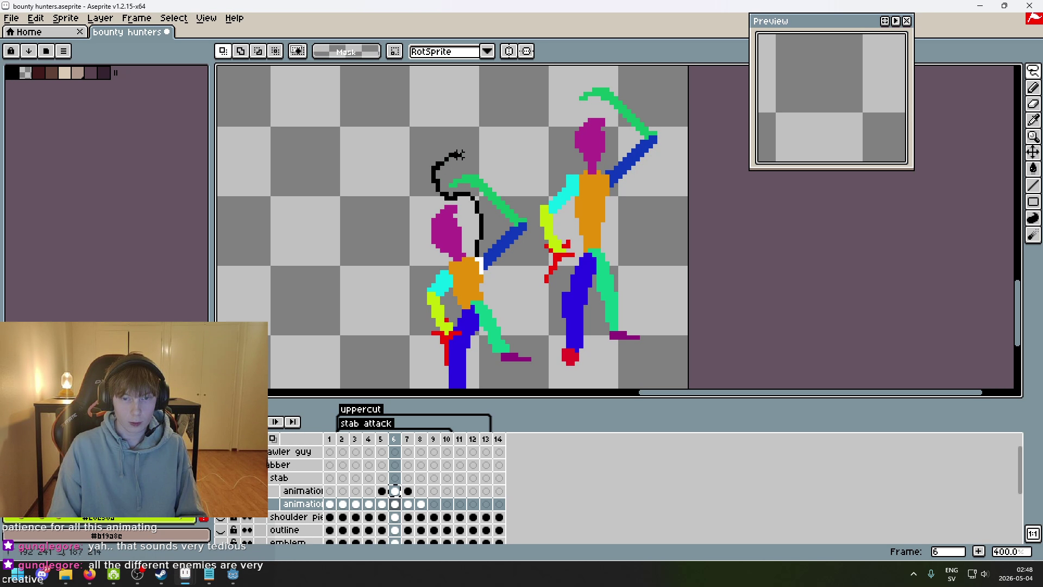
click(484, 267)
key(Delete)
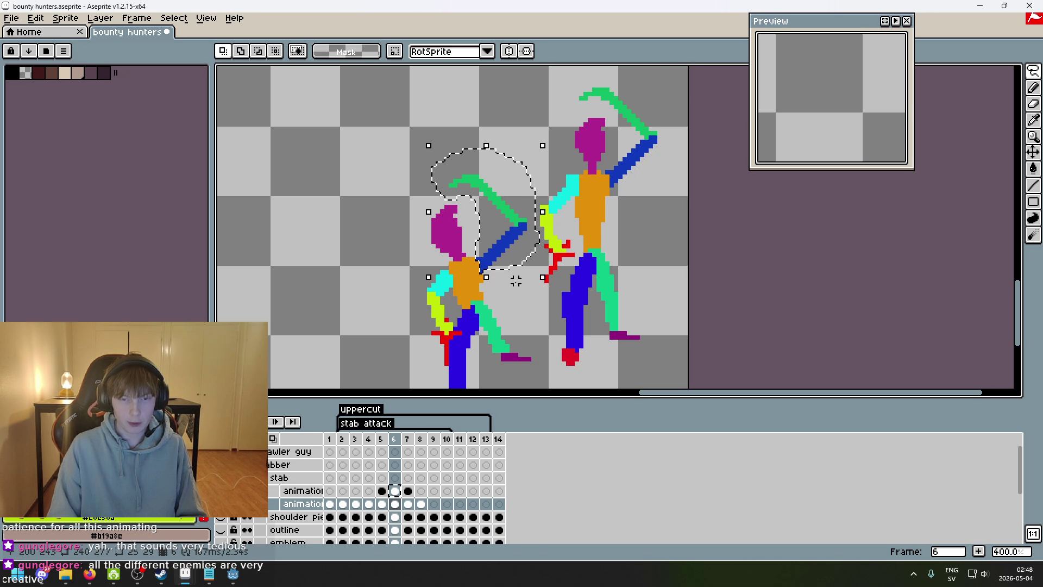
key(ctrl+d)
- Paste the raised arm into frame 7 and move it up onto the shoulder
key(Right)
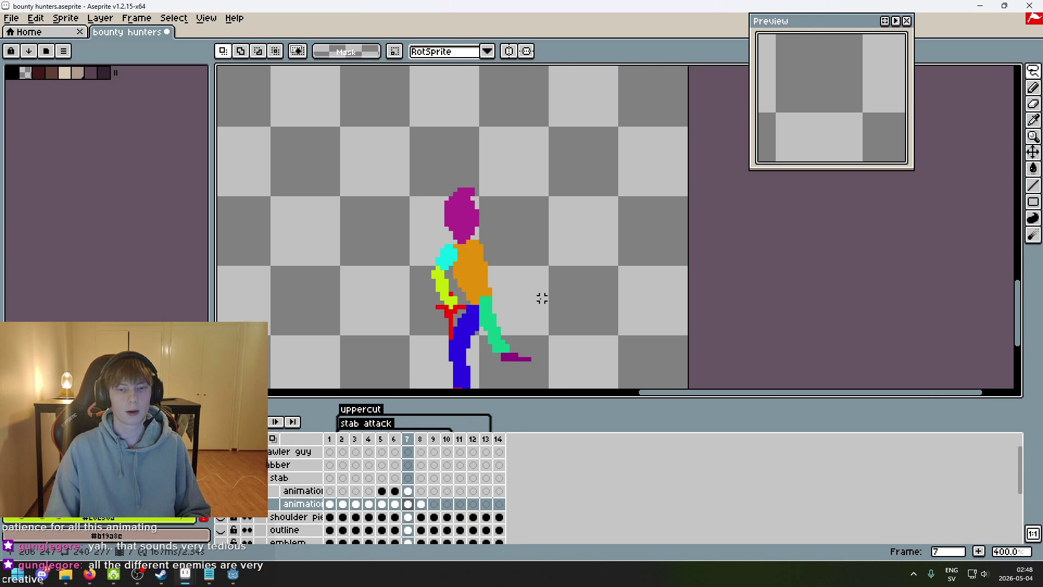
key(ctrl+v)
drag(516, 263, 522, 250)
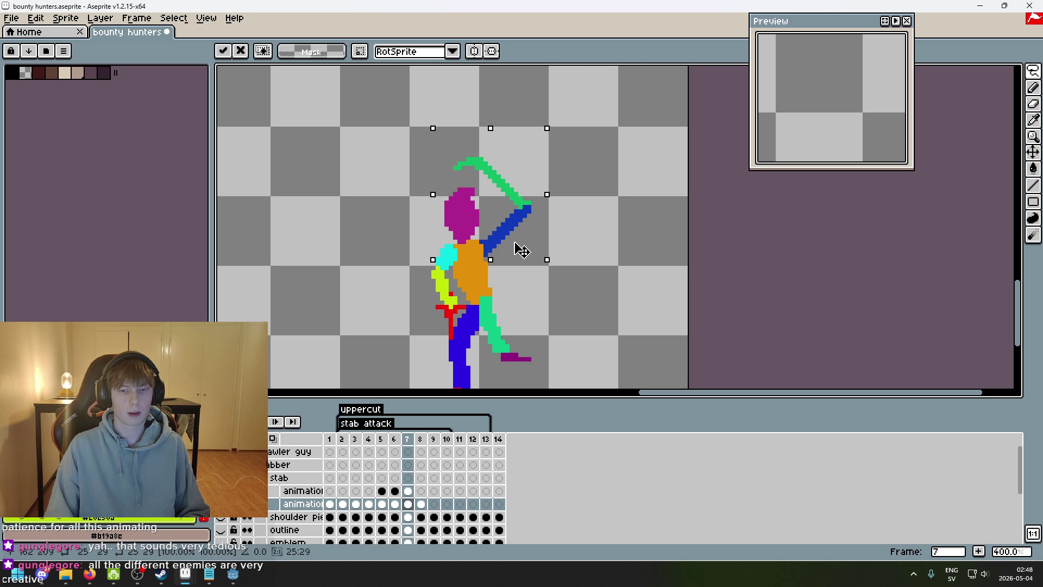
key(Return)
scroll(560, 273, down, 2)
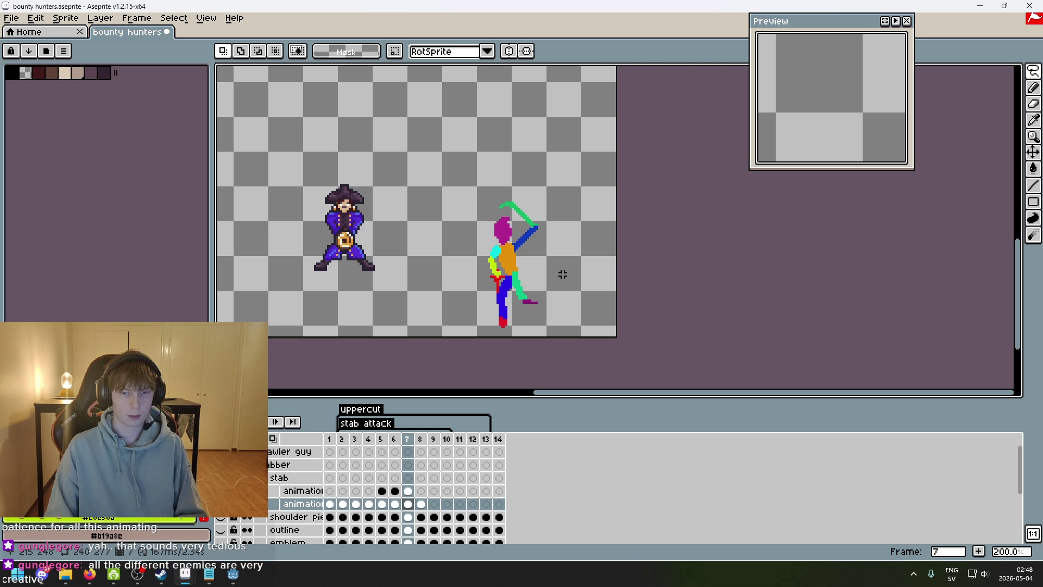
key(Right)
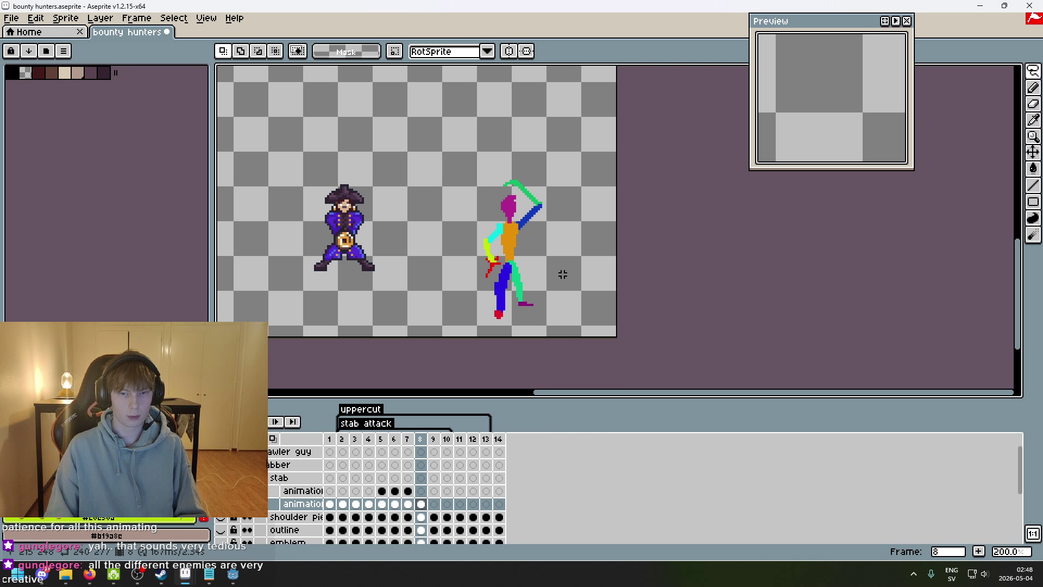
key(Left)
key(Left)
key(Left)
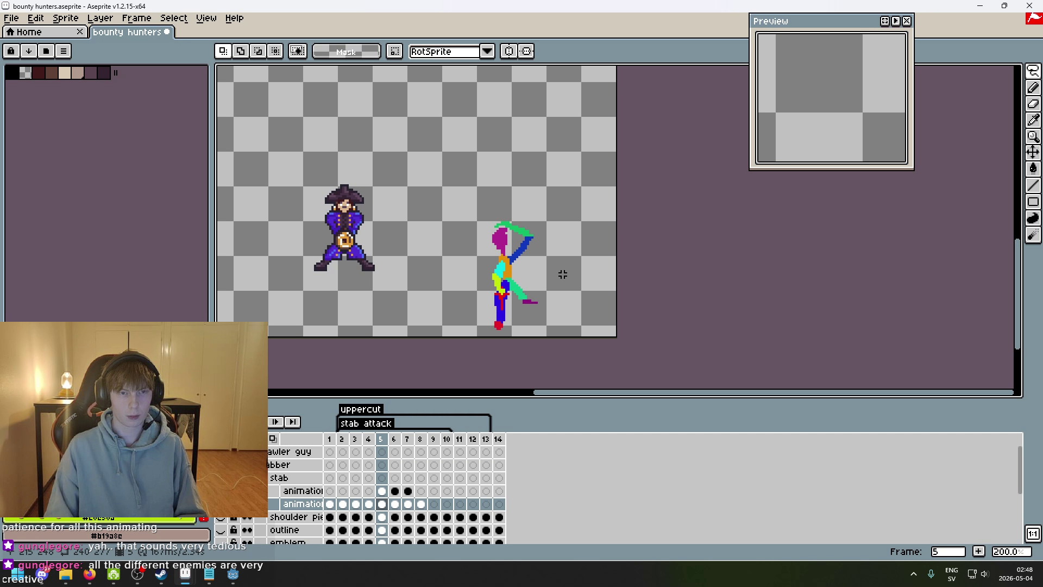
key(Right)
key(Right)
key(Right)
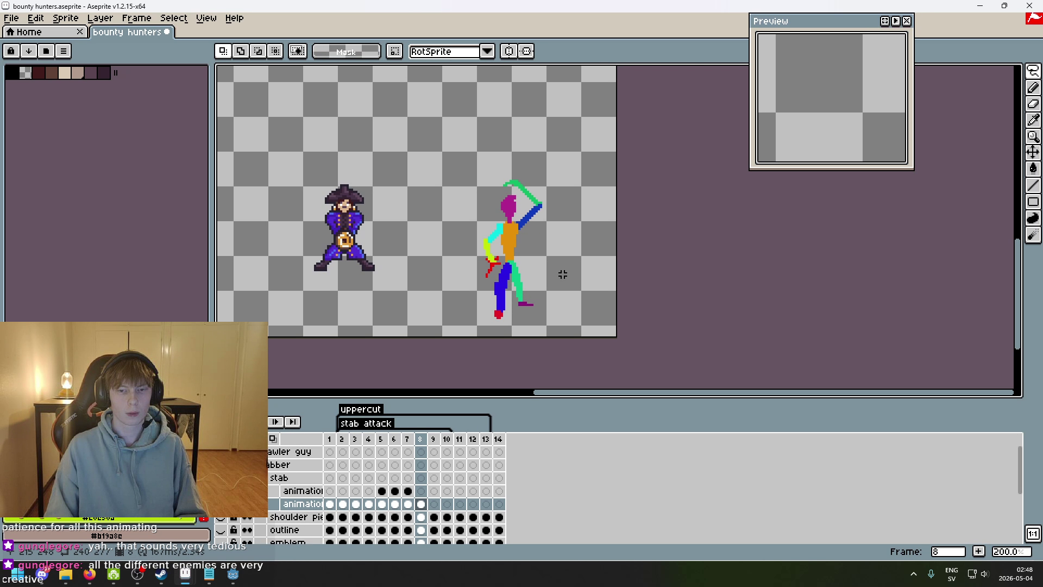
key(Left)
key(Left)
key(Left)
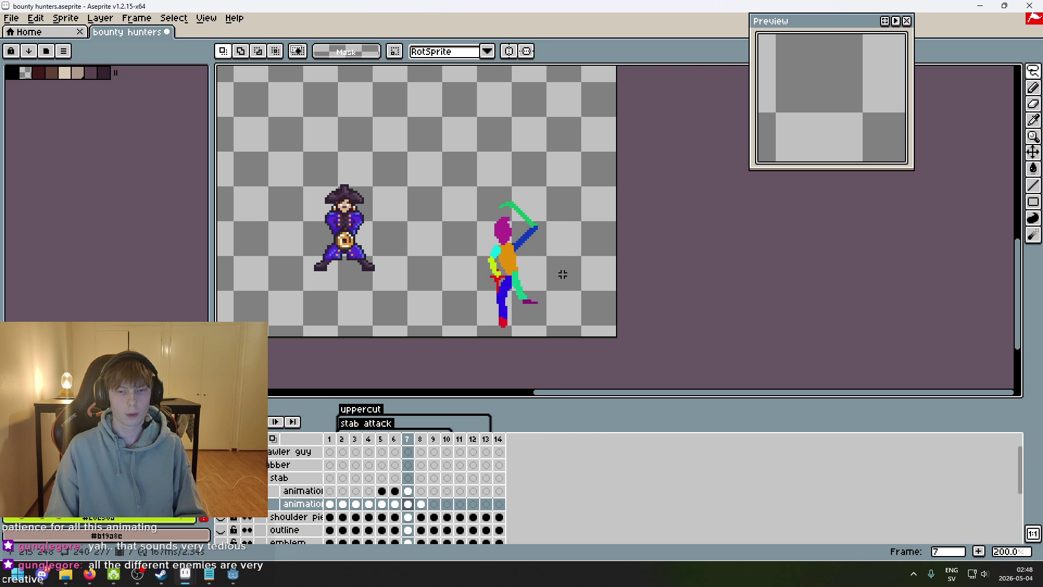
key(Right)
key(Left)
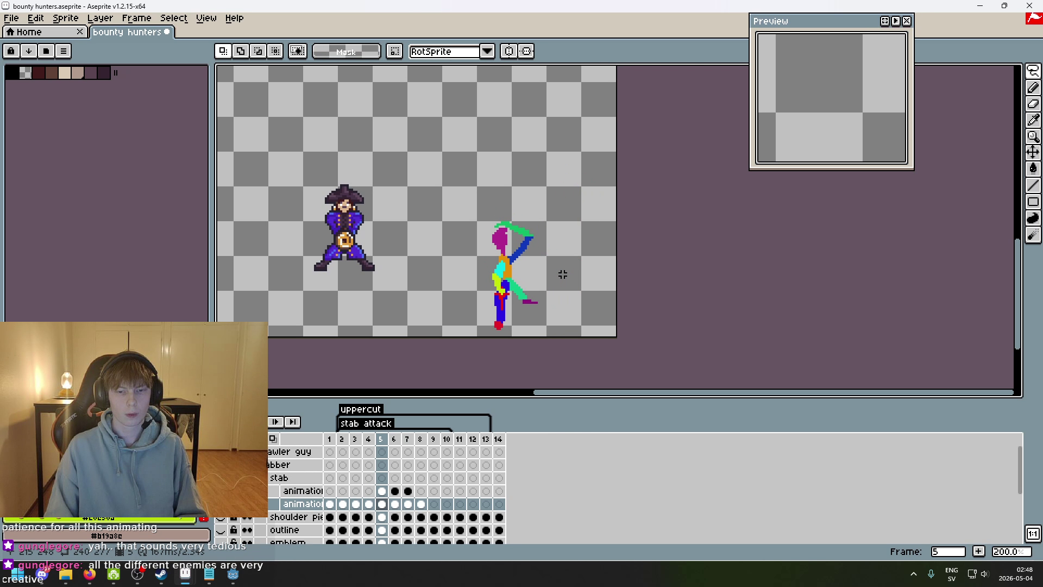
scroll(526, 277, up, 3)
key(Right)
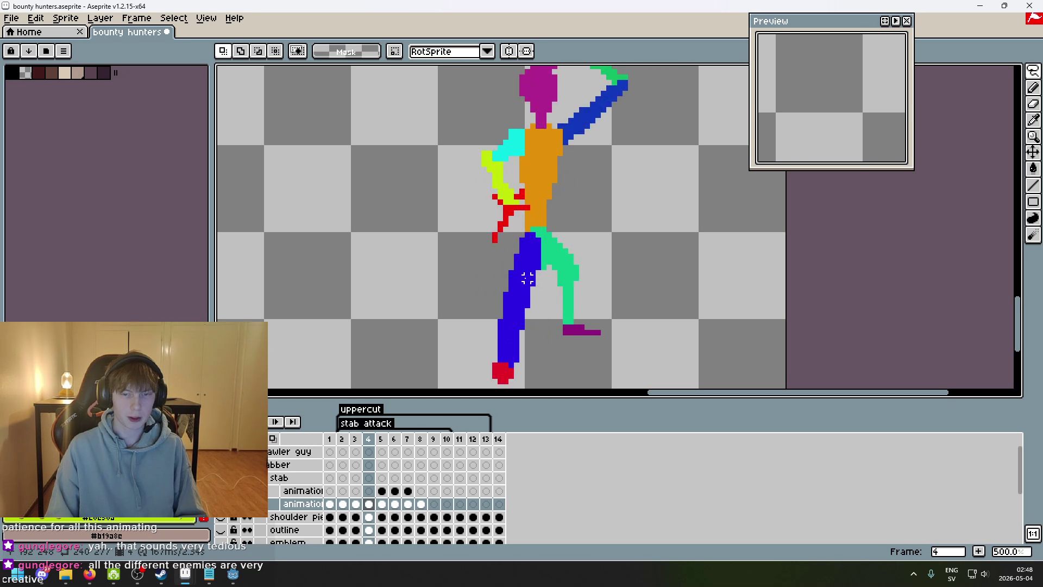
key(Left)
key(Right)
key(Left)
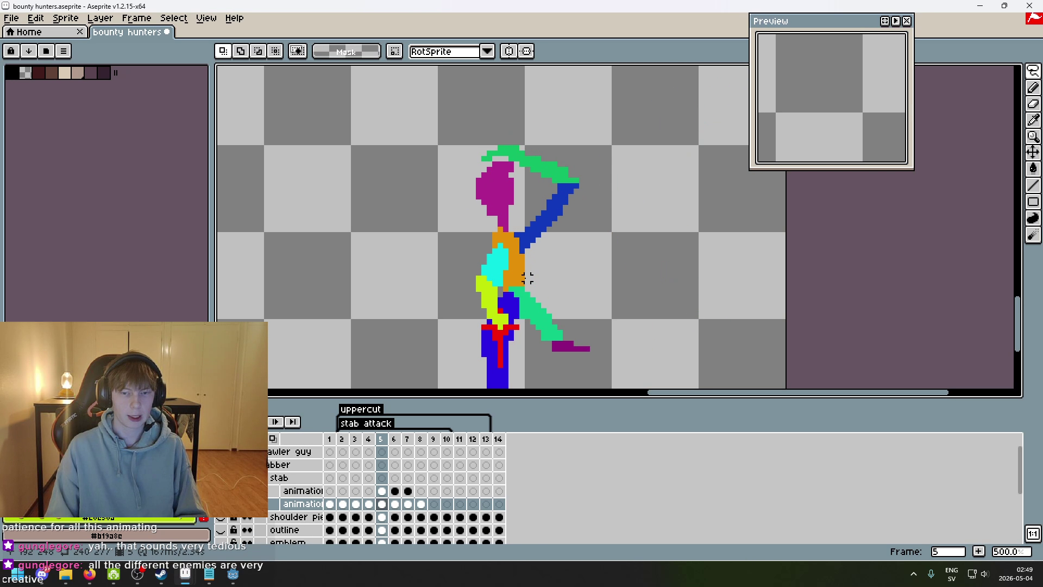
scroll(559, 305, down, 2)
key(Left)
key(Right)
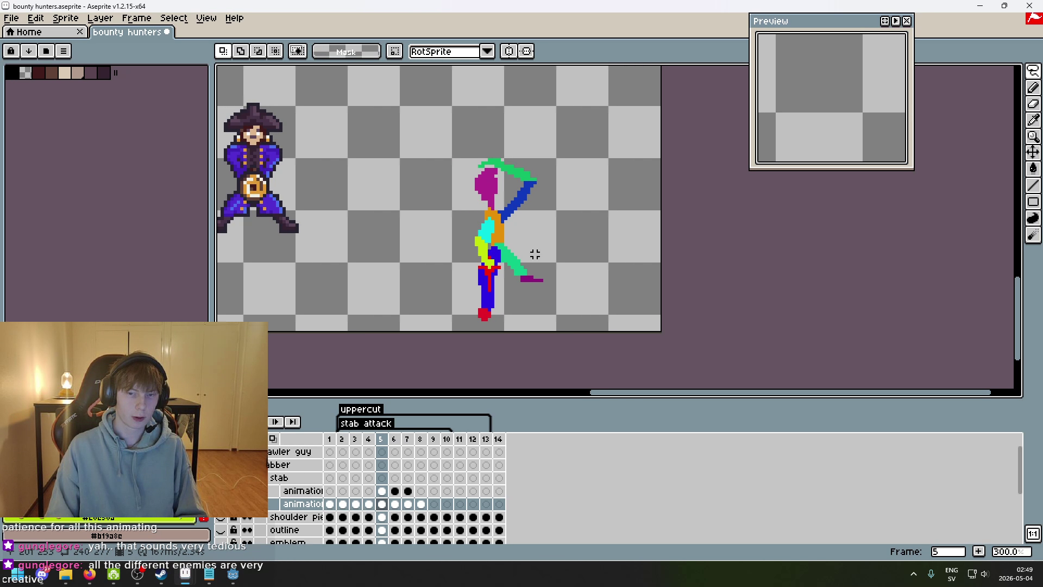
key(Left)
key(Right)
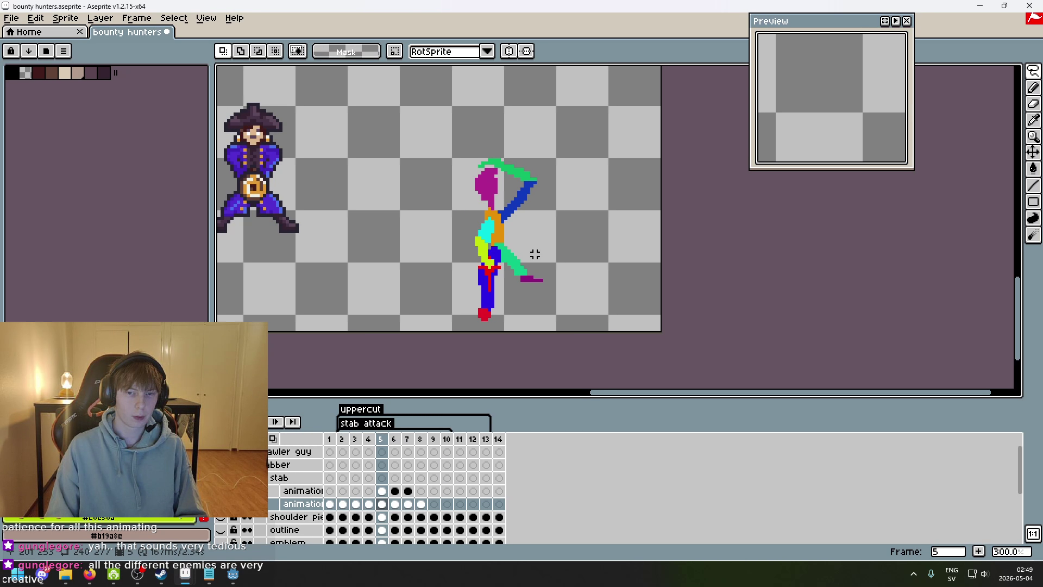
key(Left)
key(Right)
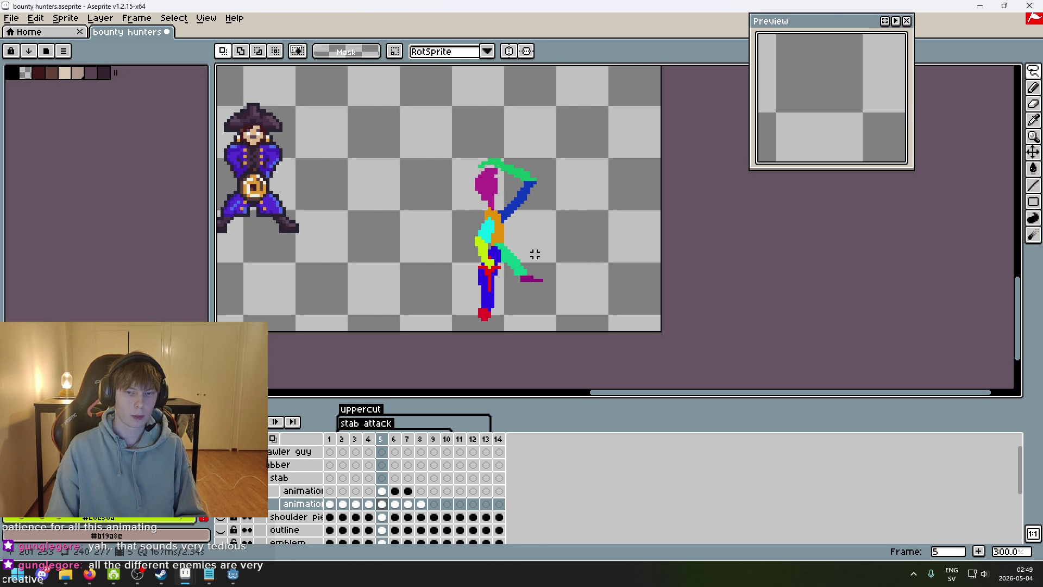
key(Left)
key(Right)
key(Left)
key(Right)
key(Left)
key(Right)
key(Left)
key(Right)
key(Right)
key(Right)
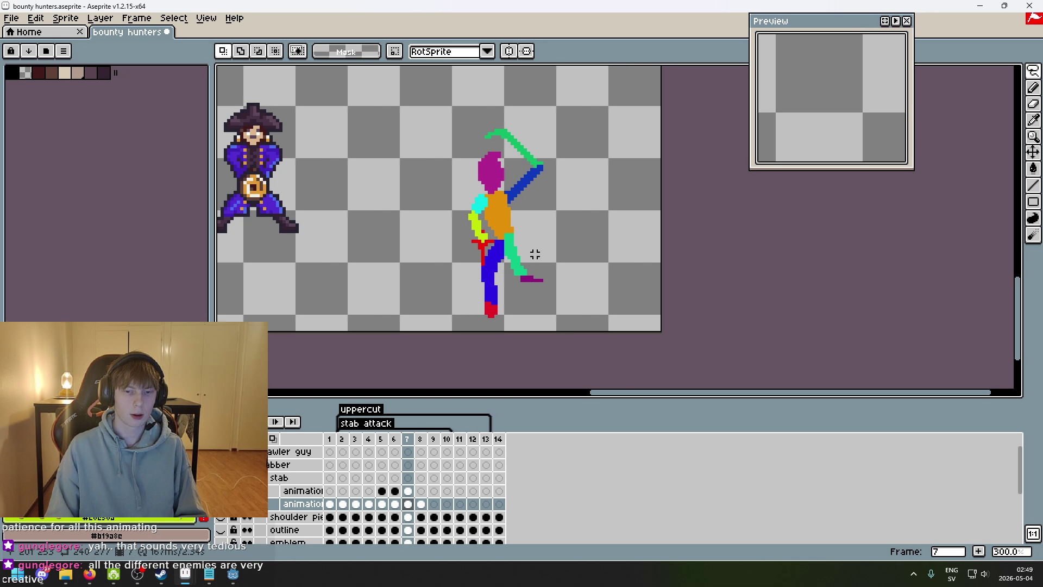
- Redraw the red foot's toe one pixel lower and erase the stray bottom-left pixel
scroll(529, 282, up, 2)
scroll(511, 299, up, 2)
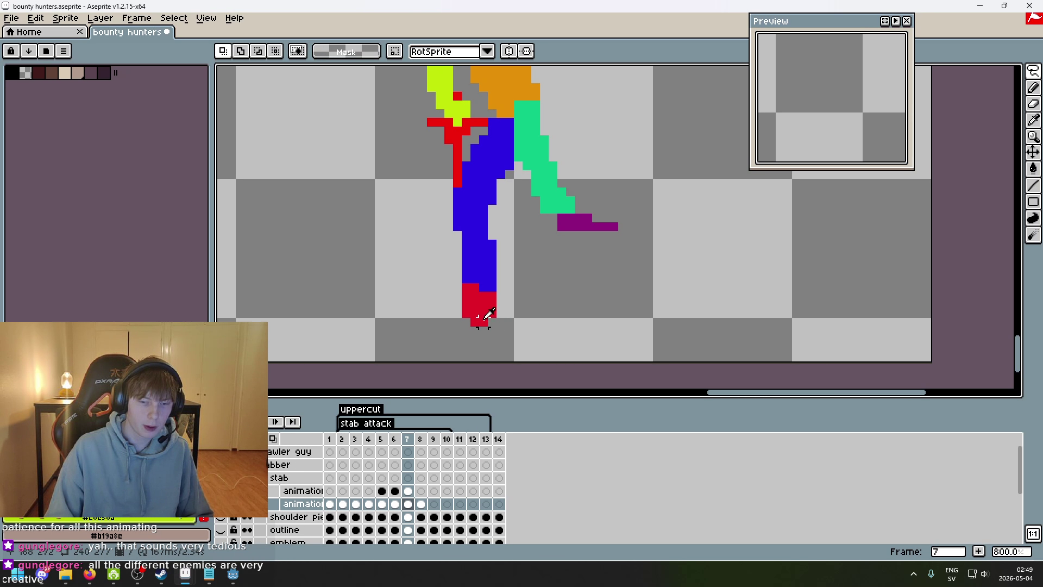
key(b)
key(ctrl+z)
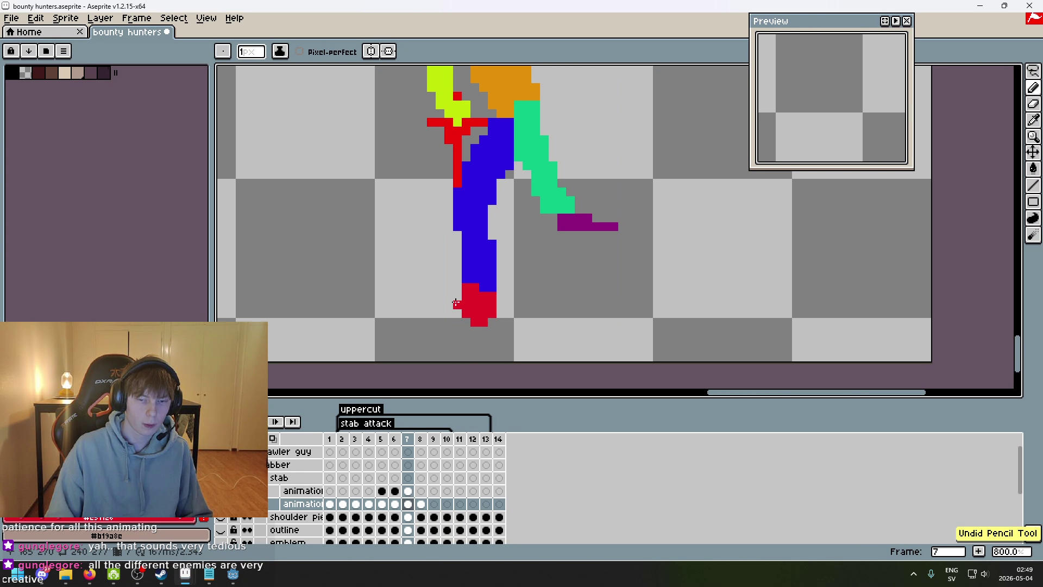
drag(455, 306, 459, 328)
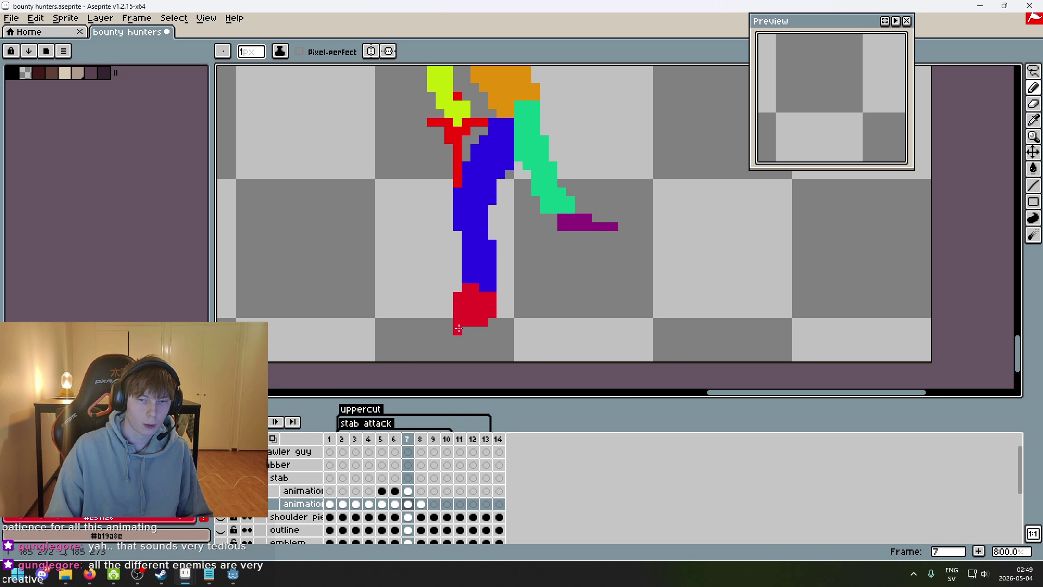
key(e)
click(457, 330)
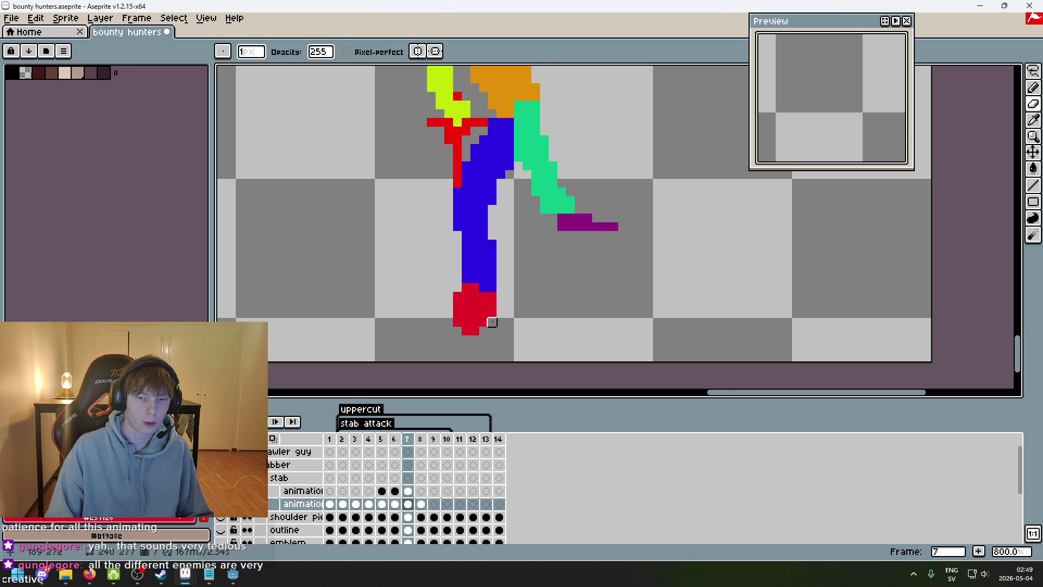
- Compare frame 7's foot against frames 5 and 6, undoing an eraser stroke
key(b)
scroll(492, 322, down, 3)
key(Left)
key(Left)
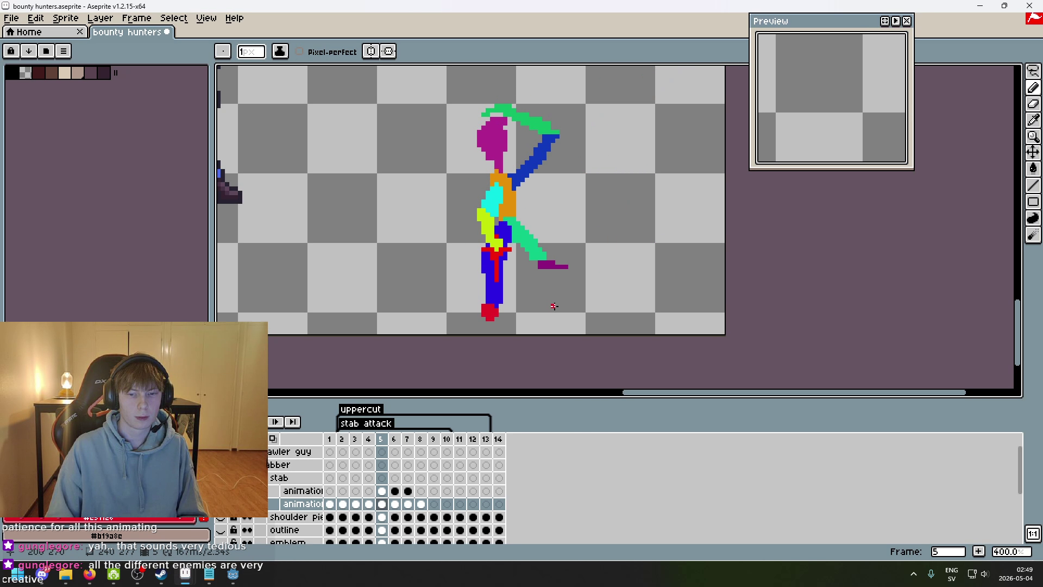
key(Right)
key(Right)
key(Left)
key(Right)
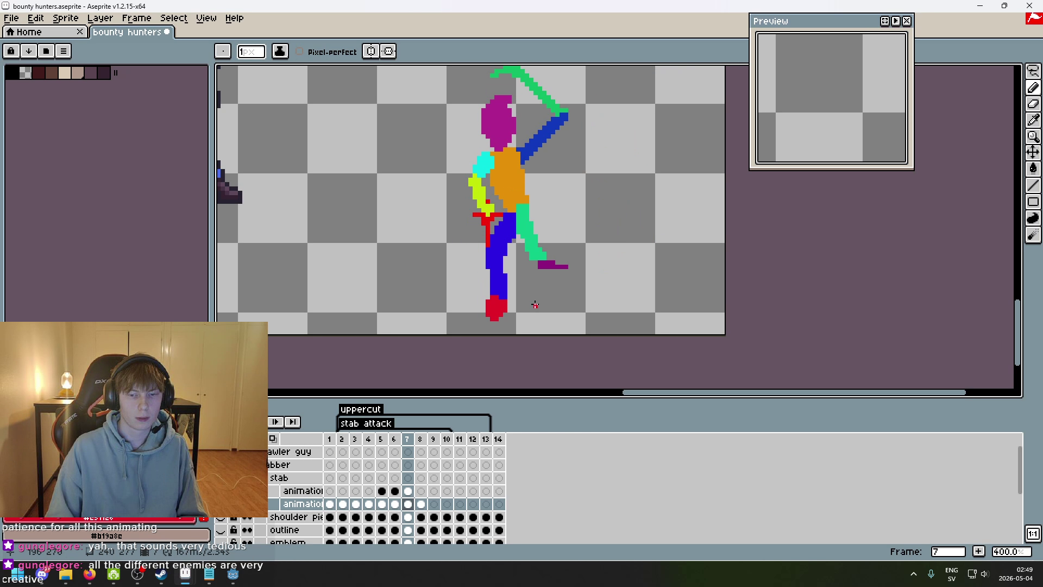
key(Left)
key(Right)
scroll(522, 302, up, 4)
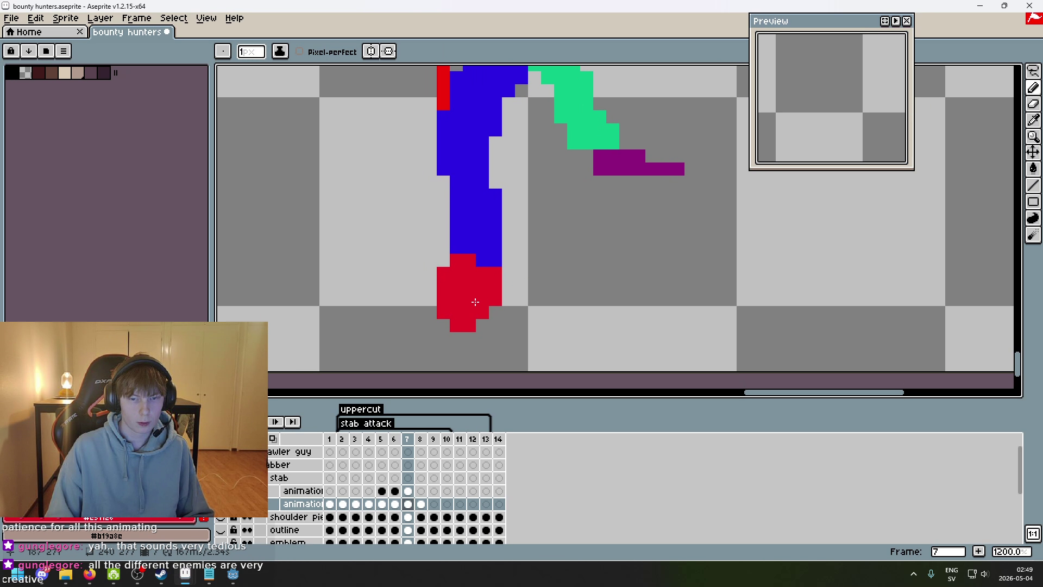
key(e)
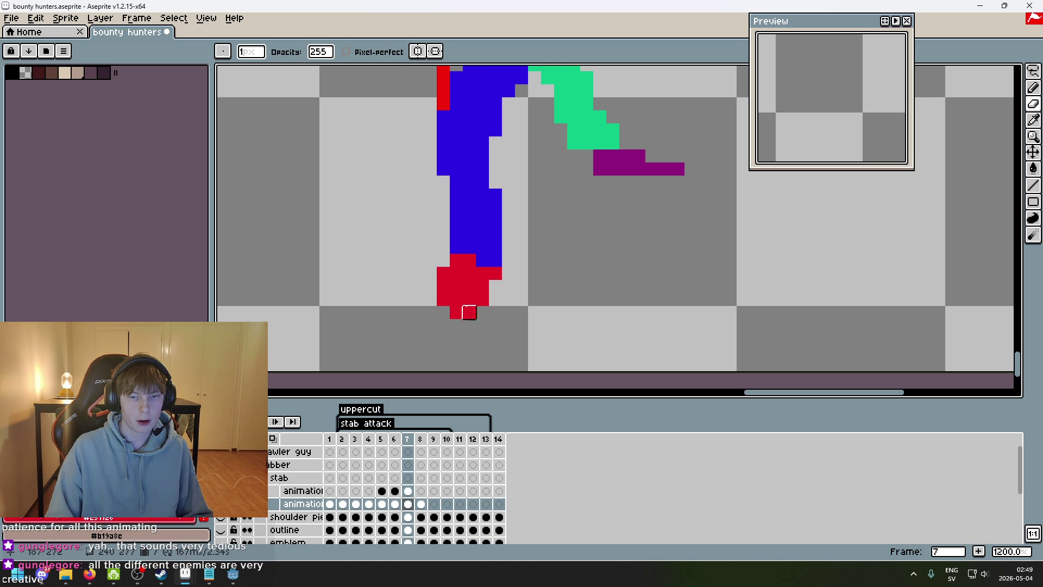
key(ctrl+z)
- Step through frames 4–7, then adjust a pixel on the foot's left edge
scroll(503, 298, down, 4)
key(Left)
key(Left)
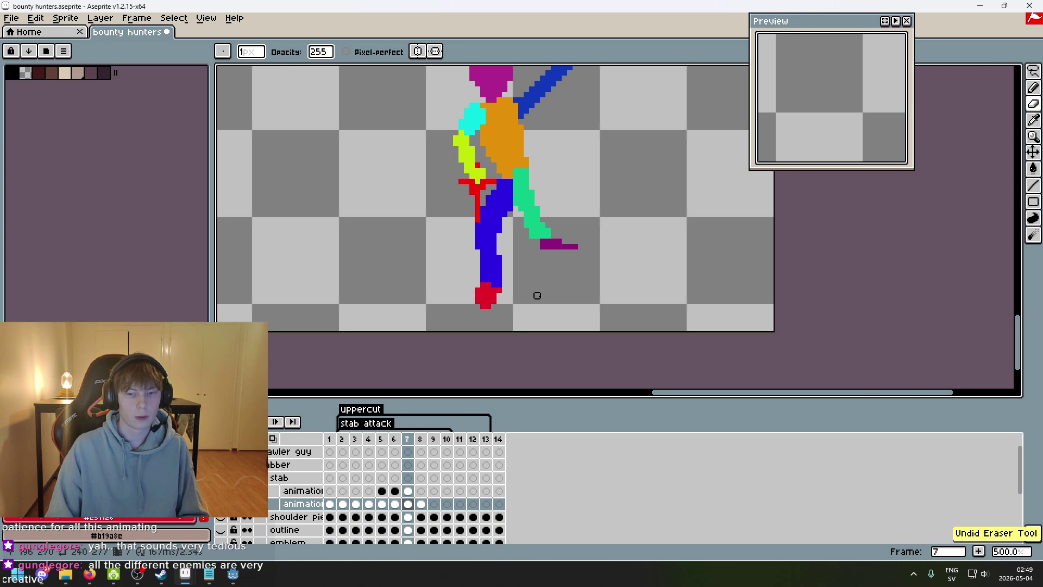
key(Right)
key(Left)
key(Left)
key(Right)
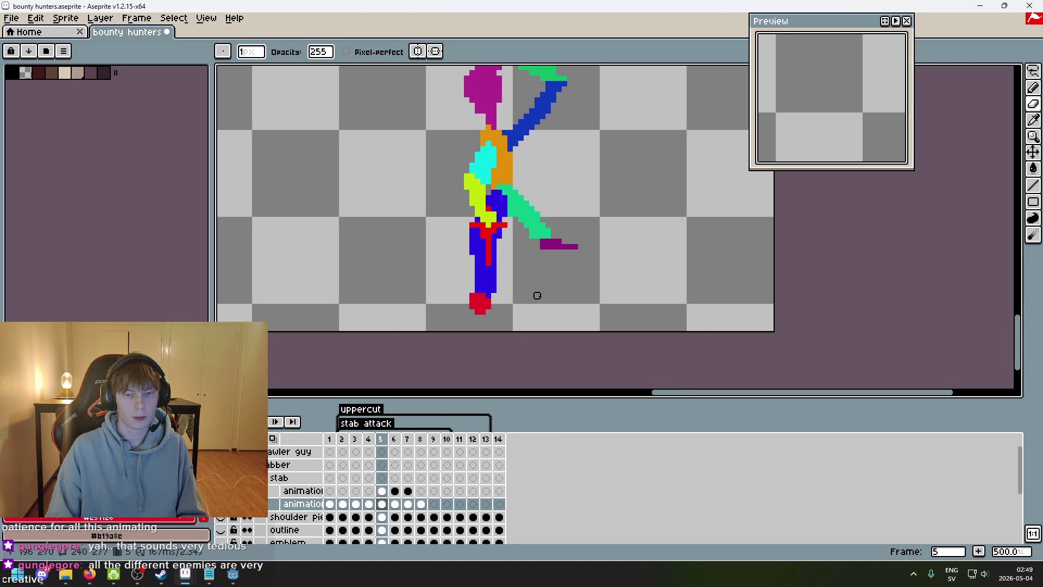
key(Right)
key(Right)
scroll(511, 298, up, 4)
key(b)
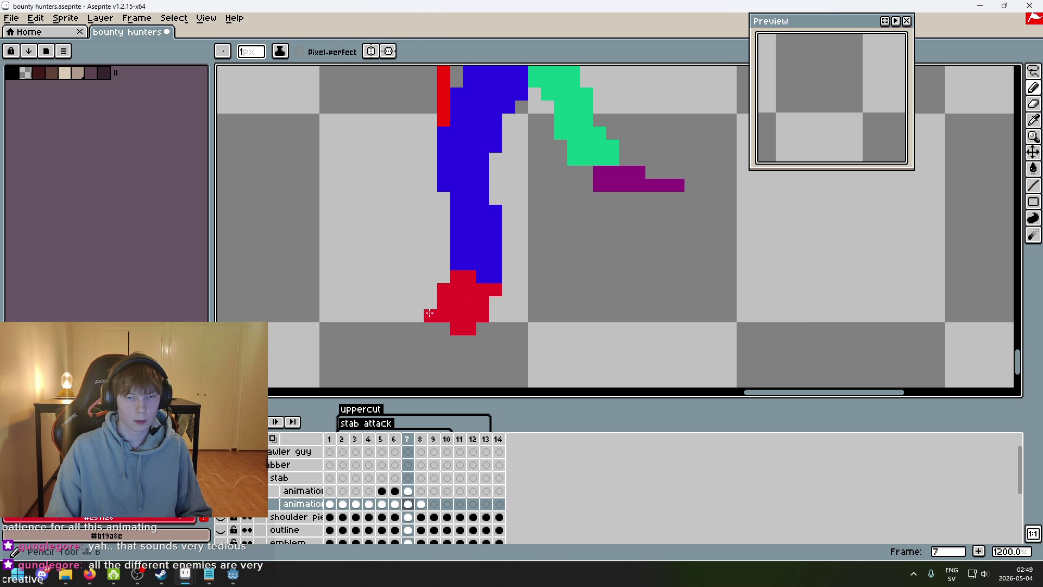
click(430, 302)
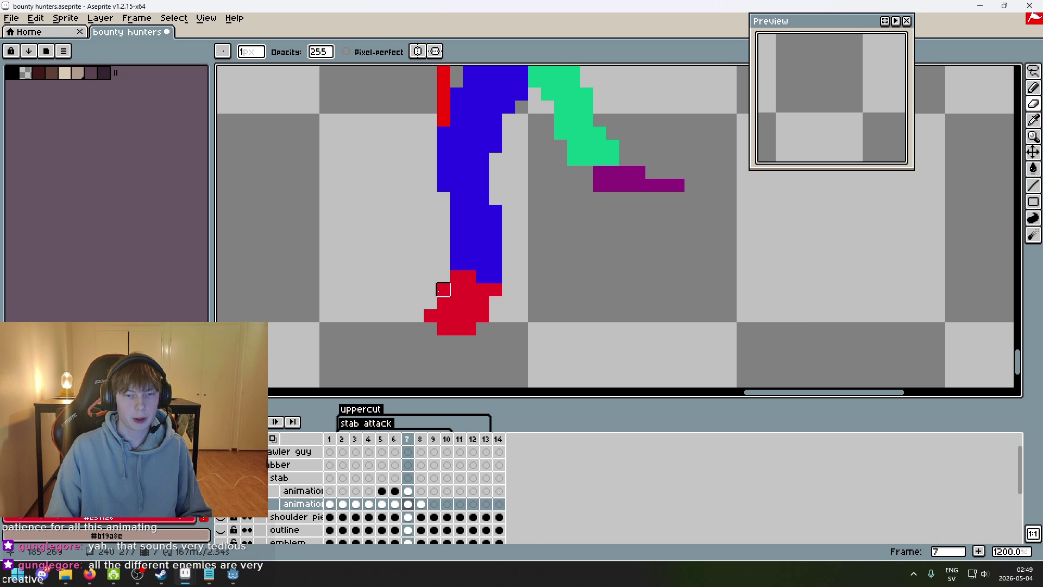
- Draw a red line just below the foot, then undo the stray stroke
key(b)
scroll(434, 307, down, 4)
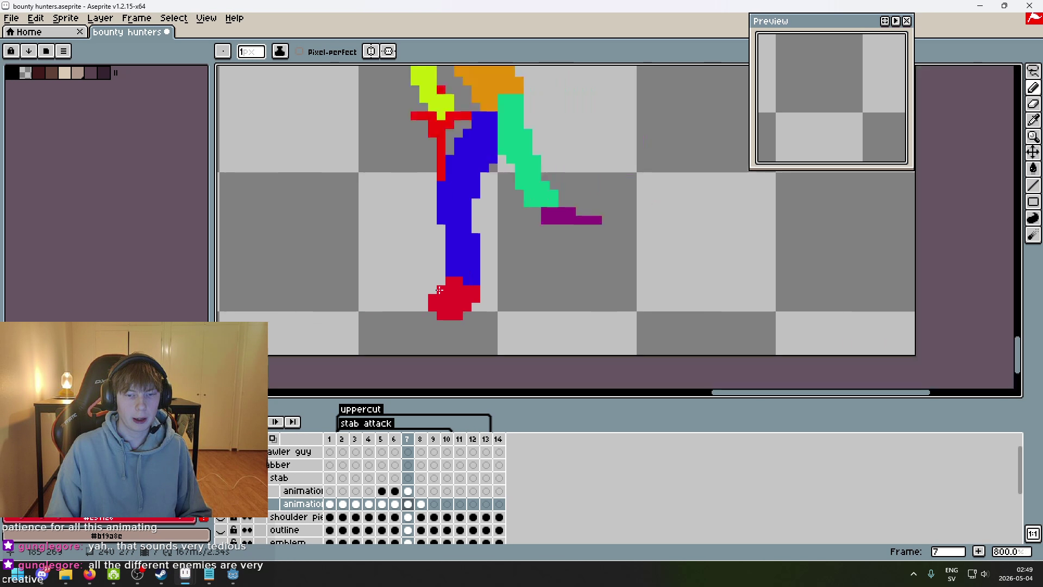
scroll(432, 307, up, 4)
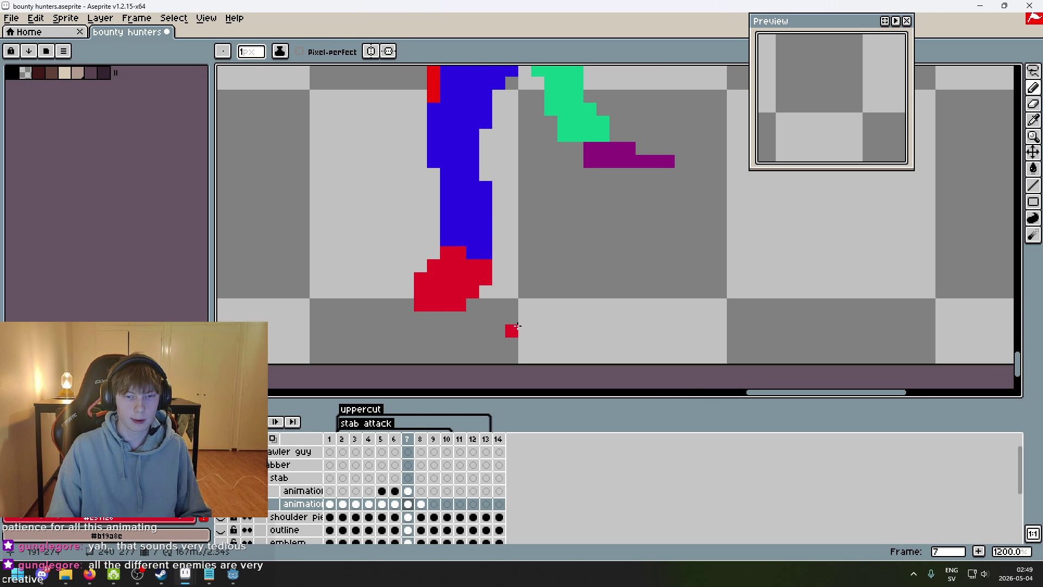
scroll(517, 326, down, 5)
scroll(566, 234, up, 2)
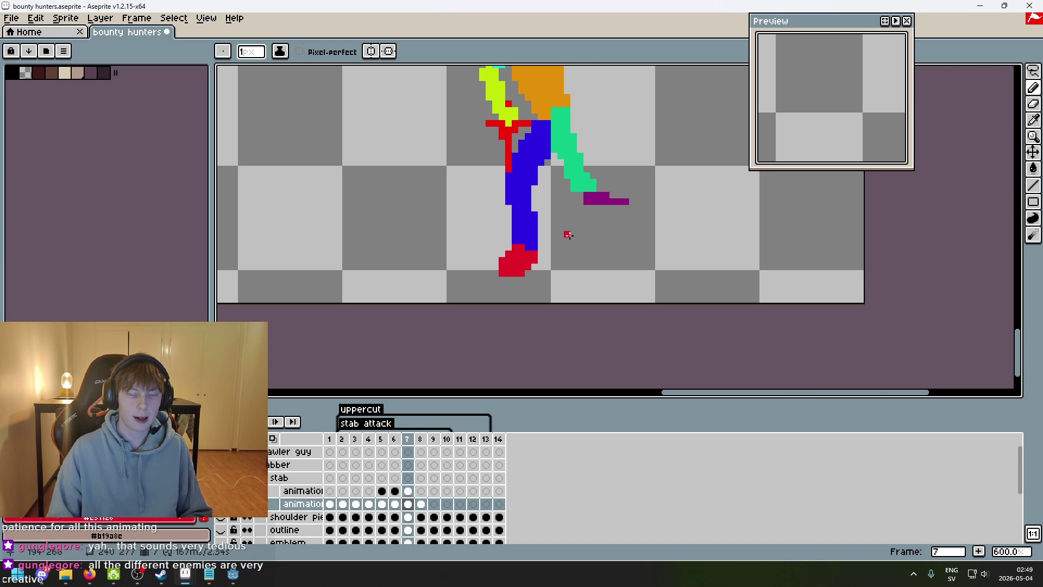
mouse_move(320, 207)
mouse_down()
mouse_move(368, 196)
mouse_move(380, 207)
mouse_up()
key(ctrl+z)
key(ctrl+z)
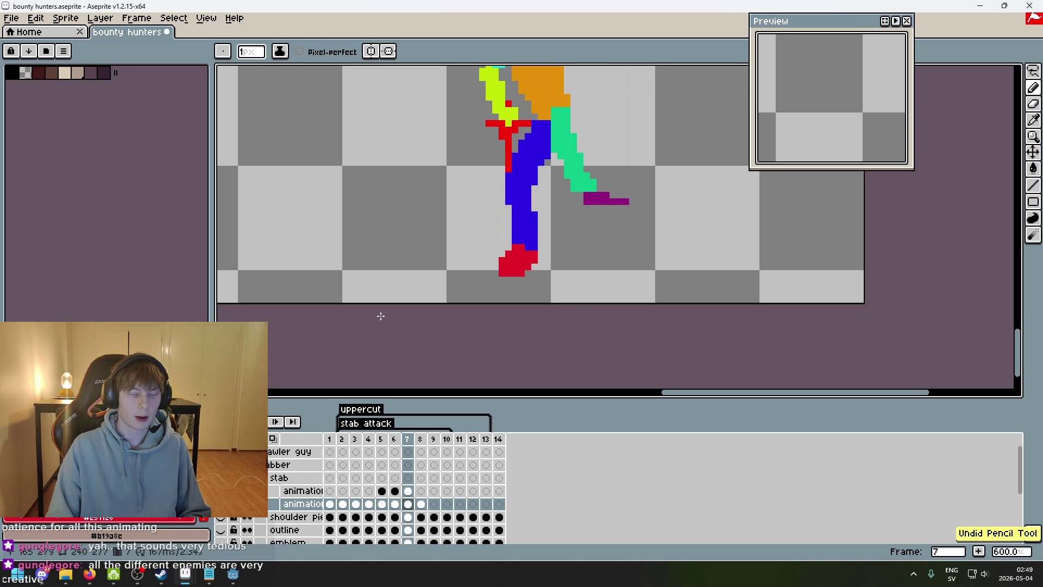
mouse_move(87, 581)
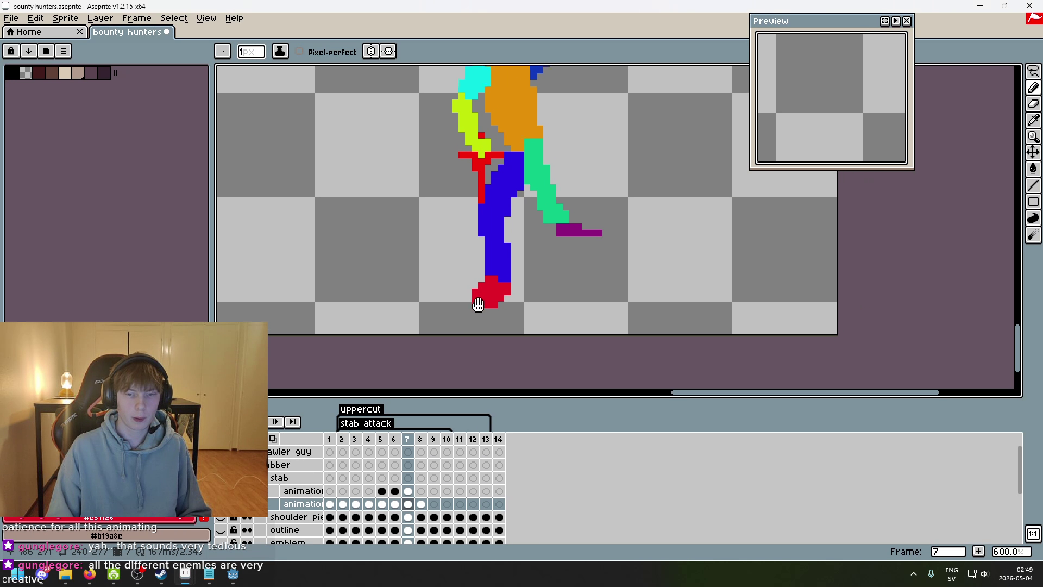
- Step between frames 5, 6 and 7 to compare the stab poses
scroll(509, 322, down, 2)
scroll(503, 308, up, 1)
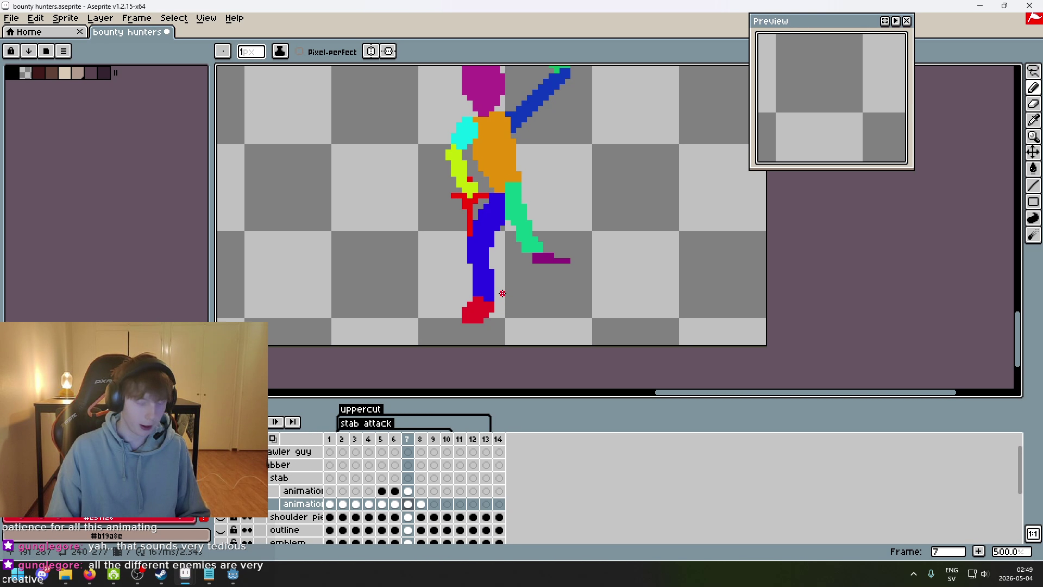
scroll(503, 308, down, 2)
key(comma)
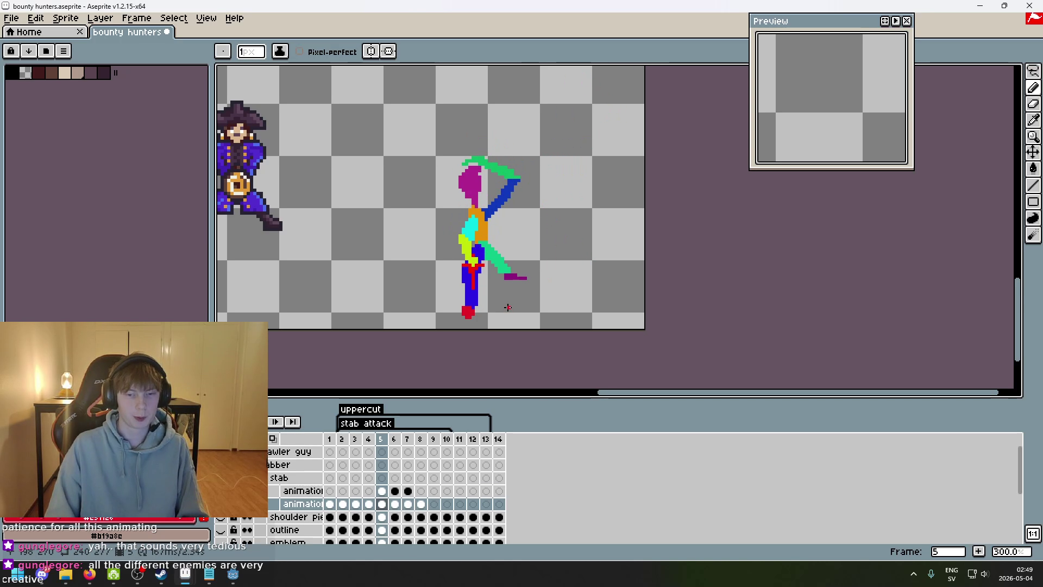
key(comma)
key(period)
scroll(494, 310, up, 3)
key(period)
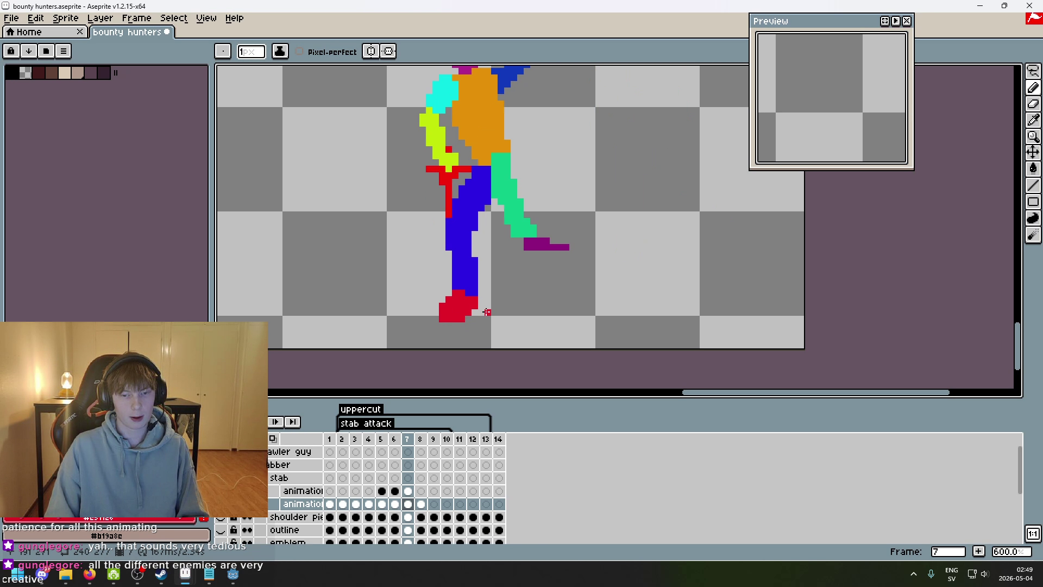
scroll(441, 304, up, 1)
scroll(516, 338, down, 6)
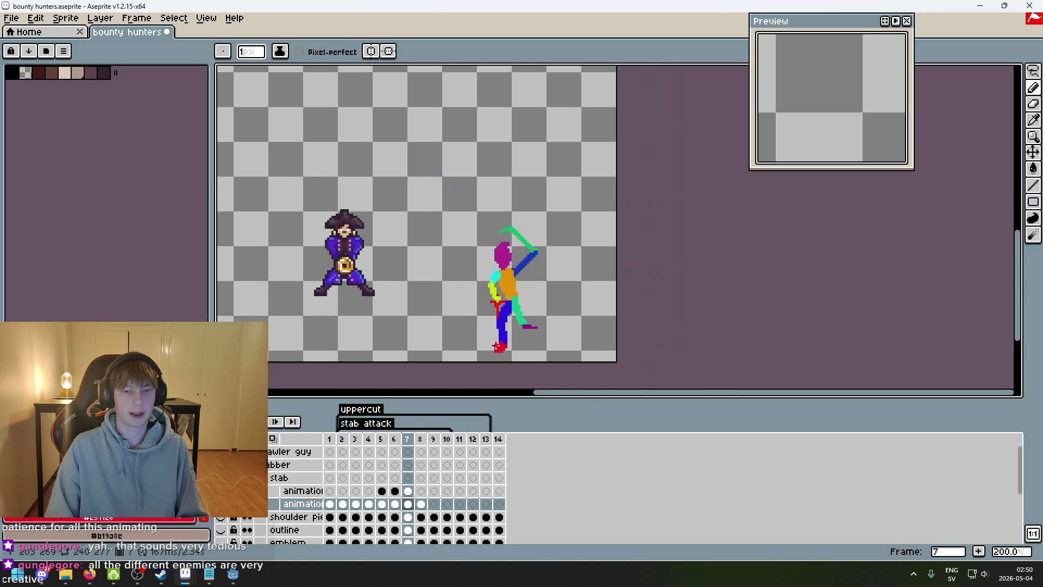
scroll(511, 344, up, 1)
- Flip between frames 7 and 8, glance at empty frame 9, and settle on frame 8
key(comma)
key(comma)
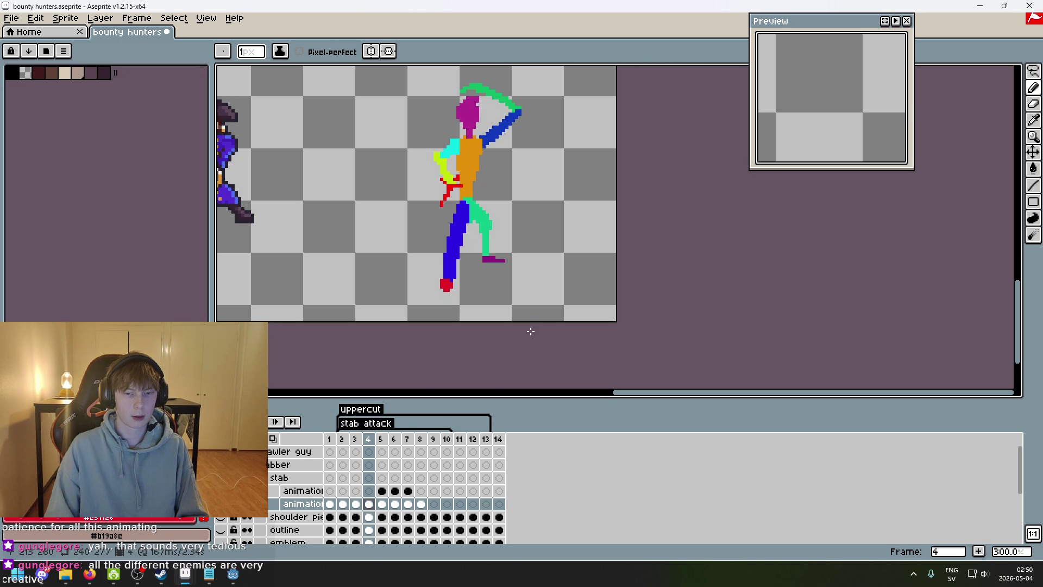
key(period)
key(period)
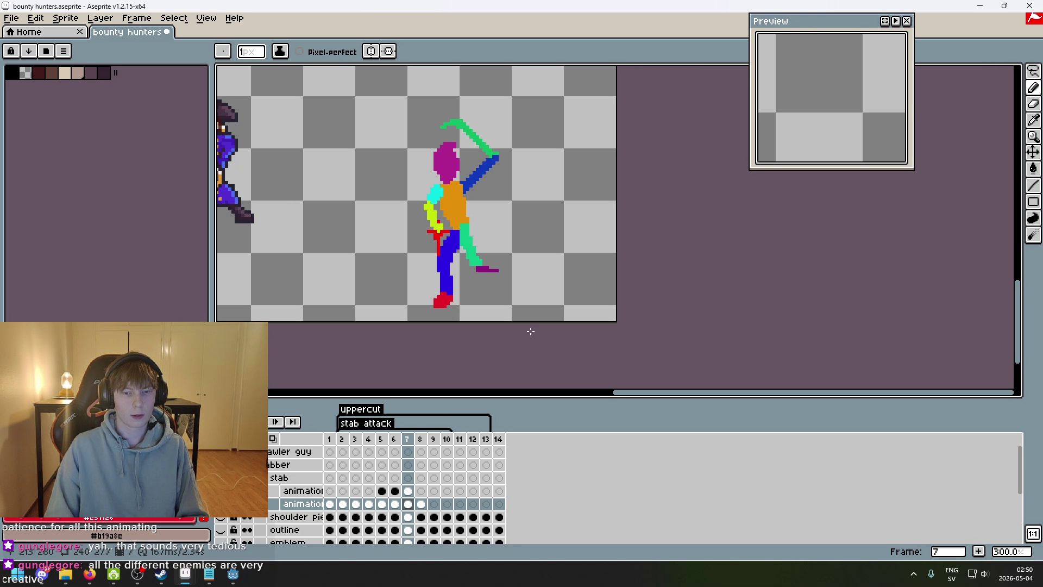
key(period)
key(comma)
key(period)
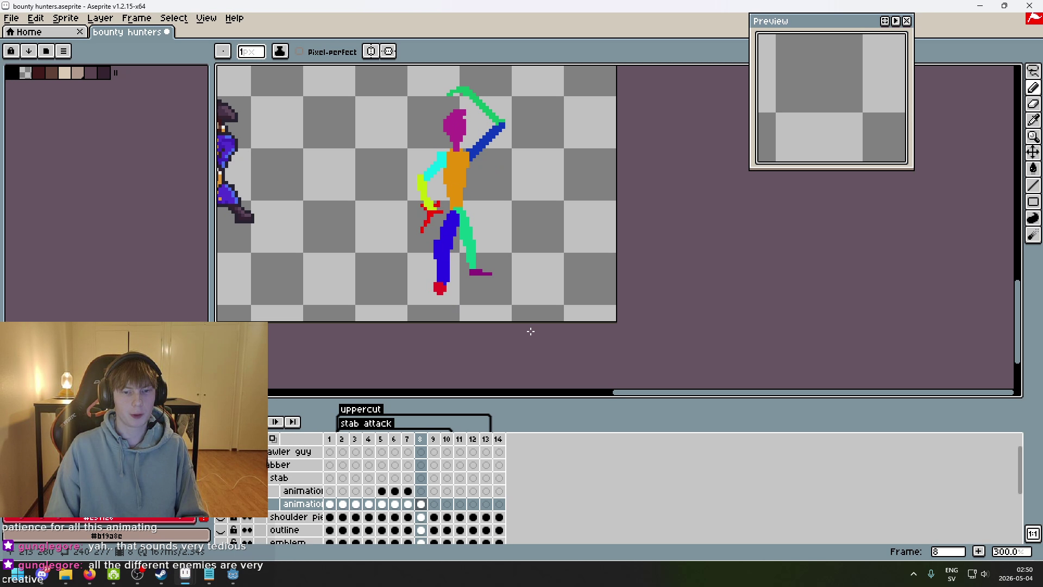
key(comma)
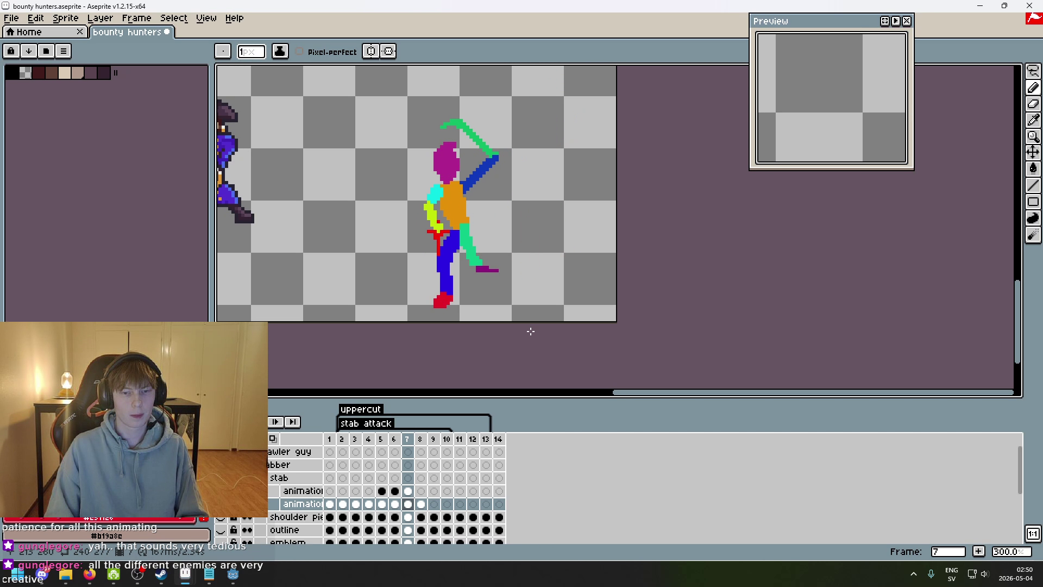
key(period)
key(comma)
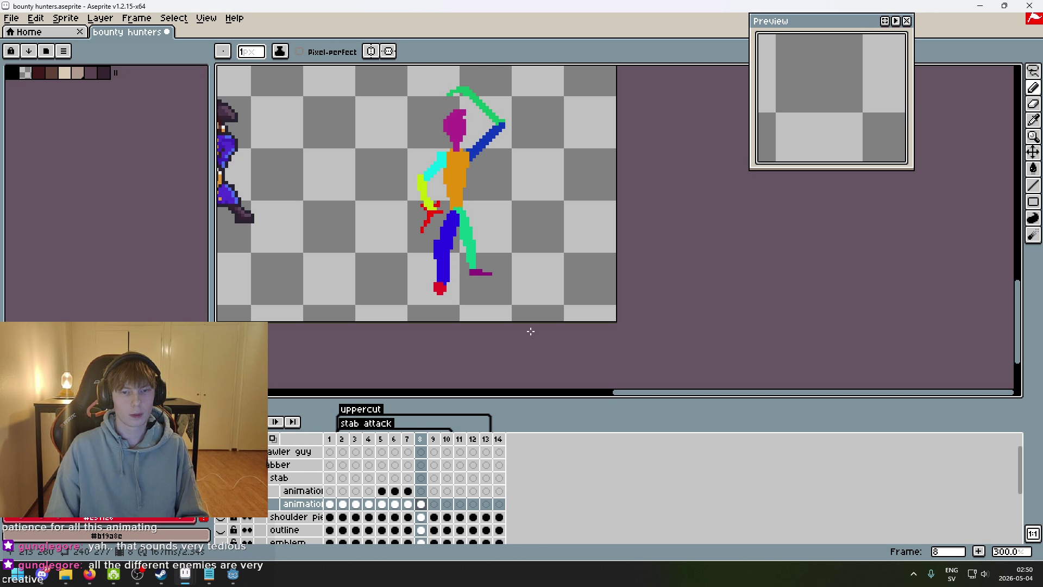
key(period)
key(period)
key(comma)
- Check the empty frames 9–11, undo an accidental frame copy, and return to frame 2
click(435, 504)
click(446, 504)
click(460, 504)
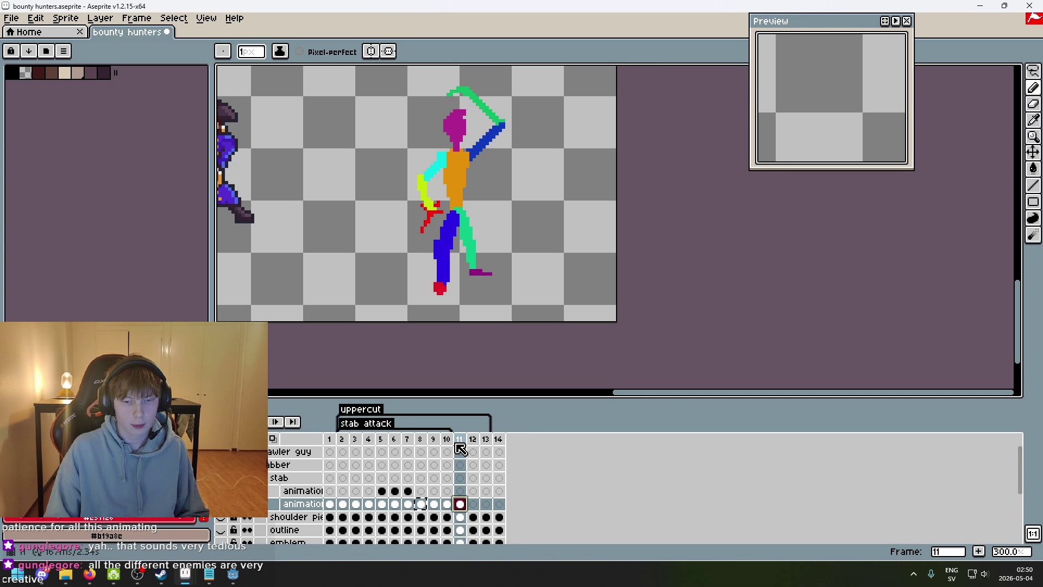
key(ctrl+z)
click(448, 505)
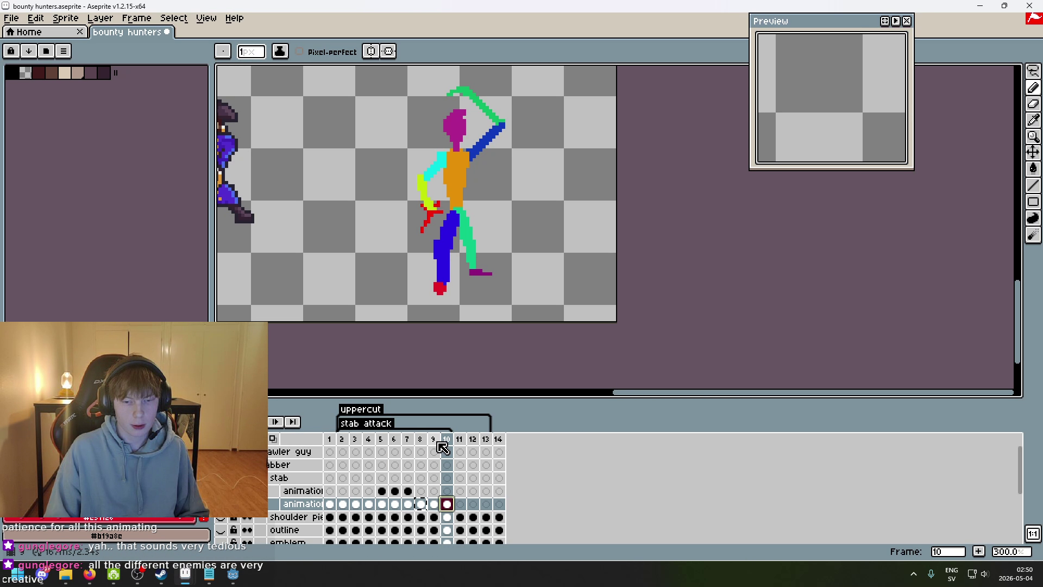
click(344, 452)
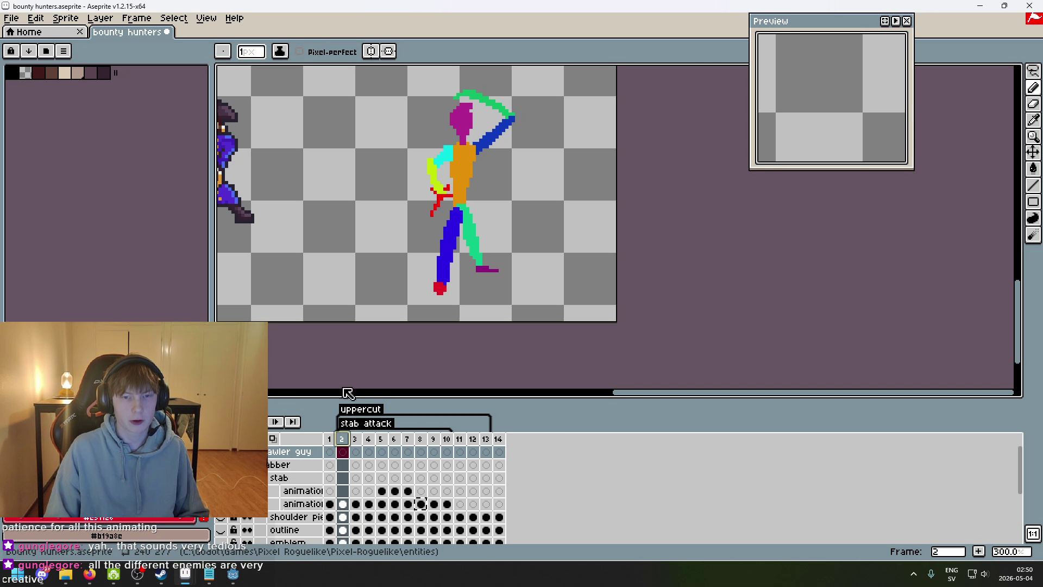
- Play the stab attack animation, then stop and land on frame 6
key(Return)
click(272, 426)
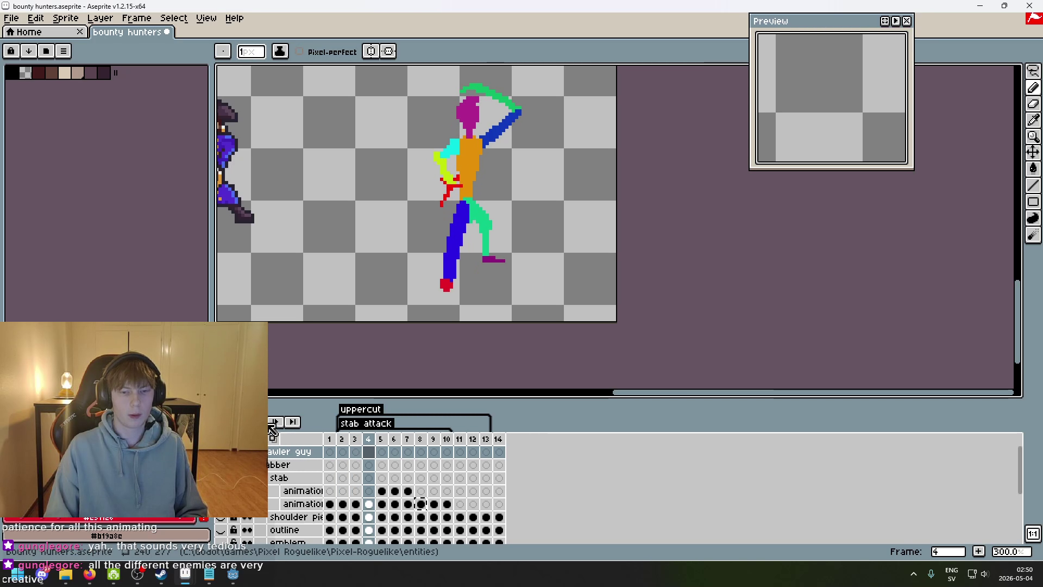
click(272, 424)
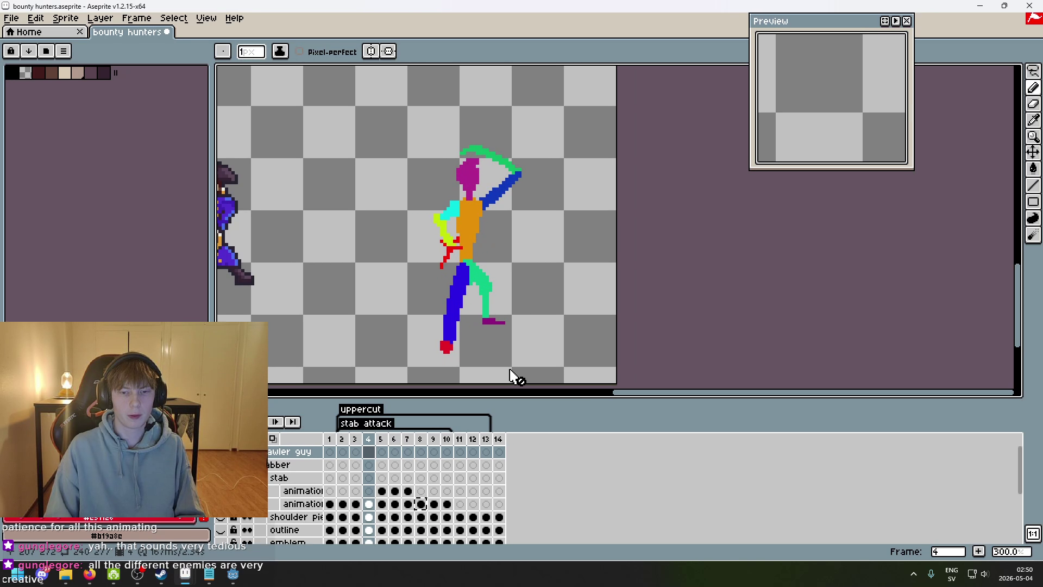
key(Right)
key(Right)
- Lasso around the right-hand stick figure, leaving the left figure out
key(m)
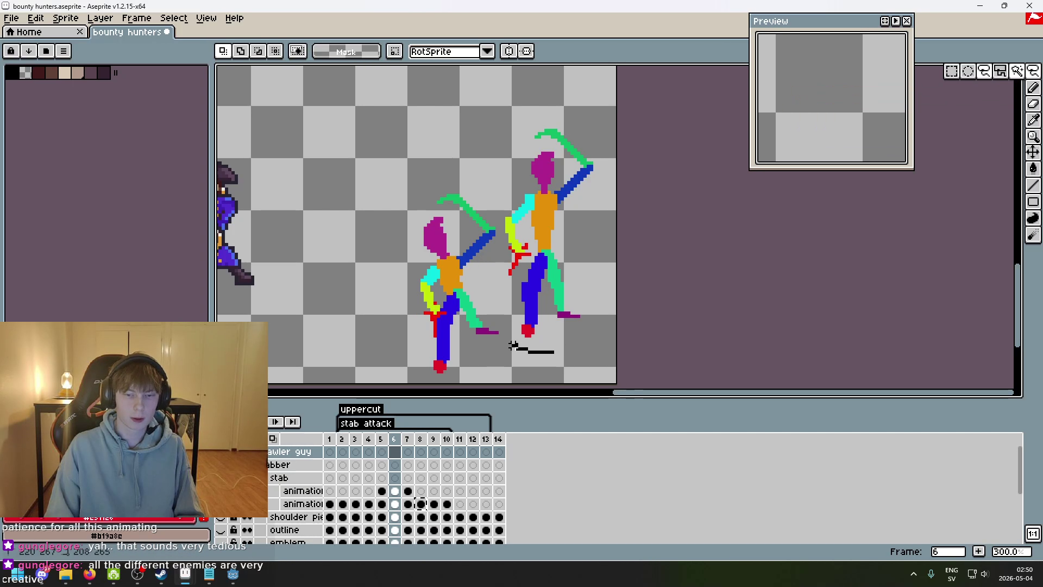
drag(513, 346, 499, 274)
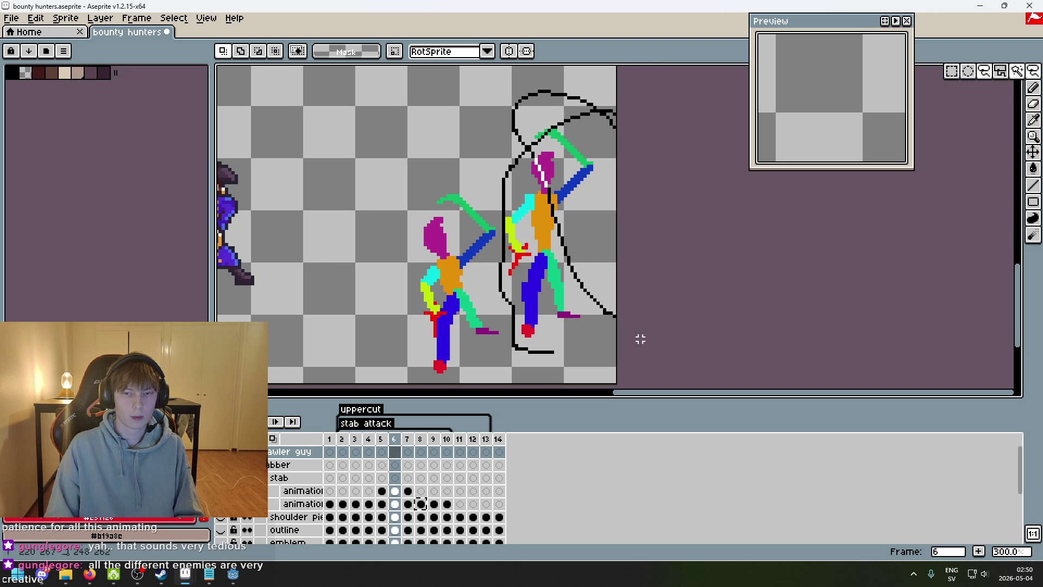
drag(640, 339, 507, 326)
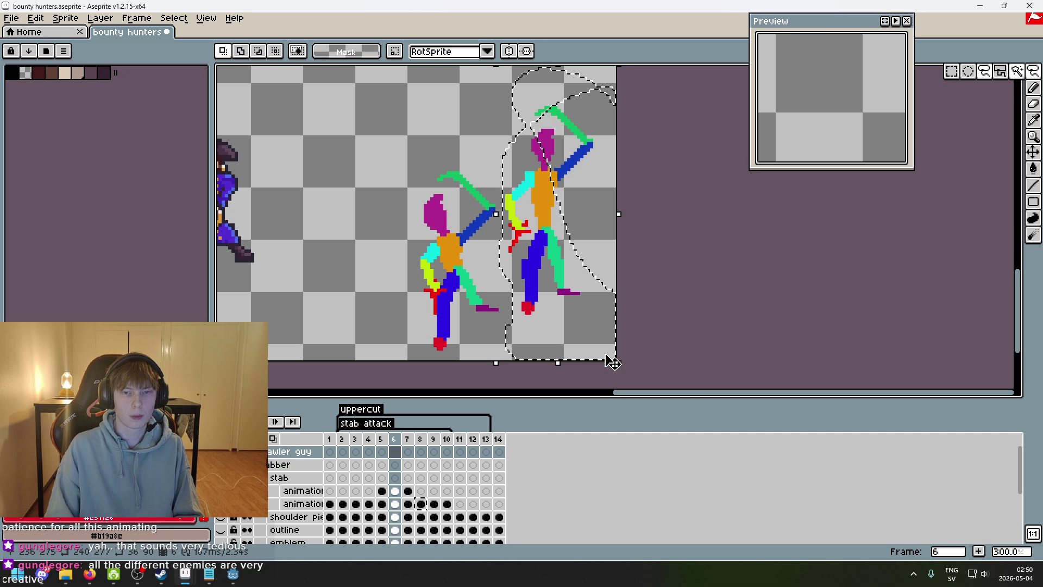